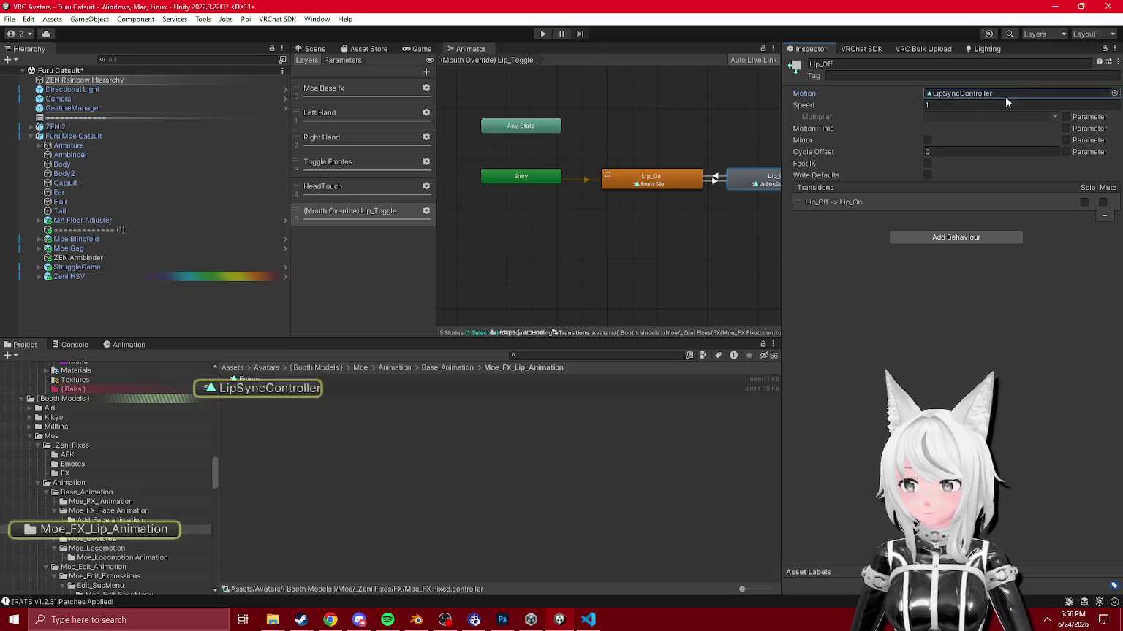
Step: Locate and select the LipSyncController clip in the project
click(254, 387)
click(128, 345)
click(35, 344)
Step: Open the Moe Base Face + Blink clip from the FX folder for editing
scroll(93, 496, up, 2)
click(64, 501)
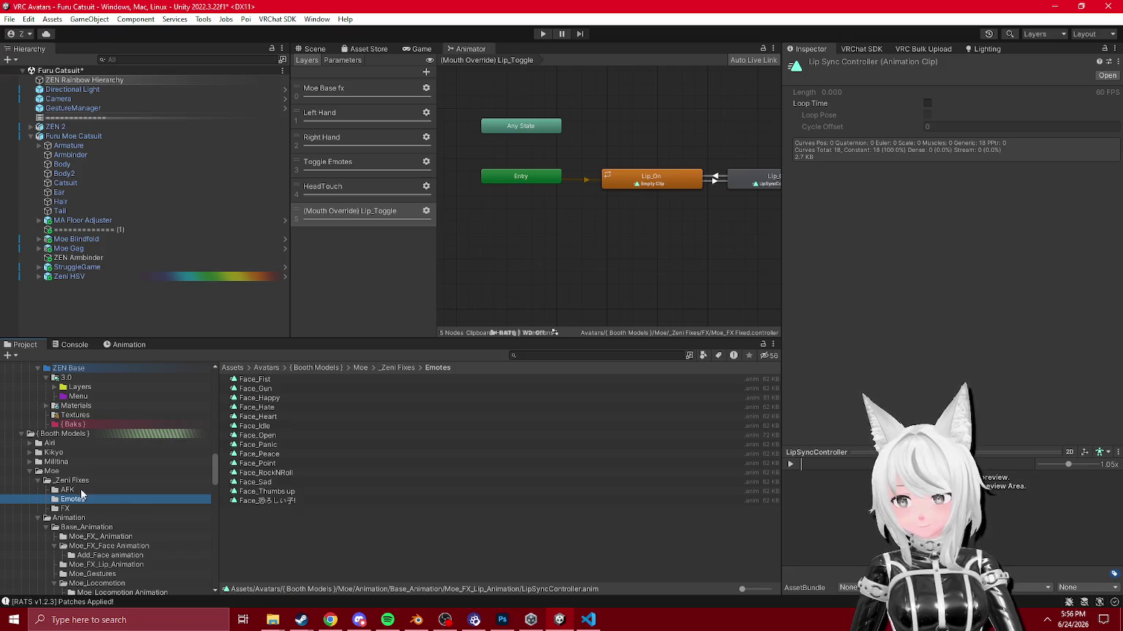
click(78, 510)
double_click(272, 380)
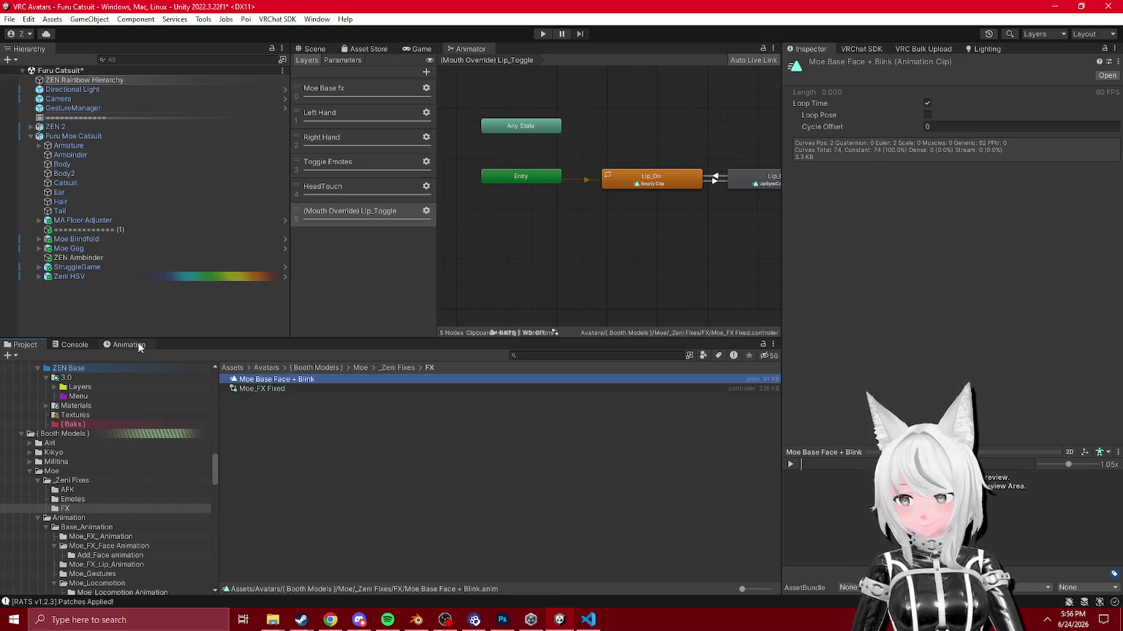
Step: Delete the あ, い and う blendshape curves from Moe Base Face + Blink
scroll(285, 476, down, 5)
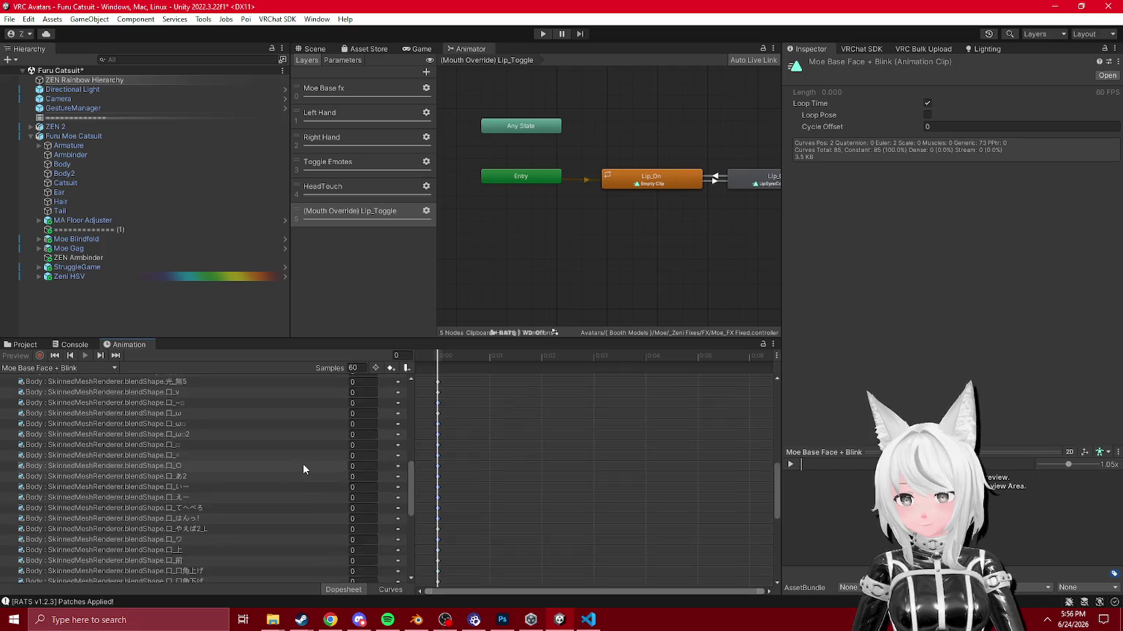
scroll(309, 465, up, 6)
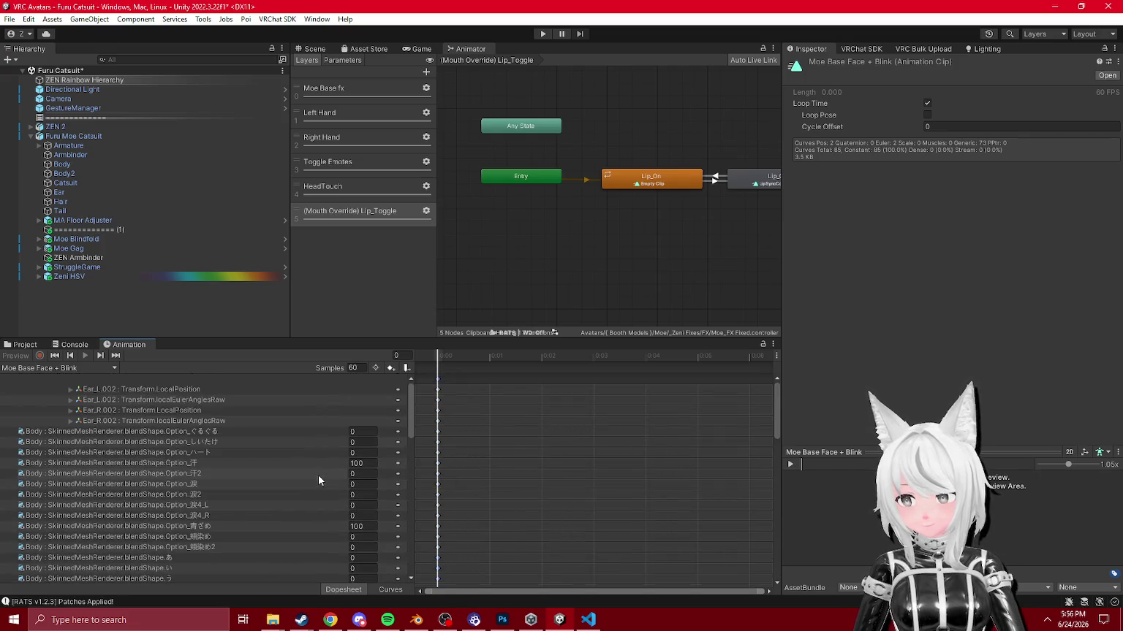
key(Delete)
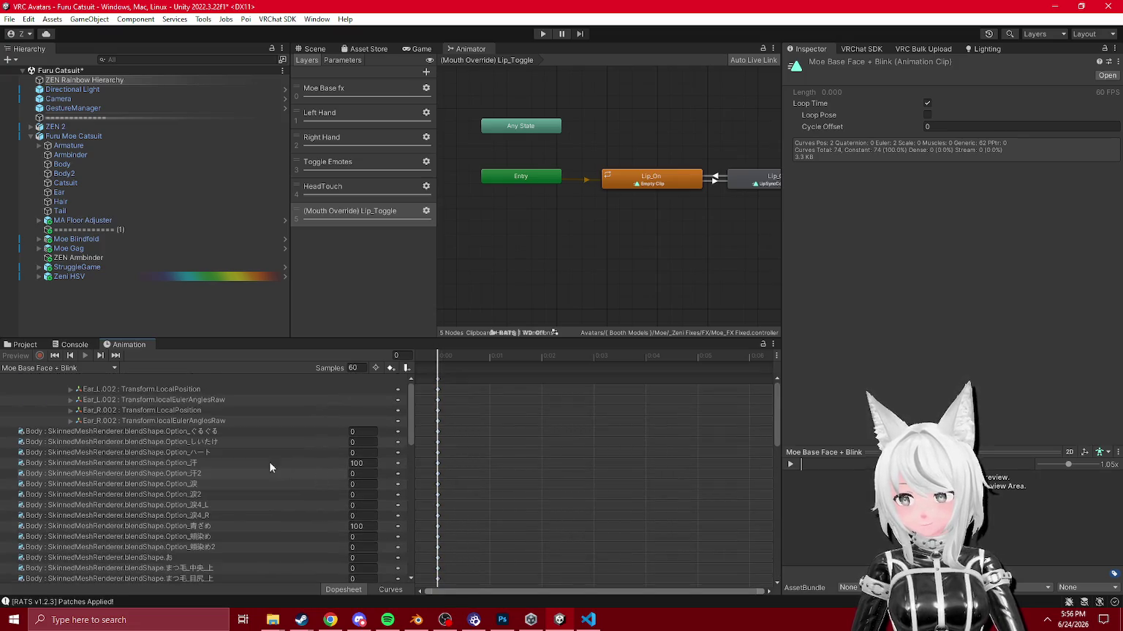
click(23, 344)
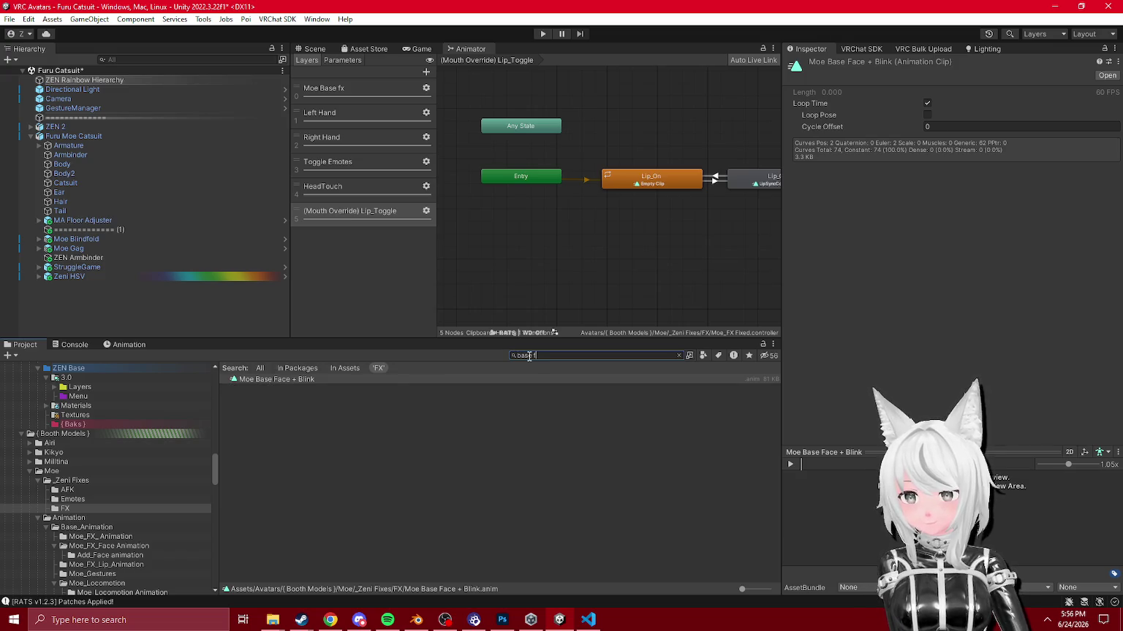
click(456, 411)
Step: Start importing a custom package from the Assets > Import Package menu
click(52, 19)
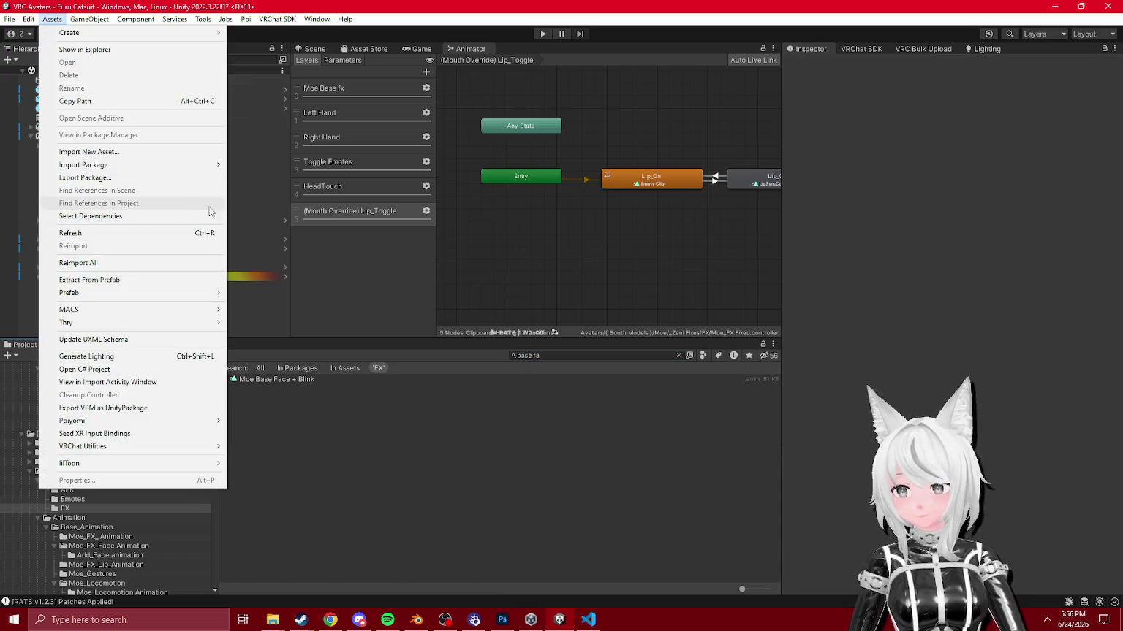
mouse_move(183, 164)
click(255, 165)
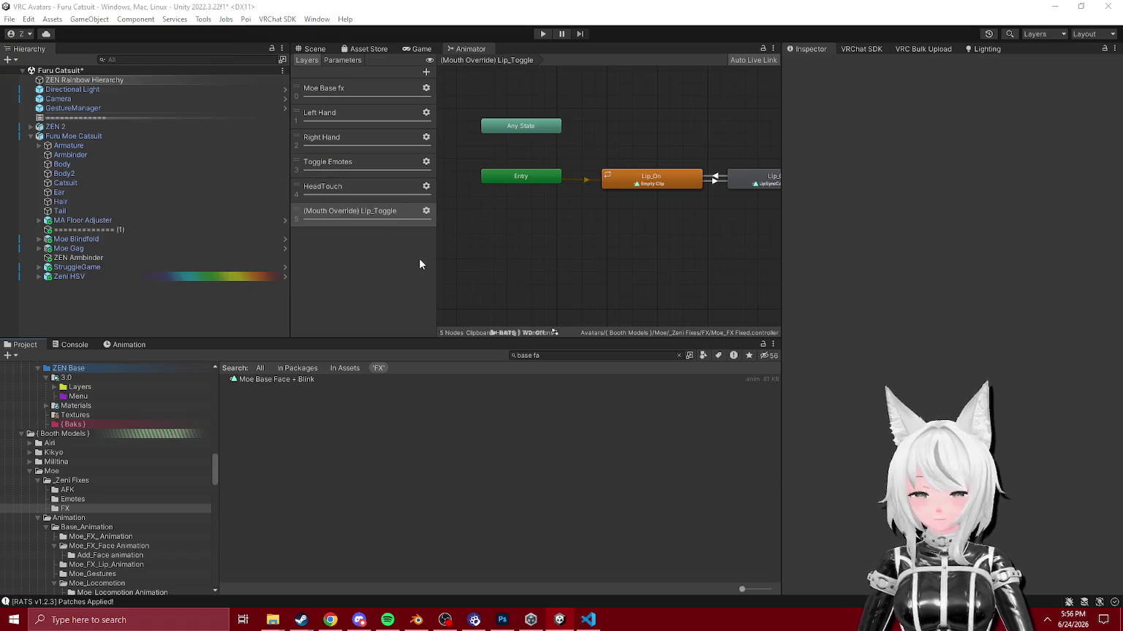
Step: Browse the Emotes, AFK and FX folders while looking for the Animation editor
click(82, 500)
click(66, 491)
click(67, 510)
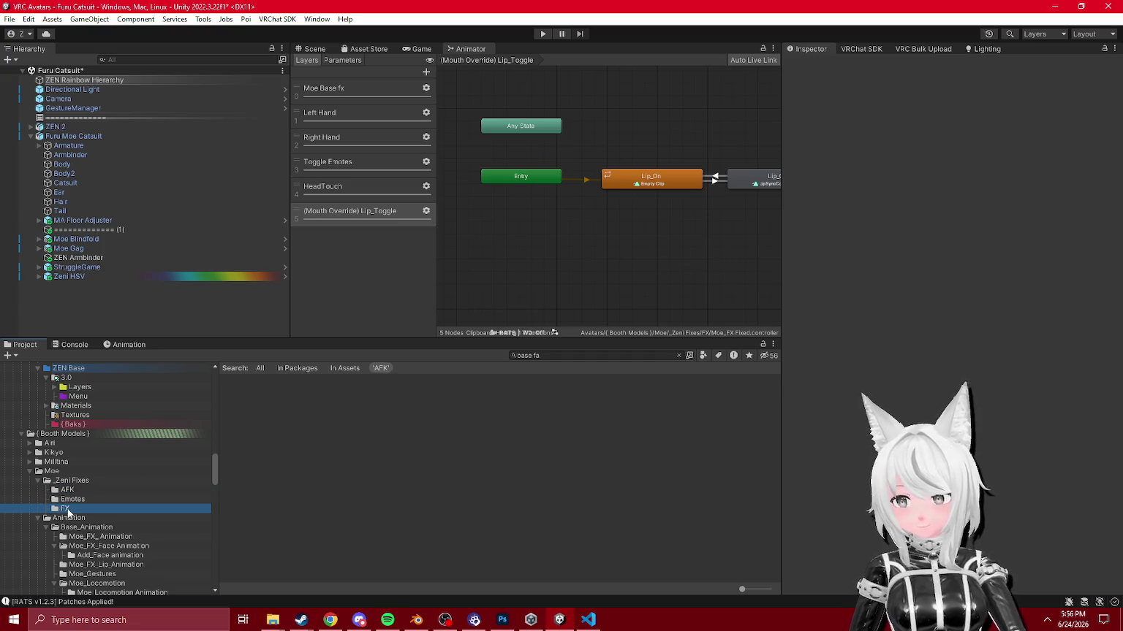
click(317, 19)
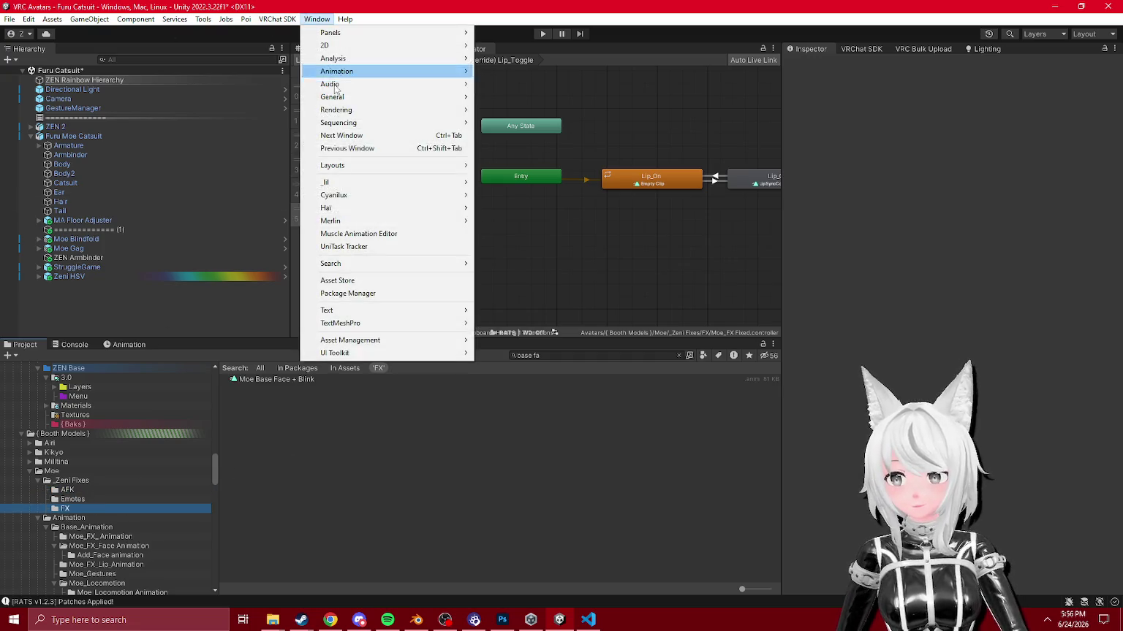
mouse_move(48, 18)
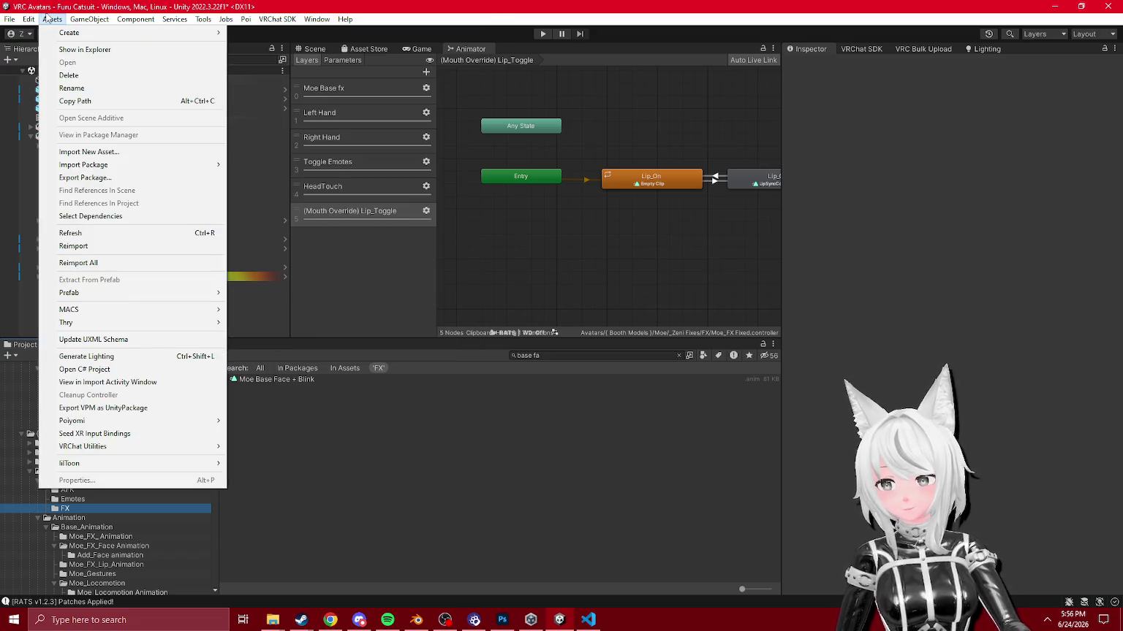
Step: Delete all 14 Face clips in Emotes, then open Moe_FX_Face Animation
click(160, 471)
click(72, 499)
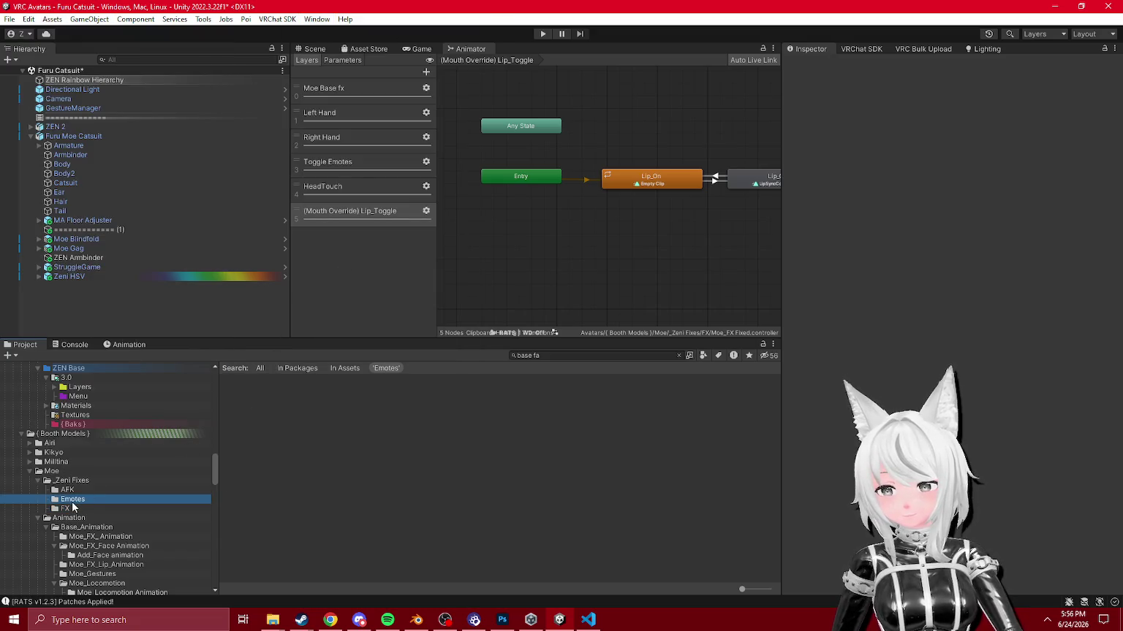
click(676, 355)
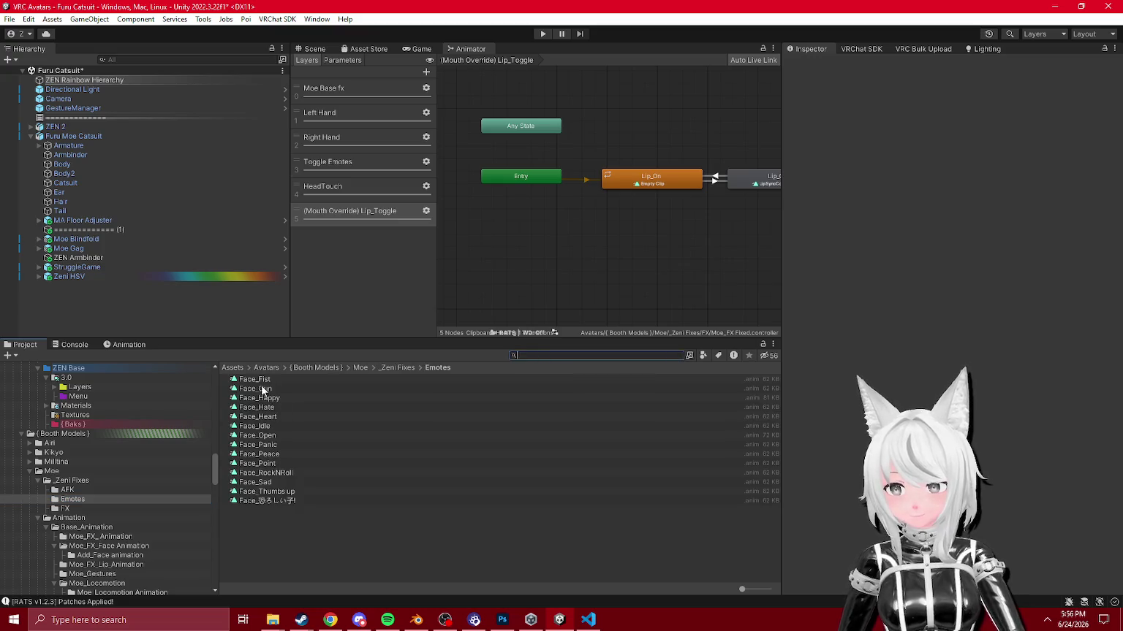
click(260, 380)
shift+click(281, 501)
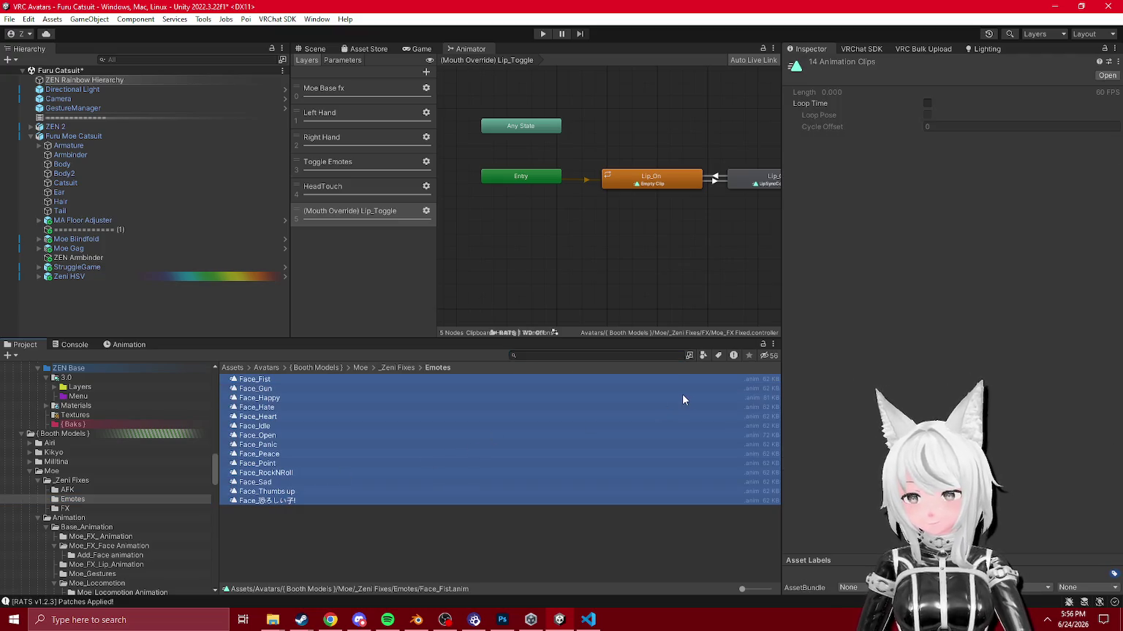
key(Delete)
click(596, 353)
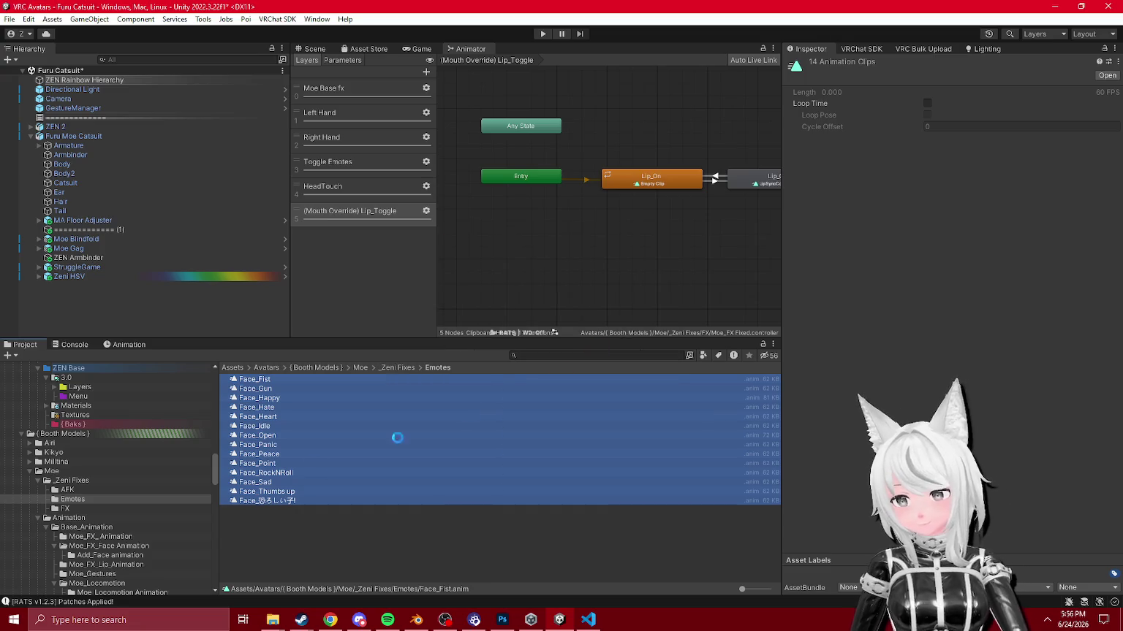
click(100, 547)
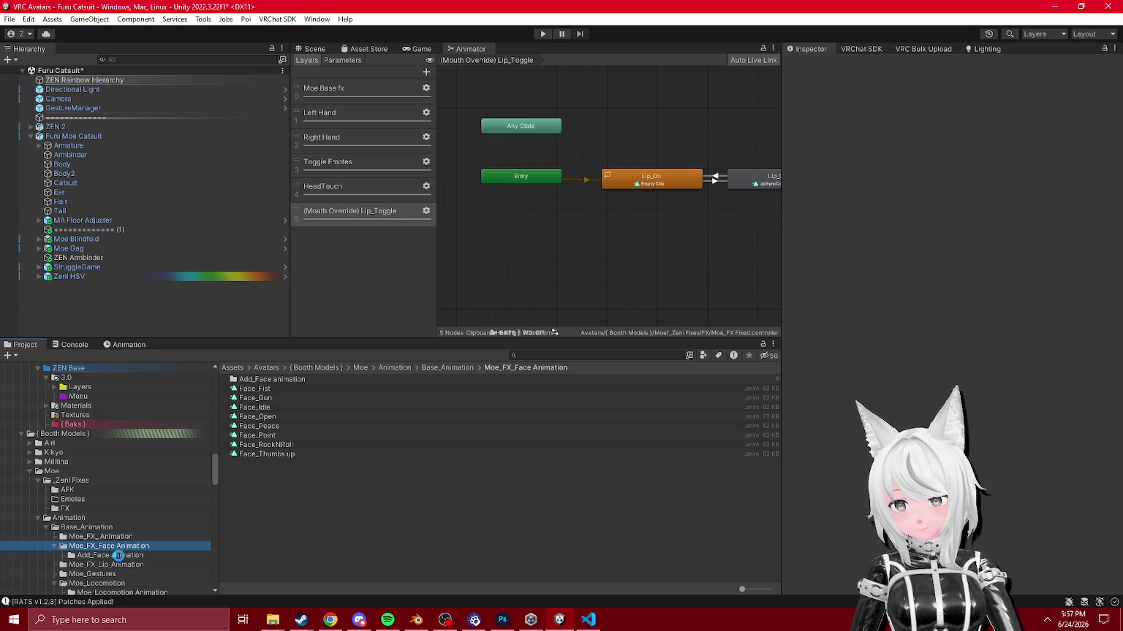
Step: Duplicate Moe_FX_Face Animation into Emotes and move its eight face clips into Emotes
key(ctrl+d)
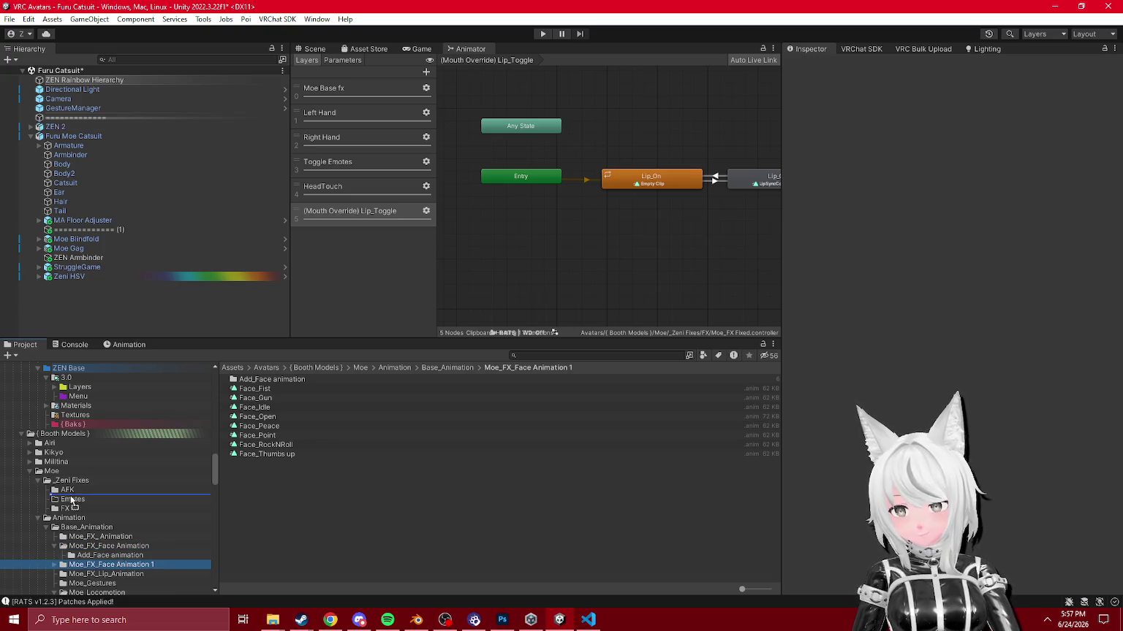
drag(72, 503, 81, 504)
click(95, 509)
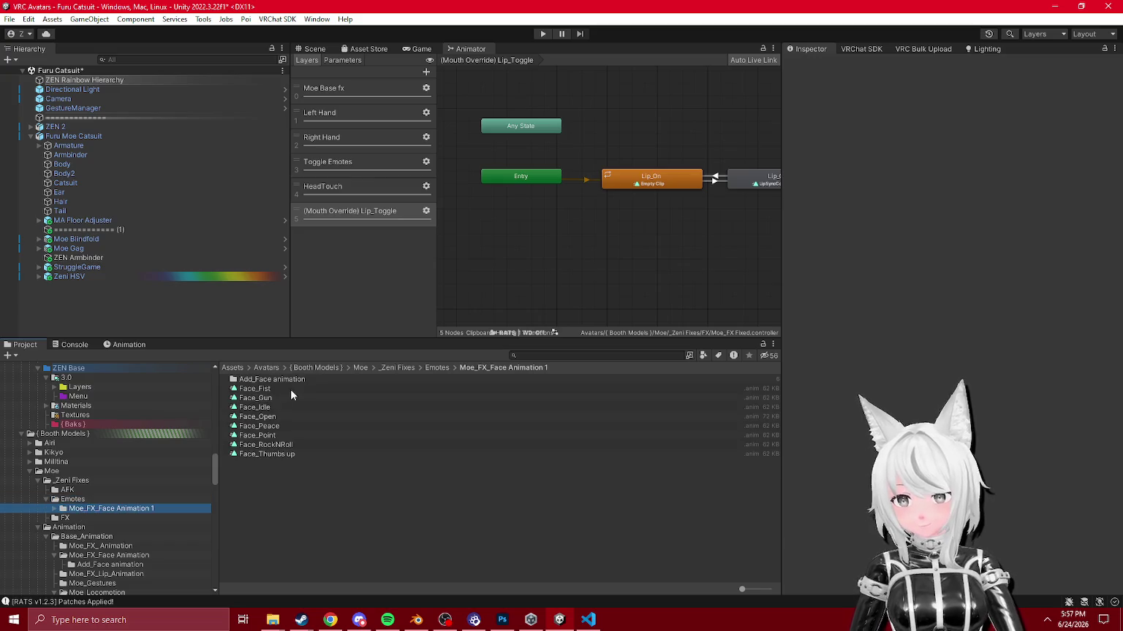
click(290, 389)
shift+click(272, 454)
drag(67, 502, 67, 504)
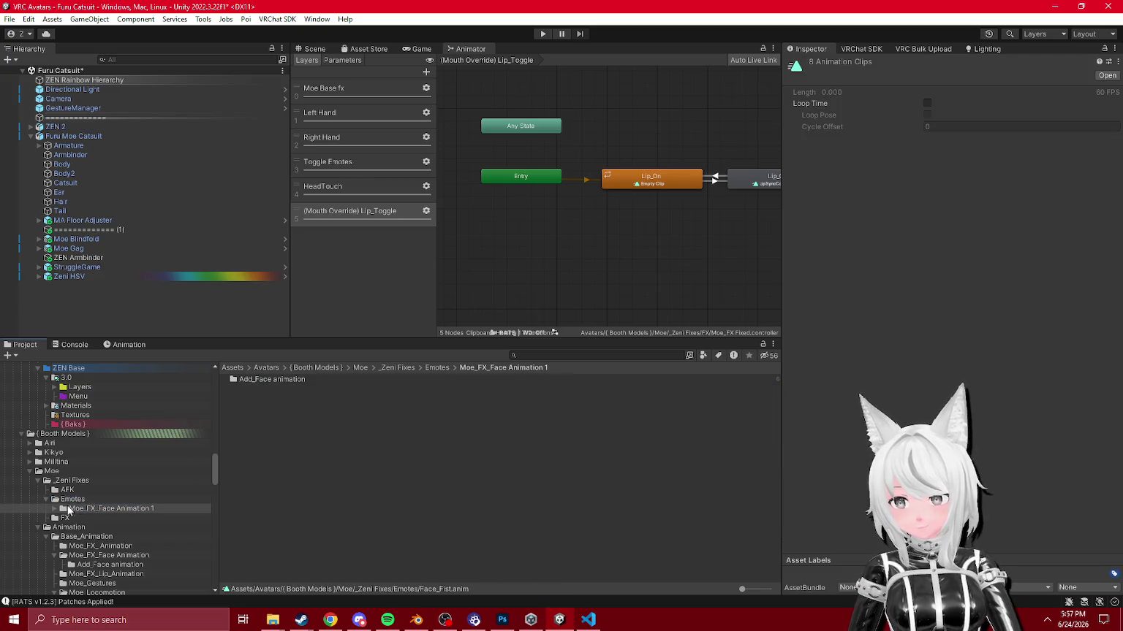
Step: Move the six Add_Face clips into Emotes and delete the emptied duplicate folder
click(55, 509)
click(102, 517)
click(260, 379)
shift+click(261, 426)
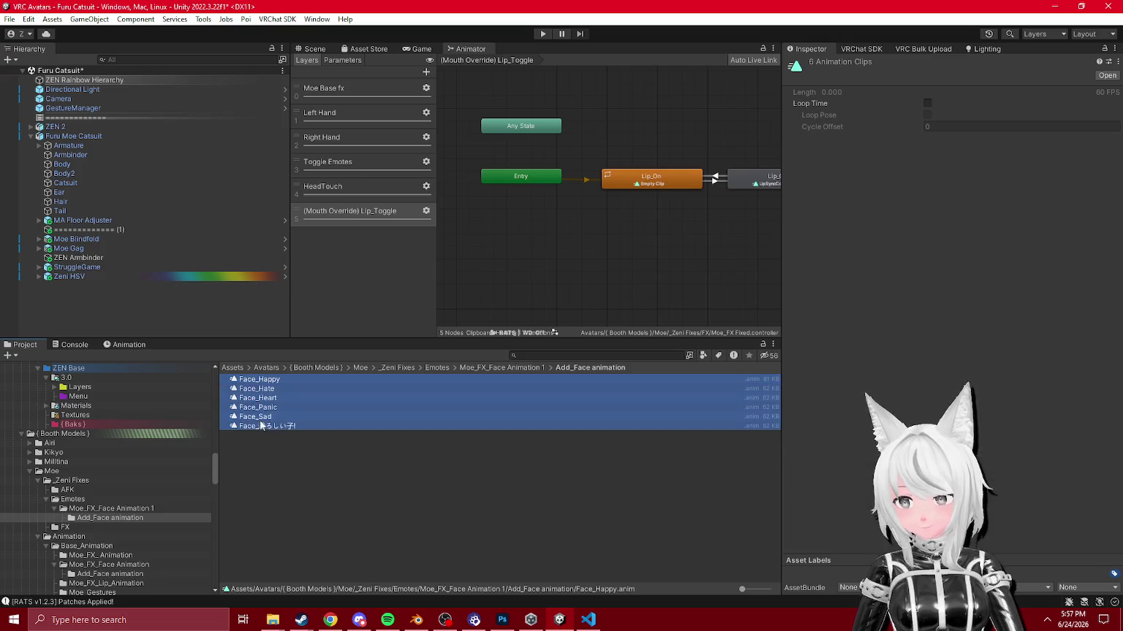
drag(87, 511, 80, 500)
click(104, 512)
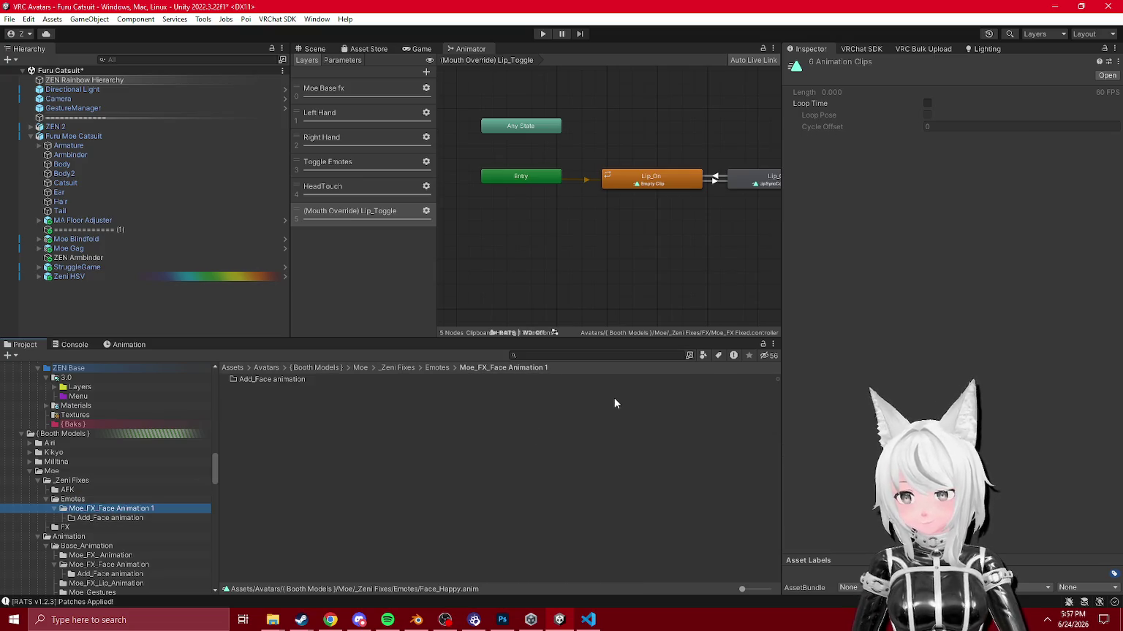
key(Delete)
key(Return)
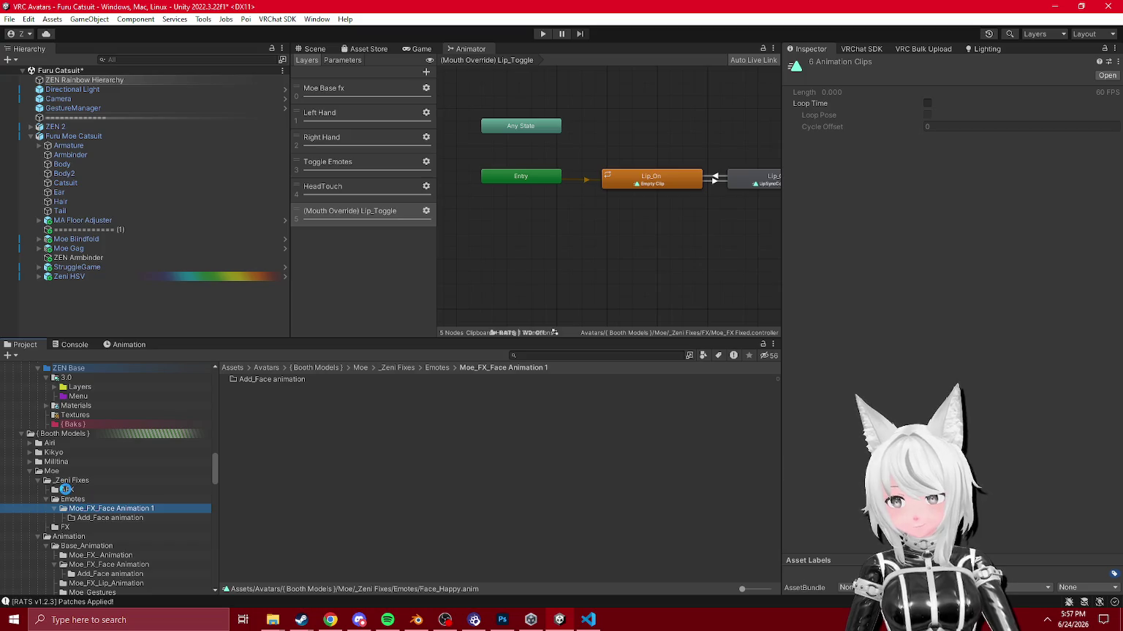
Step: Move the Emotes folder inside _Zeni Fixes/FX and select Moe Base Face + Blink
click(67, 490)
click(71, 481)
click(76, 510)
click(73, 500)
drag(71, 510, 70, 509)
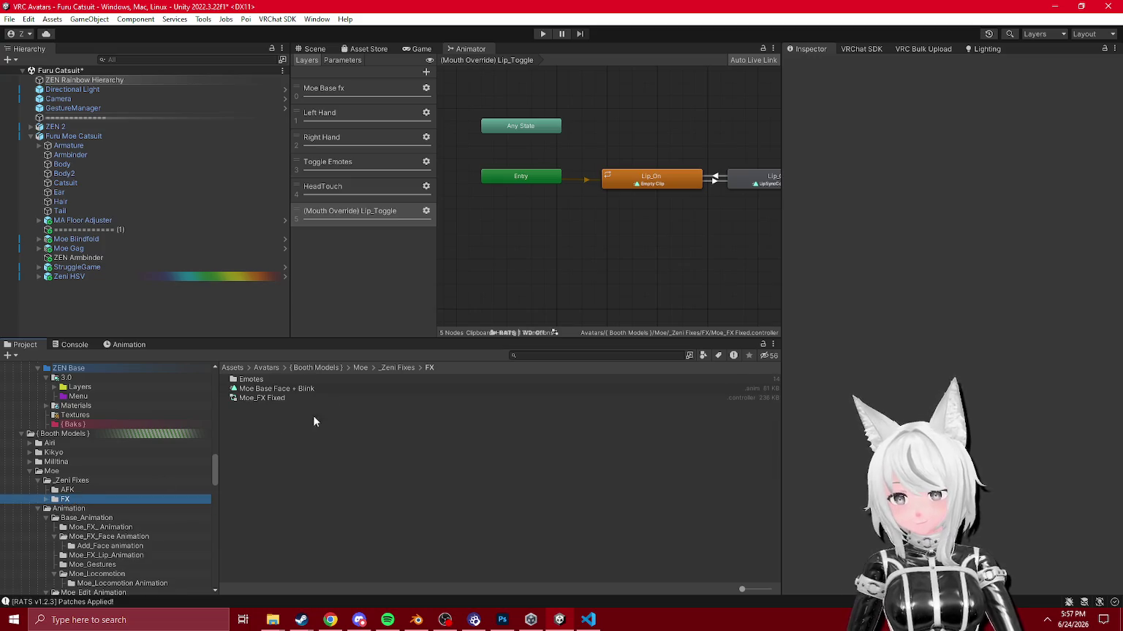
click(279, 389)
click(129, 345)
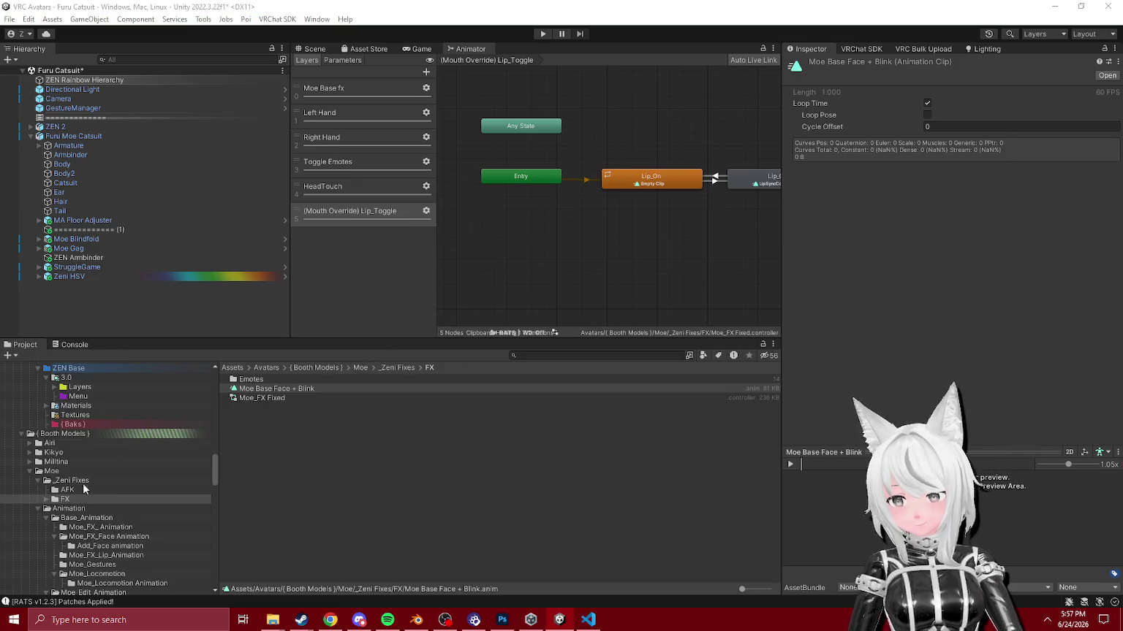
Step: Add an Animation window beside the Project browser and select Face_Fist in Emotes
click(773, 344)
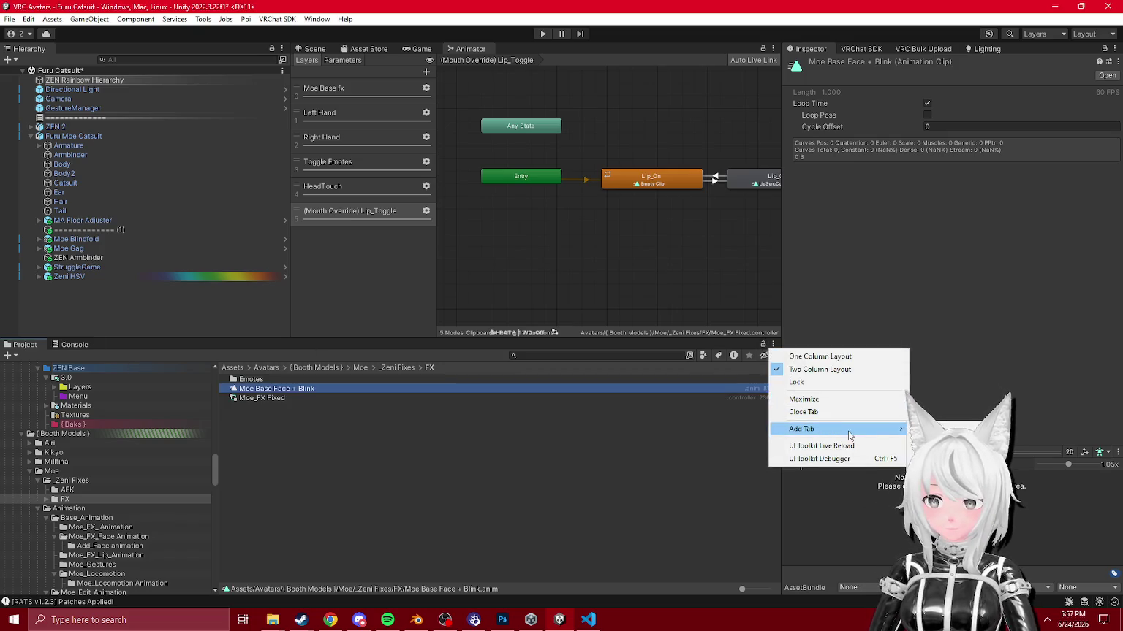
click(943, 429)
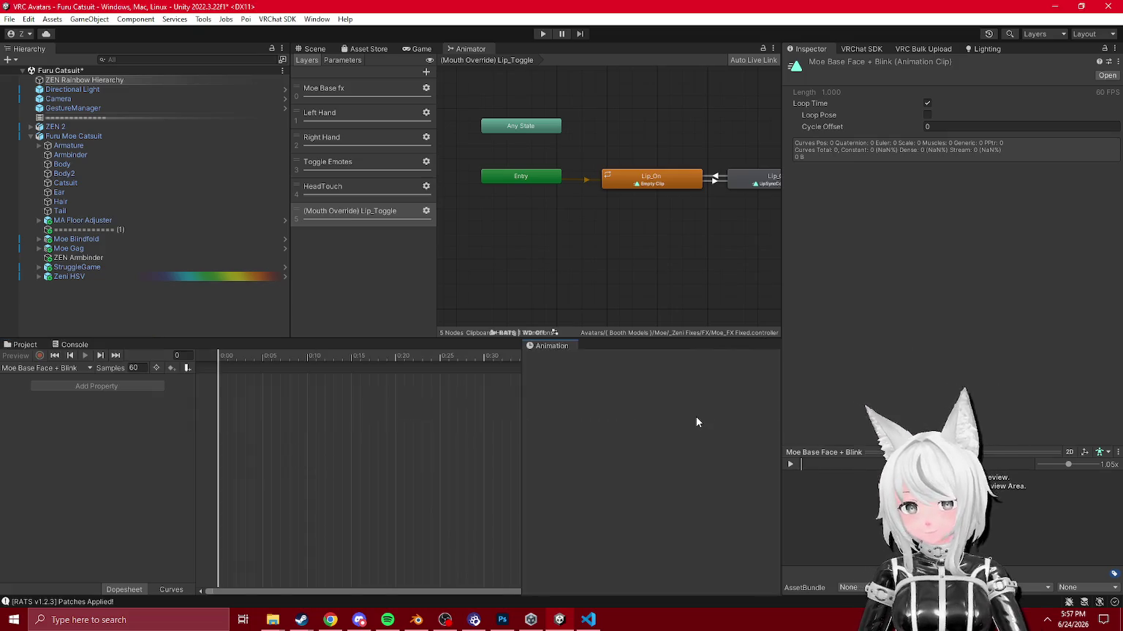
click(66, 490)
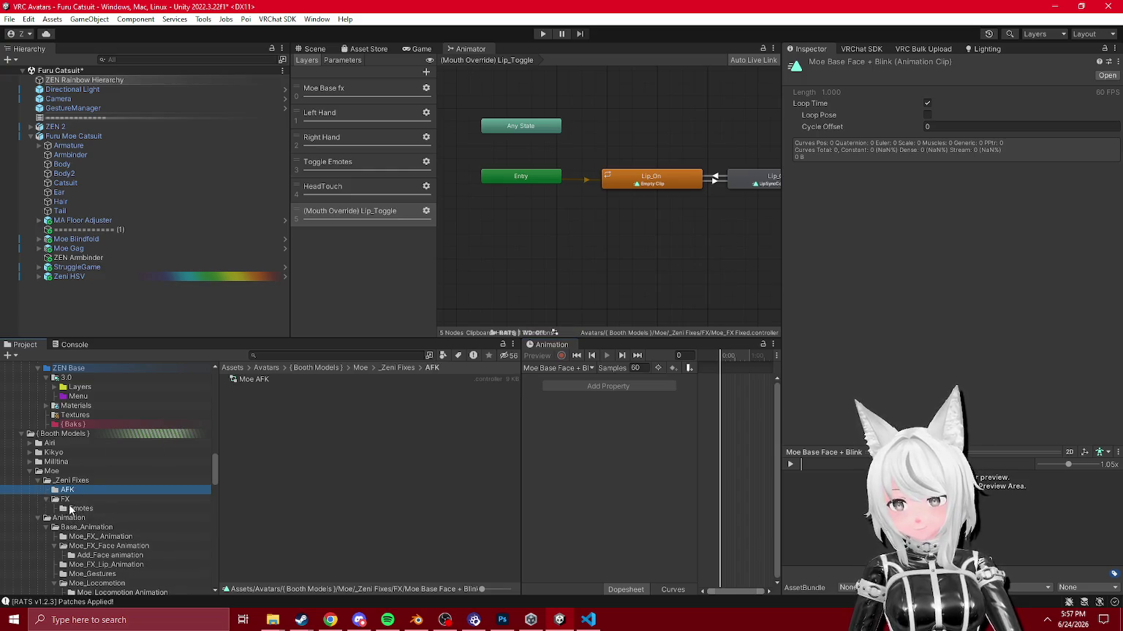
click(71, 510)
click(254, 379)
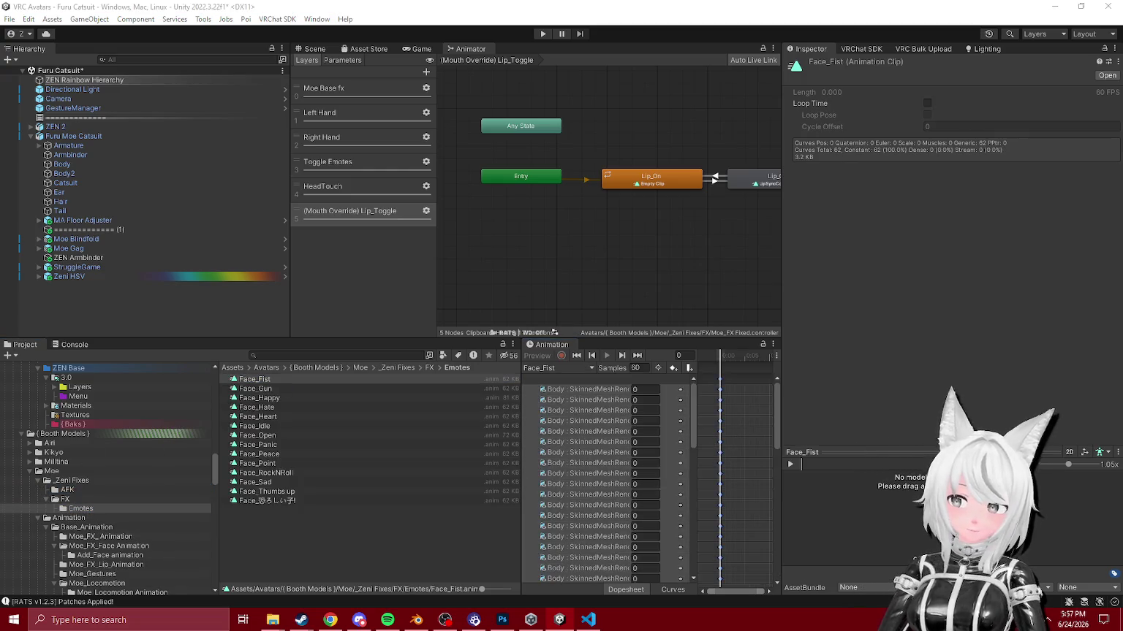
Step: Review the blendshape values of Face_Gun through Face_Panic
key(Down)
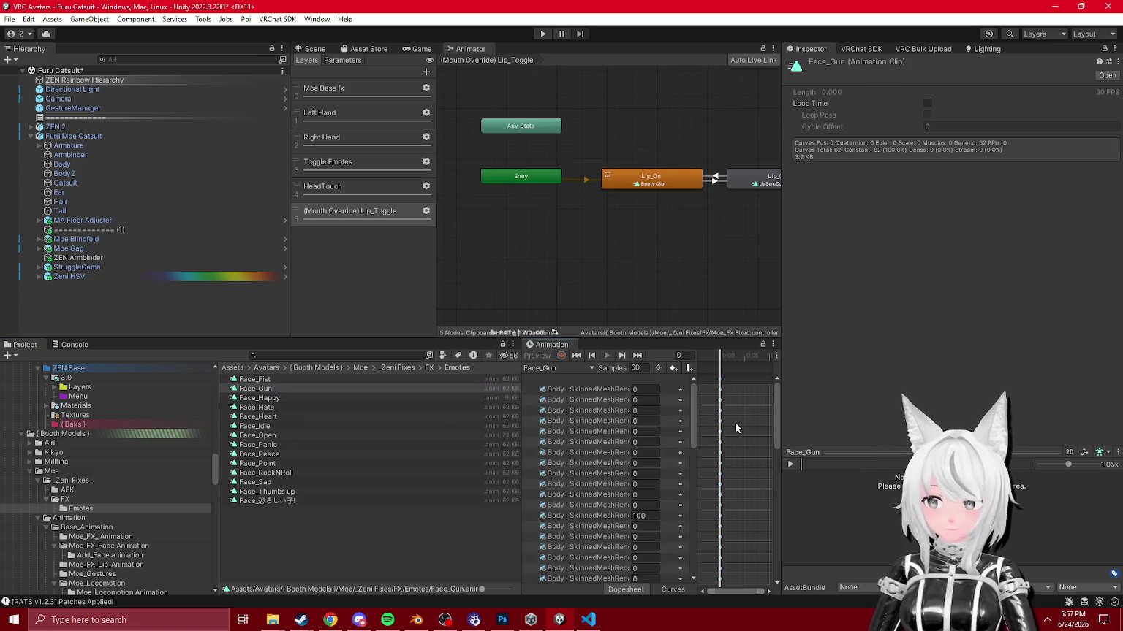
key(Down)
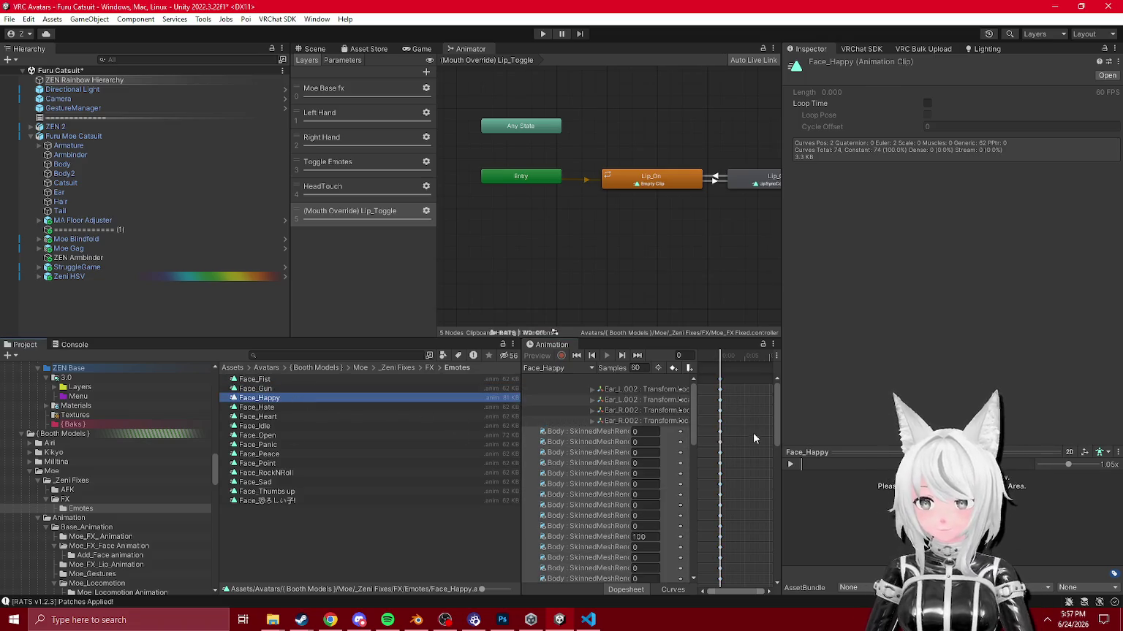
key(Down)
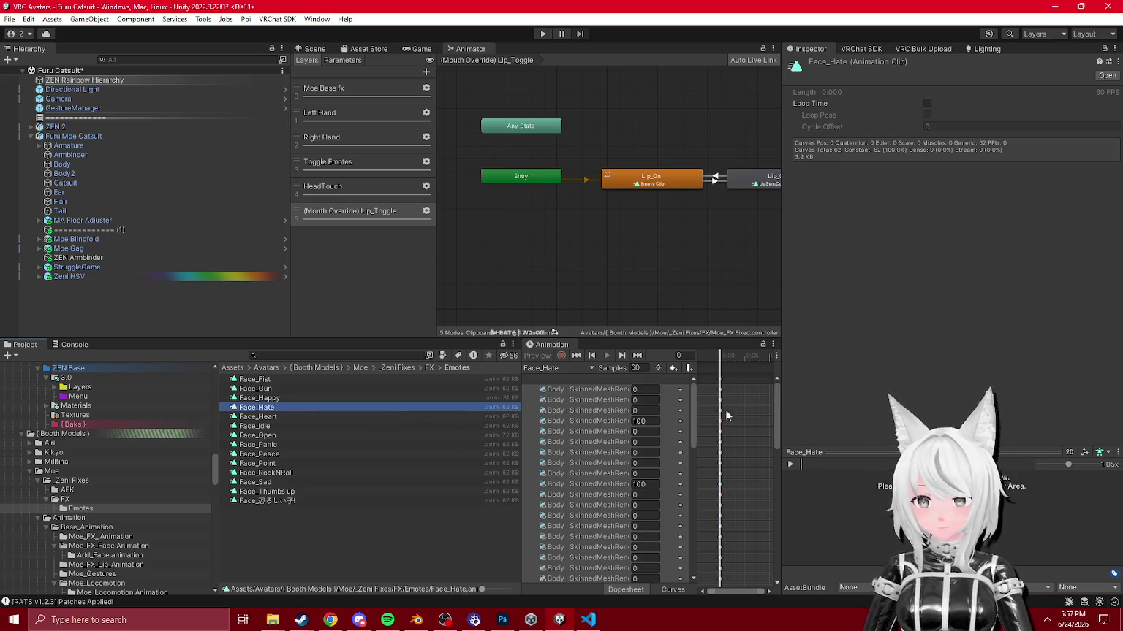
key(Down)
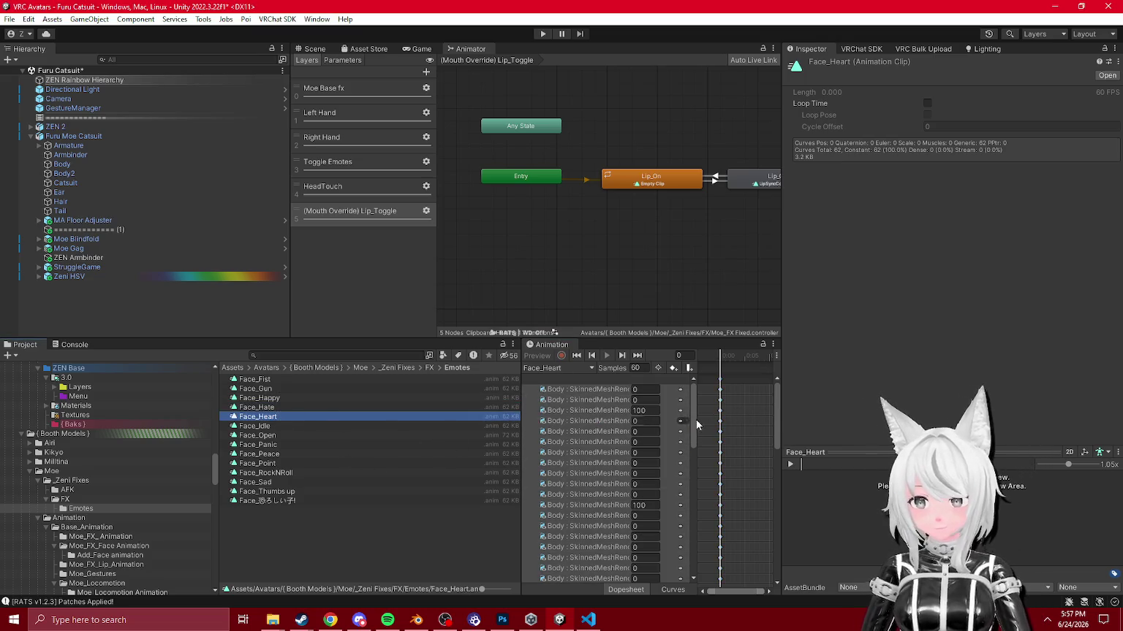
click(294, 426)
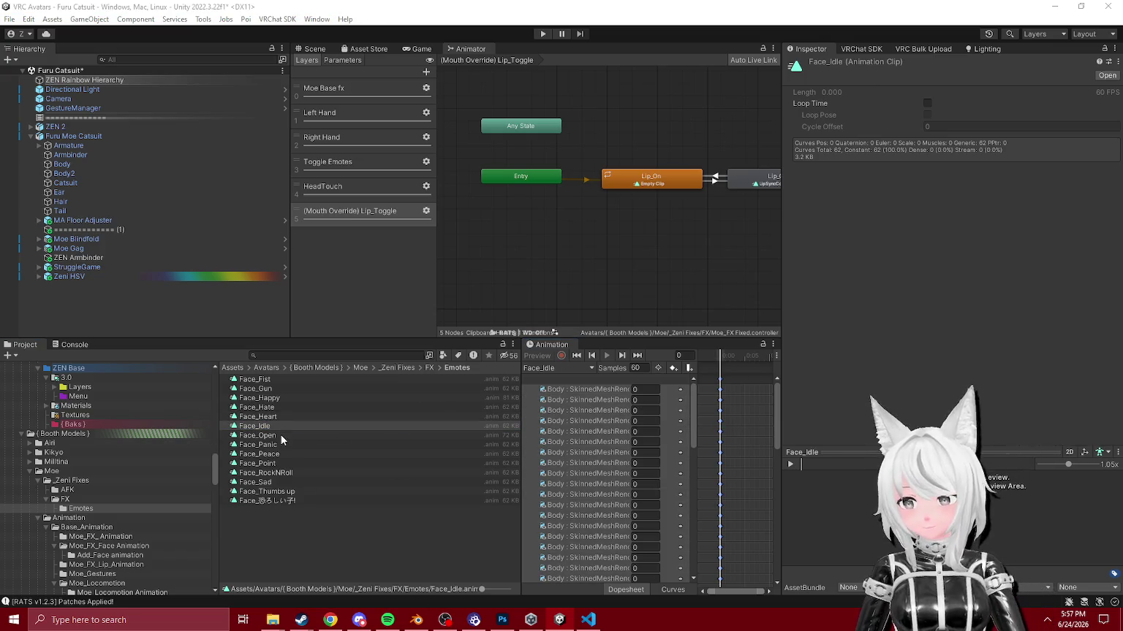
click(281, 437)
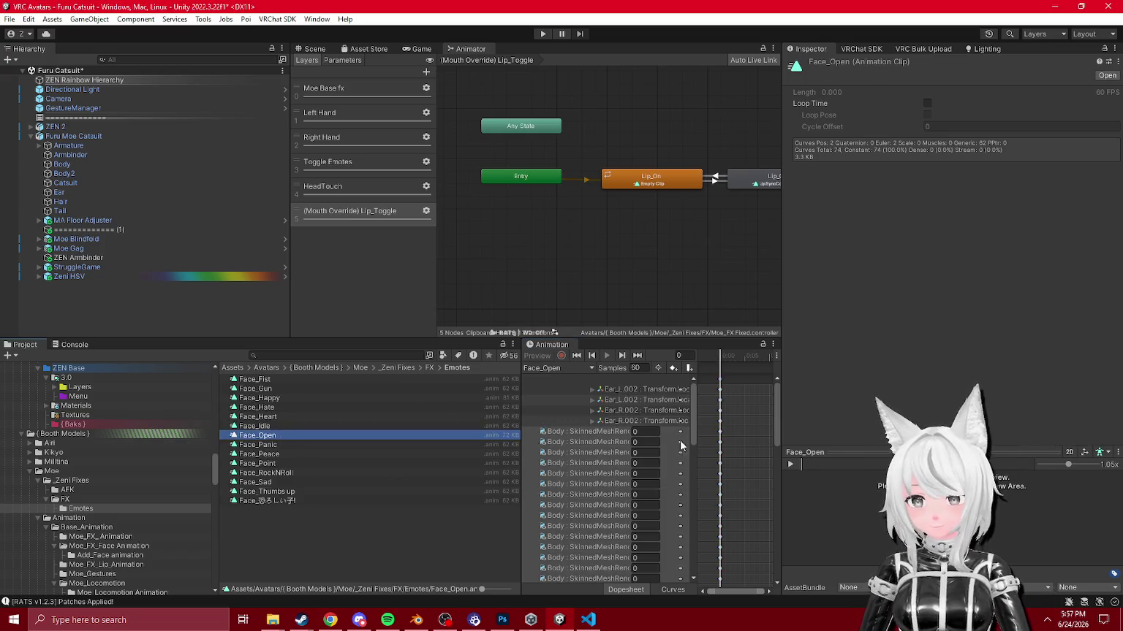
click(280, 445)
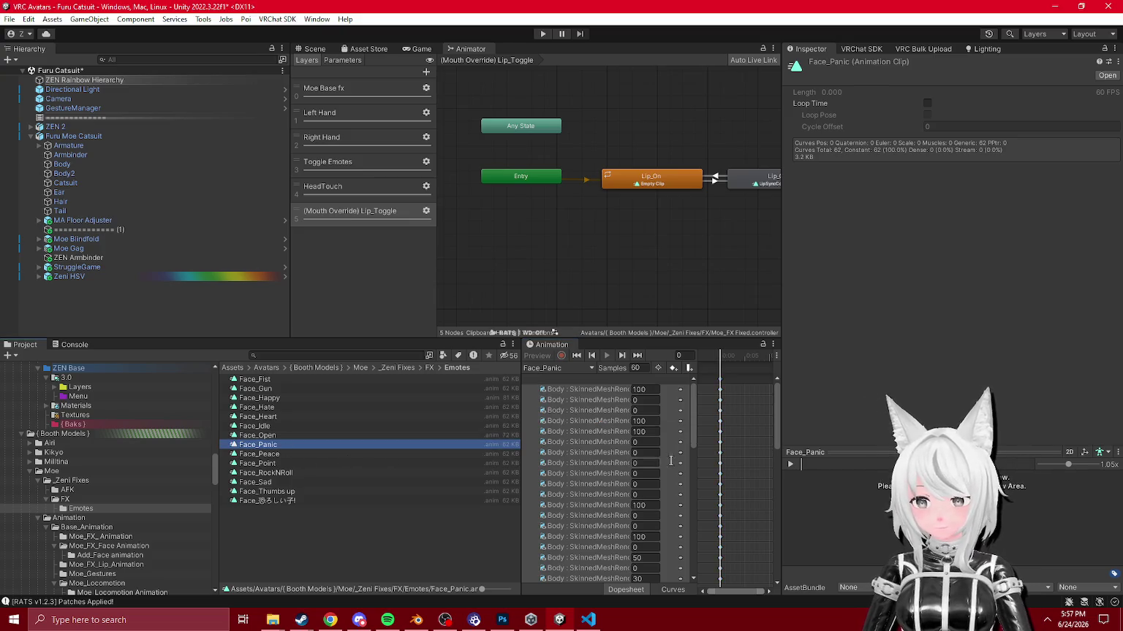
Step: Review Face_Peace through Face_Thumbs up, then return to Face_Idle
click(244, 454)
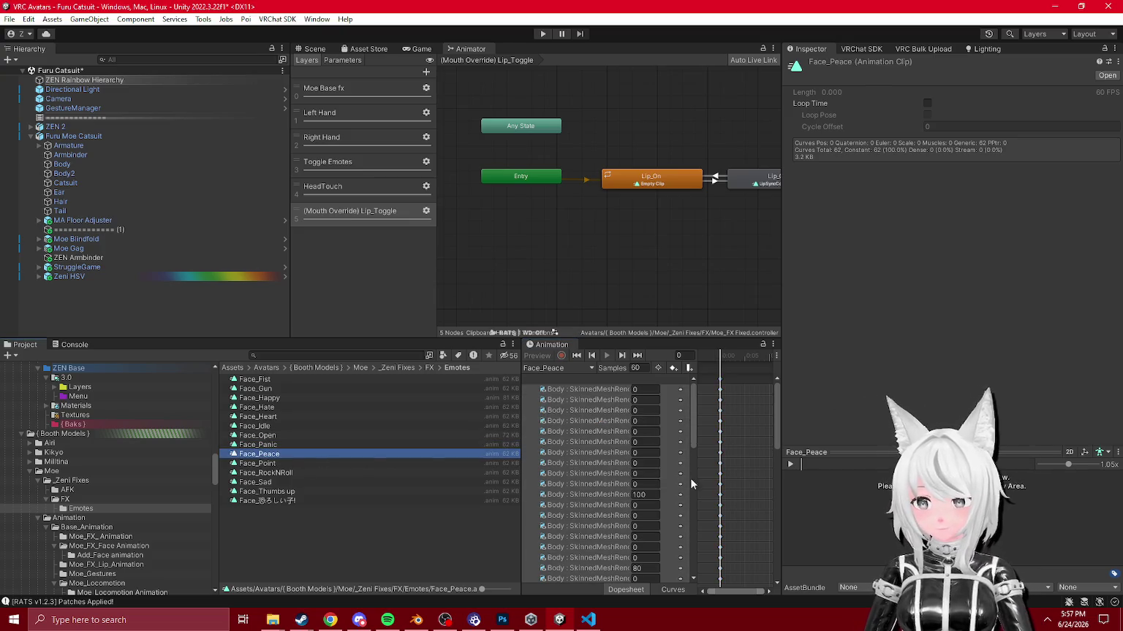
click(249, 446)
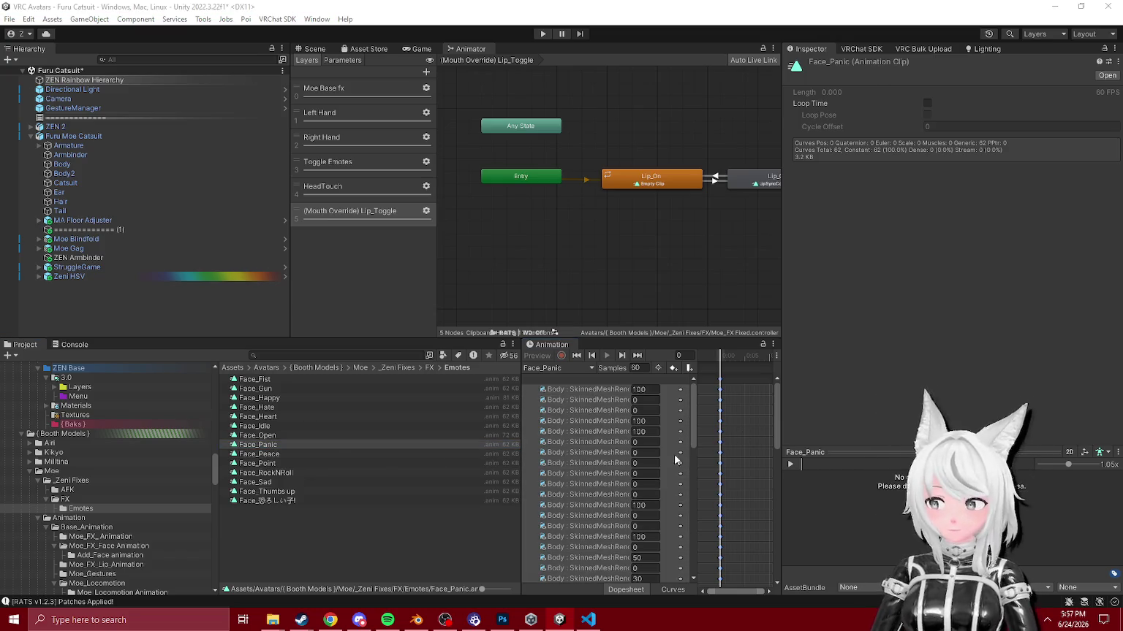
click(271, 464)
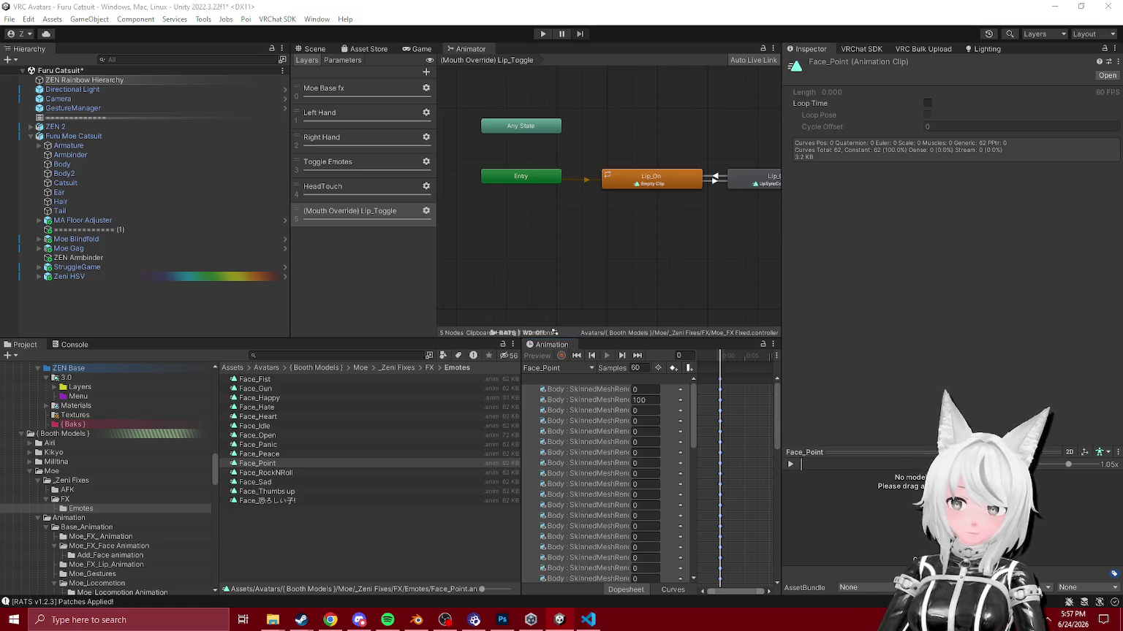
click(286, 473)
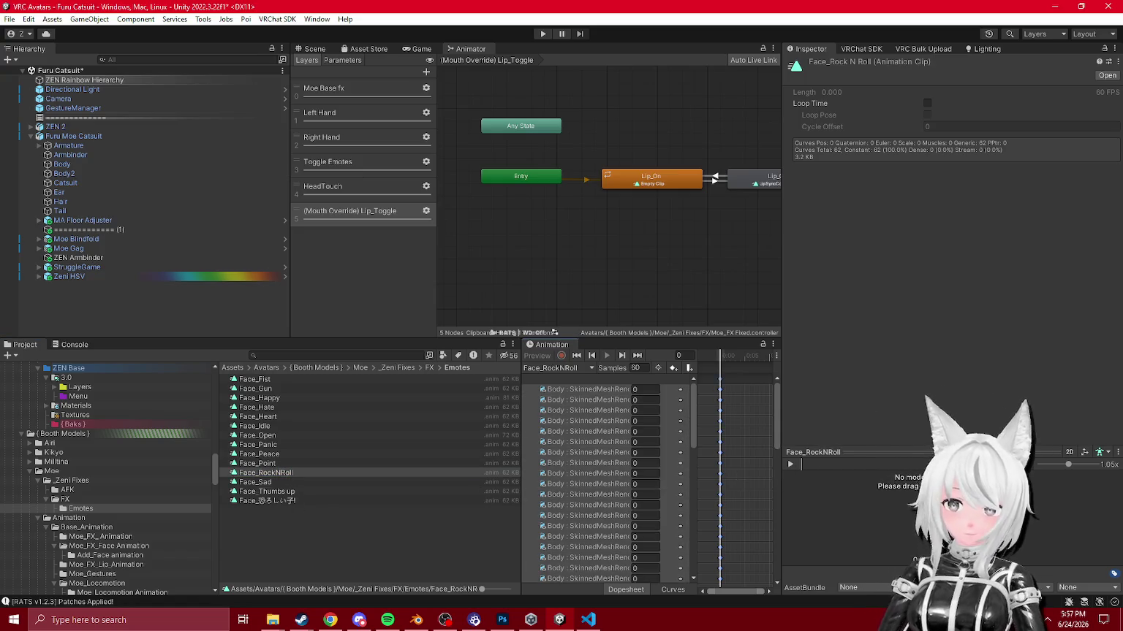
click(292, 483)
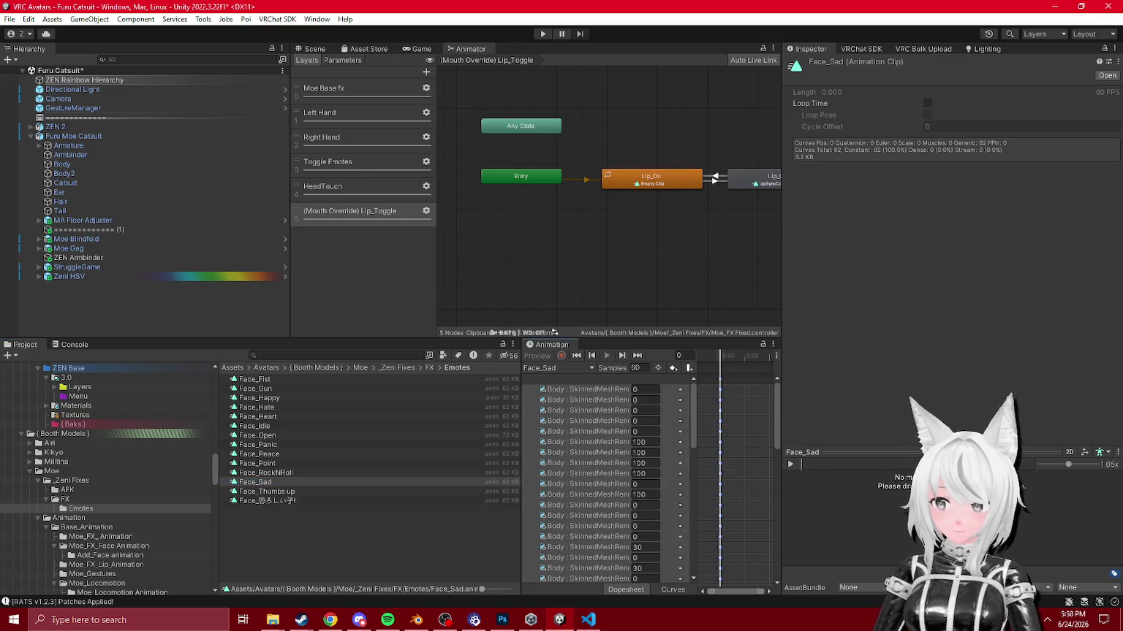
click(355, 490)
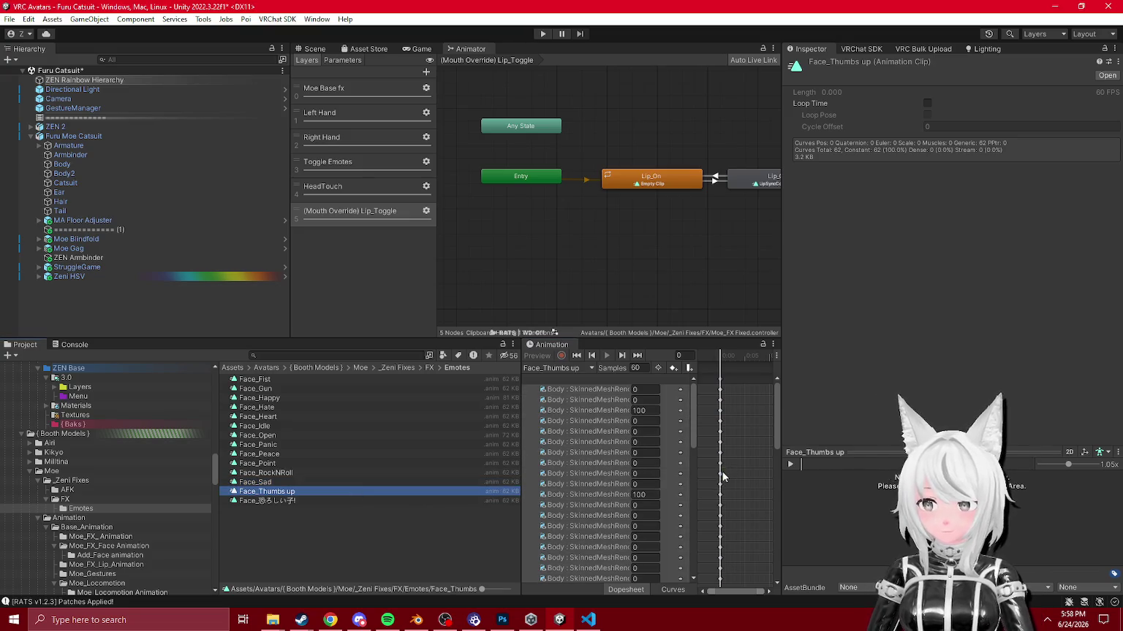
key(Down)
click(724, 495)
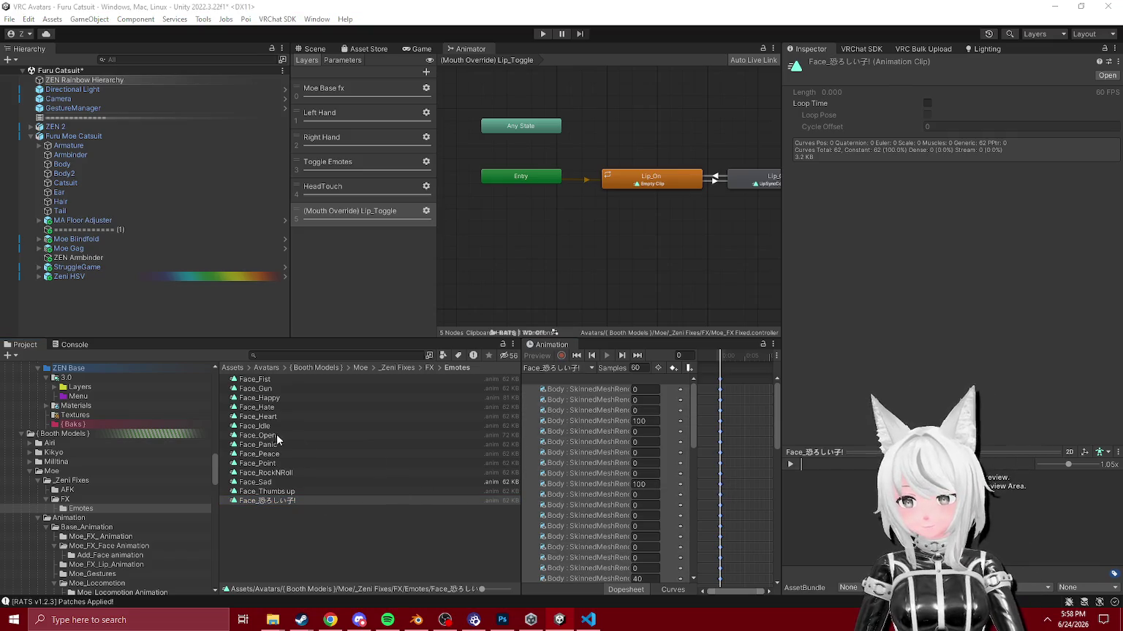
click(256, 426)
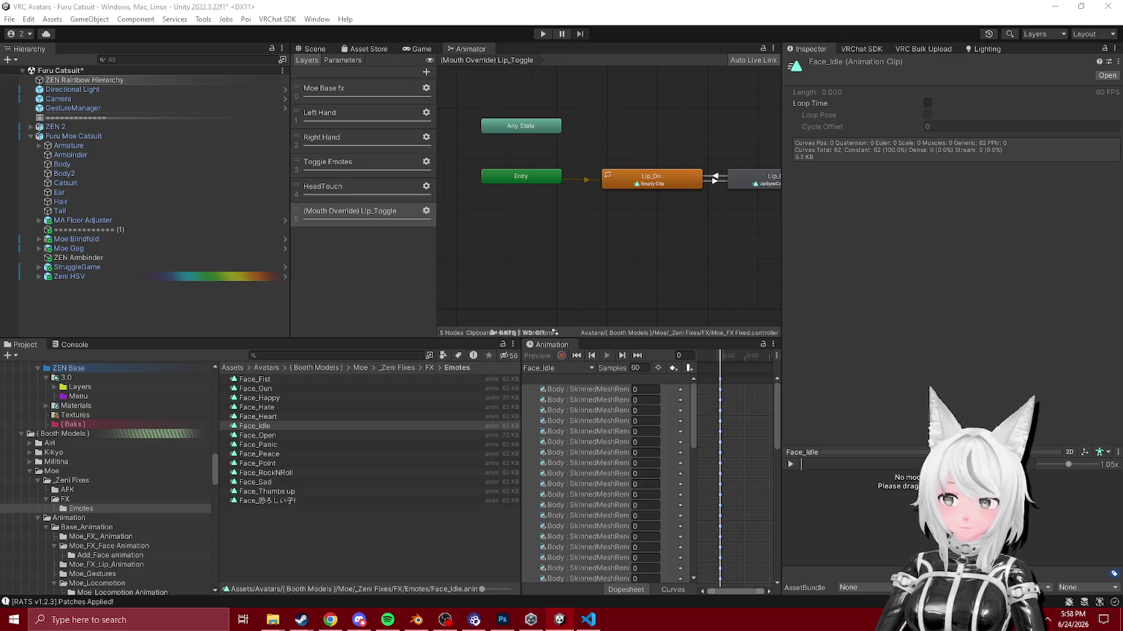
Step: Close the duplicate Animation window, dock the other in the bottom pane, and widen its property column
key(ctrl+6)
scroll(223, 474, down, 5)
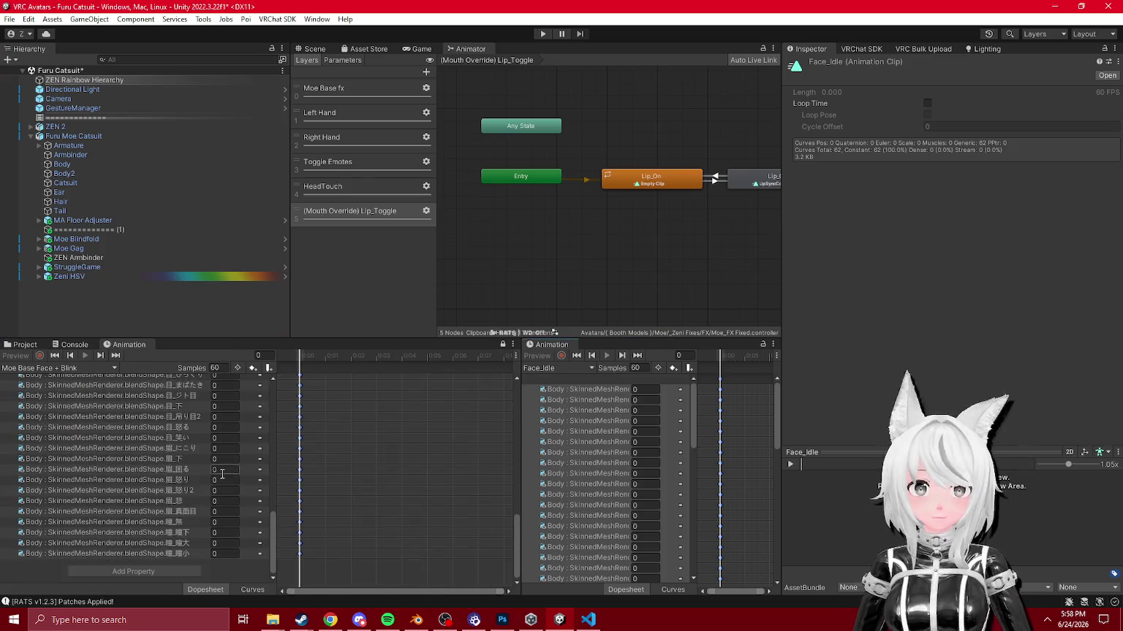
scroll(222, 474, up, 5)
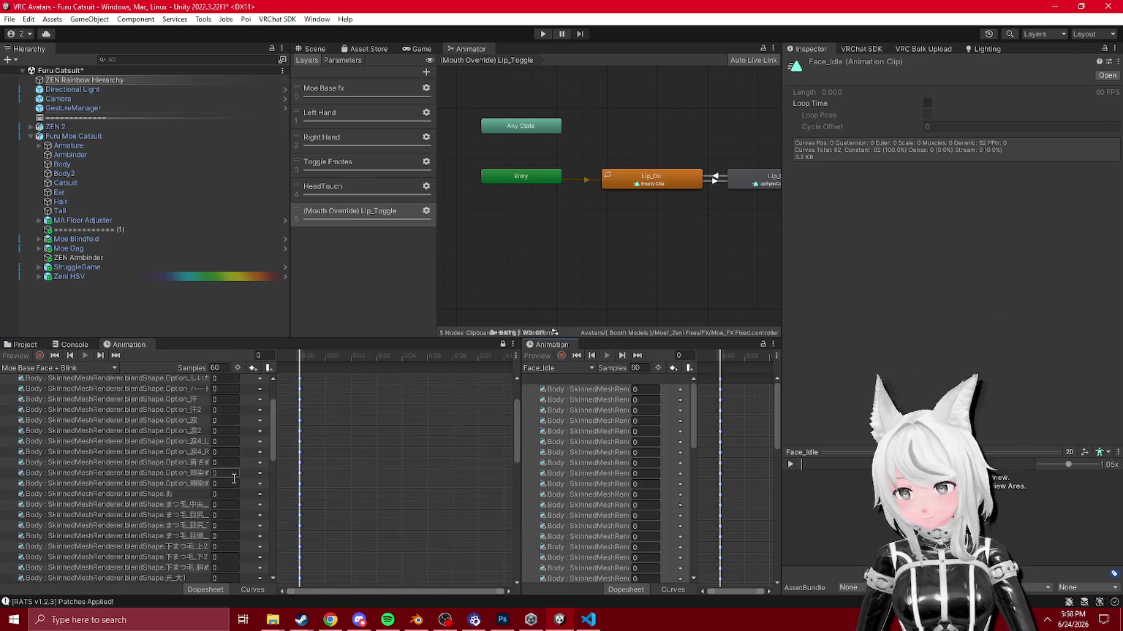
right_click(537, 345)
right_click(125, 344)
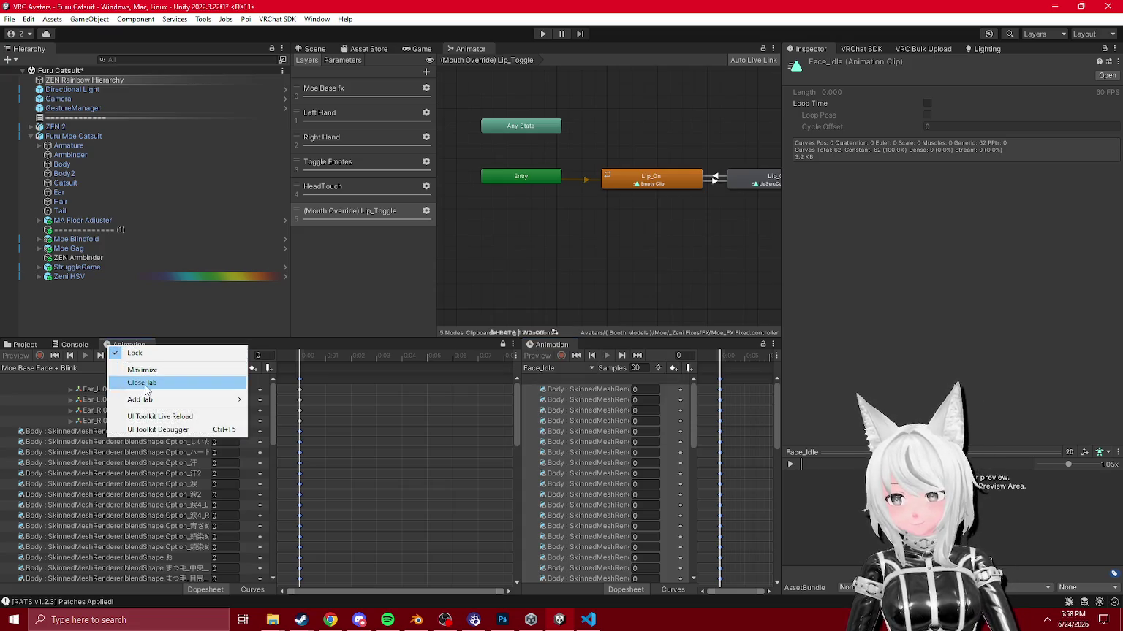
click(145, 382)
drag(549, 345, 276, 415)
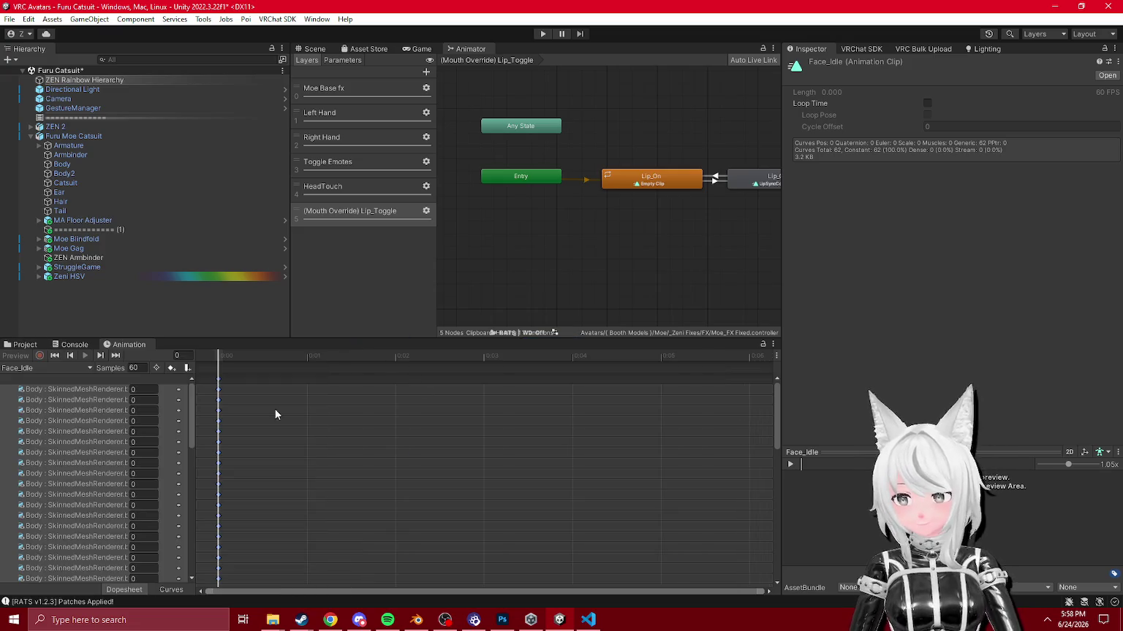
drag(192, 438, 426, 439)
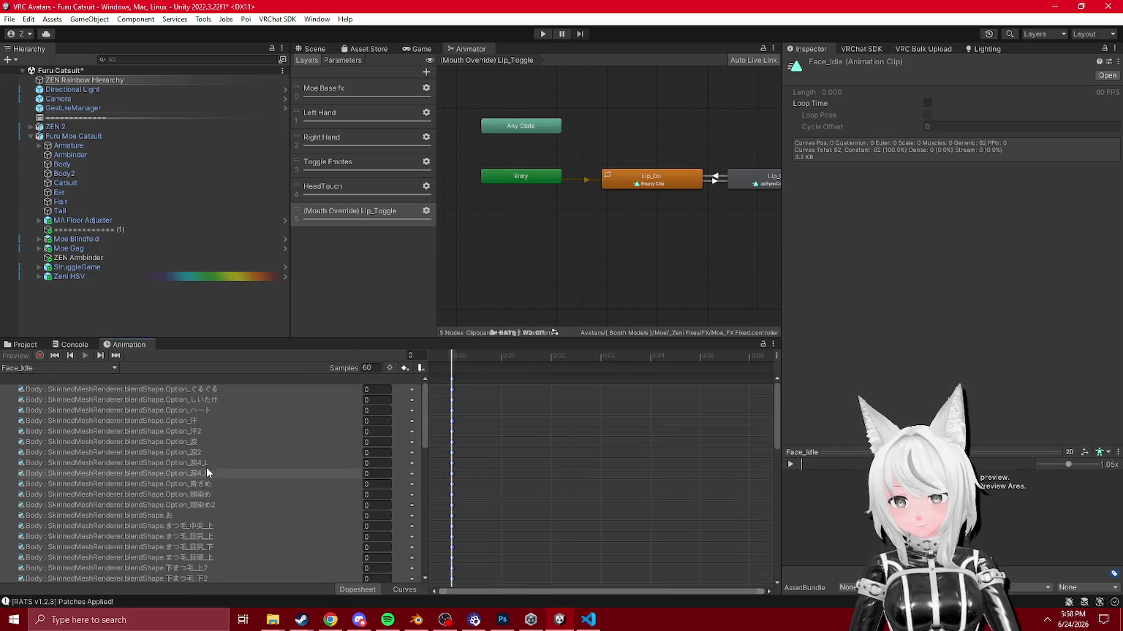
scroll(240, 461, down, 5)
Step: Browse the _Effects and Add_Face folders, then show Moe Base Face + Blink in Animation
click(25, 345)
scroll(94, 392, up, 10)
click(83, 501)
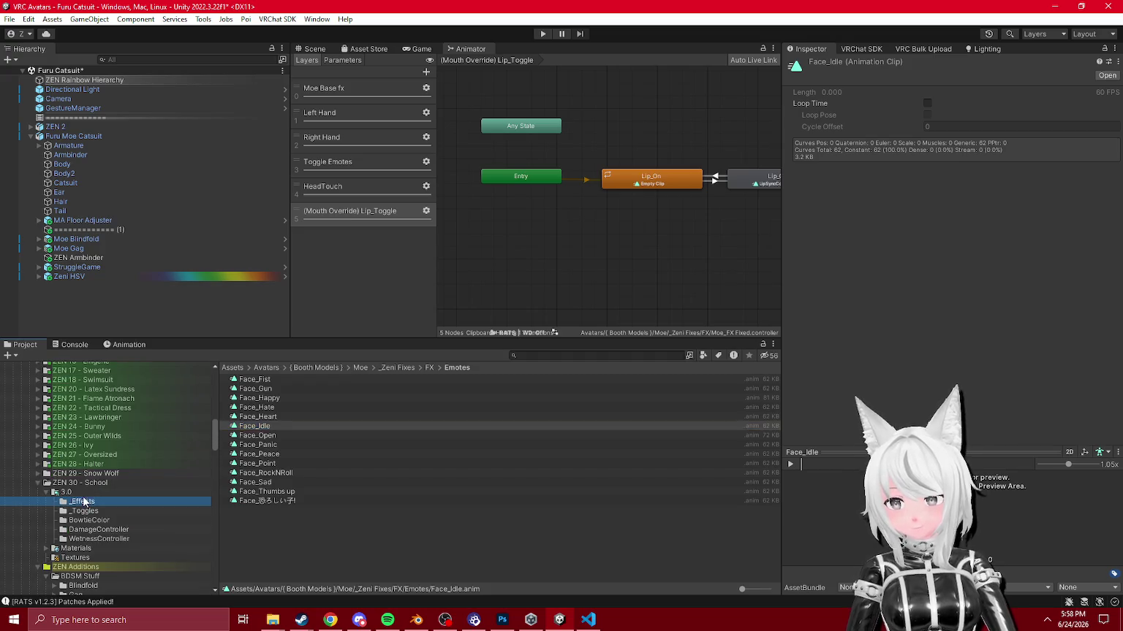
scroll(114, 488, down, 10)
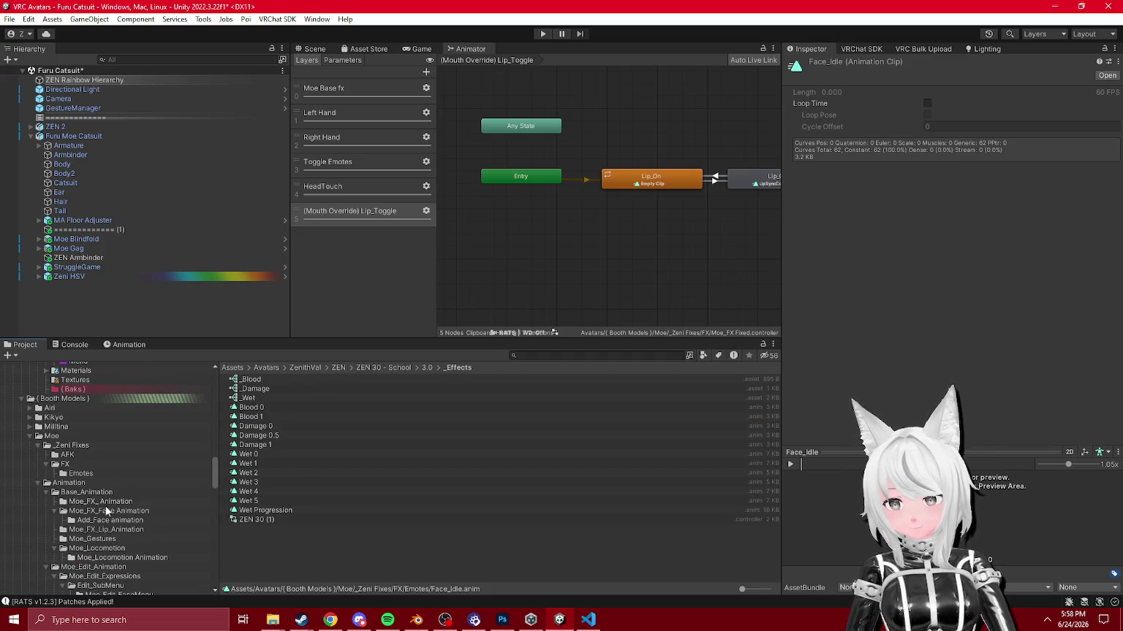
click(130, 520)
click(73, 468)
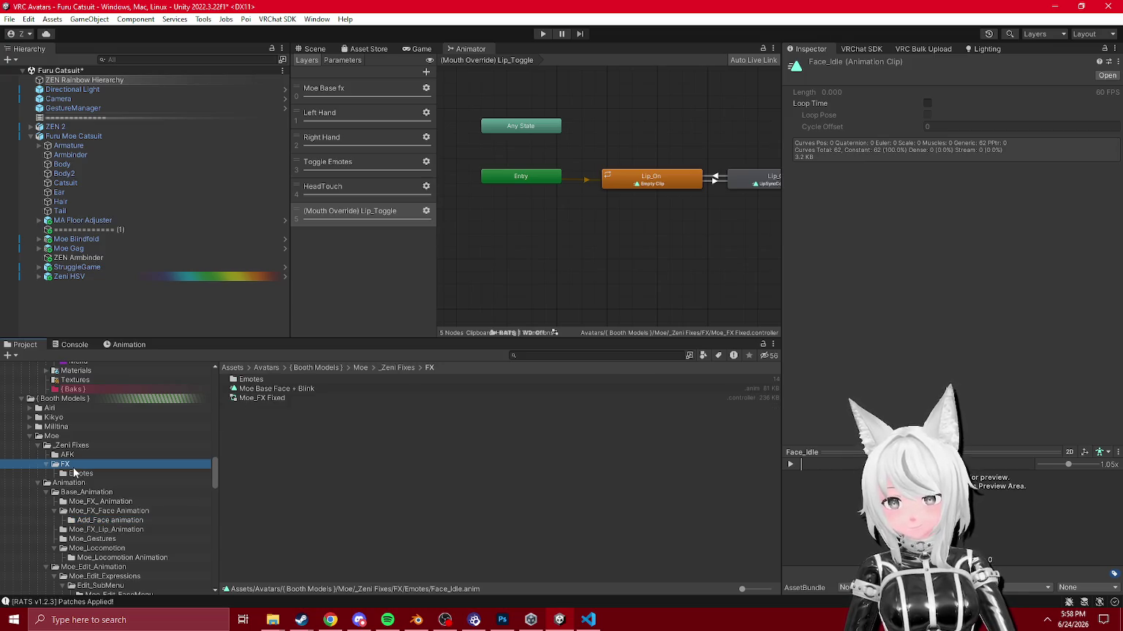
click(307, 388)
click(129, 344)
scroll(222, 439, down, 10)
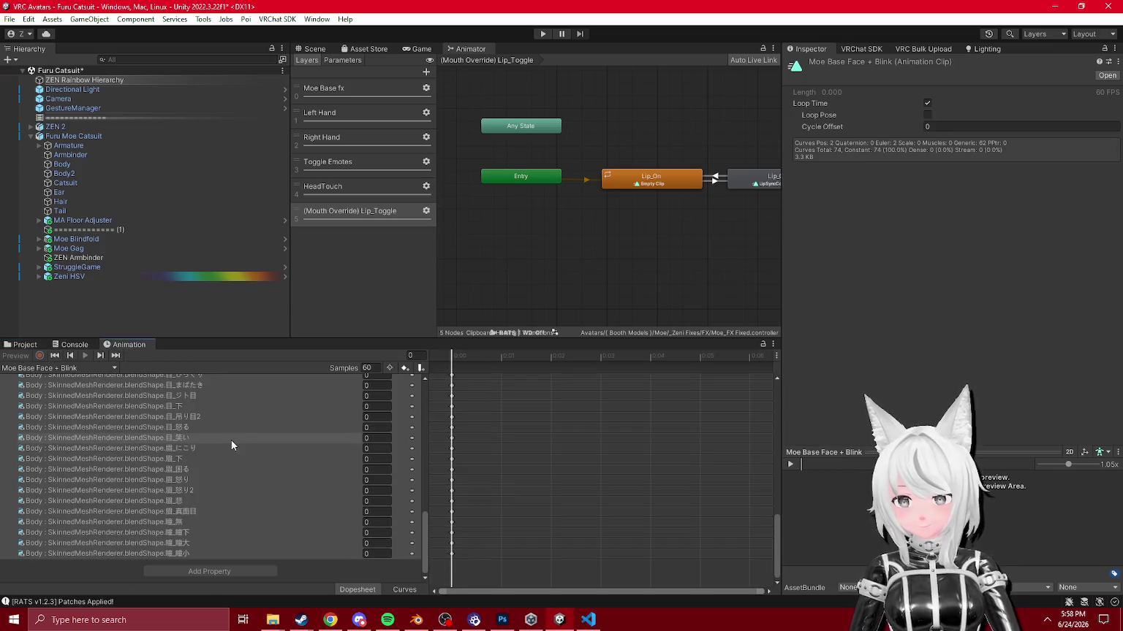
scroll(251, 457, down, 5)
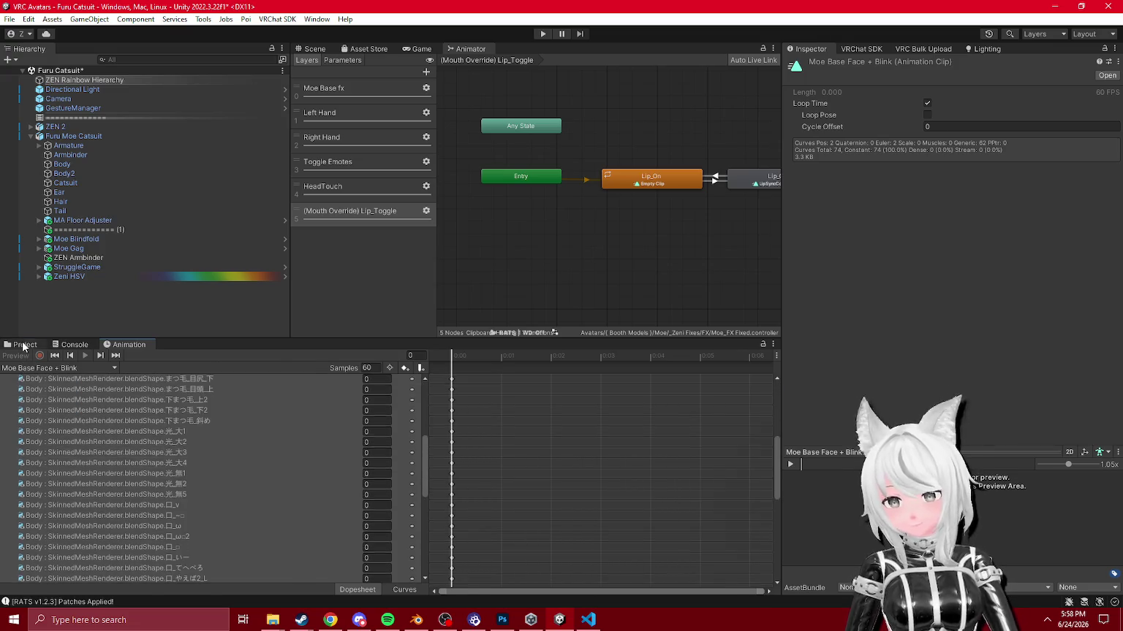
Step: Find the lip sync state's LipSyncController clip via the controller graph and view it
click(25, 344)
click(753, 180)
click(970, 103)
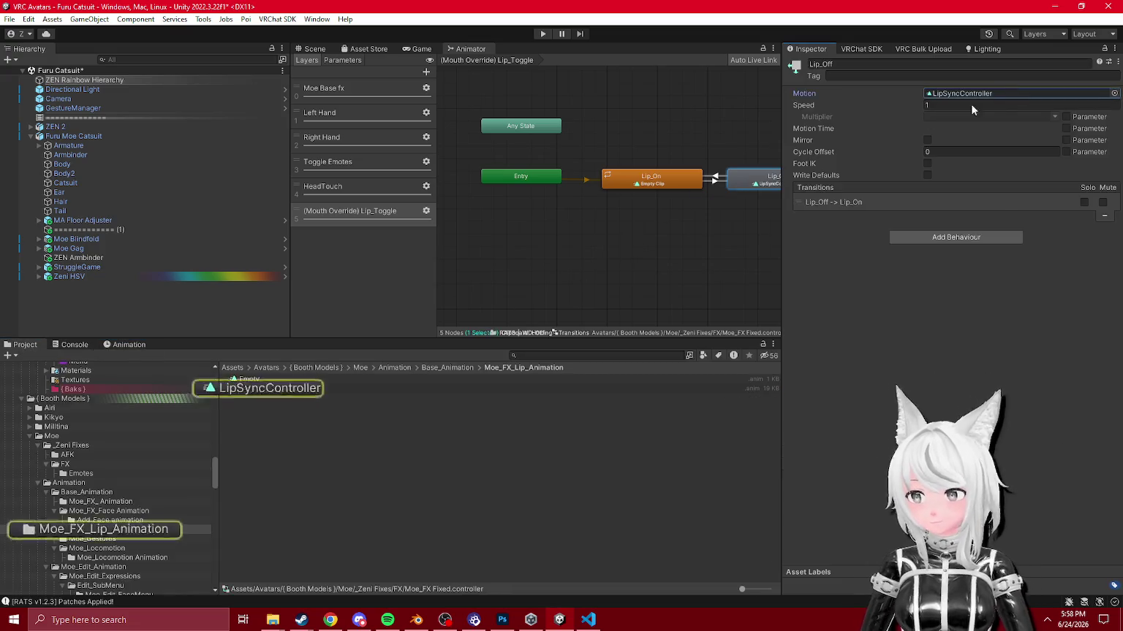
click(273, 388)
click(126, 344)
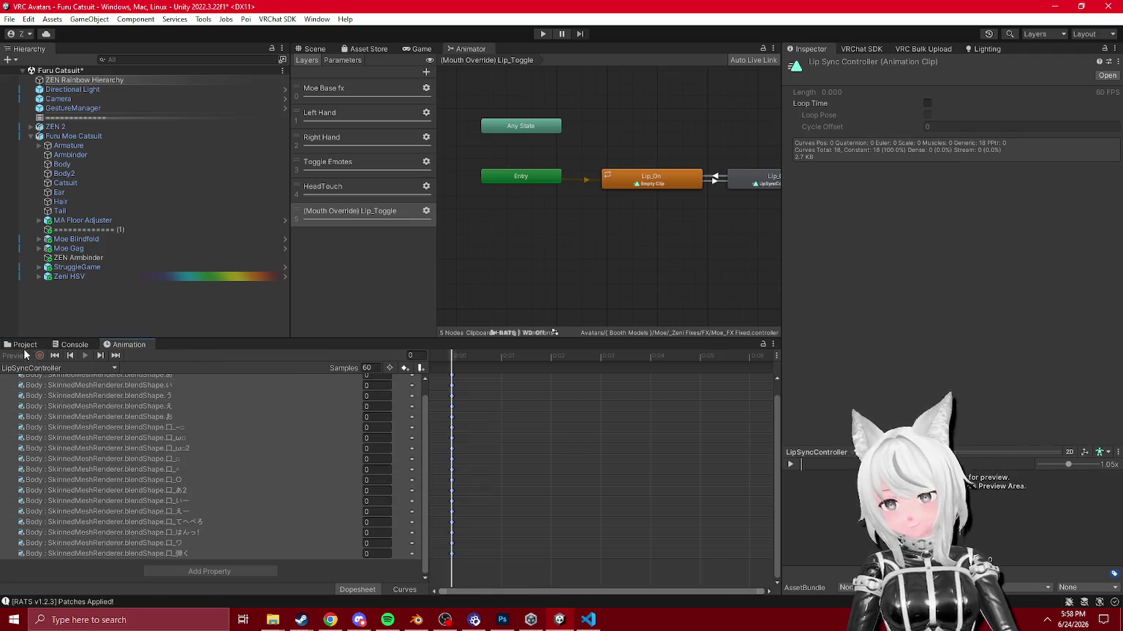
click(26, 344)
Step: Reopen Moe Base Face + Blink in the Animation window, then return to the Emotes folder
click(73, 465)
double_click(272, 388)
scroll(223, 505, down, 5)
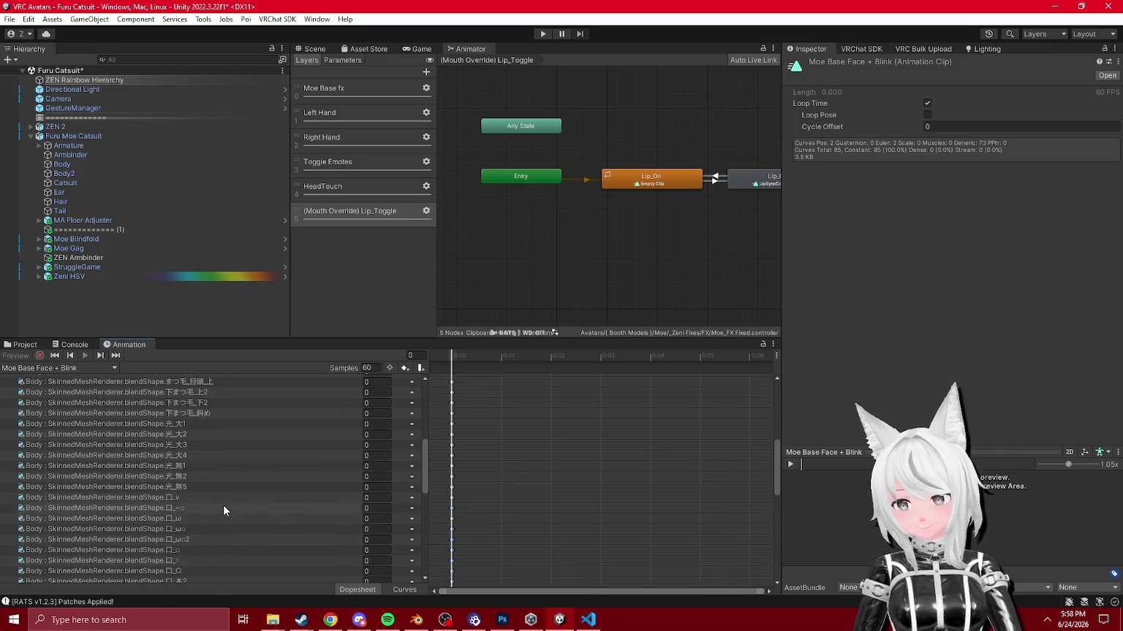
scroll(231, 508, up, 5)
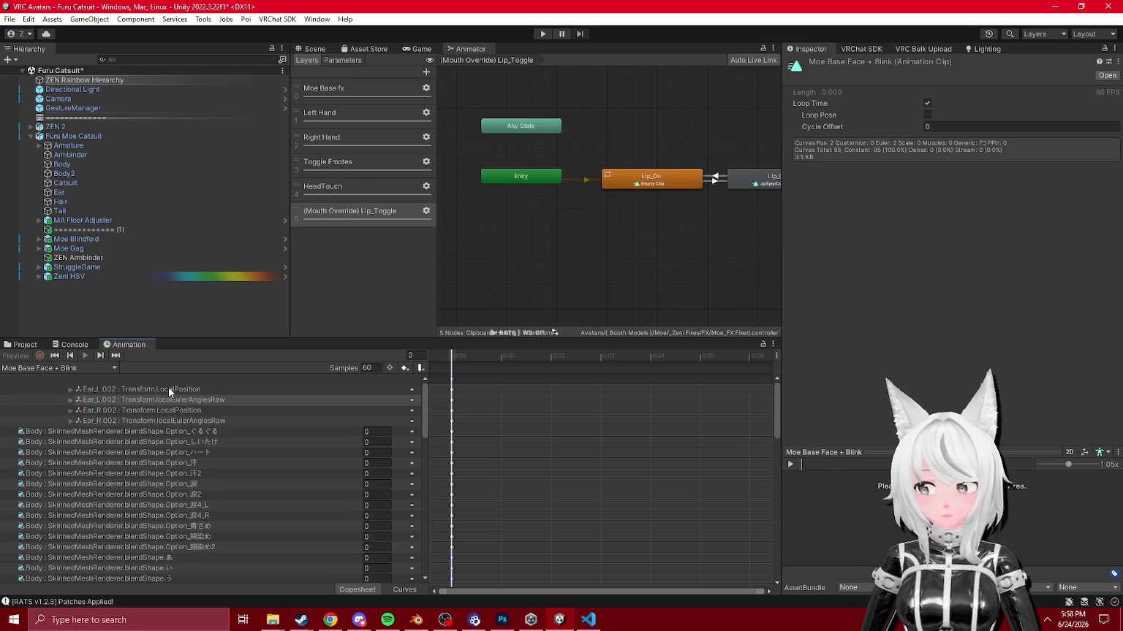
click(24, 345)
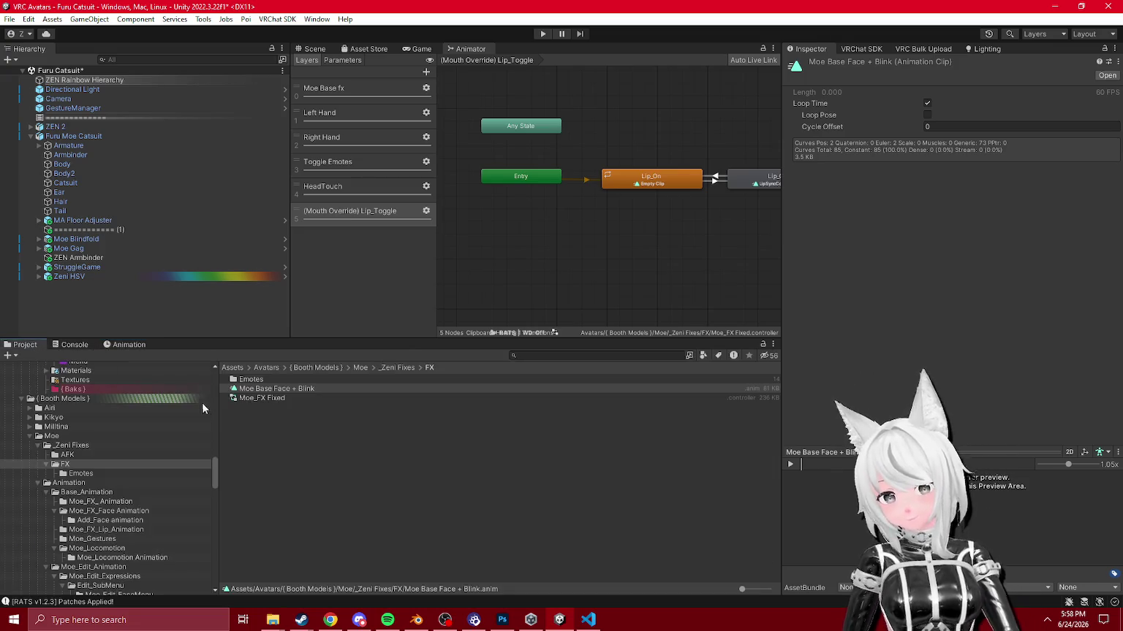
click(88, 474)
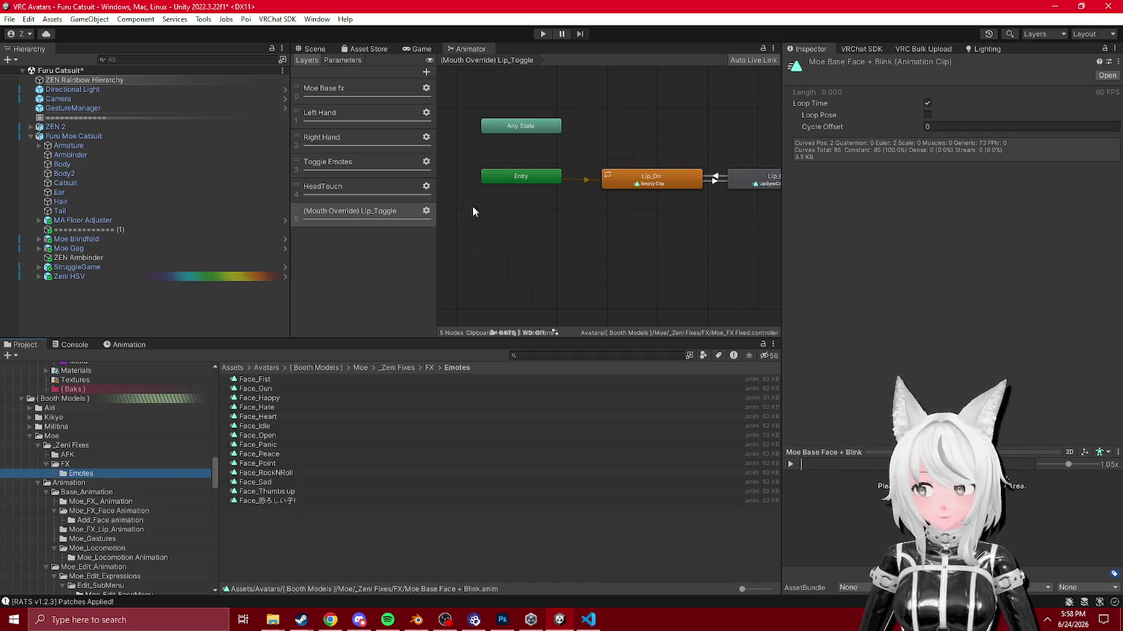
Step: Add the 'Zeni ' prefix to Face_Fist, Face_Gun, Face_Happy and Face_Hate
click(248, 380)
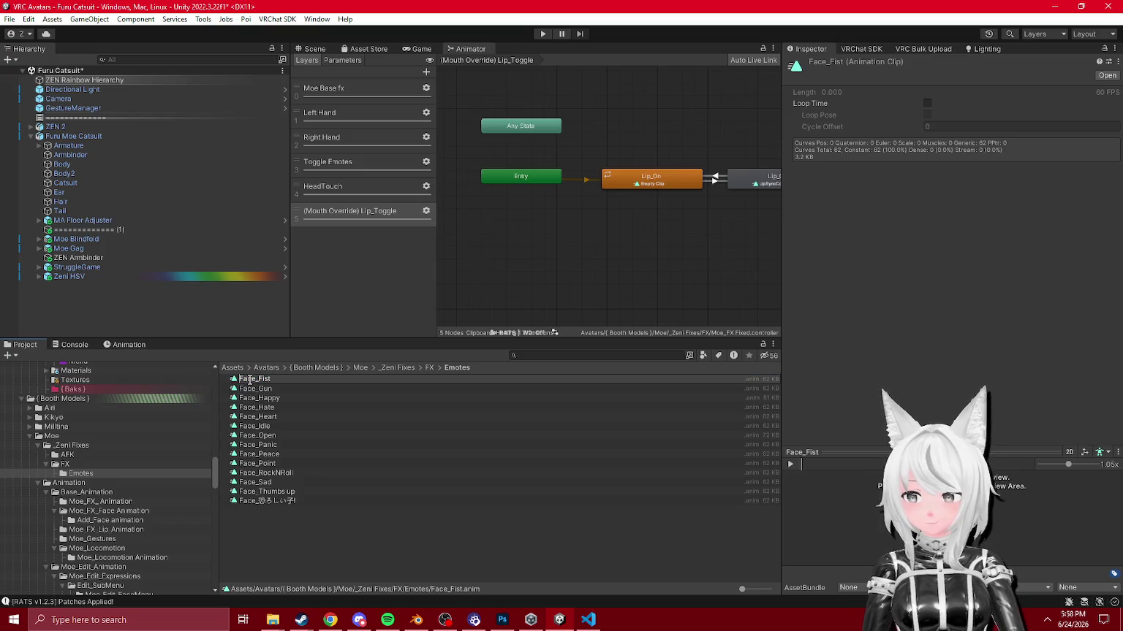
text(Zeni)
key(Return)
click(249, 379)
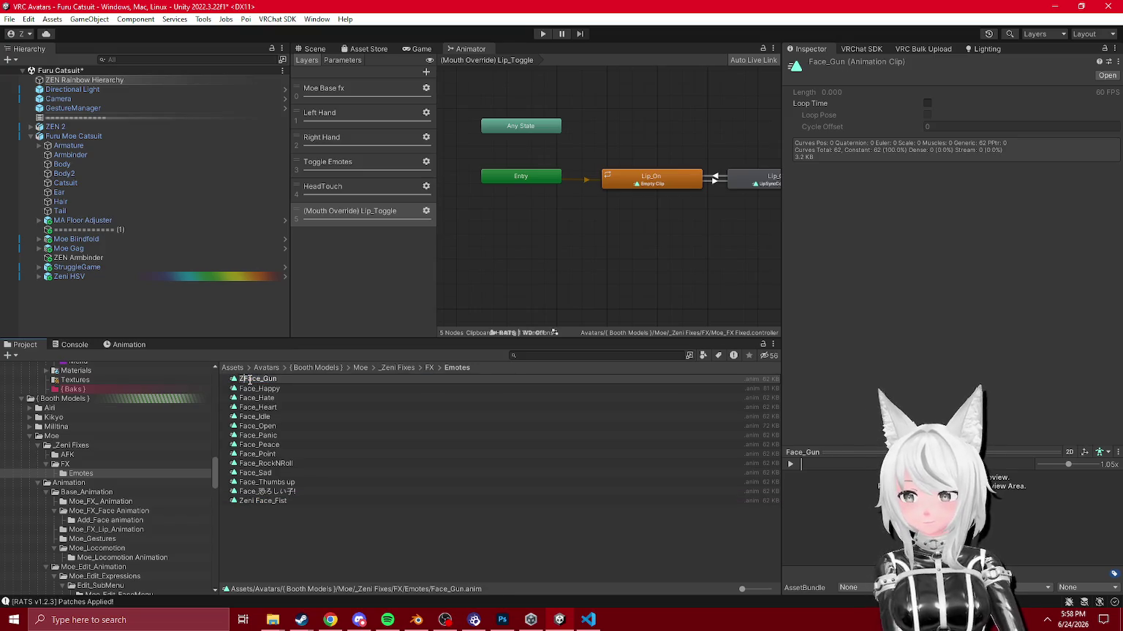
key(Return)
click(249, 379)
key(Return)
click(248, 380)
click(249, 379)
text(Zeni)
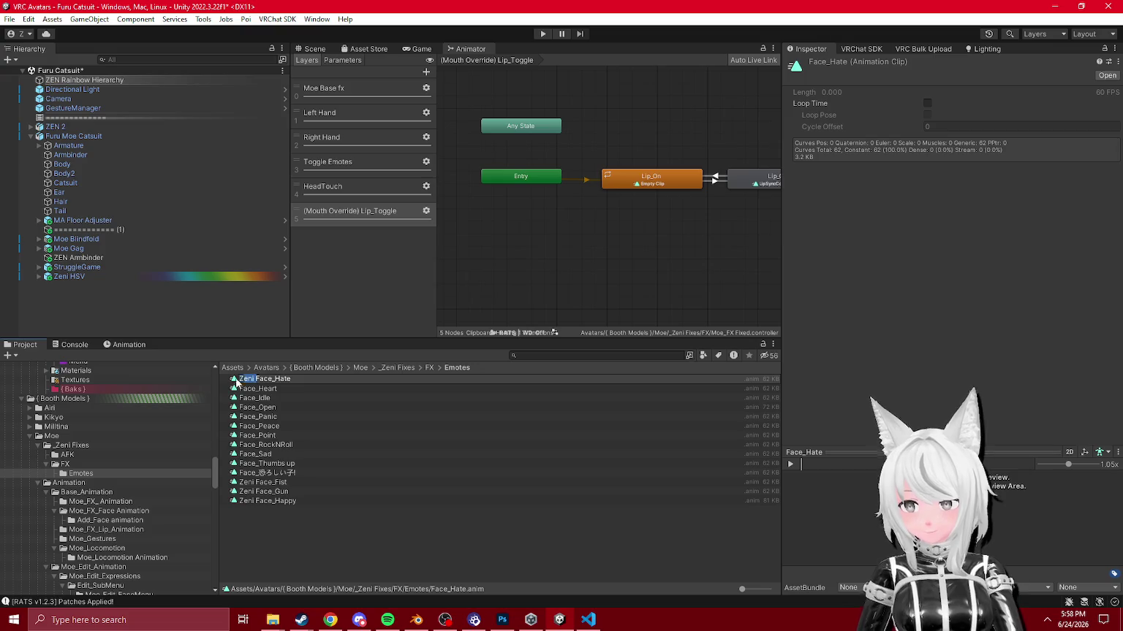
key(Return)
Step: Rename Face_Heart, Face_Idle and Face_Open to Zeni Face_Heart, Zeni Face_Idle and Zeni Face_Open
click(249, 379)
click(246, 378)
text(Zeni)
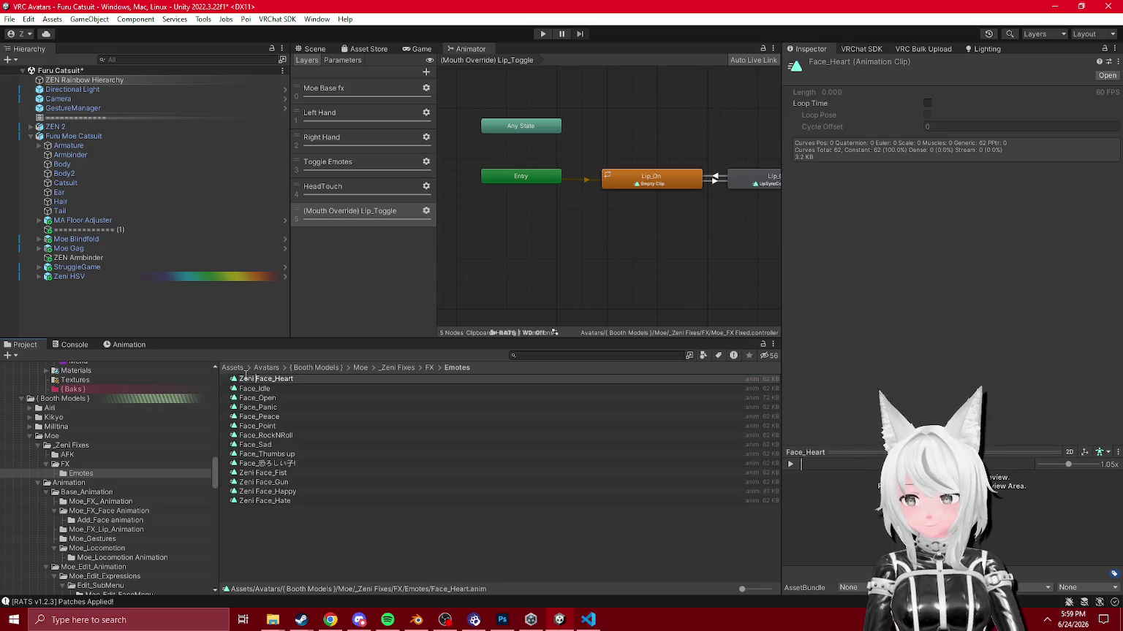
key(Return)
click(249, 379)
click(246, 377)
text(Zeni)
key(Return)
click(248, 379)
click(246, 377)
key(Return)
click(246, 377)
Step: Prefix Face_Panic, Face_Peace, Face_Point, Face_RockNRoll and Face_Sad with 'Zeni '
click(246, 377)
text(Zeni)
key(Return)
click(246, 377)
click(246, 377)
key(Return)
click(246, 377)
click(246, 377)
text(Zeni)
key(Return)
click(246, 377)
click(245, 377)
text(Zeni)
key(Return)
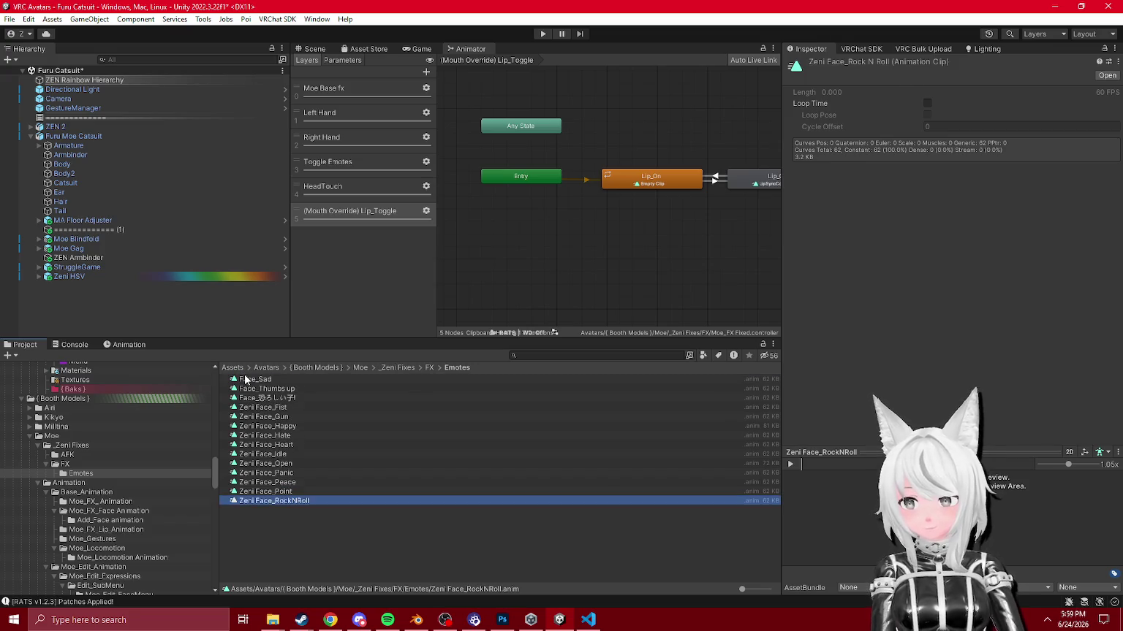
click(246, 377)
click(245, 377)
text(Zeni)
key(Return)
Step: Add 'Zeni ' to Face_Thumbs up and Face_恐ろしい子!, then center the Lip_On/Lip_Off states
click(246, 378)
click(245, 378)
text(Zeni)
key(Return)
click(245, 378)
click(246, 378)
text(Zeni)
key(Return)
click(245, 378)
click(246, 378)
key(Return)
mouse_move(630, 177)
mouse_down()
mouse_move(666, 197)
mouse_move(599, 245)
mouse_up()
scroll(627, 253, up, 2)
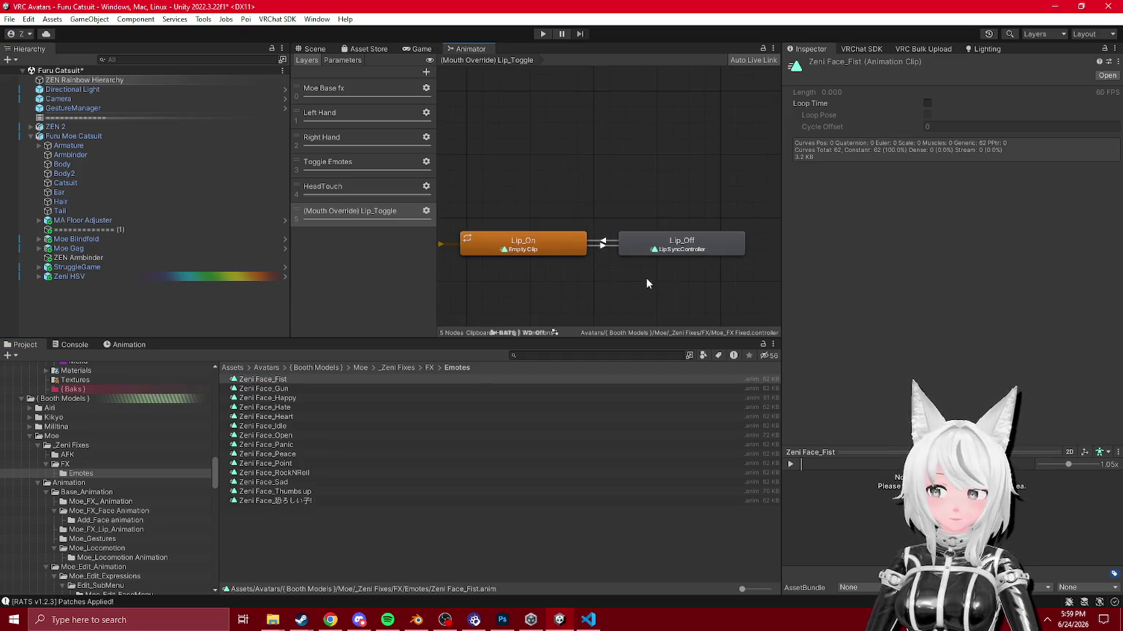
Step: In the Toggle Emotes layer, make 1 Fist and 6 Gun play Zeni Face_Fist and Zeni Face_Gun
click(540, 247)
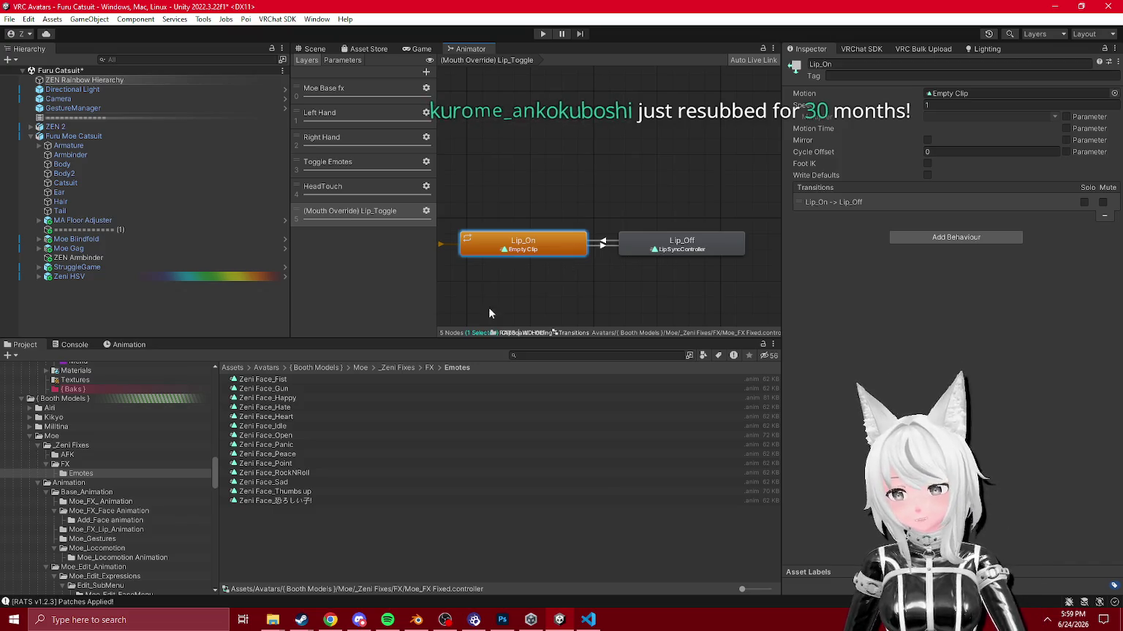
click(385, 187)
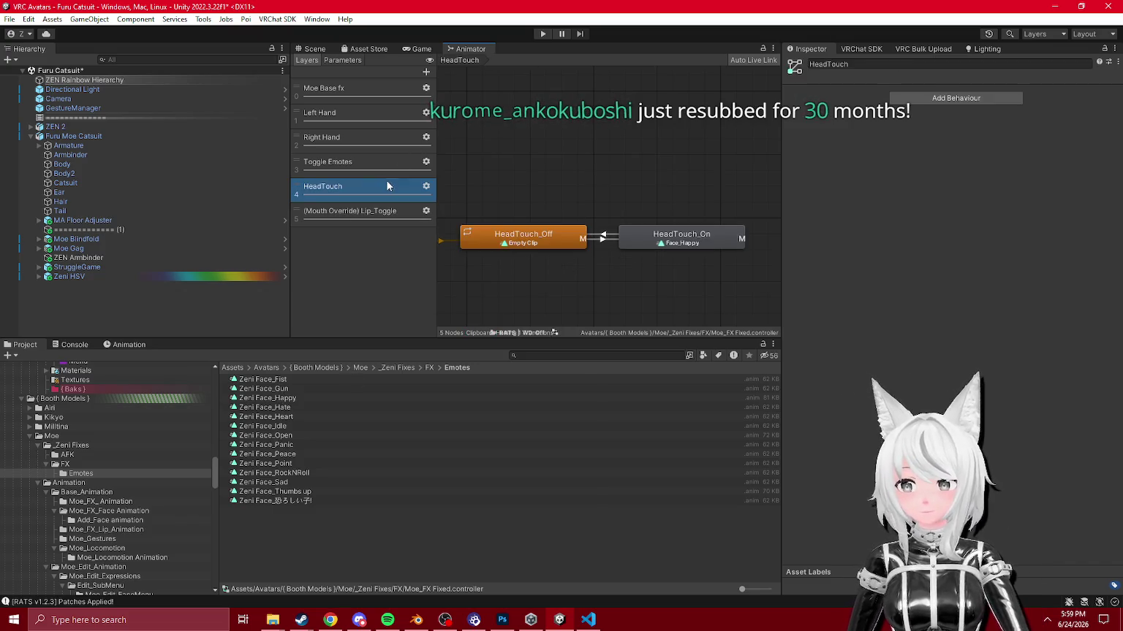
click(356, 161)
scroll(529, 229, up, 3)
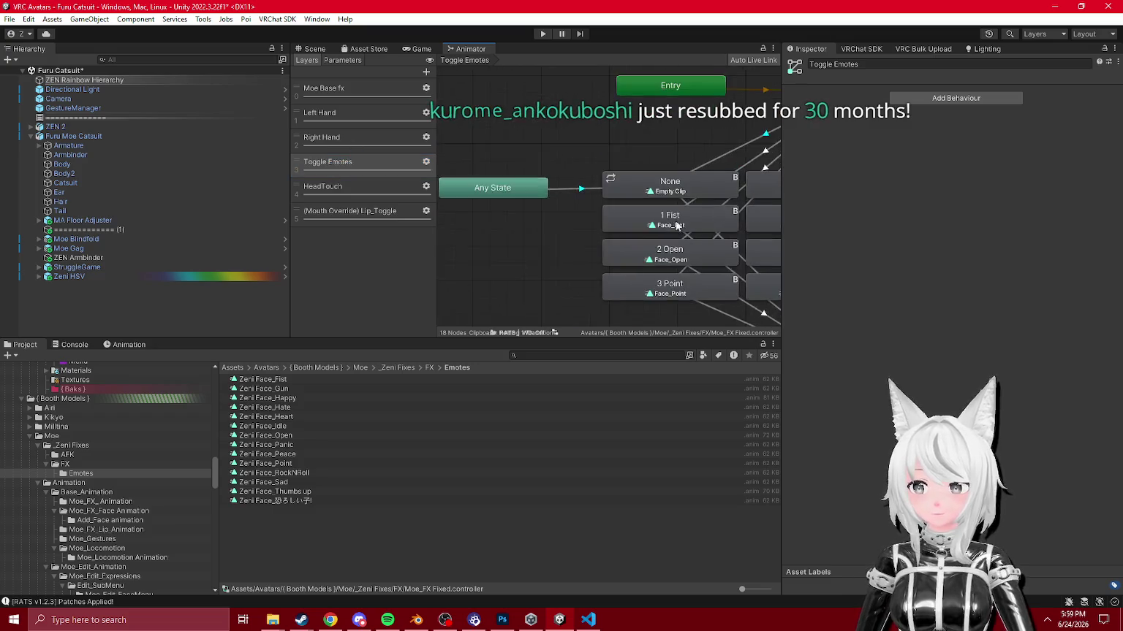
click(604, 191)
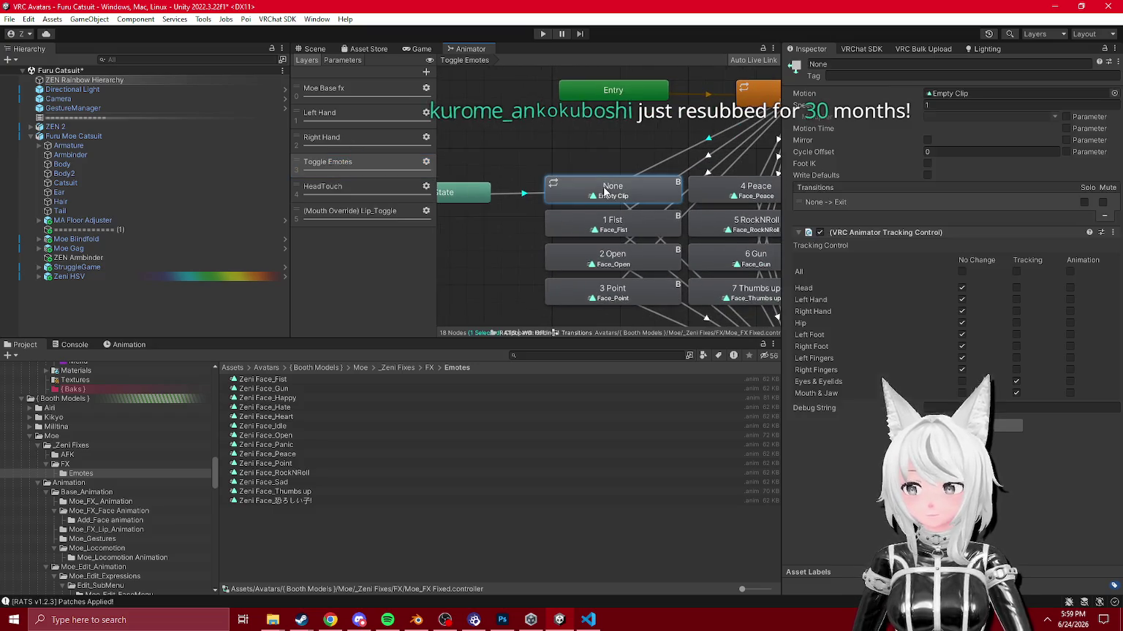
click(627, 231)
drag(759, 267, 668, 252)
click(668, 252)
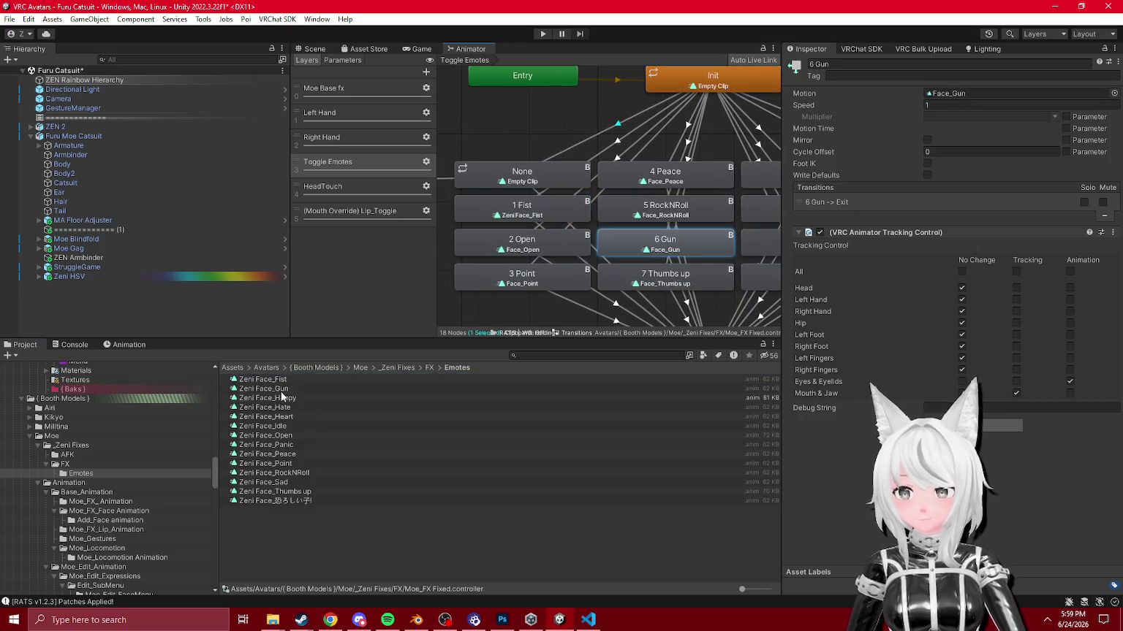
drag(952, 99, 950, 94)
Step: Assign Zeni Face_Point, Zeni Face_Peace and Zeni Face_Happy to 3 Point, 4 Peace and 8 Happy
click(522, 241)
click(529, 281)
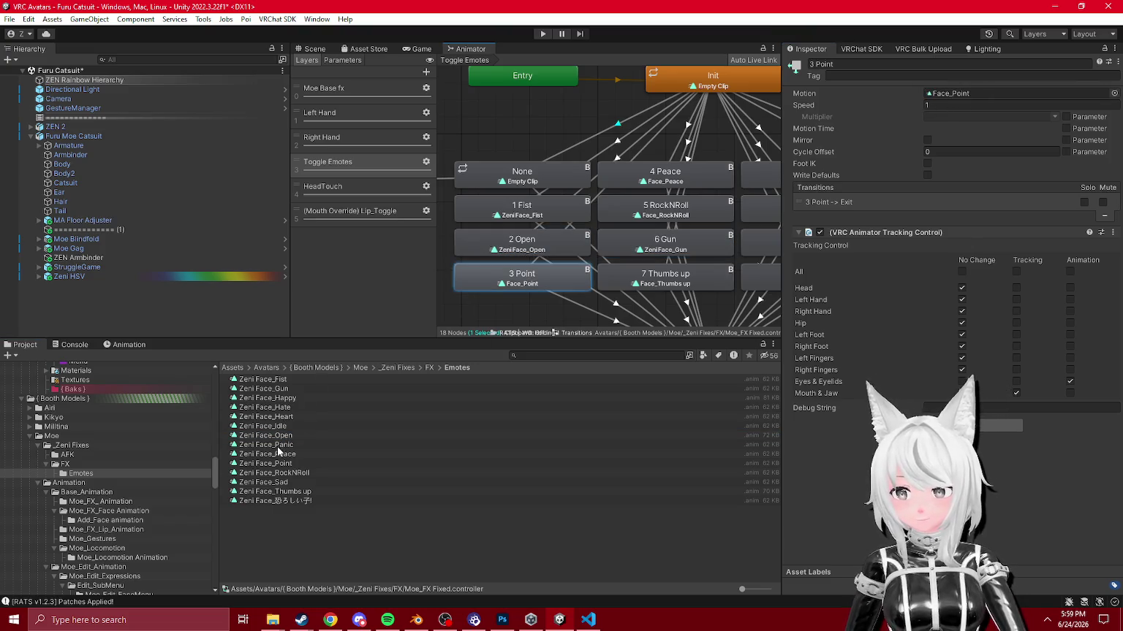
drag(289, 466, 956, 94)
click(665, 174)
drag(274, 454, 972, 99)
drag(733, 216, 587, 214)
mouse_move(267, 398)
mouse_down()
mouse_move(484, 318)
mouse_move(963, 95)
mouse_up()
Step: Give 11 Sad and 12 恐ろしい子! their Zeni Face_Sad and Zeni Face_恐ろしい子! clips
click(686, 209)
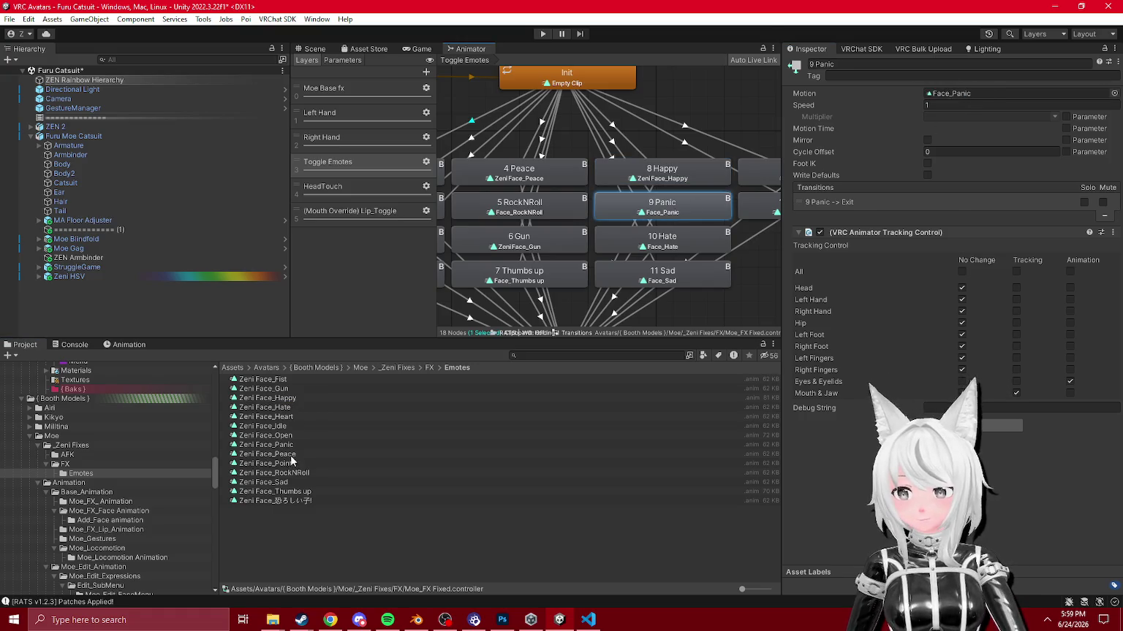
click(674, 237)
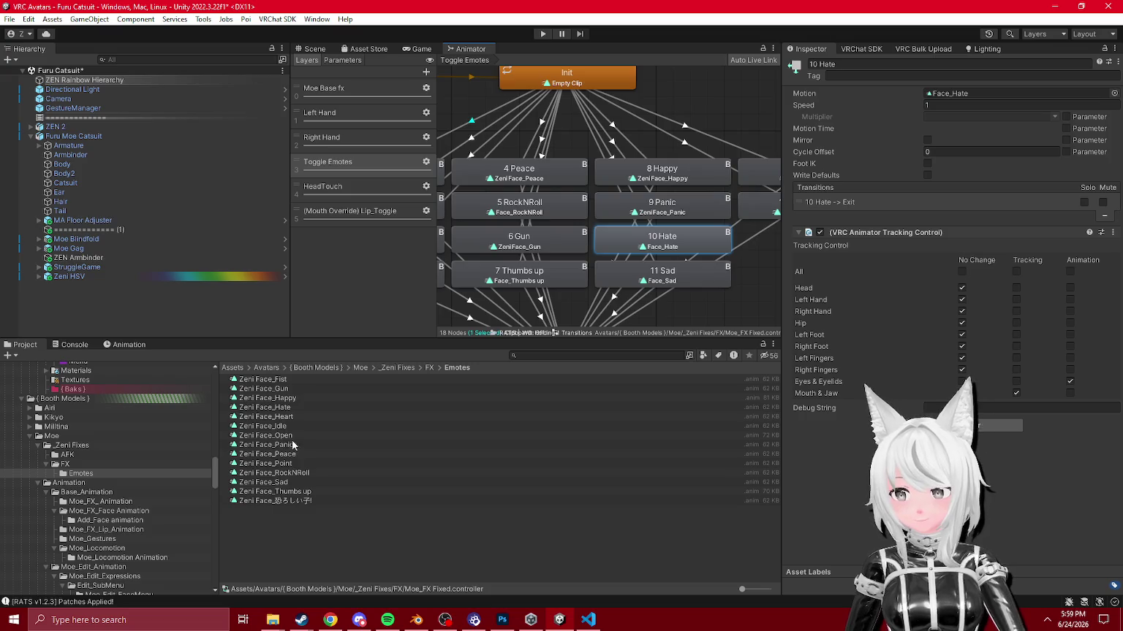
click(705, 277)
drag(263, 483, 1001, 102)
click(683, 179)
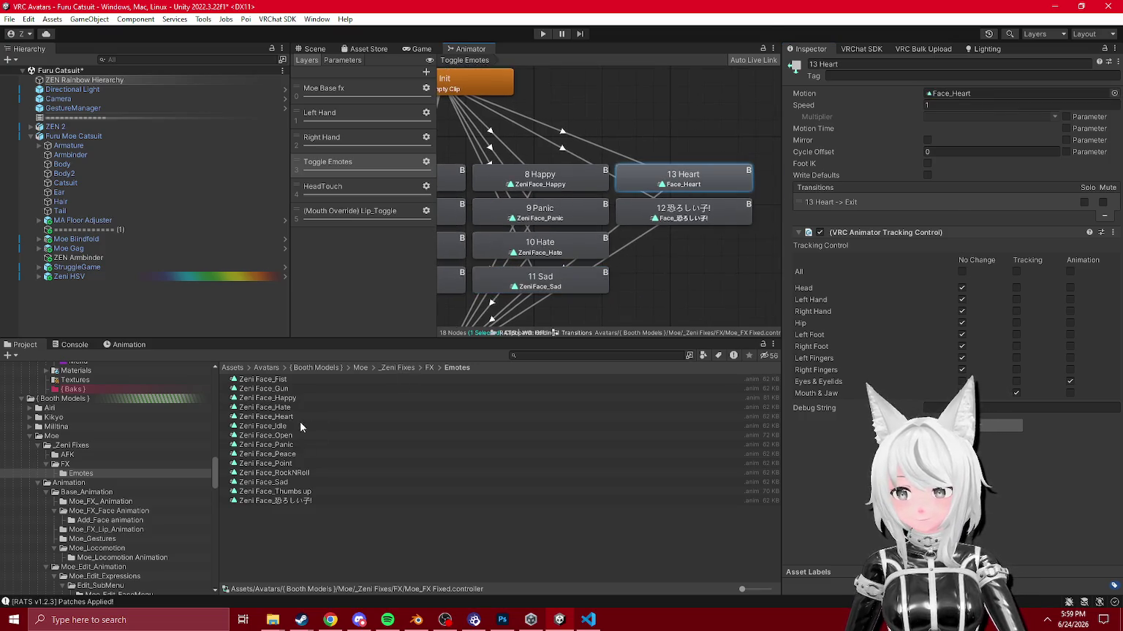
click(684, 213)
drag(274, 501, 983, 100)
scroll(508, 250, down, 5)
scroll(608, 232, up, 4)
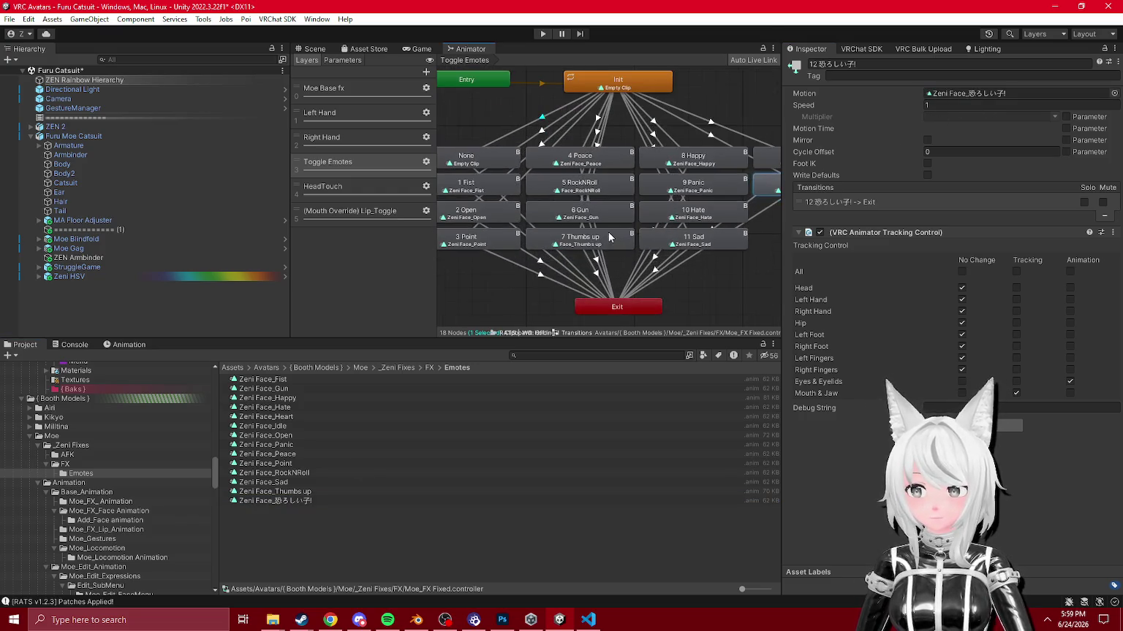
click(363, 139)
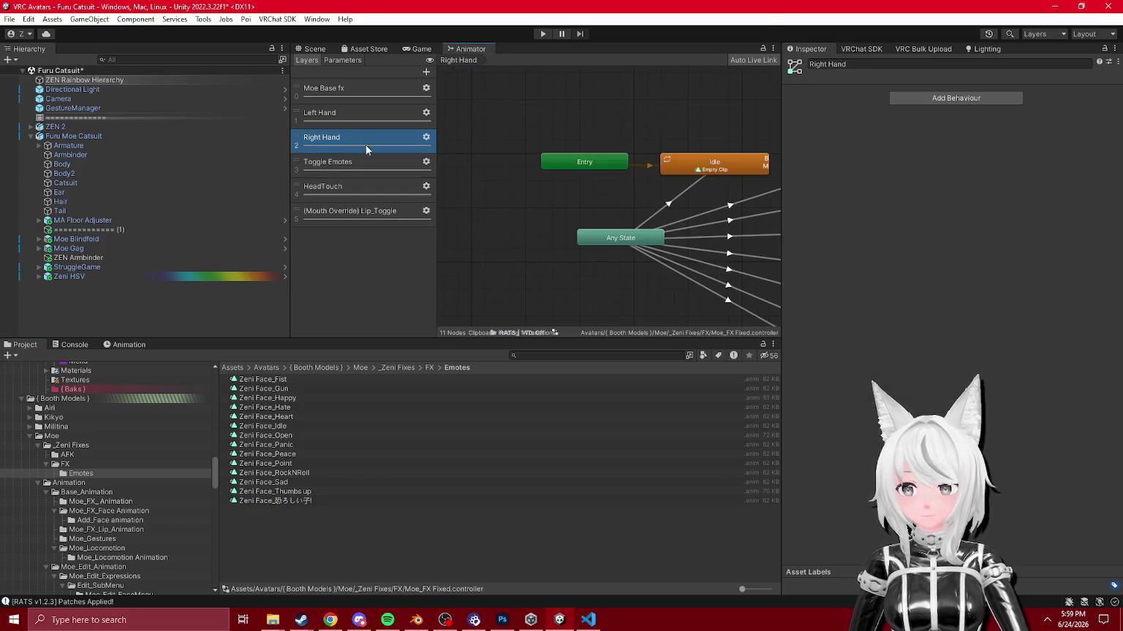
Step: Set the Right Hand Point, Peace, RockNRoll and Gun states to their Zeni Face clips
scroll(670, 136, up, 3)
drag(629, 190, 618, 246)
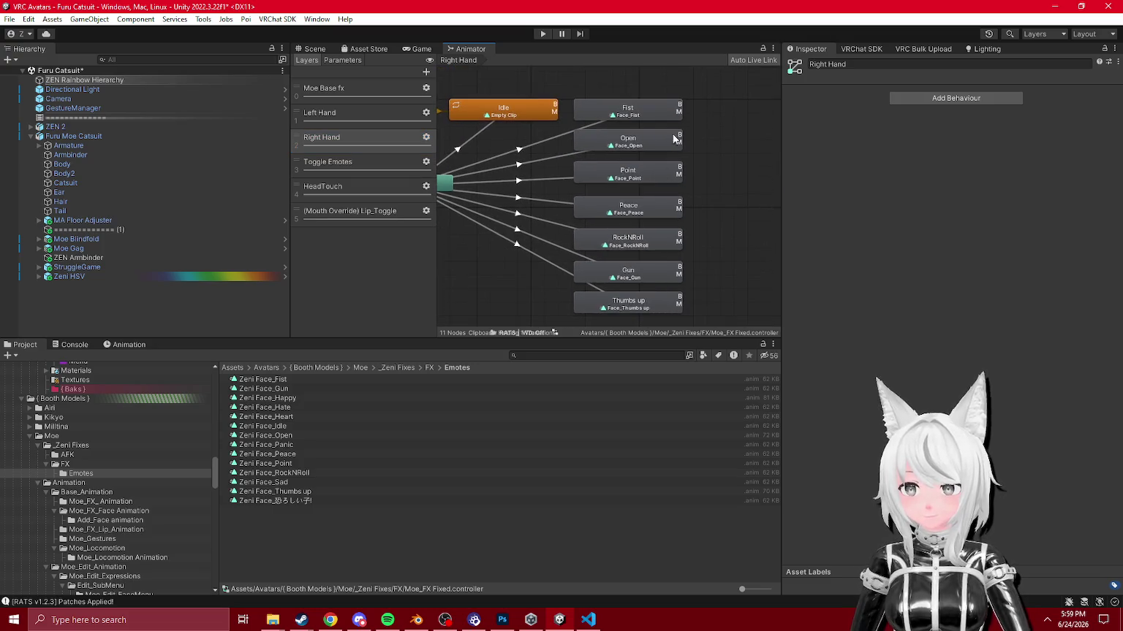
click(636, 111)
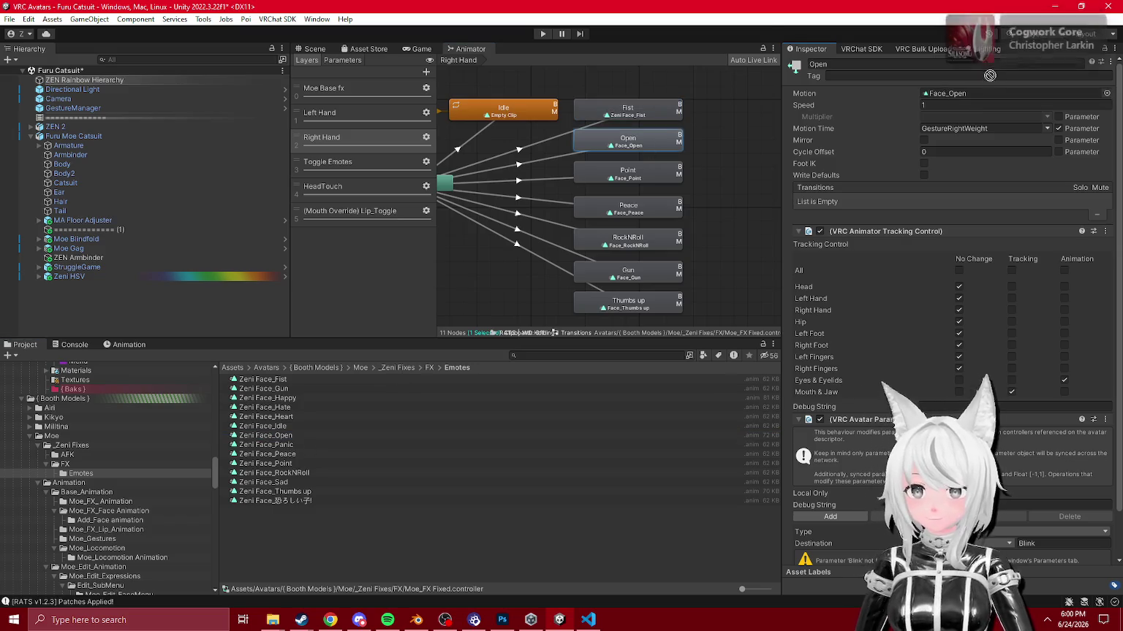
click(643, 173)
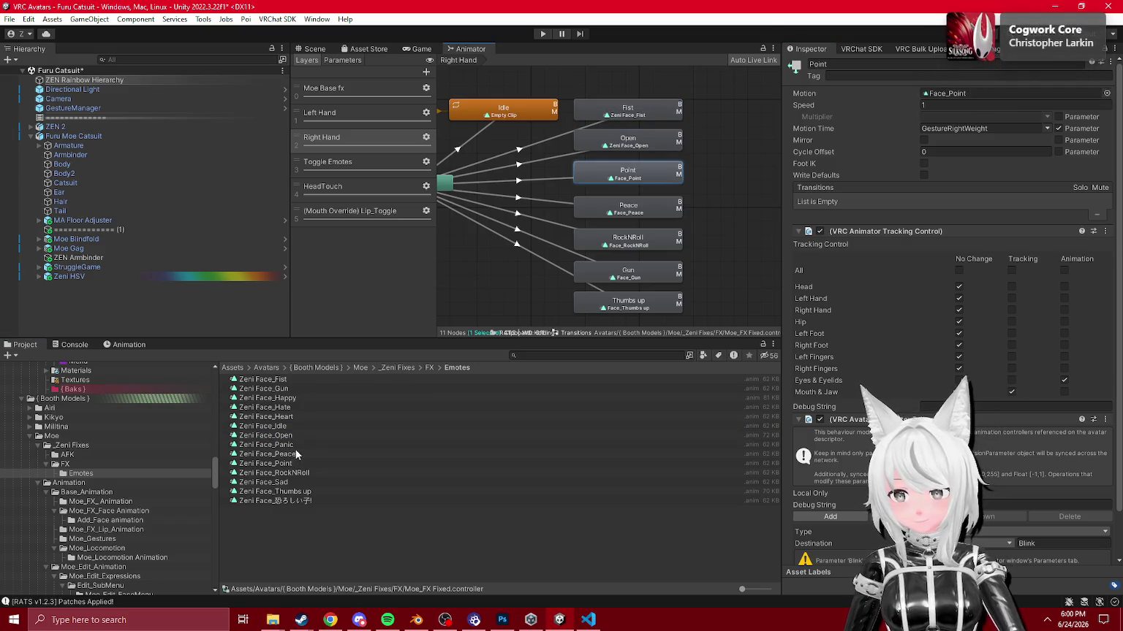
mouse_move(291, 463)
mouse_down()
mouse_move(554, 294)
mouse_move(972, 104)
mouse_up()
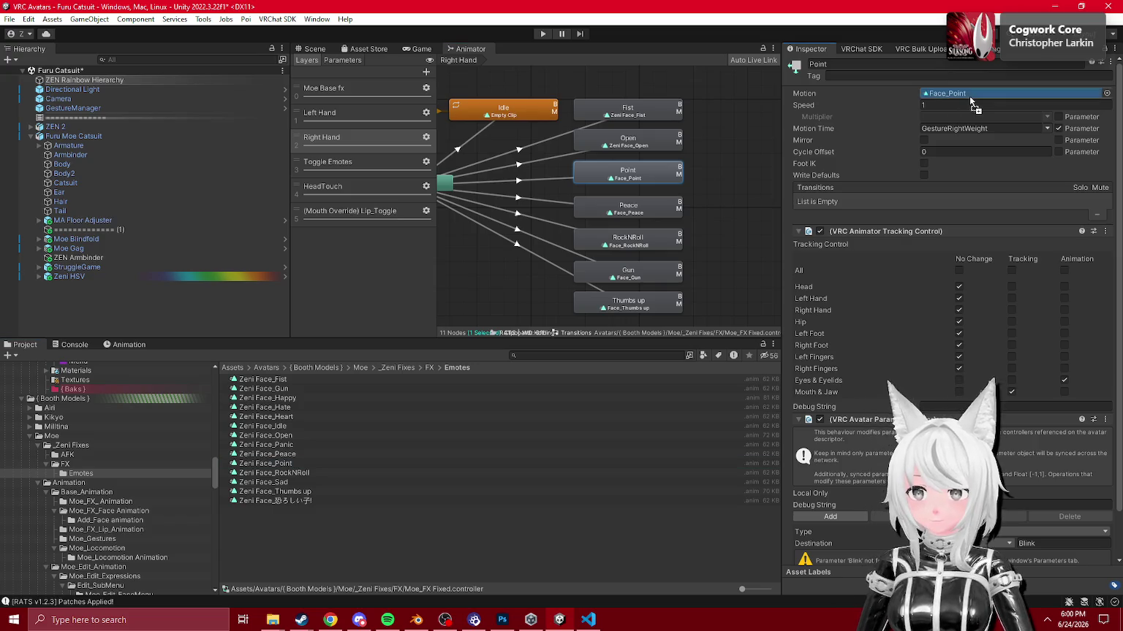
click(591, 207)
drag(297, 455, 1001, 100)
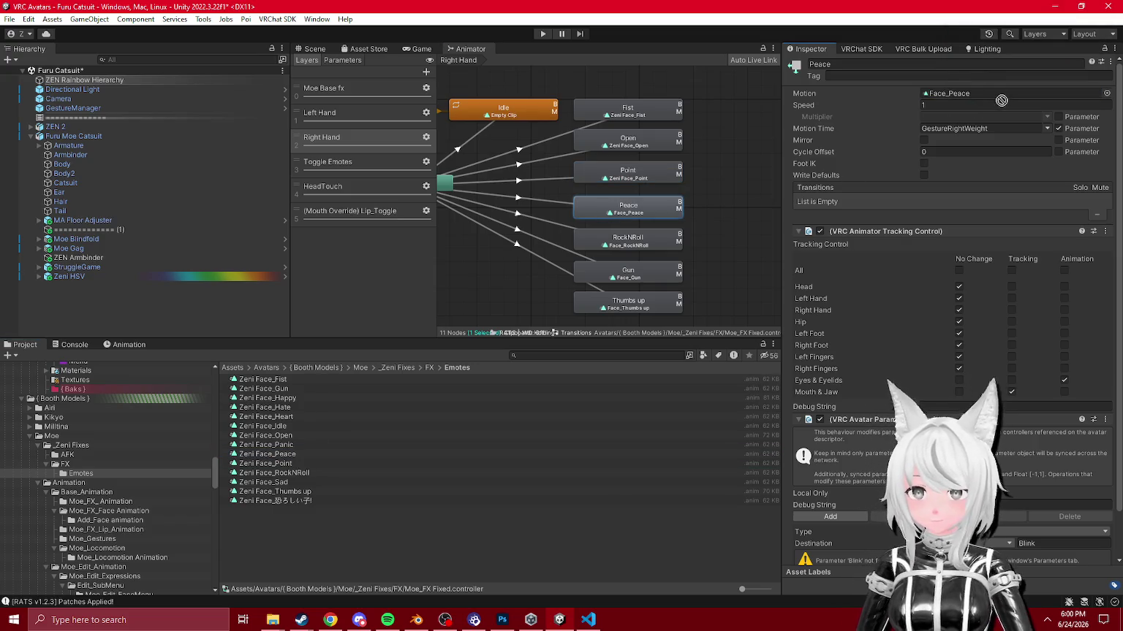
click(654, 242)
drag(296, 473, 1006, 98)
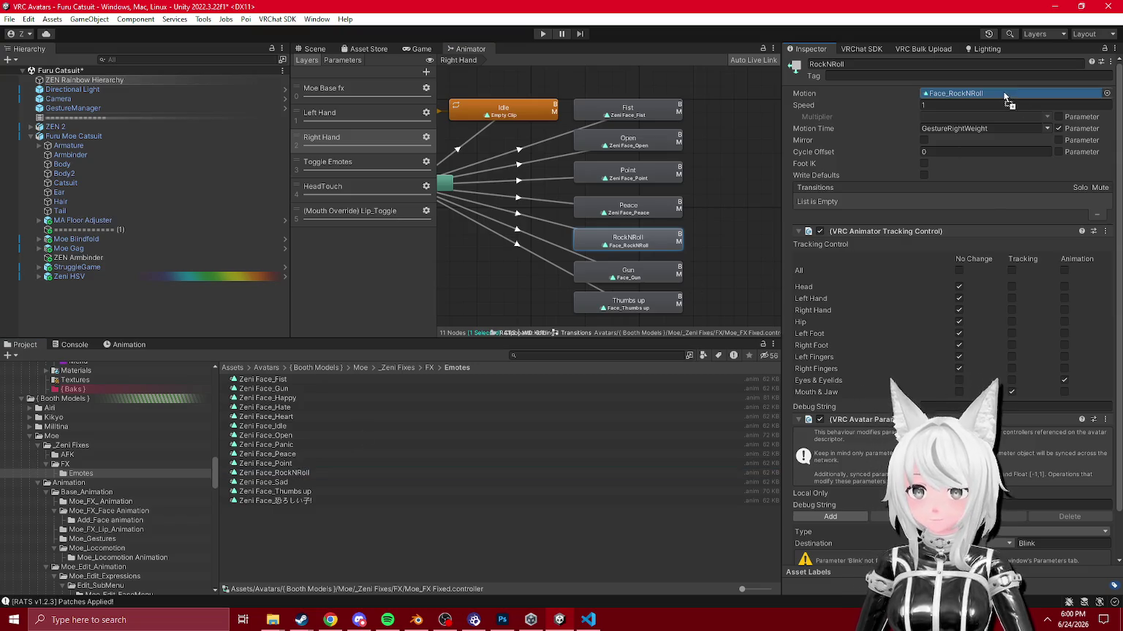
click(625, 279)
drag(1029, 86, 1024, 91)
click(649, 302)
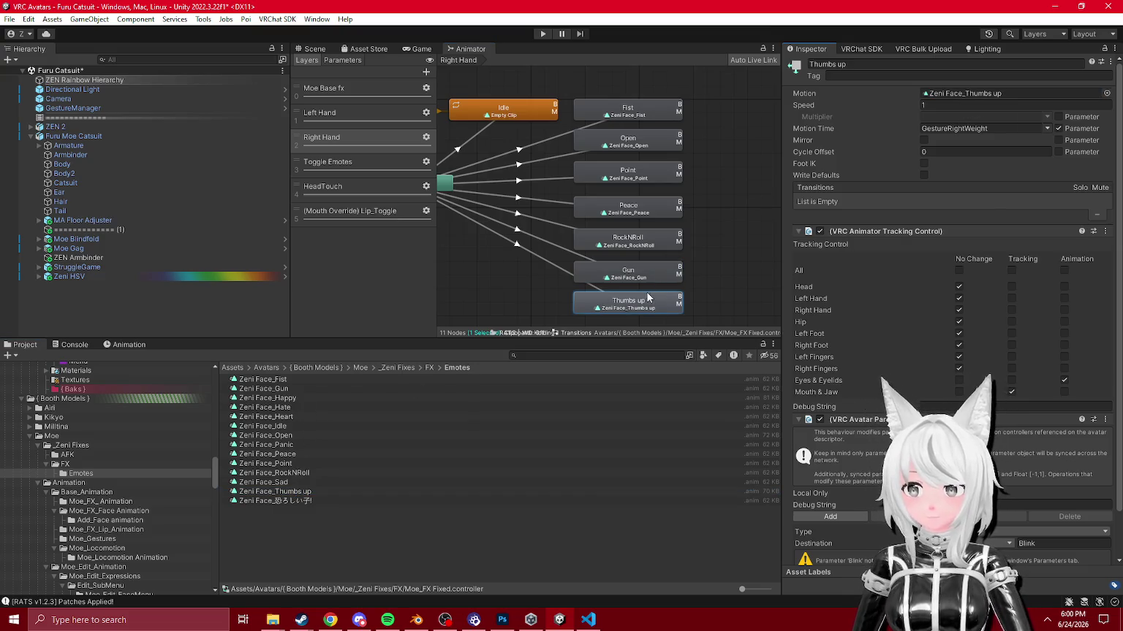
click(319, 112)
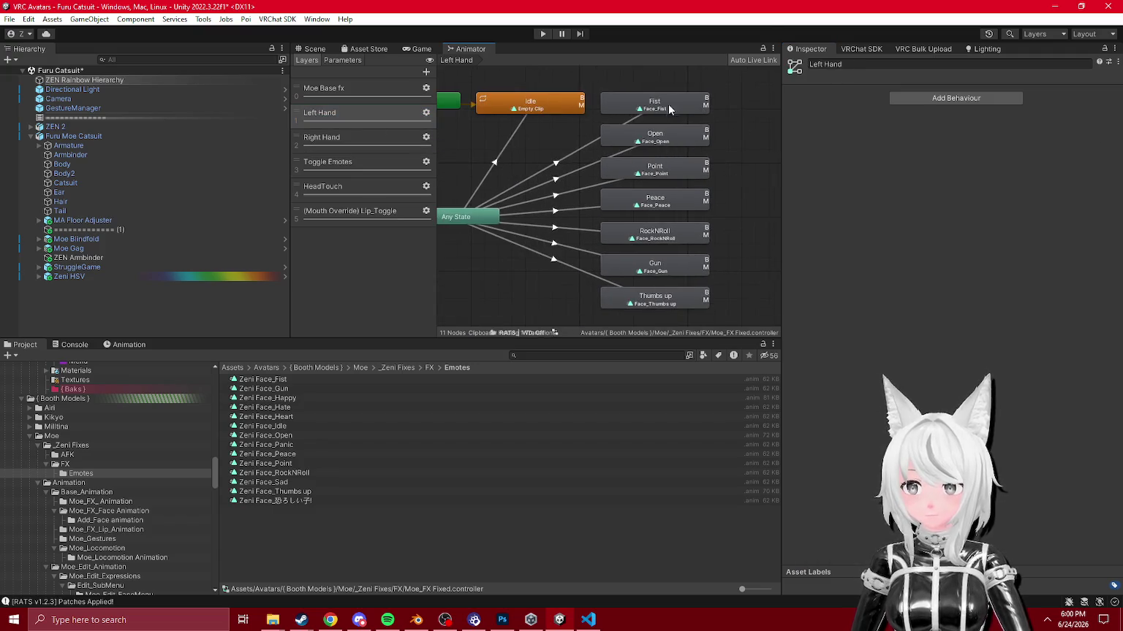
Step: Make the Left Hand Fist, Open and Point states play Zeni Face_Fist, Zeni Face_Open and Zeni Face_Point
click(654, 102)
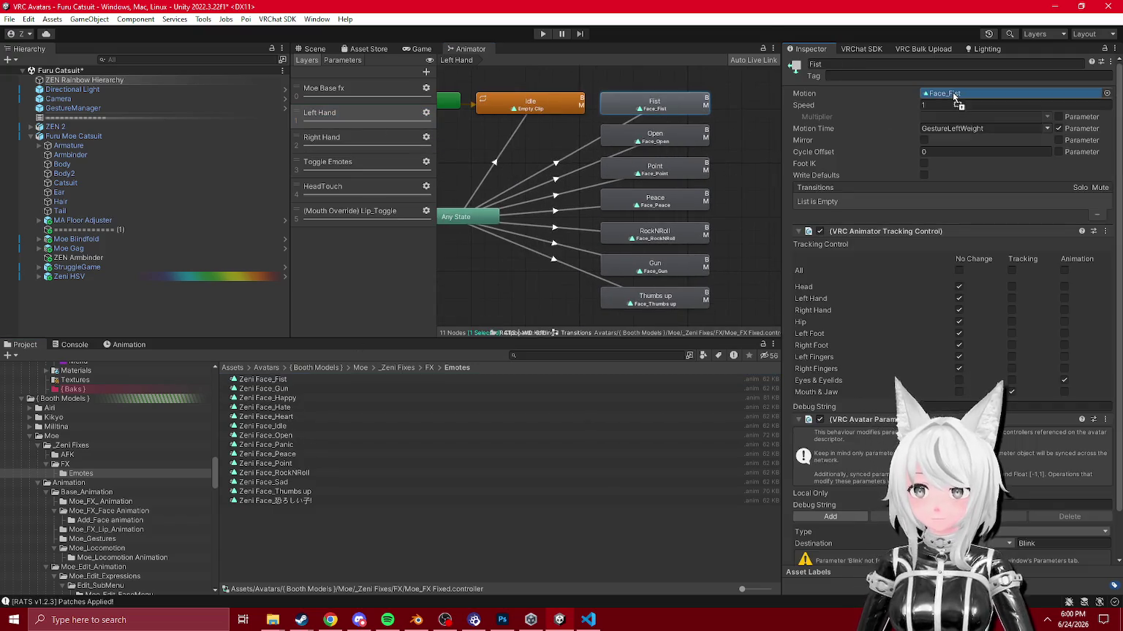
drag(954, 96, 955, 95)
click(649, 143)
mouse_move(265, 436)
mouse_down()
mouse_move(585, 263)
mouse_move(982, 95)
mouse_up()
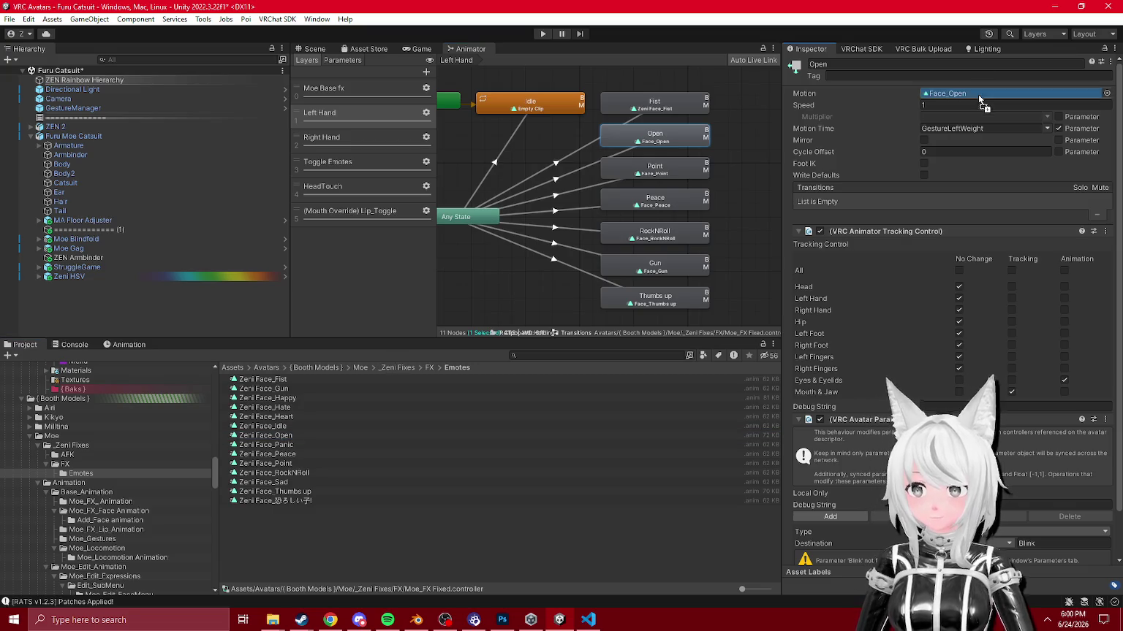
click(686, 177)
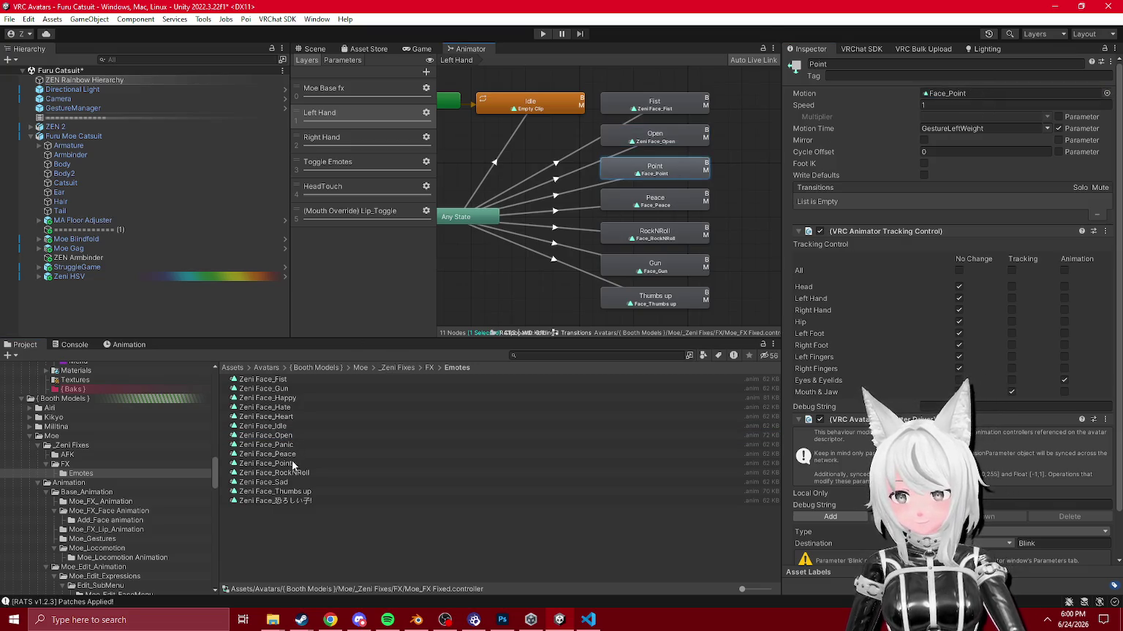
drag(292, 465, 943, 109)
Step: Assign Zeni Face_Peace, Zeni Face_RockNRoll and Zeni Face_Thumbs up to the matching Left Hand states
click(640, 207)
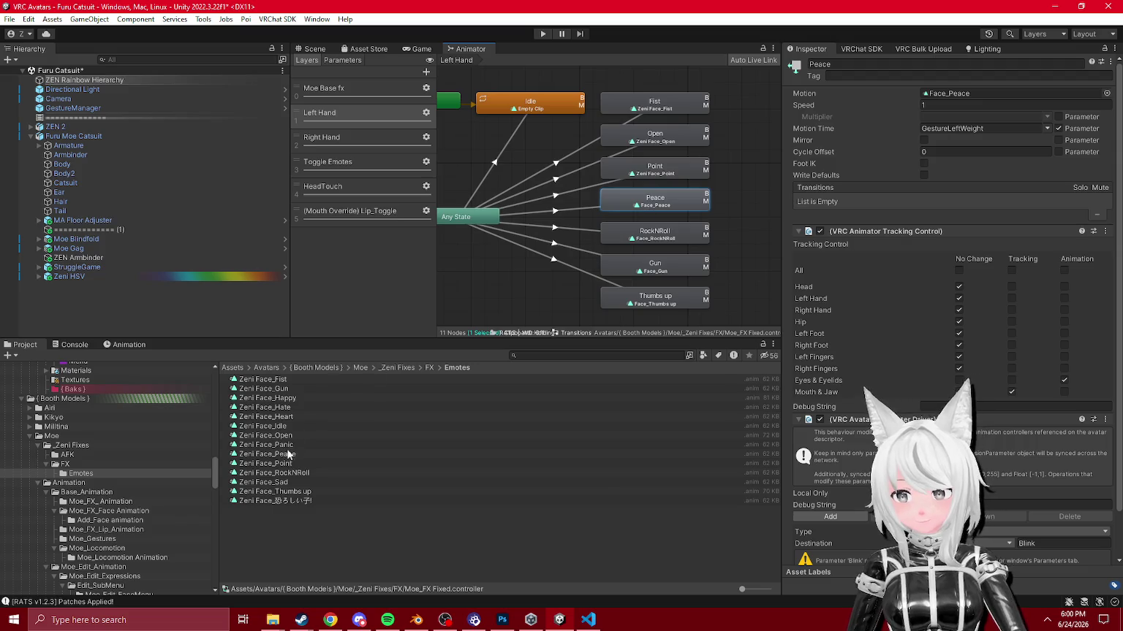
drag(994, 102, 994, 102)
click(647, 250)
drag(304, 472, 1016, 103)
click(659, 271)
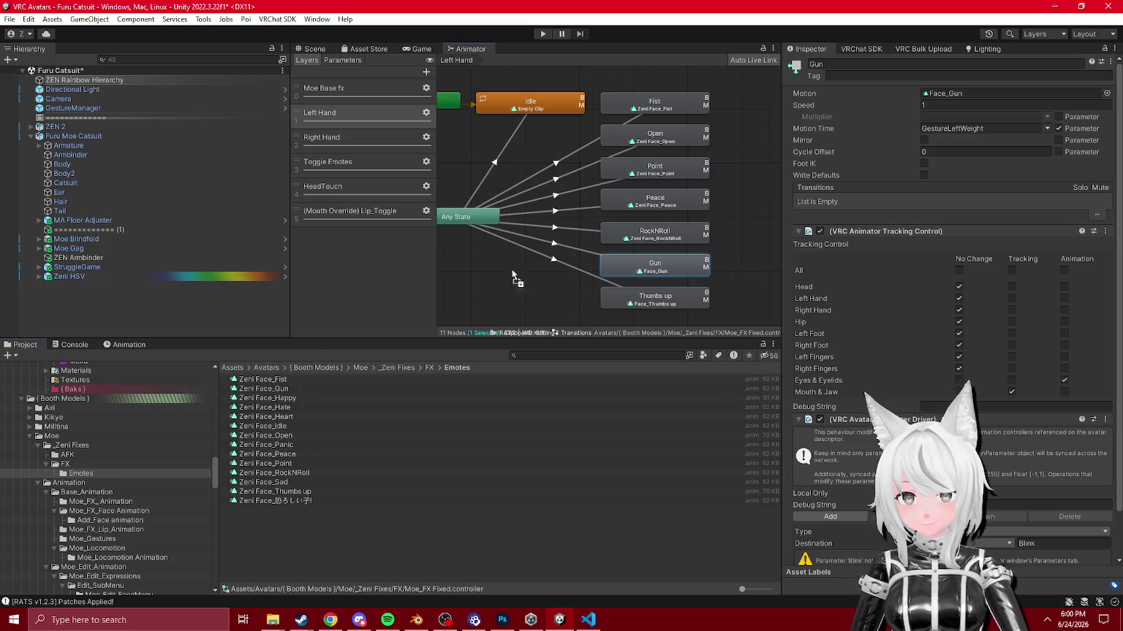
click(677, 301)
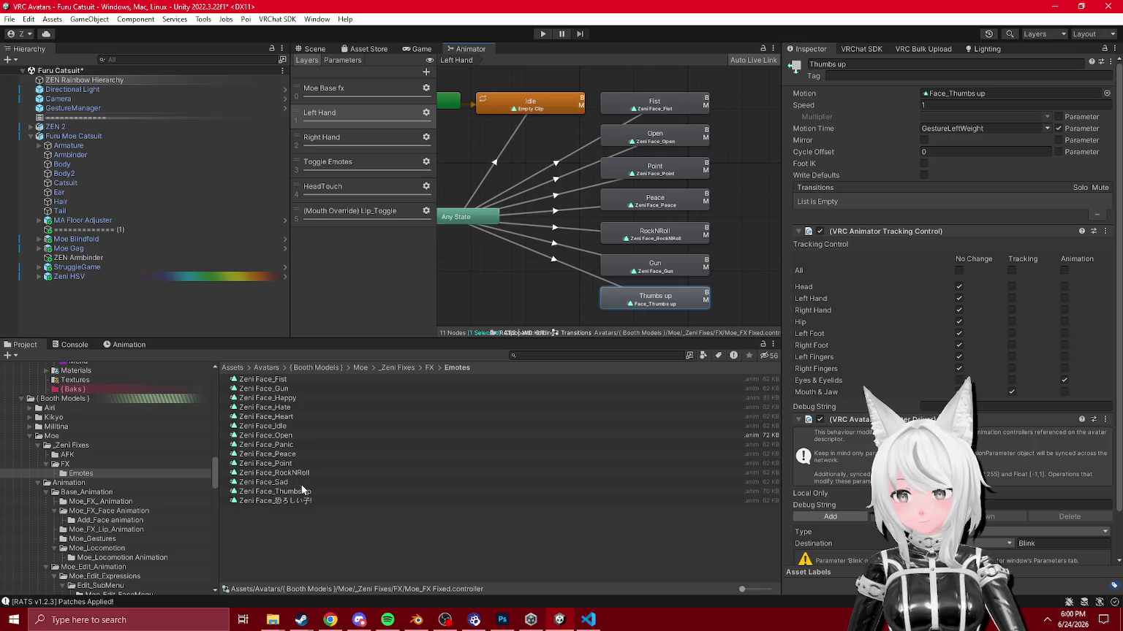
drag(965, 97, 964, 98)
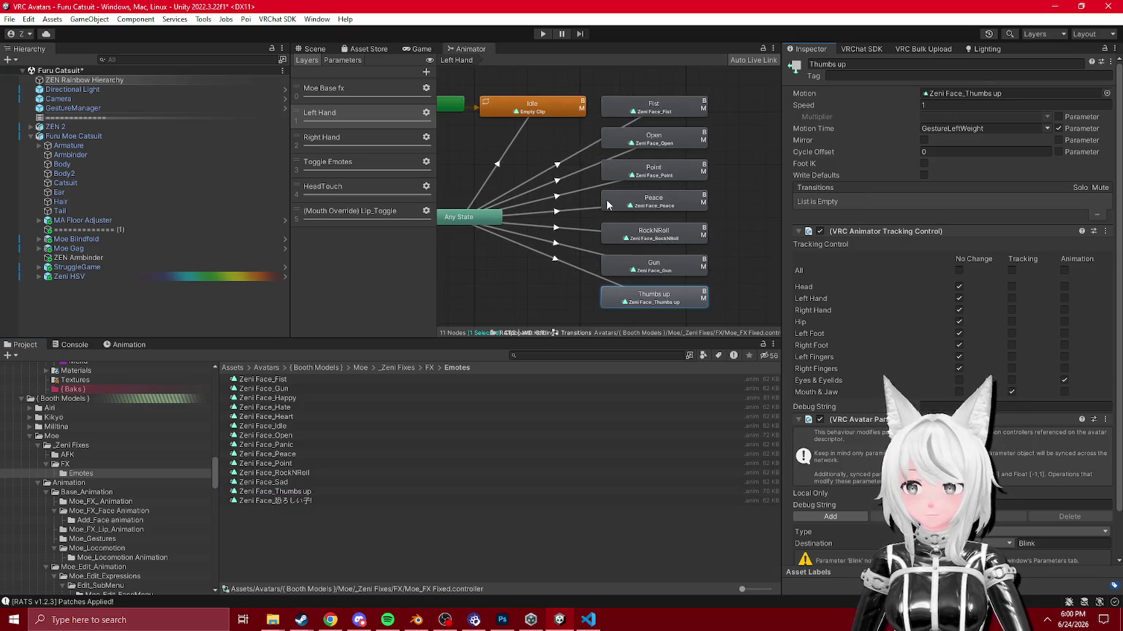
click(351, 89)
Step: Stack Exit above Any State and Entry, aligned over the Moe Base Face + Blink state
mouse_move(611, 86)
mouse_down()
mouse_move(590, 111)
mouse_move(643, 137)
mouse_up()
scroll(594, 120, down, 5)
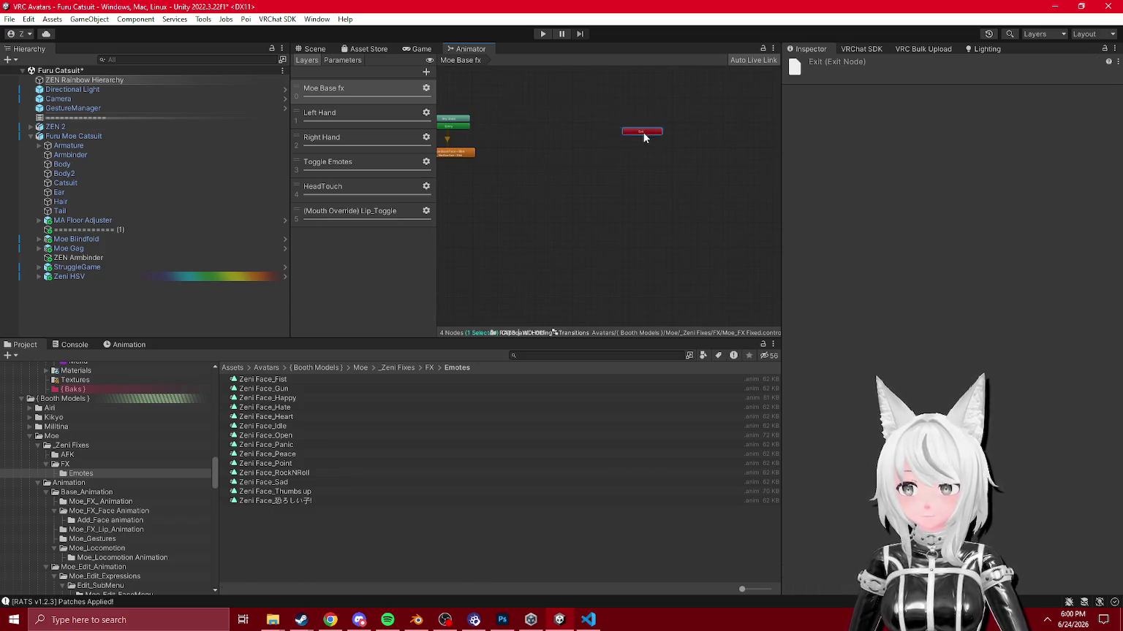
scroll(667, 188, up, 3)
drag(659, 184, 641, 128)
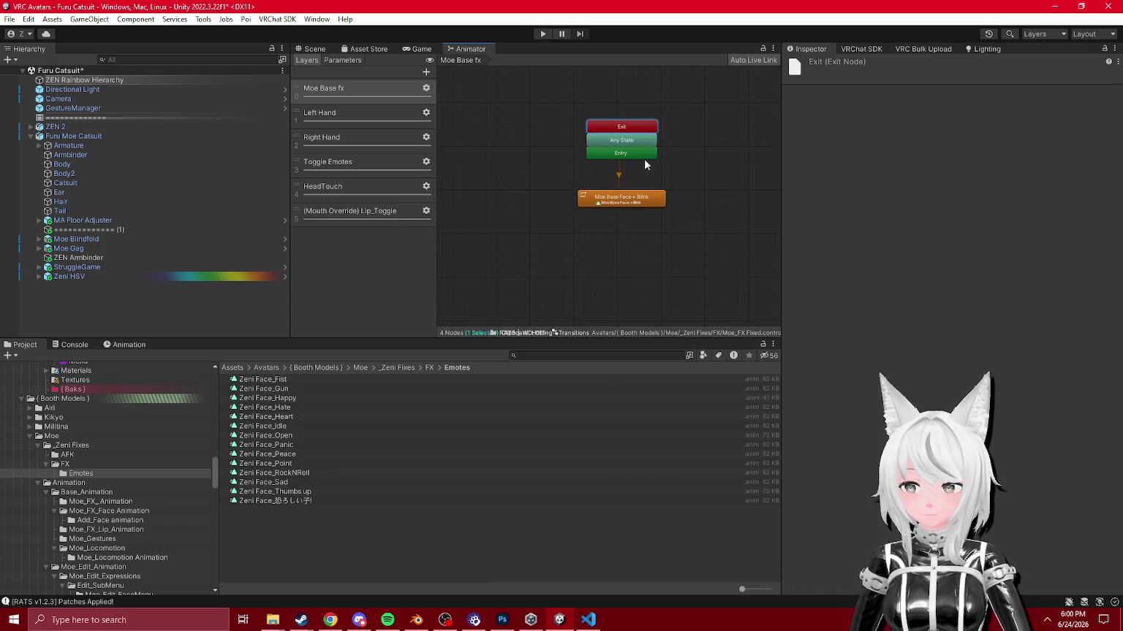
click(637, 199)
drag(671, 219, 617, 239)
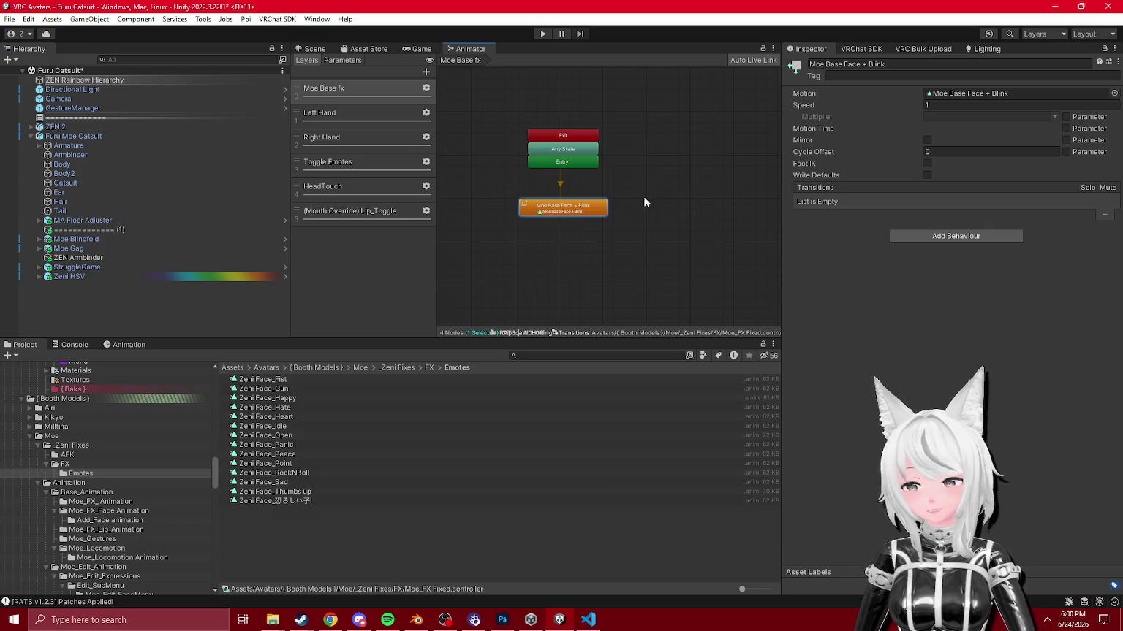
click(588, 192)
scroll(626, 217, up, 2)
drag(627, 217, 703, 227)
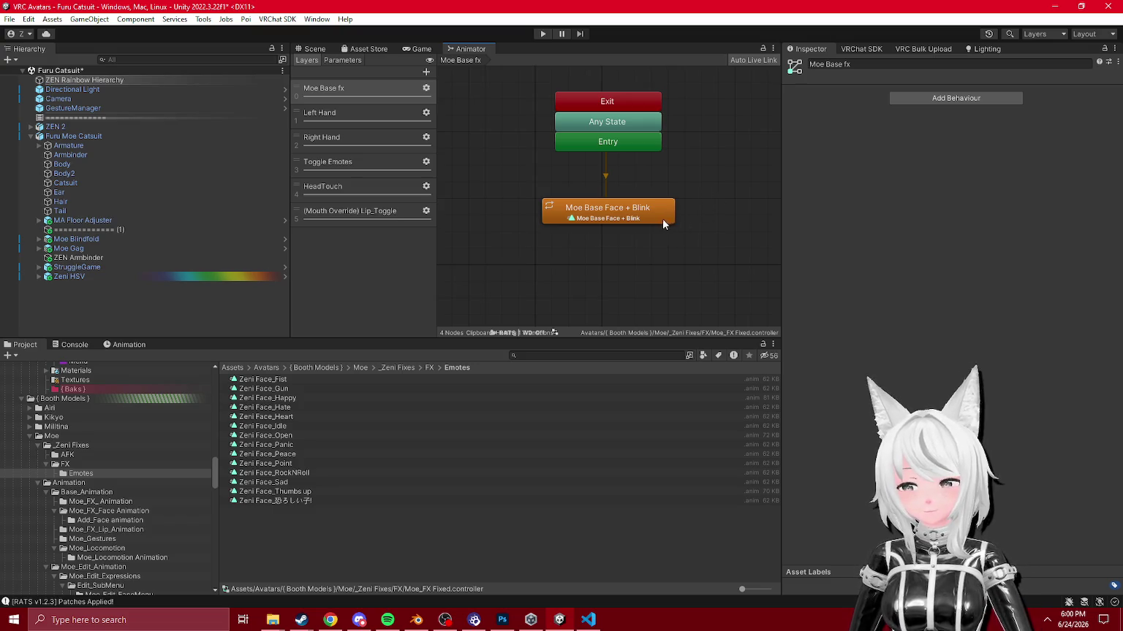
drag(646, 218, 652, 218)
drag(680, 161, 604, 105)
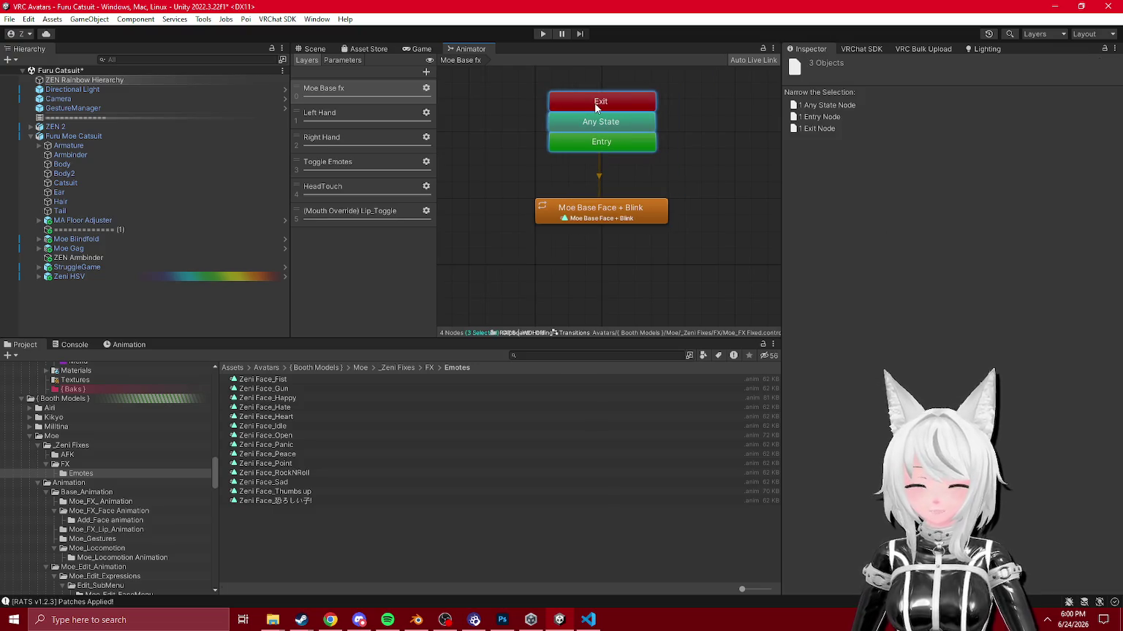
Step: Find the Moe Base Face + Blink state's motion clip in the FX folder
click(391, 114)
click(383, 139)
click(387, 162)
double_click(388, 186)
click(351, 117)
click(351, 89)
click(571, 203)
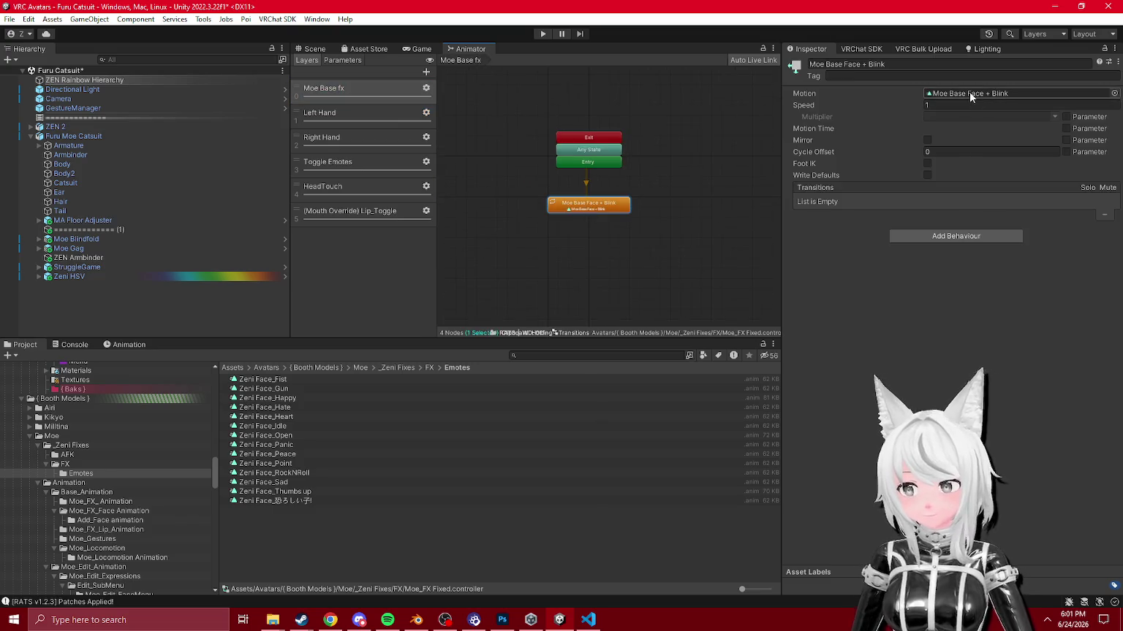
click(82, 474)
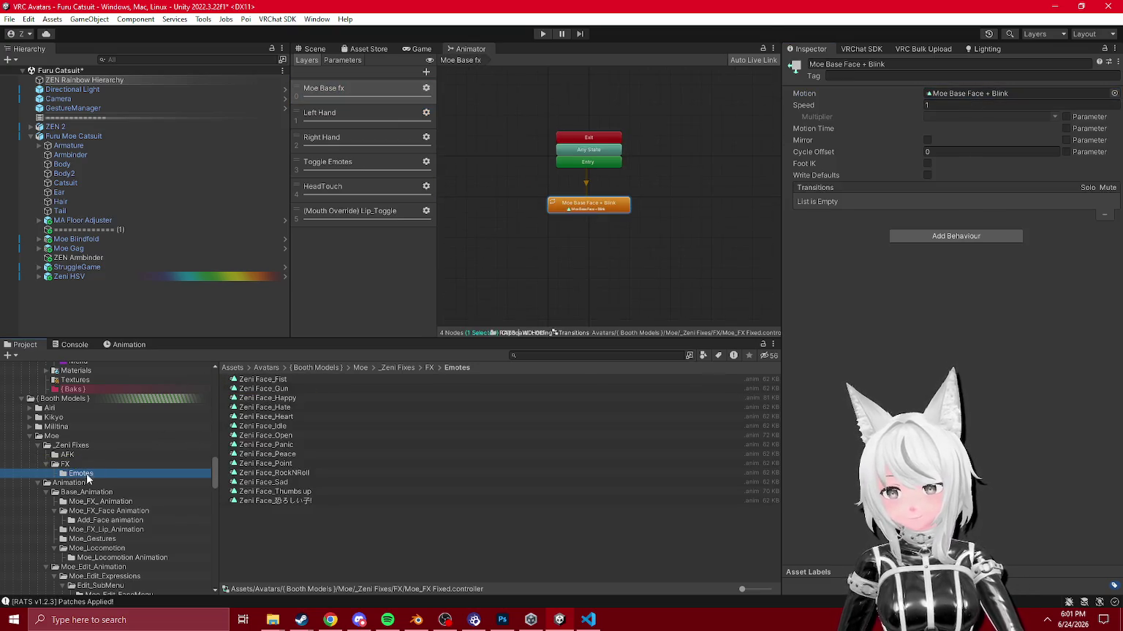
click(65, 464)
click(306, 388)
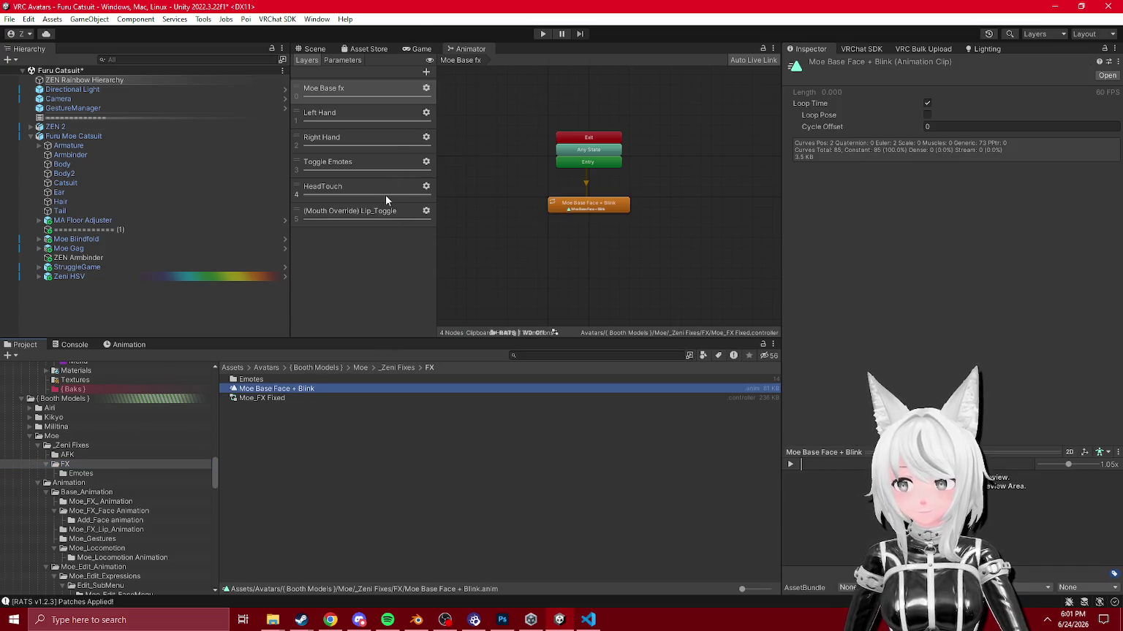
scroll(647, 211, up, 3)
click(601, 205)
click(968, 93)
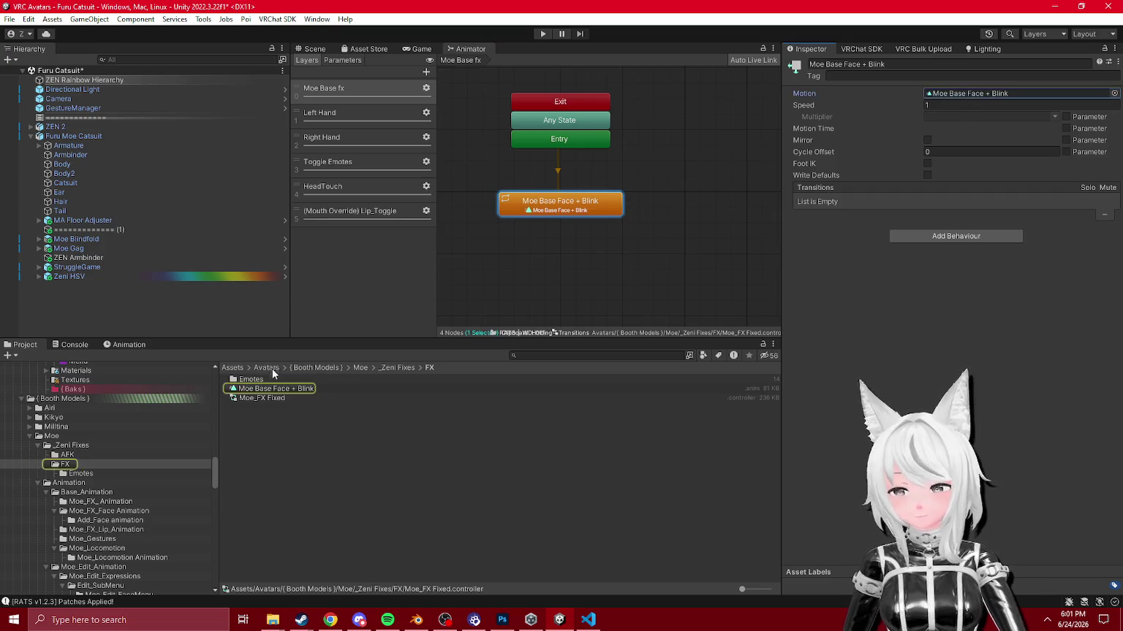
Step: Assign Moe_FX Fixed to the Furu Moe Catsuit avatar's FX playable layer
click(71, 445)
click(65, 137)
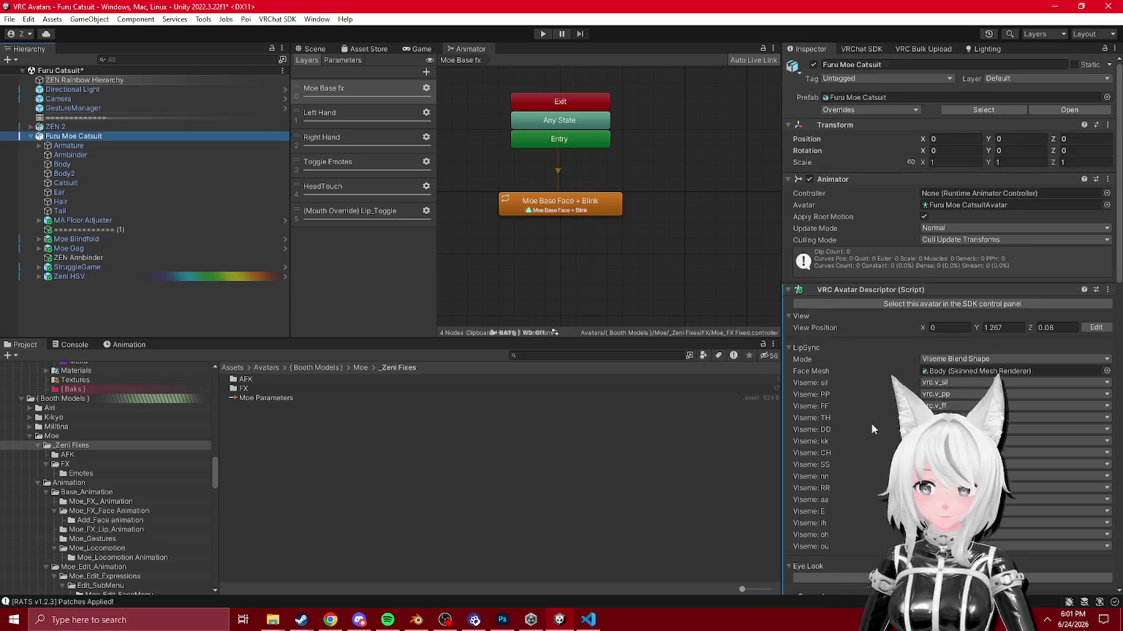
scroll(871, 422, down, 5)
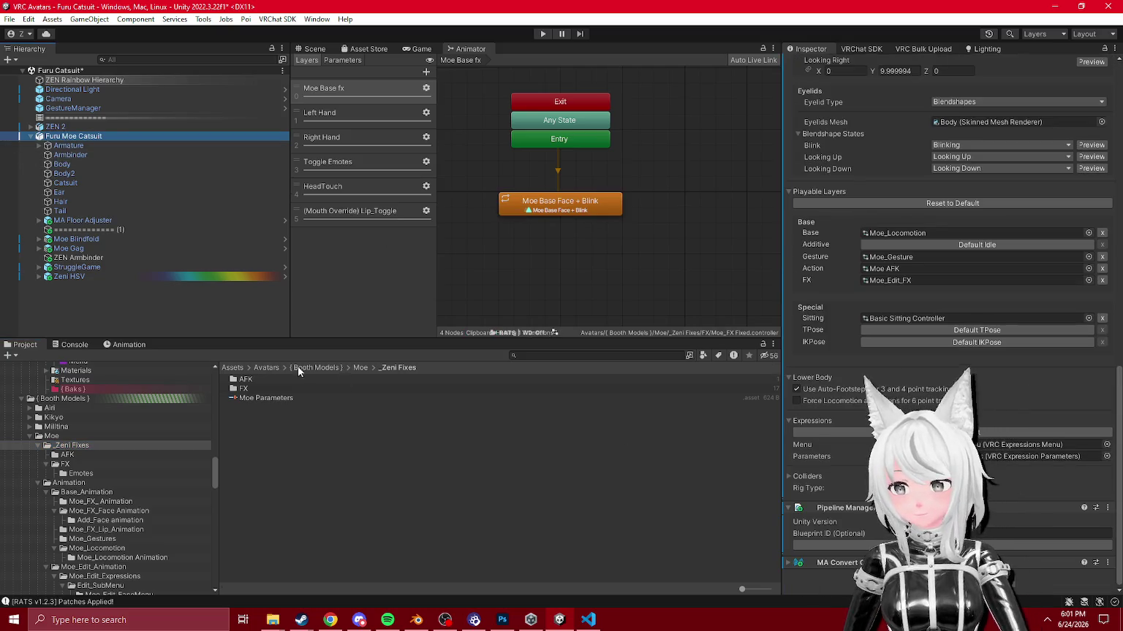
click(65, 464)
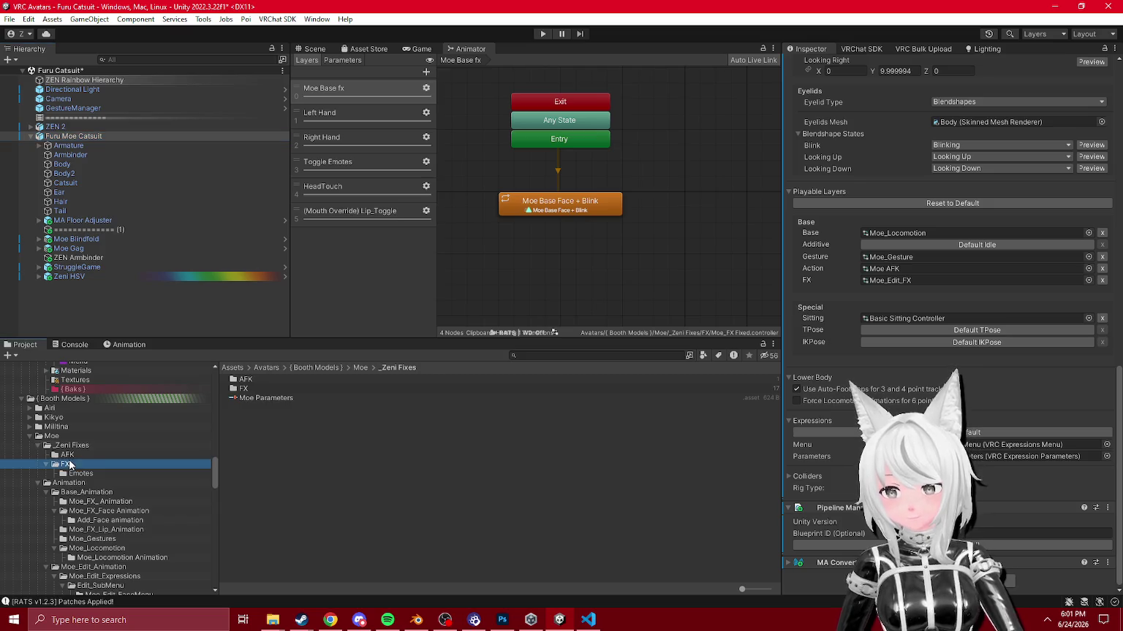
mouse_move(257, 399)
mouse_down()
mouse_move(585, 315)
mouse_move(896, 280)
mouse_up()
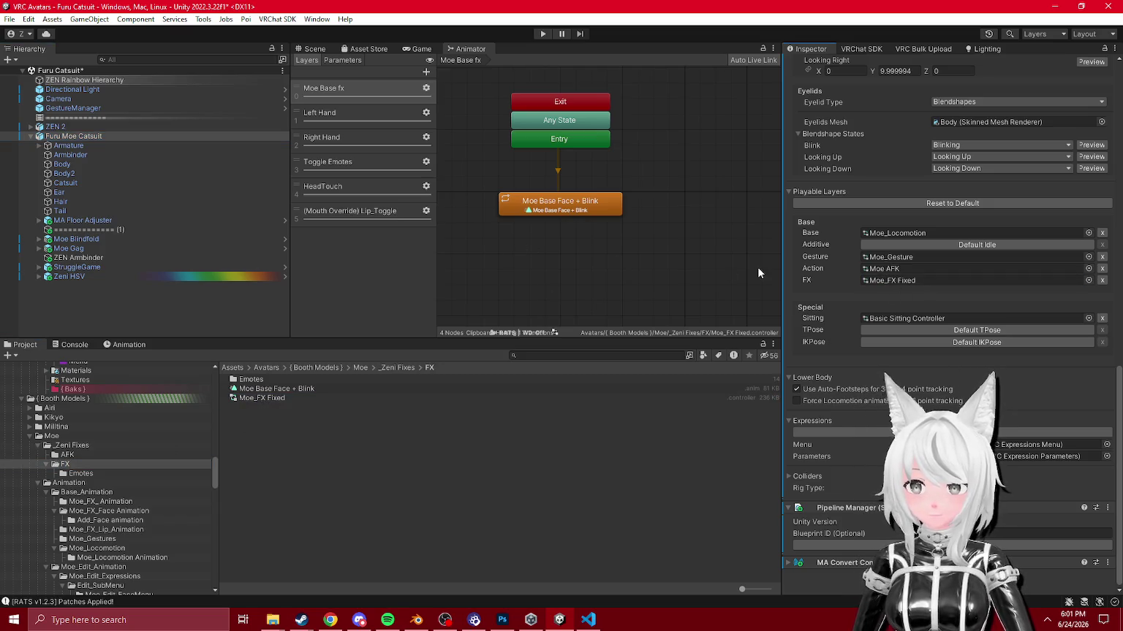
Step: Rename the Moe_FX Fixed controller to Moe FX Zeni Fixed
click(260, 398)
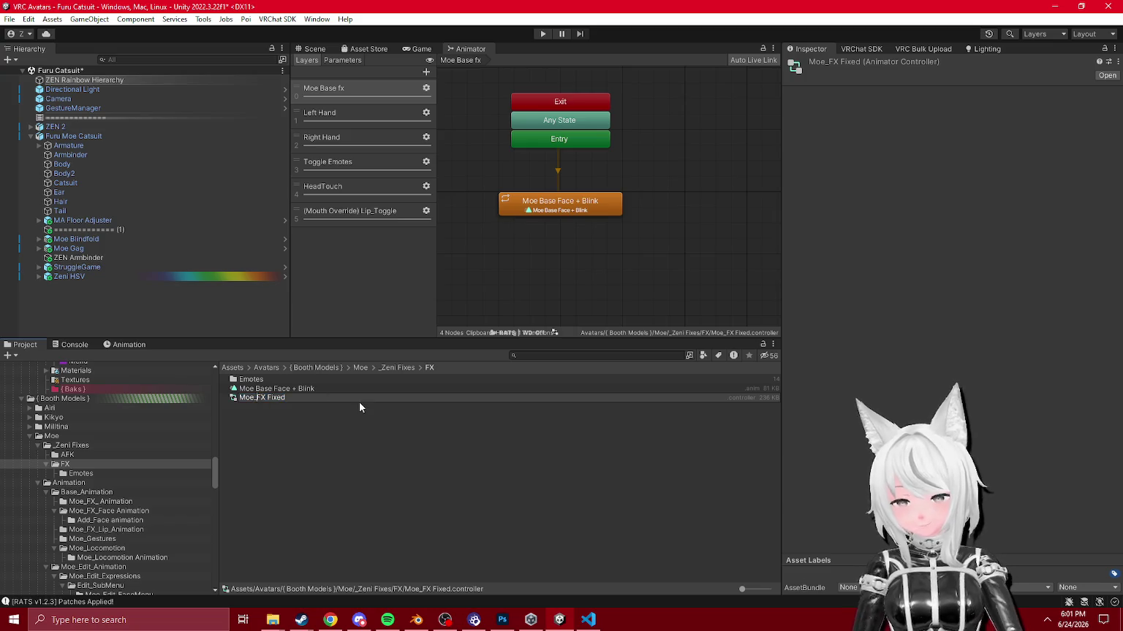
text(Zeni)
key(Return)
Step: Locate the Action layer's Moe AFK controller and begin renaming it
click(73, 135)
scroll(896, 306, down, 10)
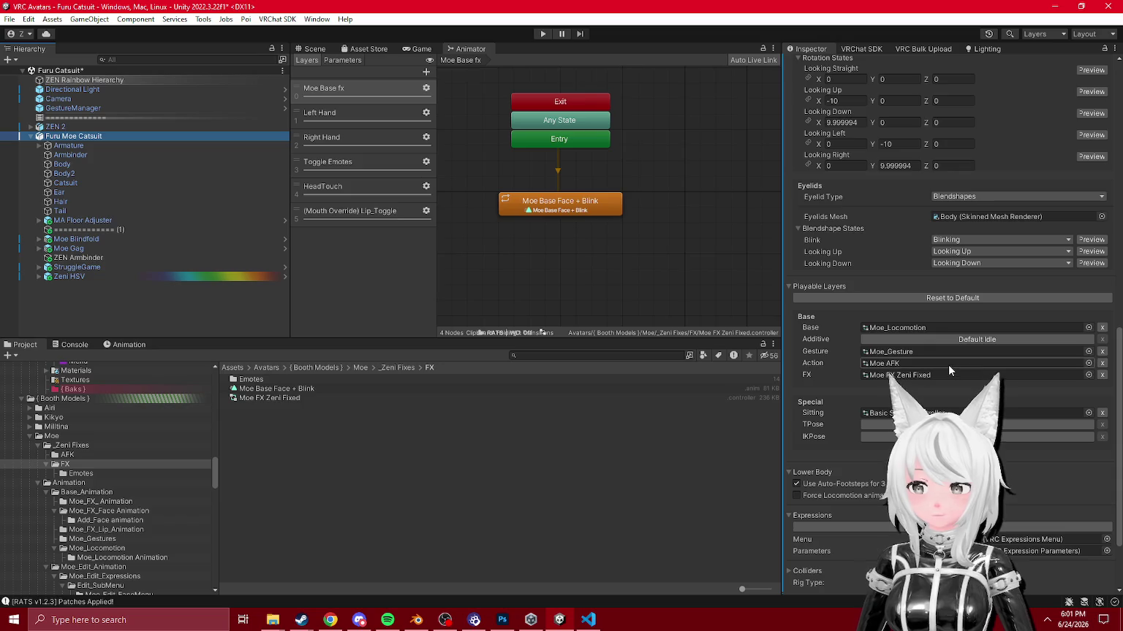
click(948, 364)
click(268, 380)
click(268, 383)
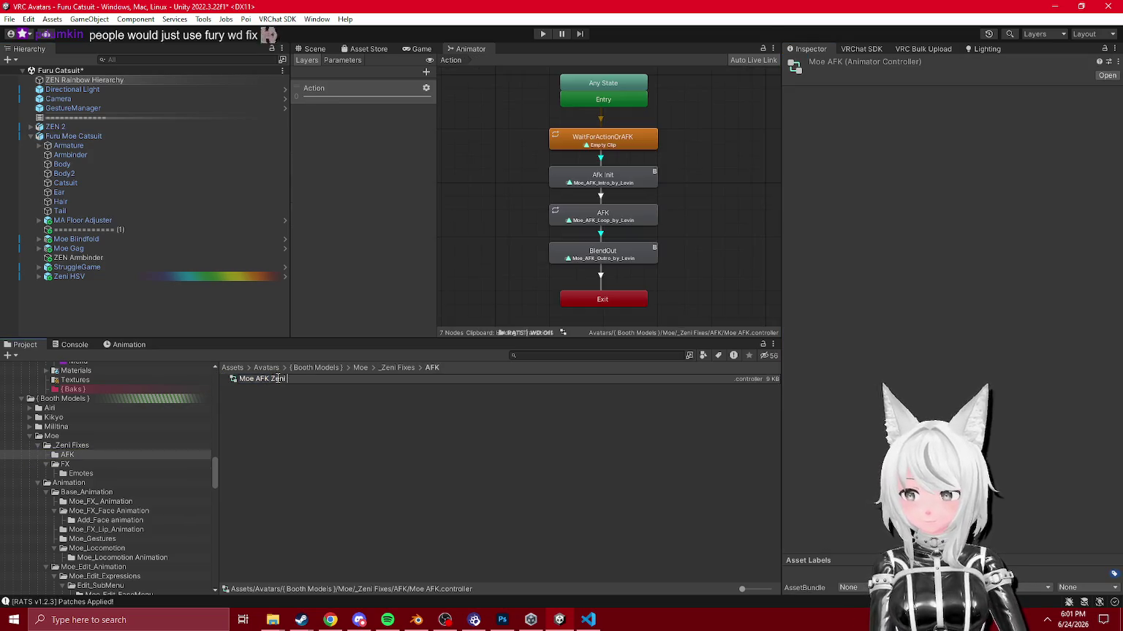
Step: Confirm the name Moe AFK Zeni, then rename the FX controller to Moe FX Zeni
key(Return)
click(69, 464)
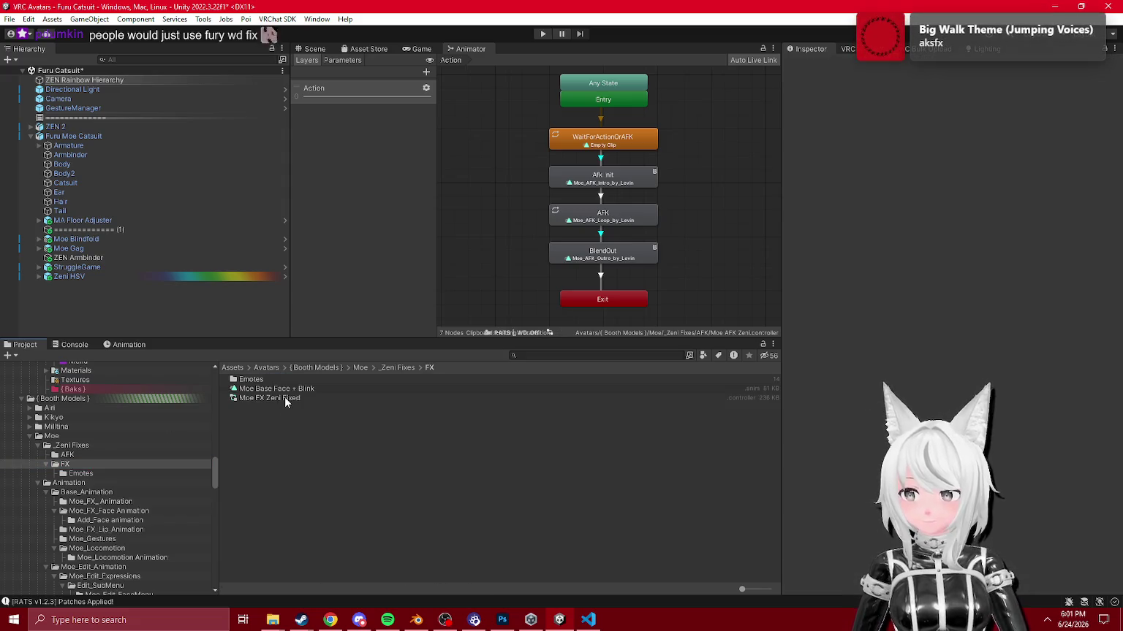
click(292, 398)
key(Return)
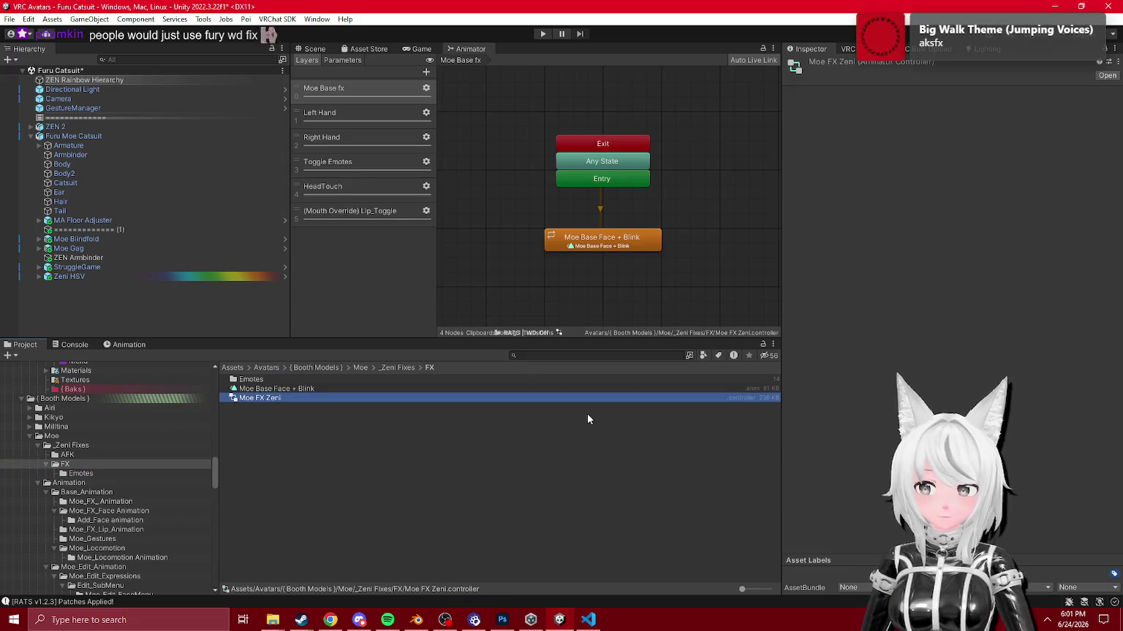
Step: From the Furu Moe Catsuit avatar, locate the Moe_Gesture controller and view its Left Hand layer
click(73, 136)
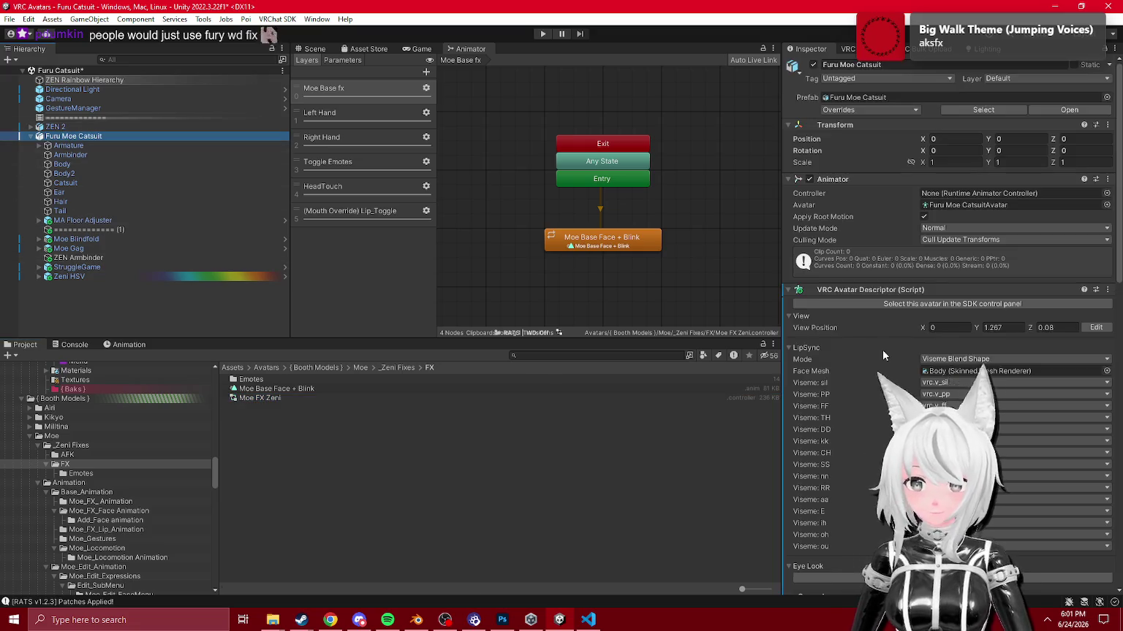
scroll(882, 349, down, 10)
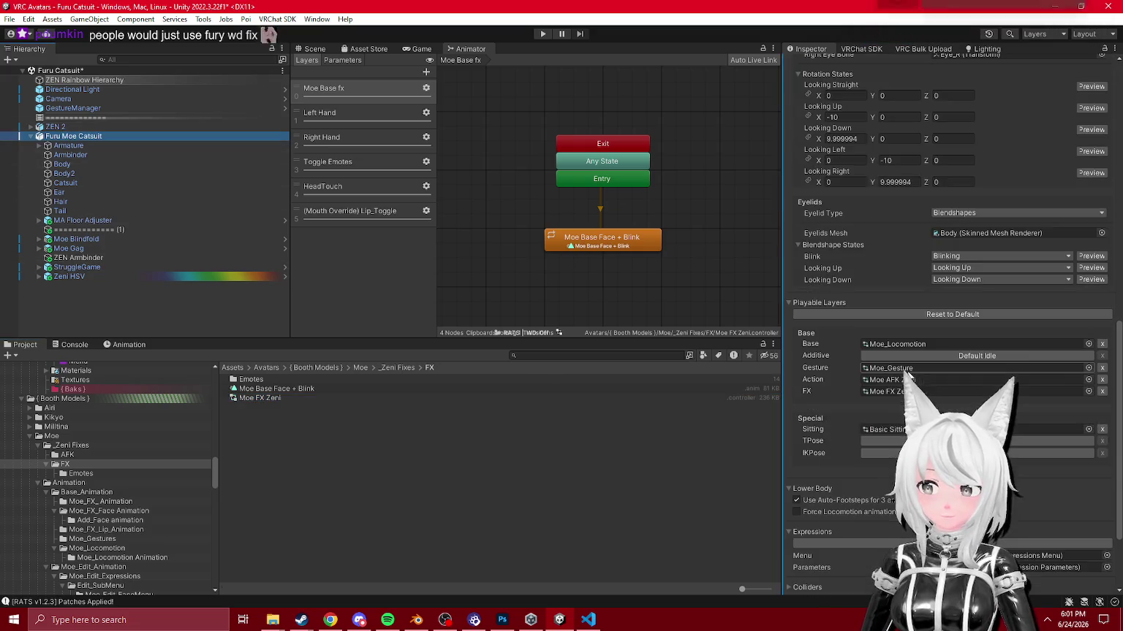
click(915, 370)
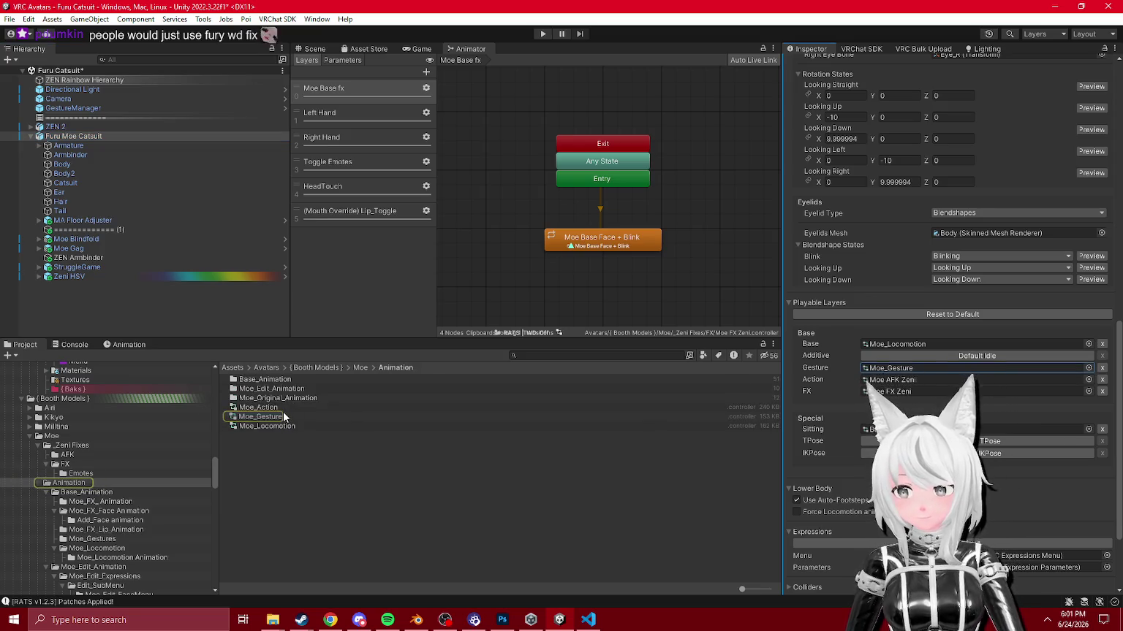
click(282, 418)
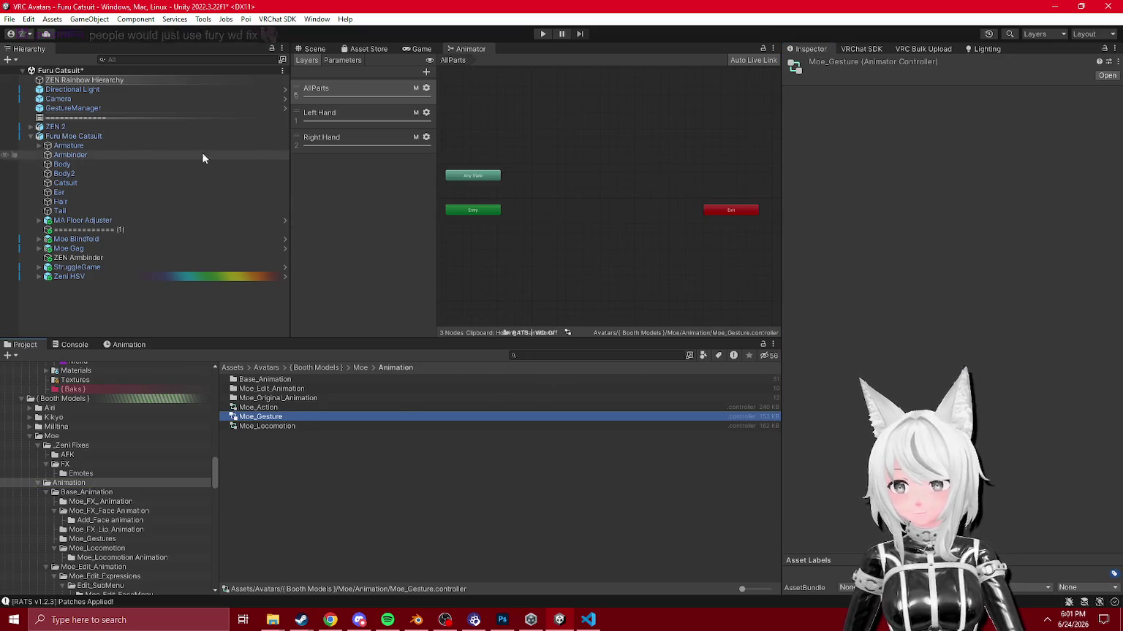
click(357, 125)
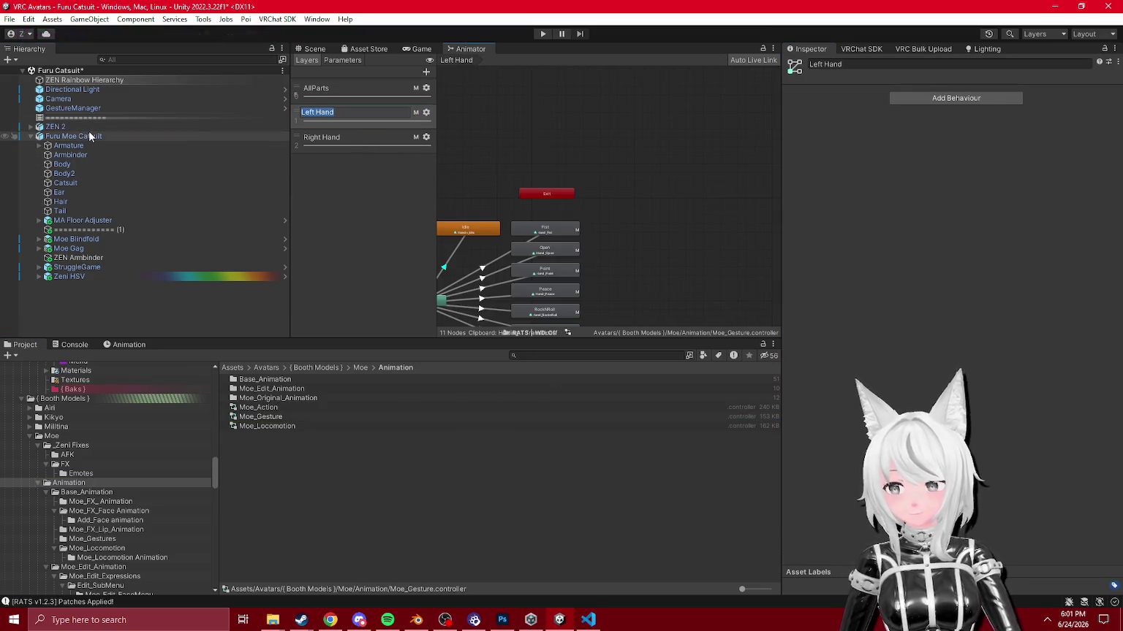
Step: Locate the avatar's Base layer Moe_Locomotion controller in the project
click(77, 136)
scroll(820, 372, down, 5)
scroll(820, 366, down, 10)
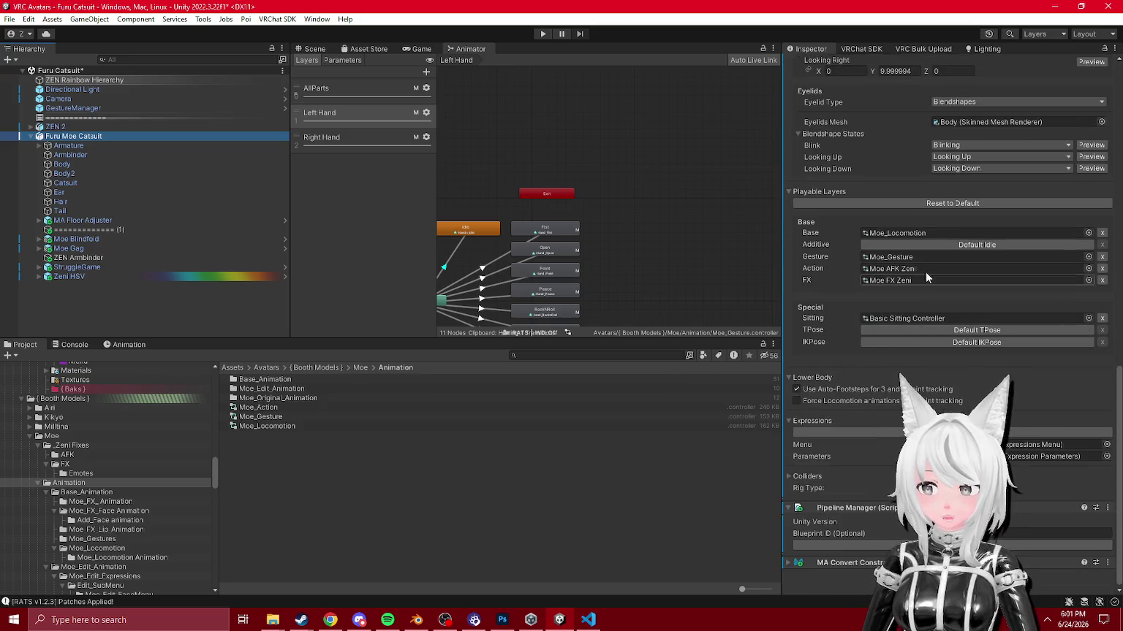
click(913, 231)
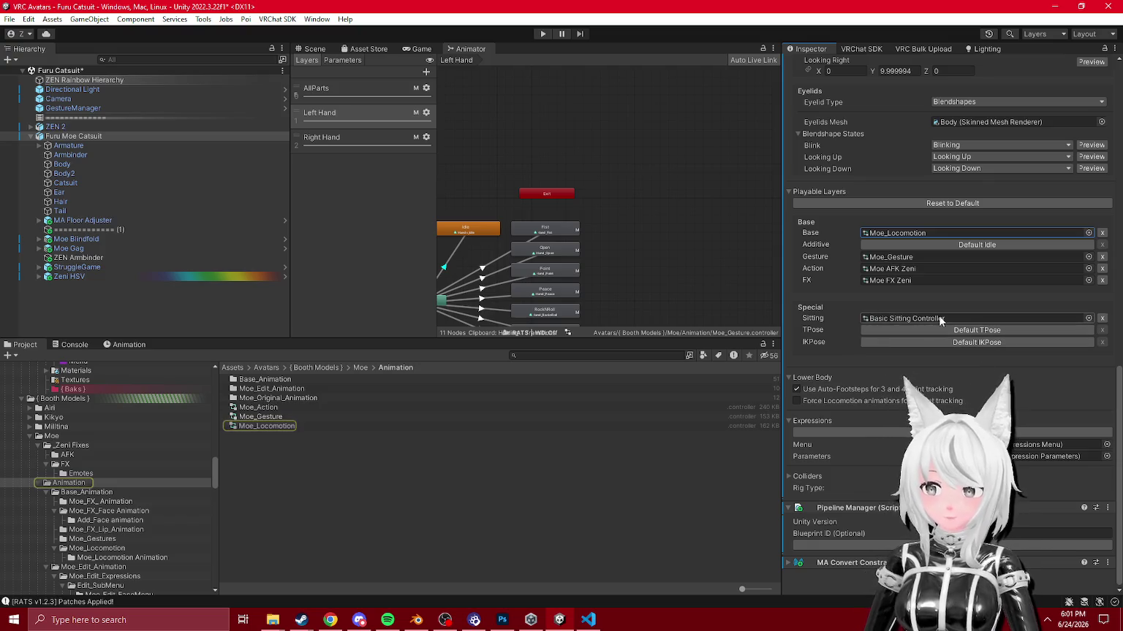
scroll(920, 343, up, 4)
scroll(914, 358, up, 4)
scroll(911, 366, down, 4)
scroll(910, 367, down, 4)
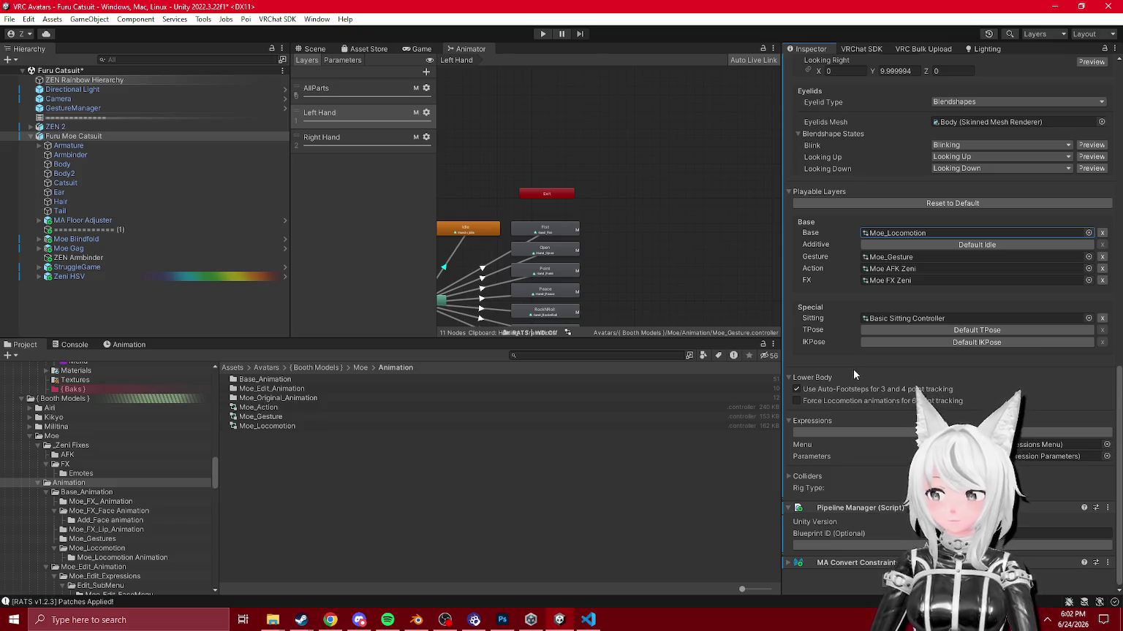
Step: Check the renamed Moe AFK Zeni controller, then open Moe FX Zeni from the FX folder
click(896, 282)
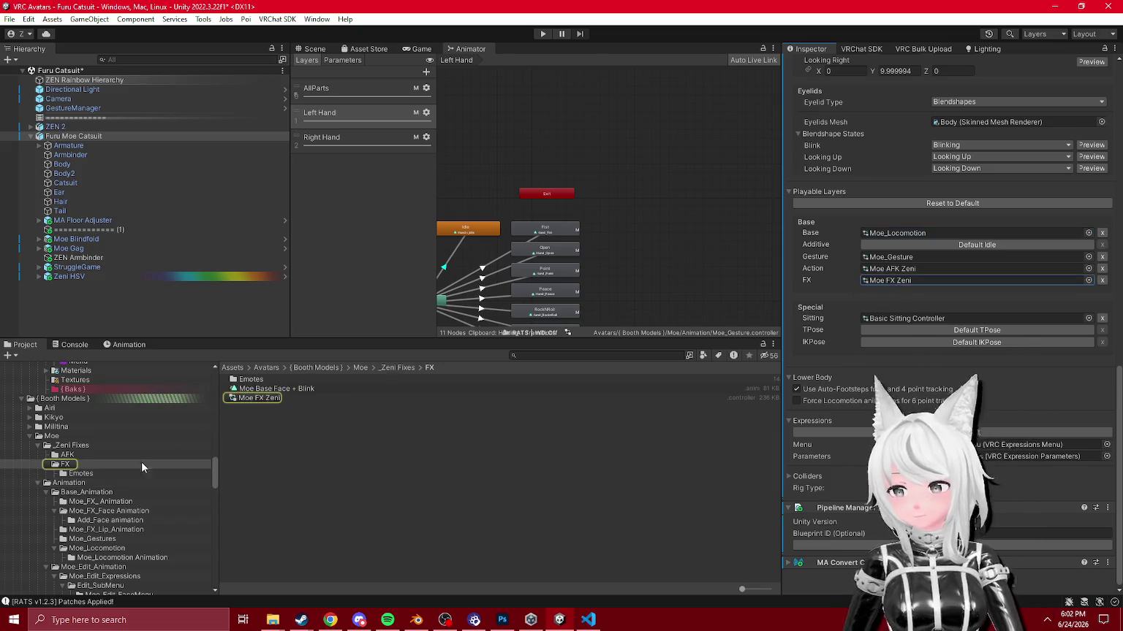
click(98, 456)
click(96, 465)
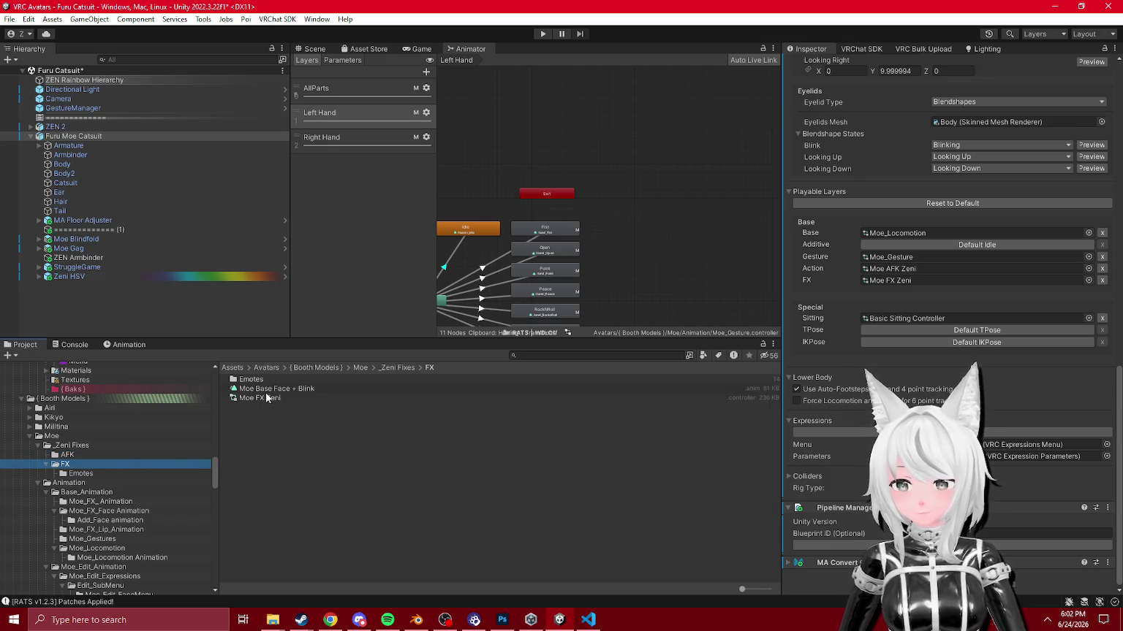
click(823, 266)
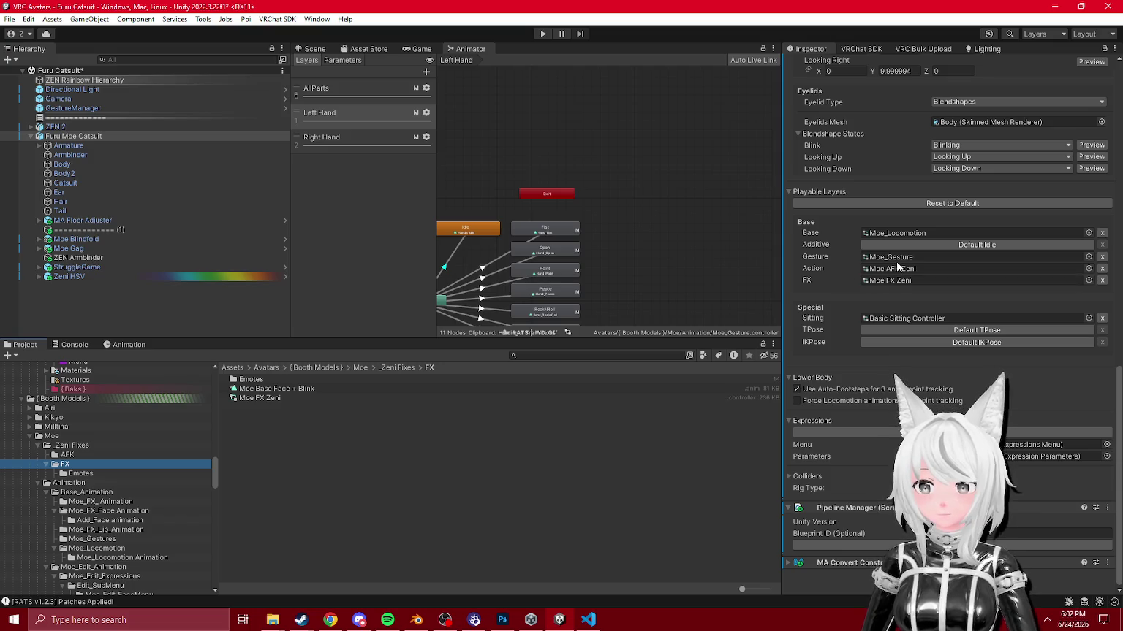
click(249, 398)
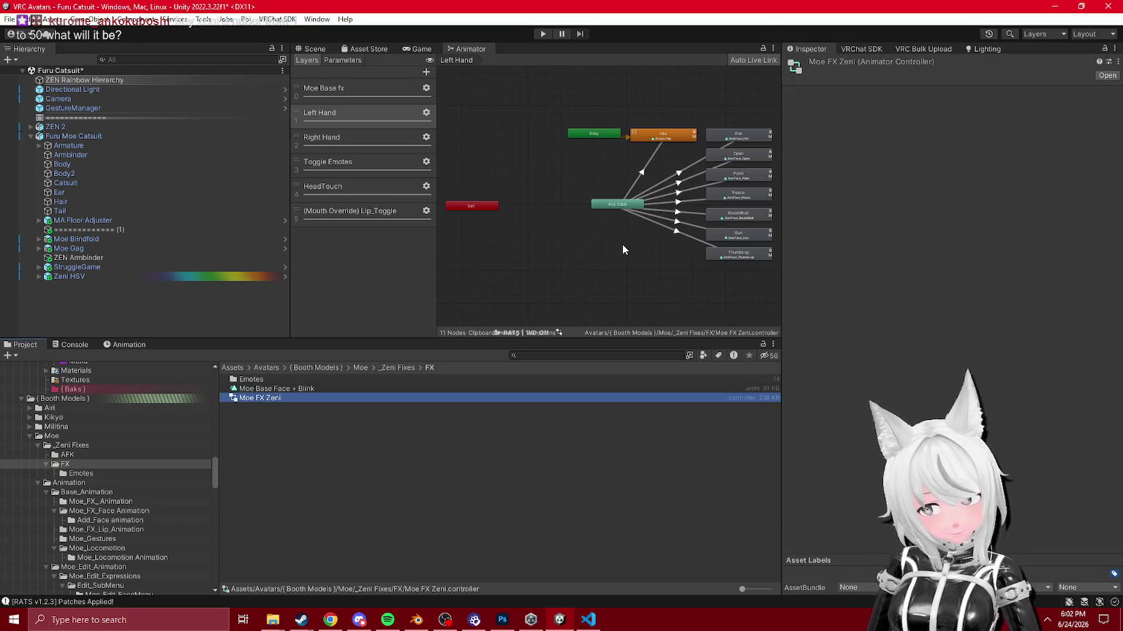
Step: Step down through the controller's layers to the (Mouth Override) Lip_Toggle layer
click(637, 238)
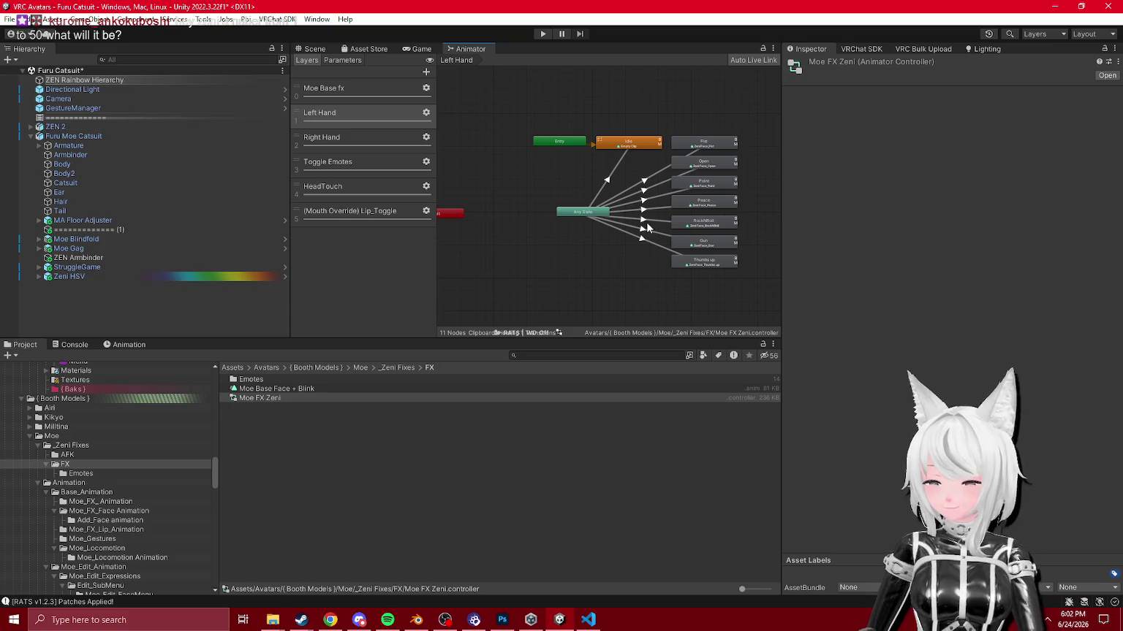
click(341, 134)
click(337, 122)
click(347, 139)
click(372, 167)
click(354, 194)
click(358, 211)
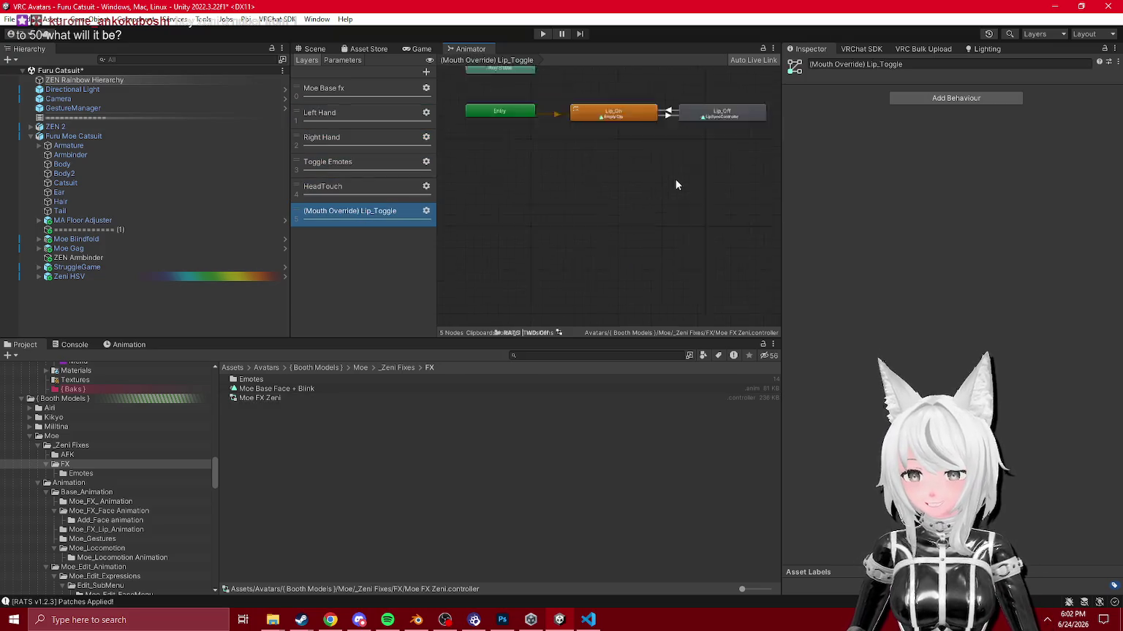
Step: Move Lip_Off below Lip_On, Exit beside the entry nodes, and Any State below Exit
scroll(590, 210, up, 2)
drag(723, 140, 548, 197)
scroll(658, 161, down, 3)
click(657, 140)
mouse_move(657, 141)
mouse_down()
mouse_move(620, 144)
mouse_move(560, 179)
mouse_move(547, 144)
mouse_move(547, 164)
mouse_up()
scroll(665, 199, up, 2)
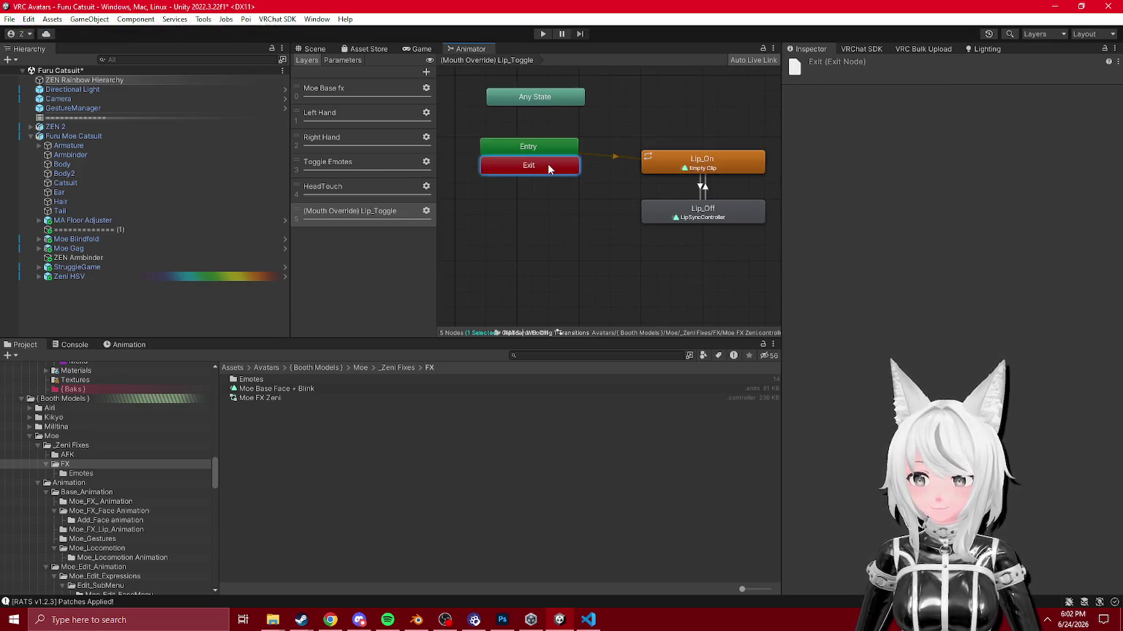
drag(563, 105, 560, 185)
click(359, 211)
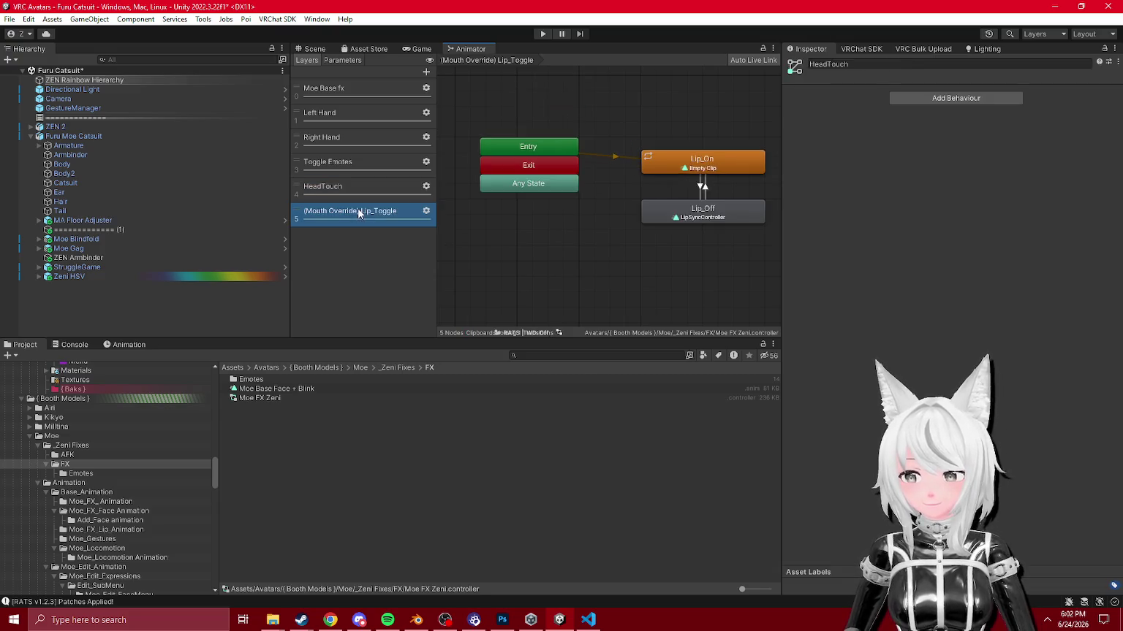
scroll(667, 193, down, 2)
scroll(667, 193, up, 2)
Step: Inspect the Lip_On to Lip_Off transition, then go back up to the Moe Base fx layer
click(597, 231)
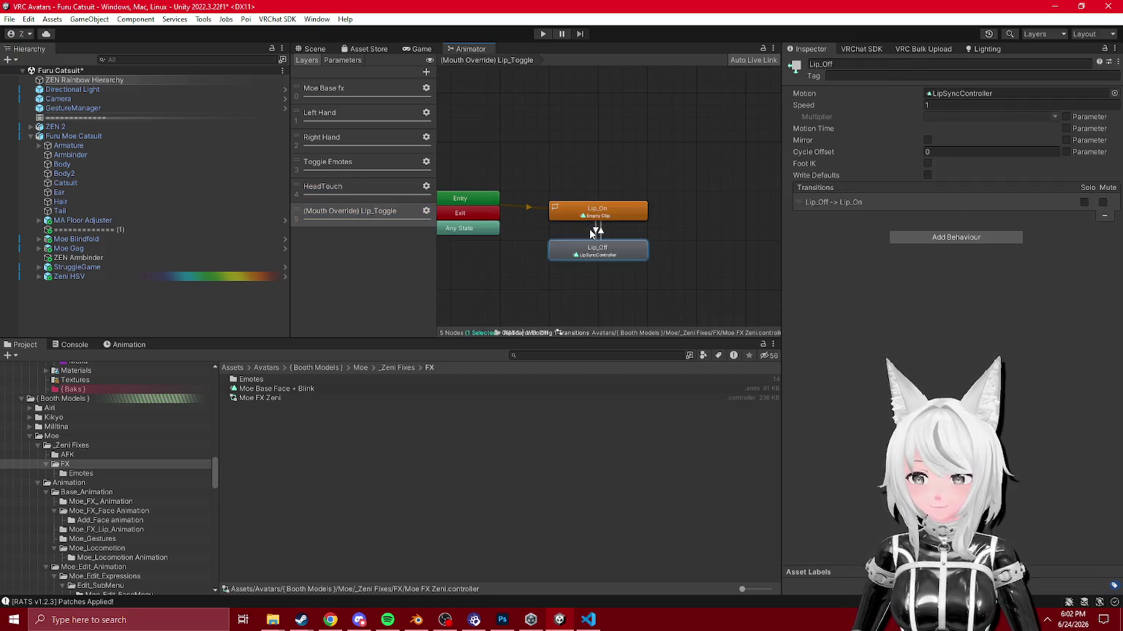
click(599, 233)
click(597, 232)
click(395, 191)
click(365, 140)
click(356, 110)
click(356, 89)
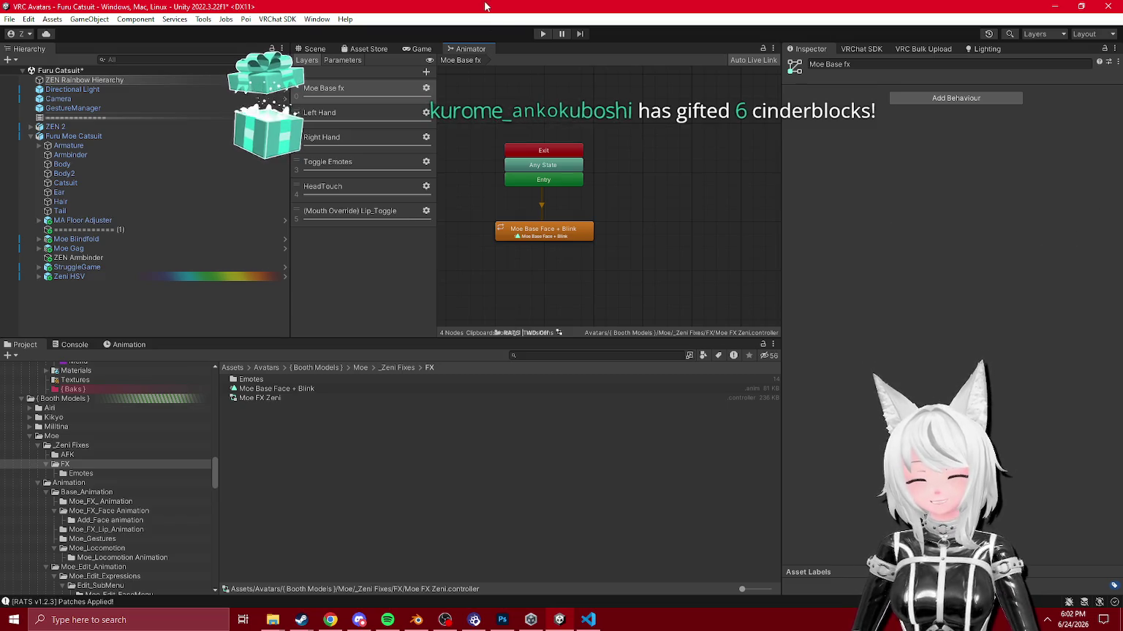
Step: Review the Toggle Emotes, HeadTouch, Lip_Toggle and hand layers' states
click(343, 117)
click(346, 142)
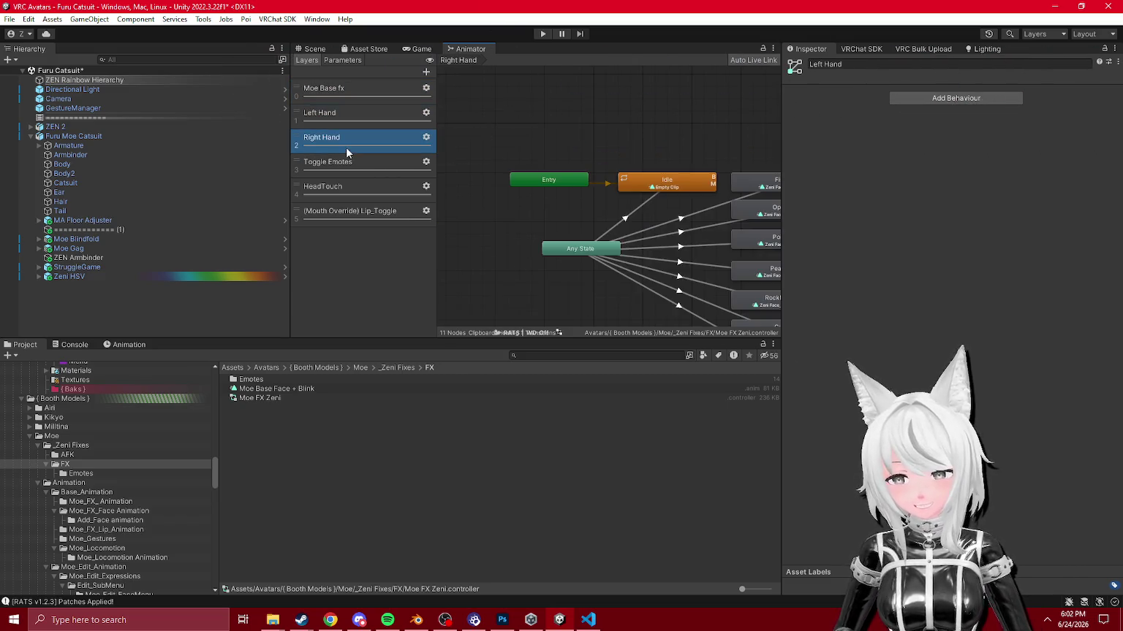
click(356, 167)
click(362, 187)
click(371, 210)
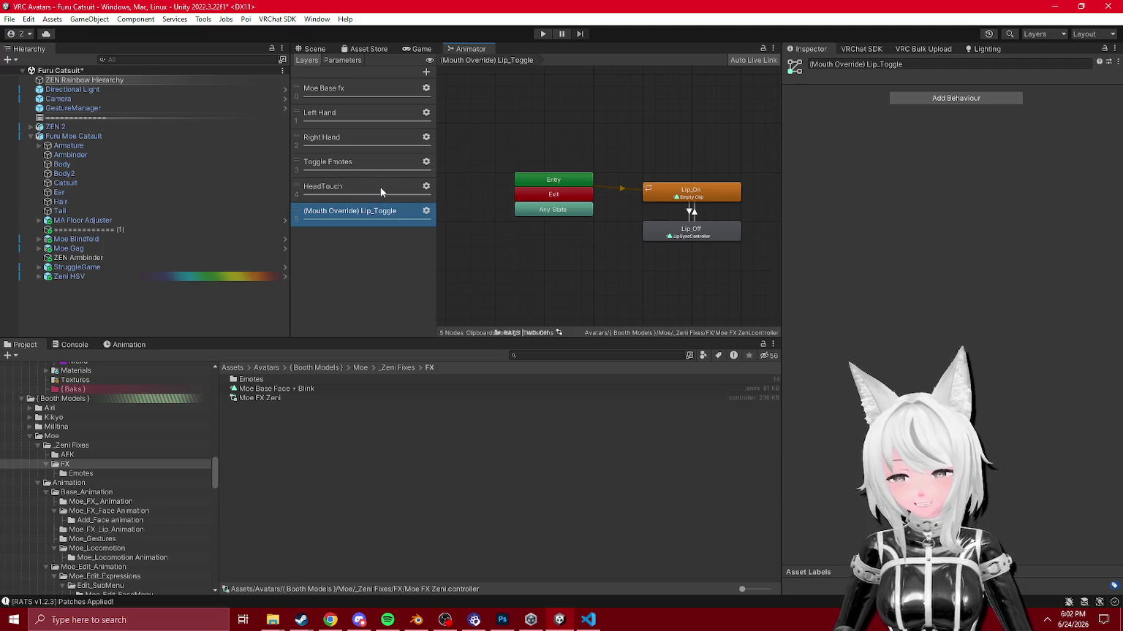
click(356, 93)
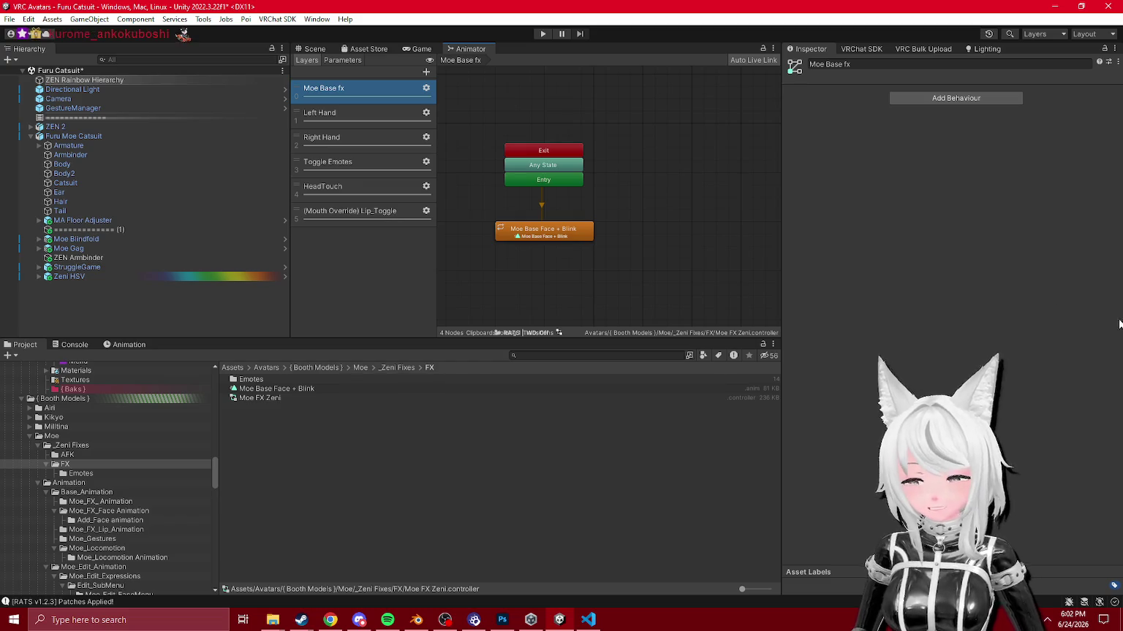
click(356, 117)
click(355, 138)
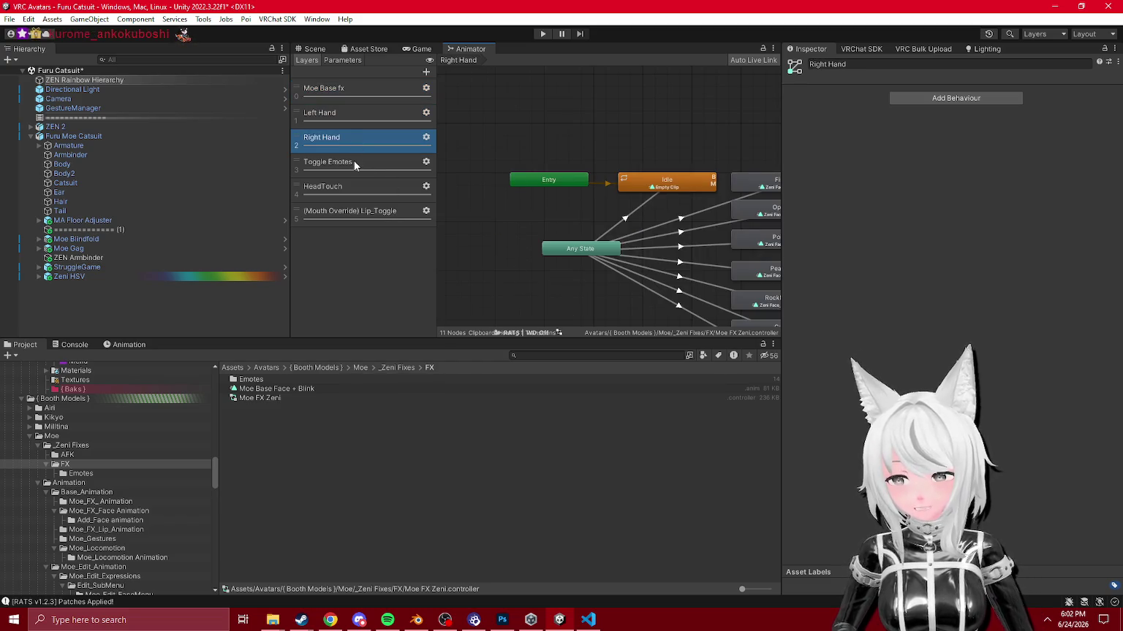
click(356, 164)
click(359, 196)
Step: Frame the Lip_Toggle states and move Lip_On and Lip_Off slightly upward
click(473, 236)
key(a)
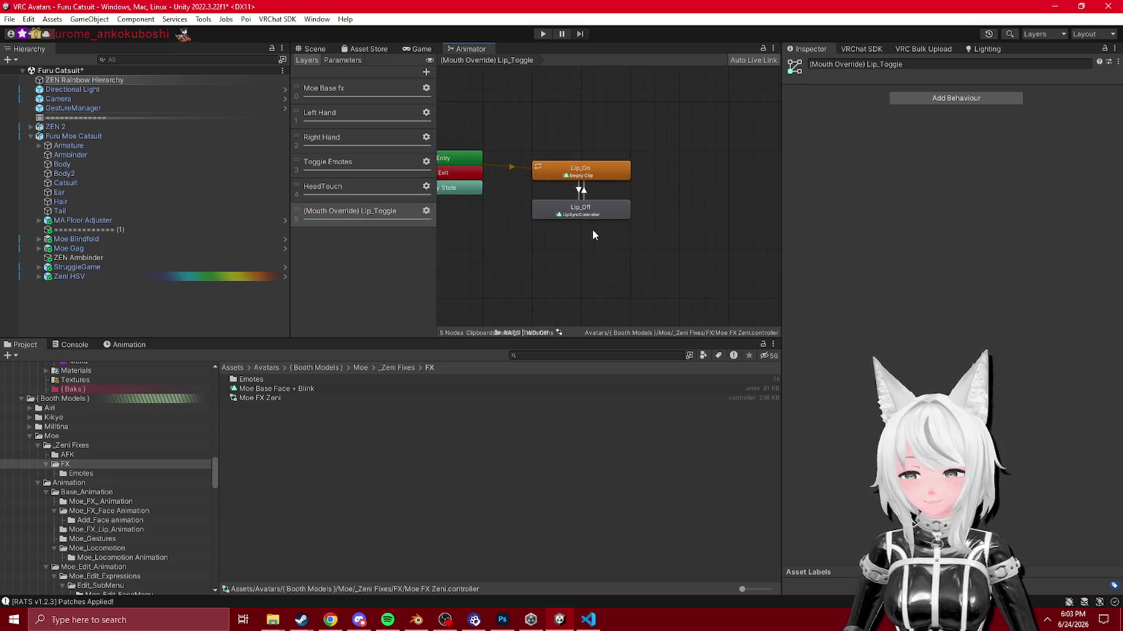
mouse_move(702, 233)
mouse_down()
mouse_move(532, 157)
mouse_move(562, 157)
mouse_up()
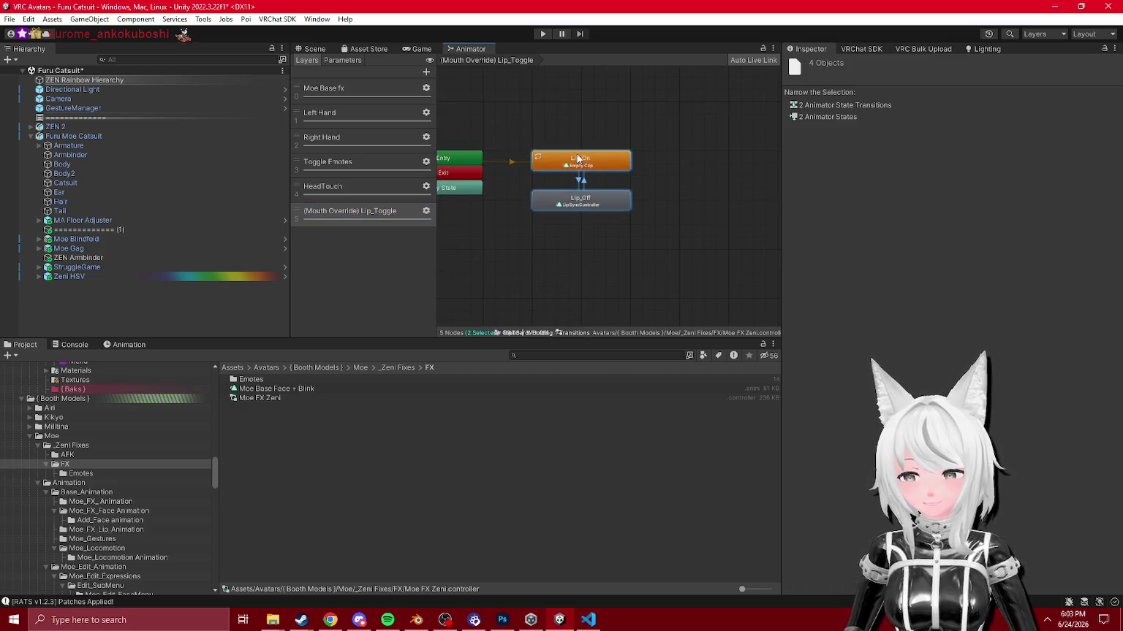
click(559, 146)
Step: Cycle through all layers again, ending back on the Moe Base fx layer
click(351, 187)
click(351, 161)
click(358, 137)
click(355, 112)
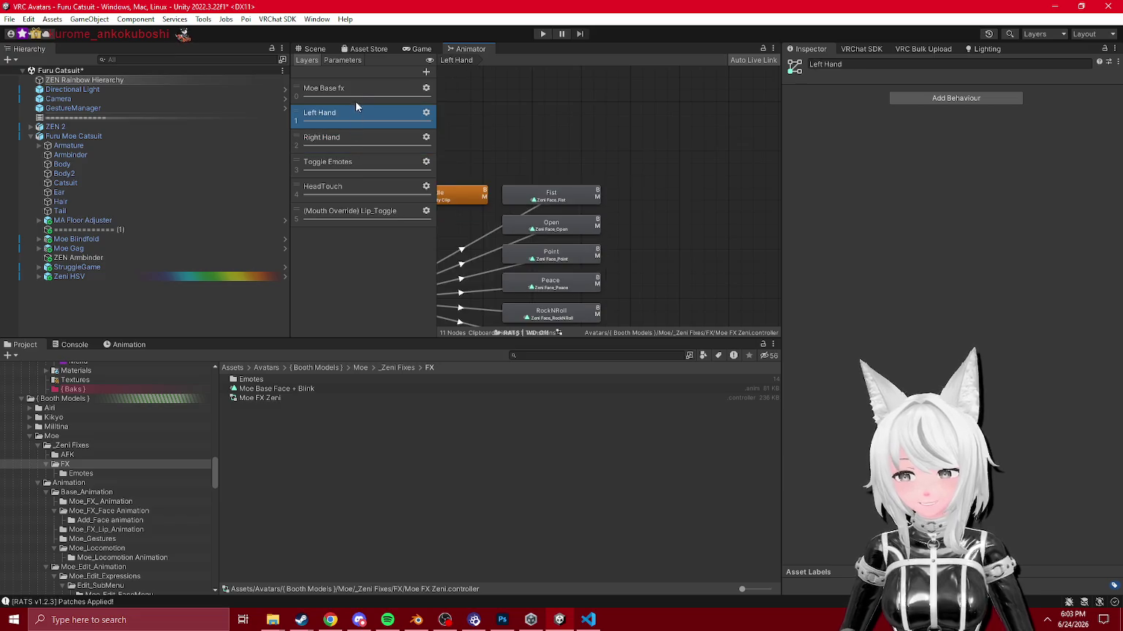
click(355, 88)
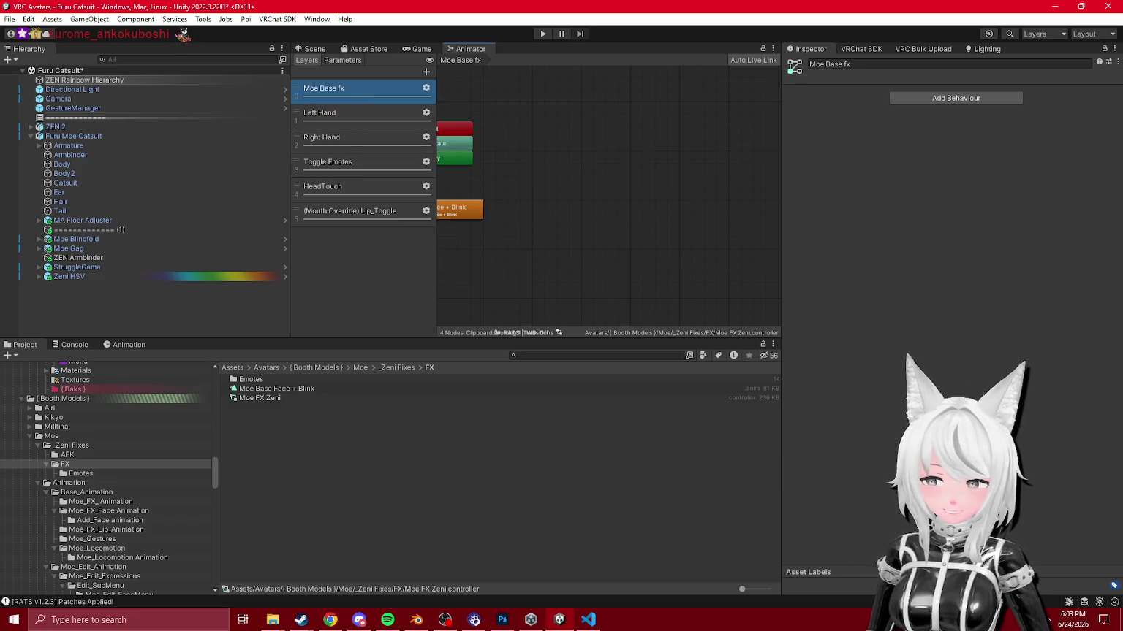
click(364, 114)
click(367, 139)
click(370, 161)
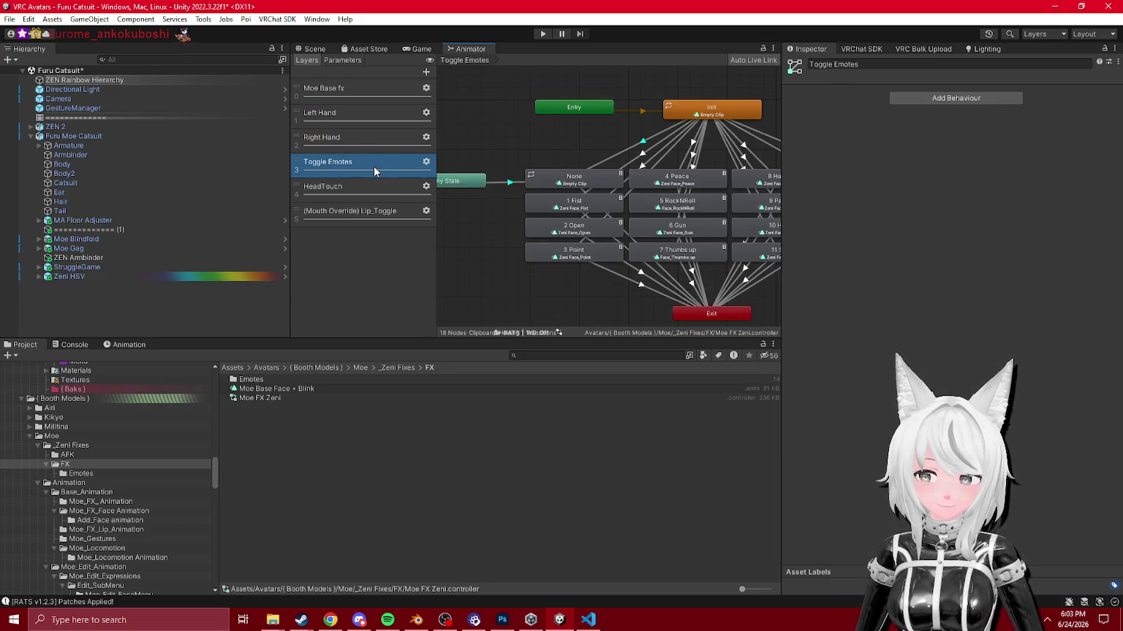
click(375, 182)
click(420, 211)
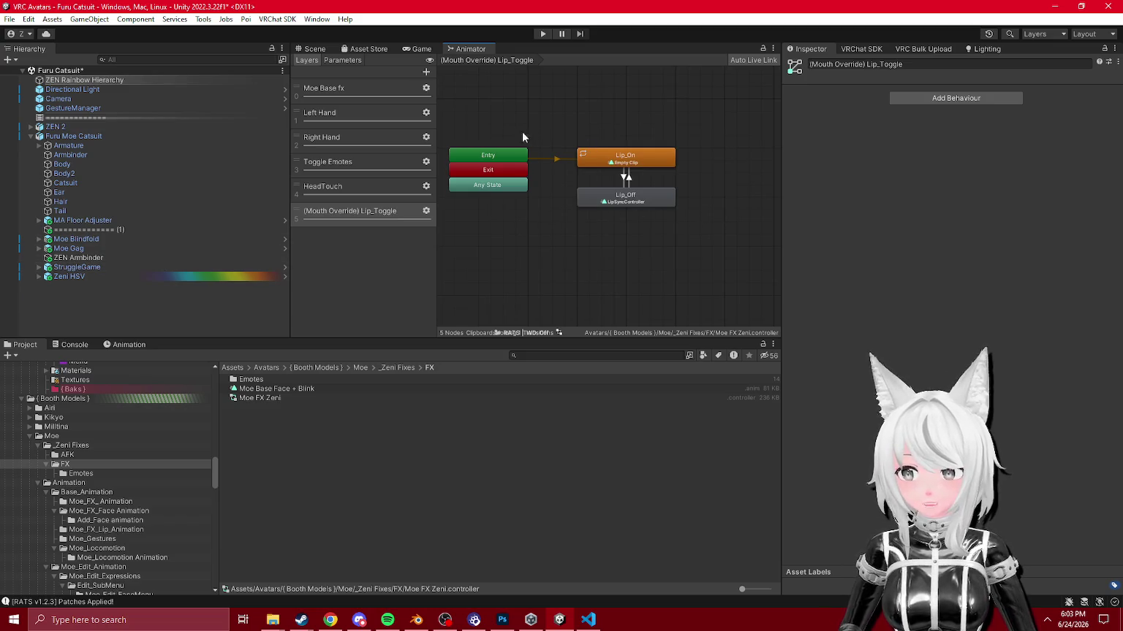
click(347, 188)
click(358, 157)
click(360, 138)
click(356, 88)
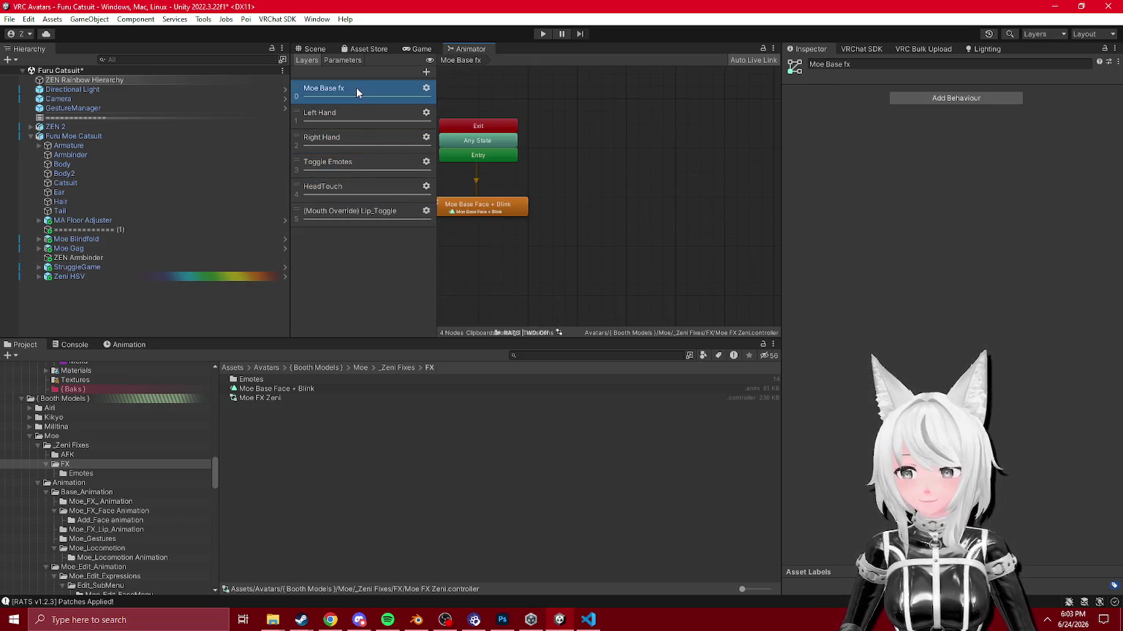
Step: Ping the Moe Base Face + Blink state's clip and open its keyframe timeline
click(549, 191)
click(994, 96)
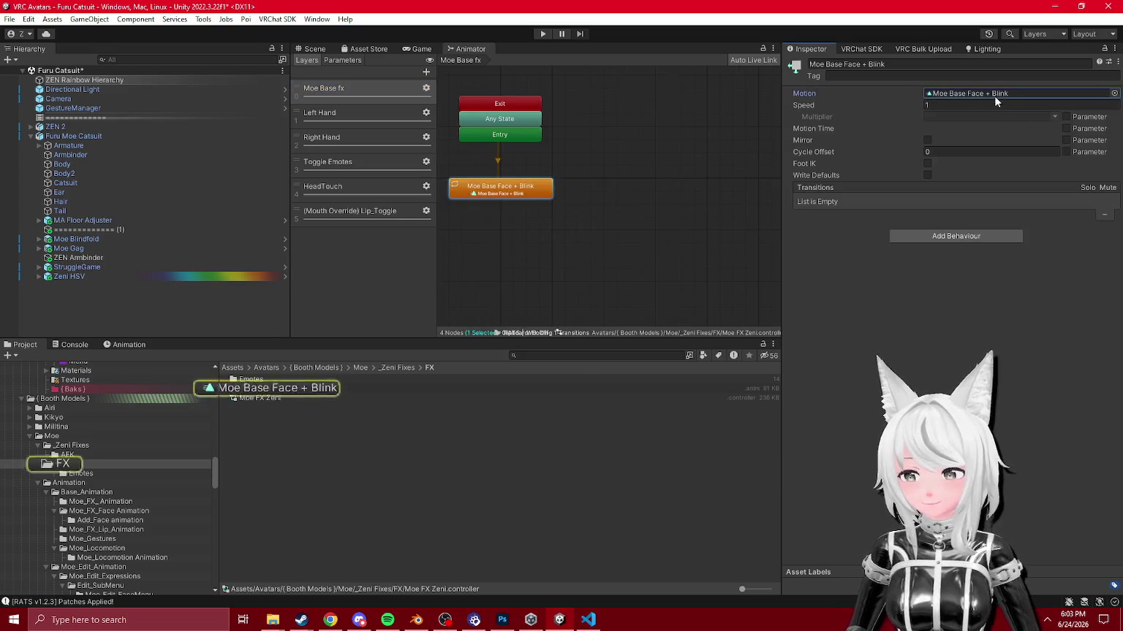
click(268, 388)
click(123, 344)
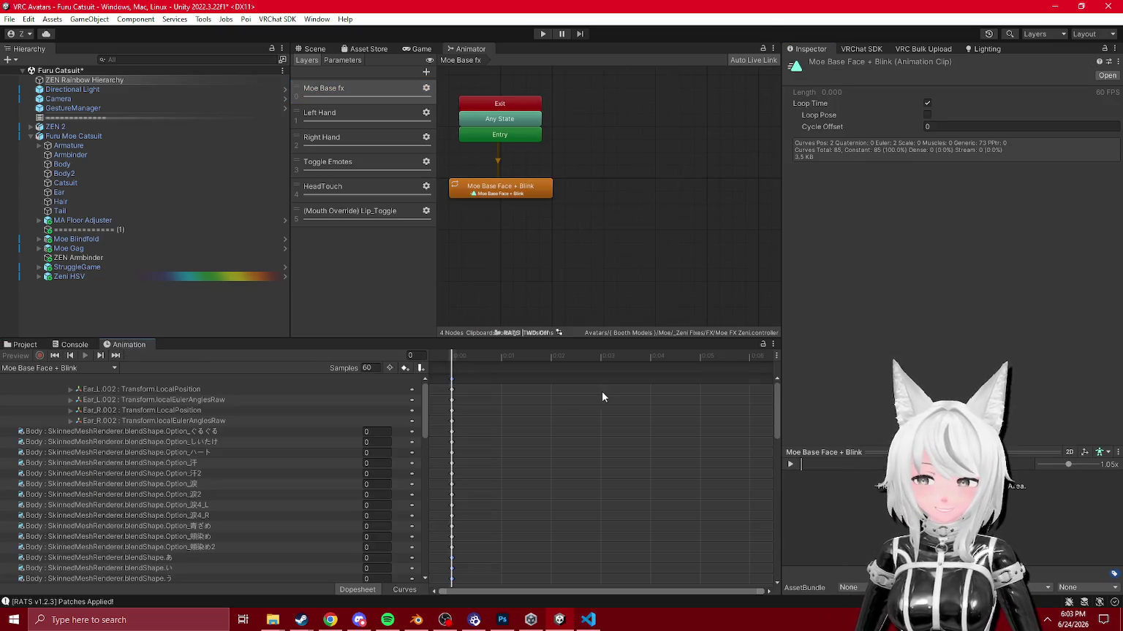
scroll(267, 454, down, 10)
scroll(276, 448, up, 15)
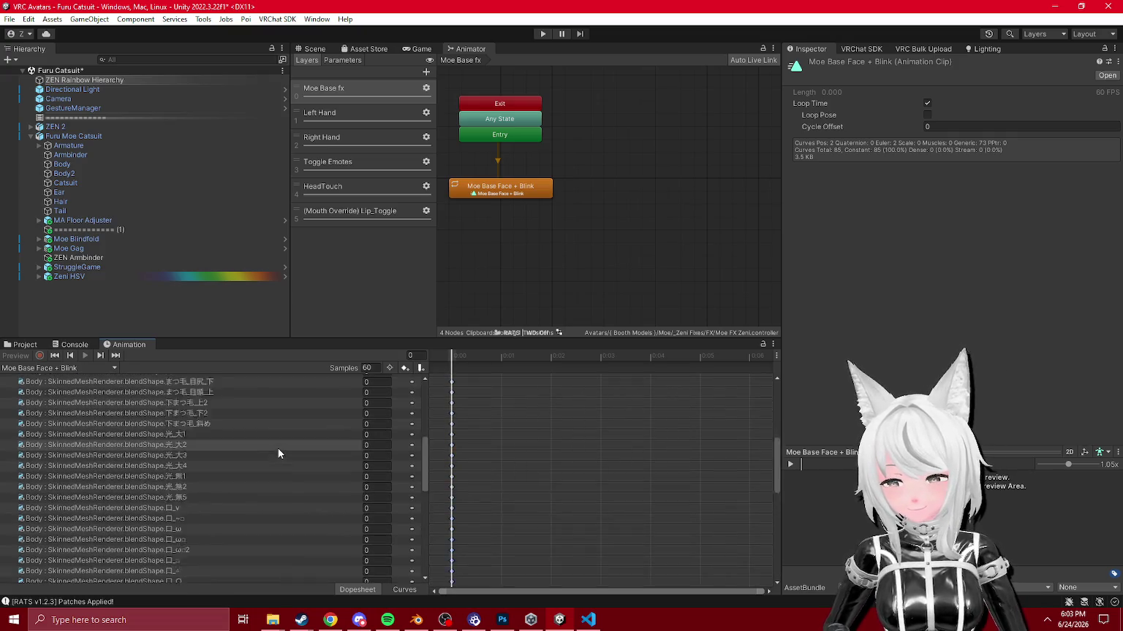
Step: Return to the FX folder assets and show the Furu Moe Catsuit avatar settings
click(26, 345)
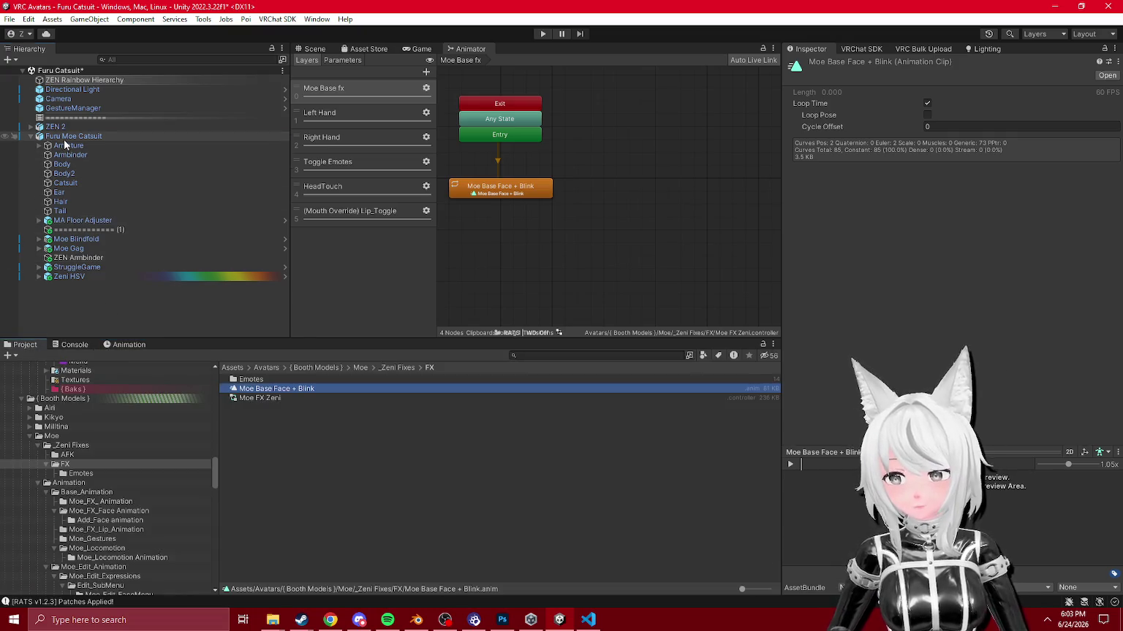
click(63, 138)
scroll(961, 331, down, 10)
scroll(961, 332, down, 3)
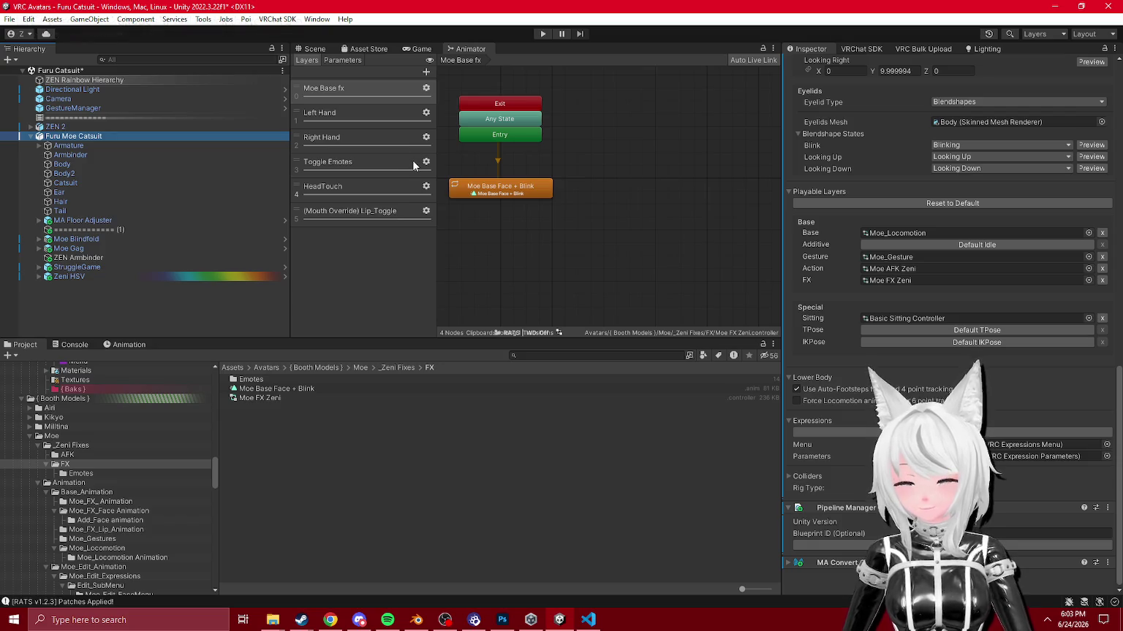
Step: Browse up to Moe Base fx, then select Moe FX Zeni and the Moe Base Face + Blink clip
click(386, 211)
click(369, 164)
click(356, 114)
click(351, 88)
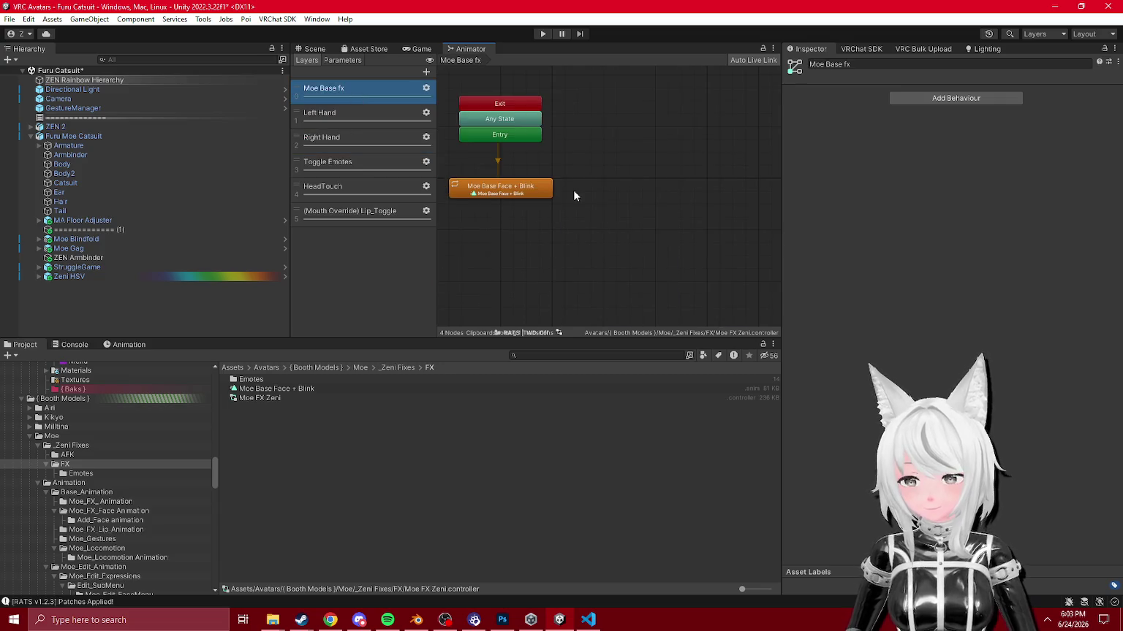
scroll(567, 219, down, 2)
click(252, 398)
click(314, 388)
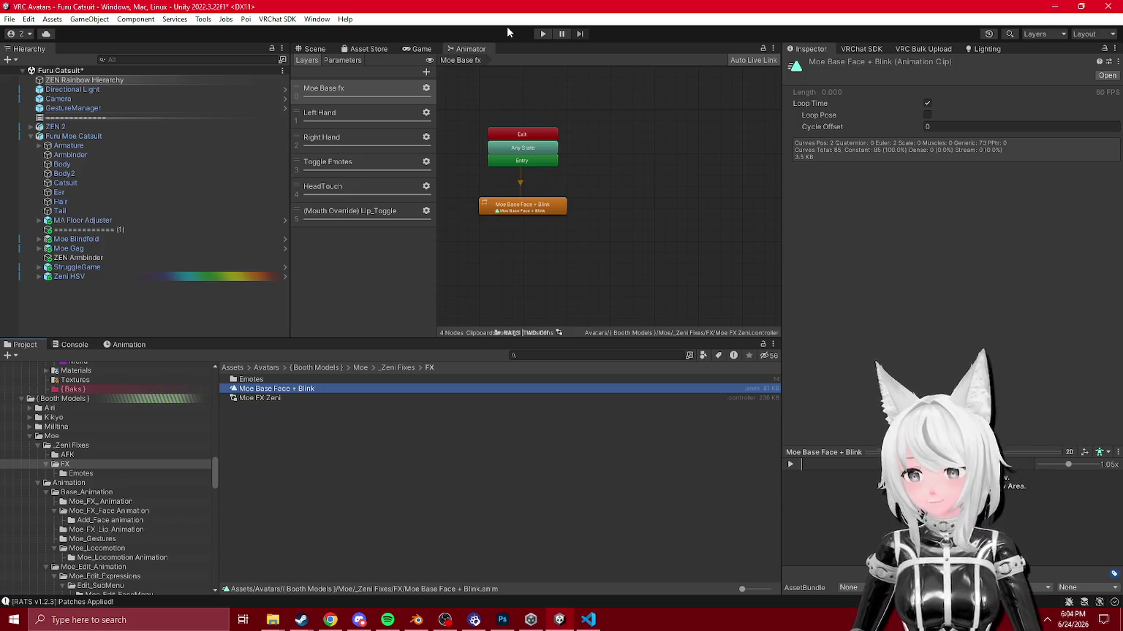
Step: Step through the HeadTouch, hand, and Toggle Emotes layers down to Lip_Toggle
click(344, 187)
click(360, 133)
click(366, 115)
click(368, 101)
click(367, 136)
click(366, 118)
click(359, 140)
click(356, 169)
click(356, 188)
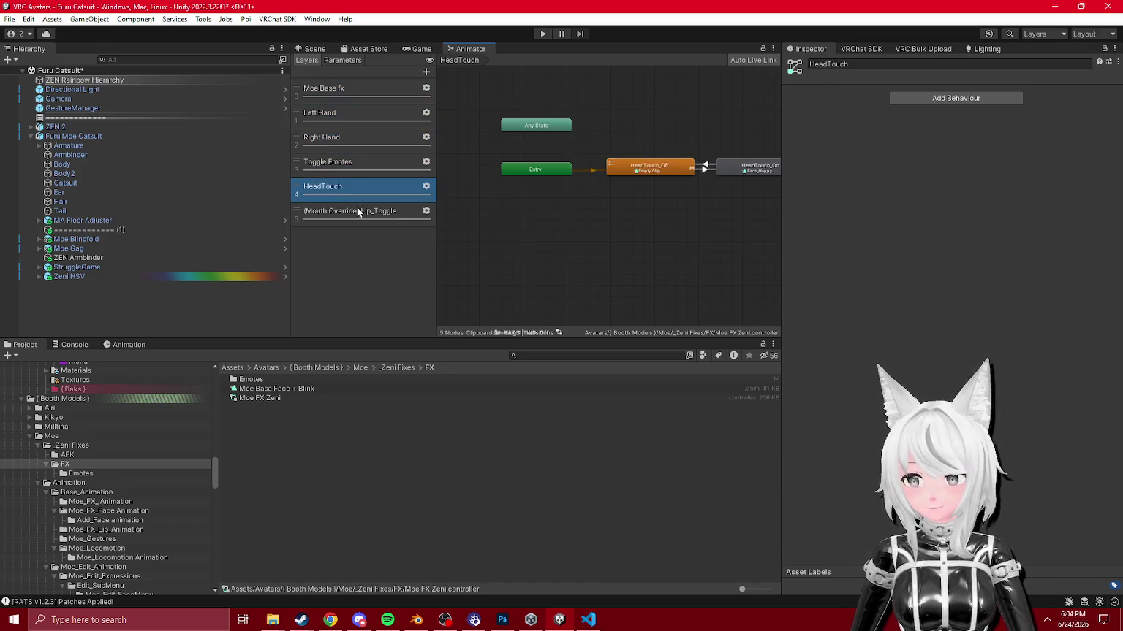
click(358, 211)
Step: Cycle the layers from Moe Base fx to Lip_Toggle and inspect the Lip_Off state
click(340, 92)
click(349, 139)
click(345, 161)
click(349, 187)
click(356, 212)
scroll(643, 219, up, 5)
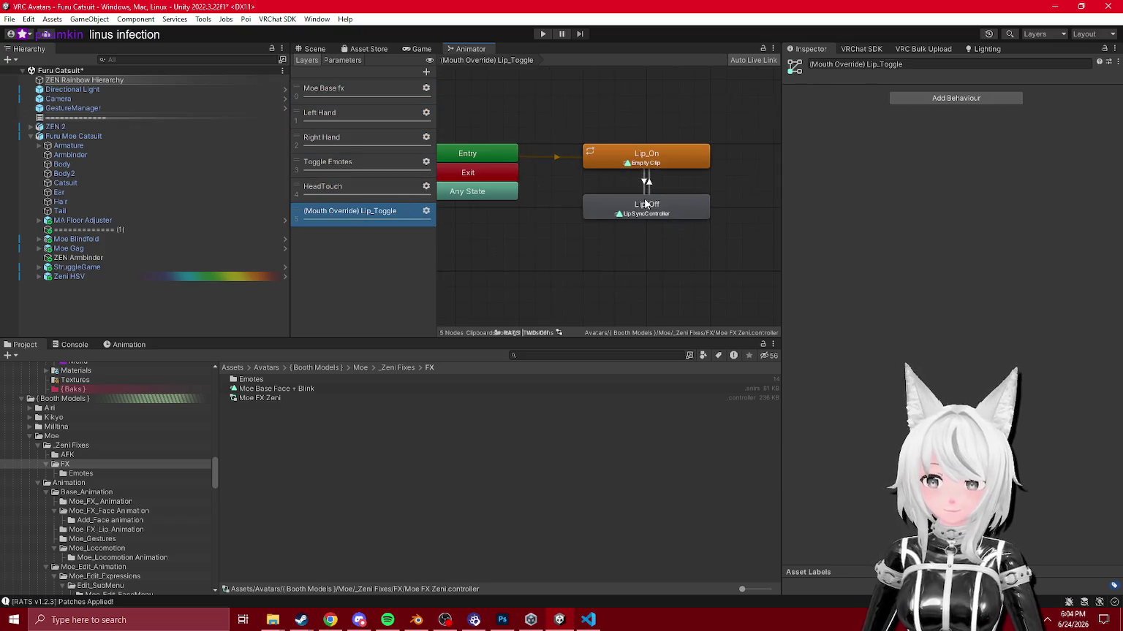
click(645, 205)
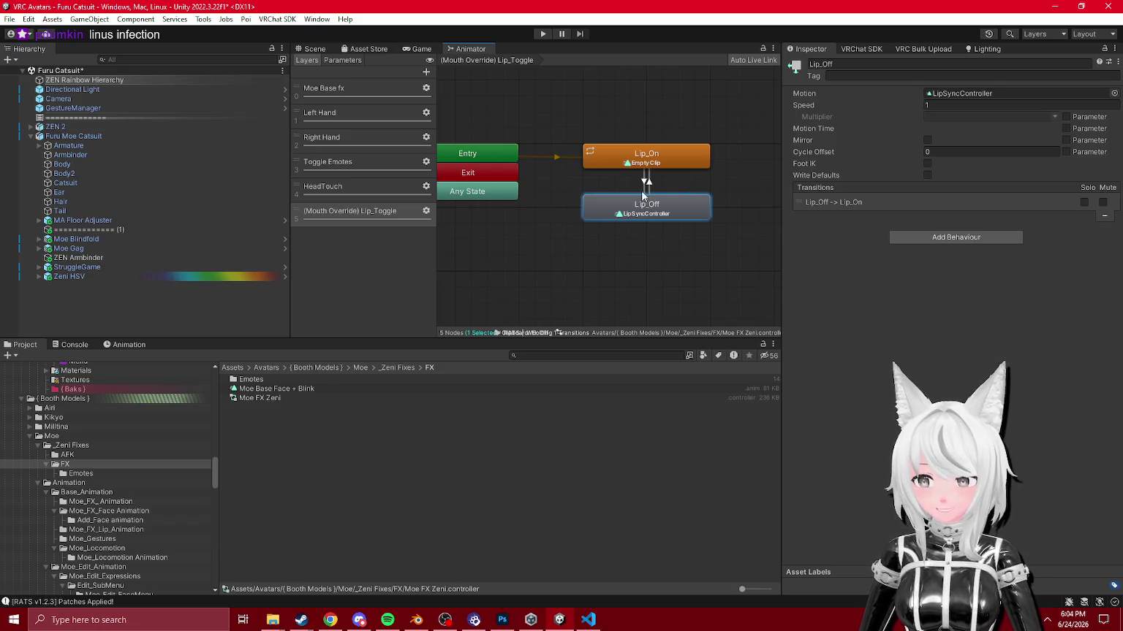
Step: Check the Emotes, AFK and FX folders' clips, then show the Scene view
click(352, 166)
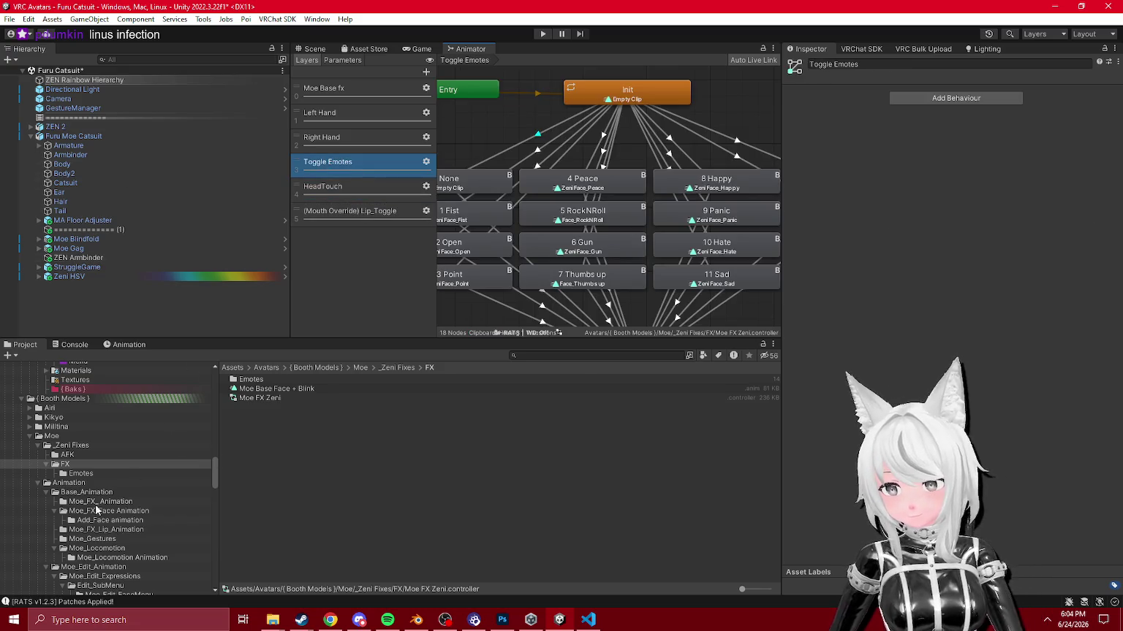
click(80, 474)
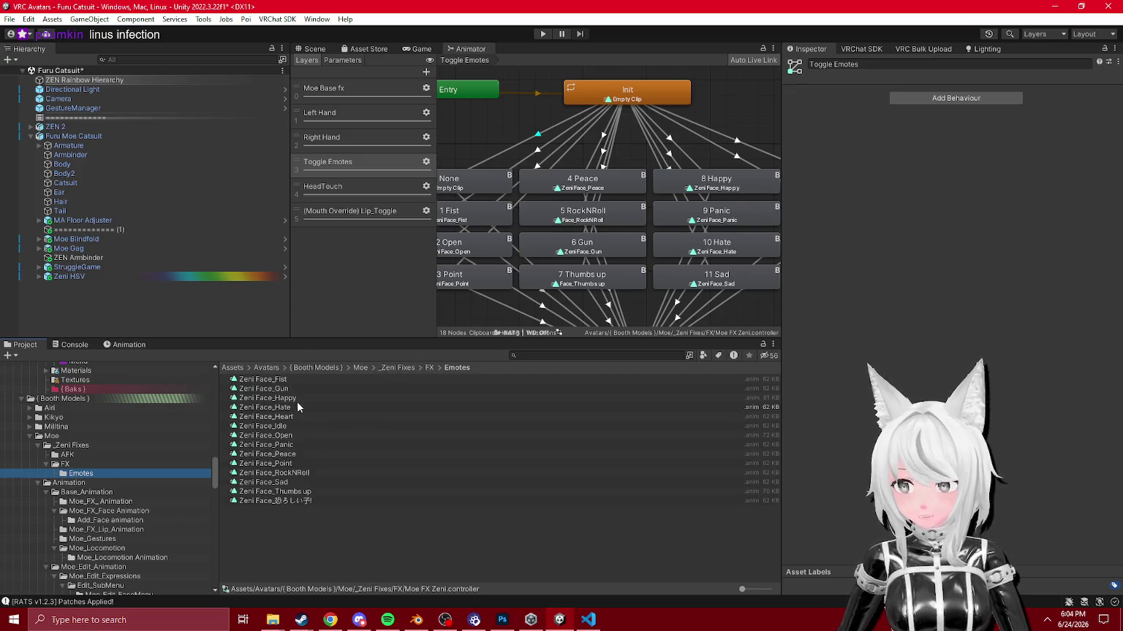
click(67, 455)
click(74, 465)
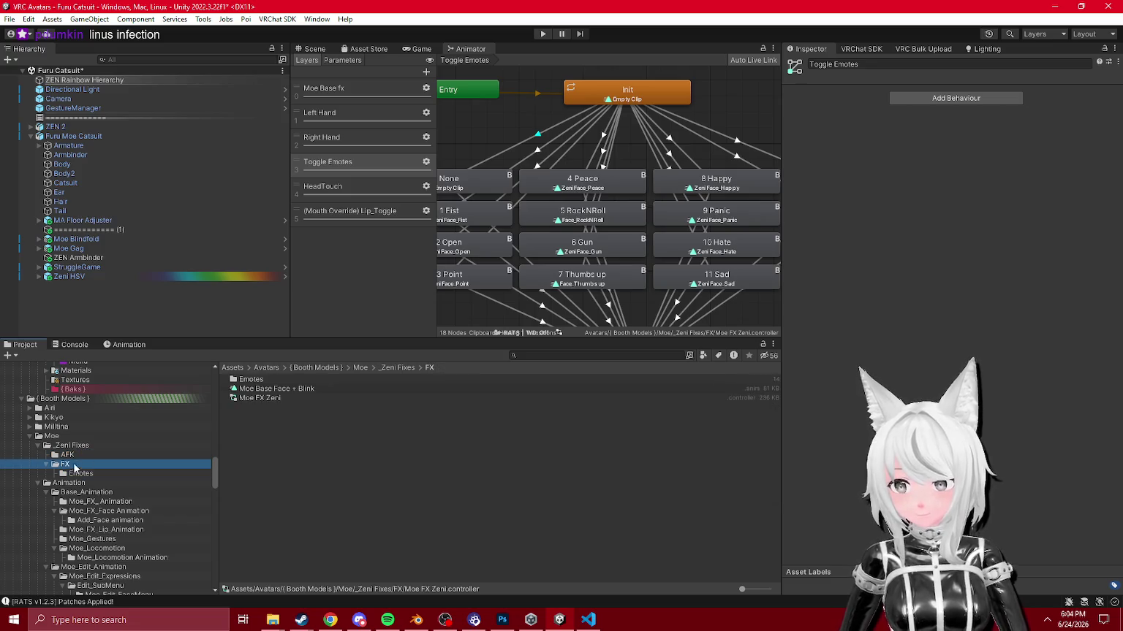
click(315, 49)
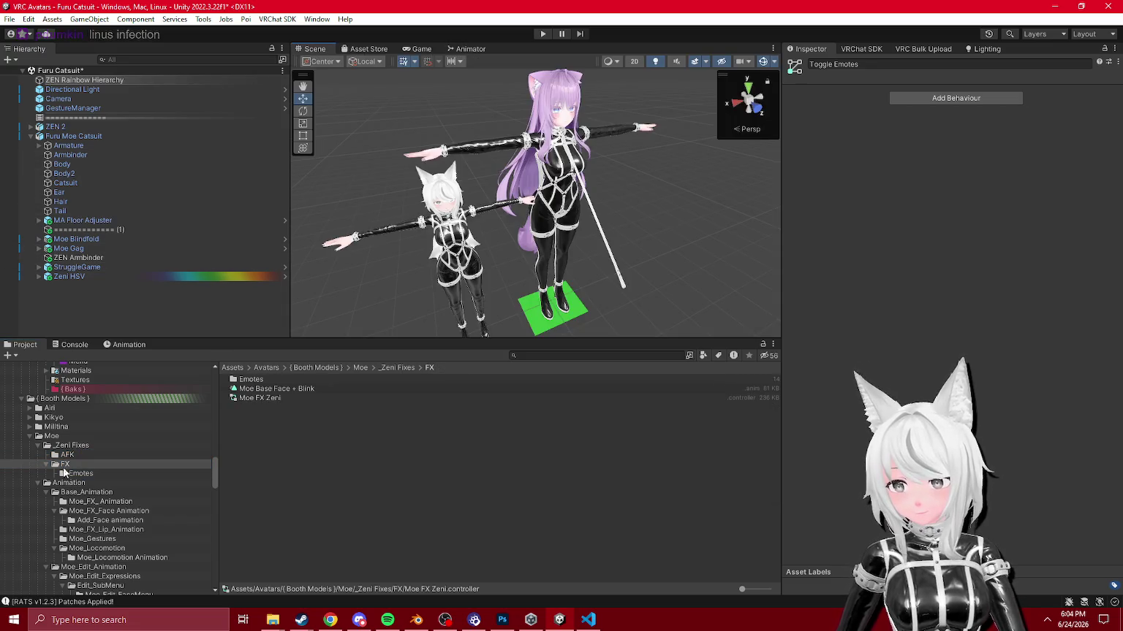
Step: Select Furu Moe Catsuit and show the Moe Base Face + Blink animation curves
click(65, 137)
click(80, 474)
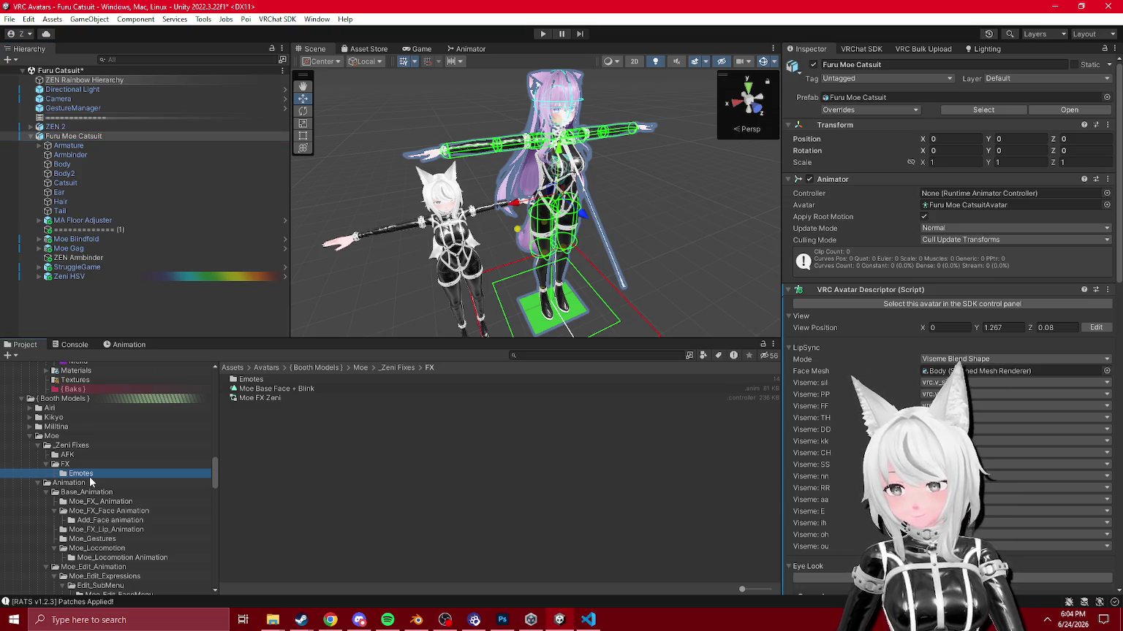
click(66, 464)
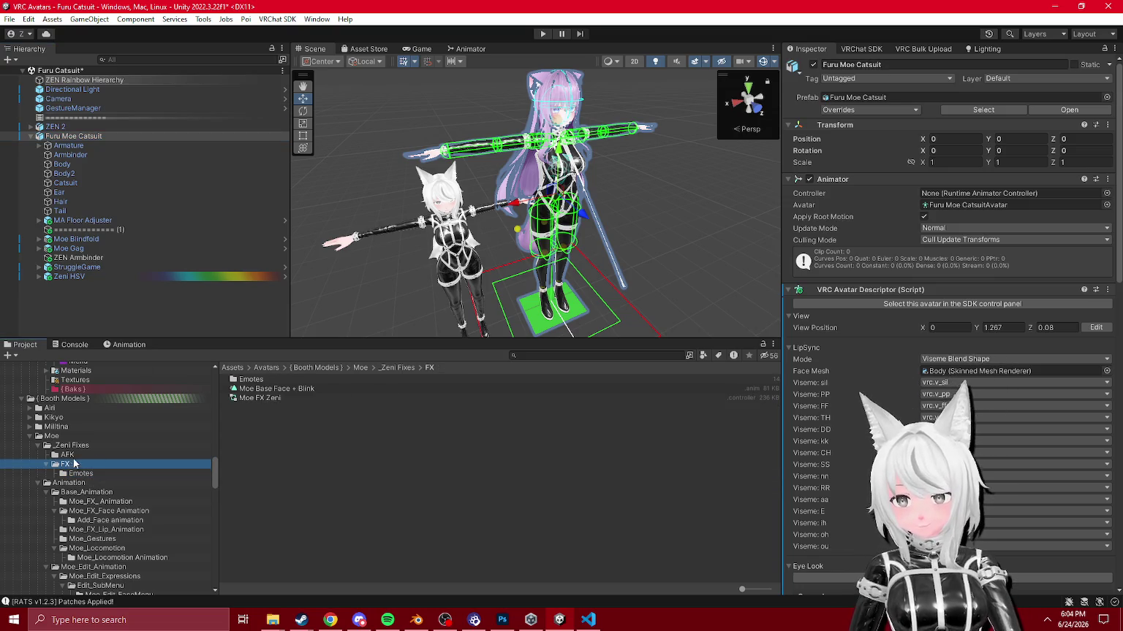
click(70, 137)
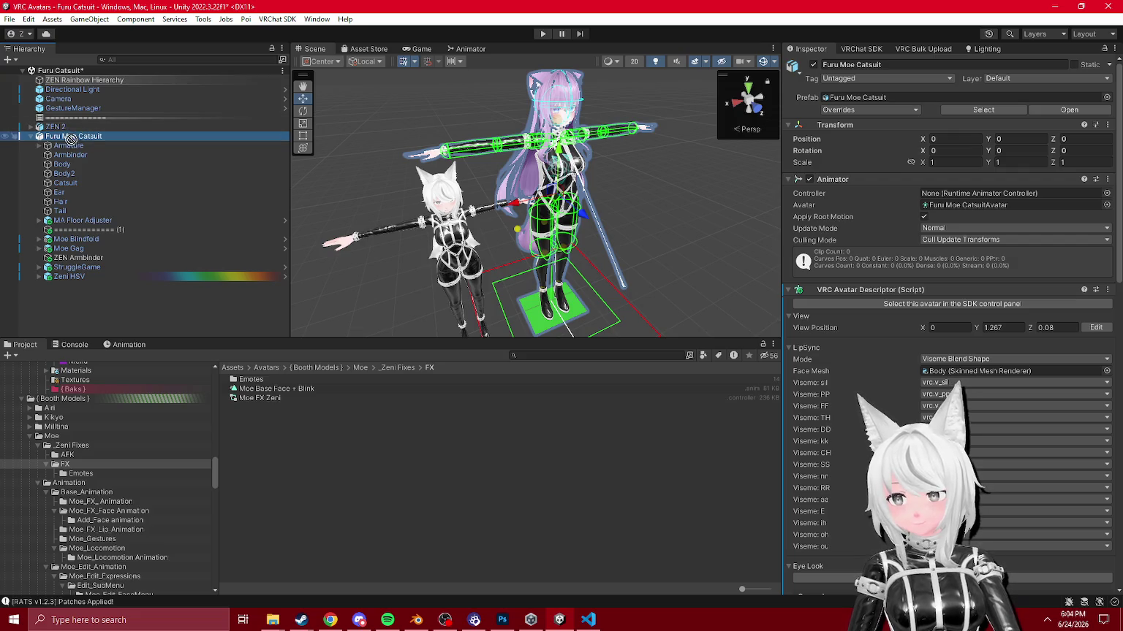
click(125, 344)
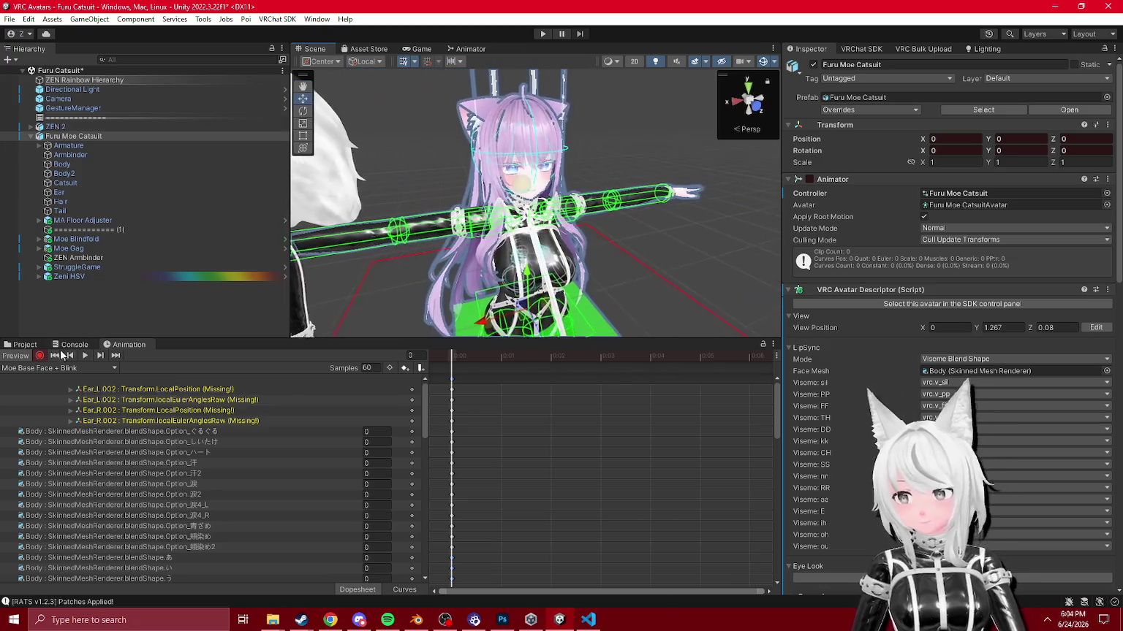
Step: Preview the clip on the face and expand the missing Ear_L.002 rotation track
click(40, 356)
scroll(950, 366, down, 10)
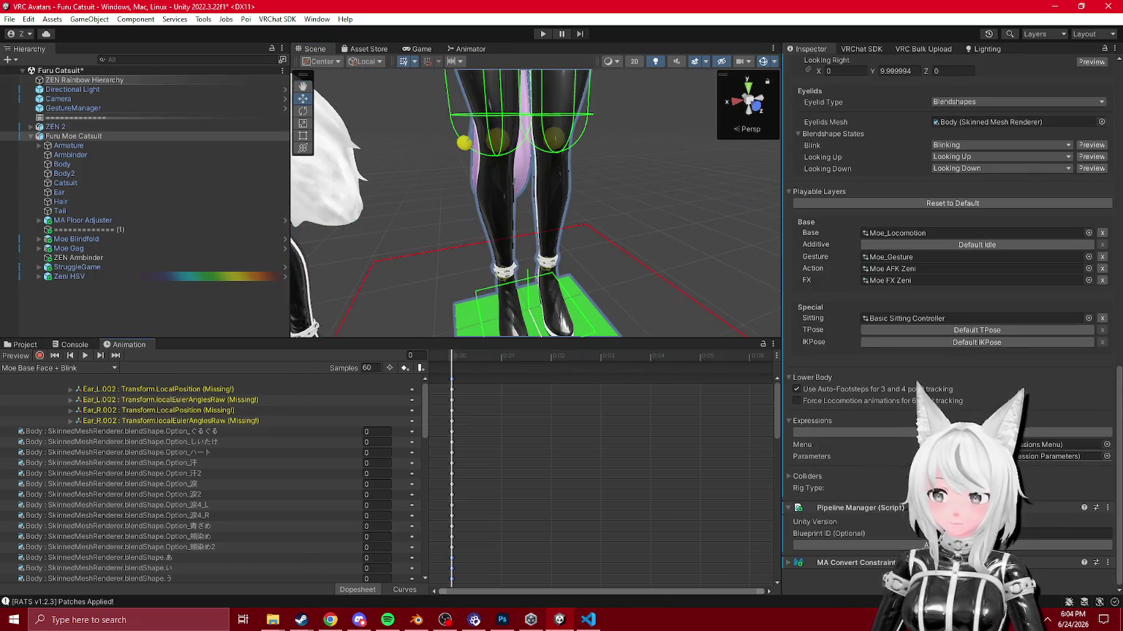
scroll(950, 365, up, 15)
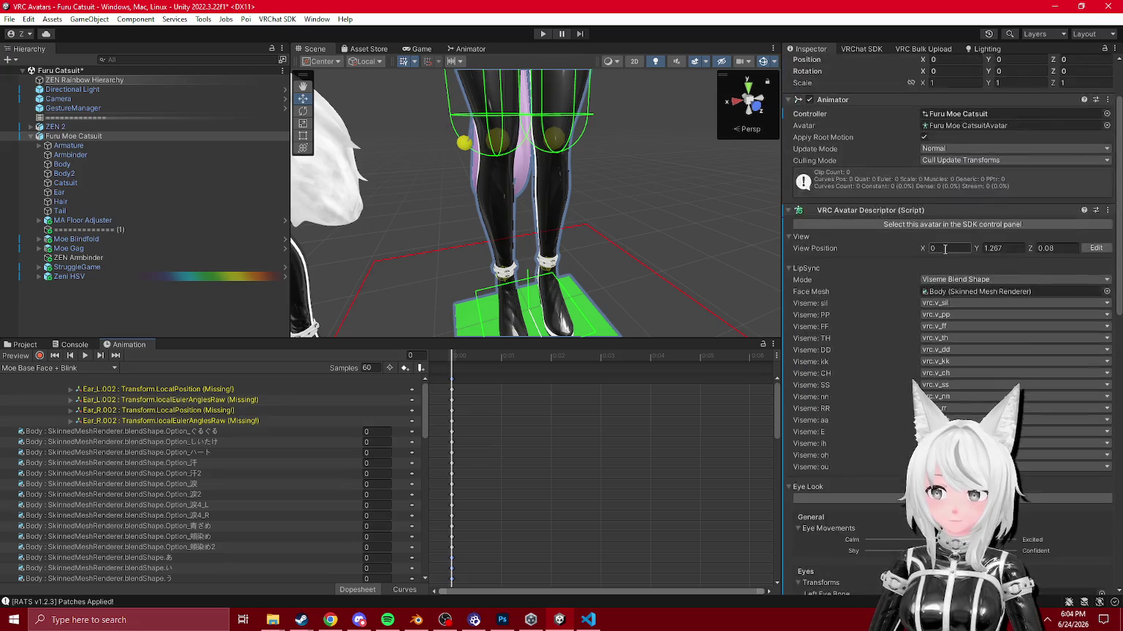
mouse_move(439, 220)
mouse_down()
mouse_move(465, 244)
mouse_move(453, 249)
mouse_up()
click(110, 400)
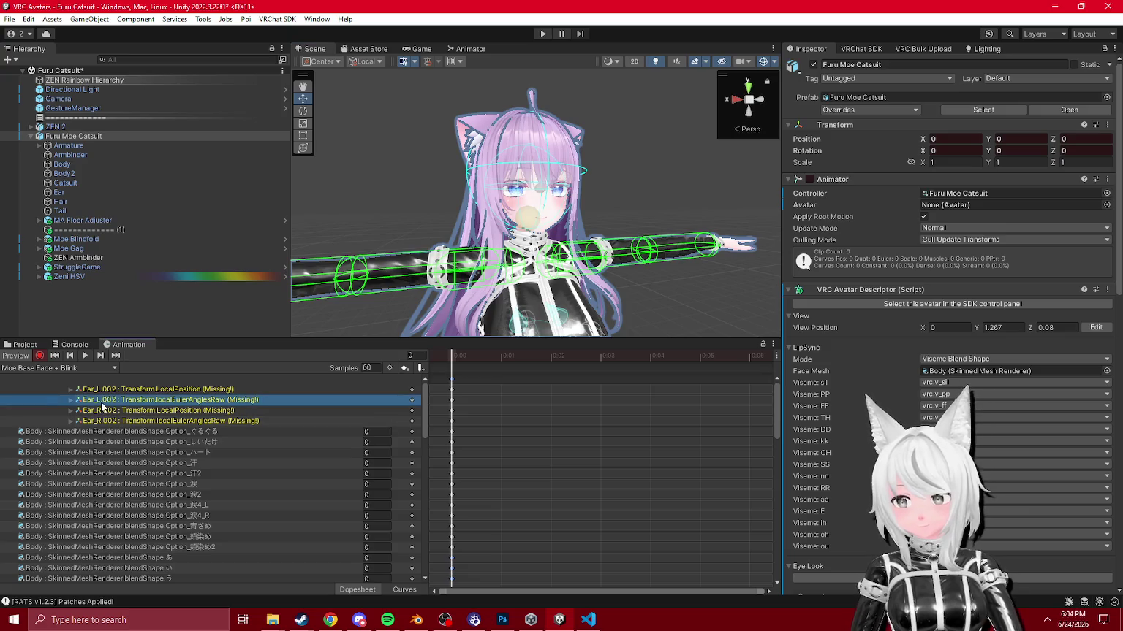
click(70, 401)
click(109, 400)
Step: Expand the Armature hierarchy through Hips, Spine, Chest and Neck to Head
click(73, 136)
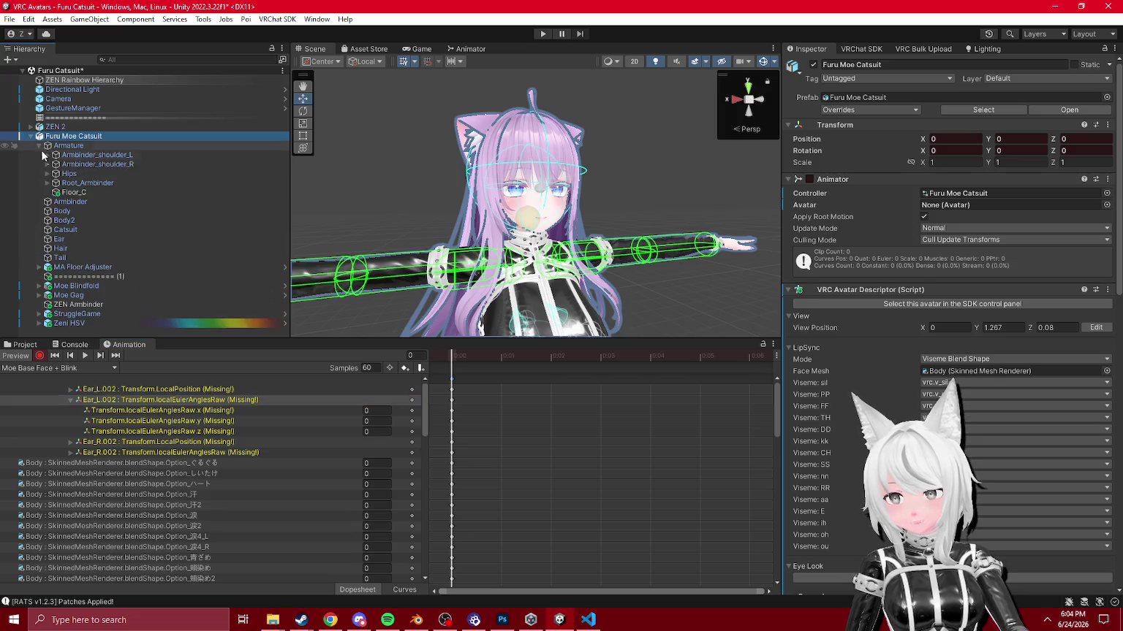
click(39, 146)
click(56, 220)
click(64, 229)
scroll(73, 252, down, 3)
click(72, 233)
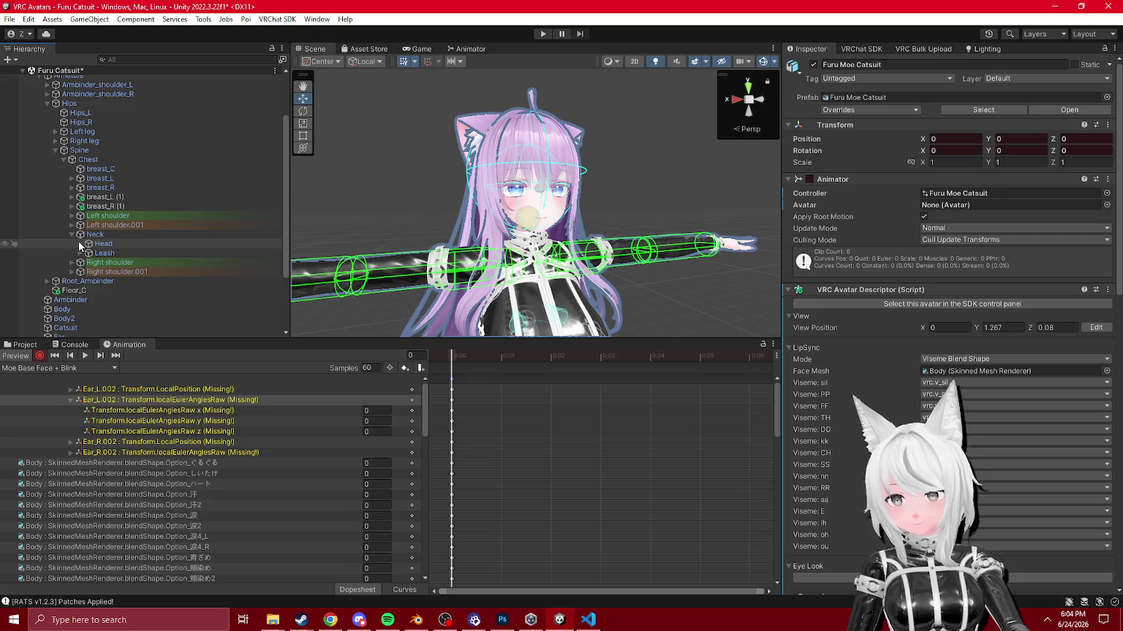
click(80, 244)
scroll(82, 245, down, 2)
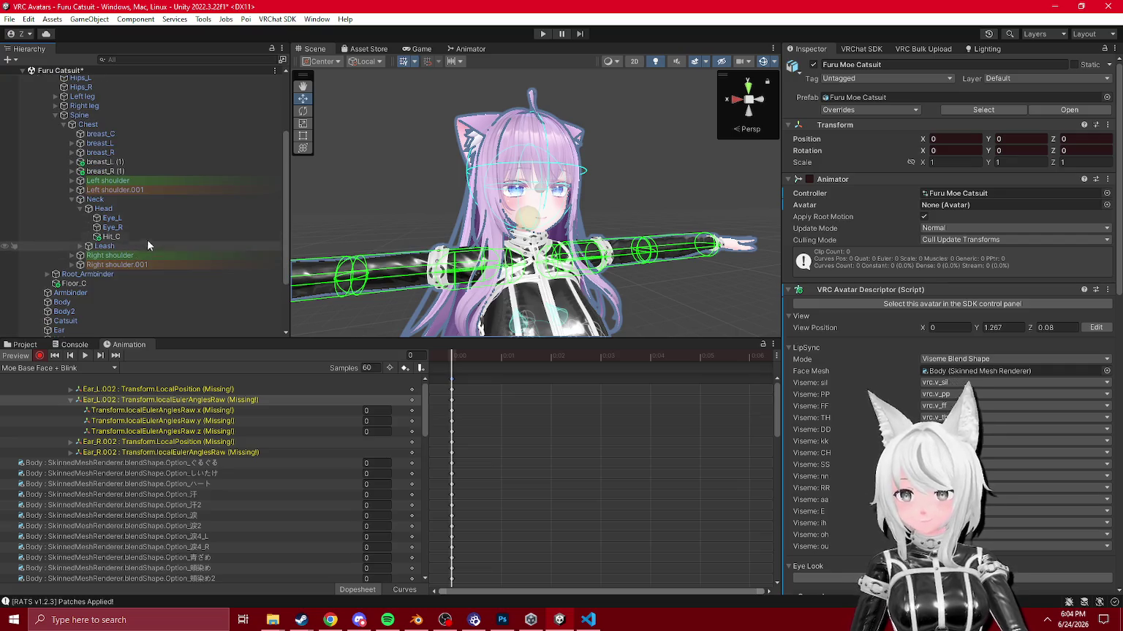
Step: Select the Ear mesh on the avatar, then switch to Blender
click(464, 128)
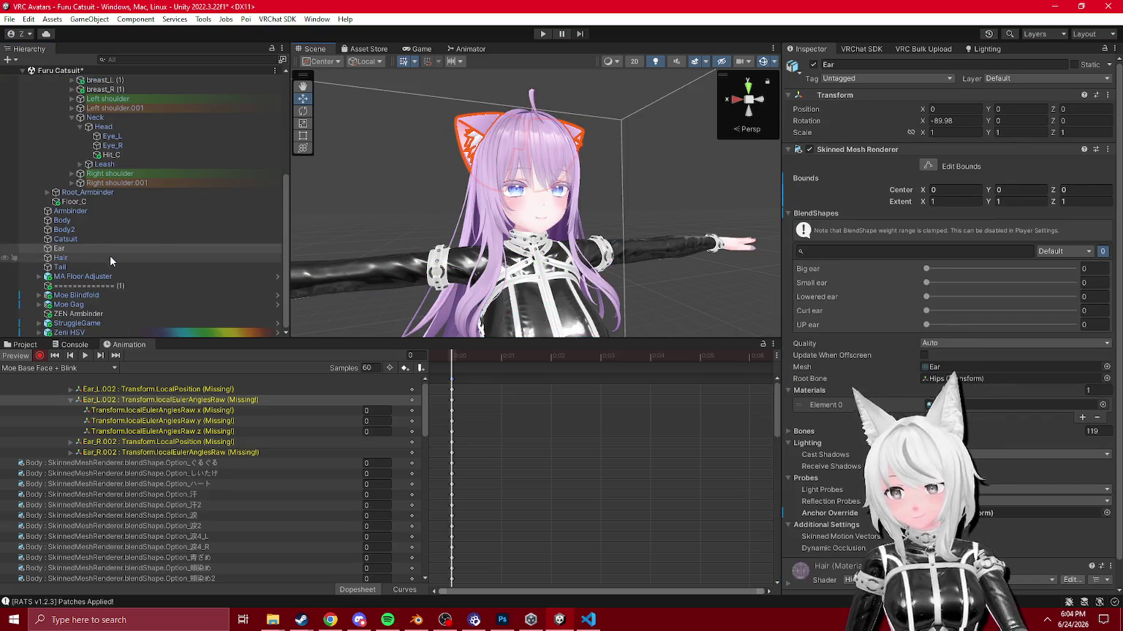
scroll(404, 259, down, 3)
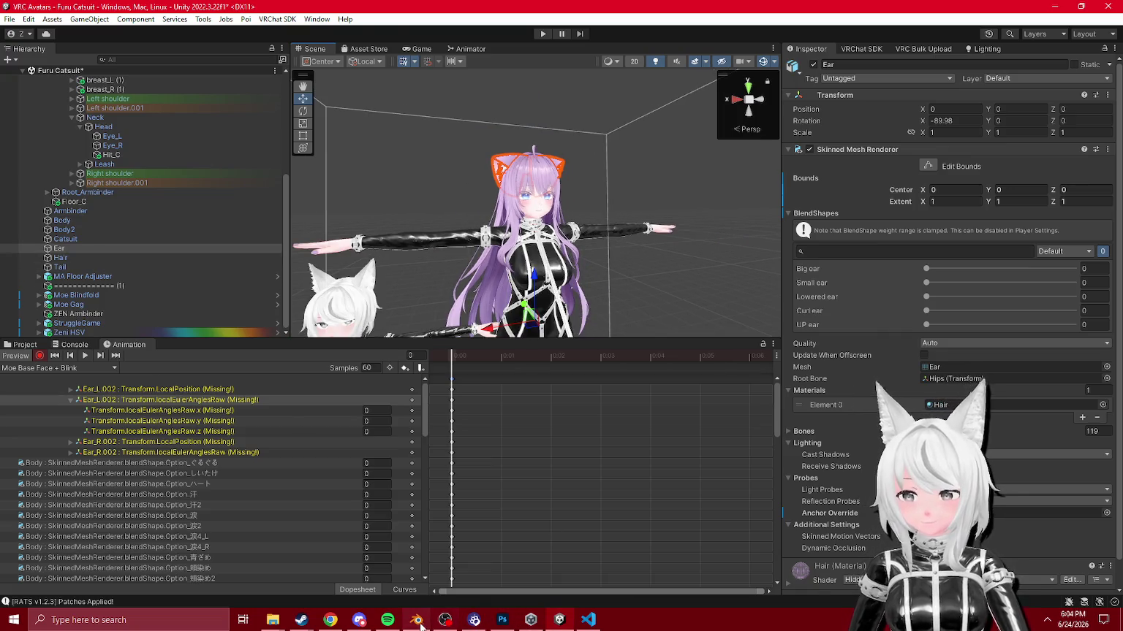
click(415, 620)
scroll(200, 85, down, 5)
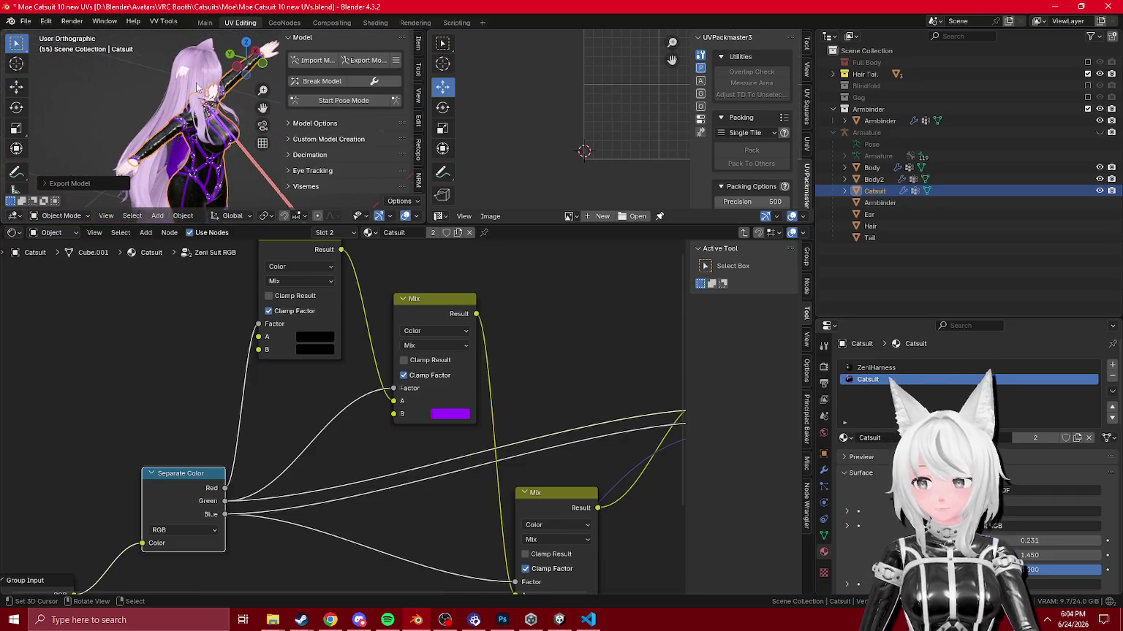
Step: Unhide the armature with Alt+H and inspect its ear and head bones in Edit Mode
click(195, 87)
key(alt+h)
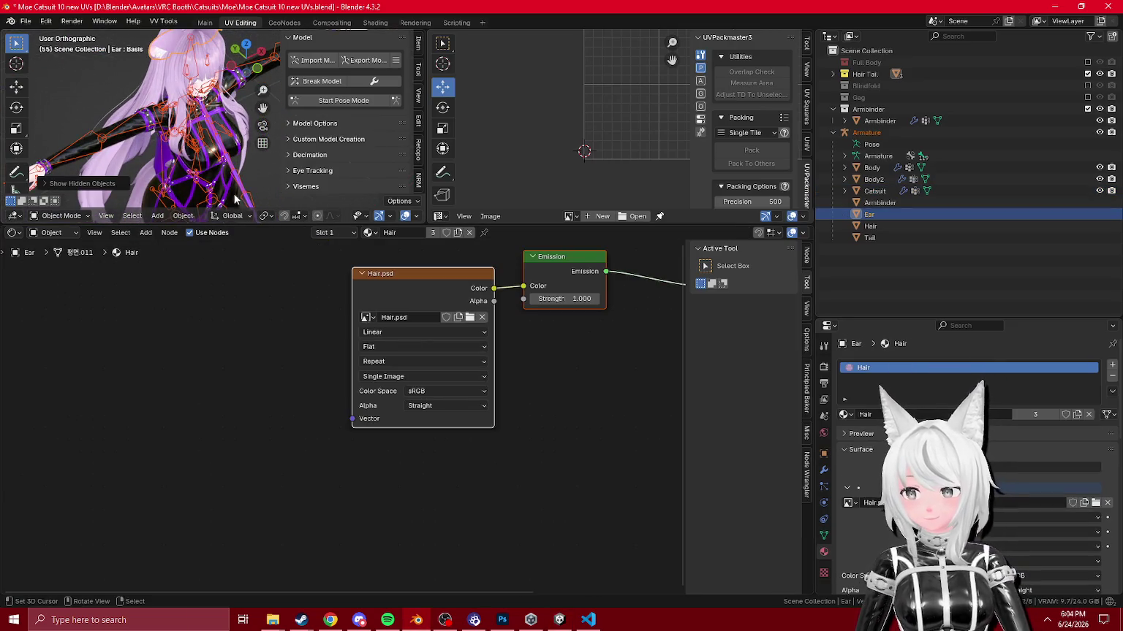
drag(275, 224, 275, 477)
mouse_move(212, 307)
mouse_down()
mouse_move(234, 300)
mouse_move(130, 225)
mouse_move(248, 227)
mouse_move(219, 219)
mouse_move(227, 250)
mouse_move(241, 250)
mouse_move(207, 233)
mouse_move(168, 232)
mouse_move(135, 252)
mouse_move(151, 265)
mouse_move(139, 233)
mouse_move(150, 256)
mouse_up()
click(234, 300)
key(Tab)
click(824, 502)
key(Tab)
Step: Select the Hair object, orbit around the model, then minimize Blender back to Unity
click(206, 232)
click(26, 20)
scroll(200, 219, up, 2)
scroll(147, 268, down, 2)
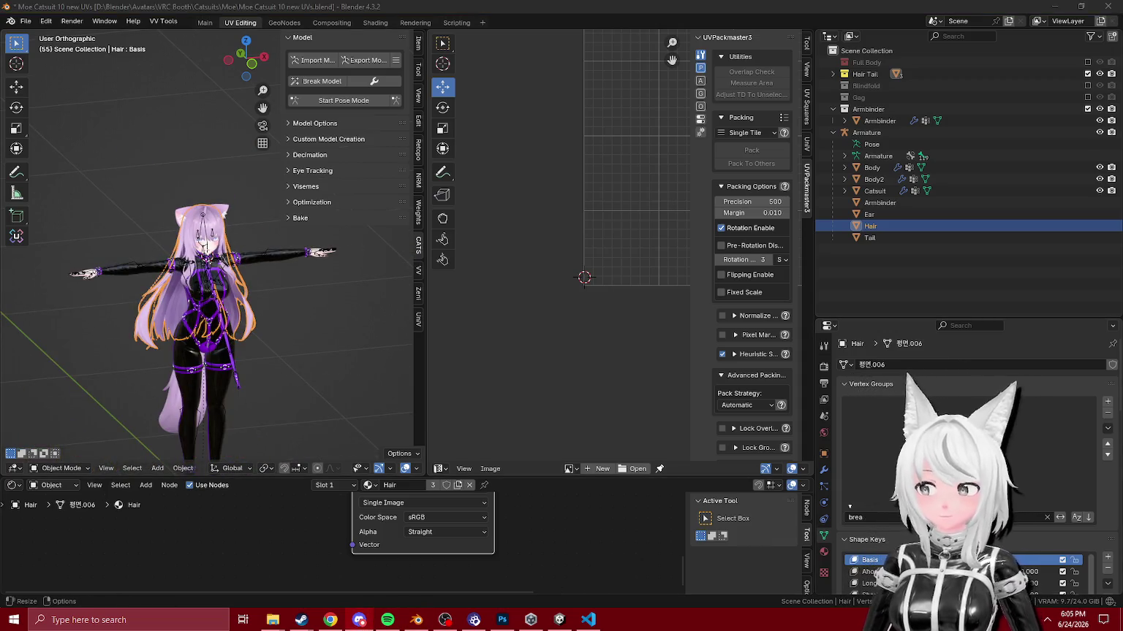
drag(211, 221, 172, 236)
click(1060, 6)
scroll(90, 241, up, 10)
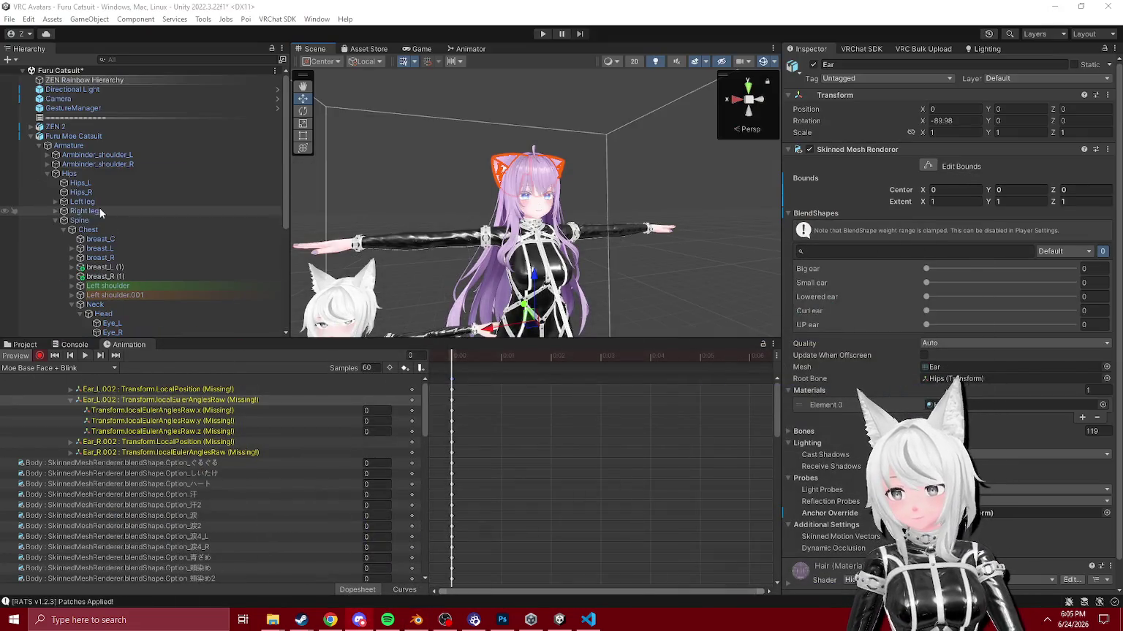
Step: Reselect Furu Moe Catsuit in the Hierarchy and check its Ear_L.002 rotation track
click(31, 136)
click(46, 127)
click(48, 136)
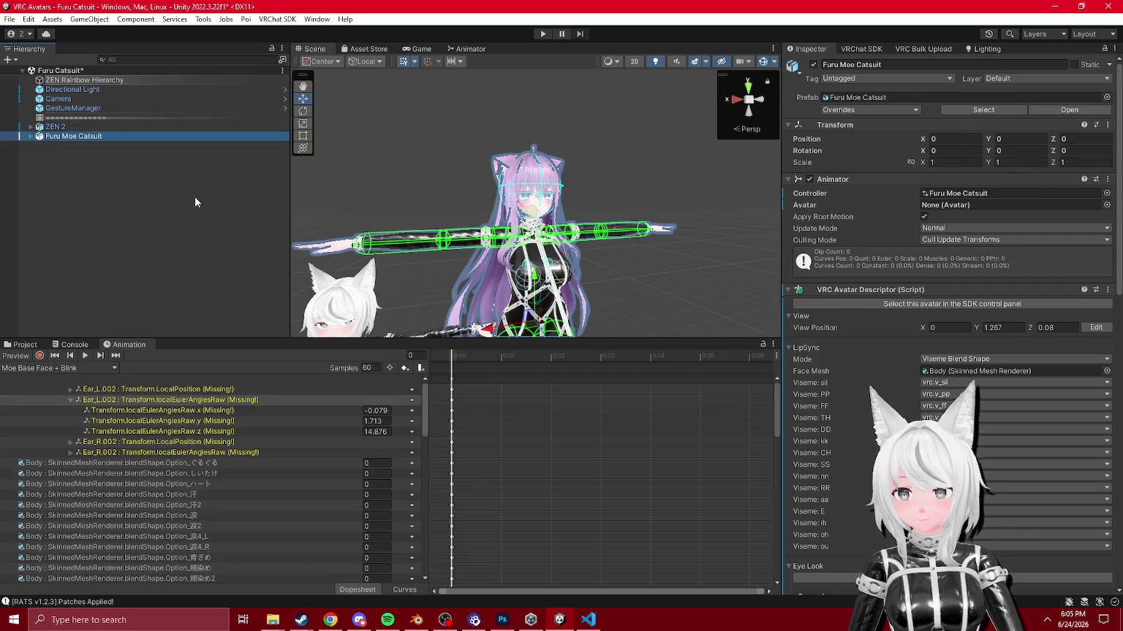
click(31, 337)
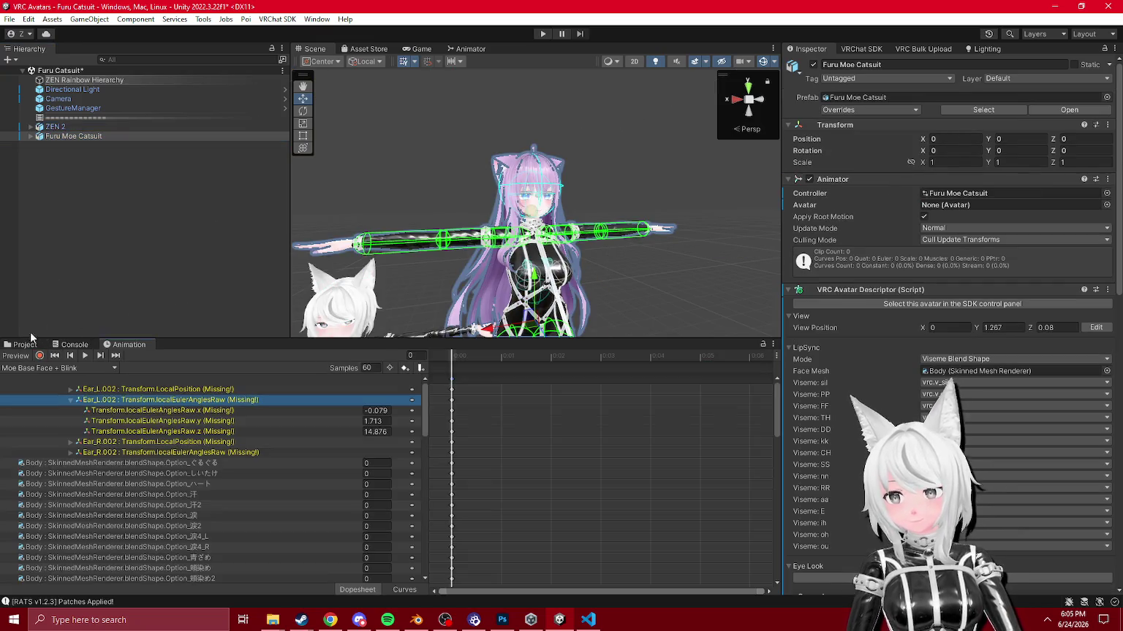
click(31, 137)
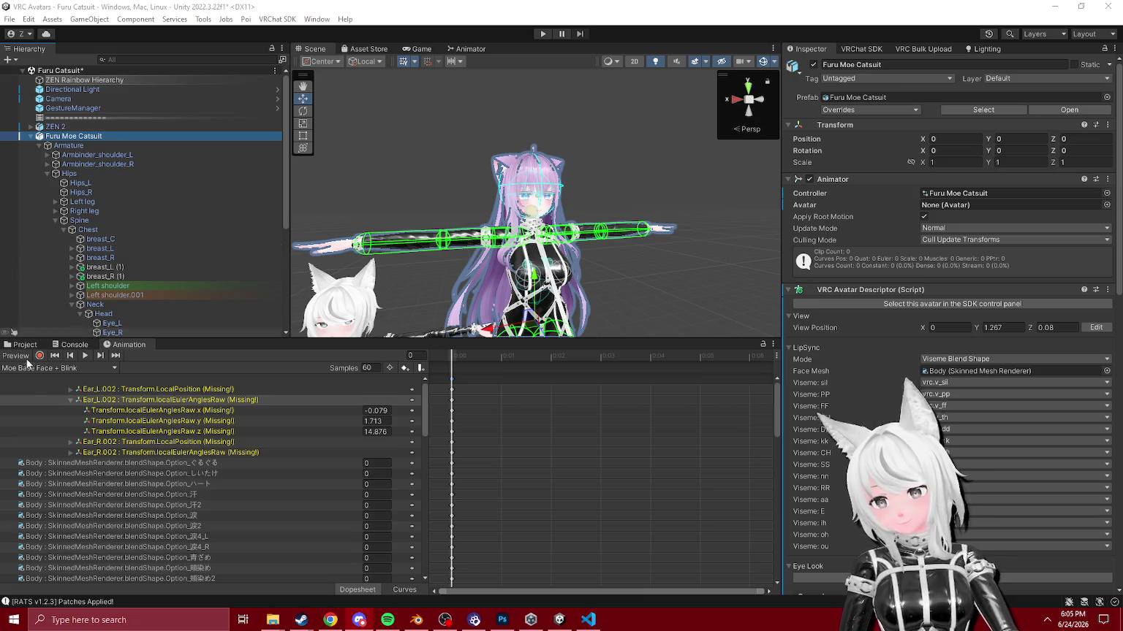
click(168, 400)
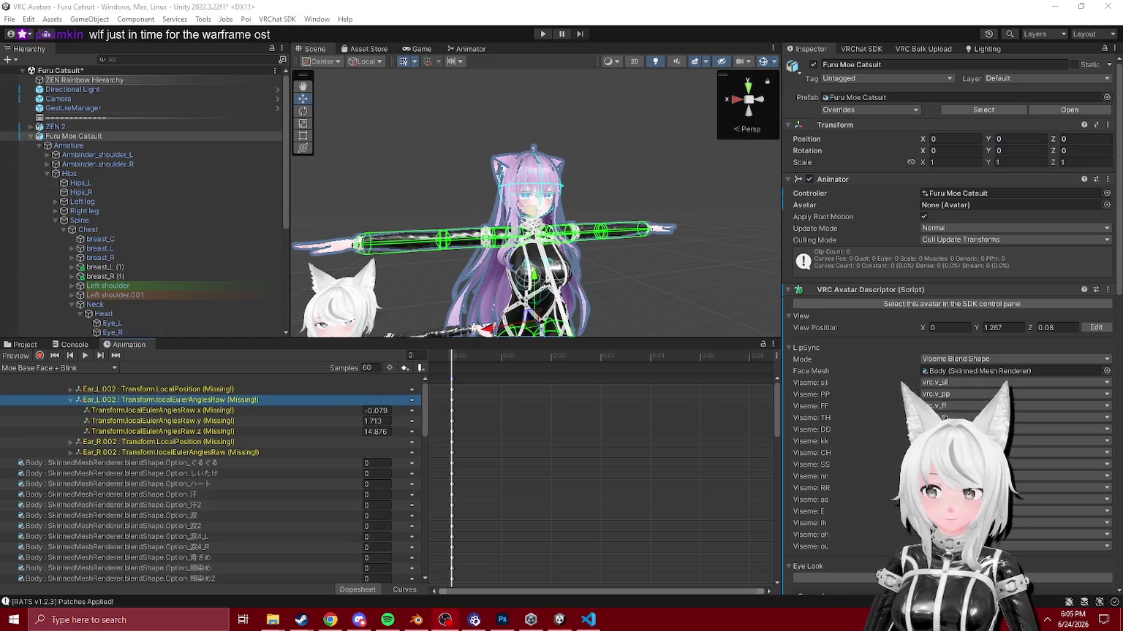
Step: Ping the Furu Moe CatsuitAvatar asset in the Project window from the Avatar field
click(33, 140)
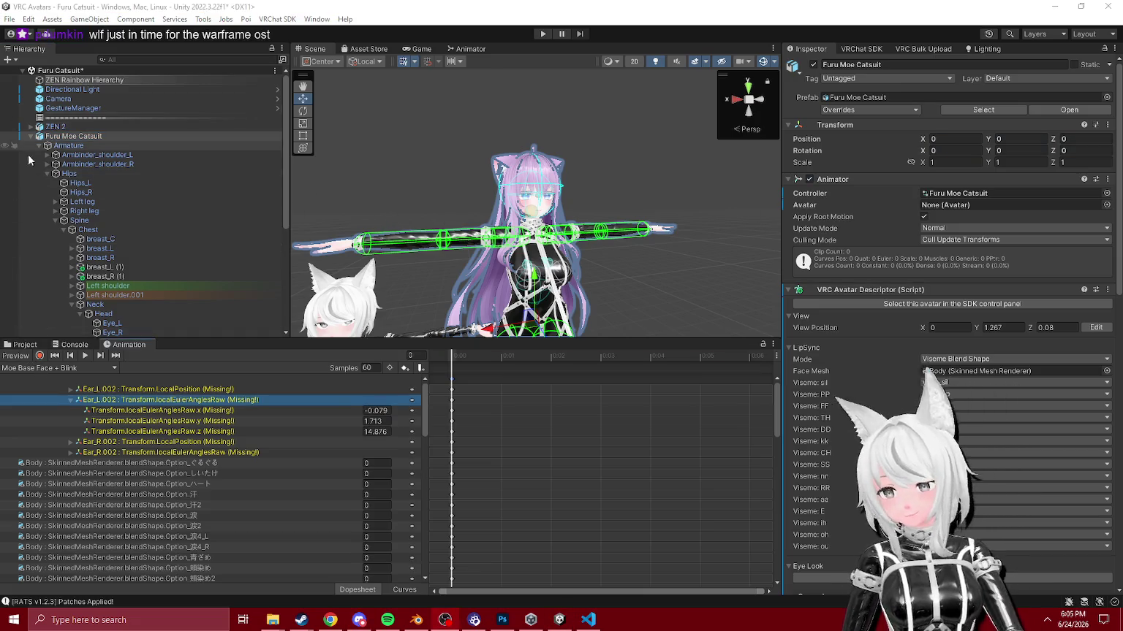
click(30, 137)
click(32, 351)
scroll(84, 508, up, 2)
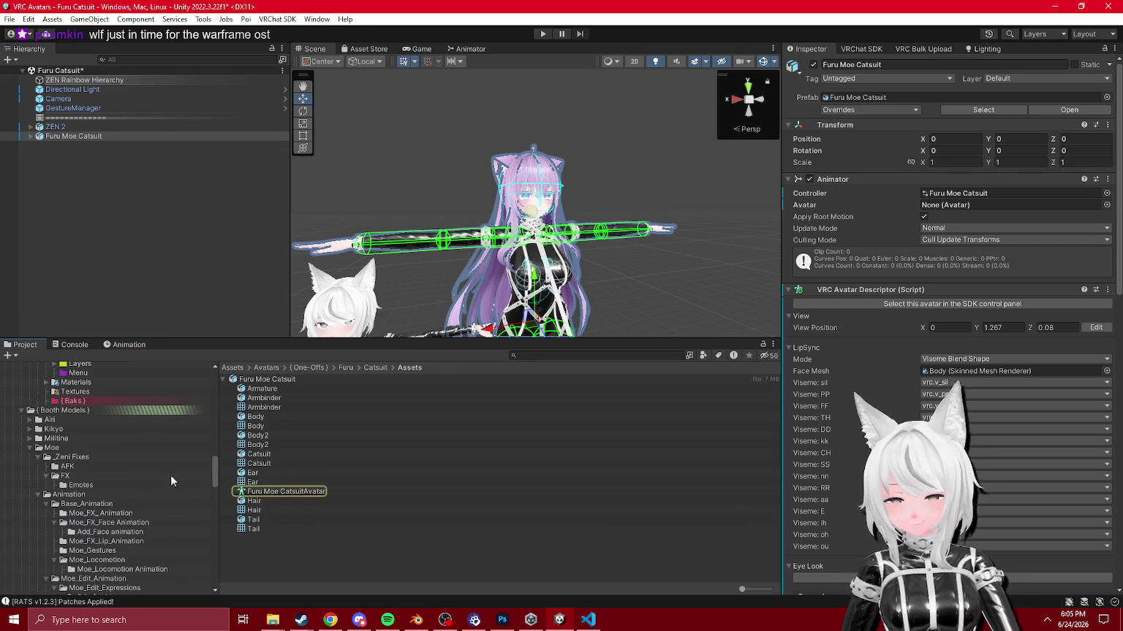
Step: Browse the Moe avatar's Base_Animation, Animation and FX folders, then open the FBX folder
click(81, 505)
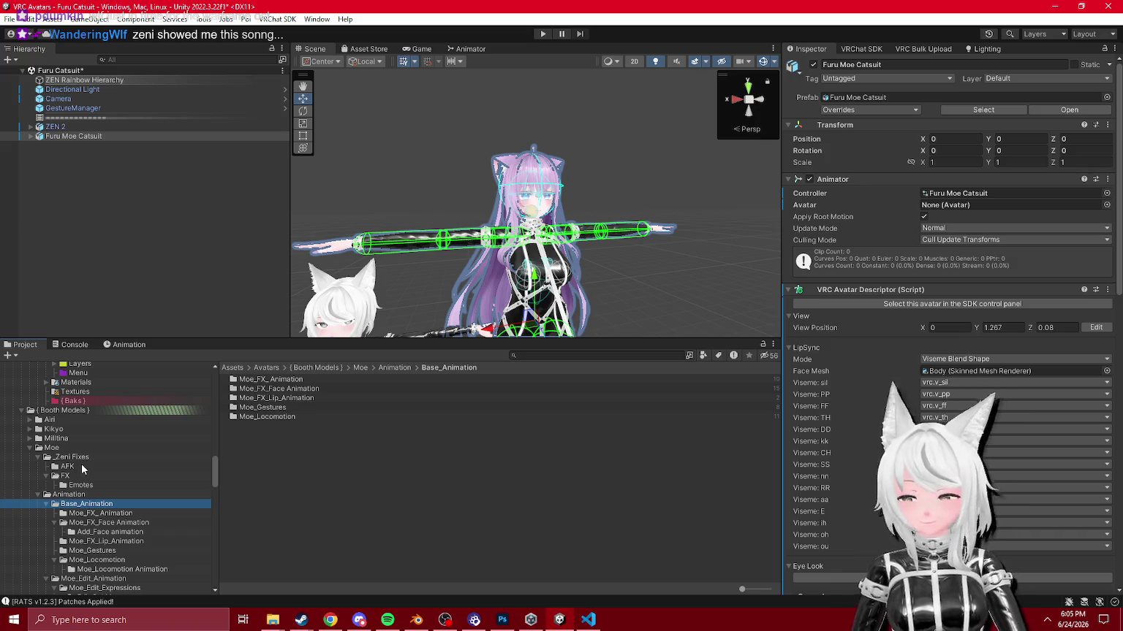
scroll(66, 488, down, 2)
click(75, 460)
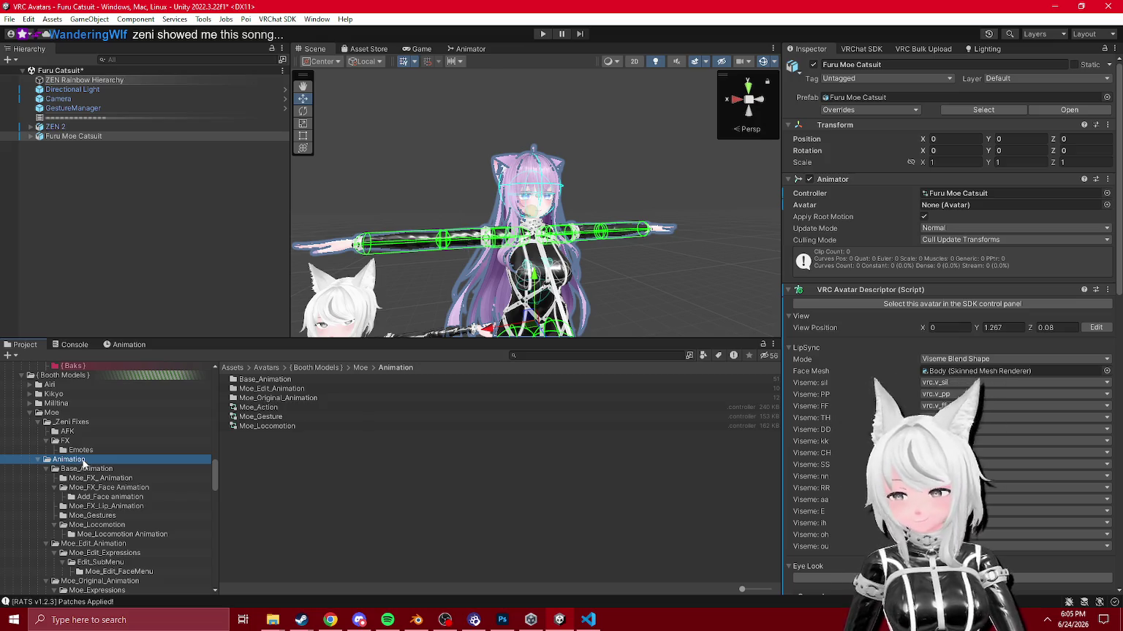
click(66, 442)
click(46, 441)
click(44, 460)
click(45, 468)
click(45, 479)
click(48, 487)
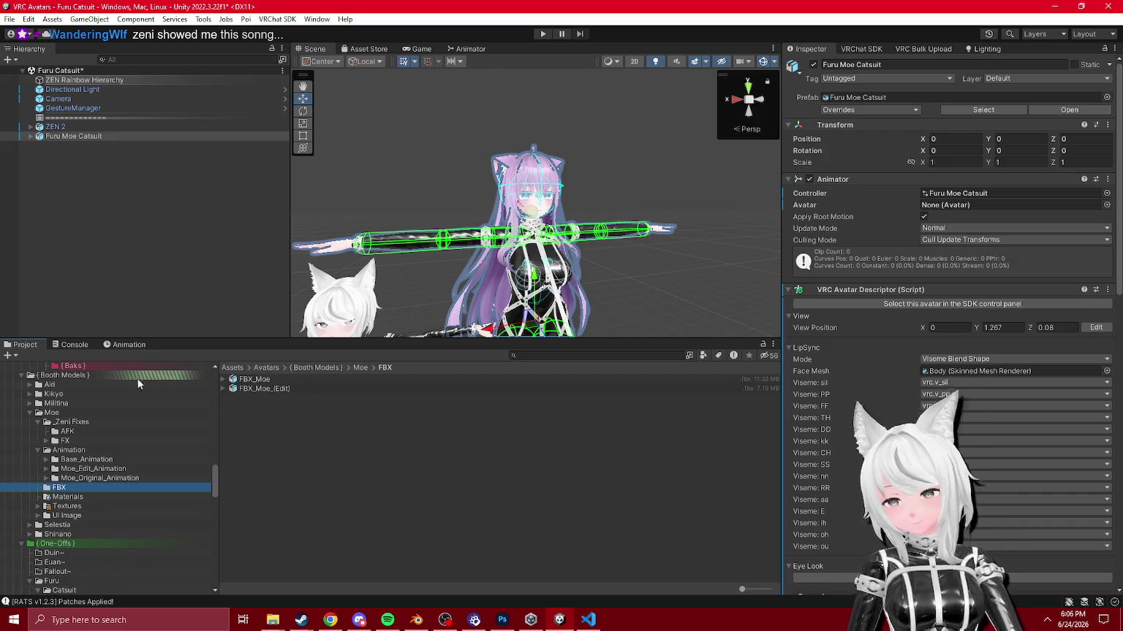
Step: Collapse the Furu Moe Catsuit hierarchy and drag the Moe(Edit) prefab into the scene
click(30, 136)
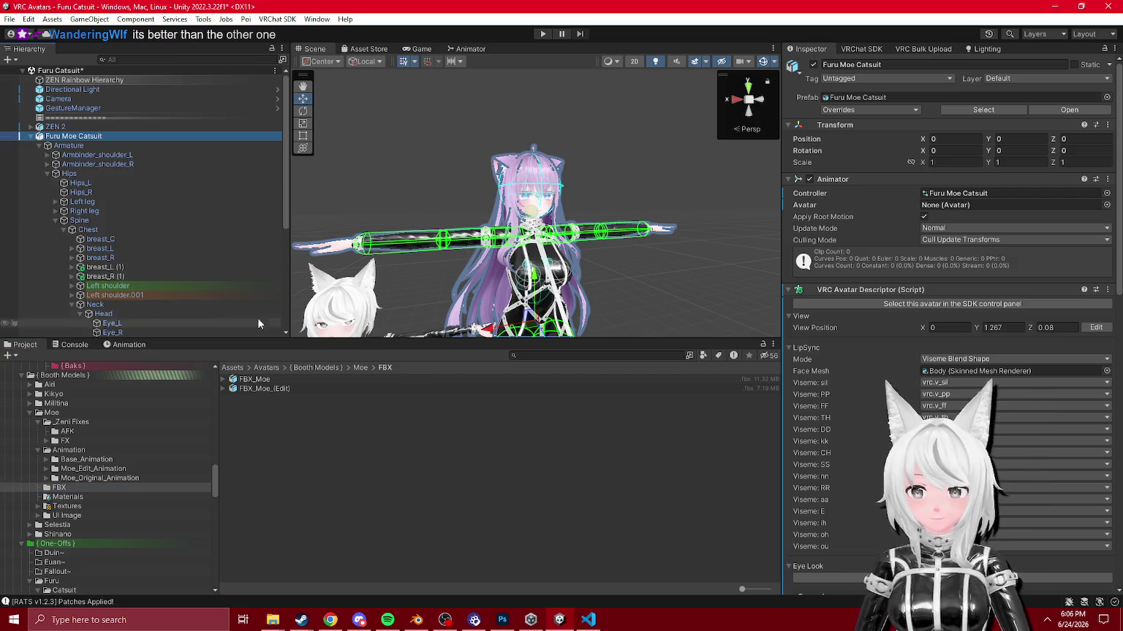
click(40, 146)
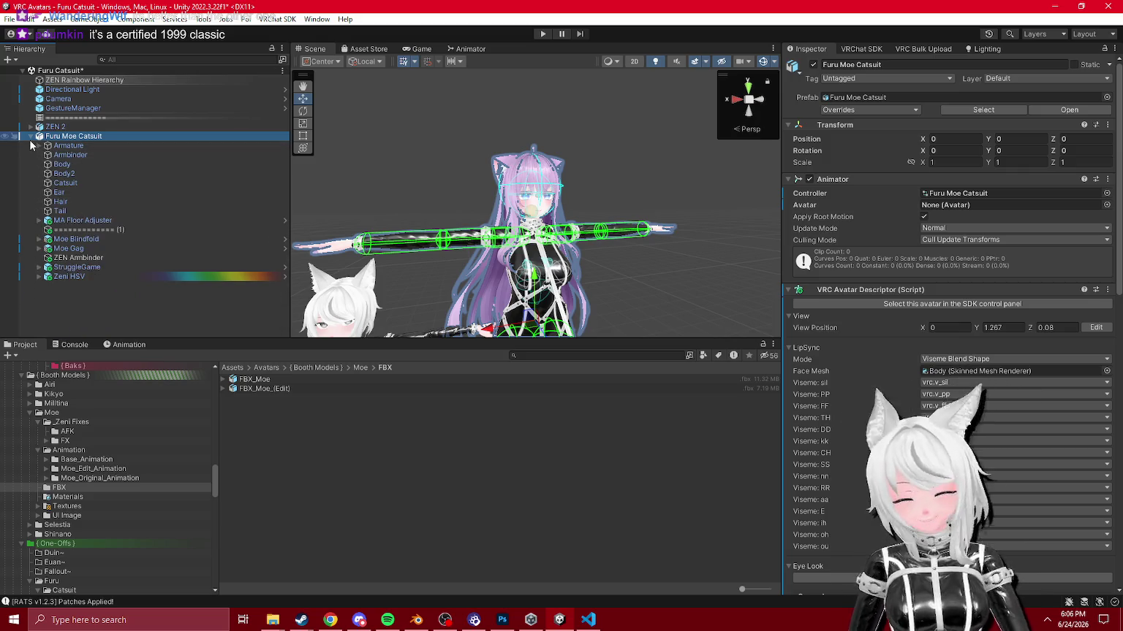
click(33, 140)
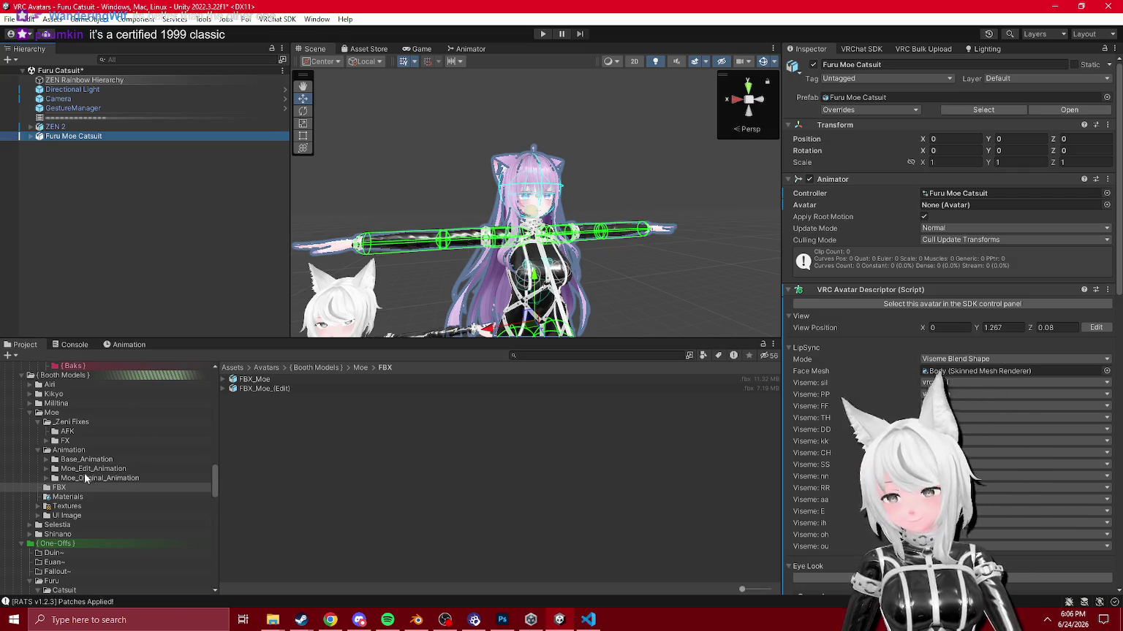
scroll(85, 479, up, 15)
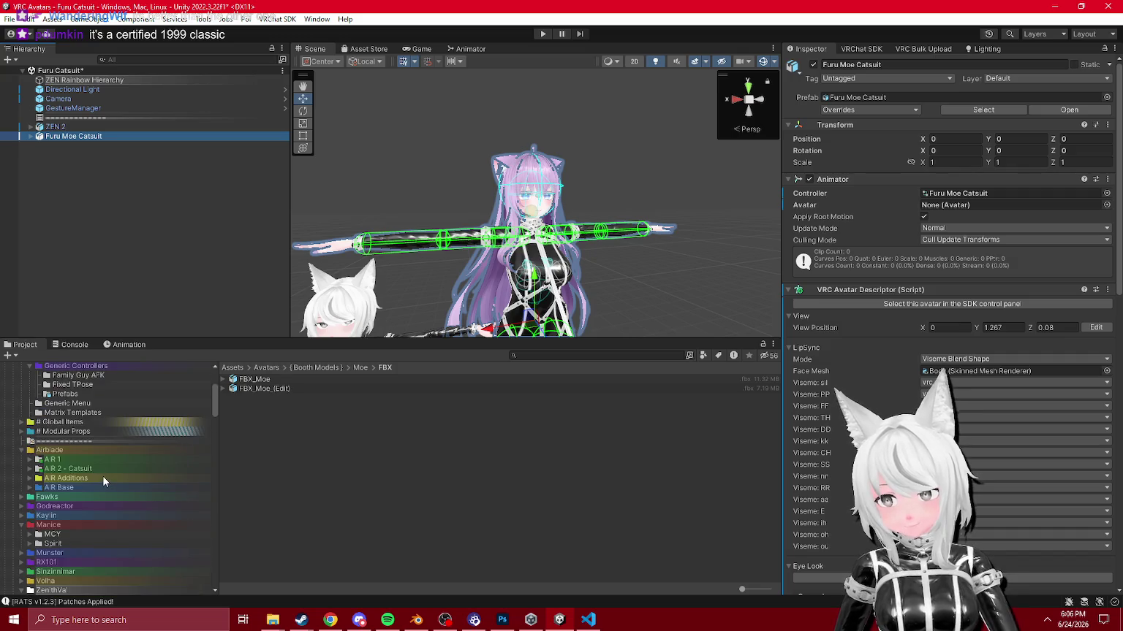
scroll(95, 482, down, 15)
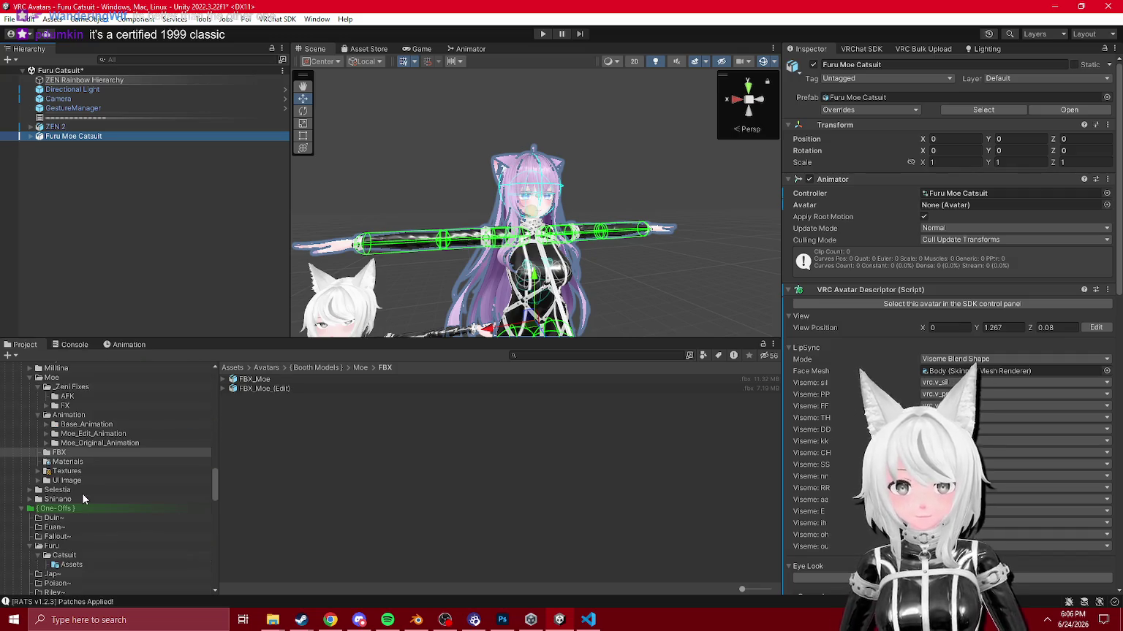
scroll(77, 433, up, 3)
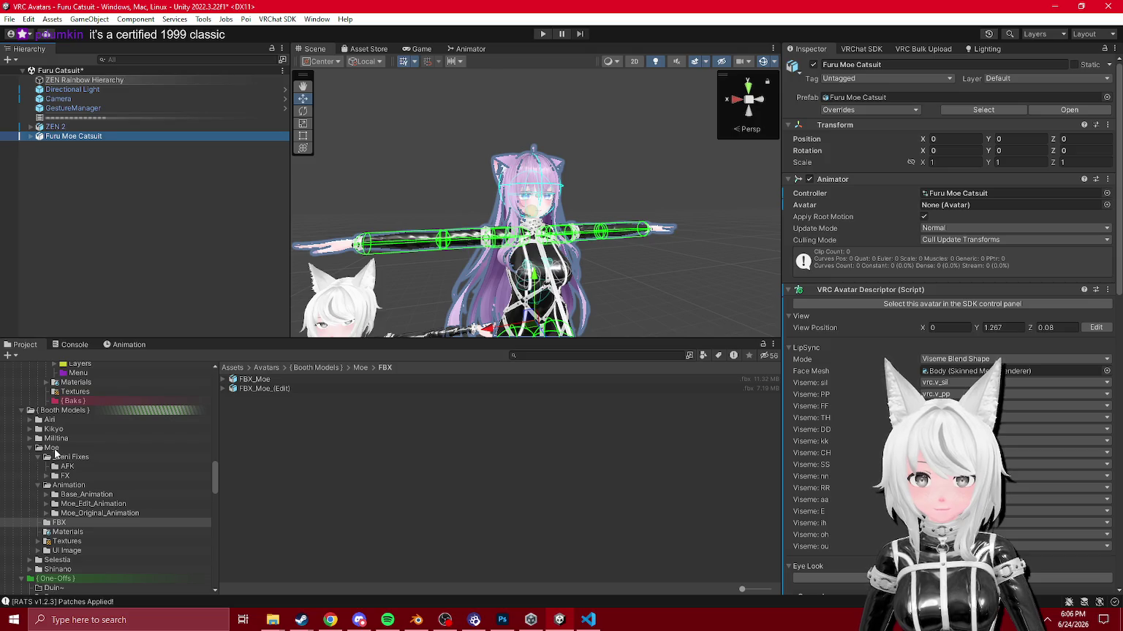
click(58, 458)
drag(254, 445, 69, 143)
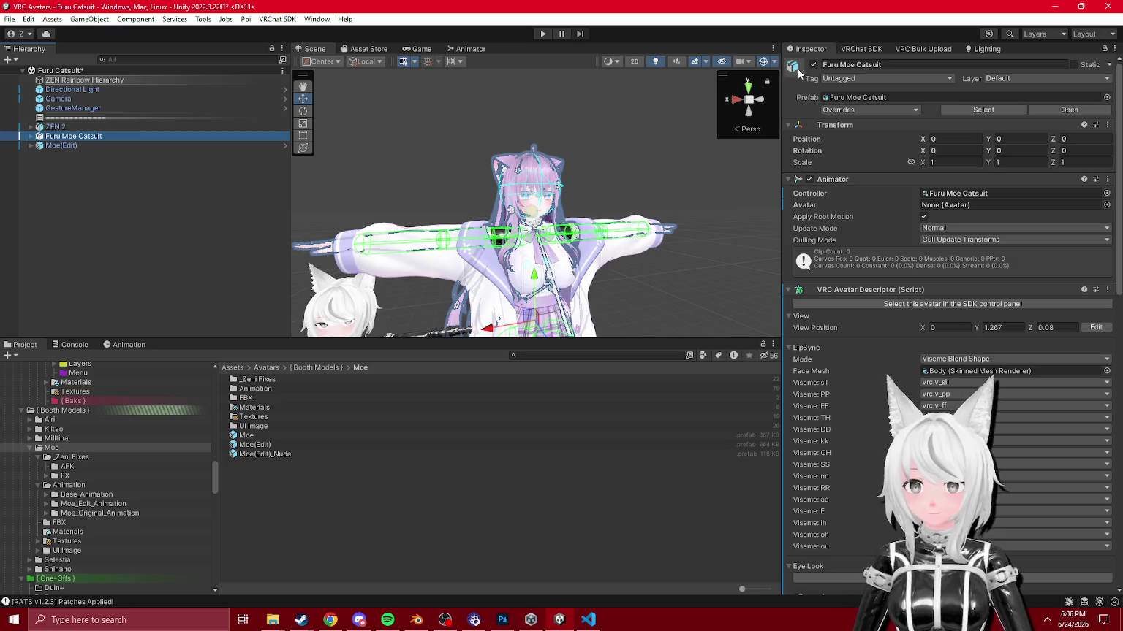
Step: Deactivate Furu Moe Catsuit and apply the Moe Base Face + Blink clip to Moe(Edit)
click(70, 136)
key(alt+shift+a)
click(54, 147)
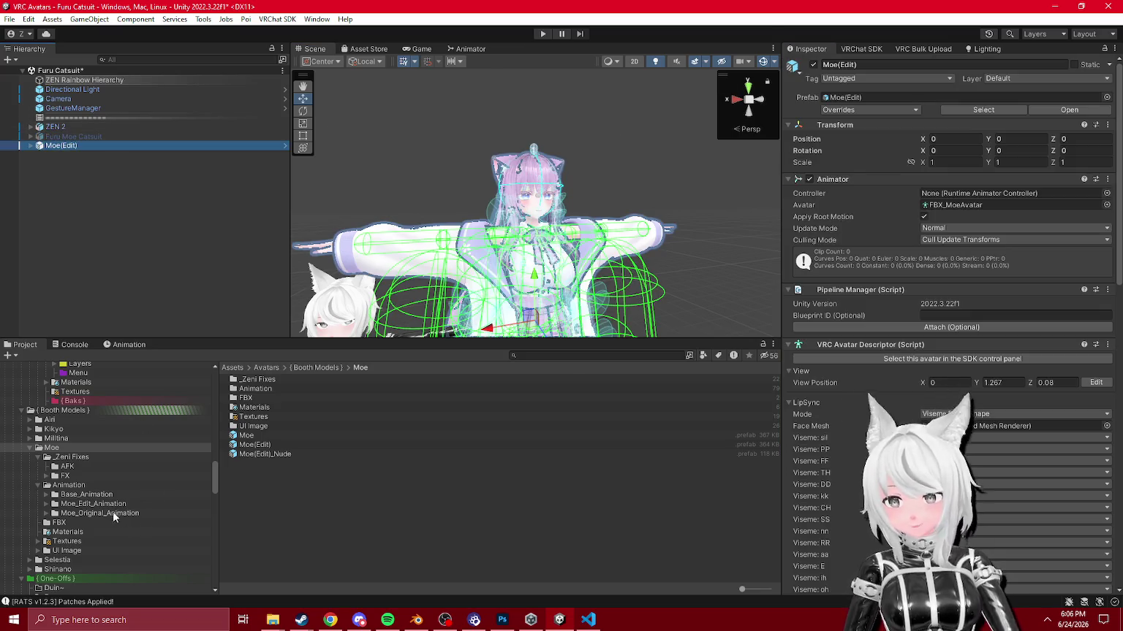
click(64, 476)
drag(276, 398, 61, 146)
Step: Open the clip in the Animation window and clear the Animator's Avatar field to None
click(130, 344)
click(59, 368)
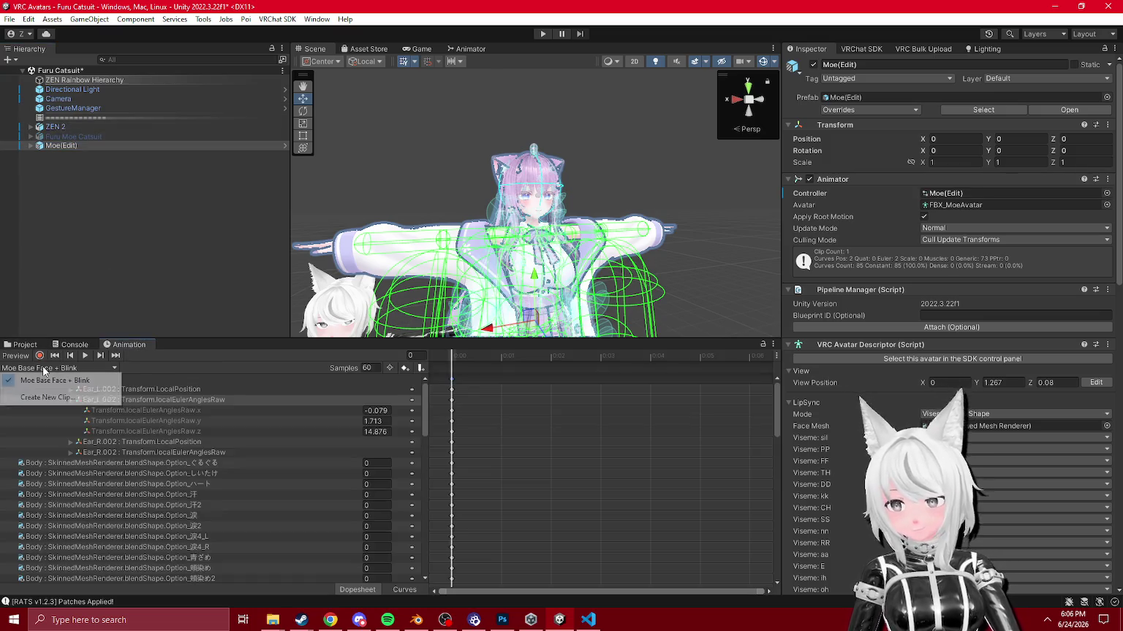
click(39, 355)
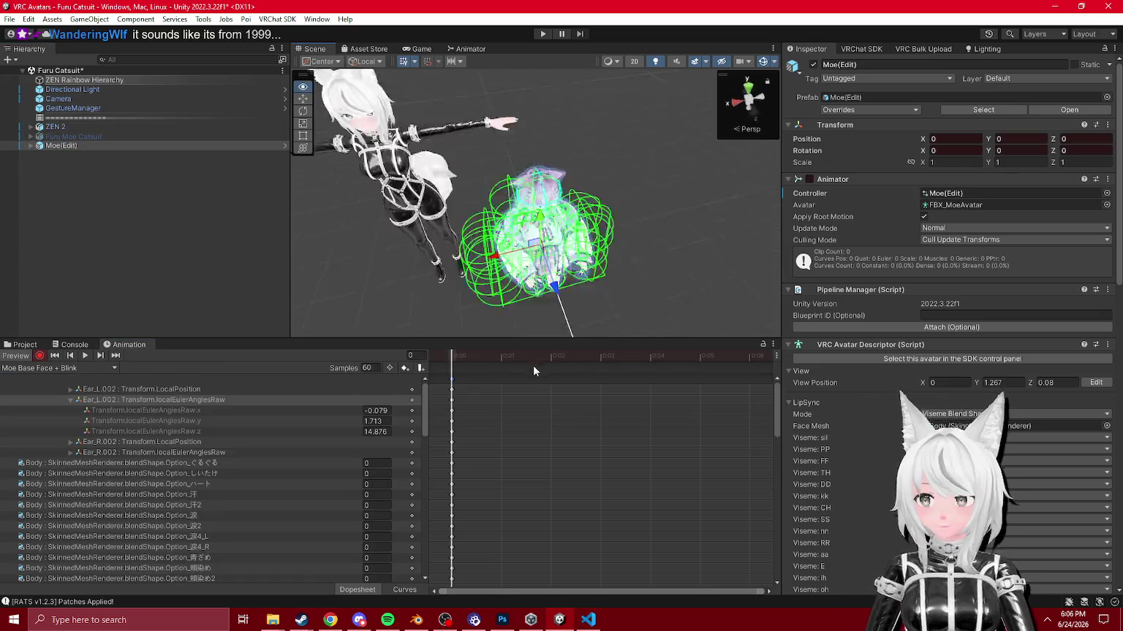
click(39, 355)
click(1000, 205)
key(Delete)
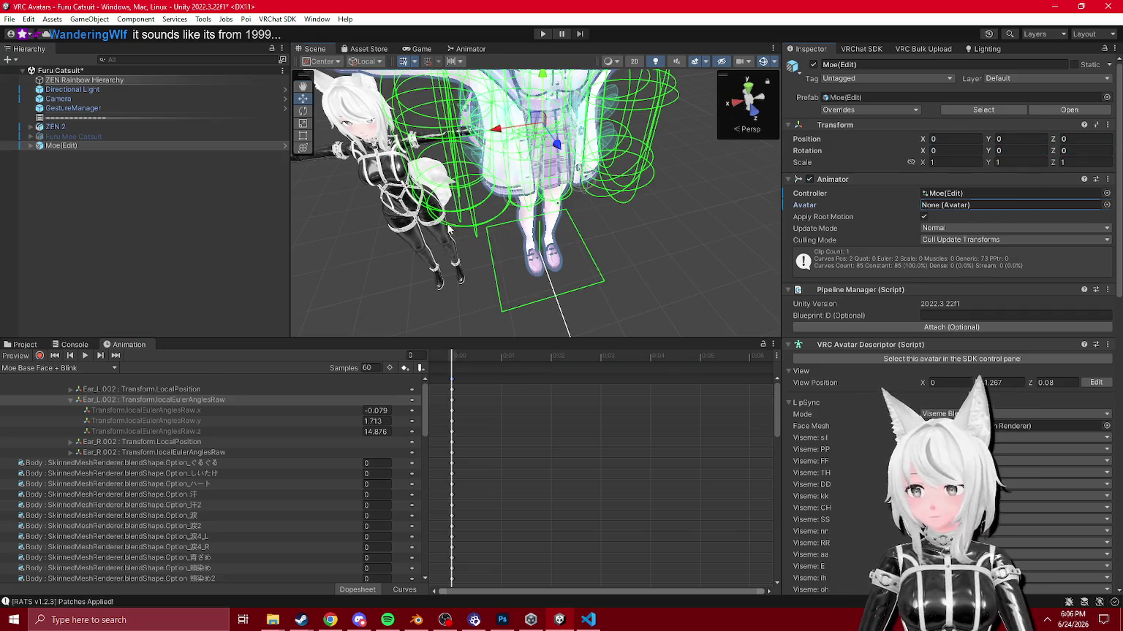
key(f)
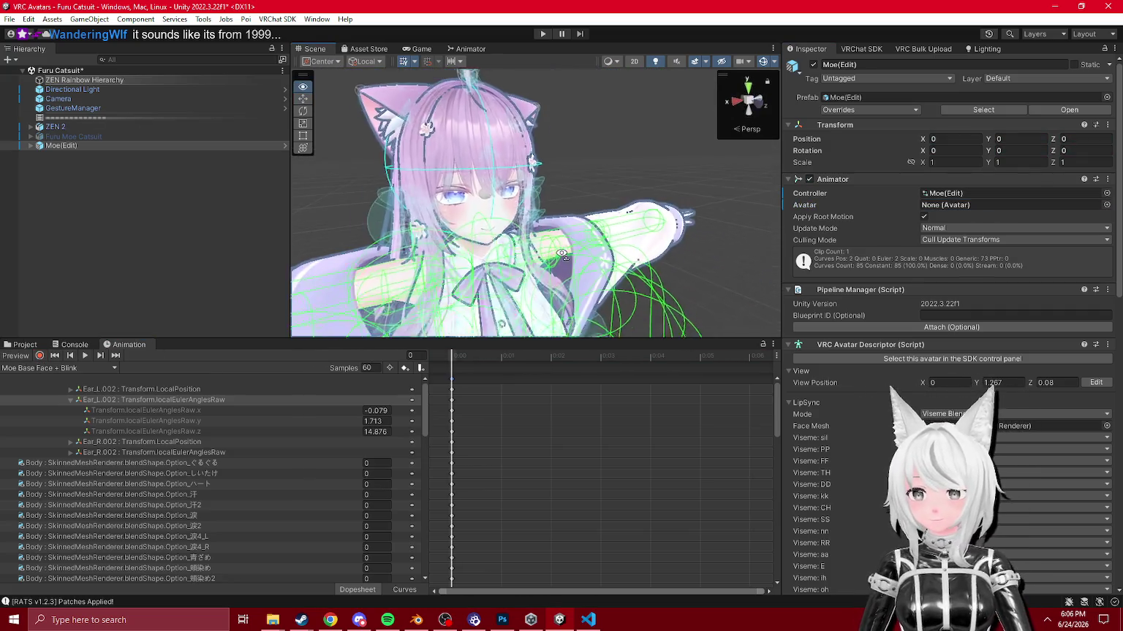
Step: Hide Moe(Edit)'s Outer garment mesh
click(336, 322)
click(63, 239)
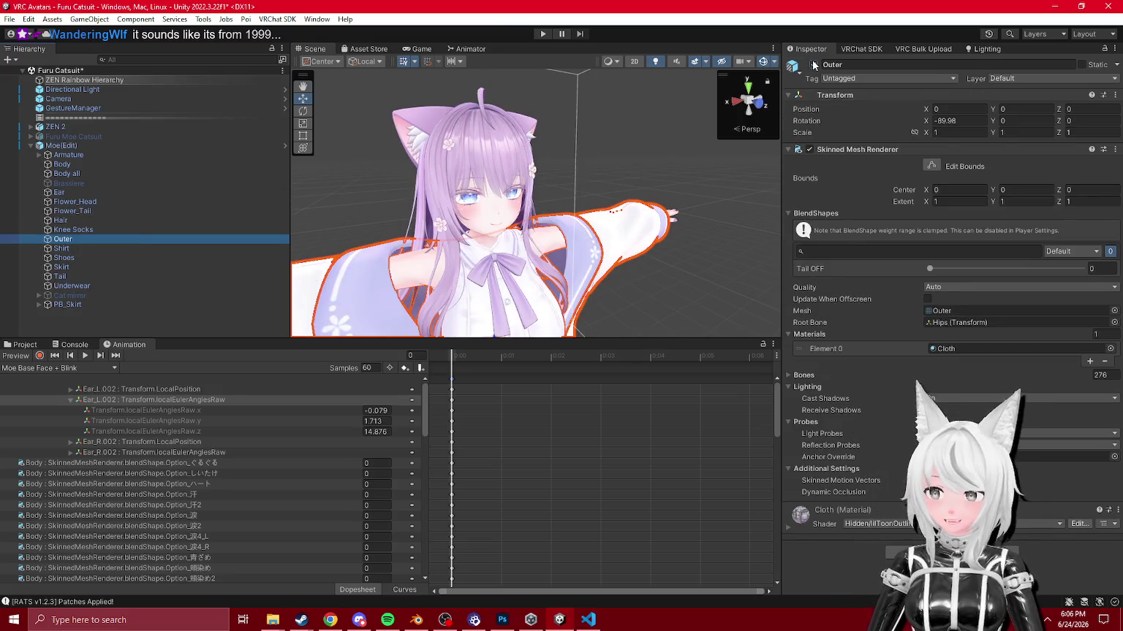
click(813, 65)
scroll(563, 247, up, 5)
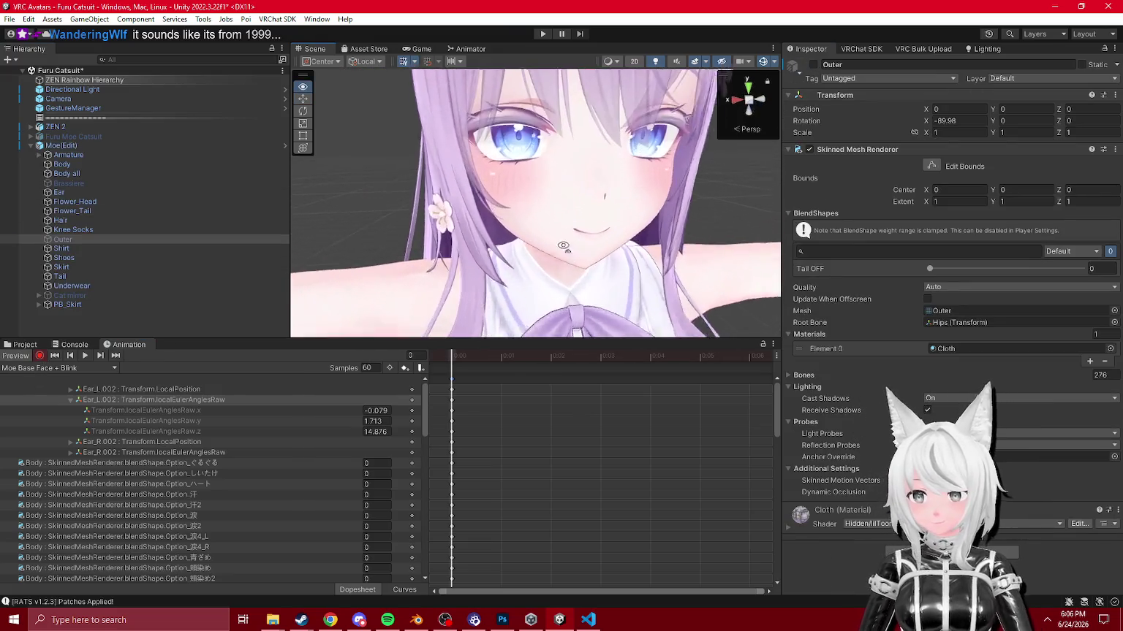
scroll(563, 247, down, 4)
Step: Select the Ear_L.002 and Ear_R.002 transform tracks in the clip
click(71, 399)
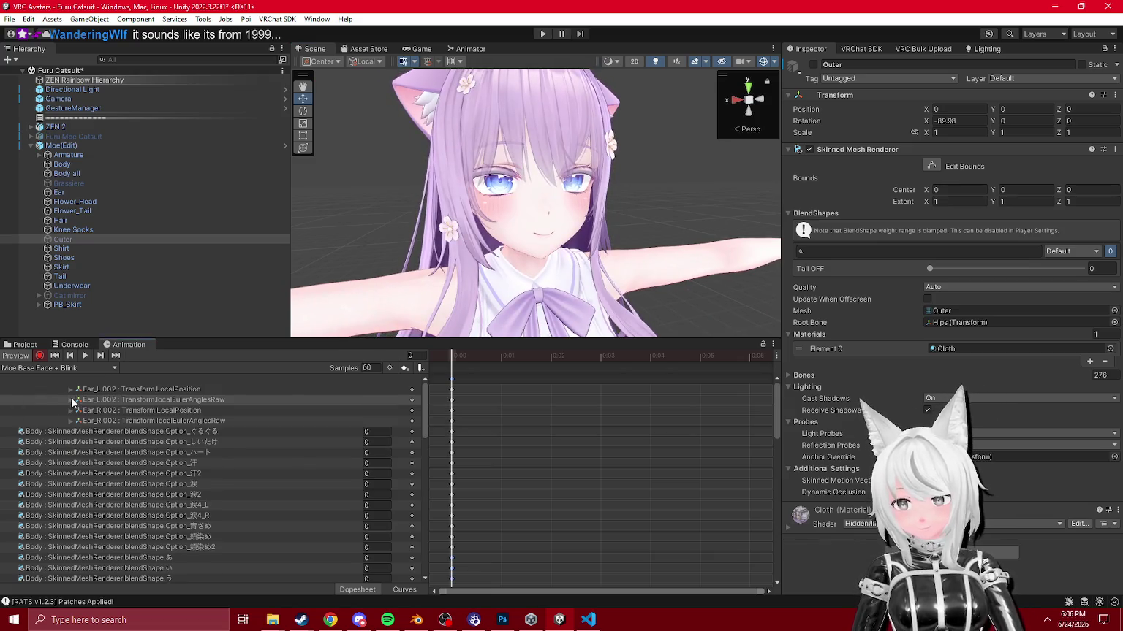
click(99, 395)
shift+click(117, 422)
click(468, 394)
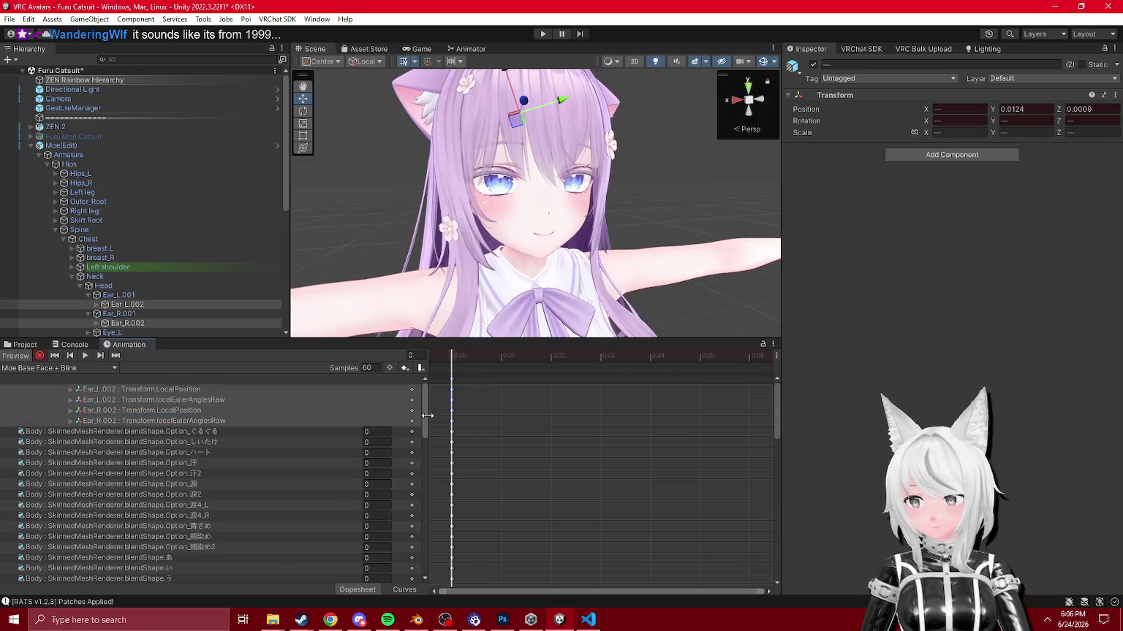
Step: Delete the Ear .002 tracks and key the ear bones' Rotation X at frame 1
key(Delete)
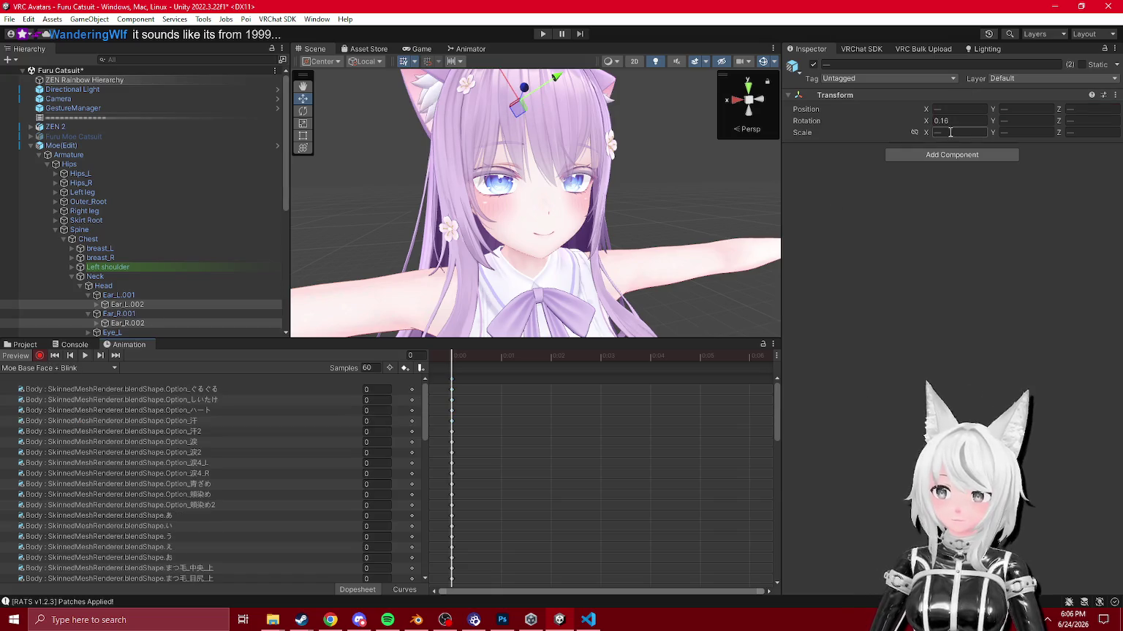
click(508, 368)
double_click(959, 121)
key(BackSpace)
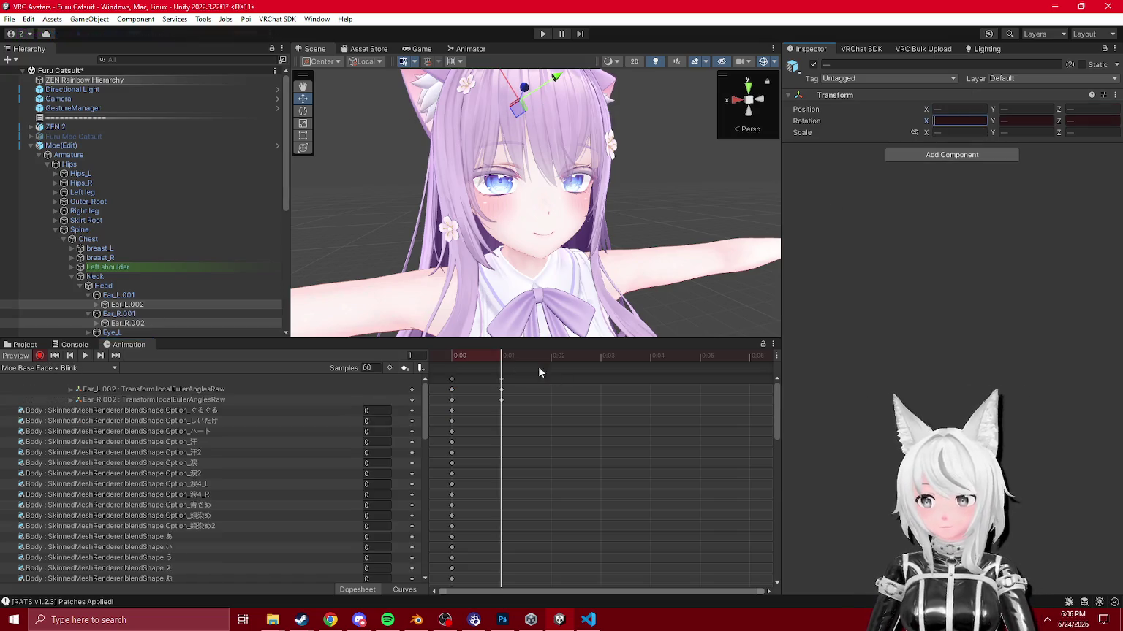
drag(500, 391, 499, 387)
scroll(146, 241, down, 2)
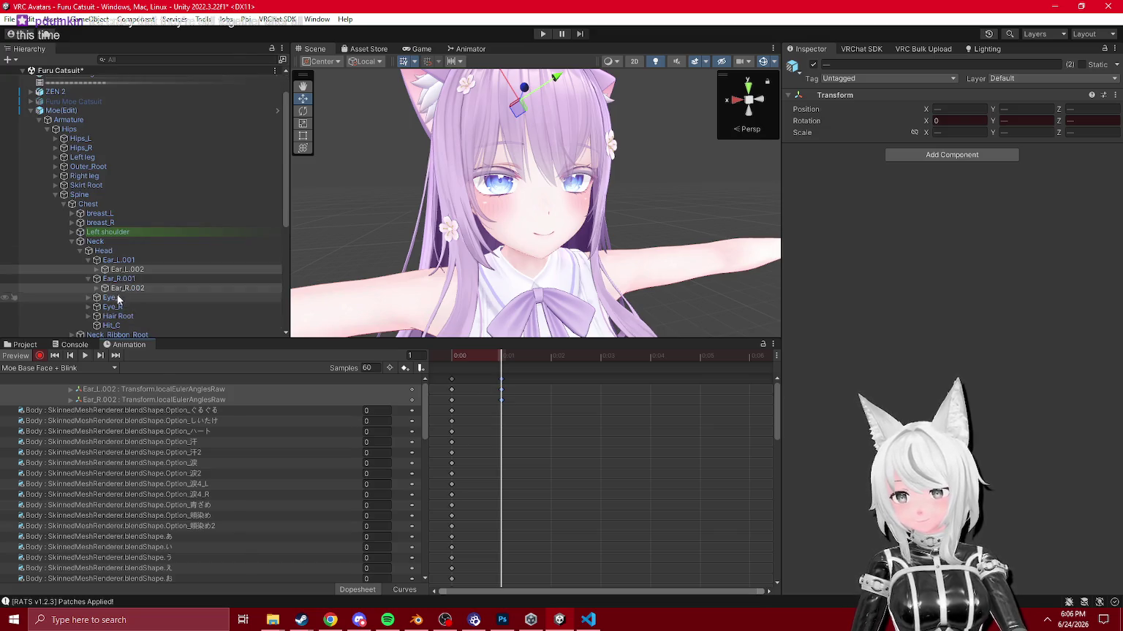
Step: Add rotation keys for Ear_R.001 and Ear_L.001 at the first frame, X rotation 3.777
click(121, 278)
ctrl+click(128, 262)
drag(551, 479, 507, 391)
key(comma)
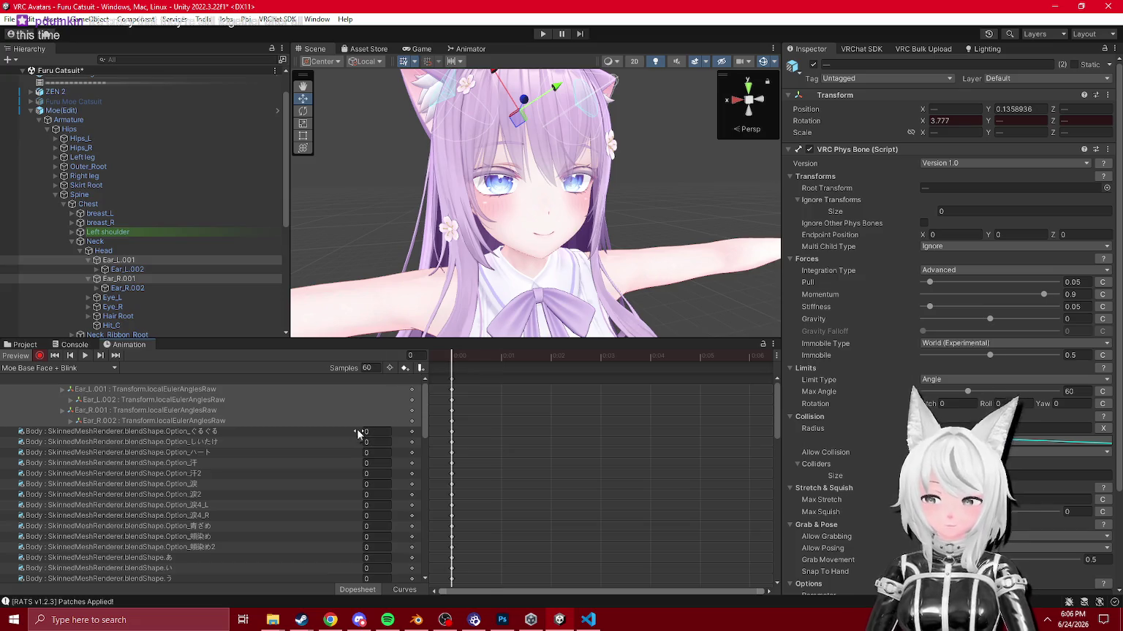
scroll(602, 201, down, 5)
scroll(81, 377, down, 15)
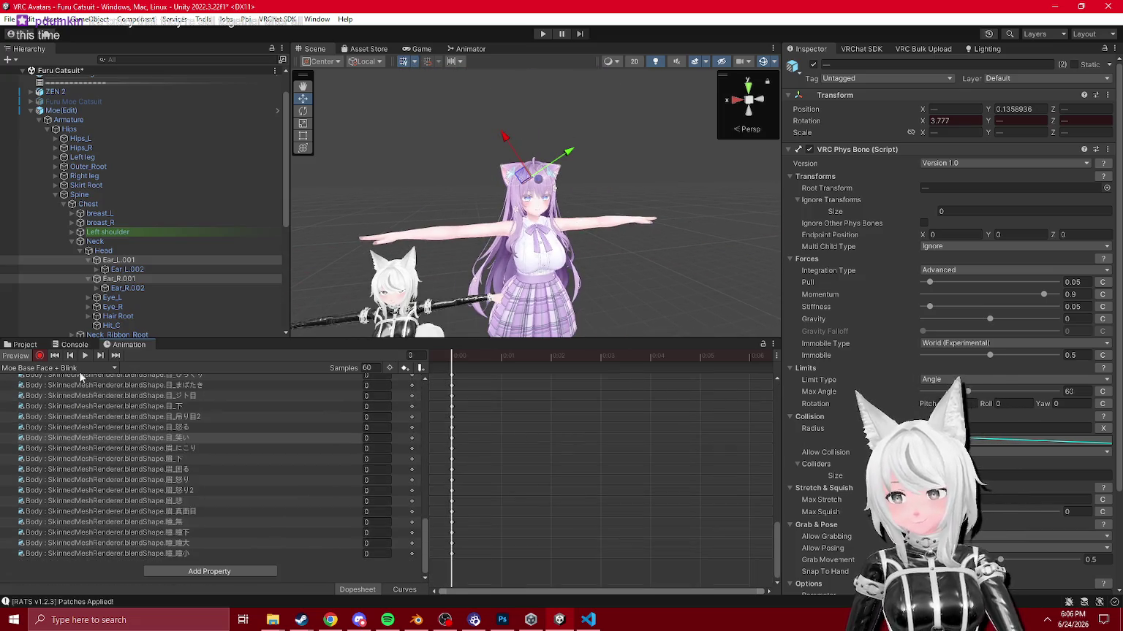
scroll(214, 462, up, 10)
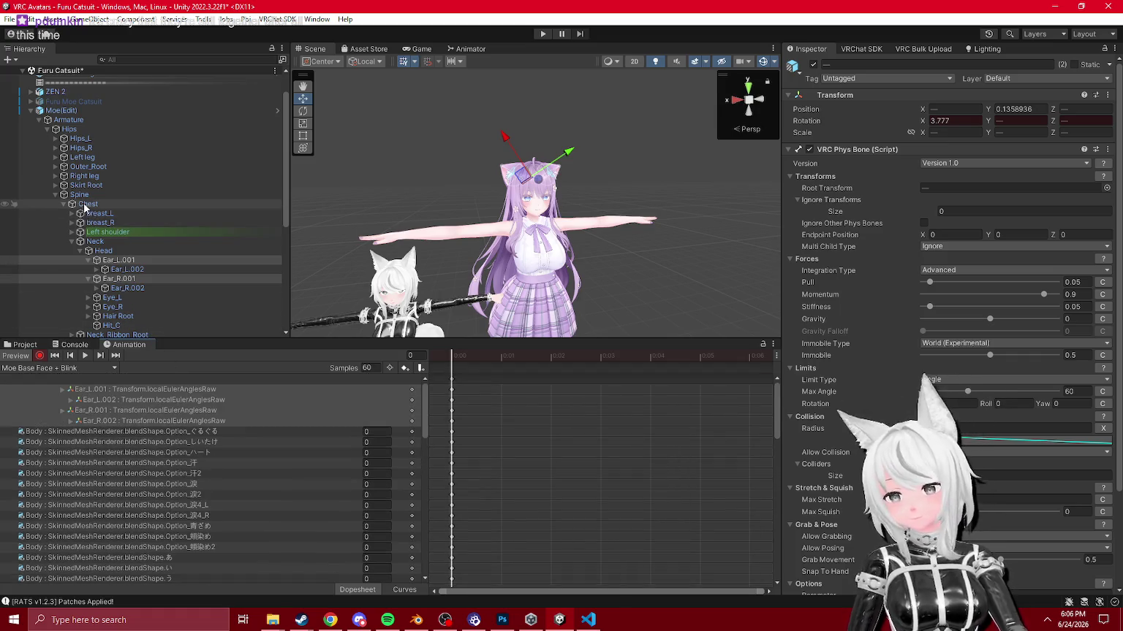
scroll(84, 207, down, 3)
scroll(73, 270, down, 2)
click(73, 271)
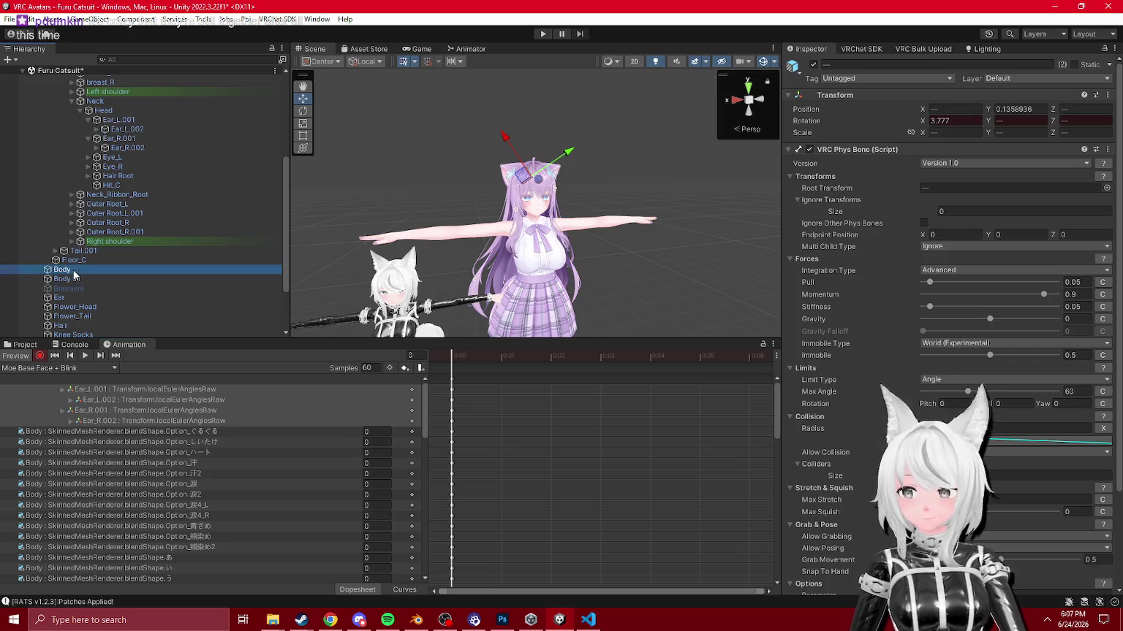
Step: Search the Body's BlendShapes for 'bli' and key the Blinking slider
text(bli)
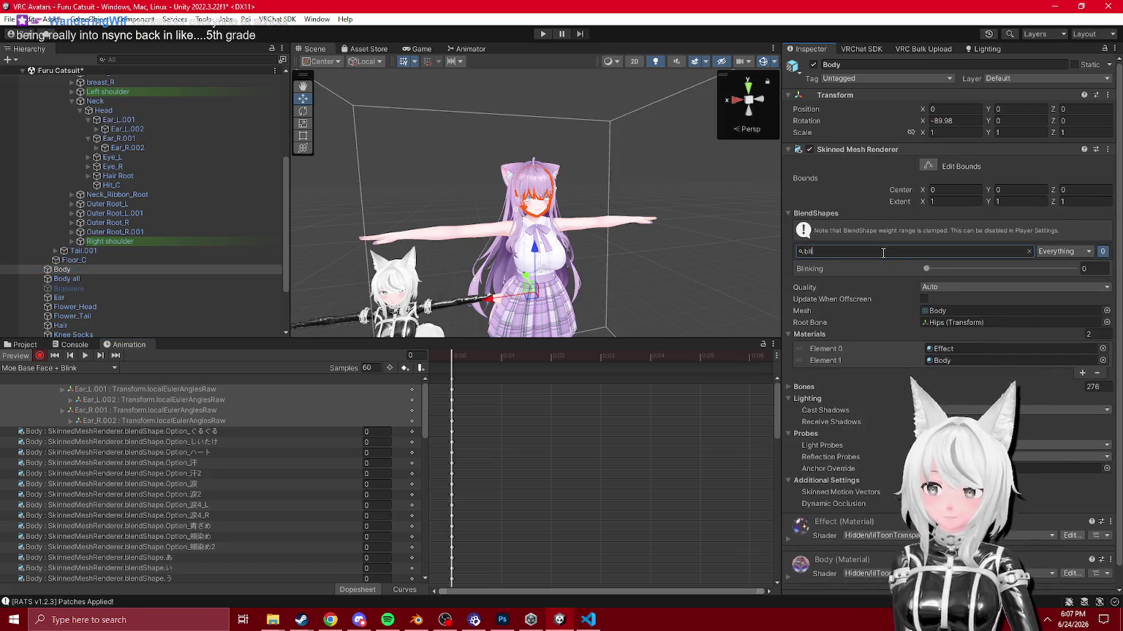
drag(943, 271, 1117, 284)
key(f)
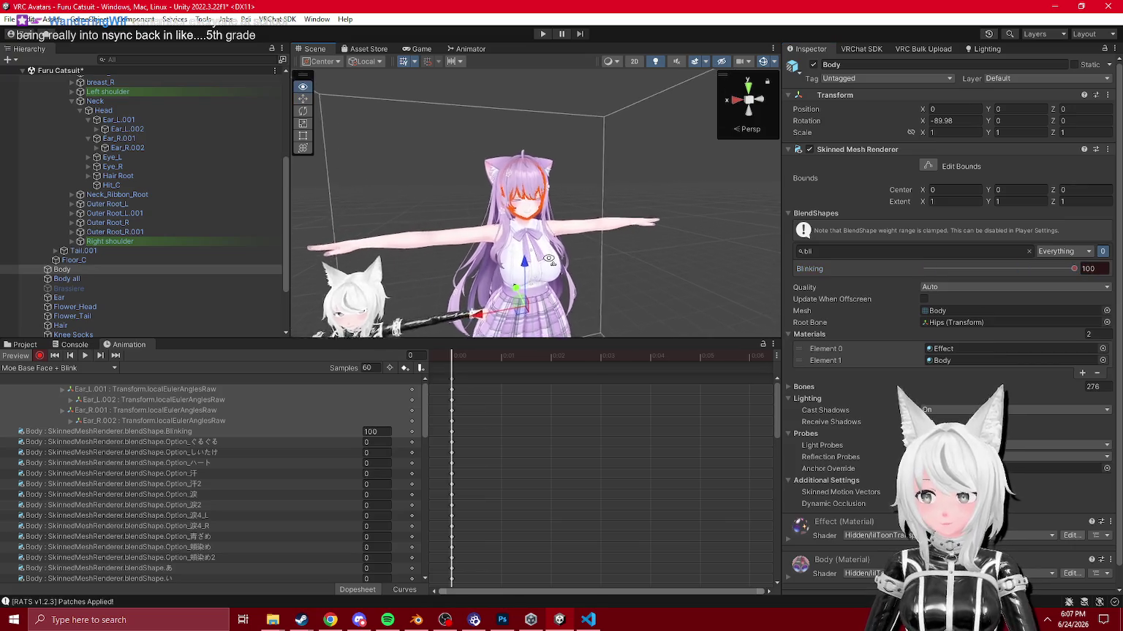
key(ctrl+z)
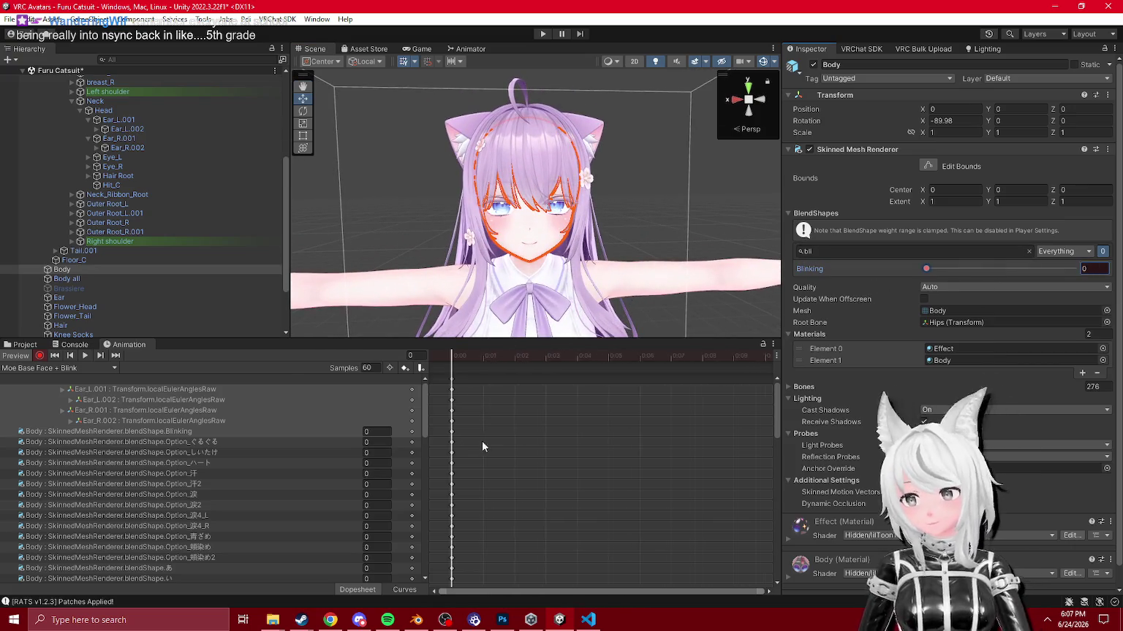
Step: Zoom the dopesheet and move the ear and Blinking keys to around frame 95
scroll(327, 468, down, 10)
mouse_move(462, 358)
mouse_down()
mouse_move(547, 365)
mouse_move(543, 387)
mouse_move(602, 453)
mouse_move(593, 431)
mouse_up()
scroll(594, 431, down, 5)
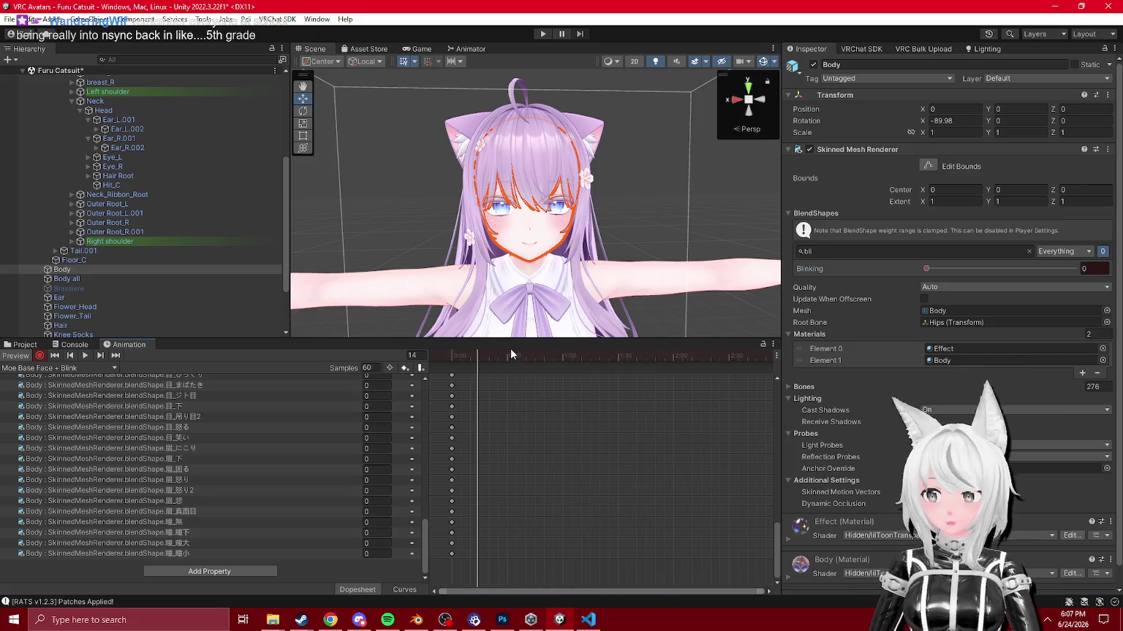
mouse_move(596, 371)
mouse_down()
mouse_move(632, 374)
mouse_move(620, 380)
mouse_up()
mouse_move(947, 268)
mouse_down()
mouse_move(1029, 275)
mouse_move(761, 293)
mouse_up()
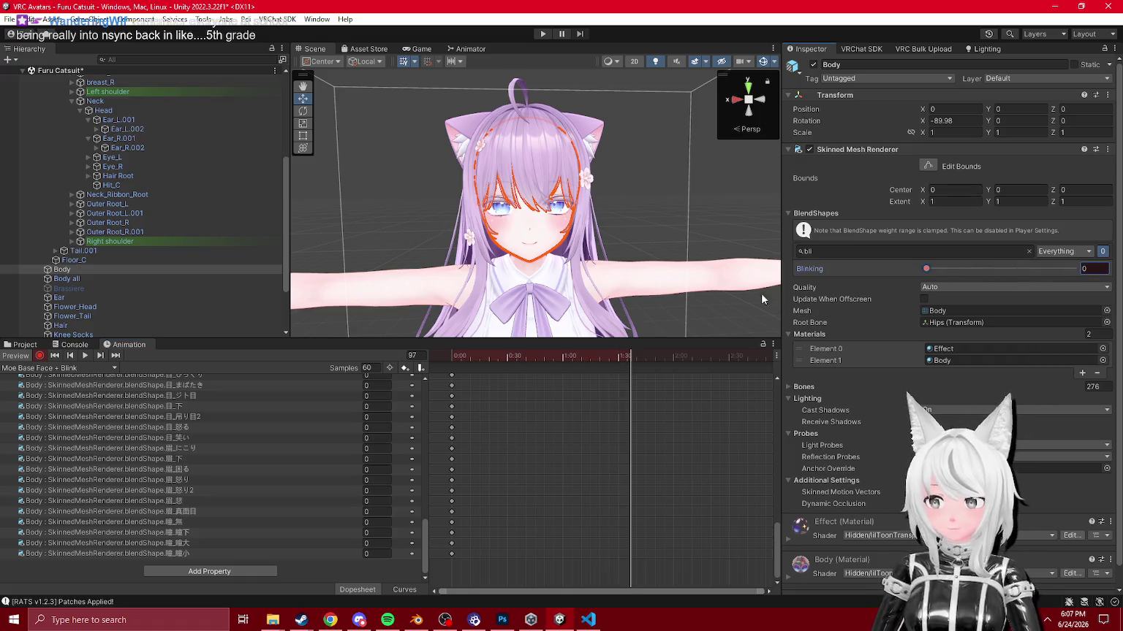
scroll(350, 413, up, 10)
scroll(540, 527, up, 3)
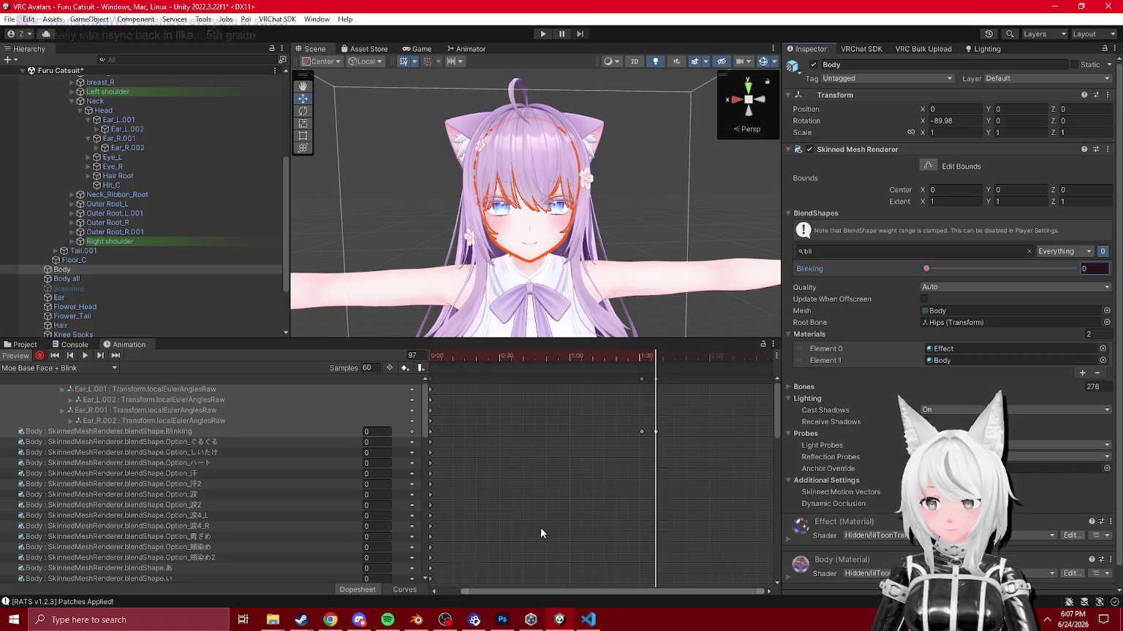
scroll(642, 469, up, 3)
mouse_move(672, 378)
mouse_down()
mouse_move(650, 378)
mouse_move(665, 375)
mouse_up()
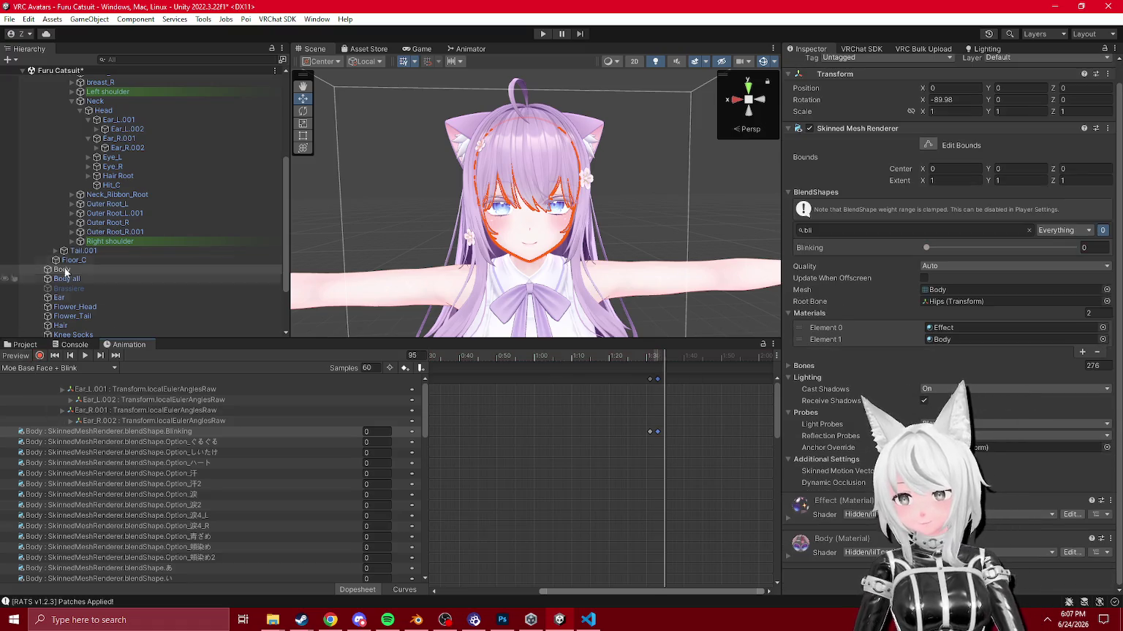
Step: Locate Moe(Edit)'s FX controller in the Project and open Moe_Edit_FX
scroll(109, 270, up, 5)
click(61, 146)
scroll(1024, 377, down, 3)
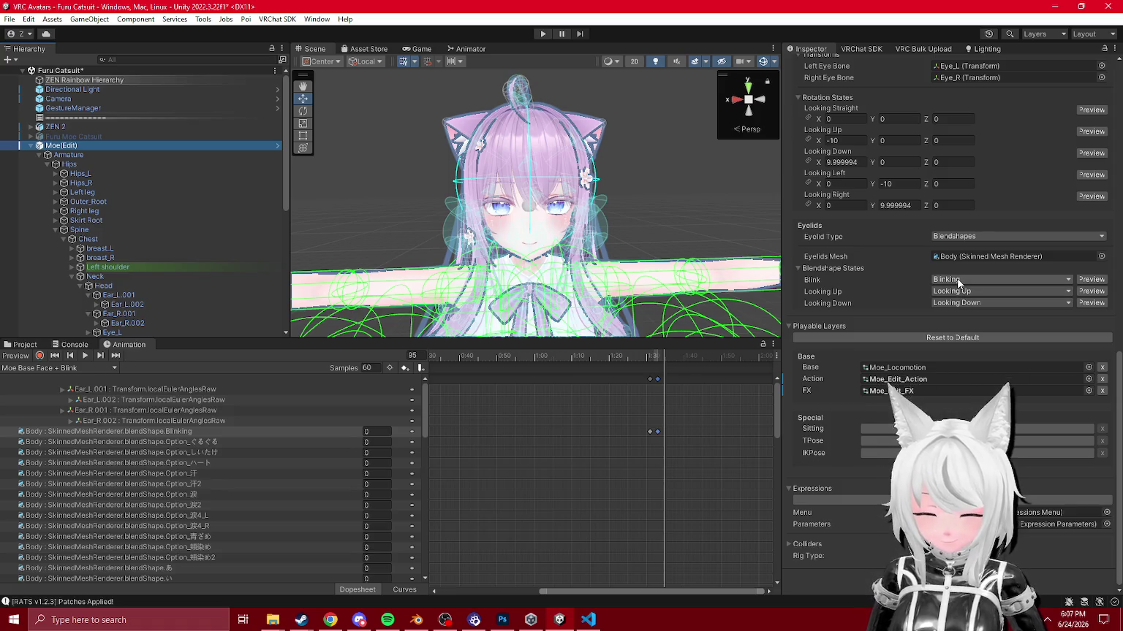
click(950, 390)
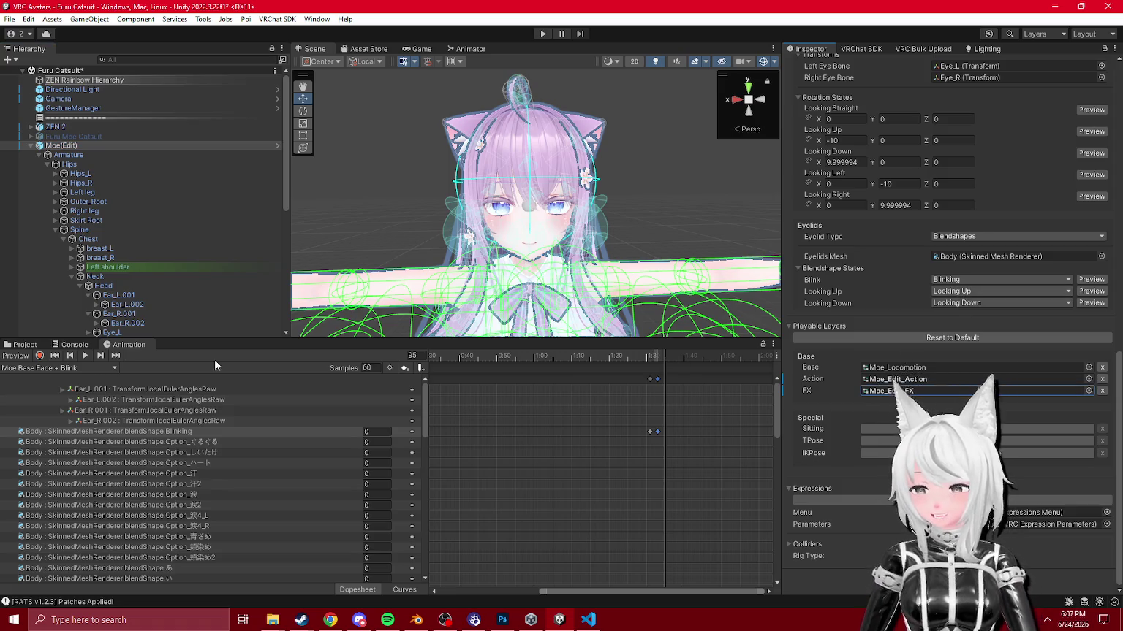
click(25, 344)
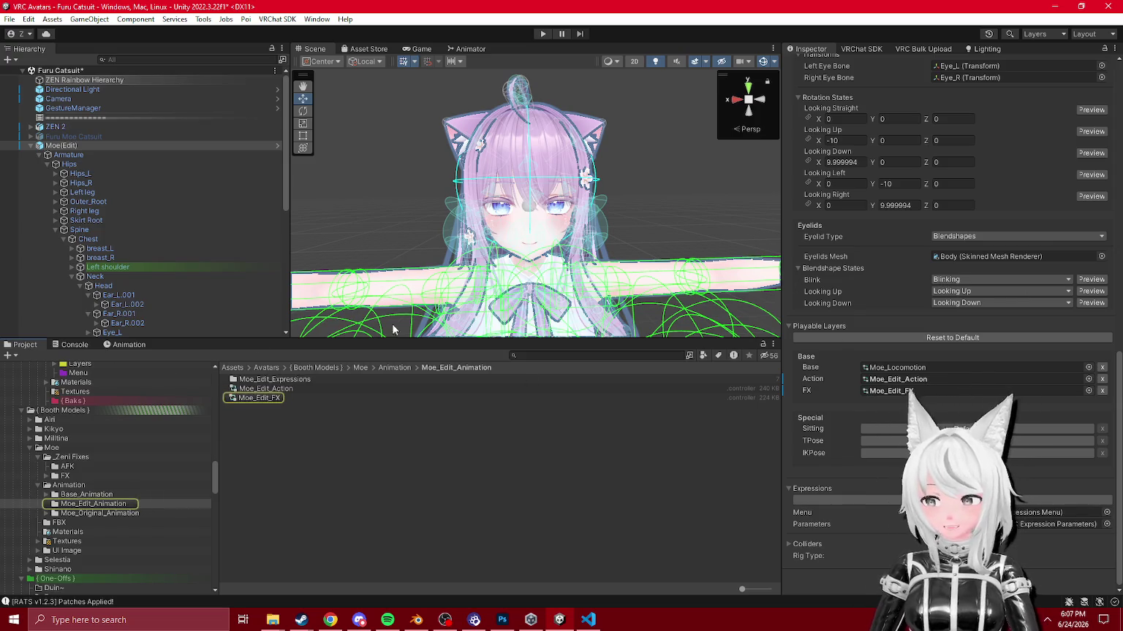
double_click(259, 397)
Step: Inspect the Blink_Control layer's Blink_OFF state and its clip, then return to Moe(Edit)'s animation
click(352, 212)
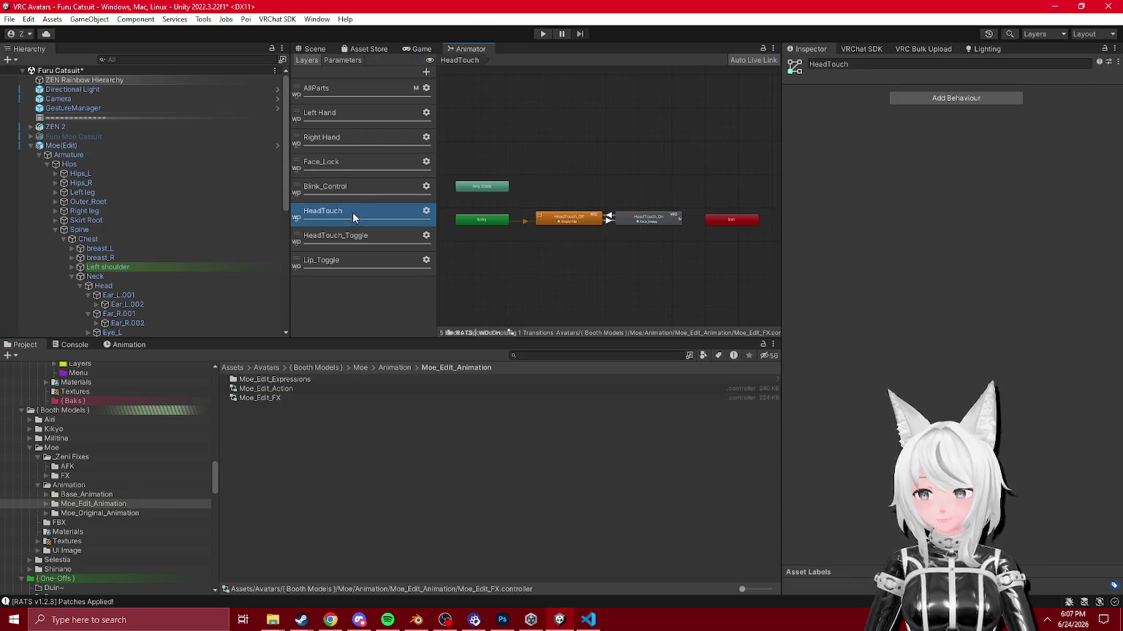
click(343, 187)
click(596, 302)
click(953, 93)
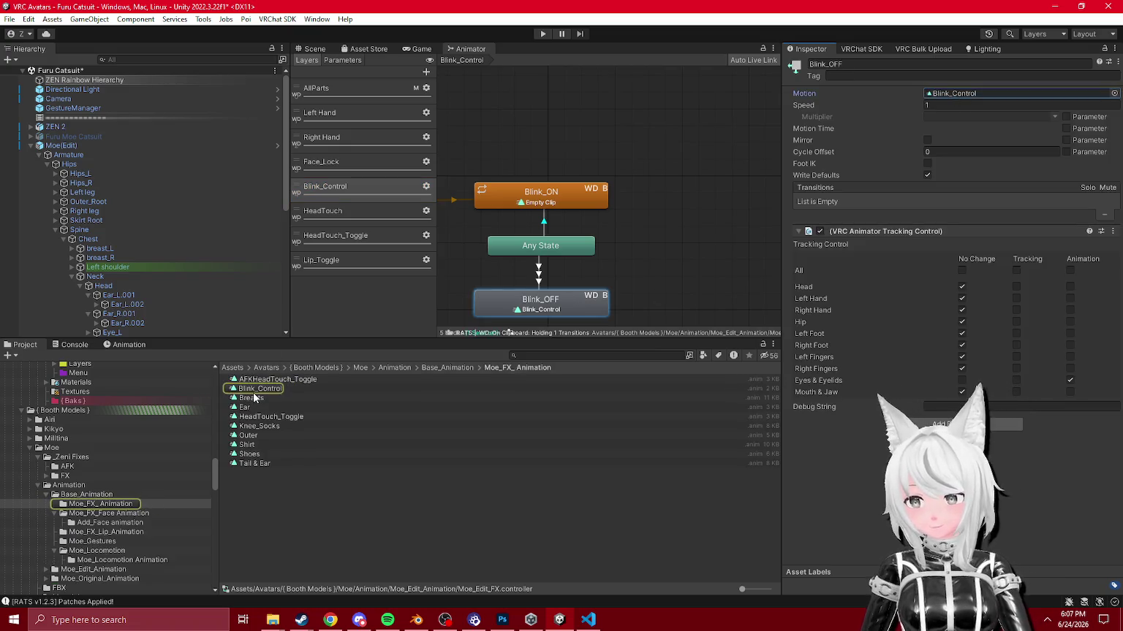
click(253, 389)
click(119, 345)
click(10, 348)
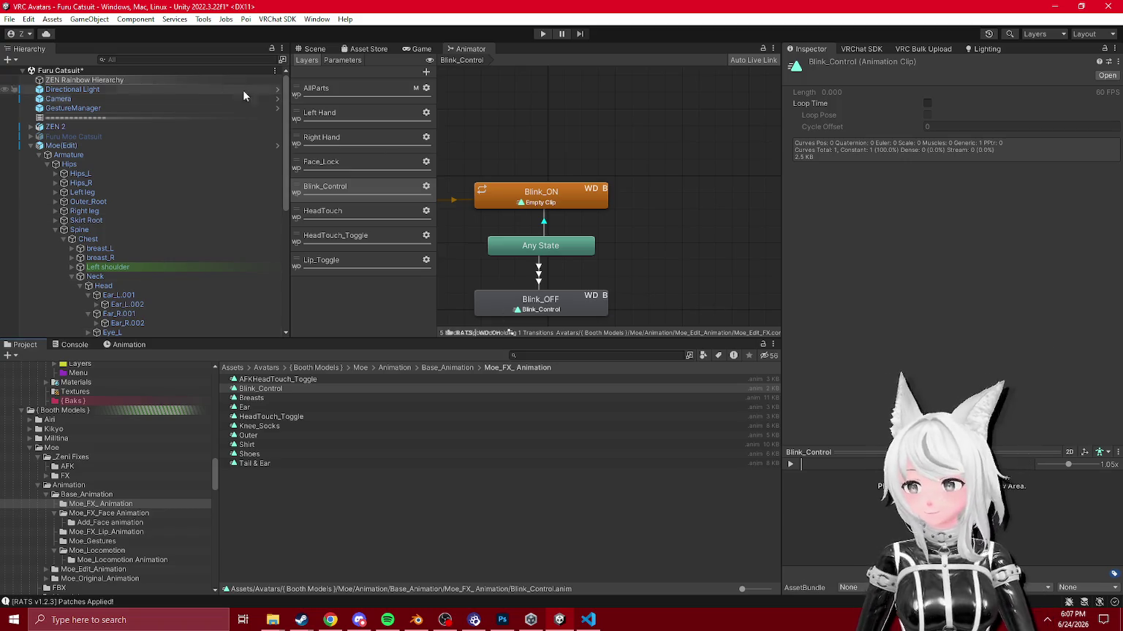
click(66, 145)
click(125, 345)
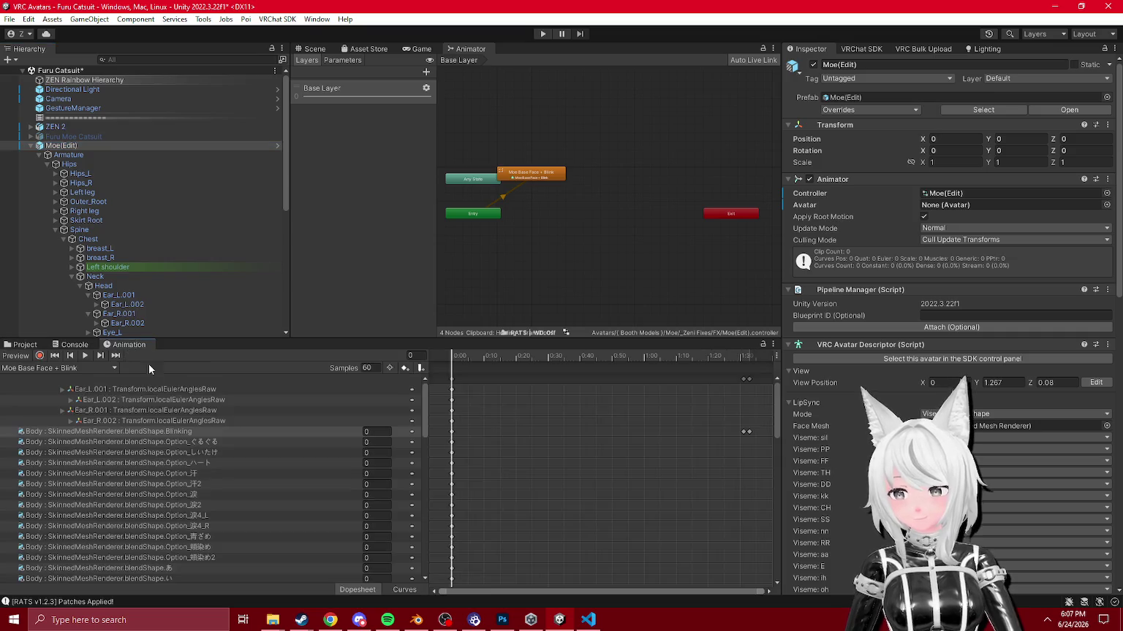
Step: Stay on the Moe Base Face + Blink clip and scrub to find where the eyes close
click(44, 368)
click(44, 376)
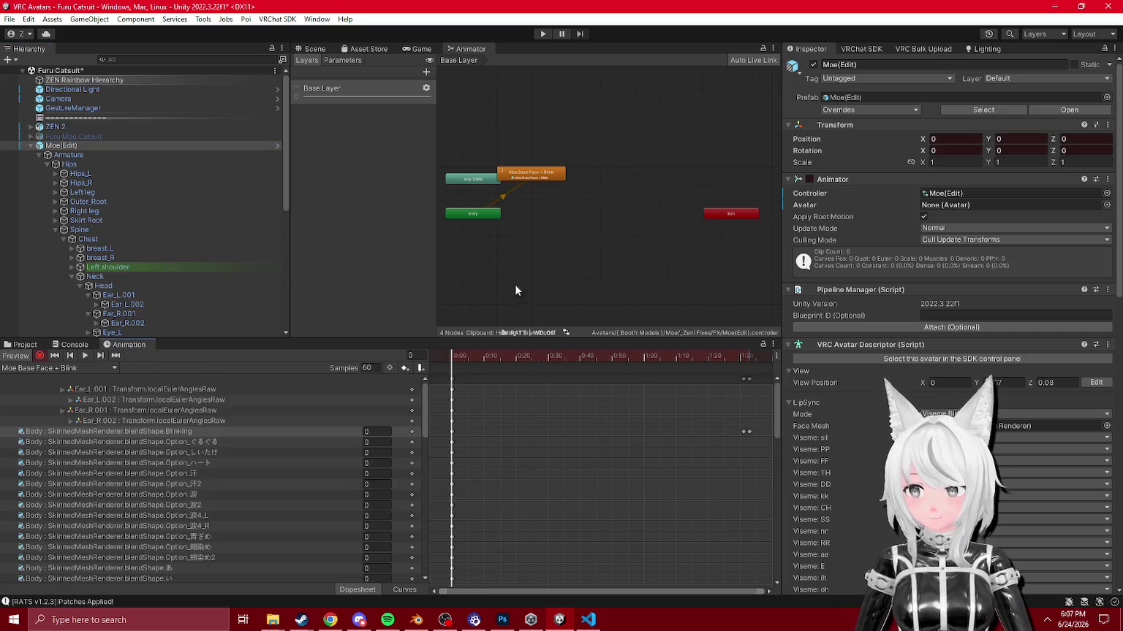
click(310, 48)
mouse_move(493, 356)
mouse_down()
mouse_move(762, 397)
mouse_move(458, 362)
mouse_up()
key(alt+Tab)
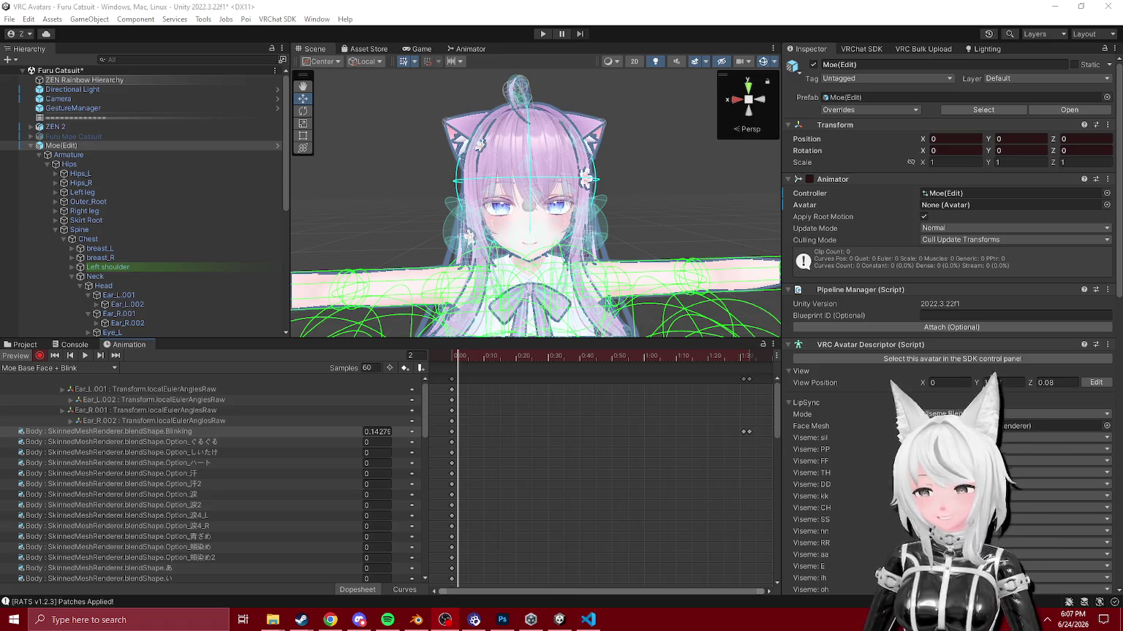
drag(458, 358, 733, 393)
scroll(674, 424, right, 5)
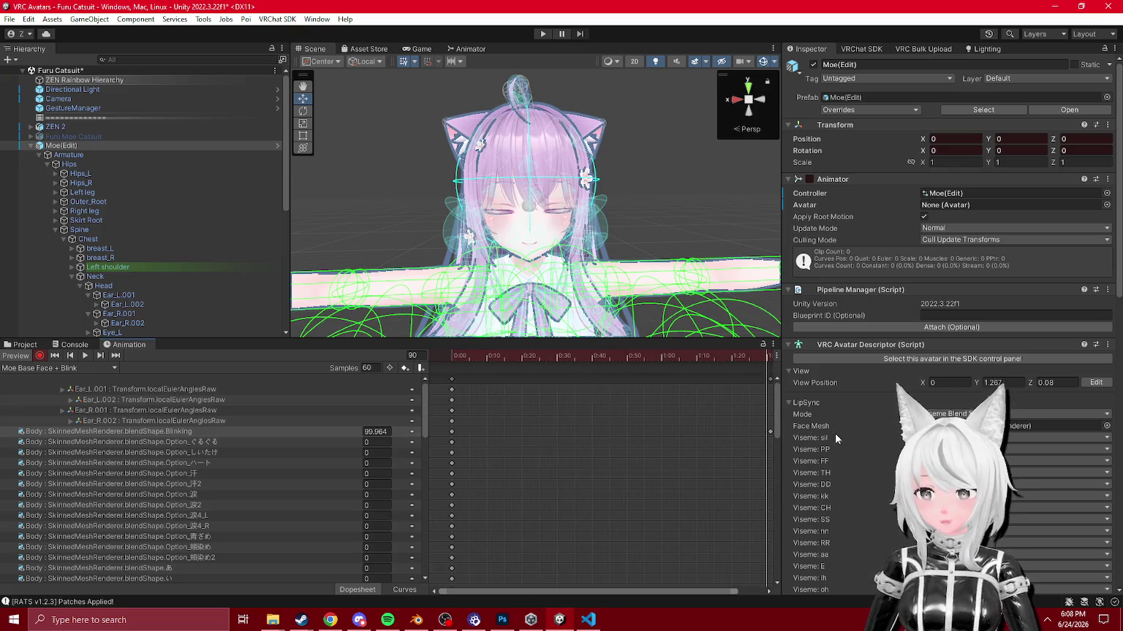
scroll(554, 404, left, 3)
Step: Key Blinking at 0 on frame 87 and set the middle key near 1:29 to 100
click(583, 358)
click(377, 431)
text(0)
key(Return)
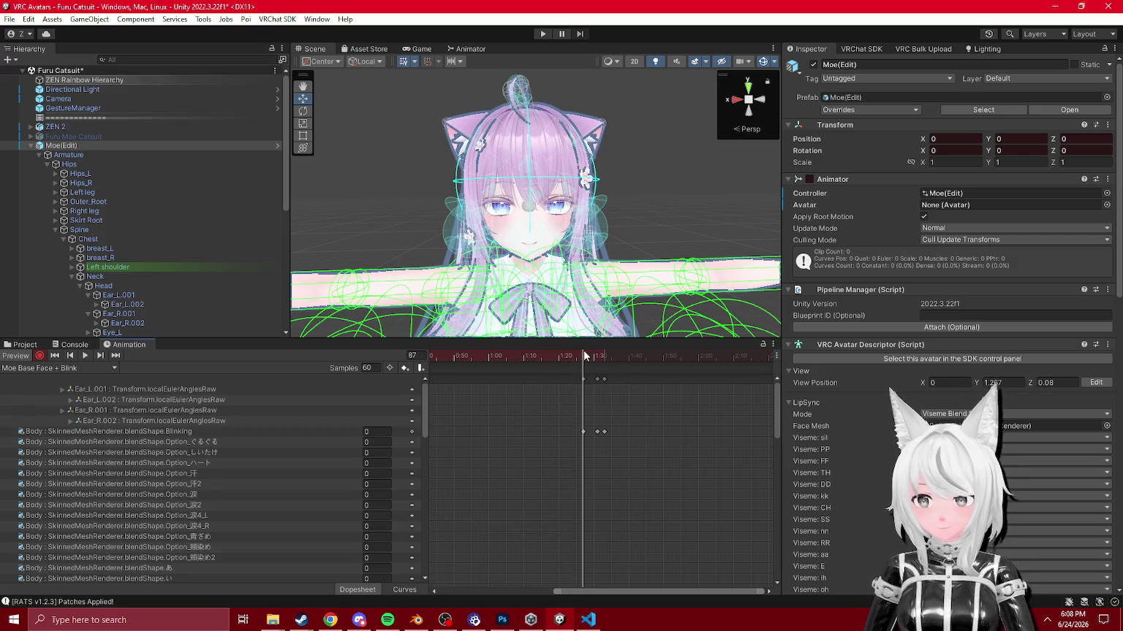
scroll(657, 426, up, 2)
click(567, 379)
mouse_move(565, 379)
mouse_down()
mouse_move(558, 358)
mouse_move(599, 360)
mouse_move(554, 358)
mouse_move(592, 357)
mouse_up()
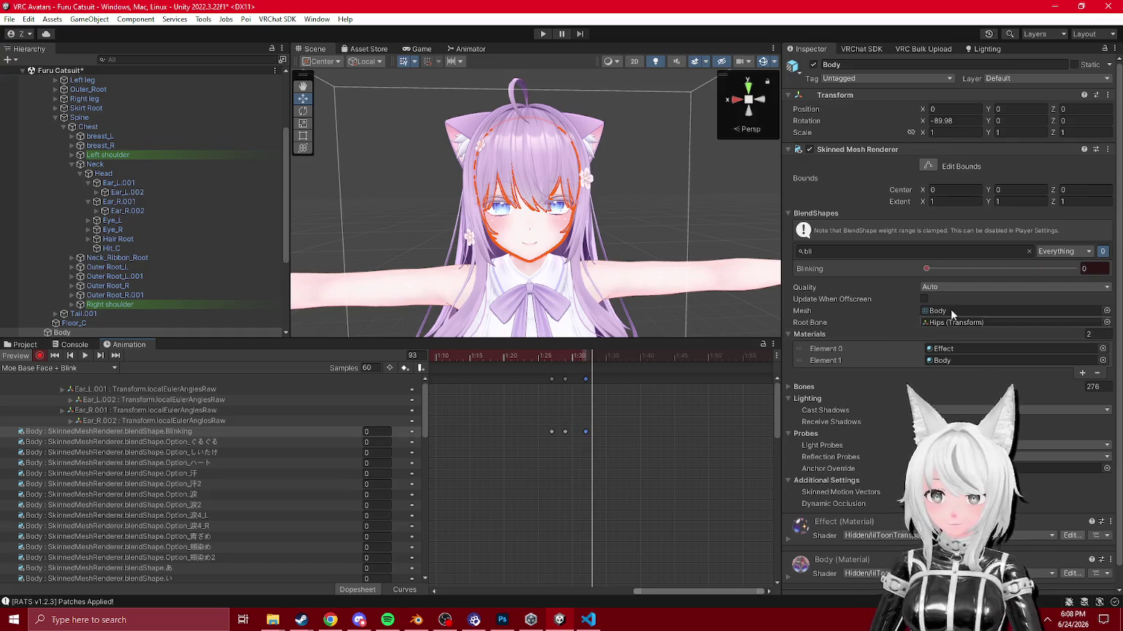
Step: Drag the blink's reopening key to 1:36, preview playback, and show the Blinking curve
click(619, 356)
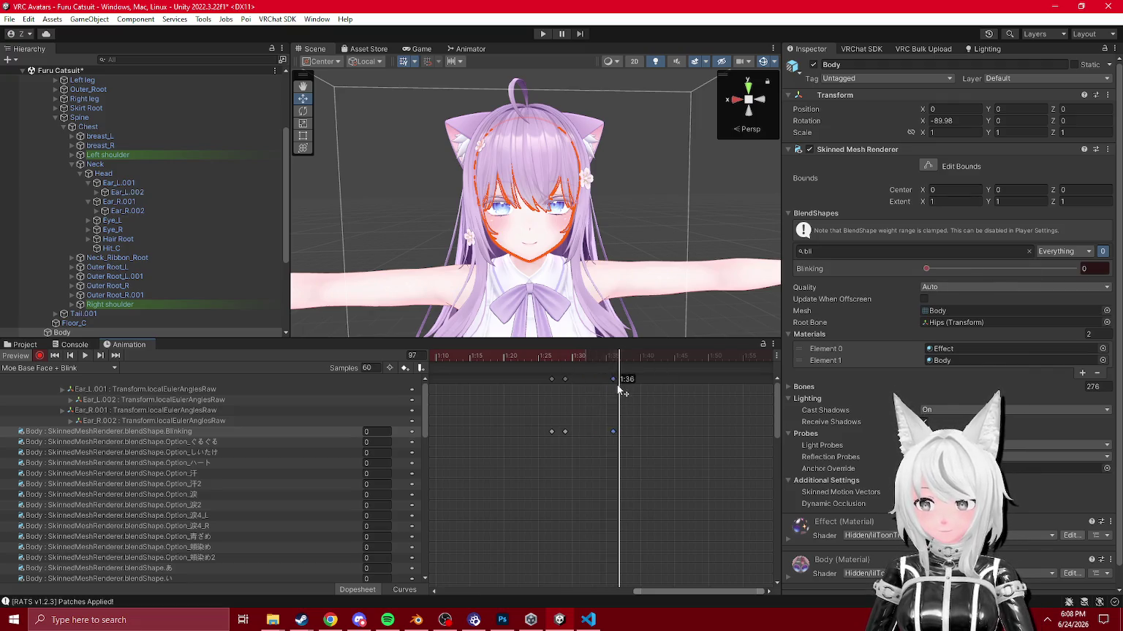
mouse_move(596, 359)
mouse_down()
mouse_move(554, 369)
mouse_move(589, 393)
mouse_move(563, 388)
mouse_move(625, 417)
mouse_move(545, 425)
mouse_move(614, 440)
mouse_move(462, 439)
mouse_up()
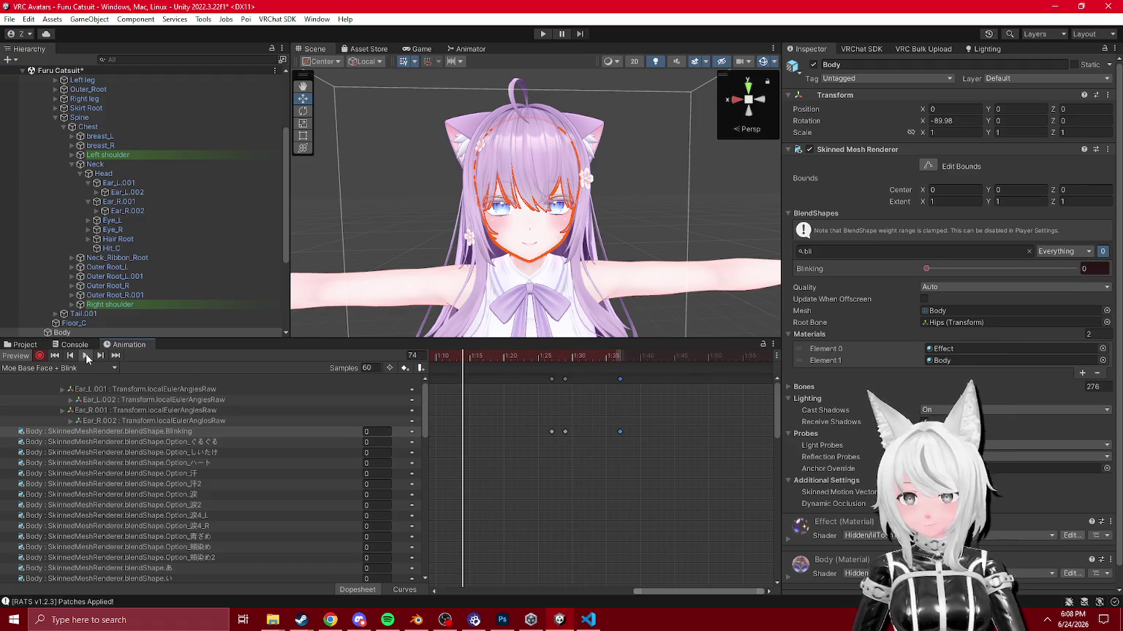
click(86, 356)
scroll(546, 408, down, 4)
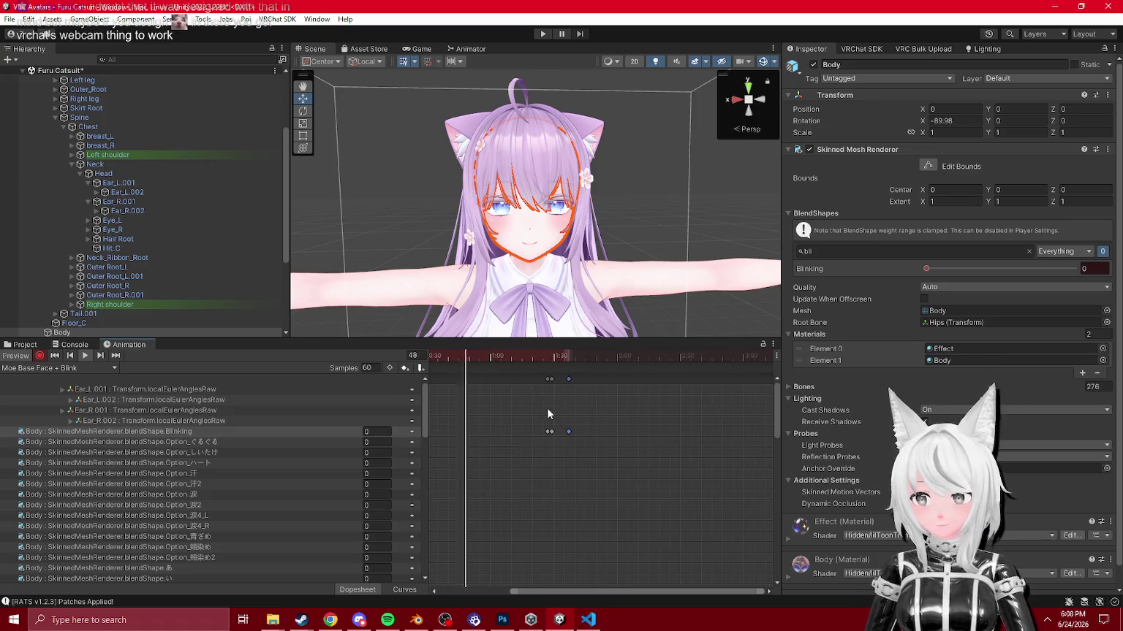
scroll(547, 410, up, 3)
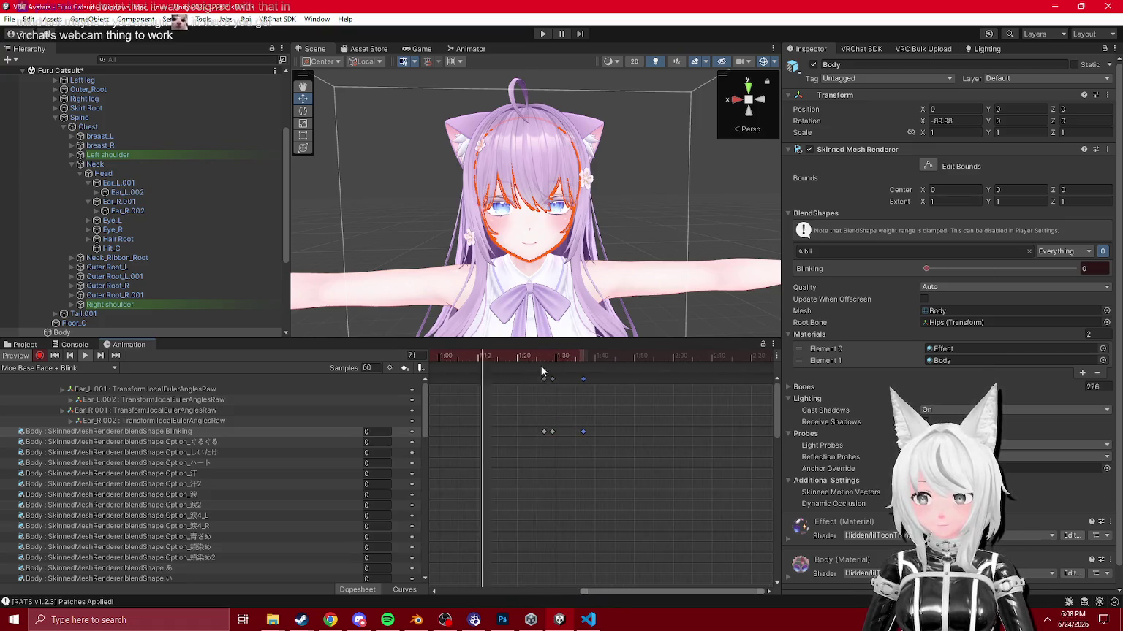
scroll(559, 425, up, 2)
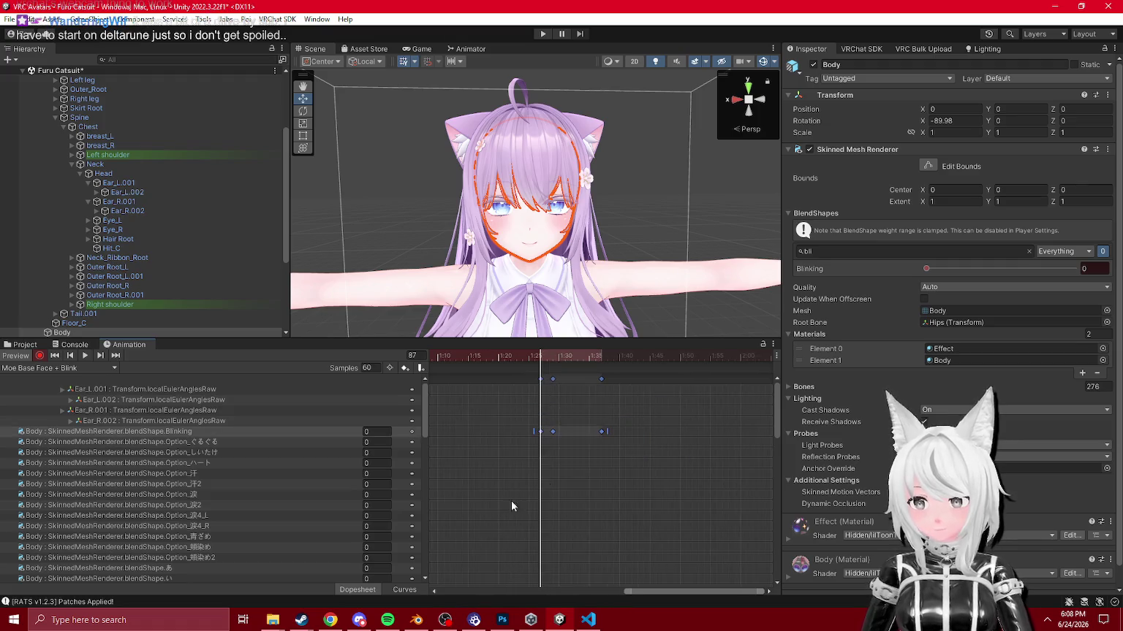
click(404, 590)
Step: Frame the Blinking curve's keys, then scrub and play to preview the eased blink
key(f)
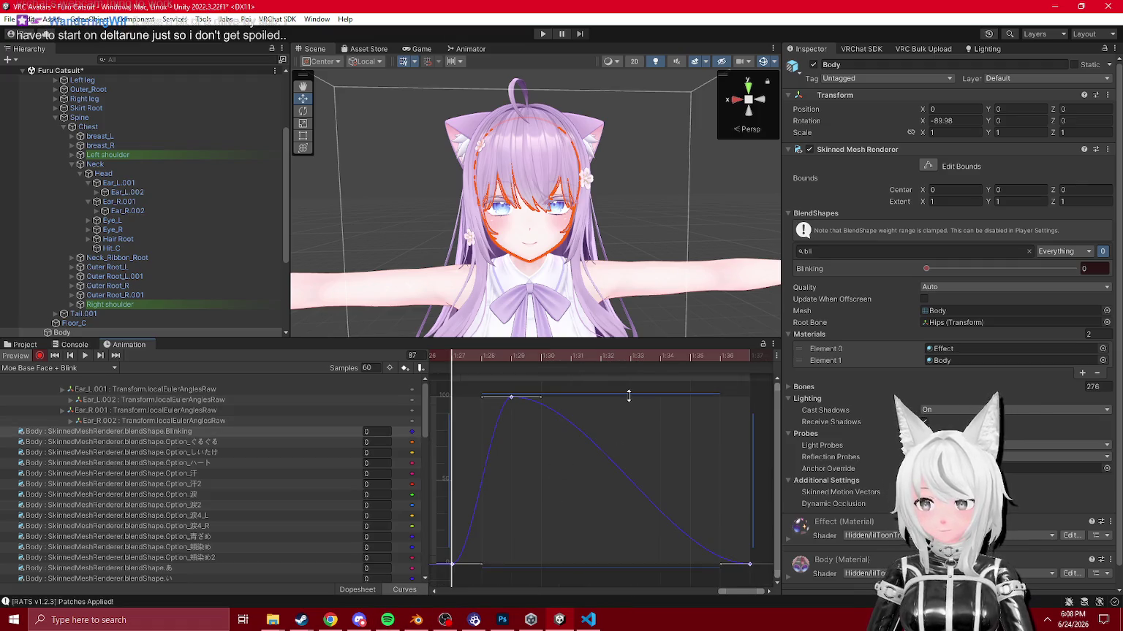
click(498, 404)
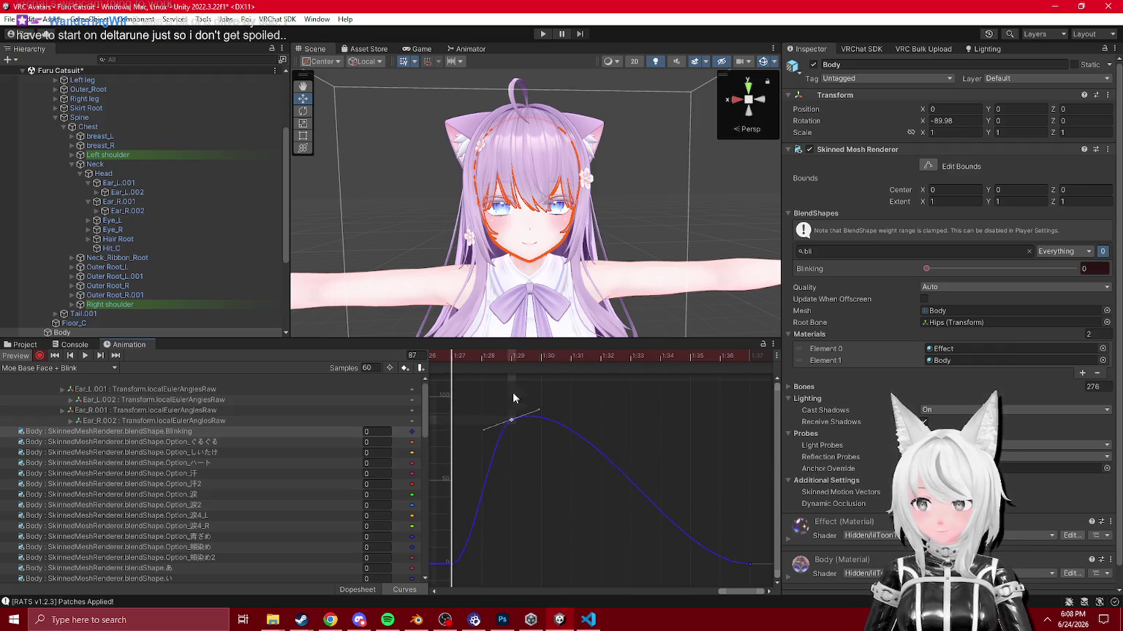
mouse_move(481, 362)
mouse_down()
mouse_move(702, 437)
mouse_move(737, 561)
mouse_move(724, 531)
mouse_up()
drag(489, 351, 451, 361)
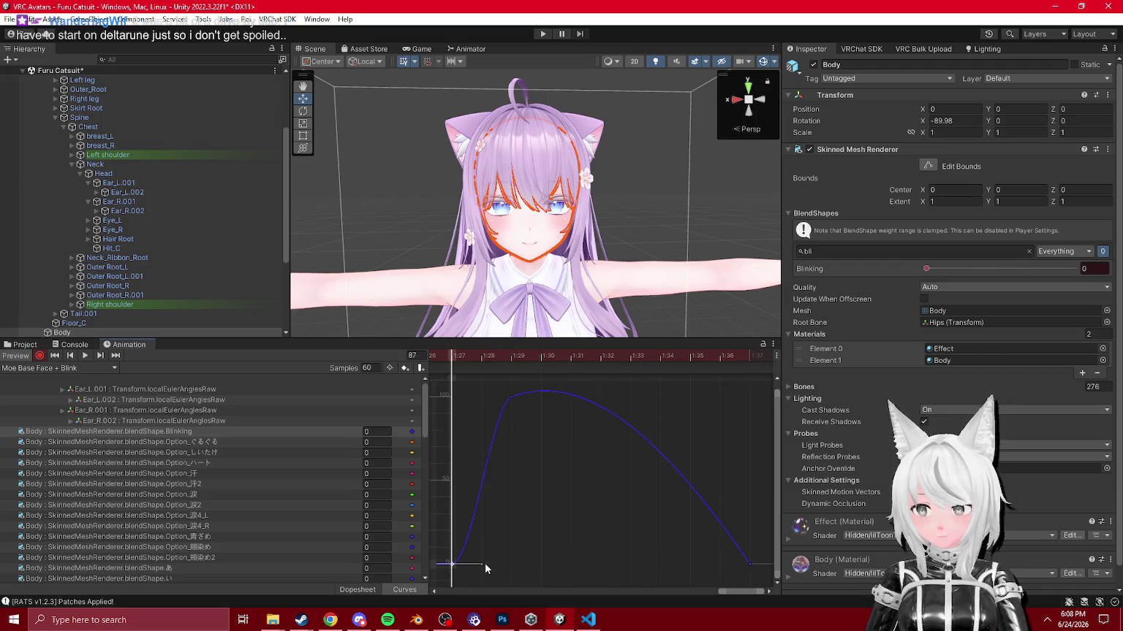
click(481, 358)
key(space)
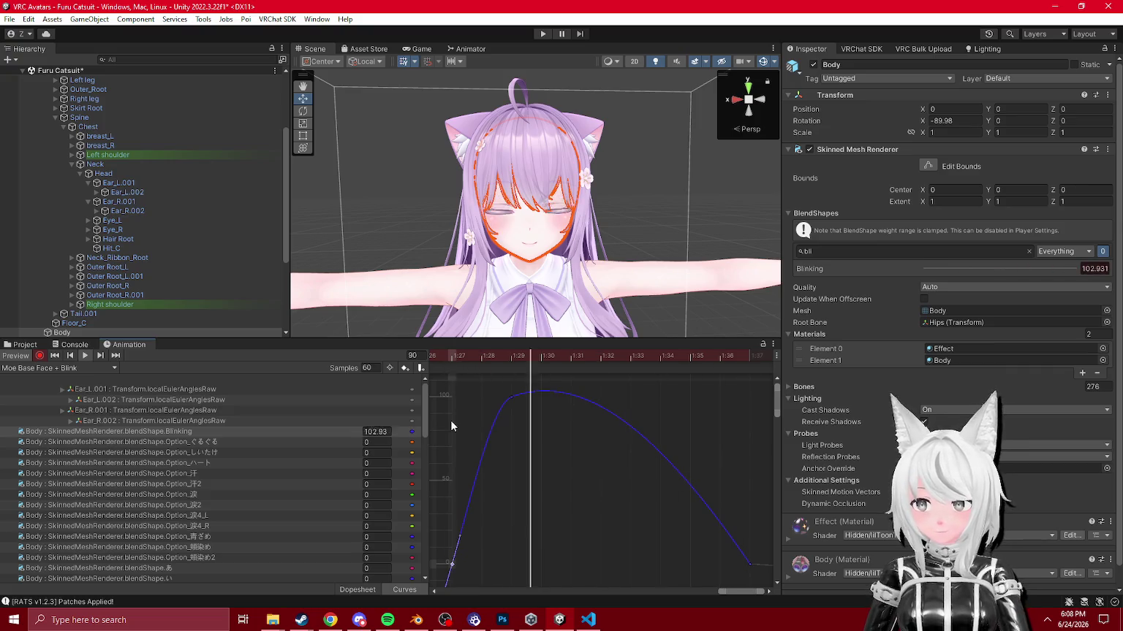
scroll(555, 436, down, 5)
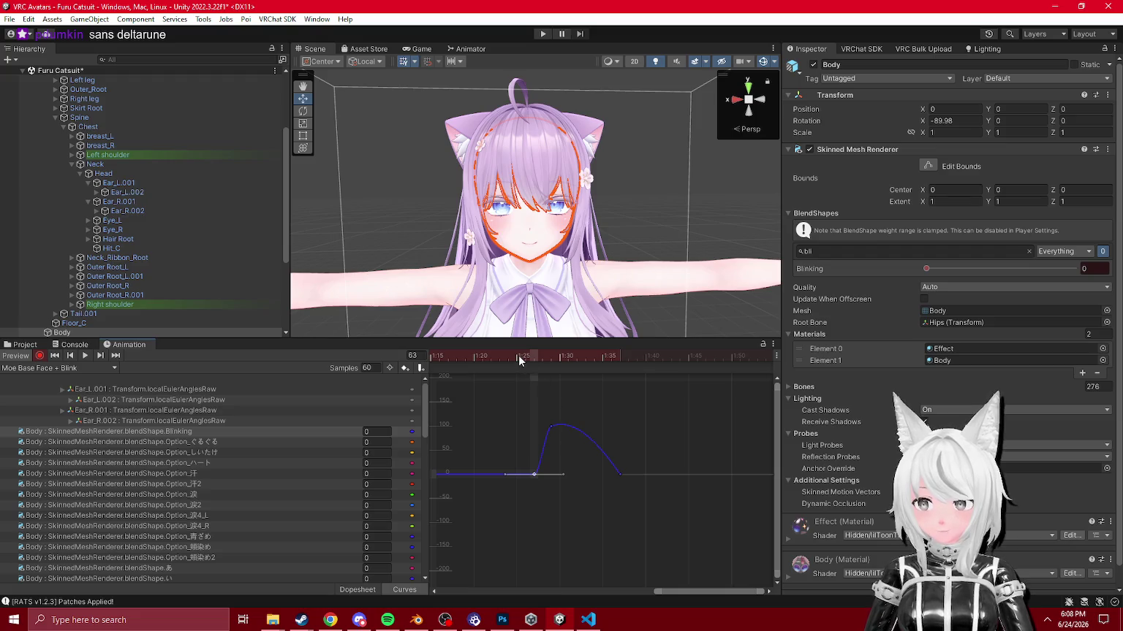
Step: Return to the Dopesheet view and move the playhead to frame 539
click(359, 590)
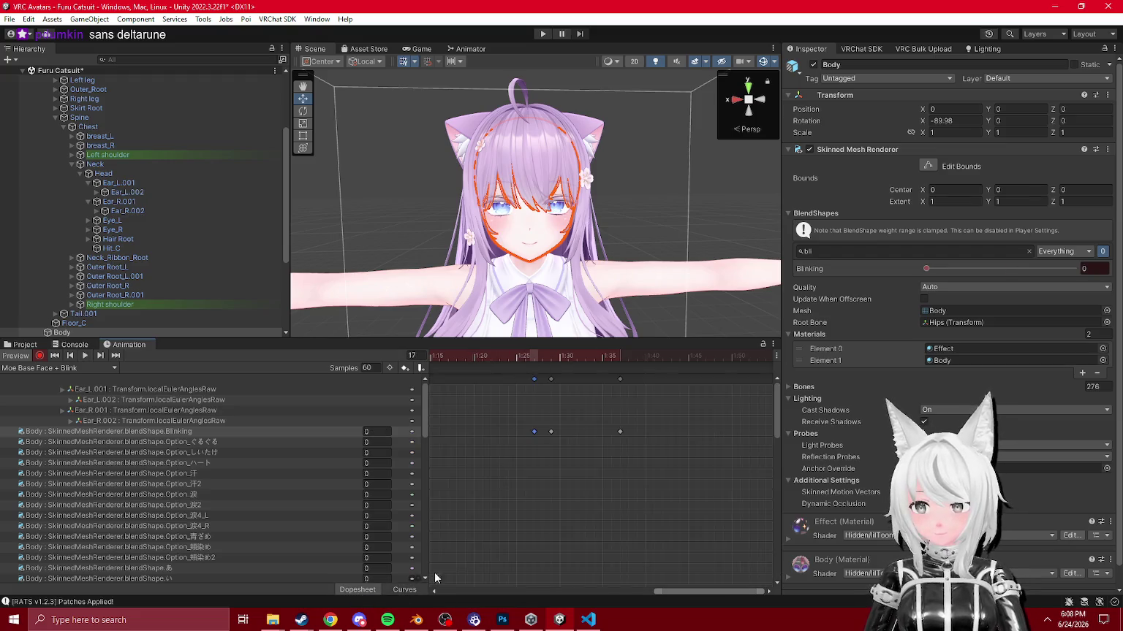
scroll(545, 482, down, 5)
drag(627, 356, 539, 356)
scroll(533, 447, down, 3)
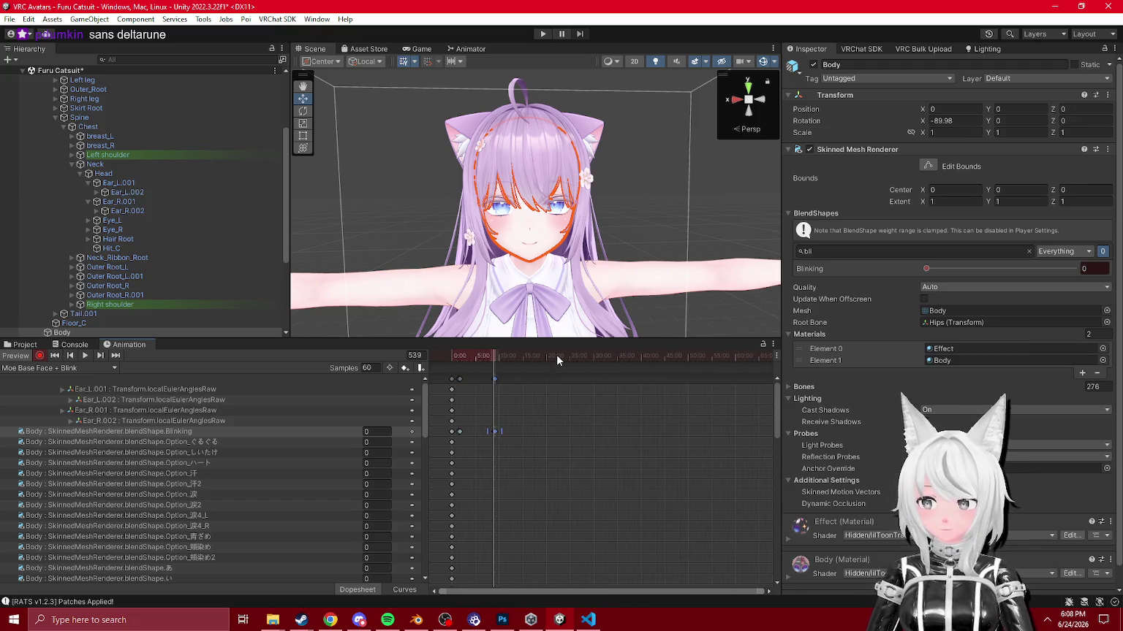
click(331, 619)
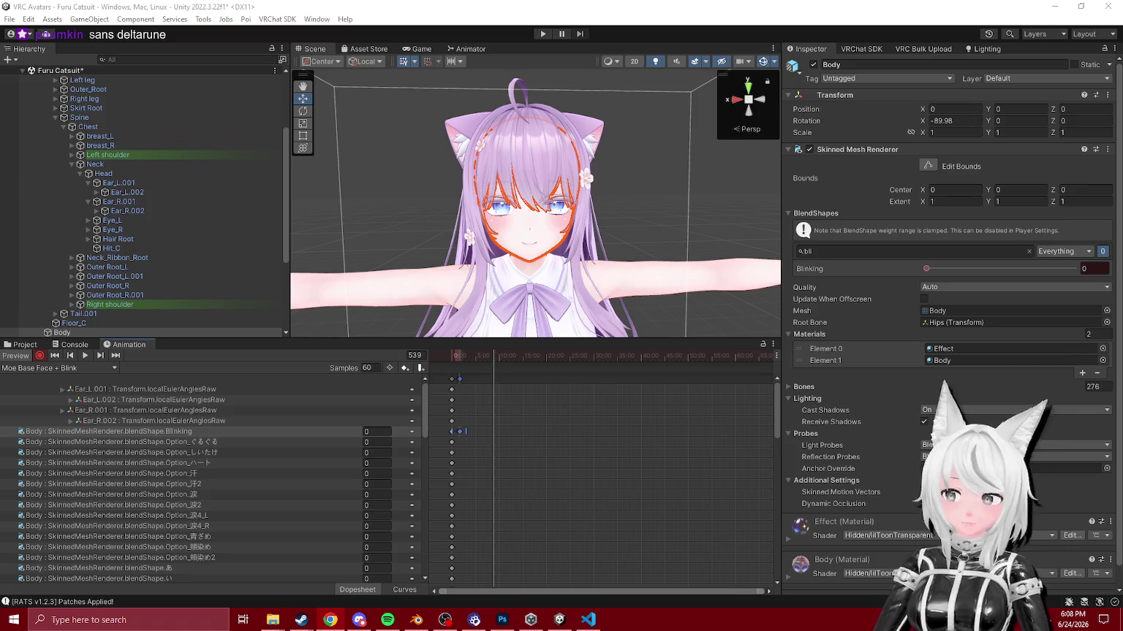
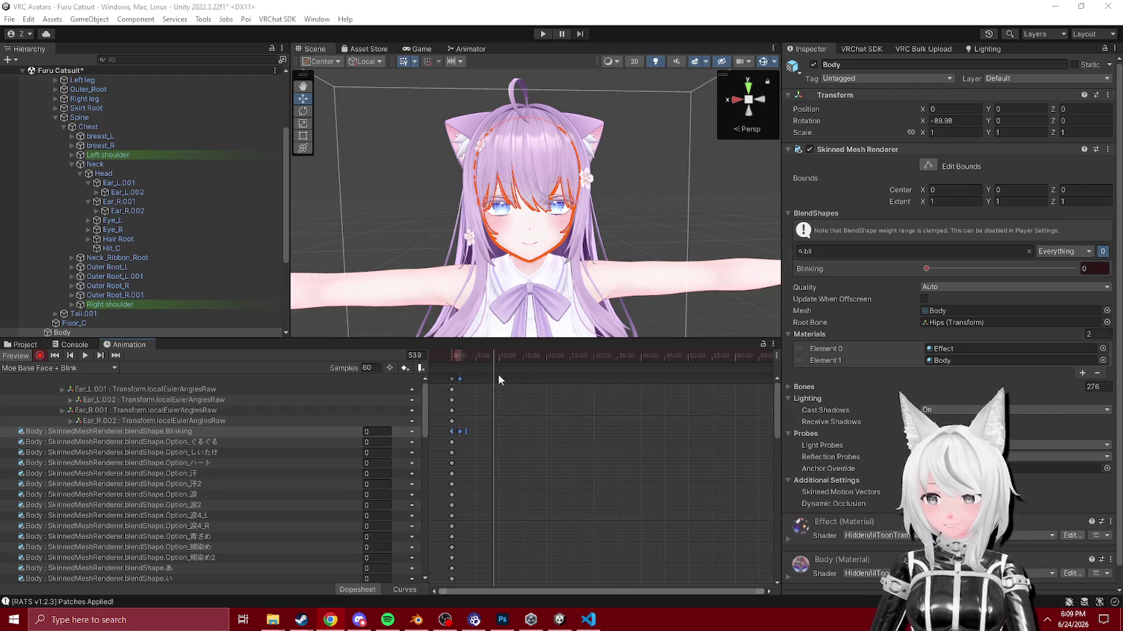
Step: Move the animation preview to an earlier frame and show the project's animation files
click(488, 357)
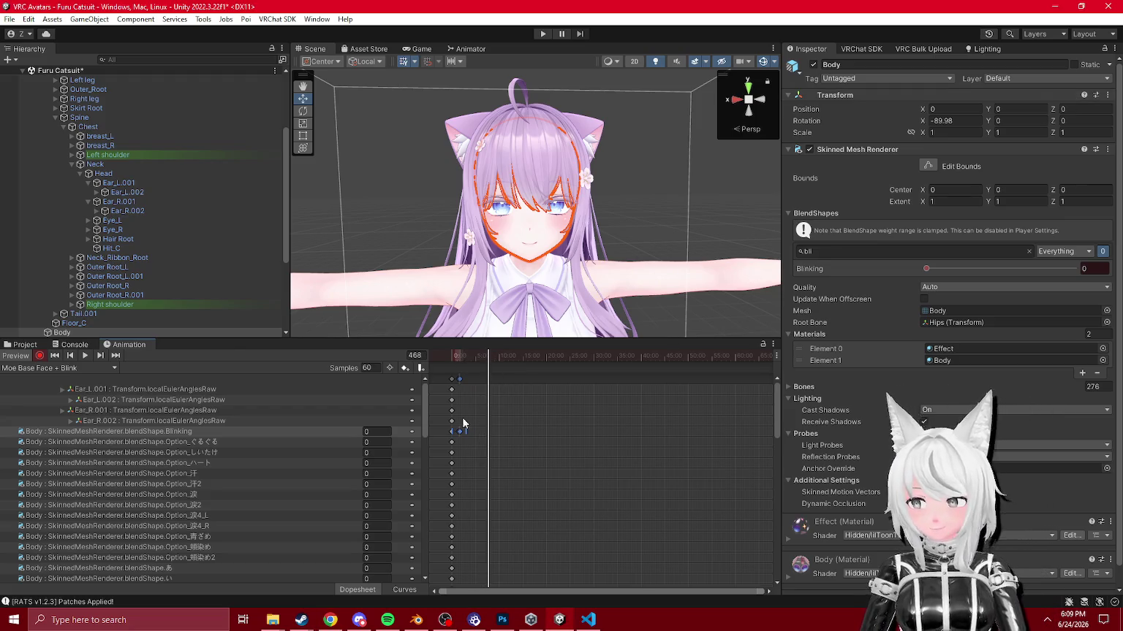
click(22, 345)
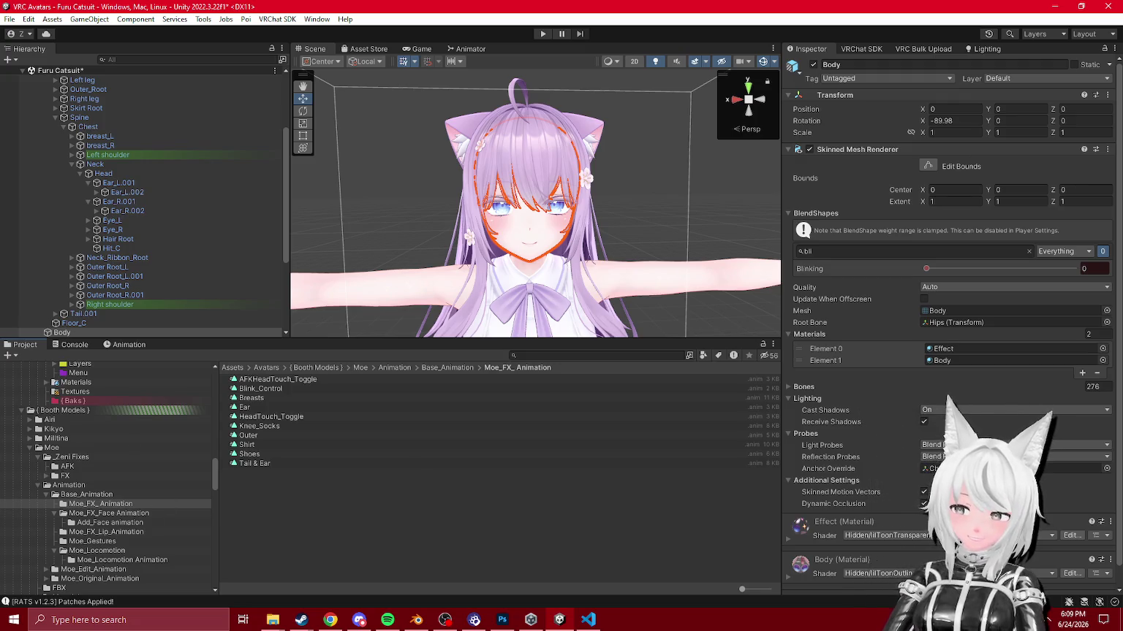
key(alt+Tab)
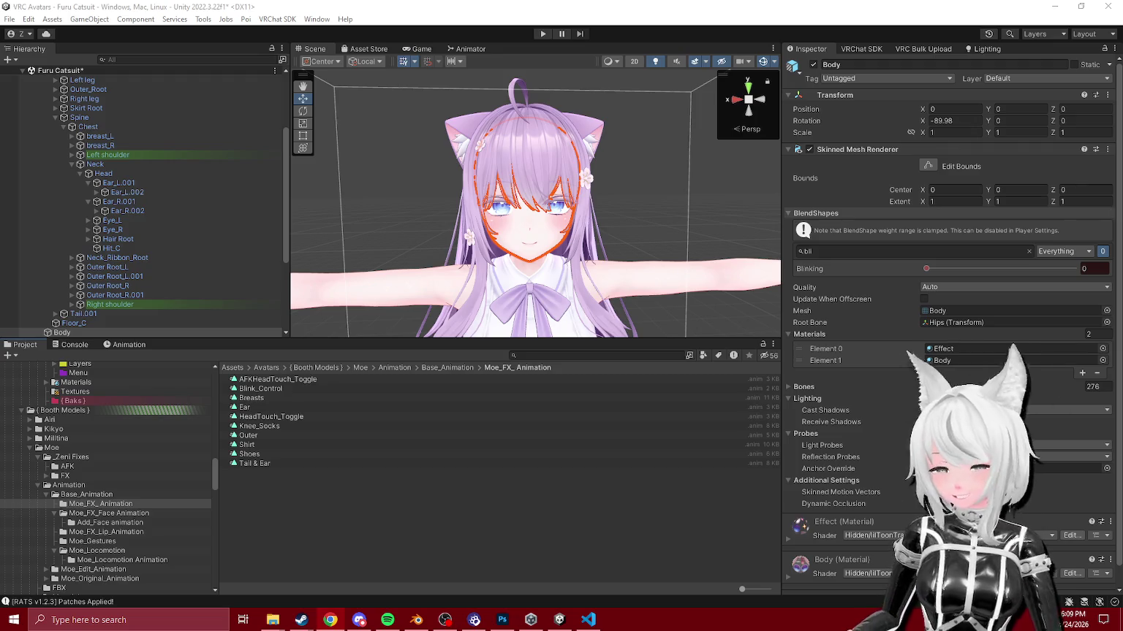
scroll(85, 195, up, 3)
Step: Select and expand the ZEN 2 avatar, orbiting the Scene view to see both avatars
click(55, 126)
scroll(990, 361, down, 8)
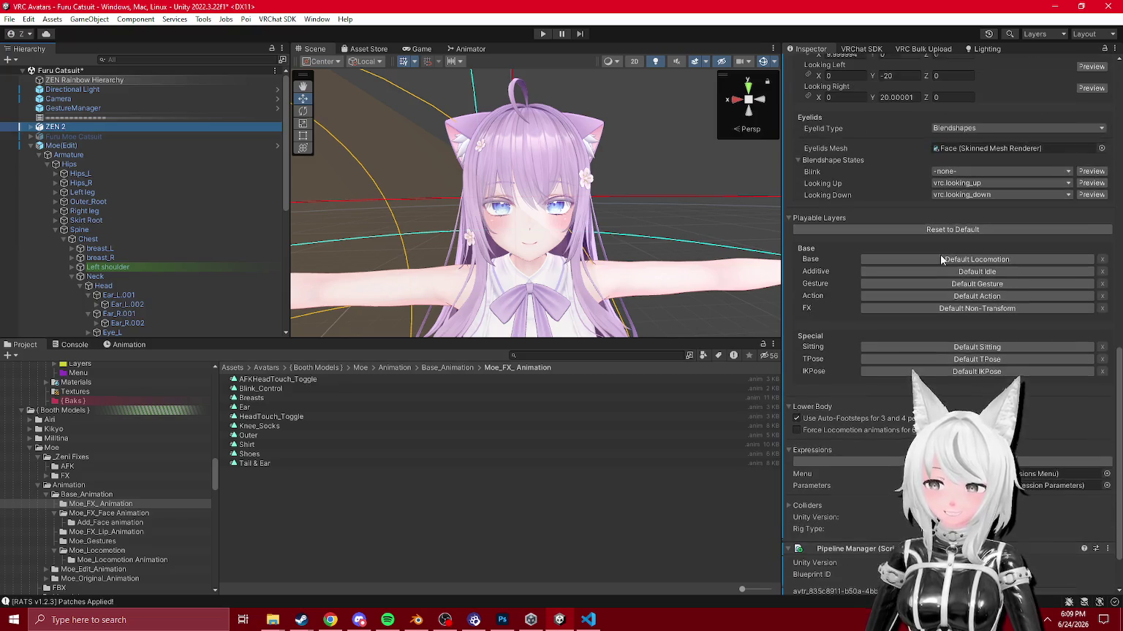
click(30, 126)
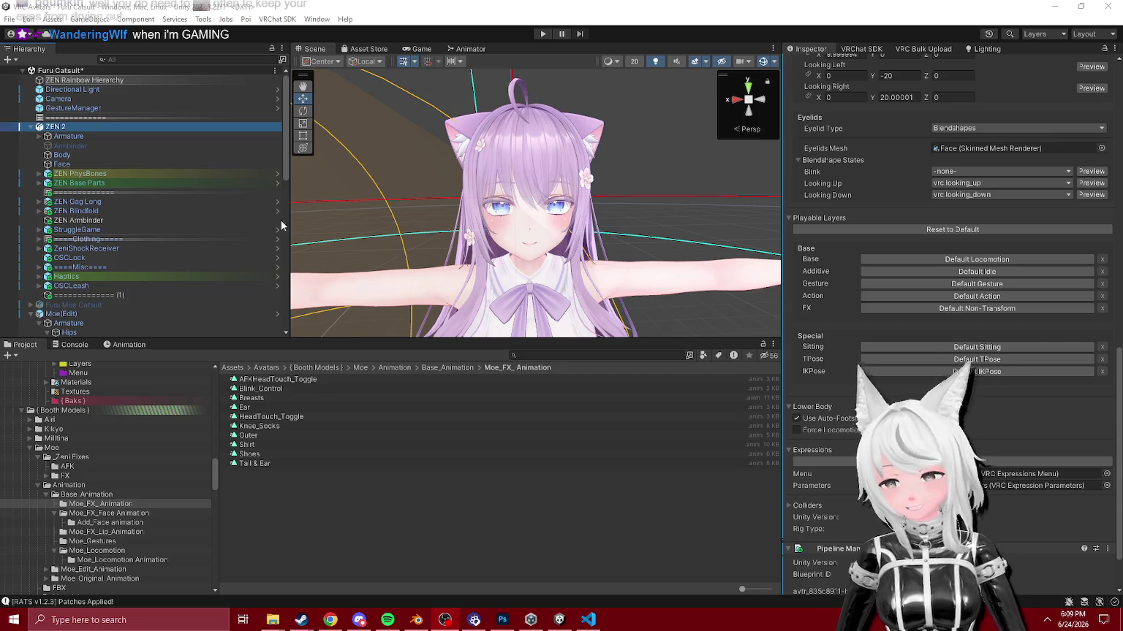
scroll(52, 247, down, 2)
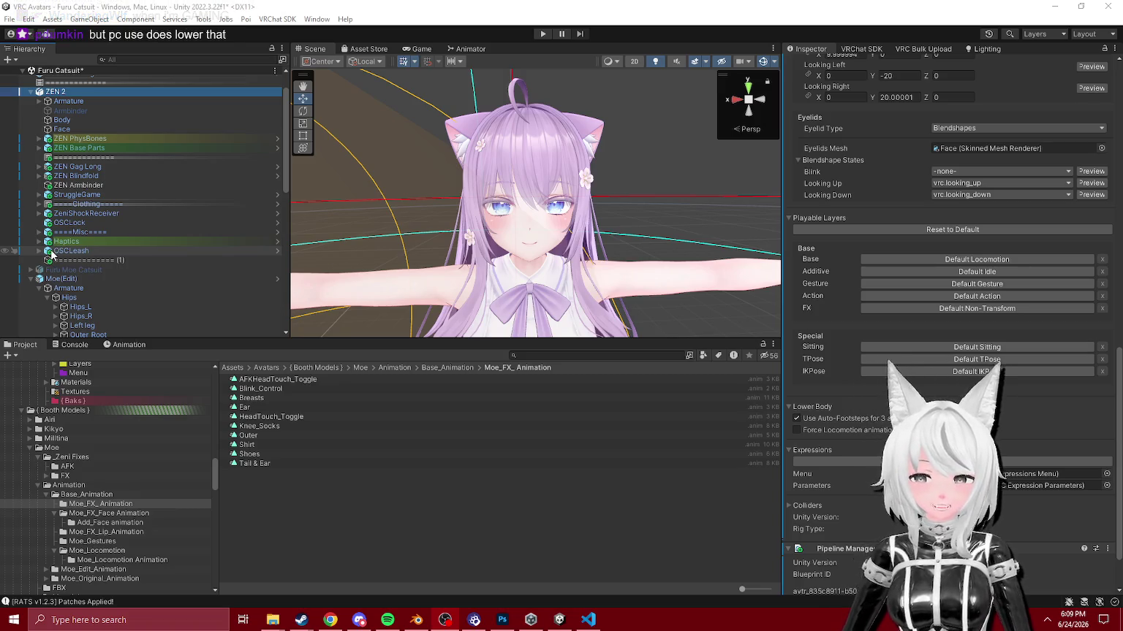
mouse_move(468, 238)
mouse_down()
mouse_move(419, 239)
mouse_move(431, 234)
mouse_up()
scroll(489, 223, down, 3)
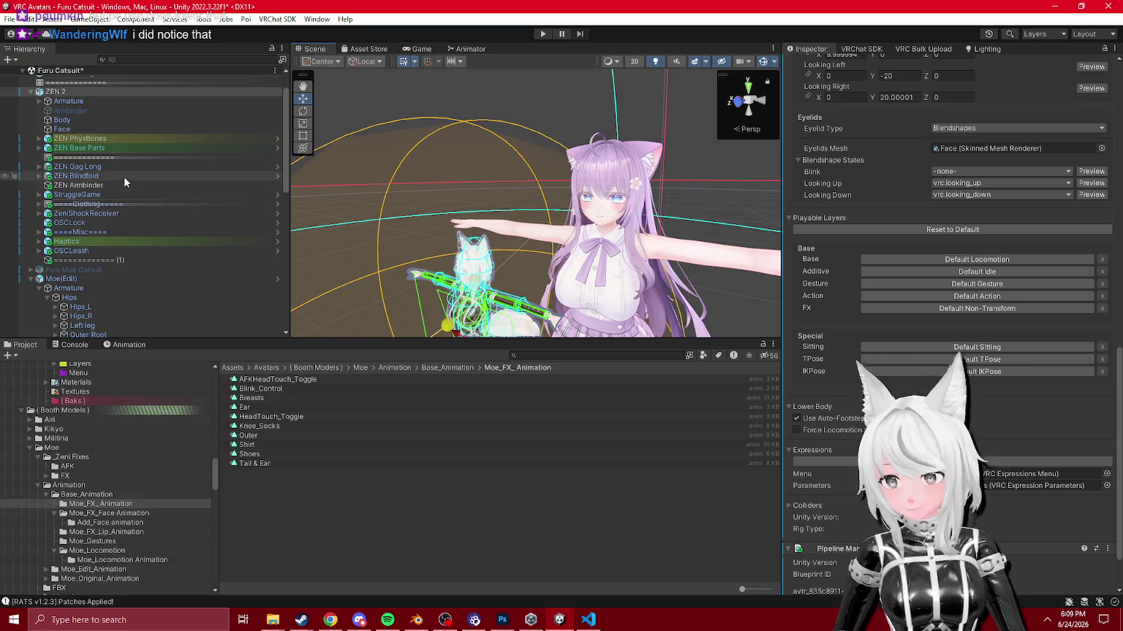
Step: Open the ZEN Idle object's clip under ZEN Base Parts and scrub through its keyframes
click(40, 148)
click(77, 168)
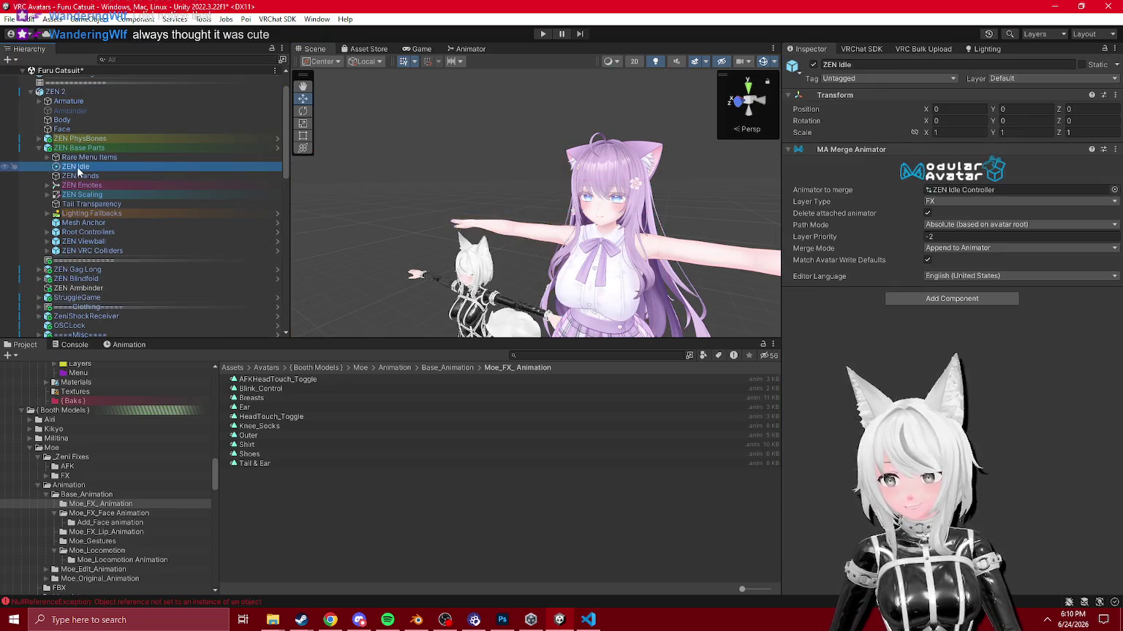
click(964, 190)
click(243, 403)
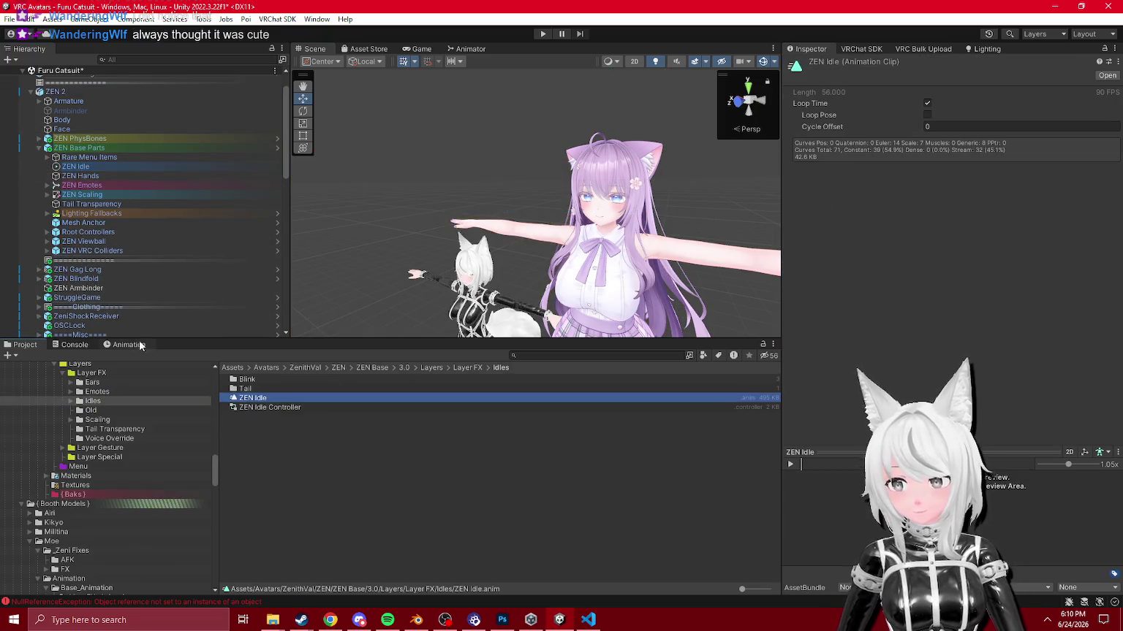
click(139, 343)
mouse_move(464, 353)
mouse_down()
mouse_move(538, 358)
mouse_move(451, 358)
mouse_up()
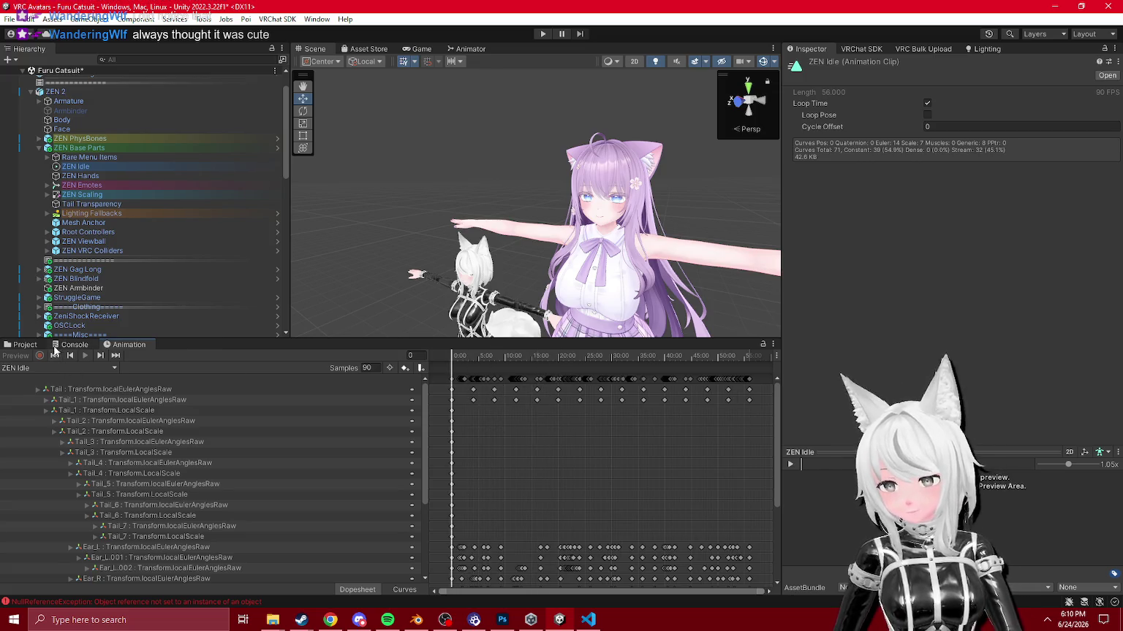
Step: Select Moe(Edit), reopen its Moe Base Face + Blink timeline, and enable recording
click(24, 344)
scroll(102, 255, down, 10)
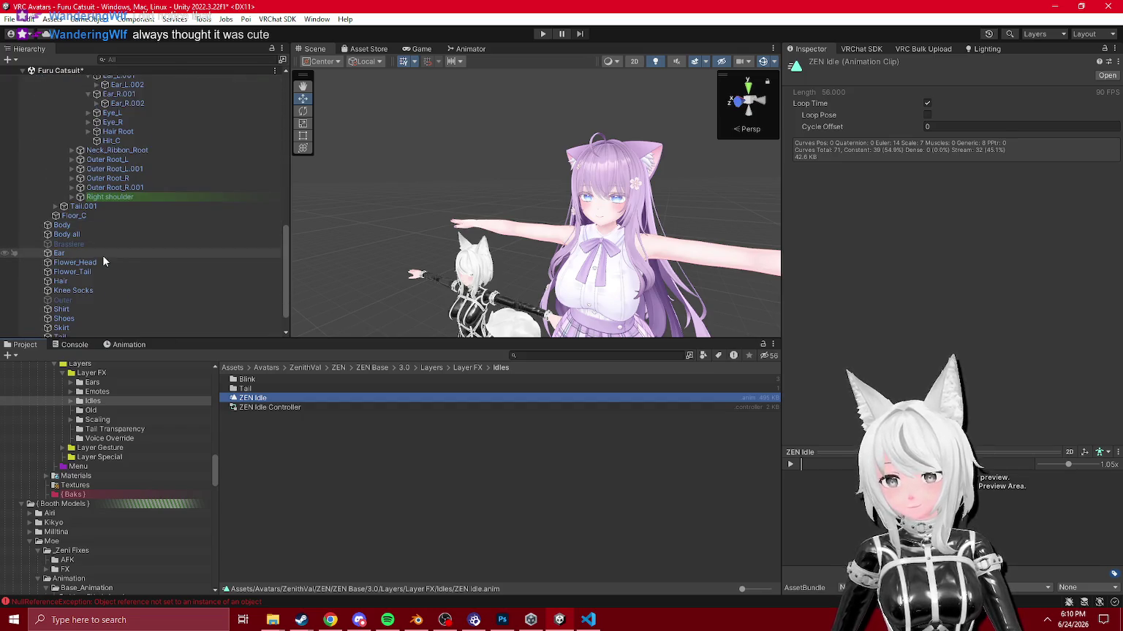
scroll(78, 296, up, 10)
click(73, 243)
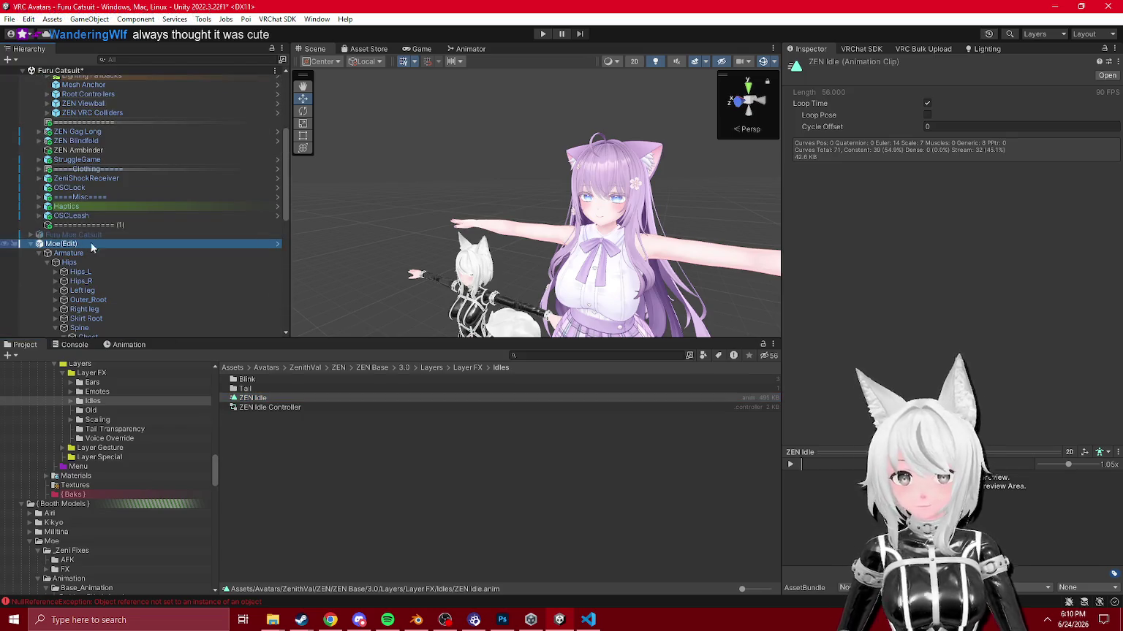
click(117, 346)
click(41, 356)
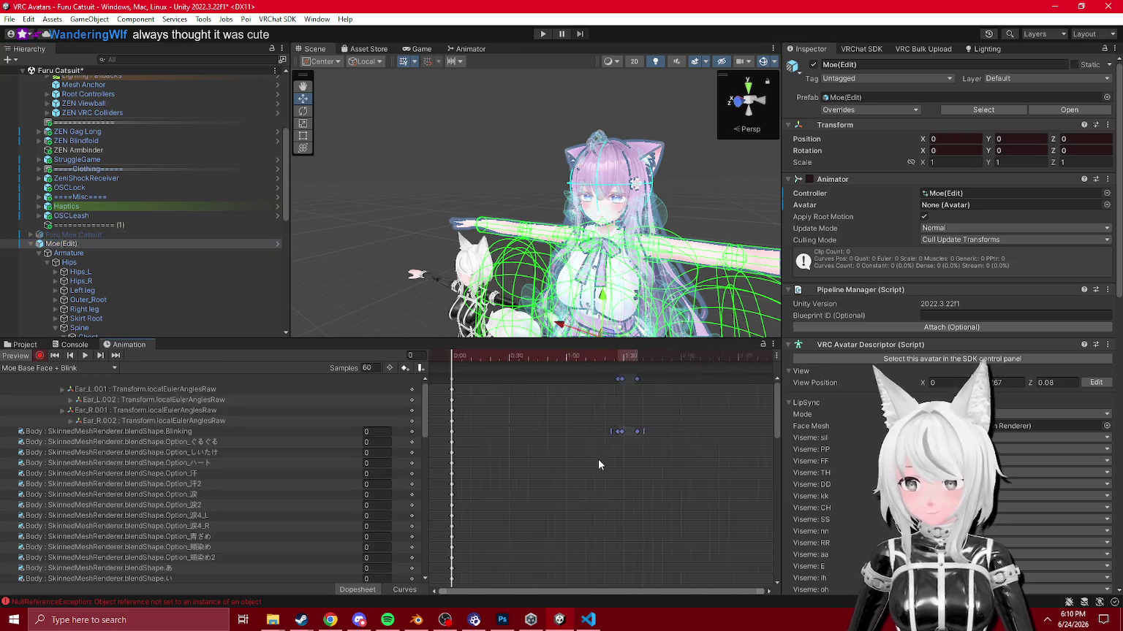
Step: Delete the stray keyframes near 1:05 in the Moe Base Face + Blink clip
drag(493, 357, 602, 398)
drag(547, 476, 457, 407)
key(Delete)
drag(551, 508, 481, 406)
scroll(545, 446, down, 3)
scroll(546, 451, down, 1)
Step: Paste a copy of the blink keyframe at frame 2388, stepping through frames 592 and 1098
click(564, 358)
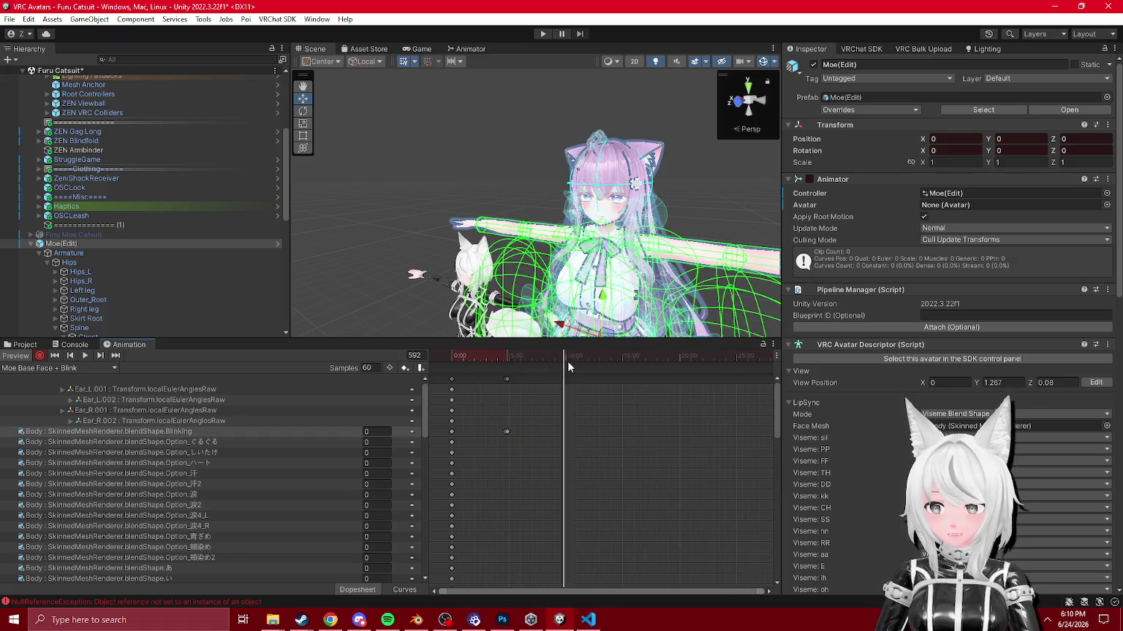
drag(559, 362, 575, 369)
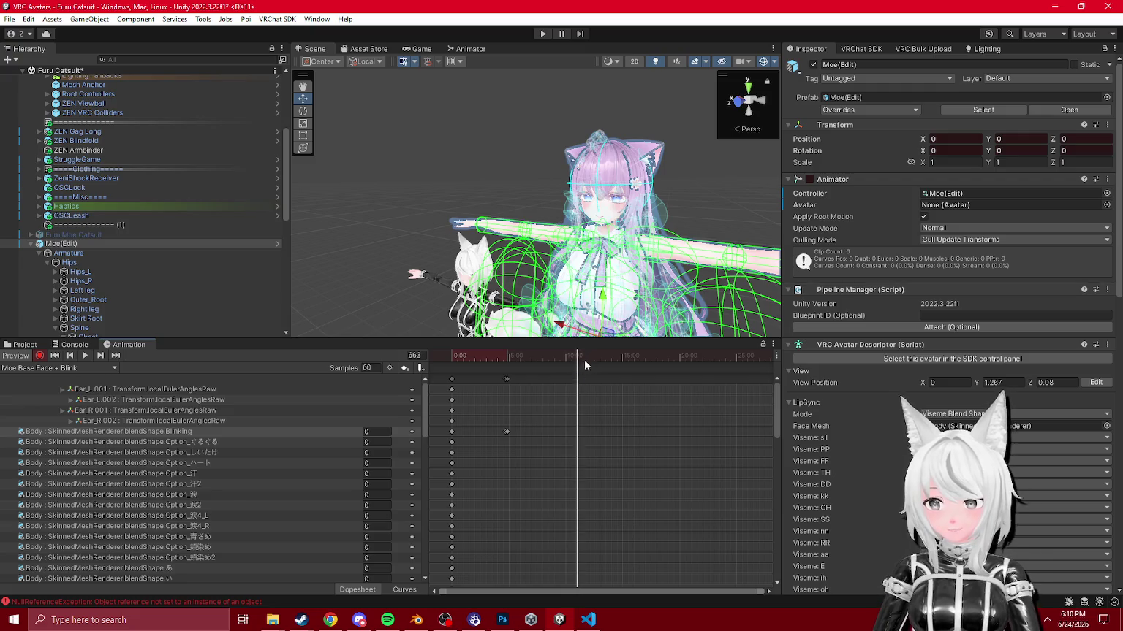
drag(709, 380, 659, 380)
scroll(663, 474, down, 4)
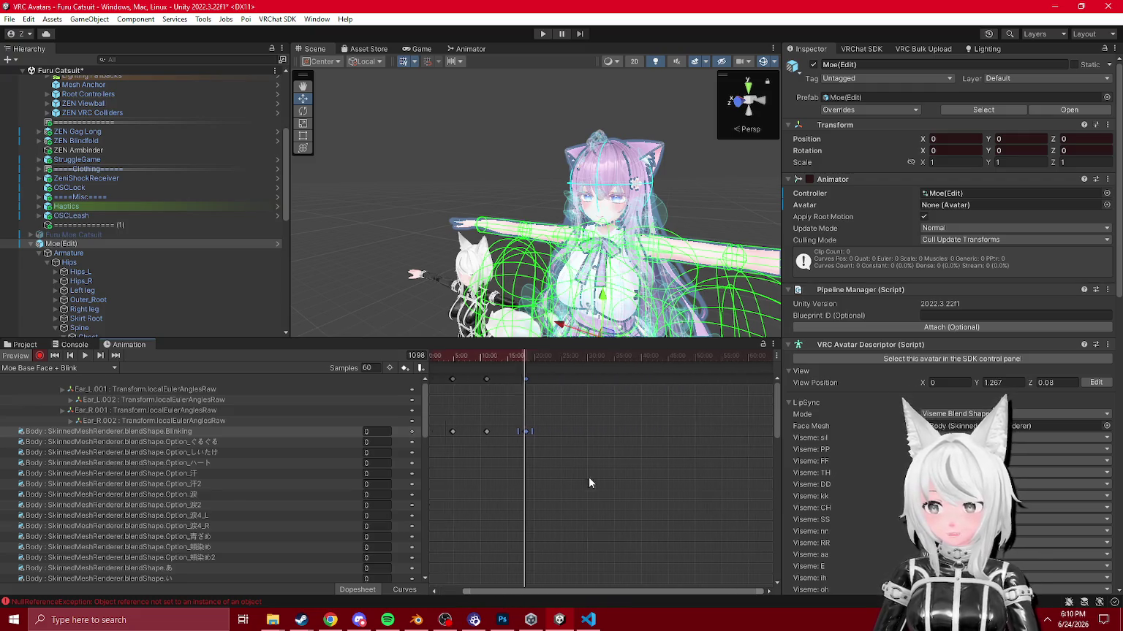
scroll(539, 380, down, 2)
mouse_move(532, 358)
mouse_down()
mouse_move(663, 371)
mouse_move(747, 361)
mouse_up()
key(ctrl+v)
key(ctrl+v)
key(ctrl+v)
click(451, 434)
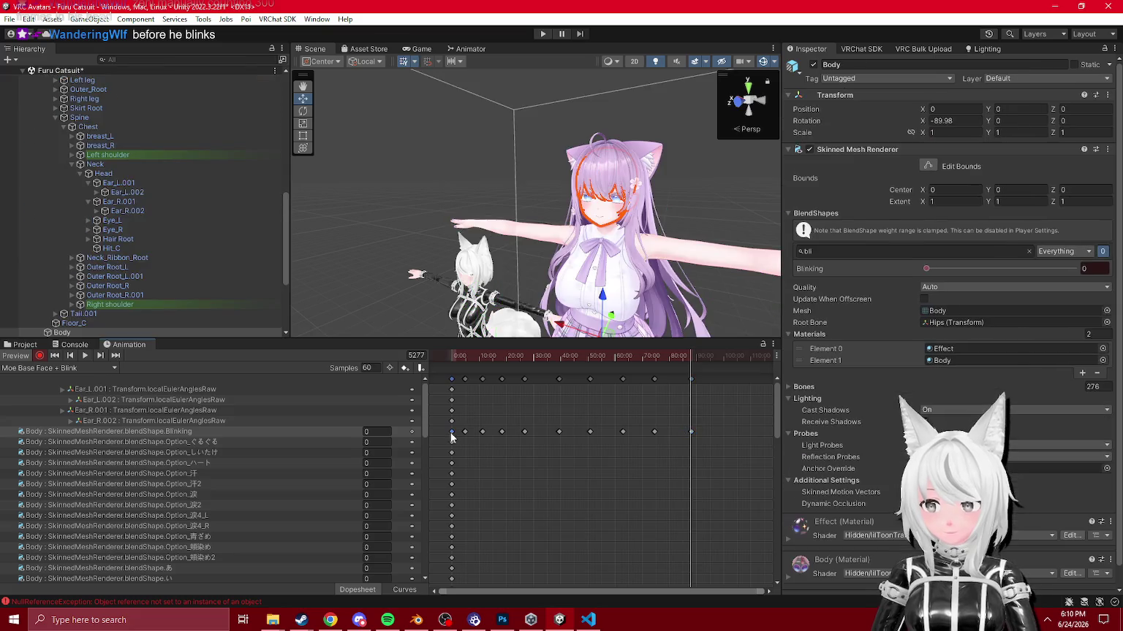
Step: Drag groups of Blinking keyframes earlier and later to space the blinks unevenly
mouse_move(718, 458)
mouse_down()
mouse_move(614, 431)
mouse_move(461, 416)
mouse_up()
mouse_move(691, 431)
mouse_down()
mouse_move(702, 432)
mouse_move(577, 456)
mouse_move(610, 468)
mouse_up()
mouse_move(731, 416)
mouse_down()
mouse_move(591, 468)
mouse_move(620, 440)
mouse_up()
mouse_move(763, 395)
mouse_down()
mouse_move(635, 453)
mouse_move(668, 432)
mouse_up()
mouse_move(724, 395)
mouse_down()
mouse_move(614, 458)
mouse_move(658, 436)
mouse_move(681, 402)
mouse_move(676, 382)
mouse_up()
click(538, 436)
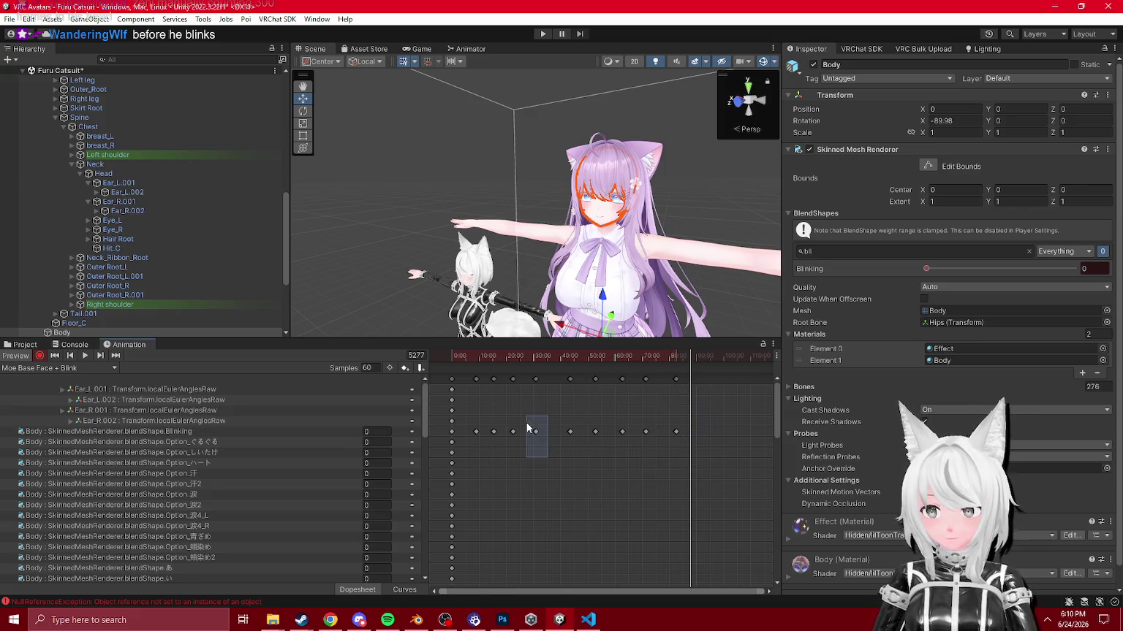
Step: Paste one more blink keyframe at frame 5659, then return the preview near the start
drag(528, 427, 527, 425)
click(707, 357)
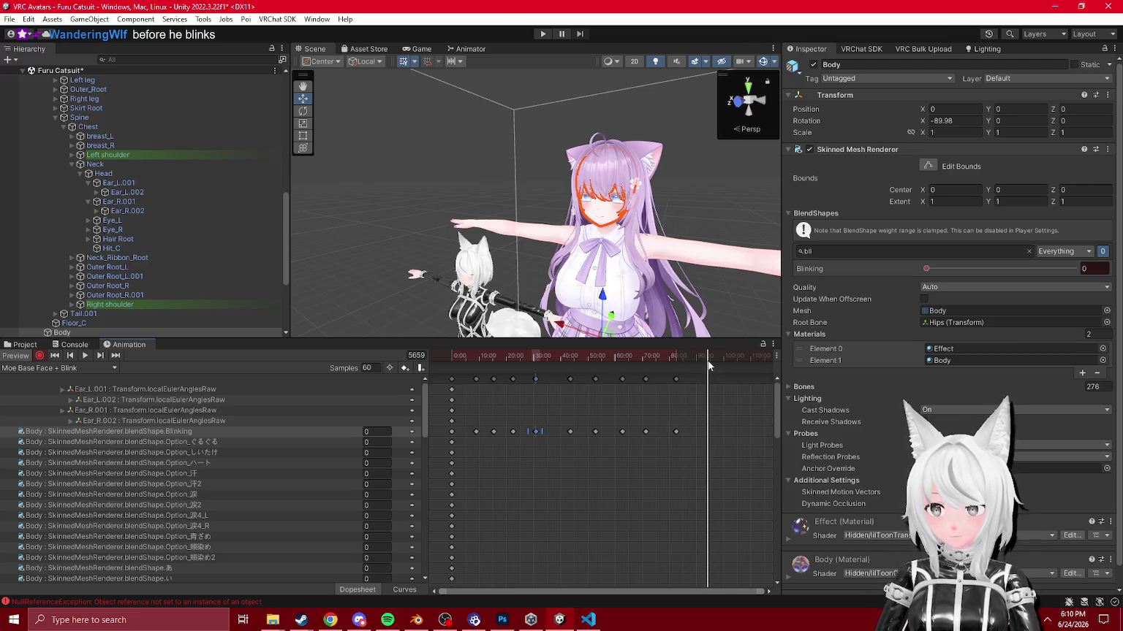
key(ctrl+v)
mouse_move(462, 357)
mouse_down()
mouse_move(481, 391)
mouse_move(527, 424)
mouse_move(660, 440)
mouse_move(779, 436)
mouse_move(103, 395)
mouse_up()
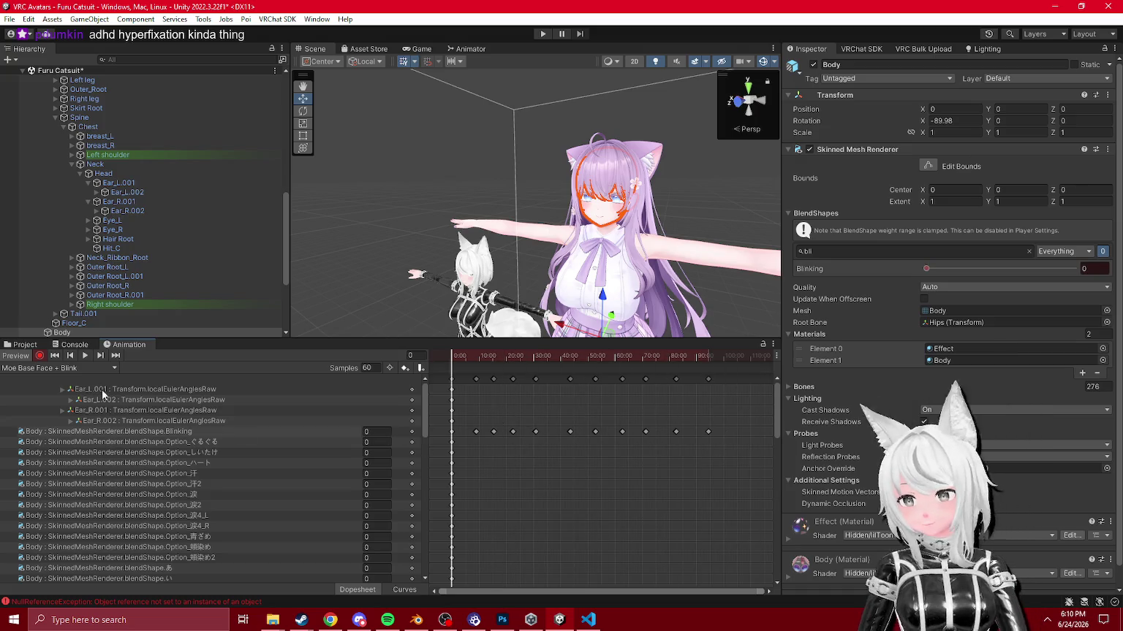
Step: Select the Ear_L.001 row and left ear bone, previewing frames 801 and 1305
click(102, 392)
click(488, 356)
drag(511, 220, 560, 221)
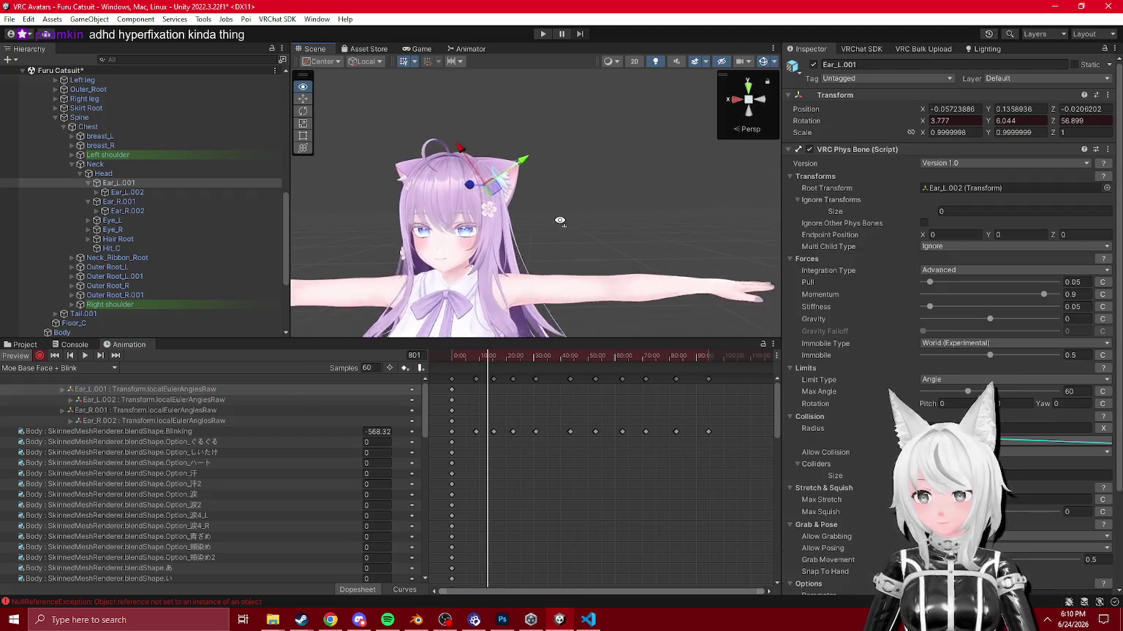
scroll(559, 221, up, 2)
drag(487, 356, 511, 356)
drag(511, 277, 541, 205)
scroll(990, 362, down, 3)
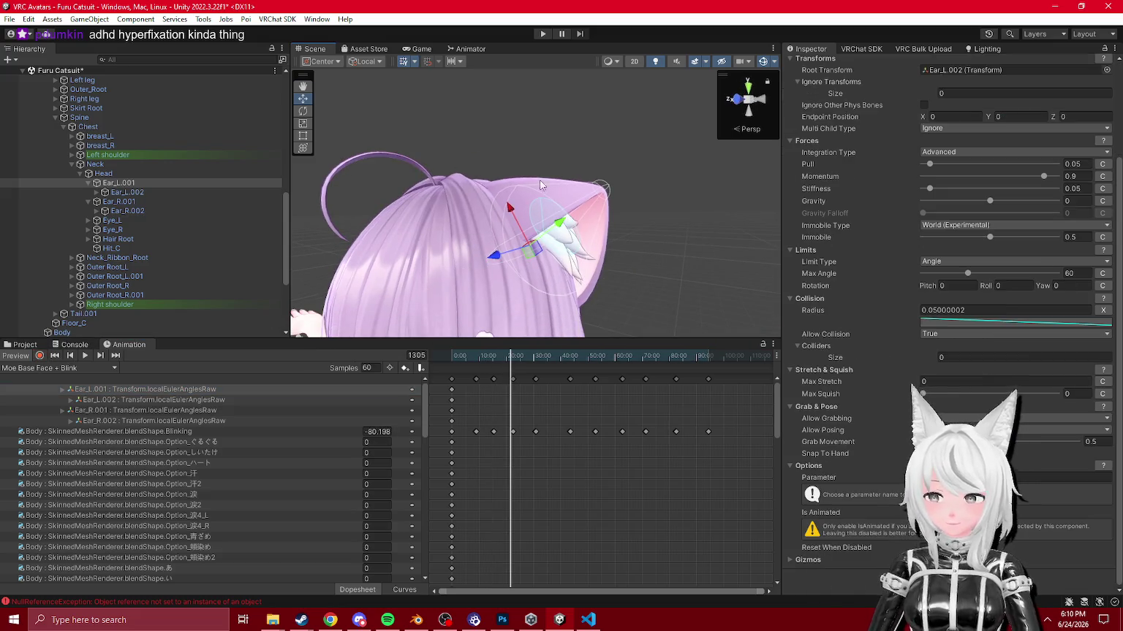
Step: Rotate Ear_L.001 into a new recorded pose and remove its extra position curve
click(44, 362)
click(303, 111)
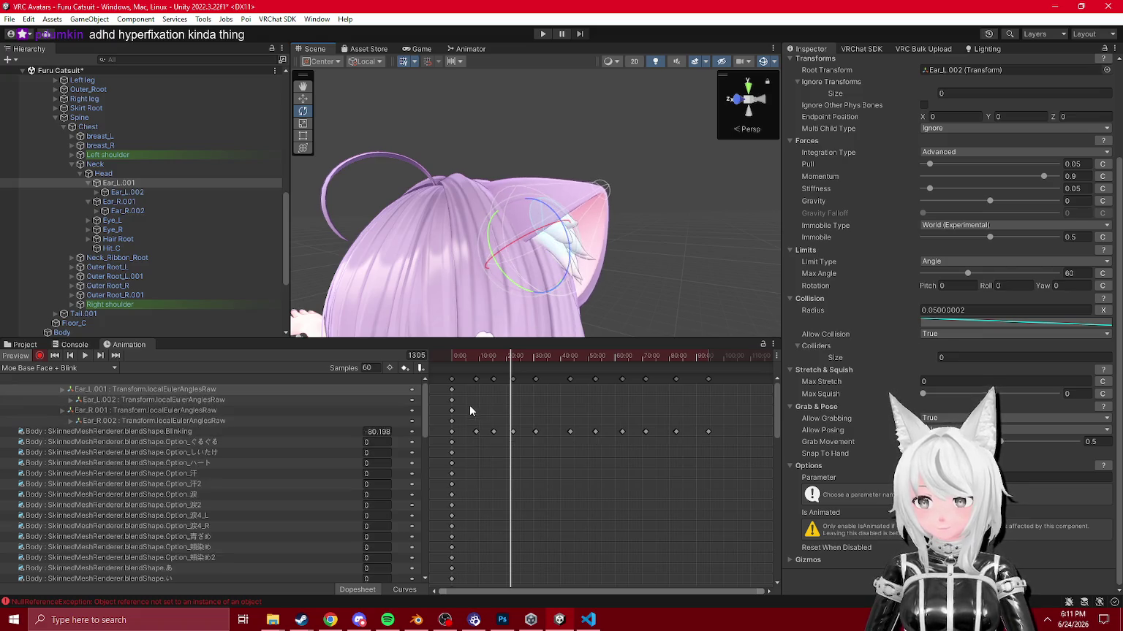
mouse_move(467, 426)
mouse_down()
mouse_move(440, 384)
mouse_move(462, 396)
mouse_move(449, 406)
mouse_up()
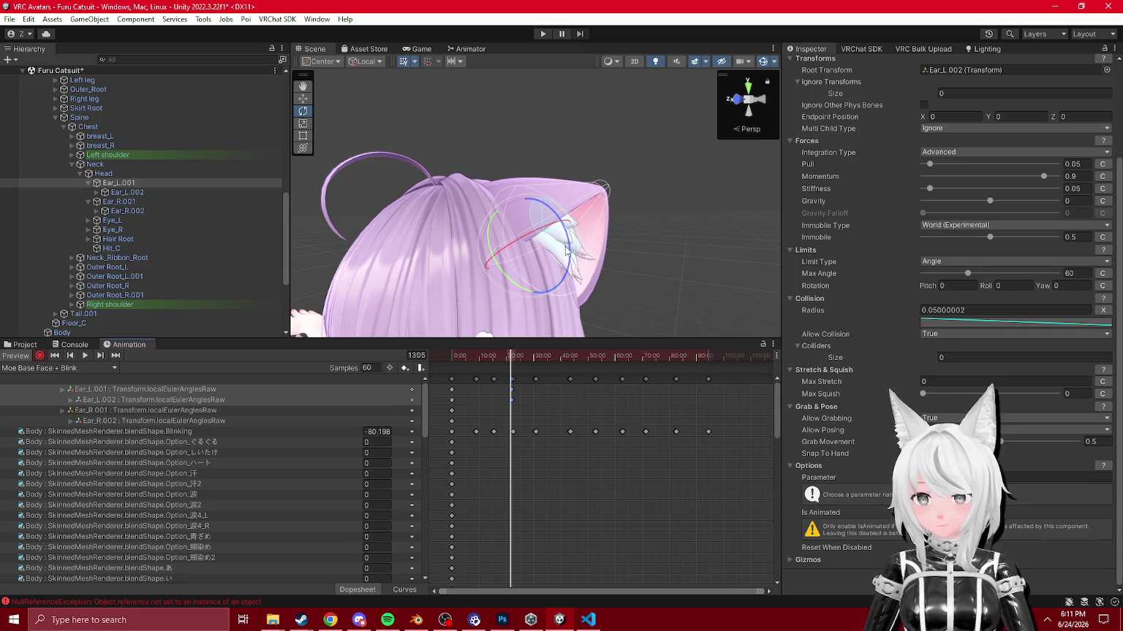
key(alt+period)
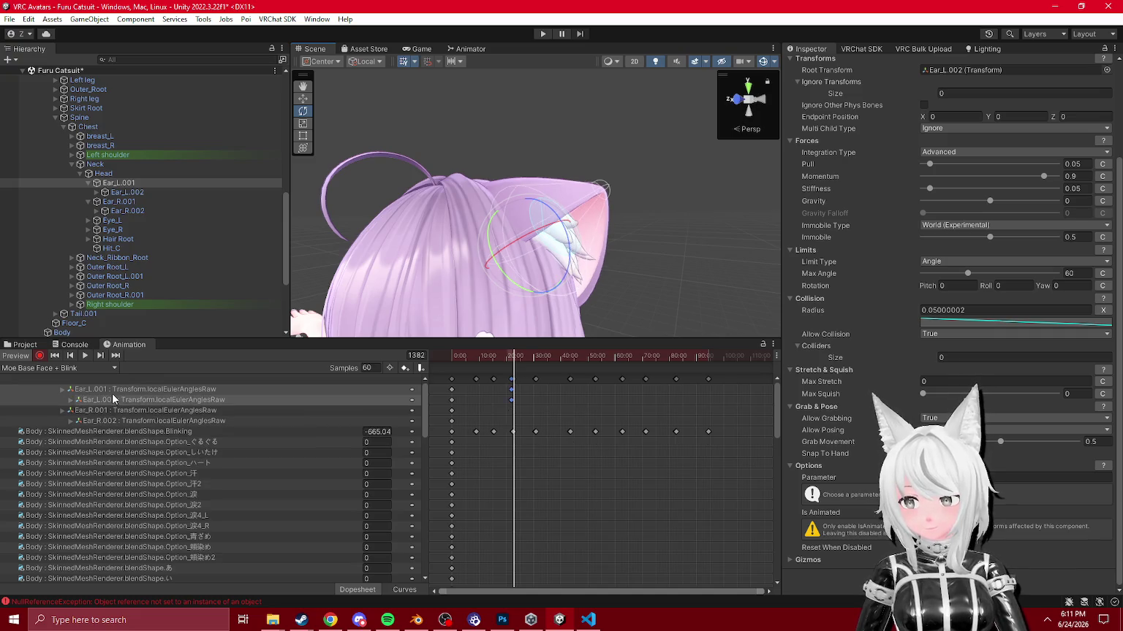
click(115, 391)
drag(568, 256, 574, 248)
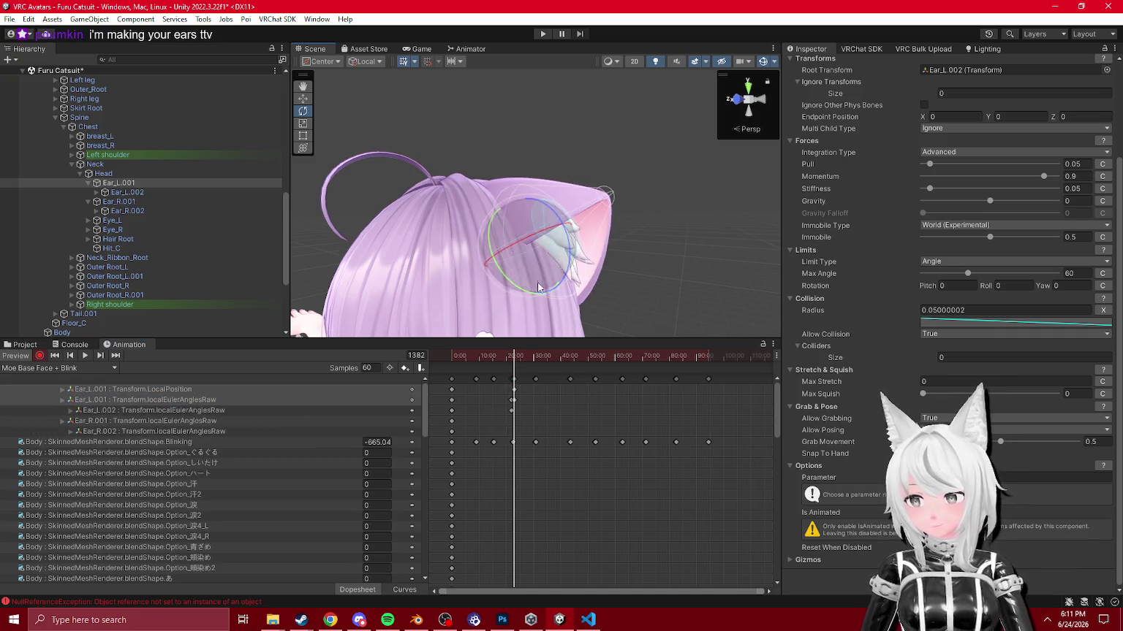
click(183, 402)
click(516, 357)
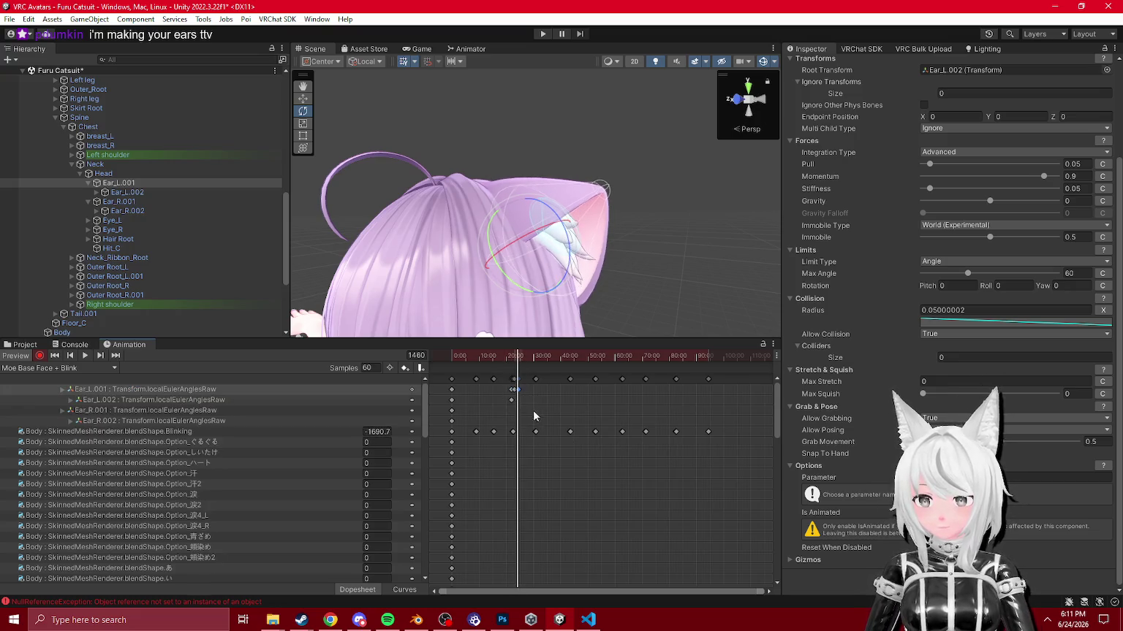
drag(762, 592, 570, 596)
mouse_move(505, 358)
mouse_down()
mouse_move(518, 384)
mouse_move(576, 398)
mouse_move(551, 422)
mouse_up()
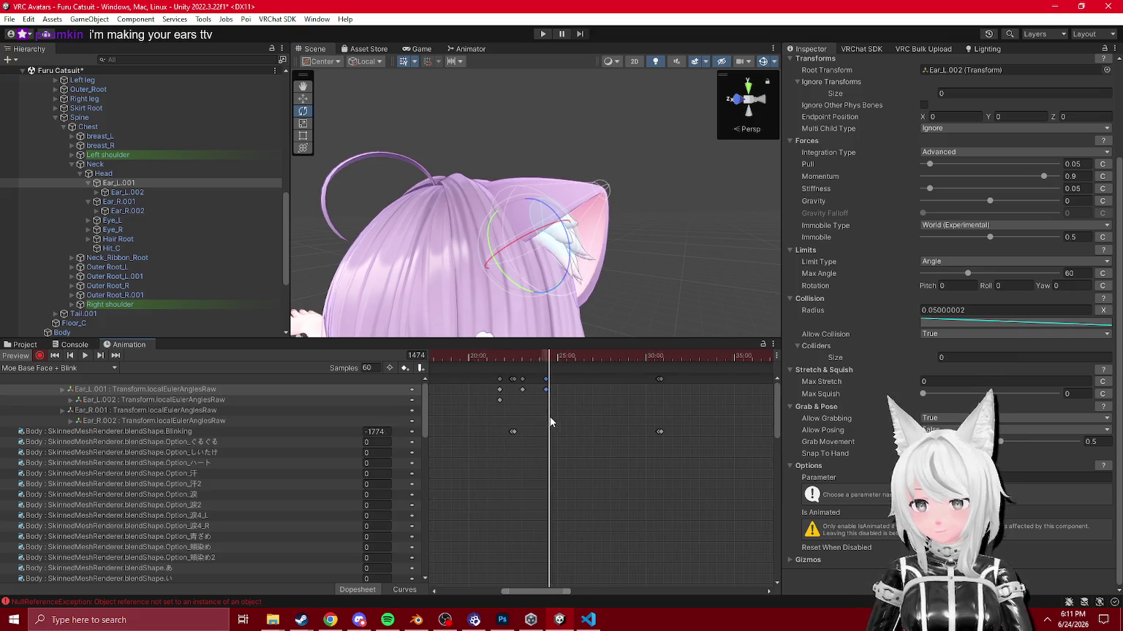
Step: Tilt the left ear tip Ear_L.002 and delete its LocalPosition track, then fit all keys
click(124, 399)
click(525, 355)
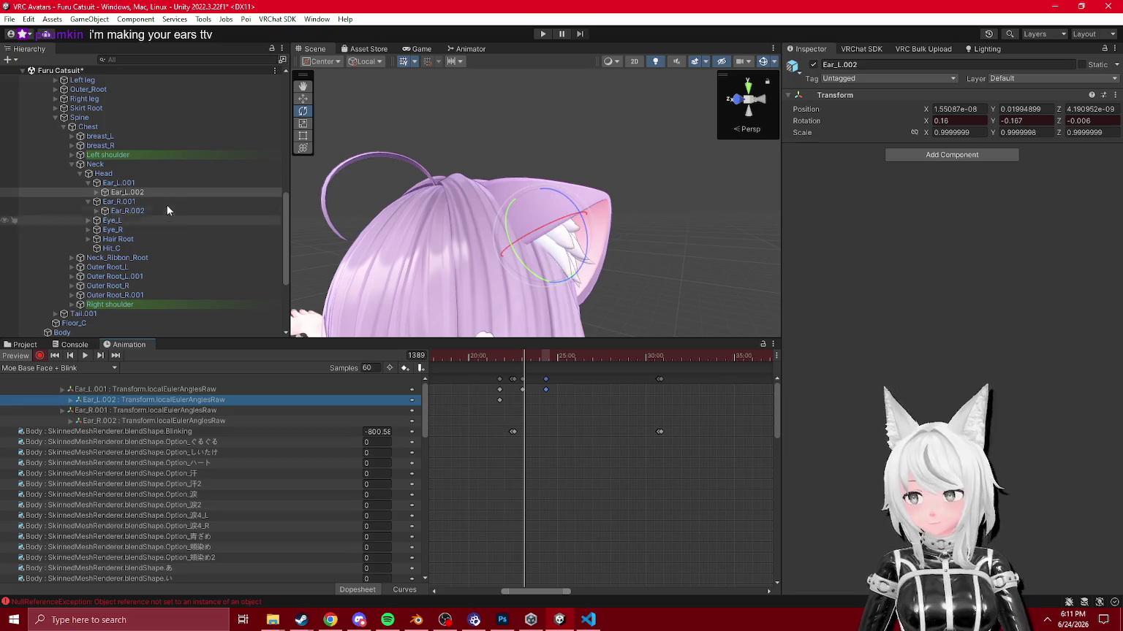
drag(556, 220, 550, 345)
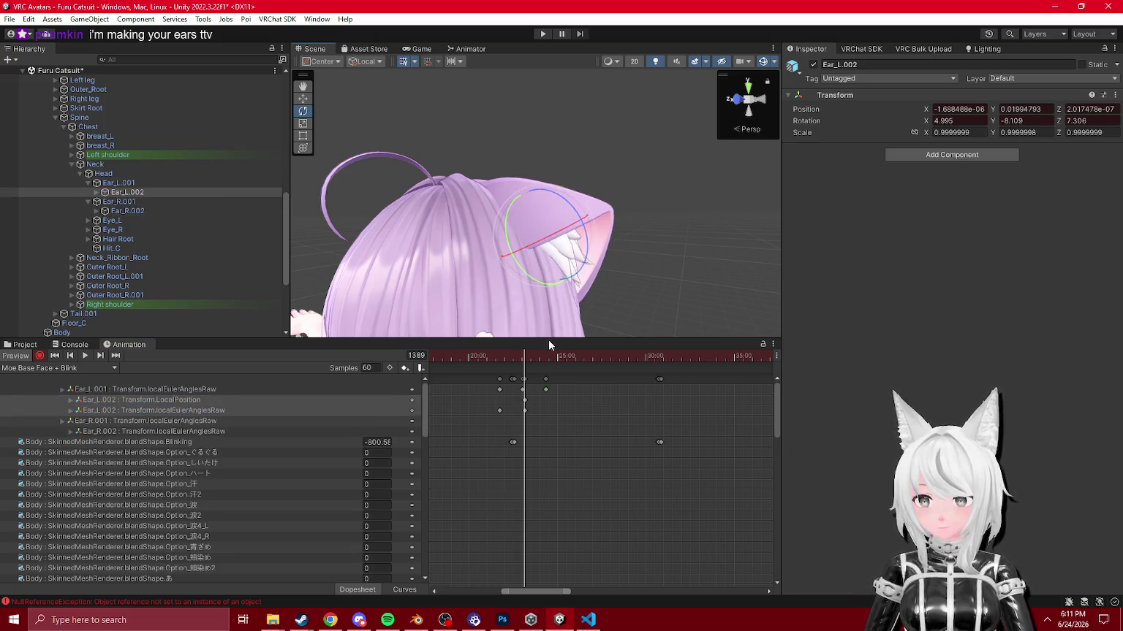
click(551, 357)
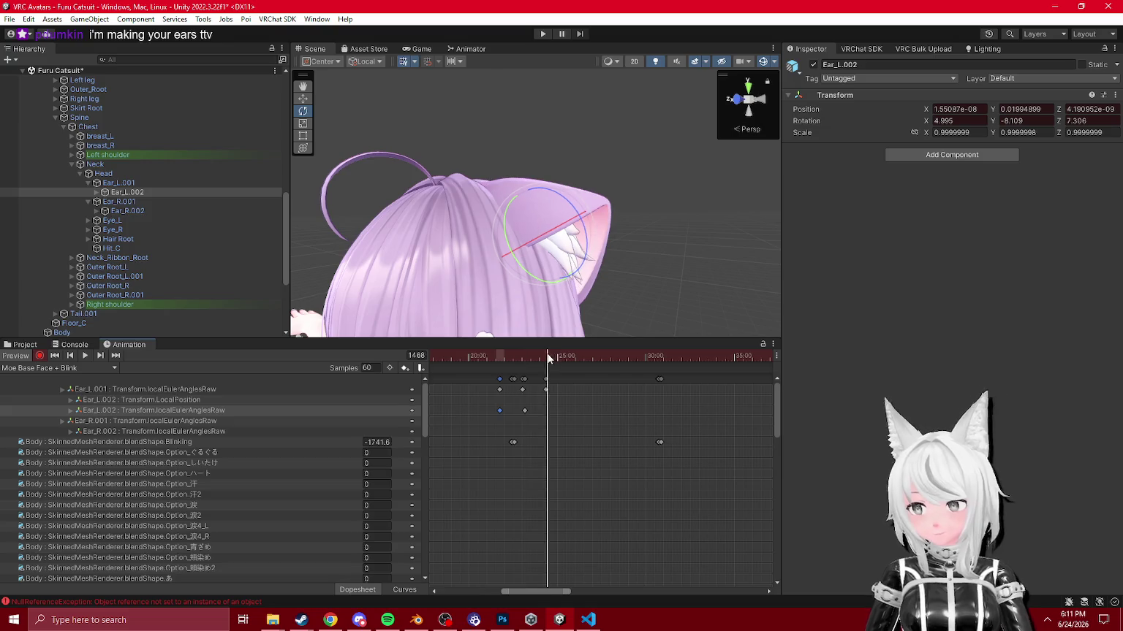
click(260, 400)
key(Delete)
mouse_move(491, 358)
mouse_down()
mouse_move(570, 388)
mouse_move(492, 407)
mouse_move(569, 424)
mouse_up()
key(f)
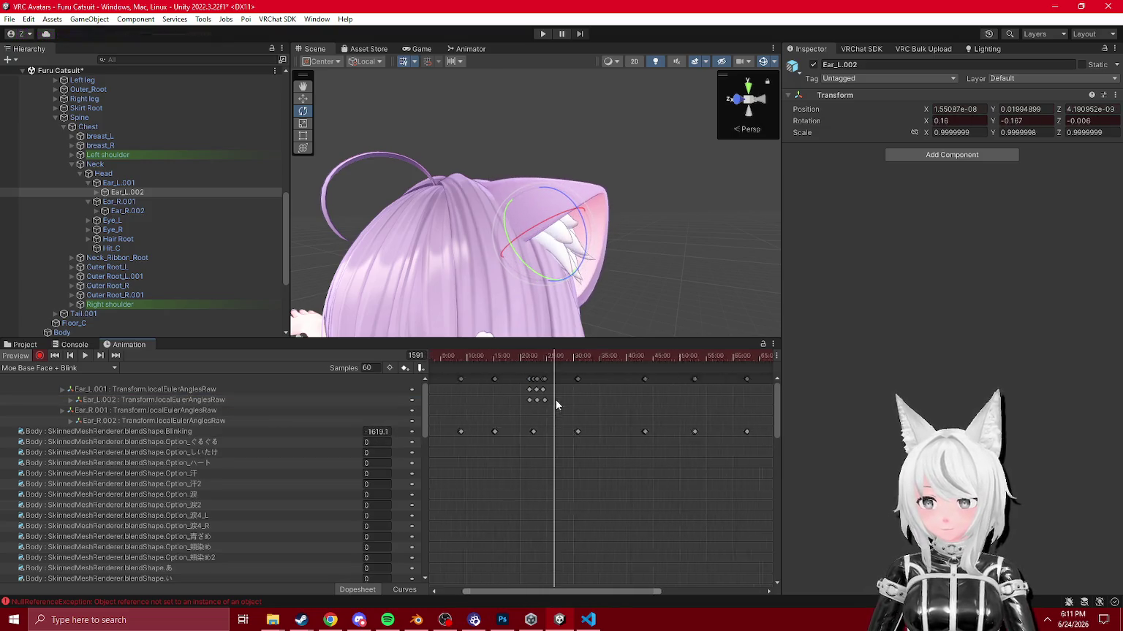
click(139, 410)
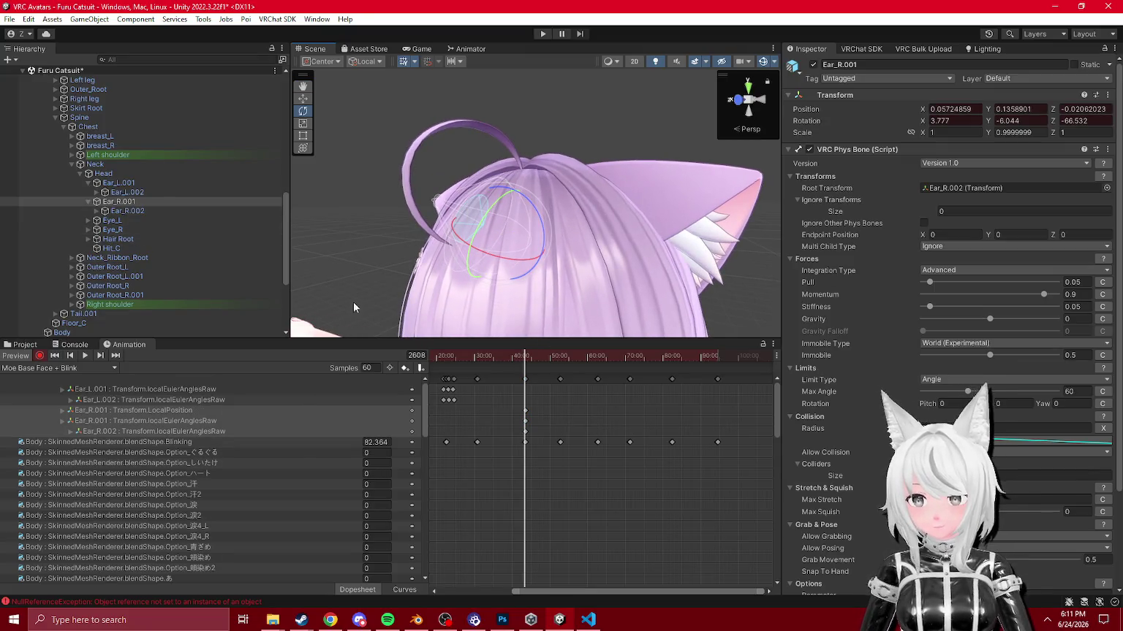
Step: Key rotations for right ear Ear_R.001 and tip Ear_R.002, deleting their position tracks
drag(524, 358, 531, 358)
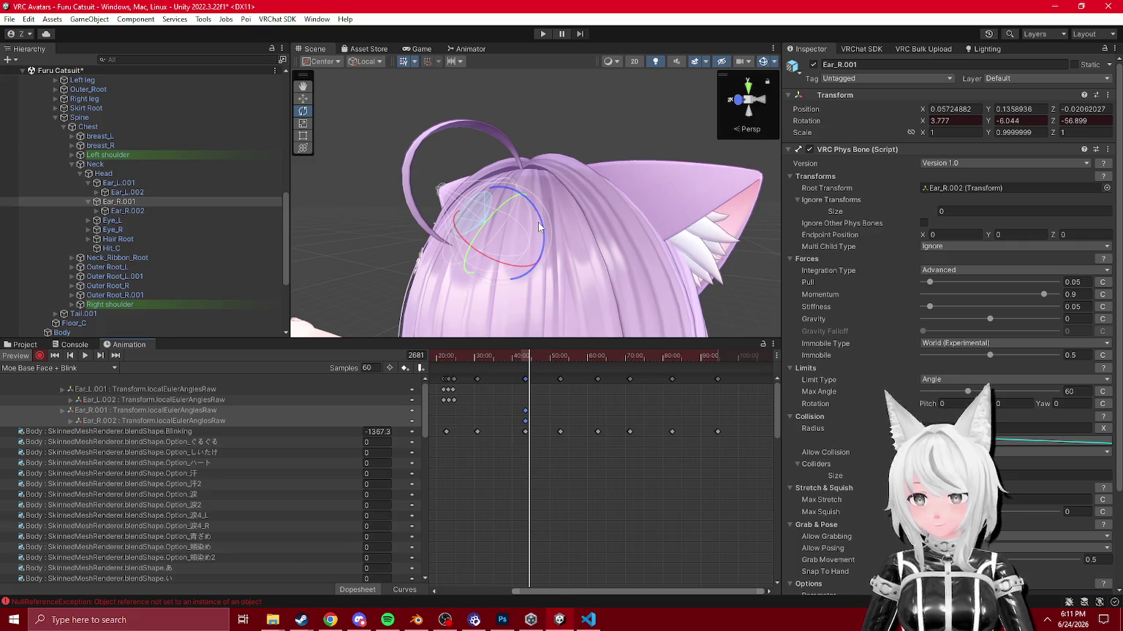
drag(539, 227, 534, 210)
click(535, 358)
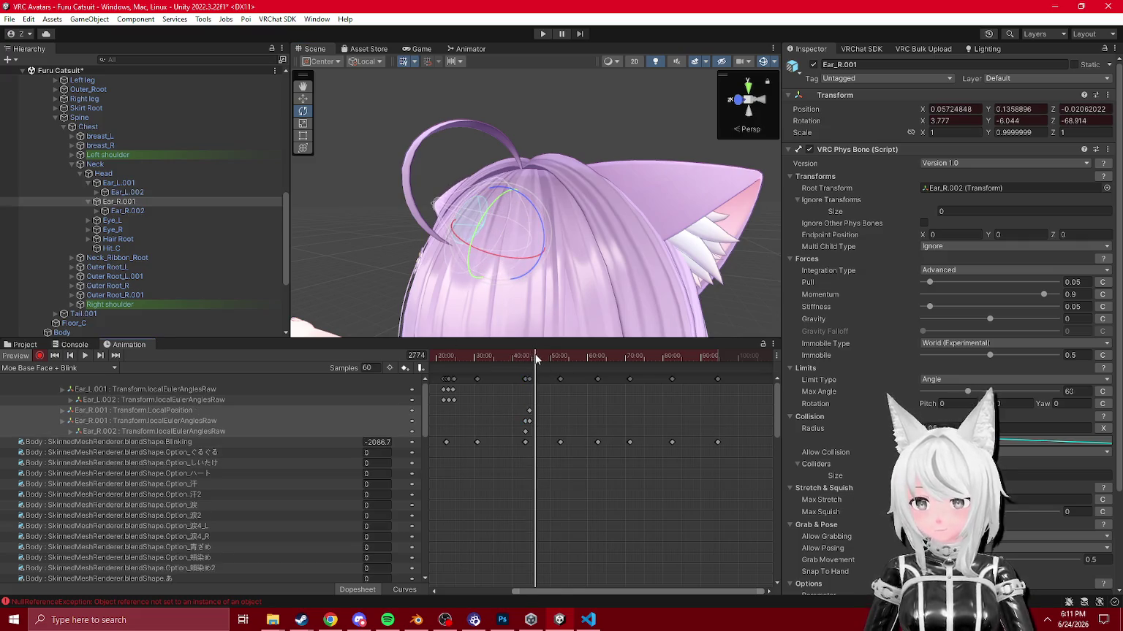
click(127, 210)
drag(519, 219, 523, 236)
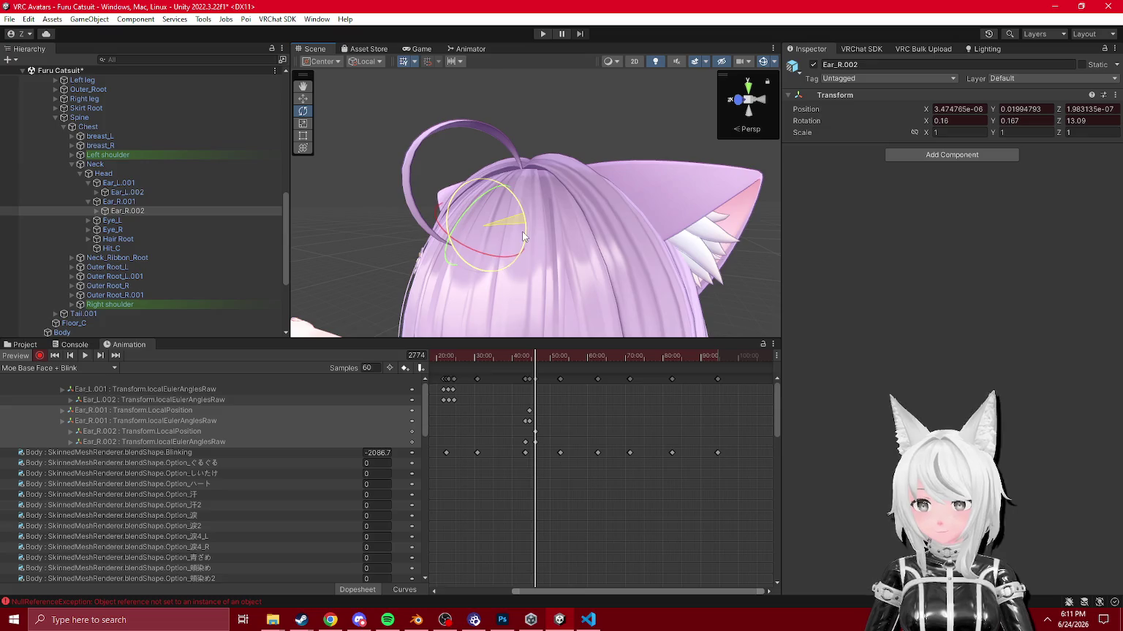
click(157, 426)
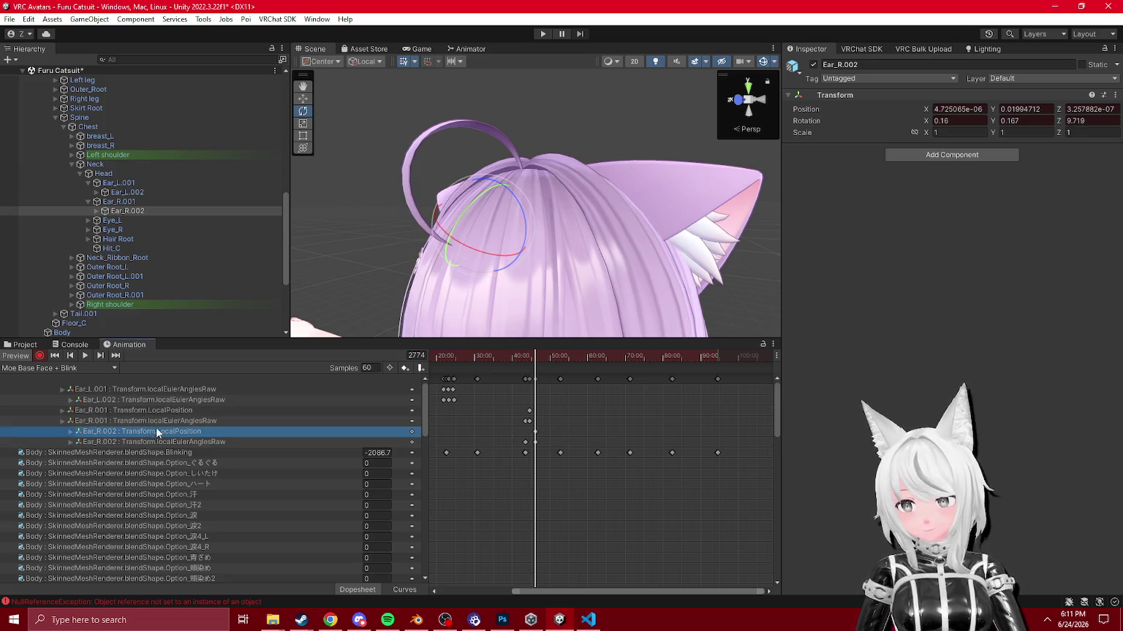
key(Delete)
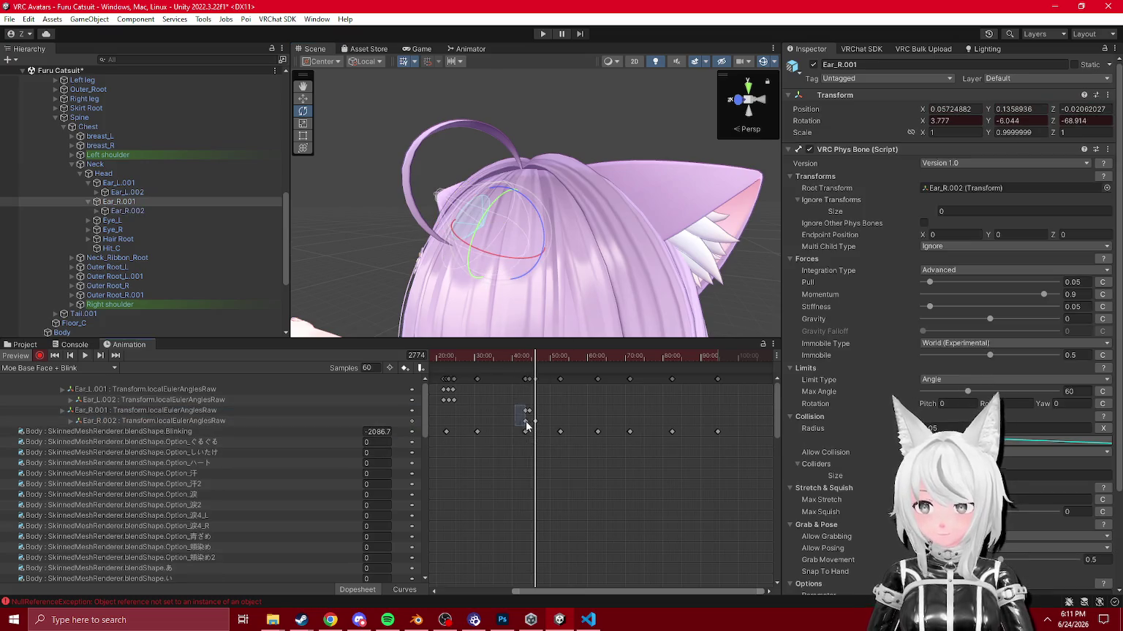
Step: Shift the right ear keys earlier and nudge the left ear keys near 20 seconds earlier
click(545, 356)
drag(517, 355, 545, 385)
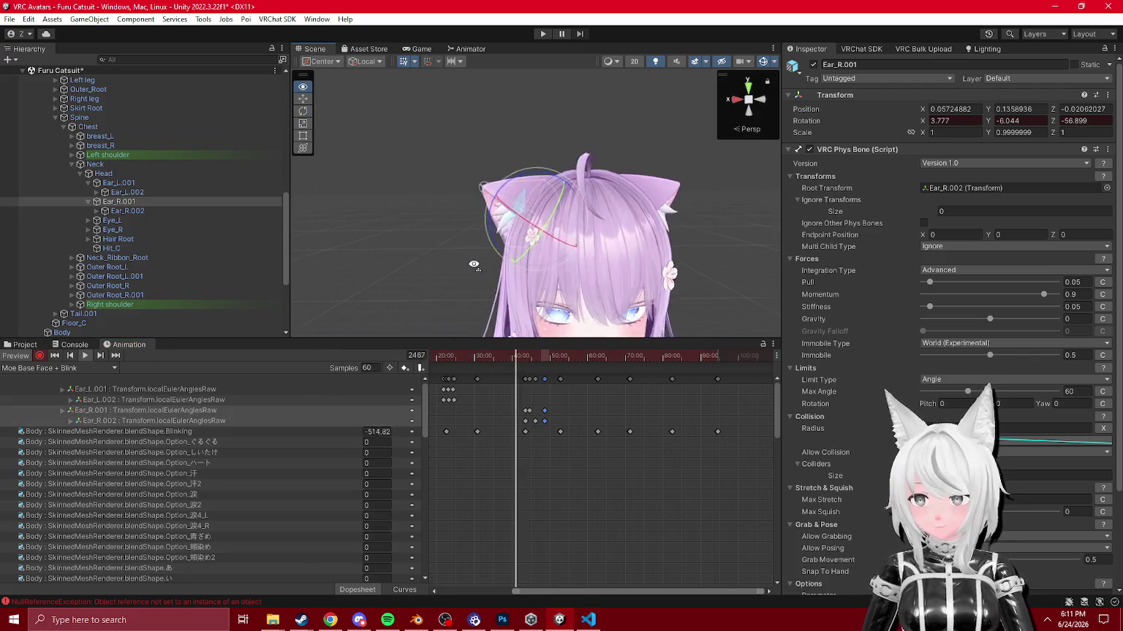
mouse_move(554, 400)
mouse_down()
mouse_move(520, 426)
mouse_move(536, 422)
mouse_up()
mouse_move(437, 386)
mouse_down()
mouse_move(461, 414)
mouse_move(455, 395)
mouse_up()
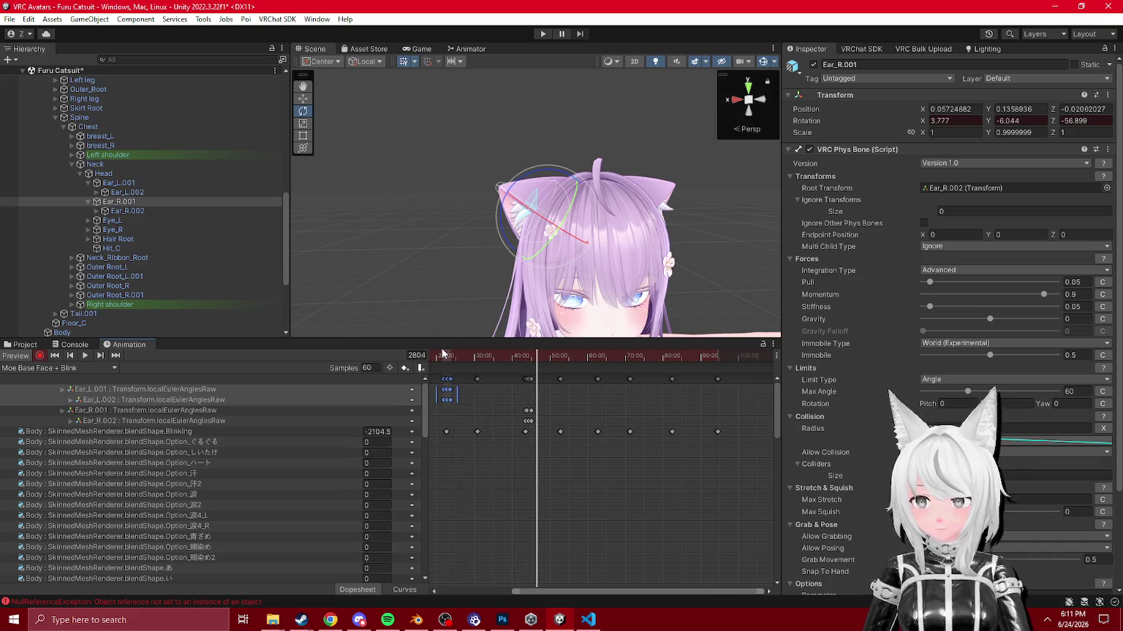
click(439, 359)
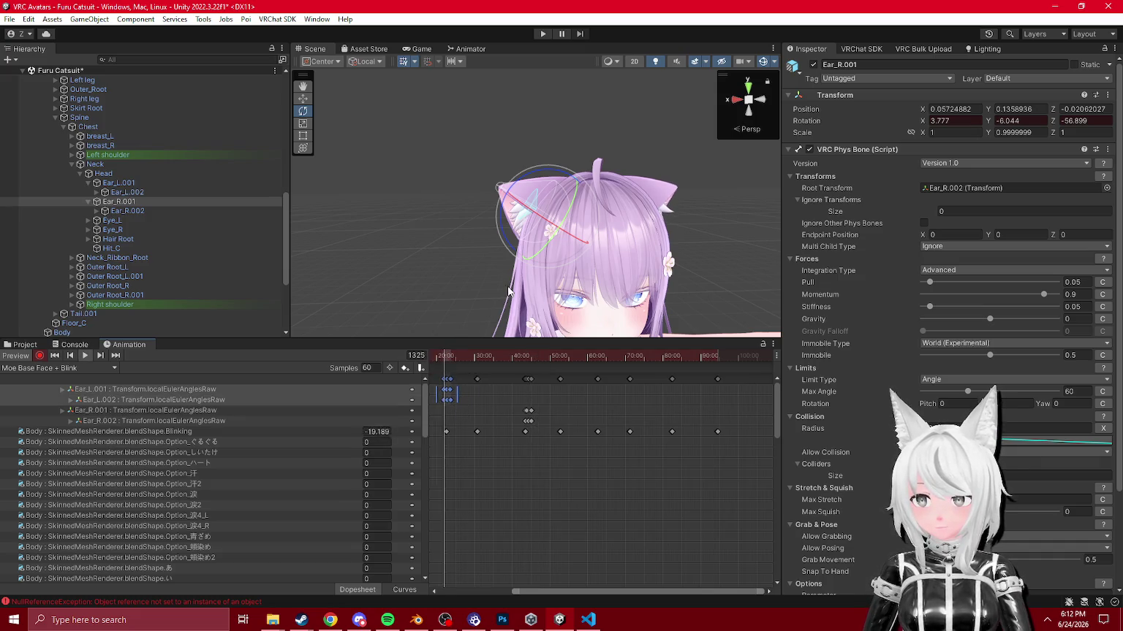
scroll(552, 399, up, 3)
drag(540, 399, 537, 398)
click(527, 356)
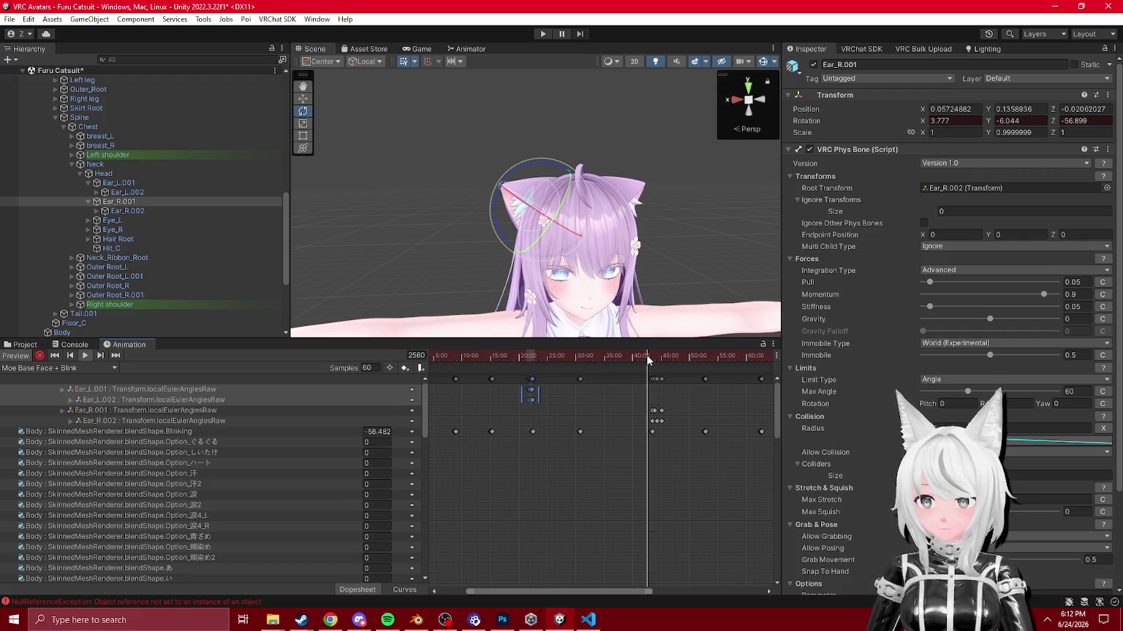
Step: Review the right ear keys near 43 seconds, then select the ears' first keys at the clip start
drag(643, 405, 665, 424)
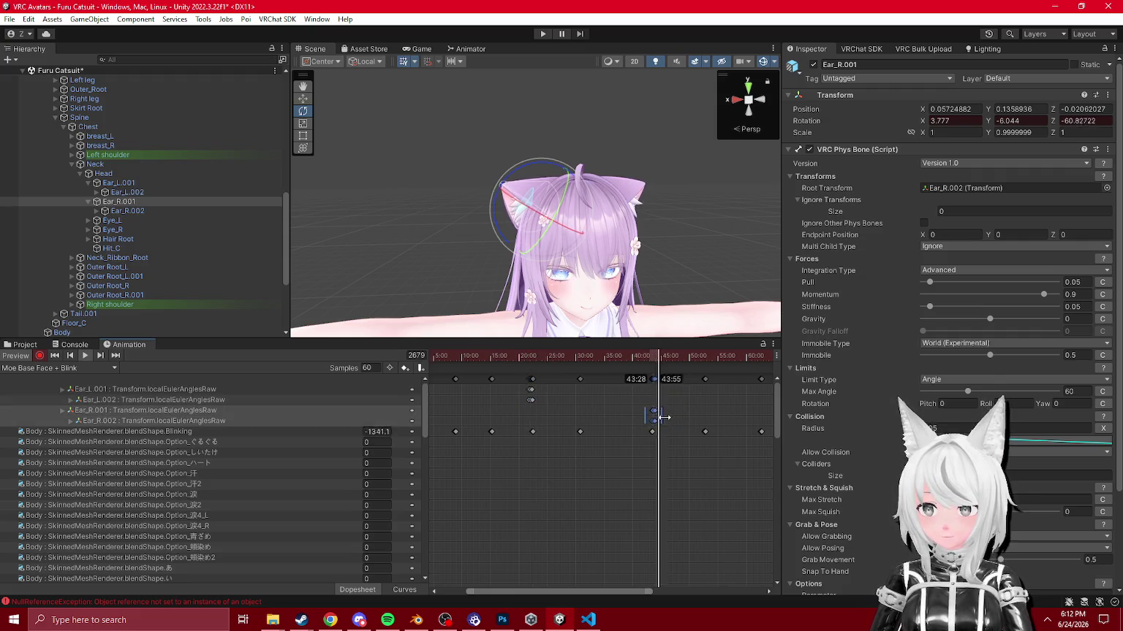
click(649, 356)
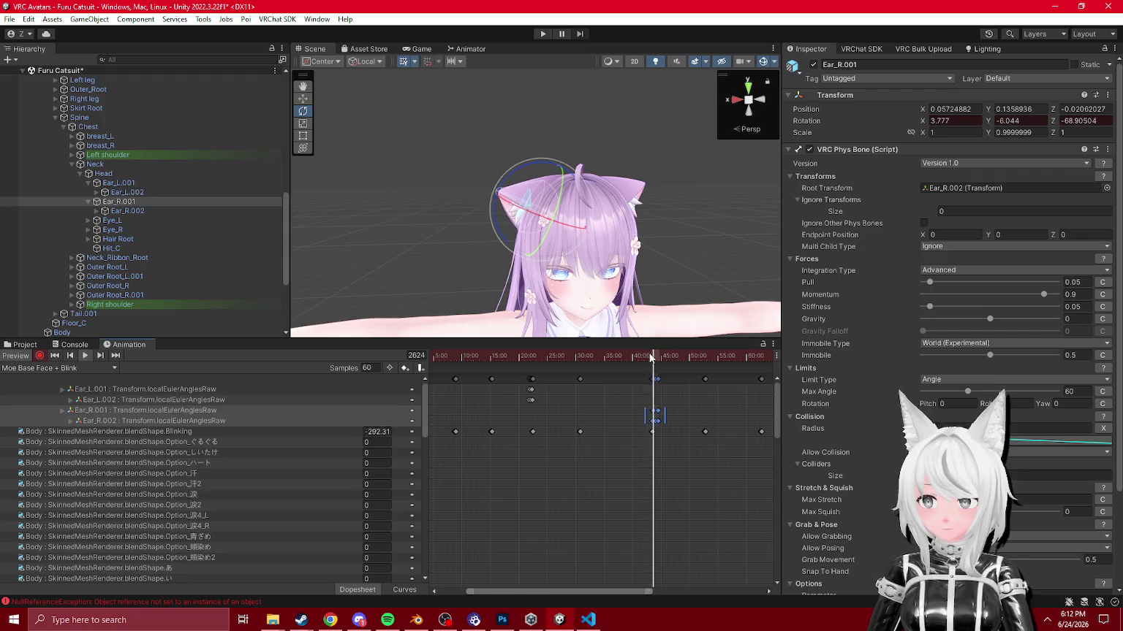
scroll(572, 430, down, 2)
scroll(583, 367, right, 2)
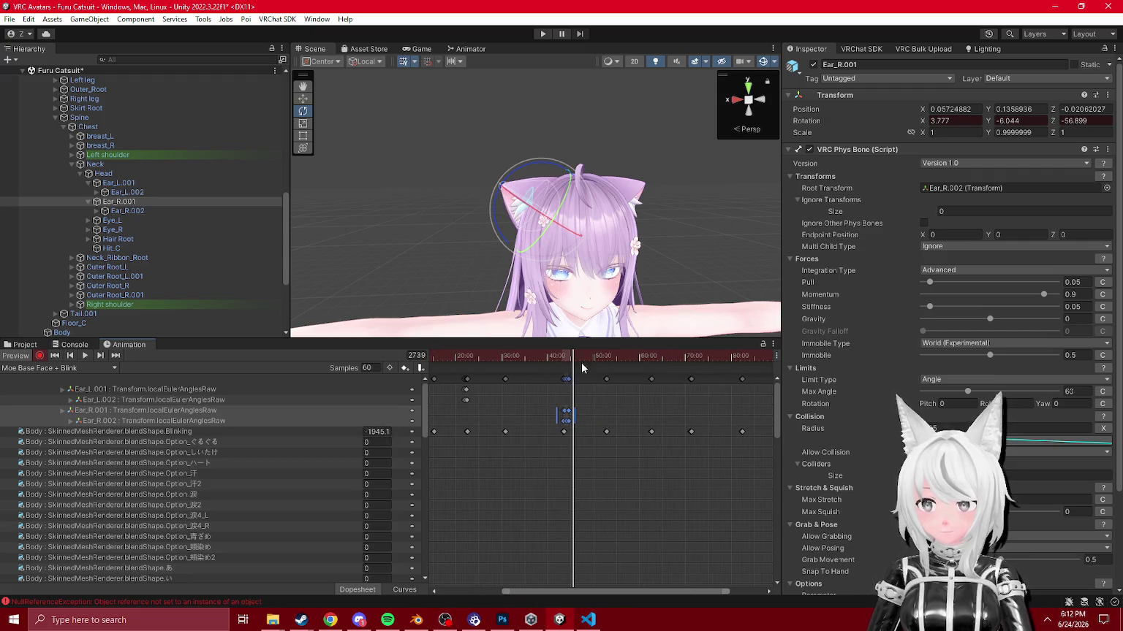
drag(636, 359, 661, 374)
scroll(475, 448, down, 3)
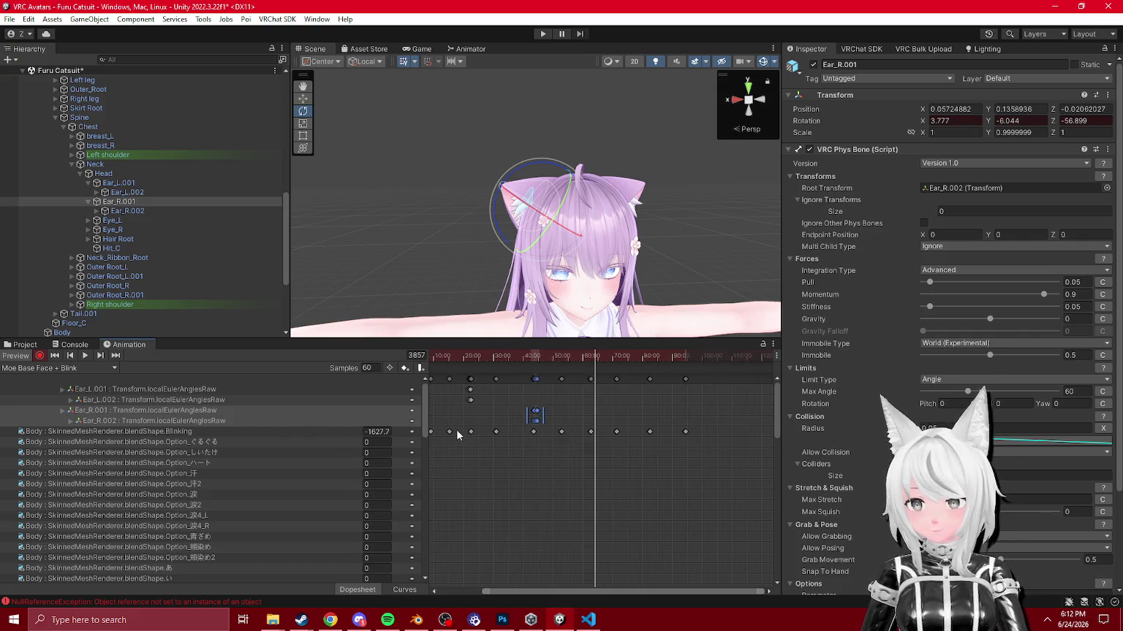
click(465, 400)
drag(429, 418, 432, 424)
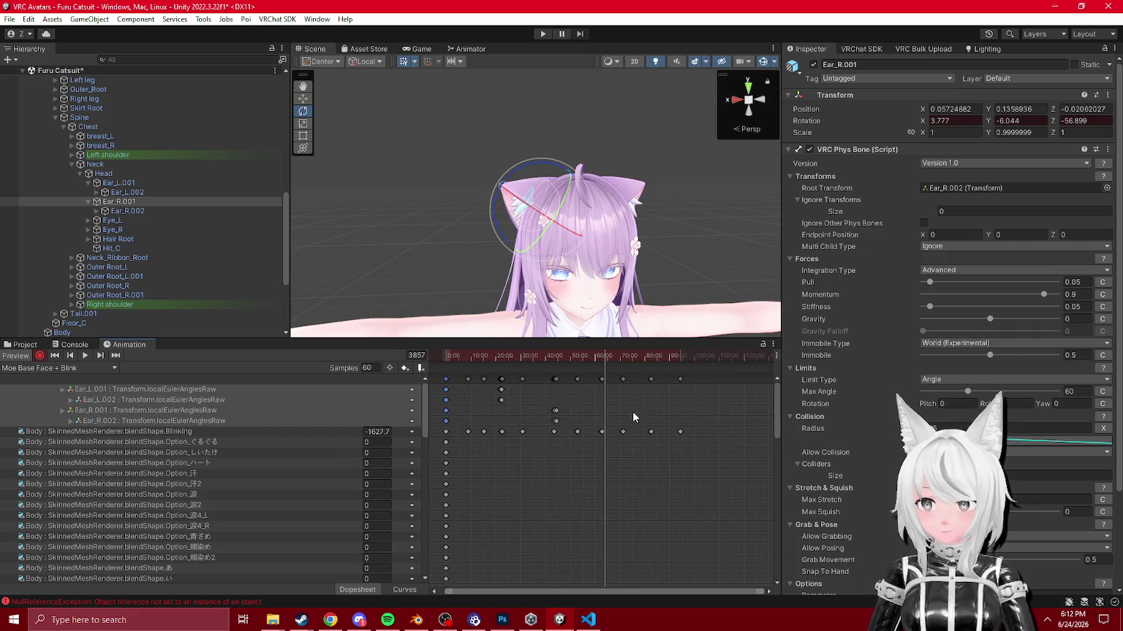
Step: Key a new ear twitch near frame 3989: Ear_R.001 at Z -41.735, Ear_L.001 at Z 63.29
click(615, 358)
scroll(615, 395, up, 3)
scroll(615, 406, up, 2)
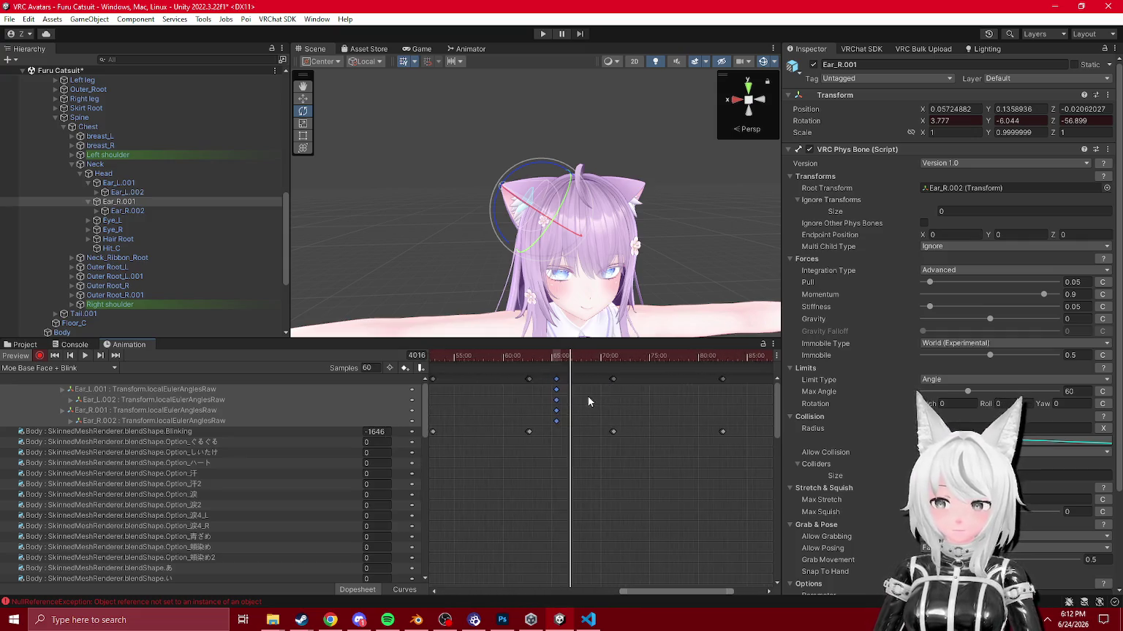
click(561, 358)
scroll(556, 394, up, 1)
click(557, 358)
click(161, 202)
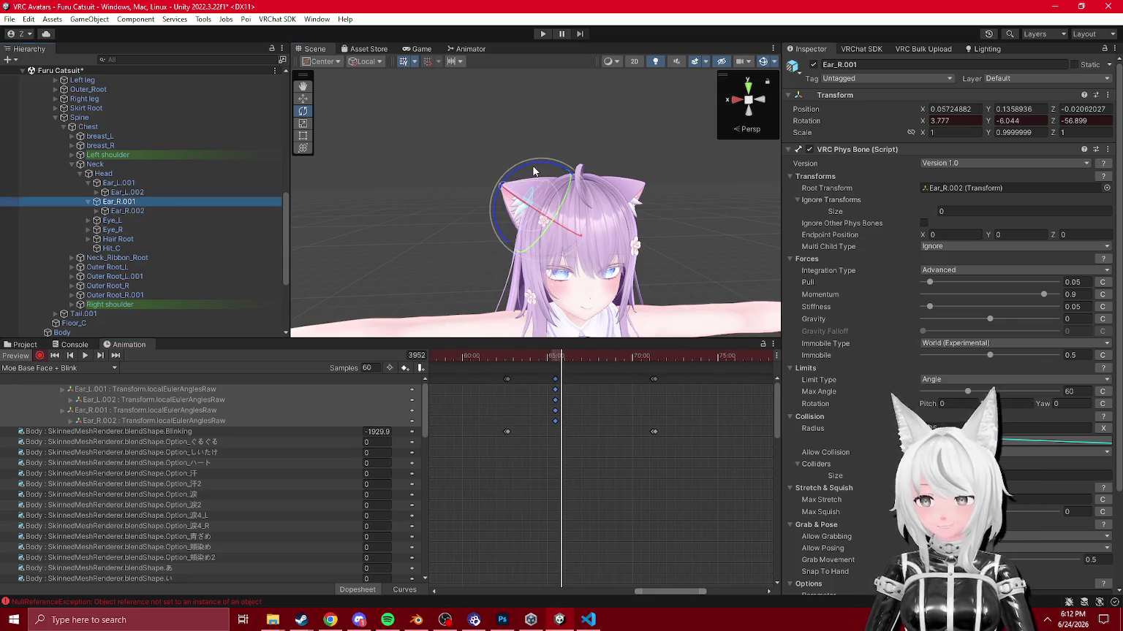
drag(533, 171, 537, 174)
click(119, 182)
mouse_move(618, 174)
mouse_down()
mouse_move(628, 181)
mouse_move(554, 189)
mouse_up()
click(572, 357)
click(118, 201)
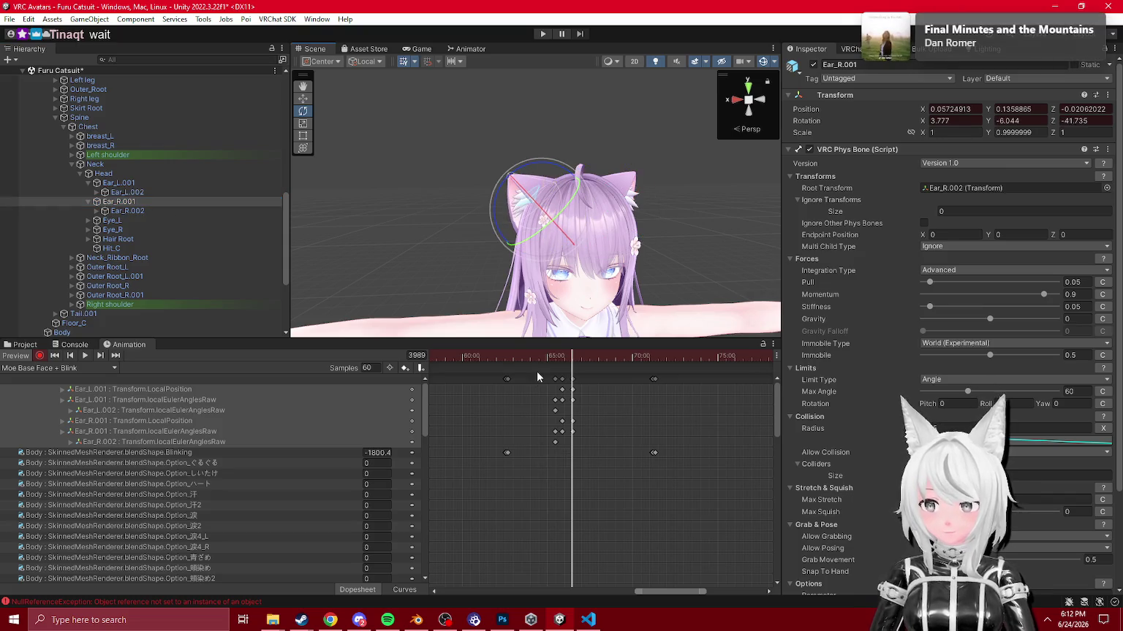
Step: Key the ears back to their rest pose and delete both ears' LocalPosition tracks
drag(537, 377, 567, 448)
key(ctrl+c)
click(578, 356)
key(ctrl+v)
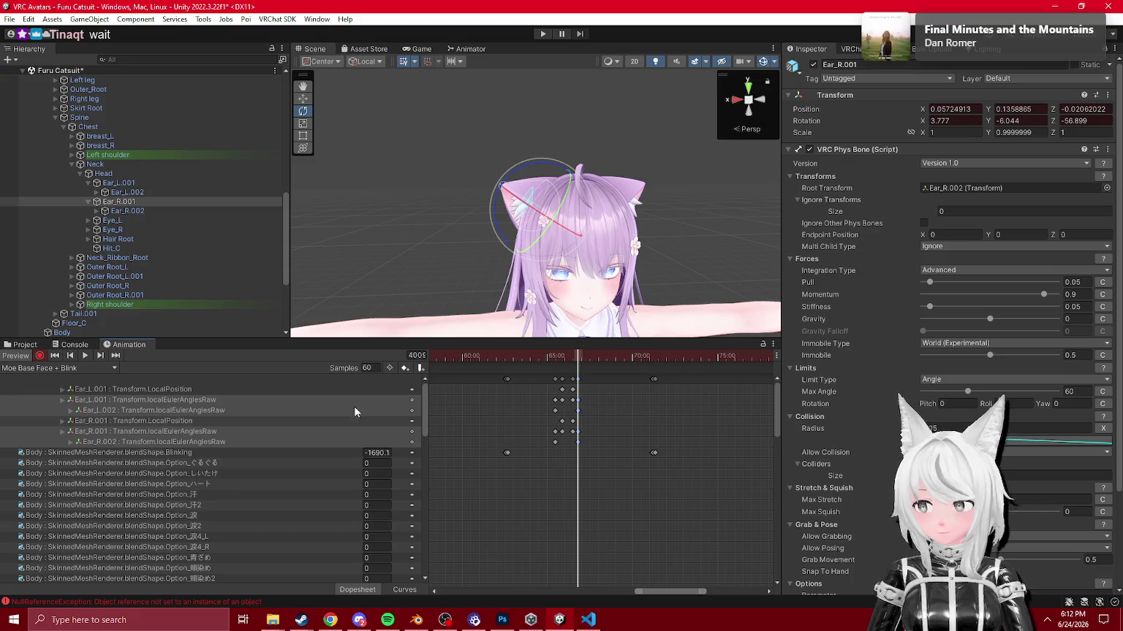
click(108, 422)
key(Delete)
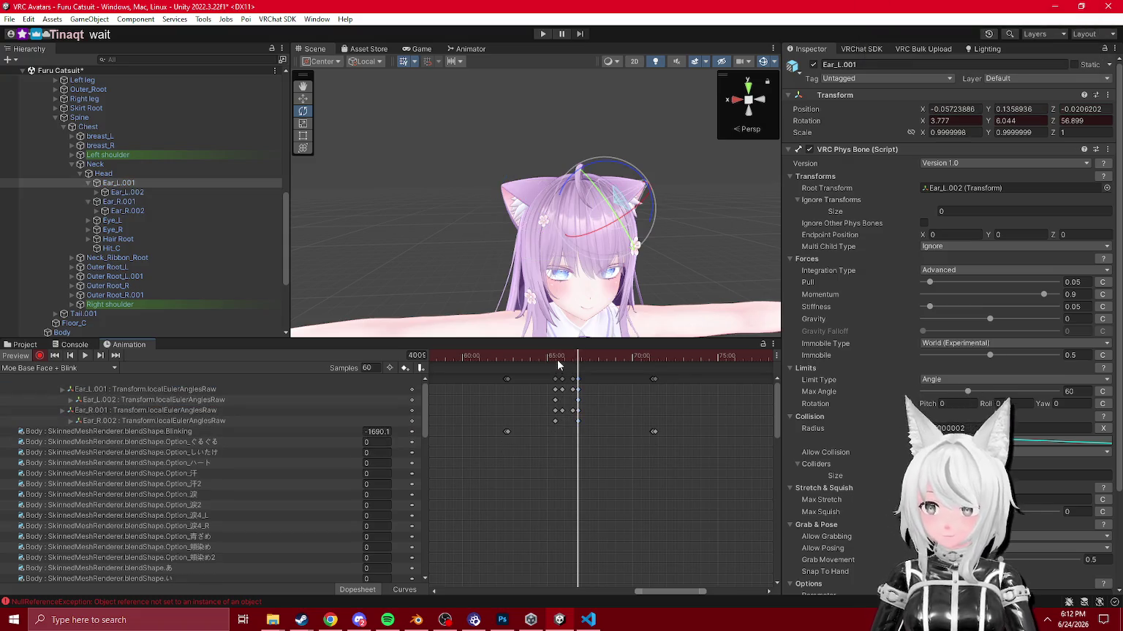
Step: Select the ears' frame-0 keys and go to the last frame, 5669, to key them there
drag(567, 383, 585, 423)
mouse_move(578, 356)
mouse_down()
mouse_move(592, 356)
mouse_move(563, 356)
mouse_up()
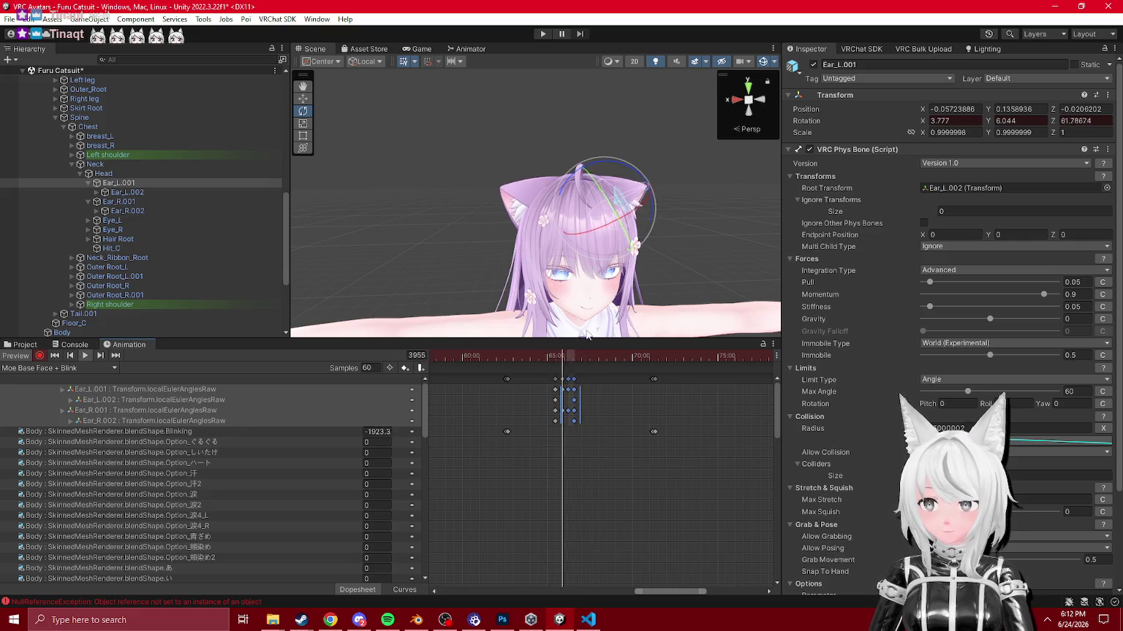
scroll(561, 466, down, 10)
click(504, 459)
drag(468, 386, 443, 427)
click(118, 355)
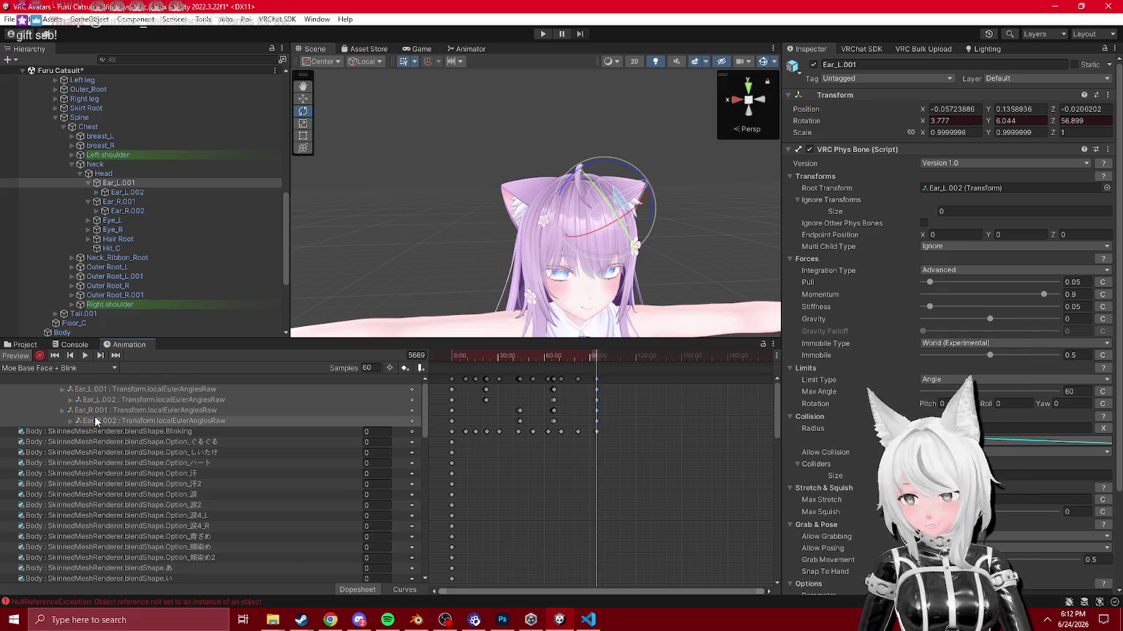
Step: Return from Discord to Unity and scrub through the blink animation from the start
click(359, 619)
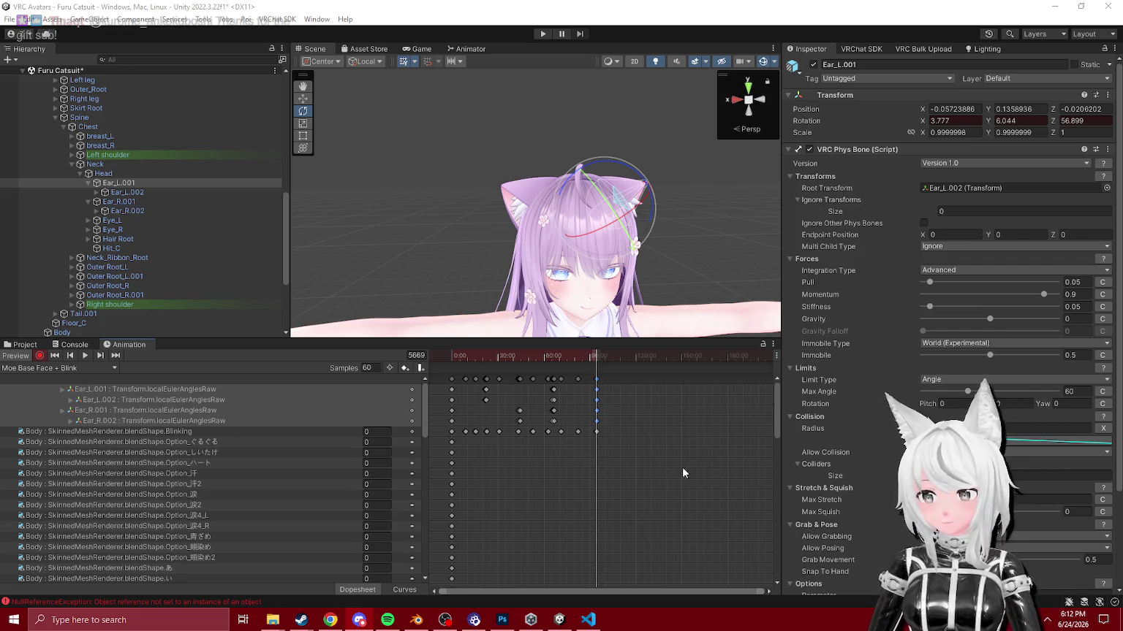
click(484, 356)
drag(484, 356, 502, 356)
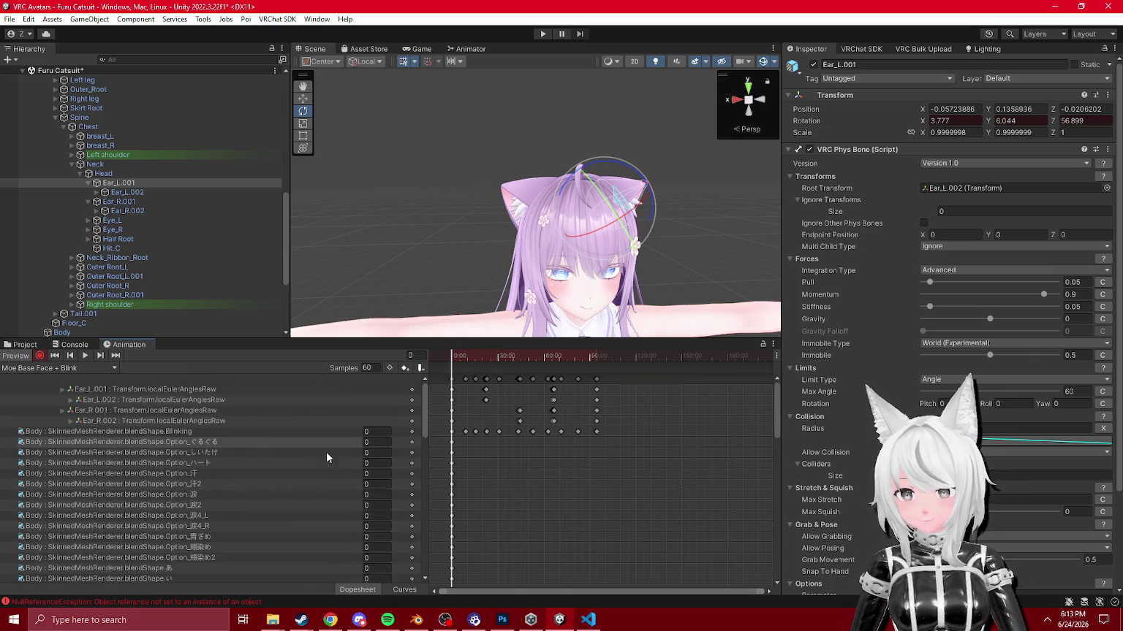
drag(459, 356, 474, 388)
mouse_move(490, 423)
mouse_down()
mouse_move(539, 456)
mouse_move(630, 464)
mouse_move(421, 465)
mouse_up()
Step: Select the Body mesh to inspect its Blinking blendshape, which is 0 at this frame
scroll(245, 459, down, 3)
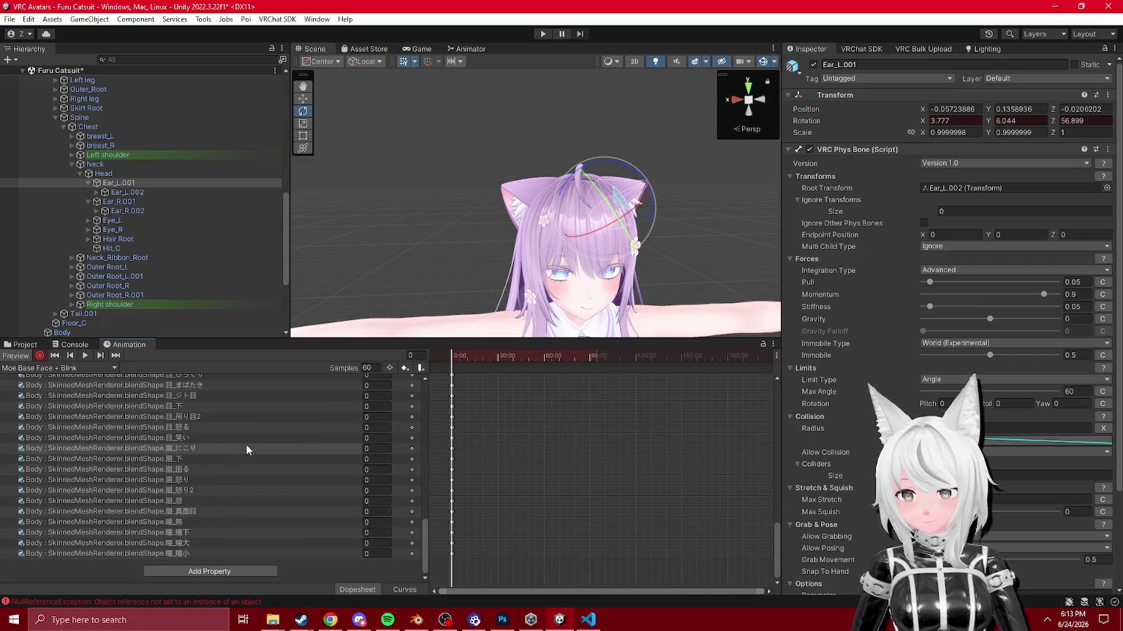
scroll(410, 492, down, 10)
scroll(408, 468, up, 5)
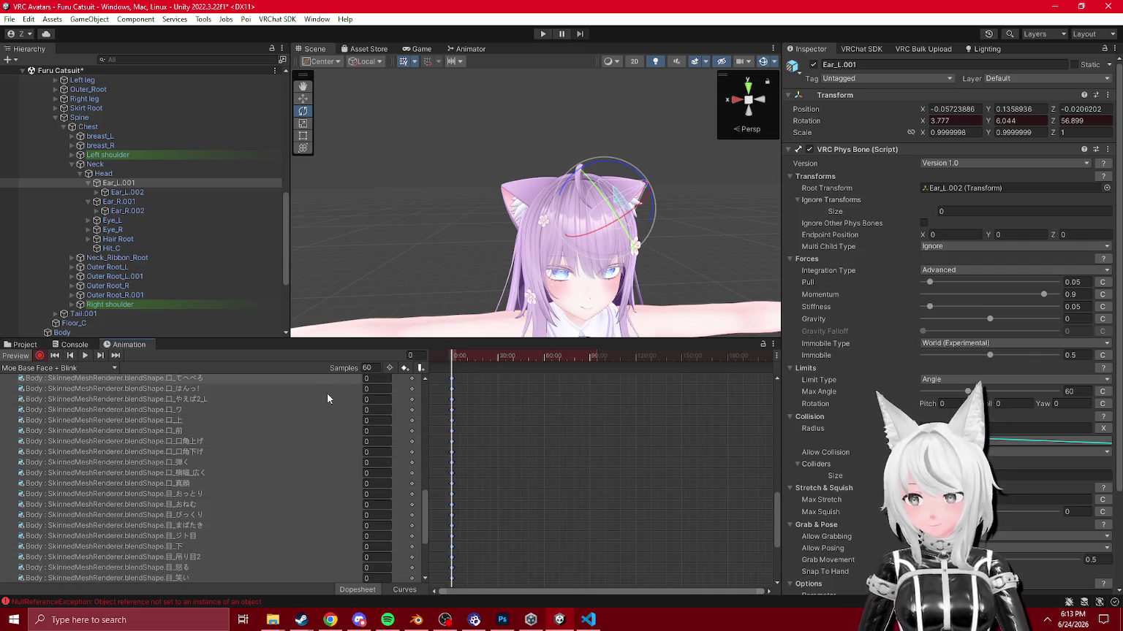
scroll(202, 480, up, 4)
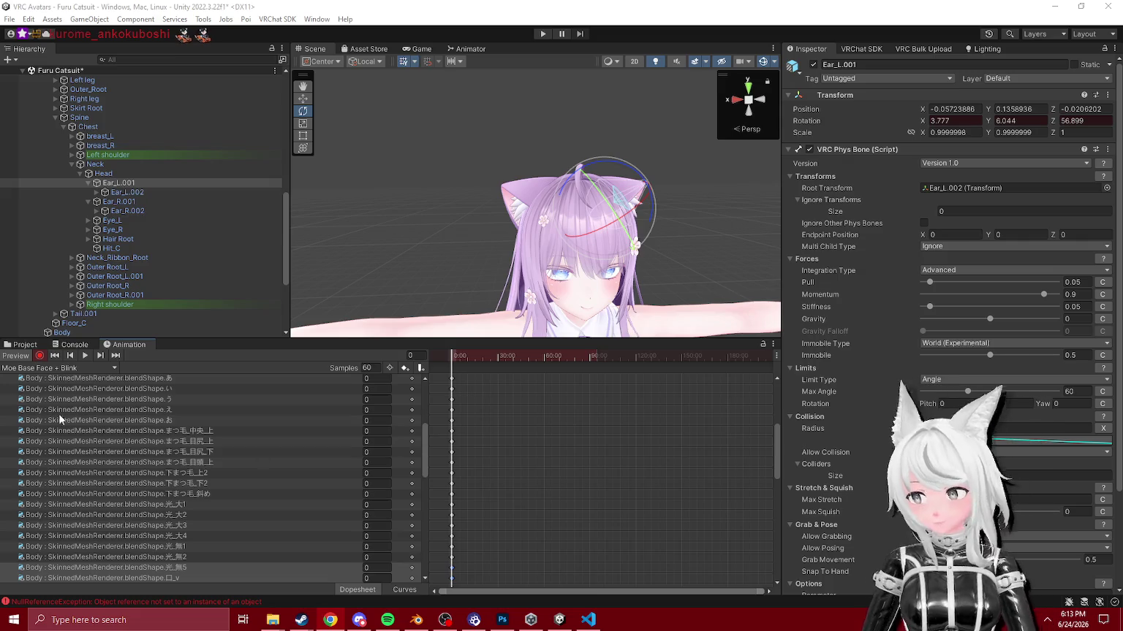
scroll(88, 285, down, 3)
click(62, 227)
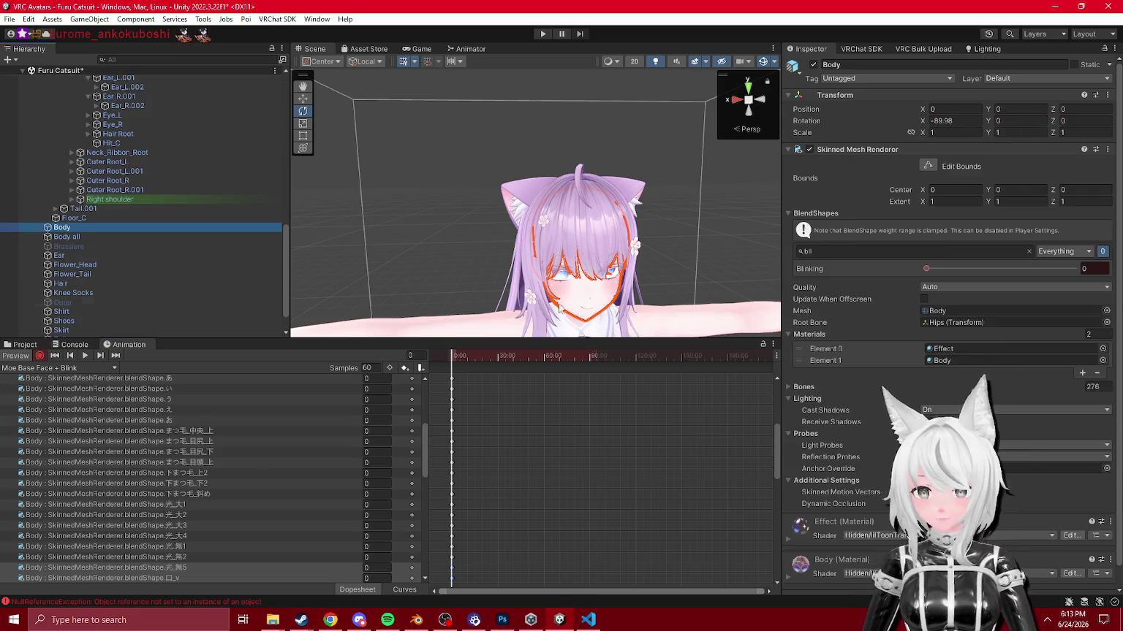
Step: Search the Body blendshapes for the Blinking, ロ_O and ロ_ロ shapes, previewing Blinking at 16.6
click(860, 251)
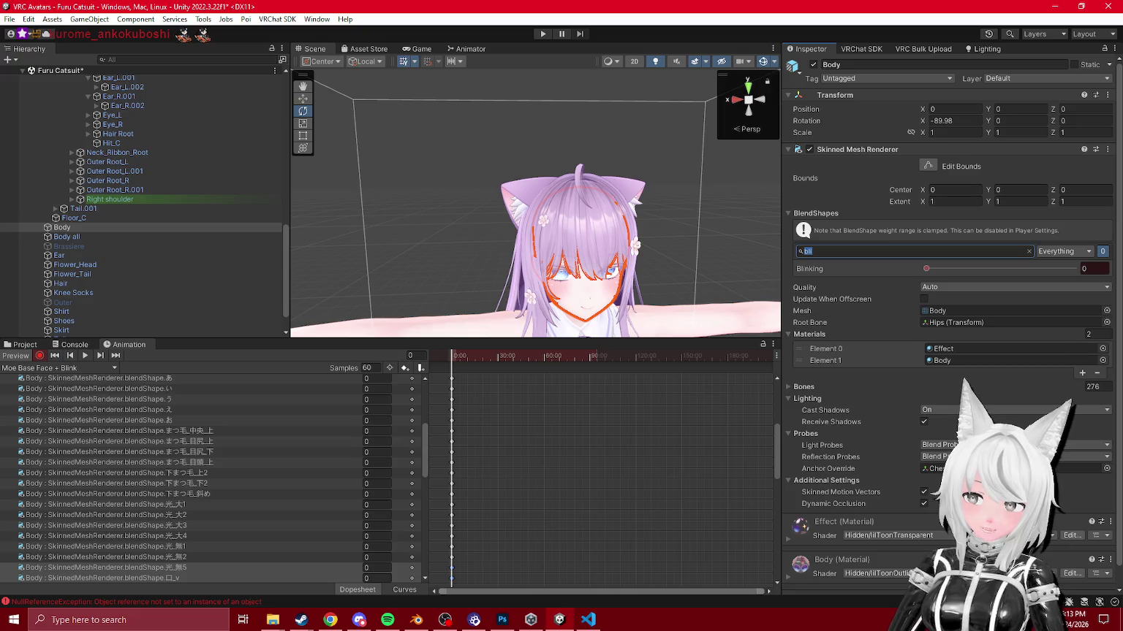
key(alt+Tab)
click(849, 250)
click(951, 269)
key(alt+Tab)
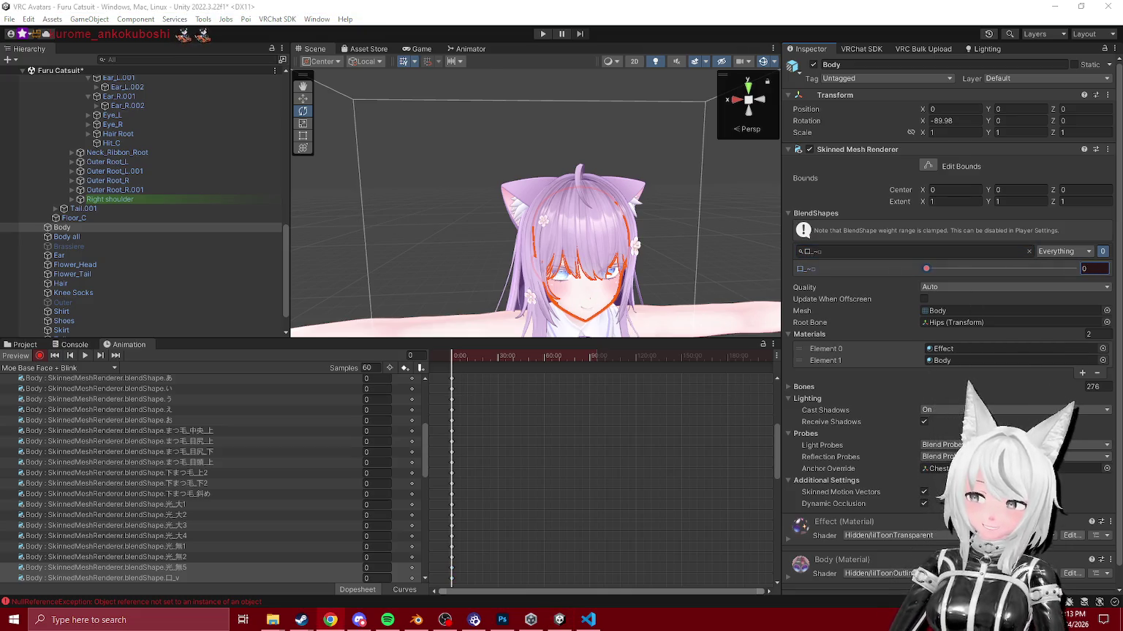
click(979, 250)
key(ctrl+v)
key(alt+Tab)
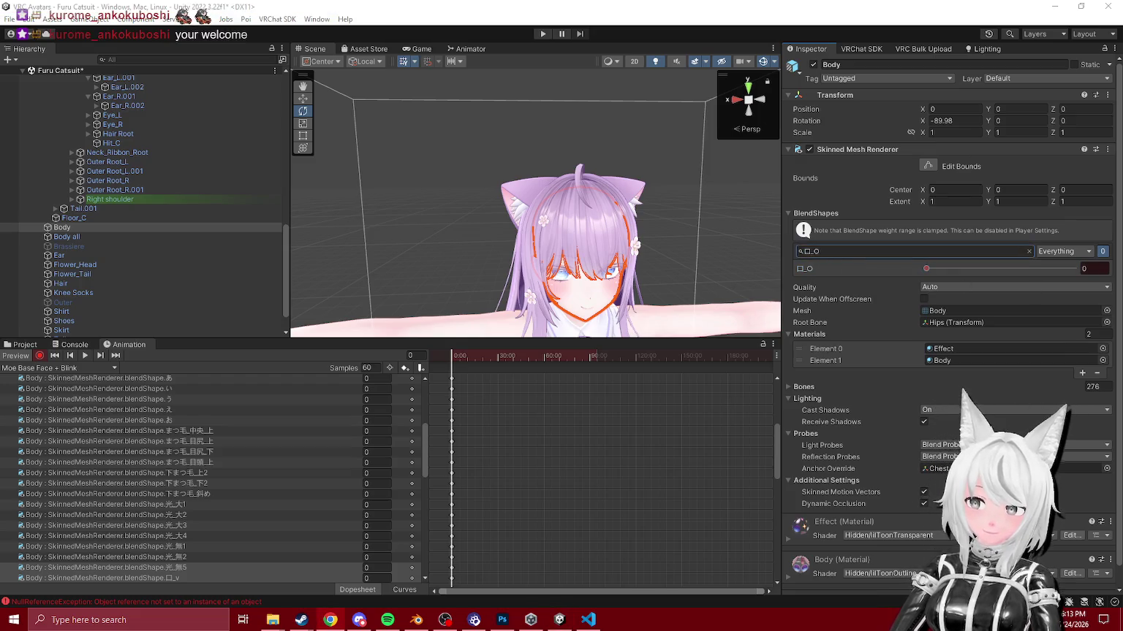
key(alt+Tab)
key(ctrl+v)
key(alt+Tab)
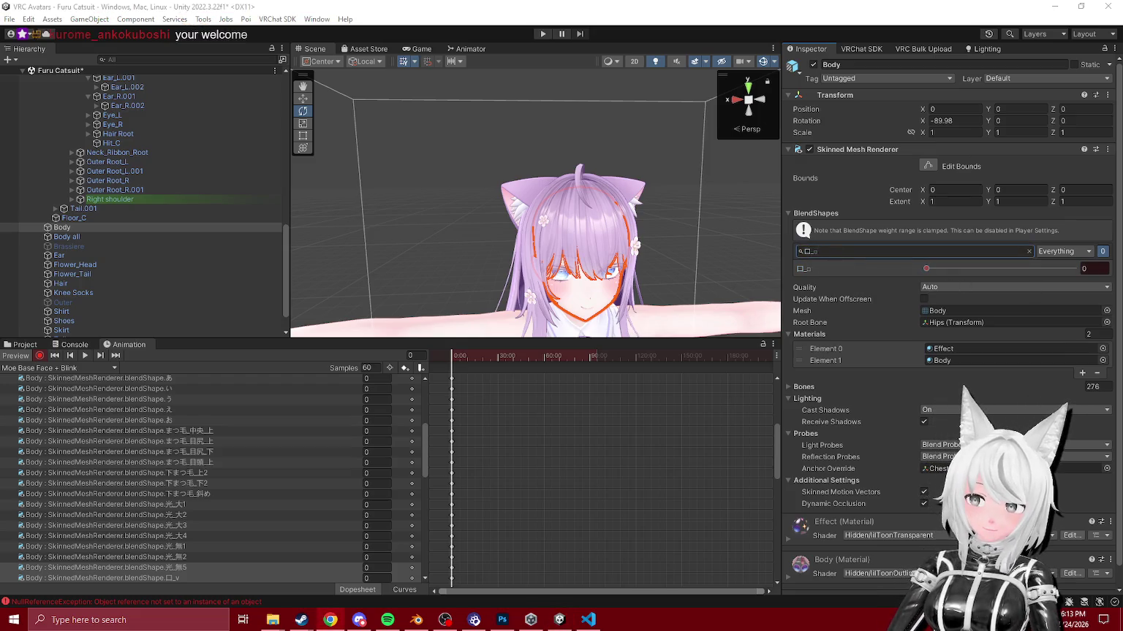
Step: Search the mouth-corner-raise shapes, test the right corner at 6.1 and reset it, then find 口横広げ
key(alt+Tab)
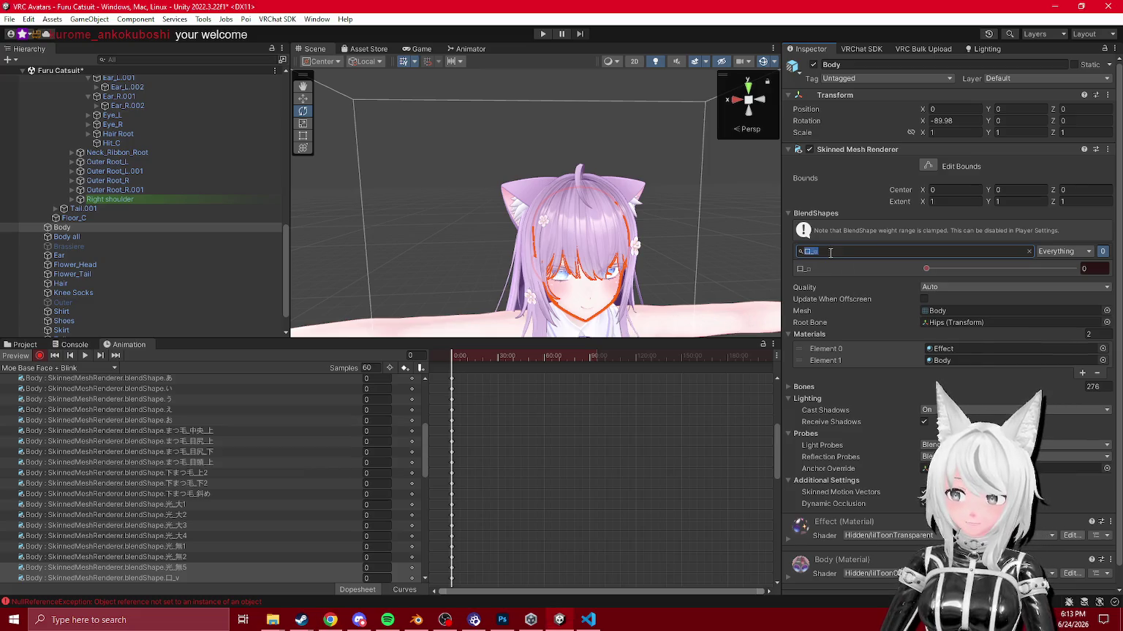
key(ctrl+v)
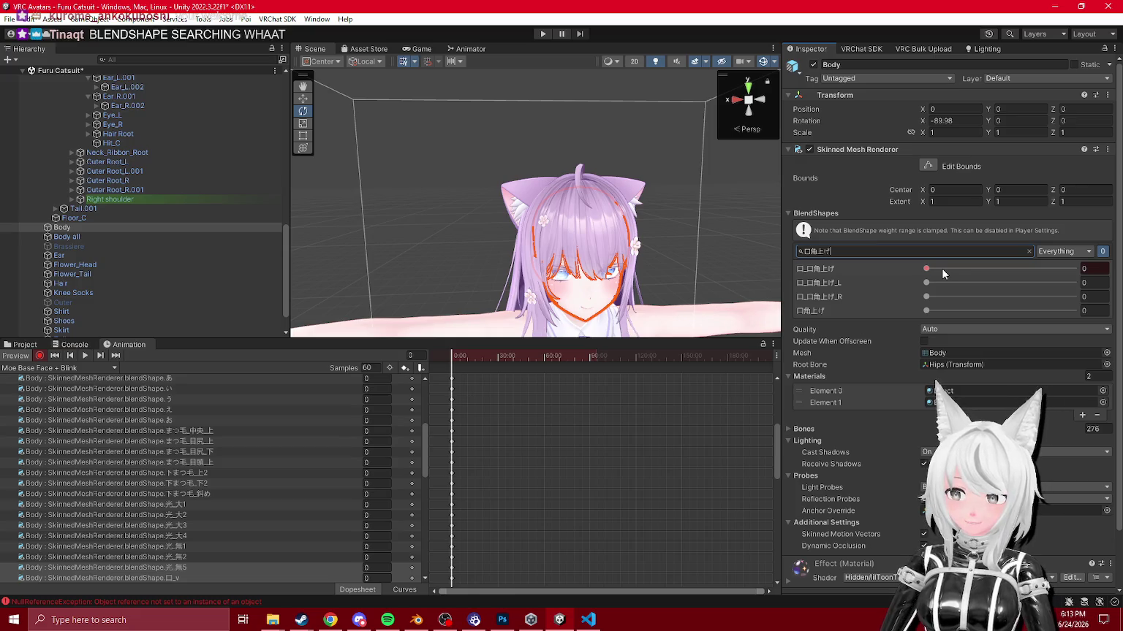
click(938, 296)
key(ctrl+z)
click(928, 311)
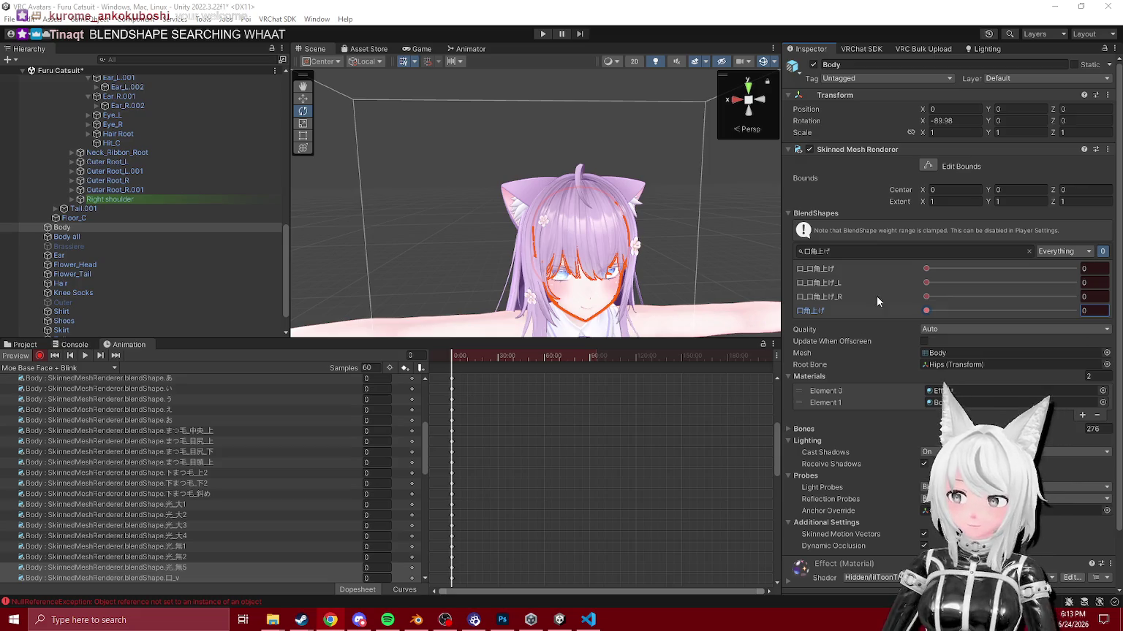
text(口横広げ)
click(929, 267)
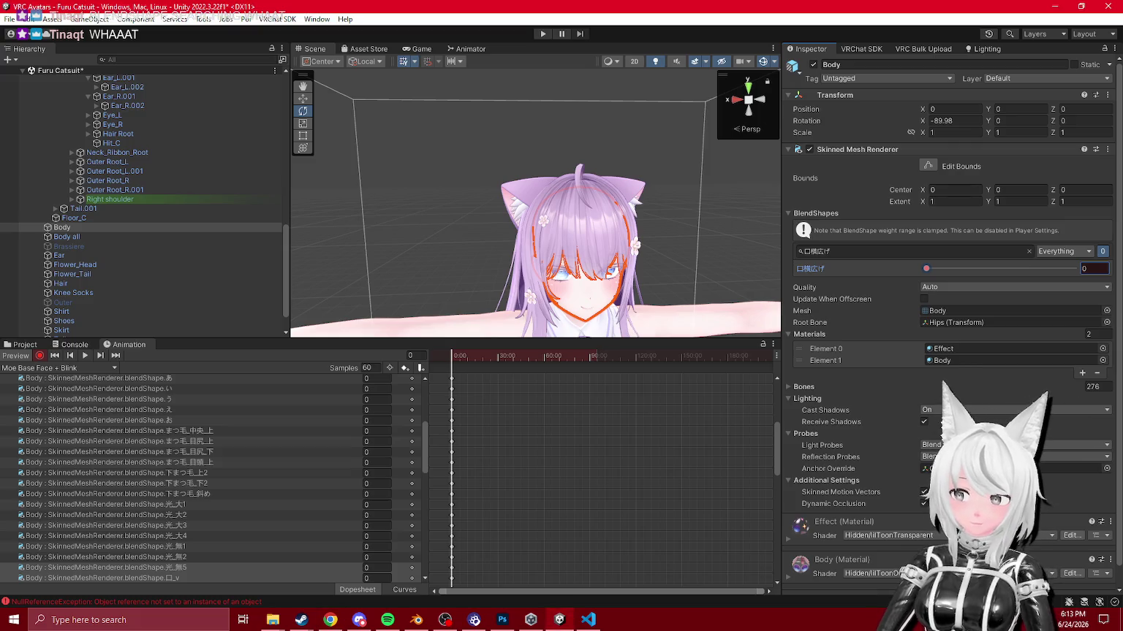
drag(570, 256, 636, 248)
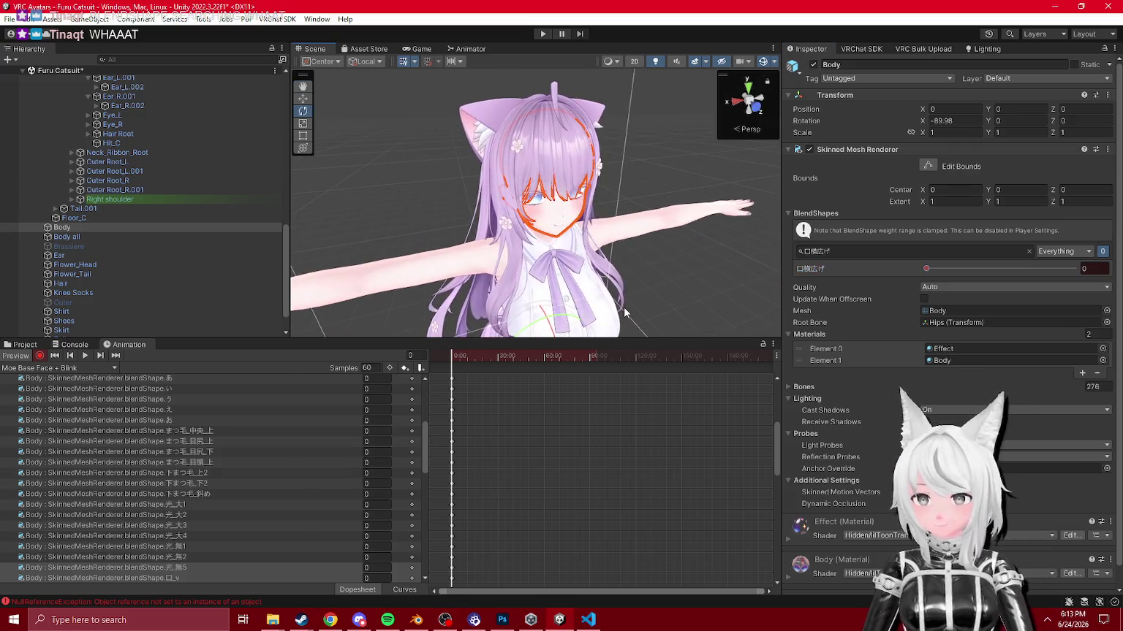
Step: Clear the blendshape search, reopen the BlendShapes section, and select Face under ZEN 2
click(849, 252)
key(ctrl+a)
key(BackSpace)
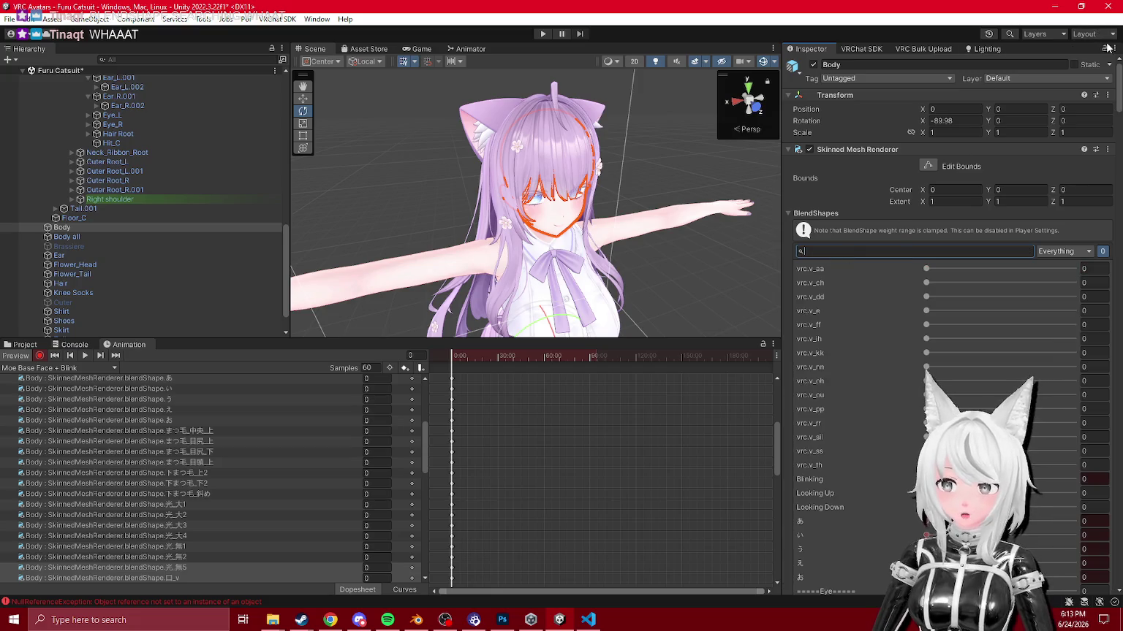
click(1116, 48)
click(1023, 213)
click(1023, 213)
click(1023, 212)
click(1065, 251)
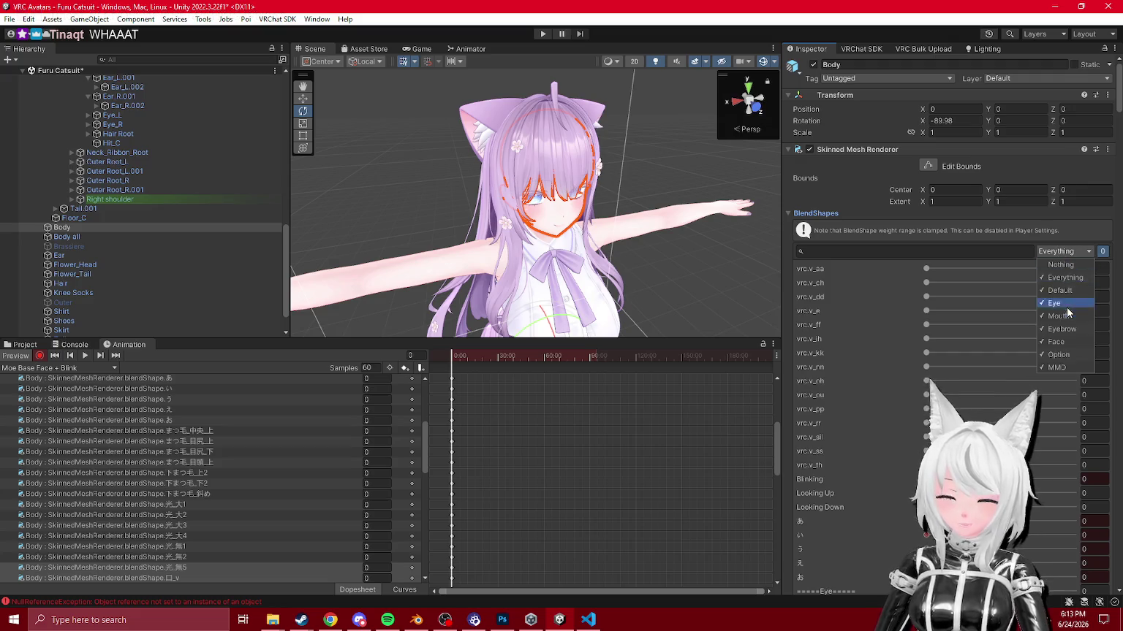
scroll(153, 174, up, 10)
click(80, 165)
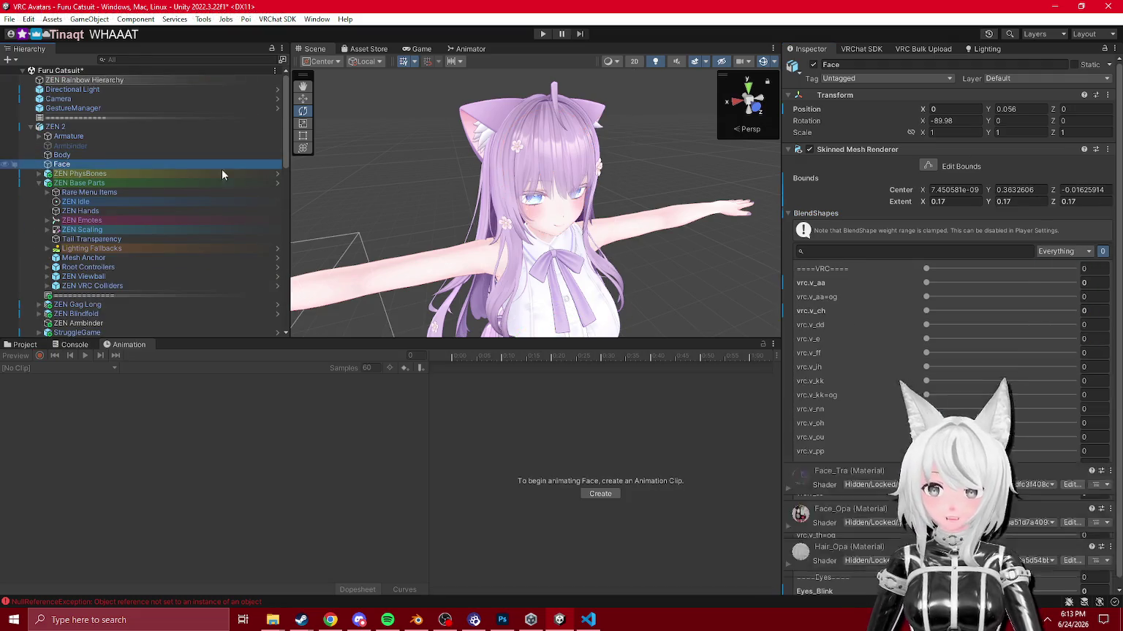
Step: Try the Face blendshape category filter: hide all, show only Eyes, then show every category
click(1065, 251)
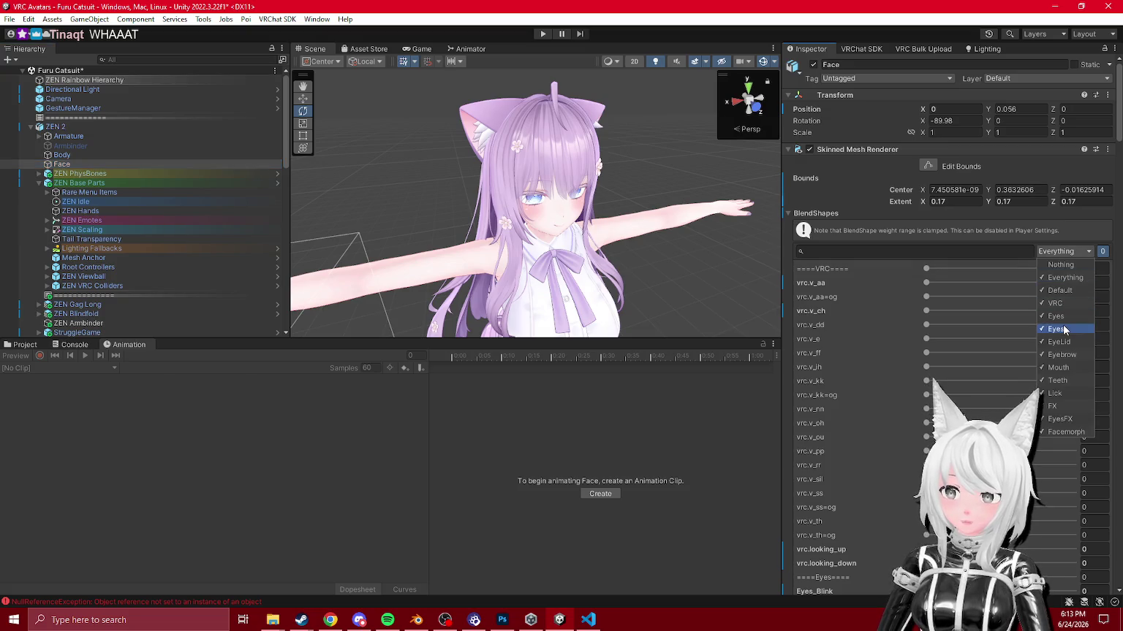
click(1060, 264)
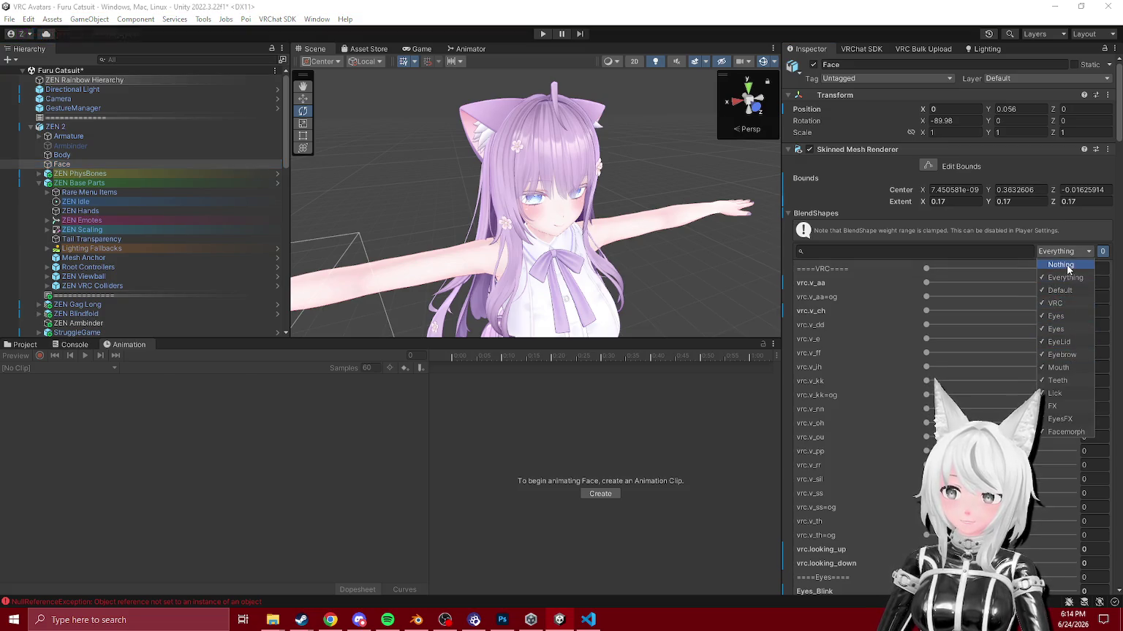
click(1074, 329)
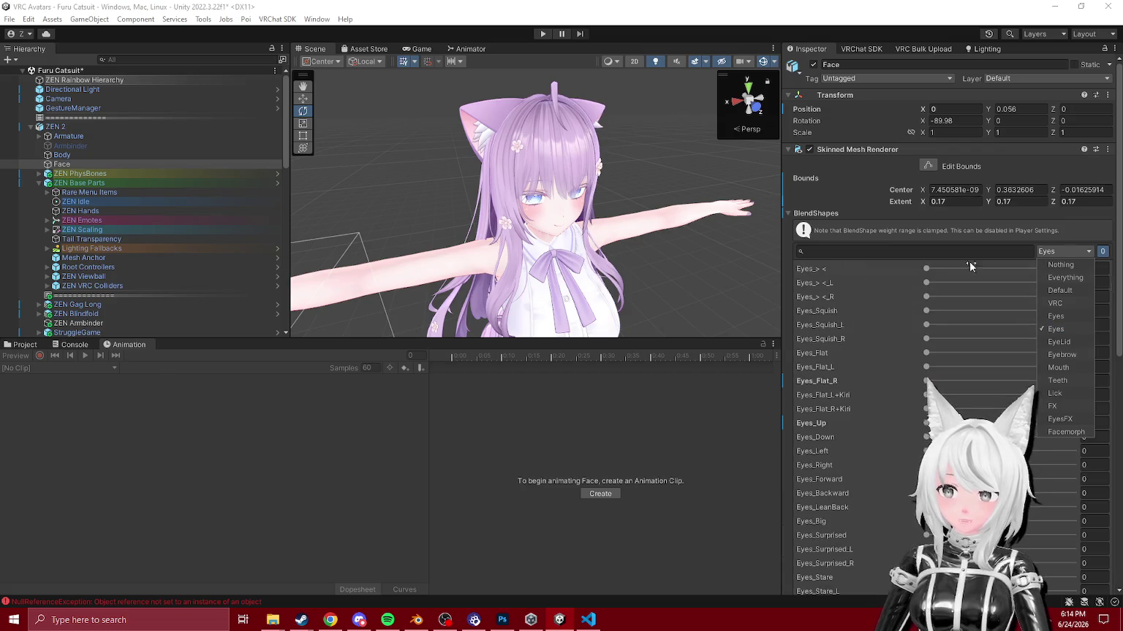
click(1061, 264)
click(1065, 277)
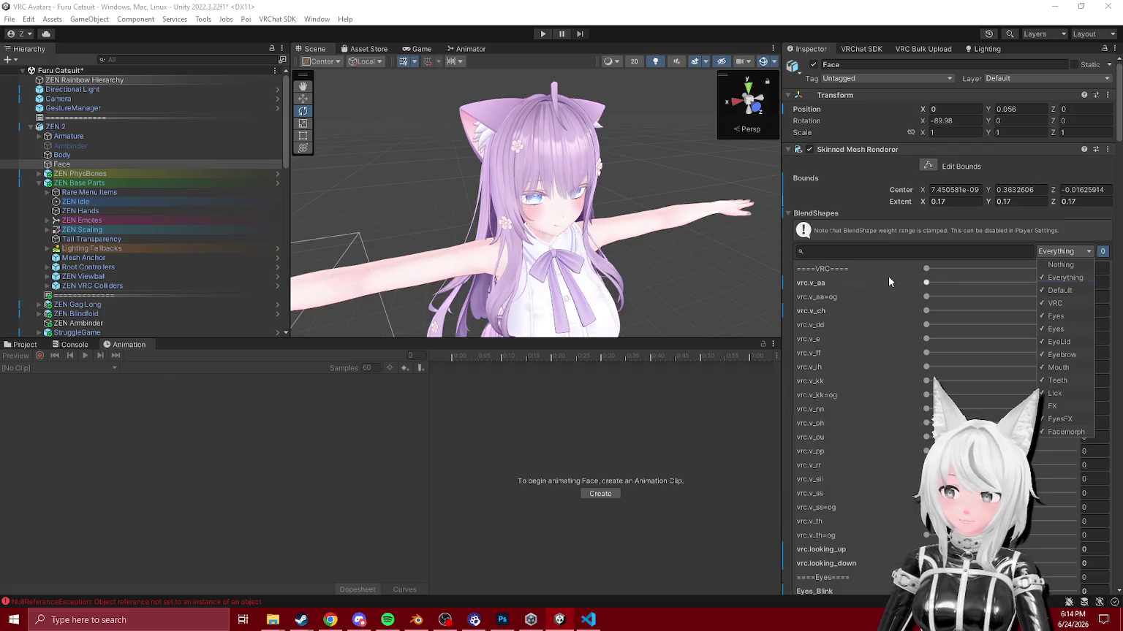
scroll(841, 307, down, 5)
scroll(825, 350, down, 10)
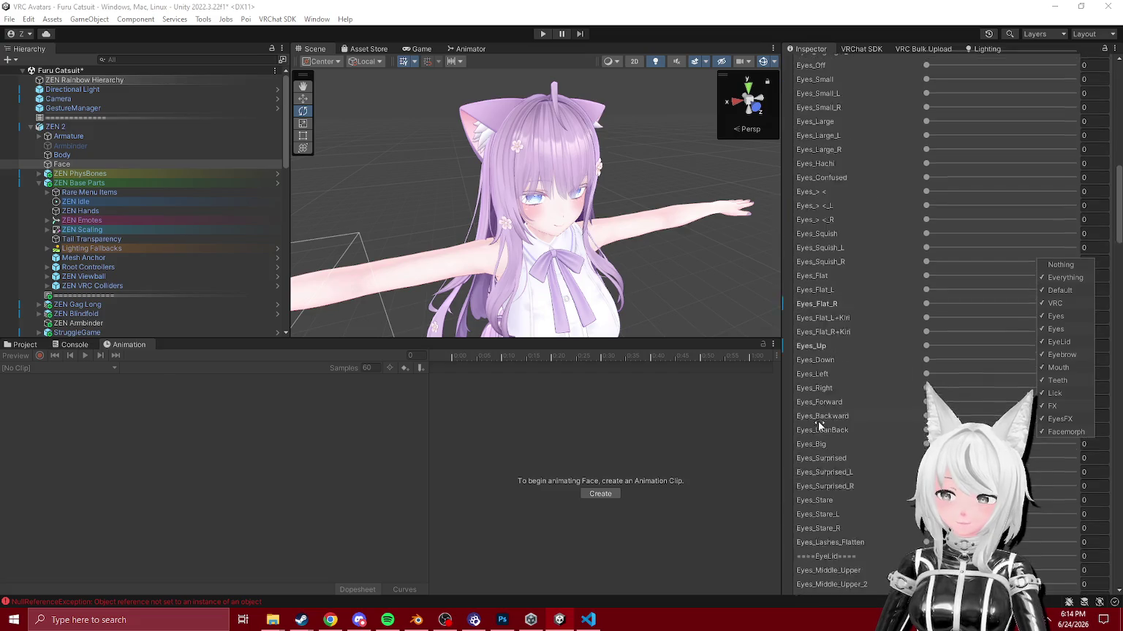
Step: Limit the list to EyeLid, reset the filter to Everything, and view the ZEN FX Idles folder
click(1058, 341)
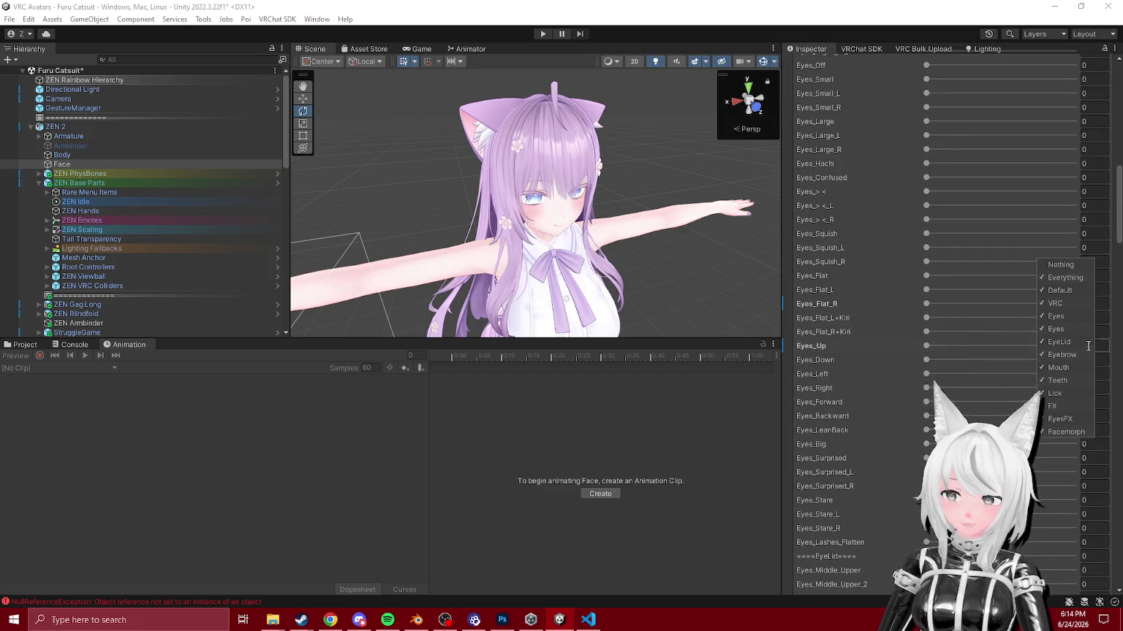
click(1065, 272)
click(1072, 342)
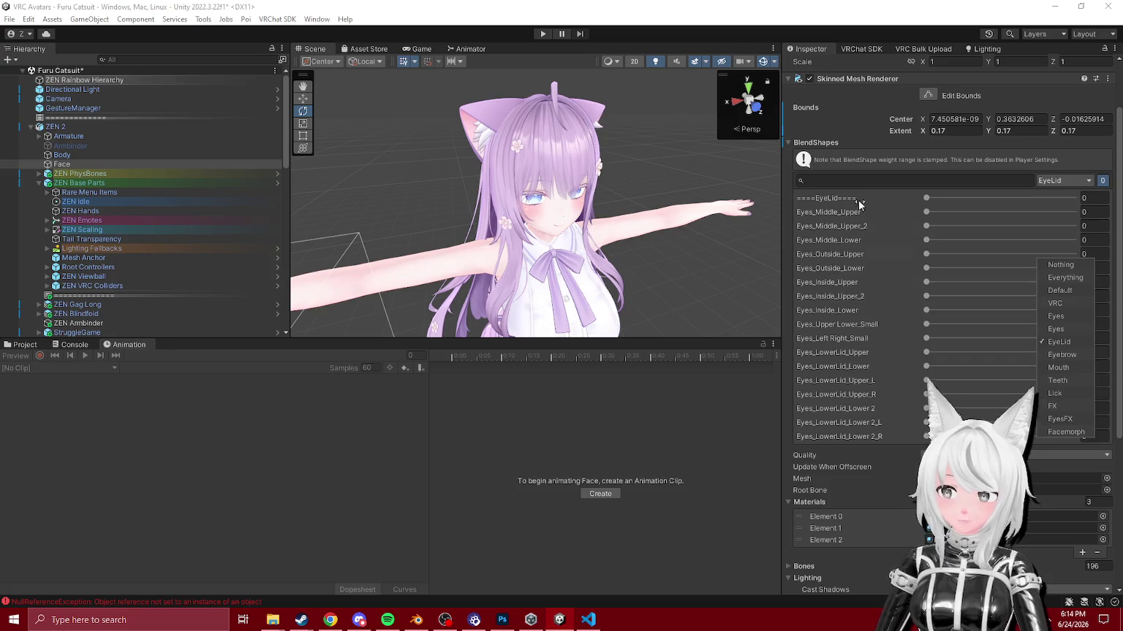
click(1061, 264)
click(1065, 277)
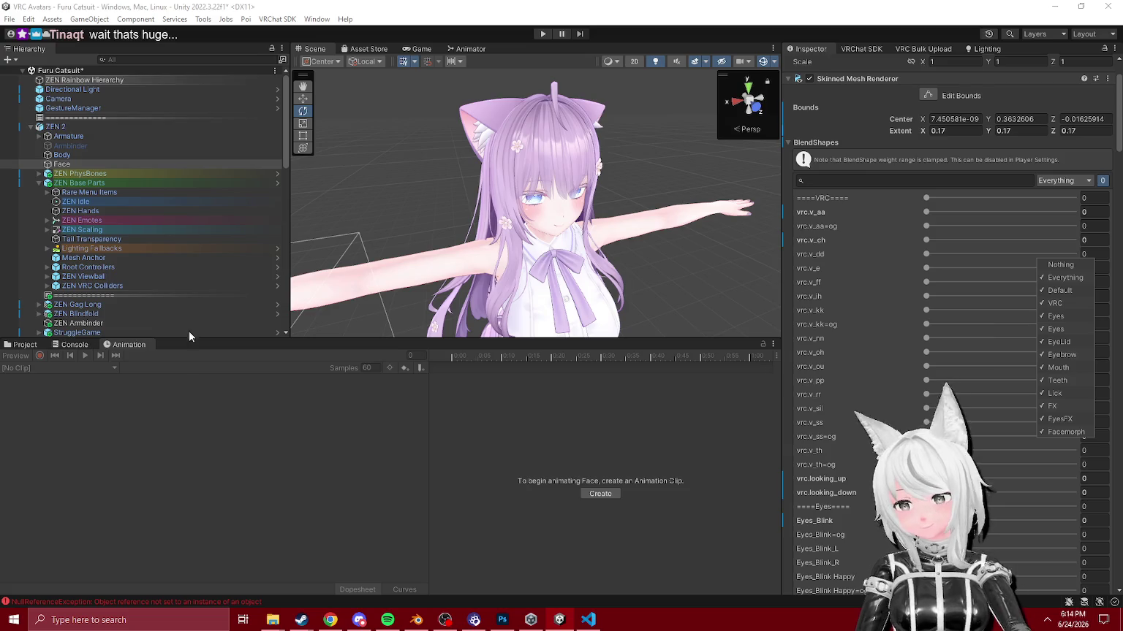
click(73, 344)
click(128, 344)
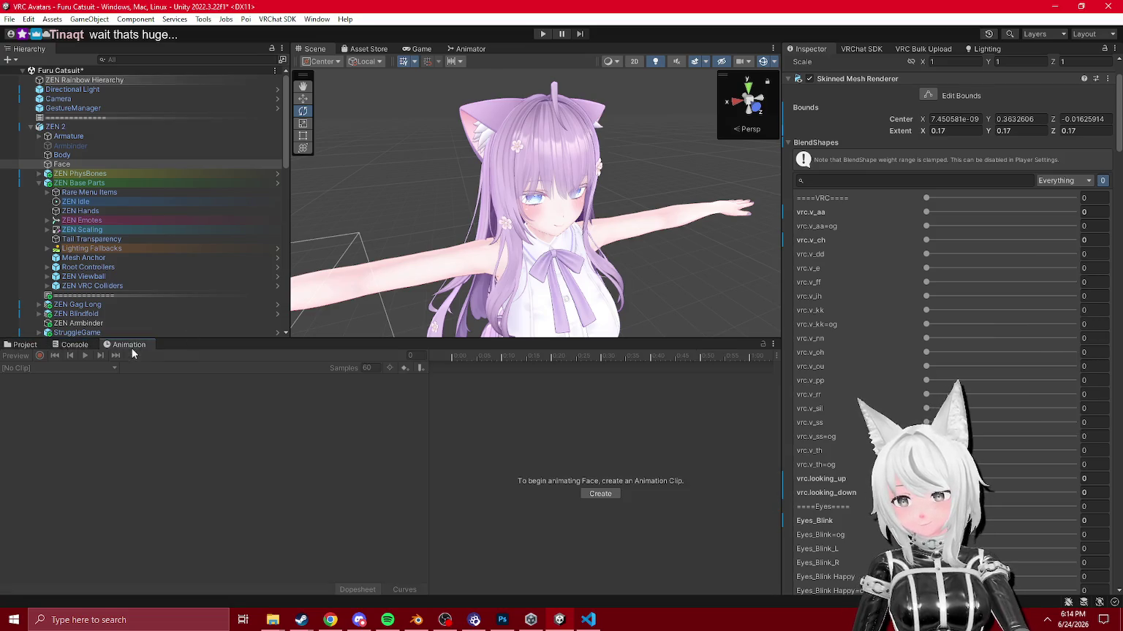
click(36, 345)
scroll(92, 204, down, 10)
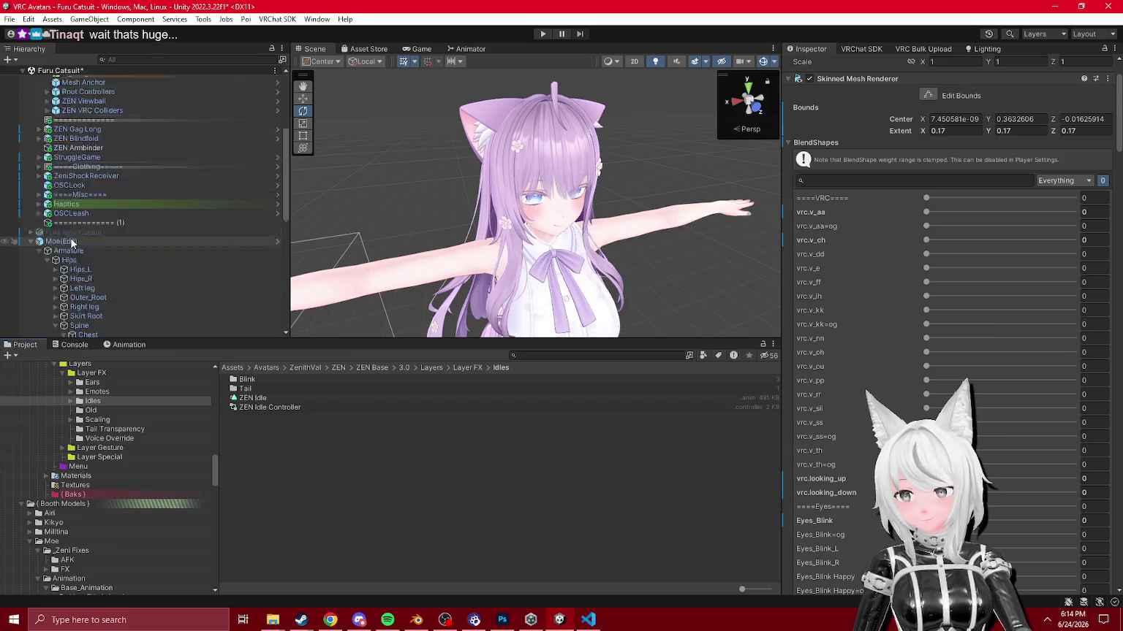
Step: On Moe(Edit), keep the Moe Base Face + Blink clip loaded and select its frame-0 ear-bone keys
scroll(92, 204, up, 5)
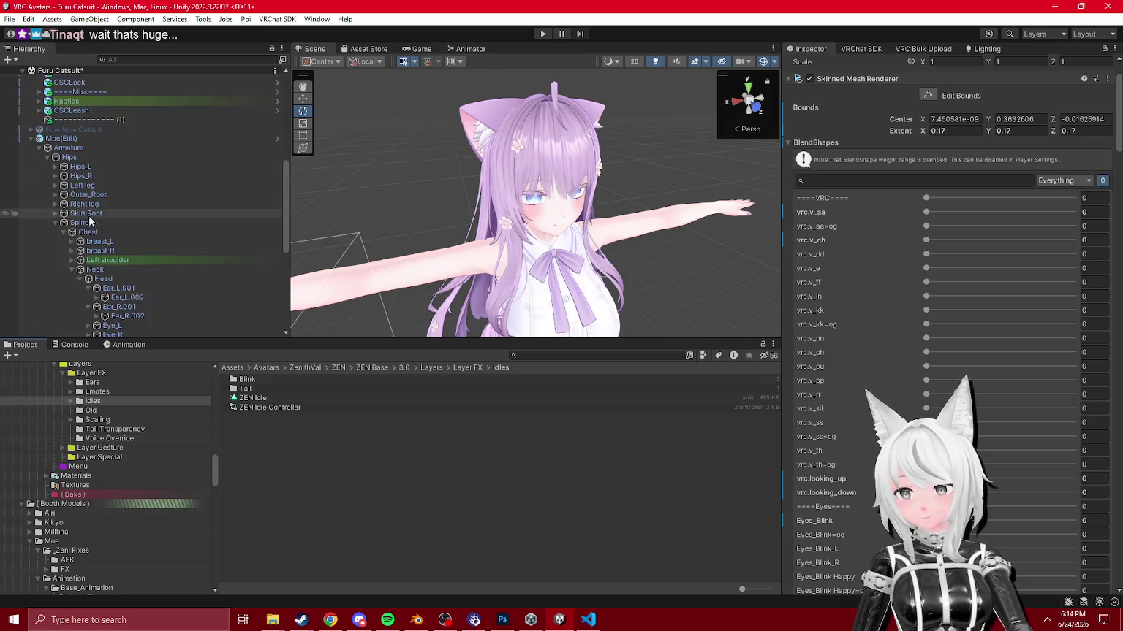
click(62, 209)
click(128, 345)
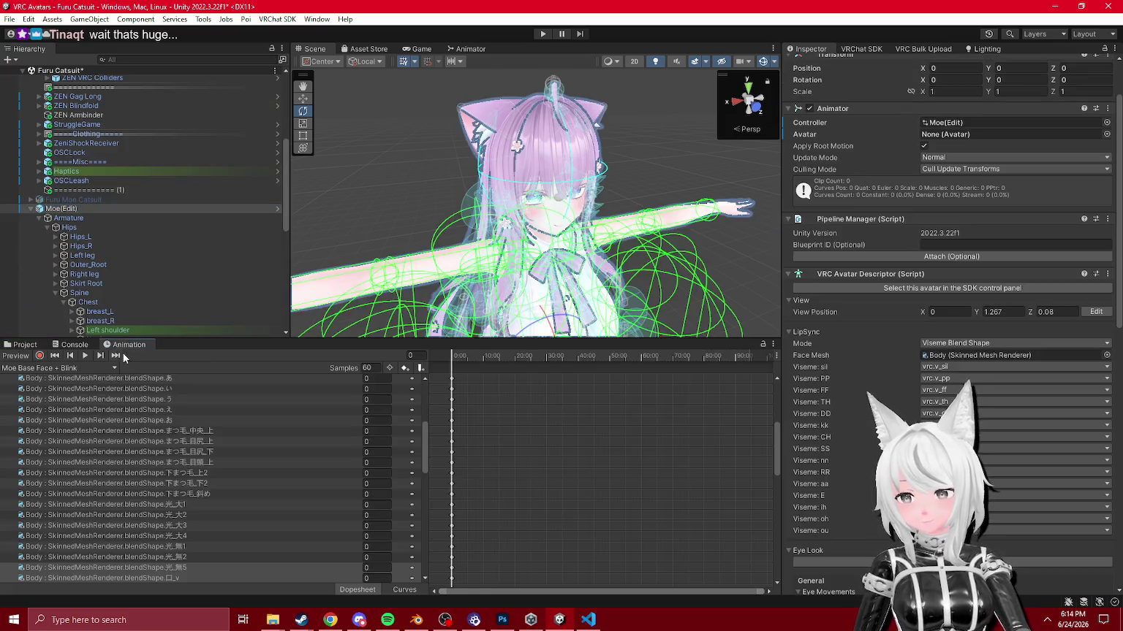
click(36, 368)
click(43, 380)
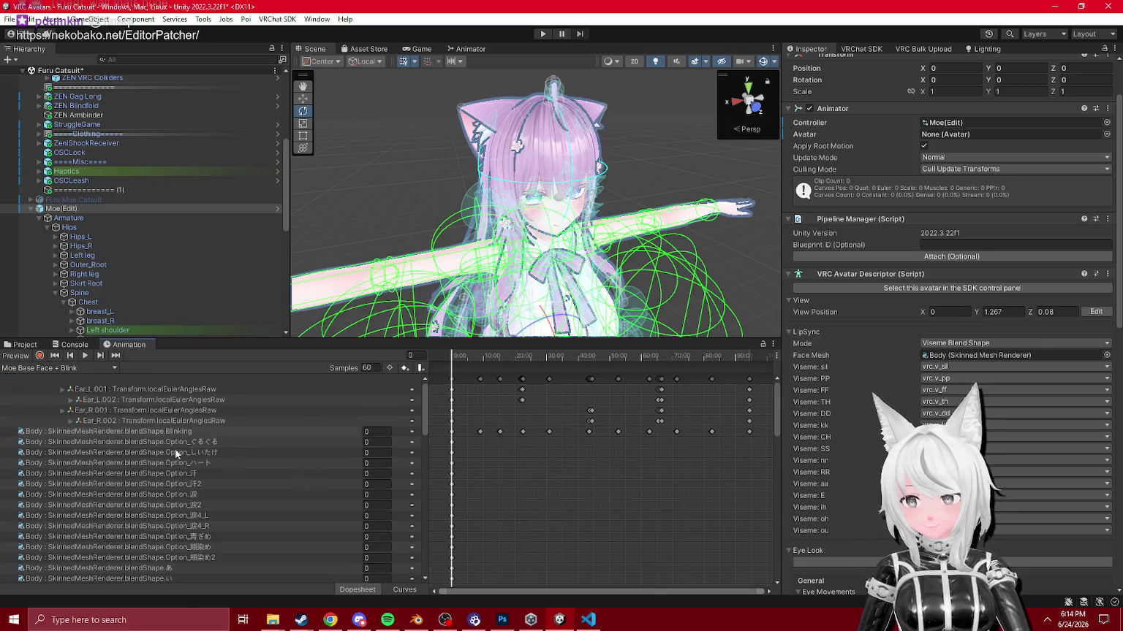
scroll(175, 448, down, 6)
scroll(258, 438, up, 10)
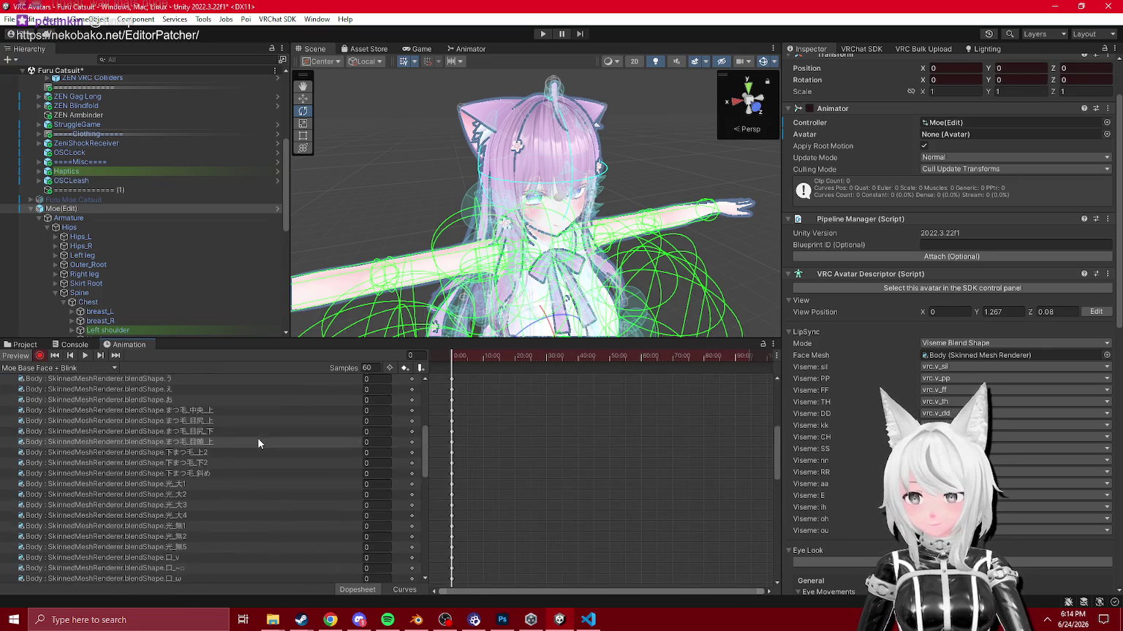
scroll(343, 441, up, 2)
click(450, 379)
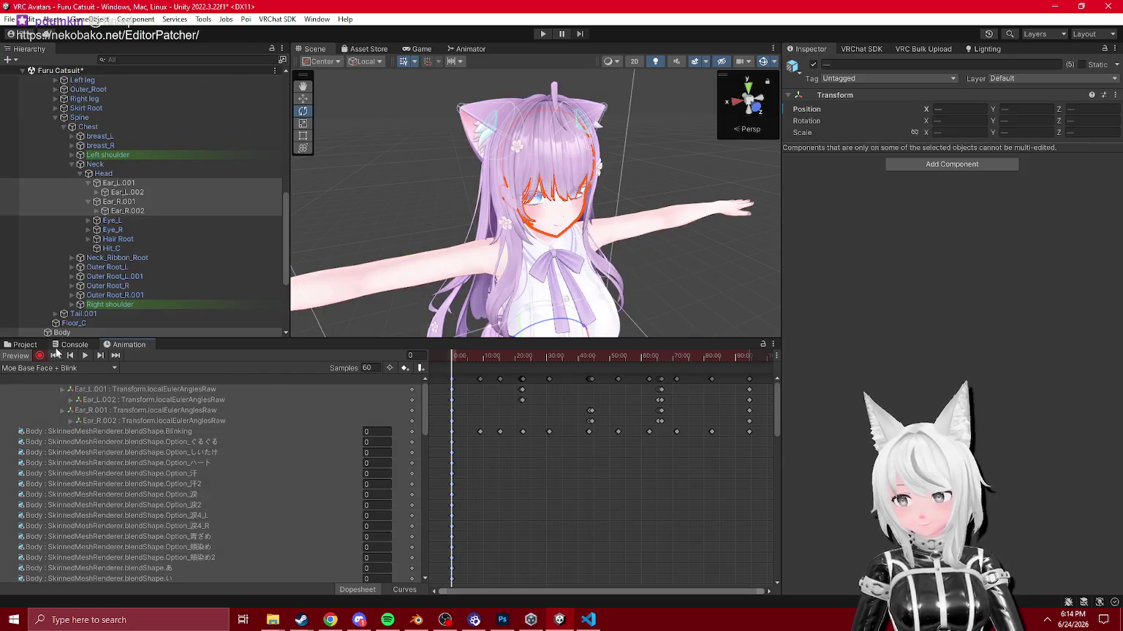
Step: Locate Moe's FX Zeni animator controller and its Emotes folder under Layer FX
click(25, 345)
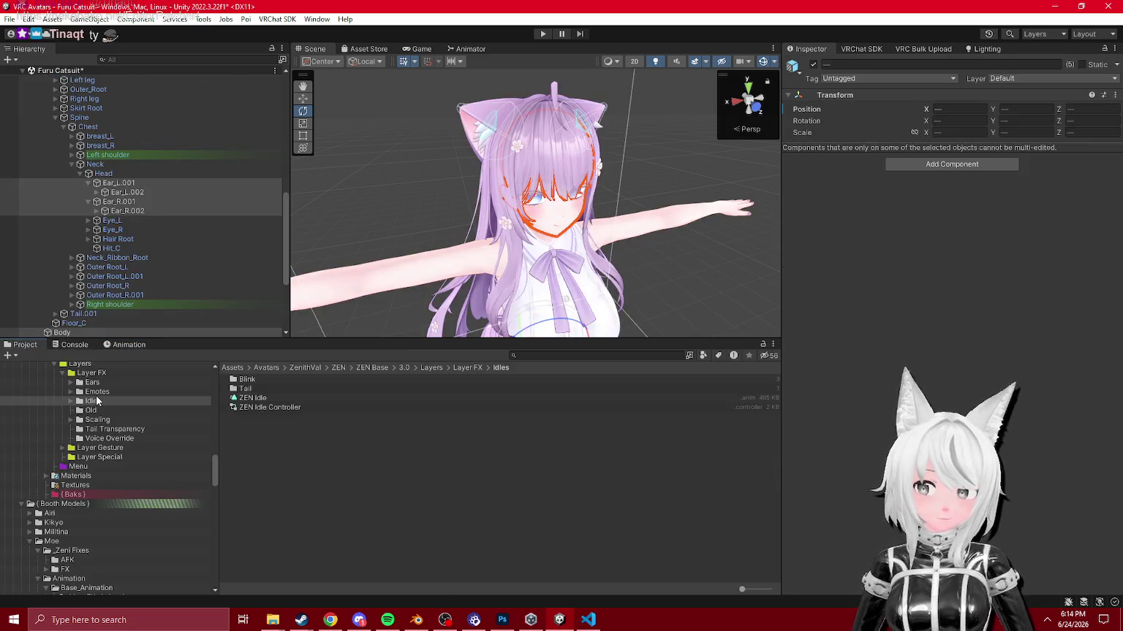
click(97, 395)
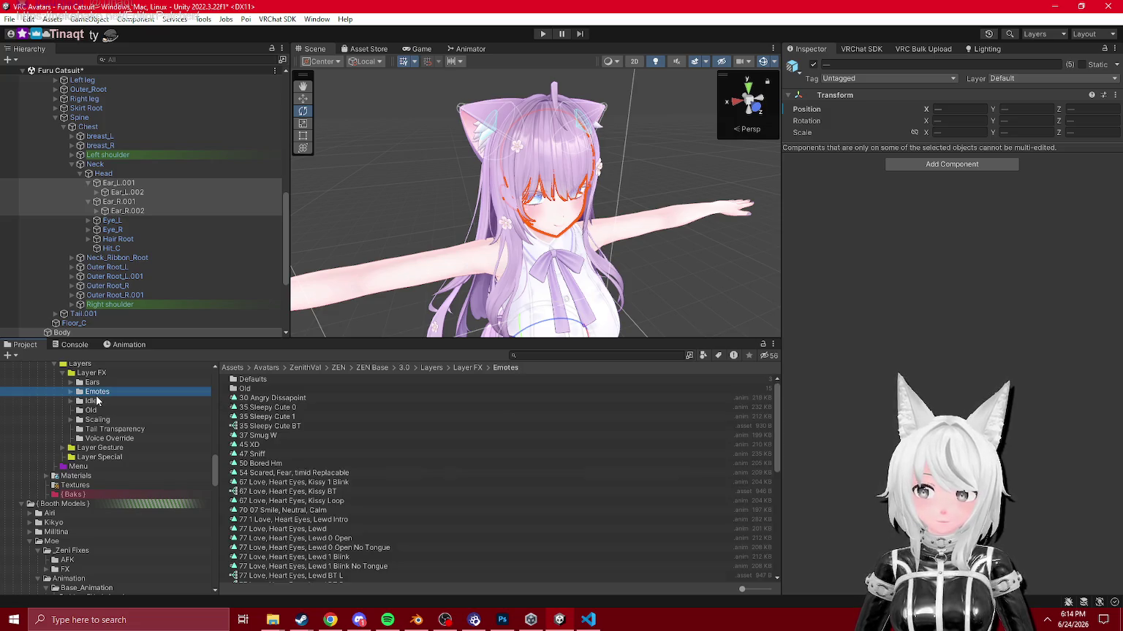
scroll(124, 456, up, 6)
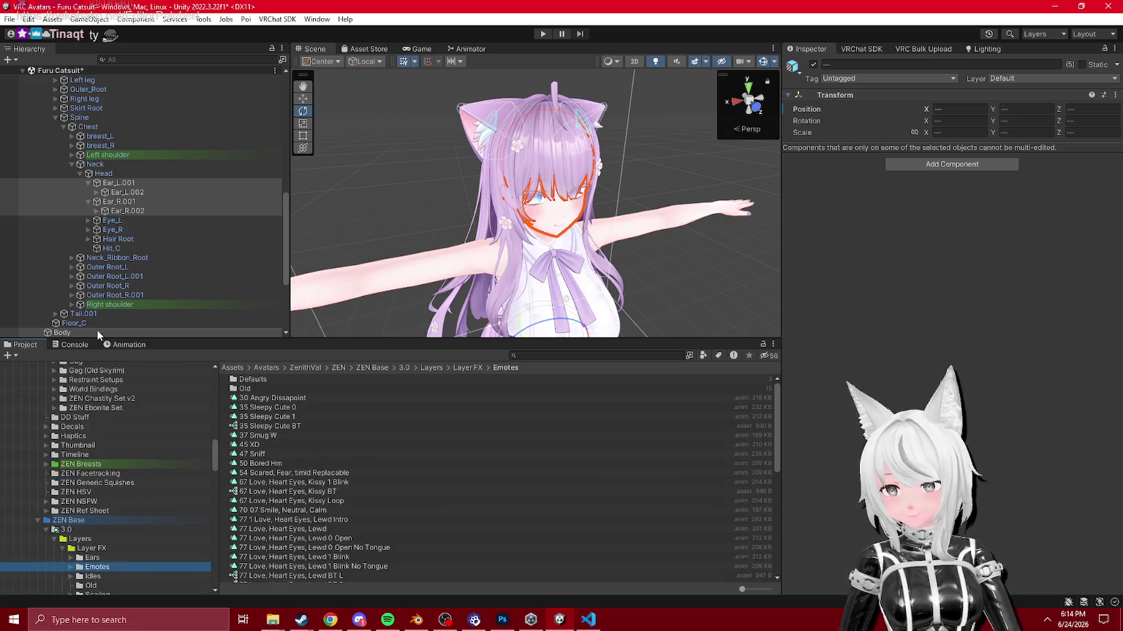
scroll(109, 223, down, 10)
click(66, 278)
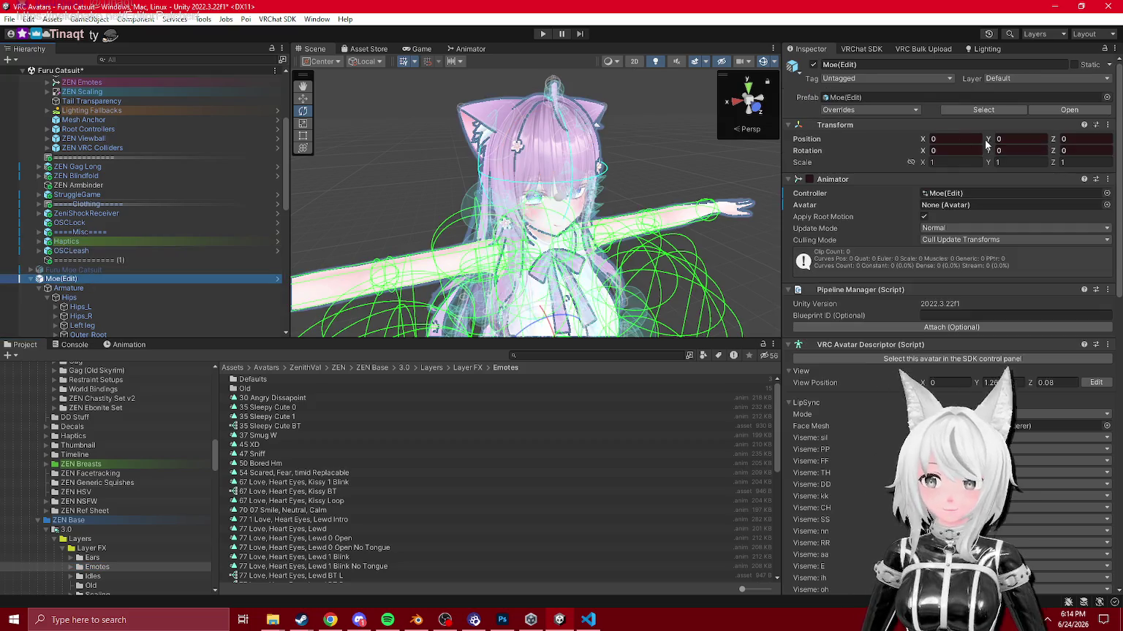
click(954, 194)
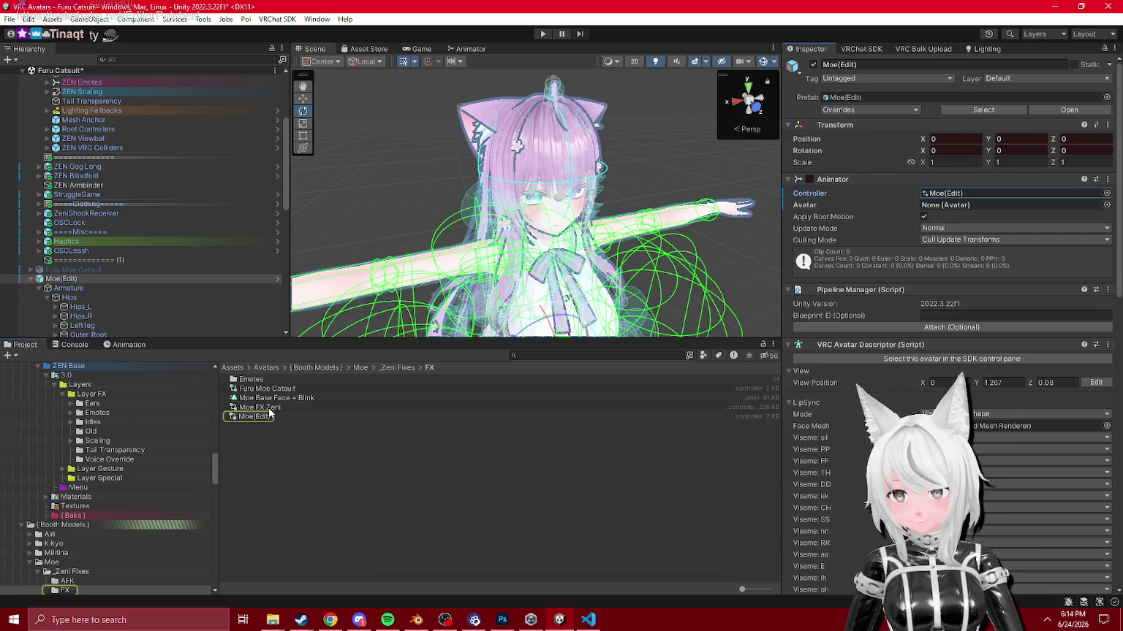
click(260, 407)
Step: Open the Zeni Face_Fist clip from _Zeni Fixes/FX/Emotes and paste the ear-bone keys into it
click(232, 407)
click(263, 388)
click(129, 344)
mouse_move(450, 358)
mouse_down()
mouse_move(501, 356)
mouse_move(452, 378)
mouse_up()
key(ctrl+v)
click(22, 344)
click(263, 388)
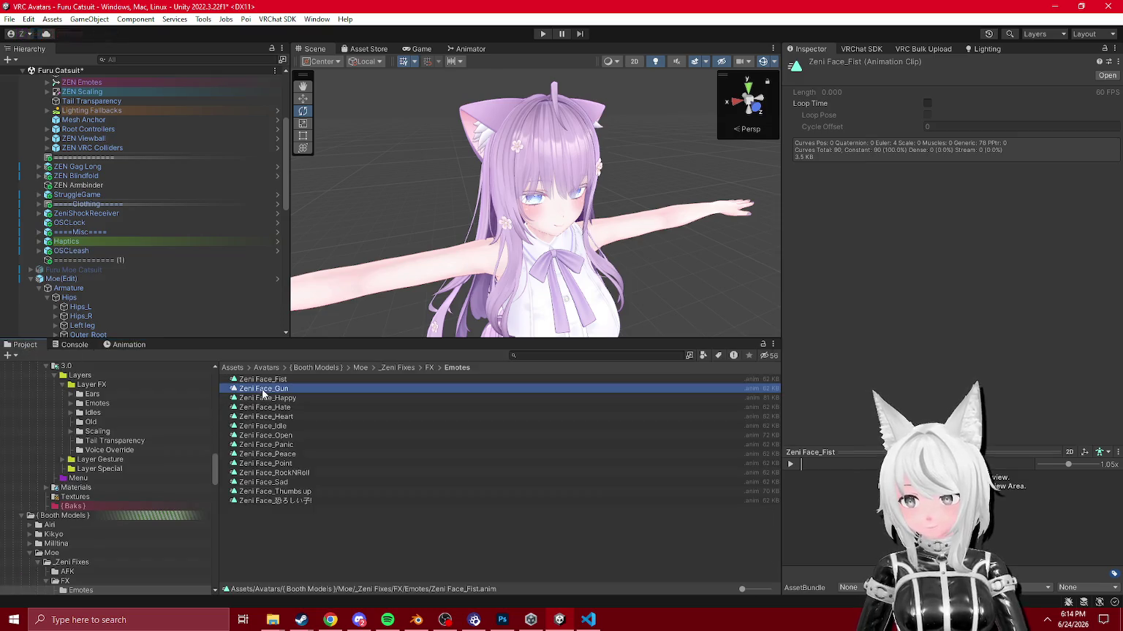
Step: Paste the ear-bone keys into Zeni Face_Gun, shifting them to frame 0, then add them to Zeni Face_Happy
click(146, 345)
key(ctrl+v)
click(452, 378)
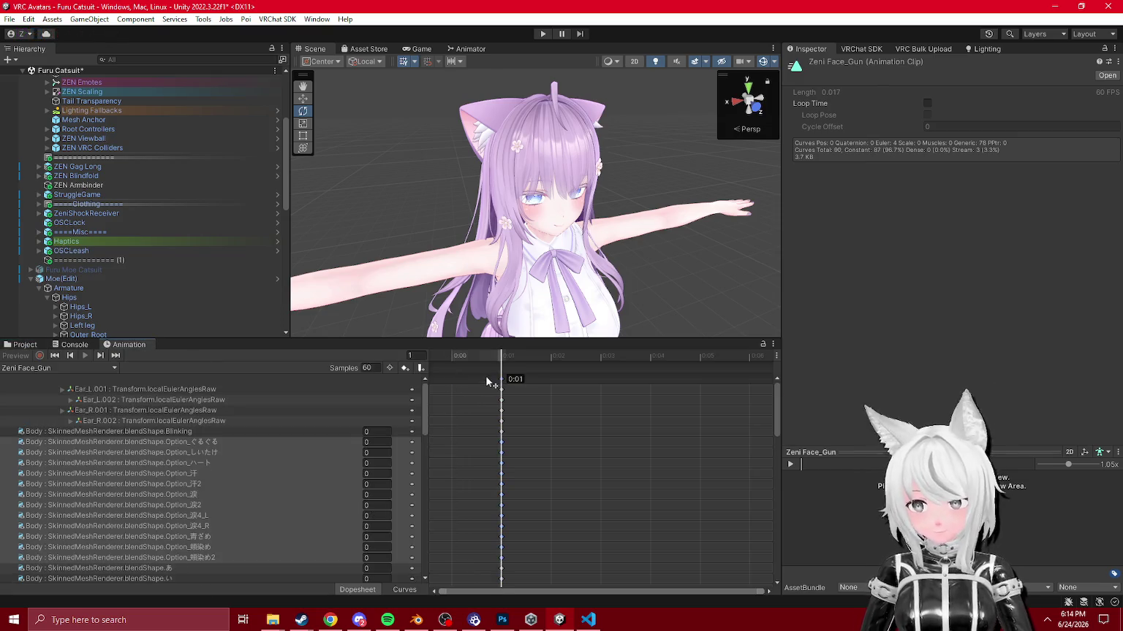
mouse_move(502, 378)
mouse_down()
mouse_move(462, 365)
mouse_move(452, 373)
mouse_up()
click(22, 345)
double_click(278, 398)
mouse_move(346, 229)
mouse_down()
mouse_move(543, 343)
mouse_move(504, 351)
mouse_move(500, 385)
mouse_move(450, 380)
mouse_up()
click(500, 367)
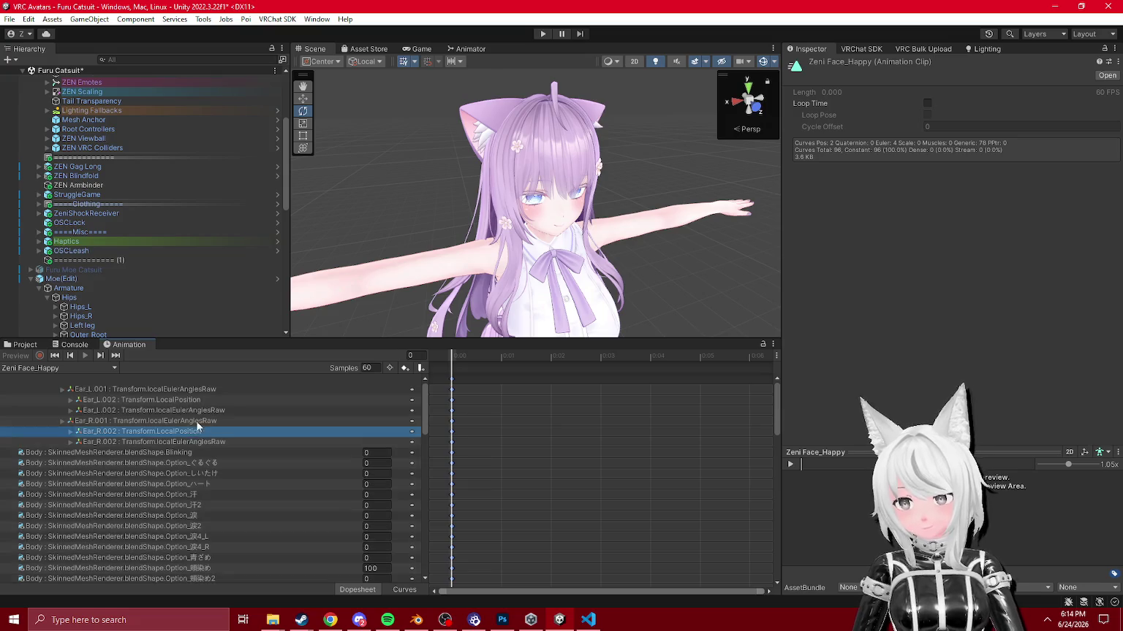
Step: Paste the ear-bone keys into Zeni Face_Hate and Zeni Face_Heart, aligning them with the existing keys
click(35, 347)
click(297, 407)
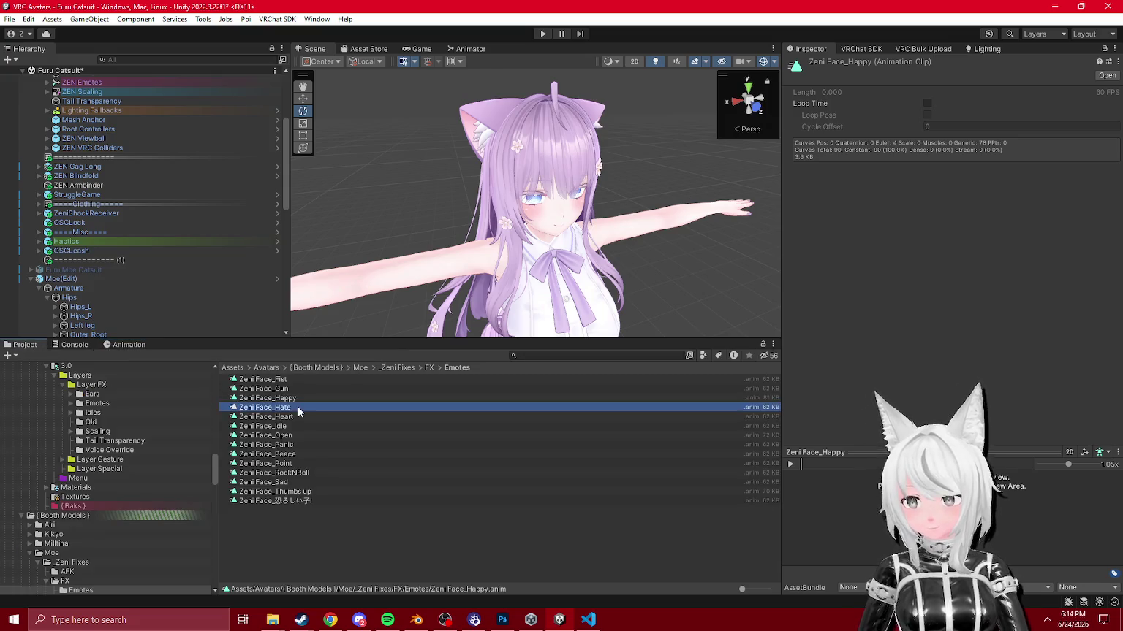
click(147, 344)
click(494, 358)
key(ctrl+v)
mouse_move(444, 379)
mouse_down()
mouse_move(509, 381)
mouse_move(472, 385)
mouse_move(437, 363)
mouse_up()
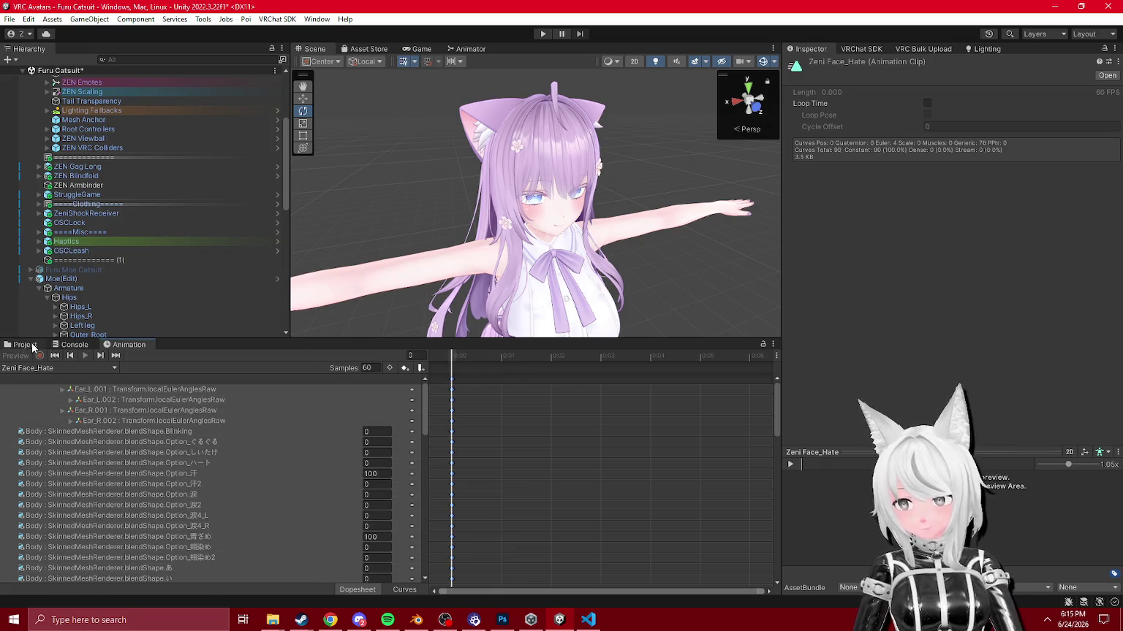
click(25, 344)
click(278, 418)
click(128, 344)
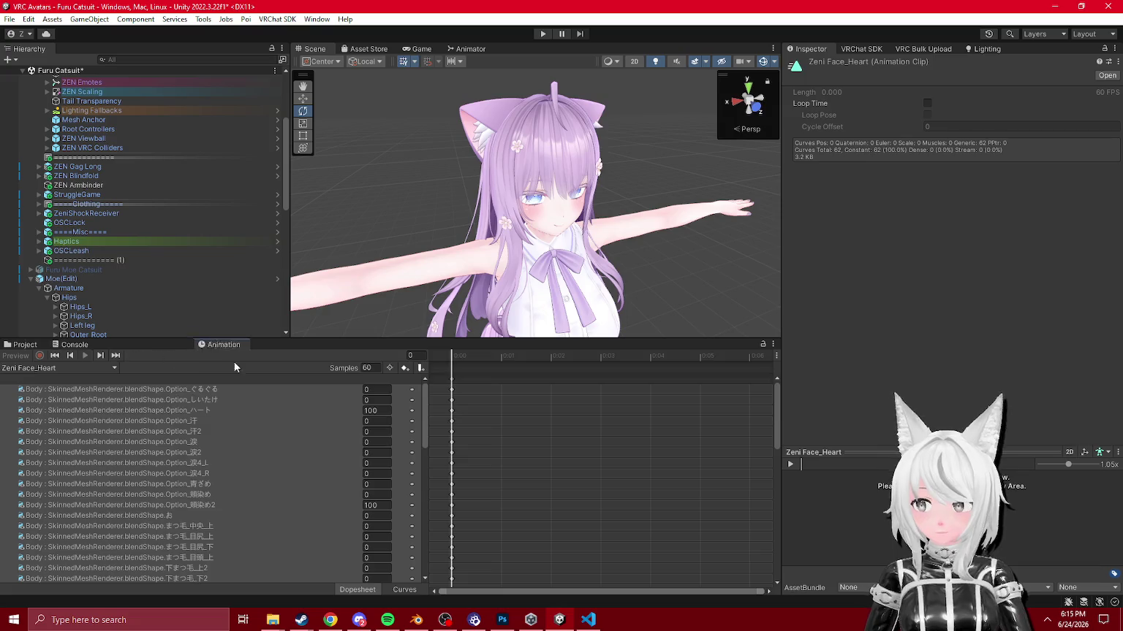
drag(650, 468, 702, 457)
mouse_move(752, 359)
mouse_down()
mouse_move(739, 352)
mouse_move(729, 367)
mouse_up()
key(ctrl+v)
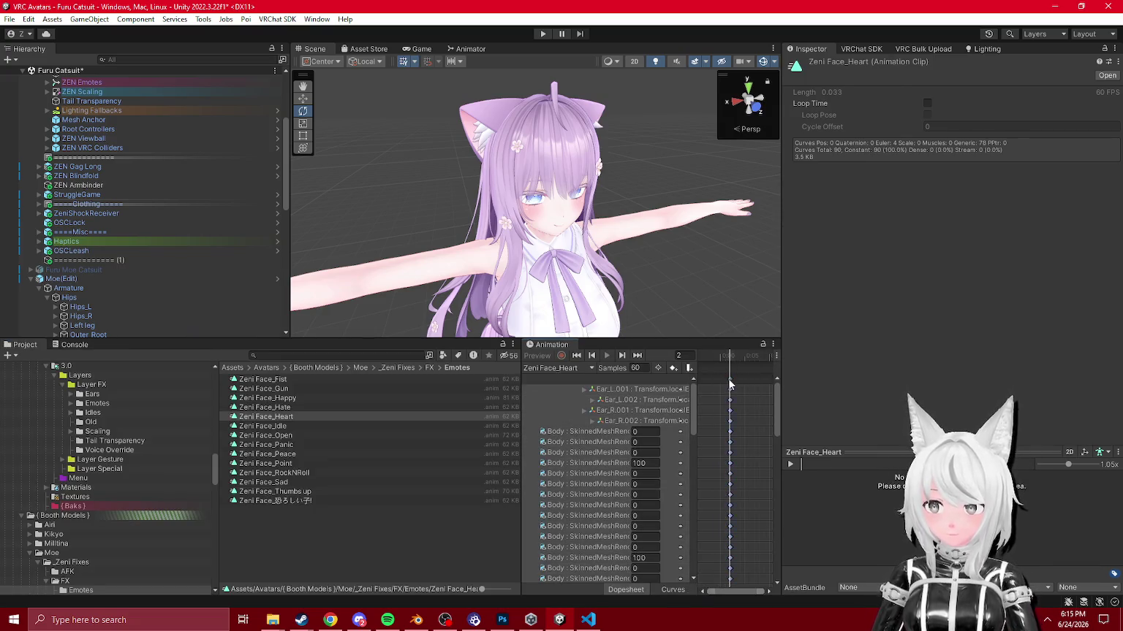
Step: Paste the ear-bone keys into Zeni Face_Idle and Zeni Face_Open at frame 1
click(277, 426)
drag(720, 360, 719, 388)
key(ctrl+v)
click(276, 436)
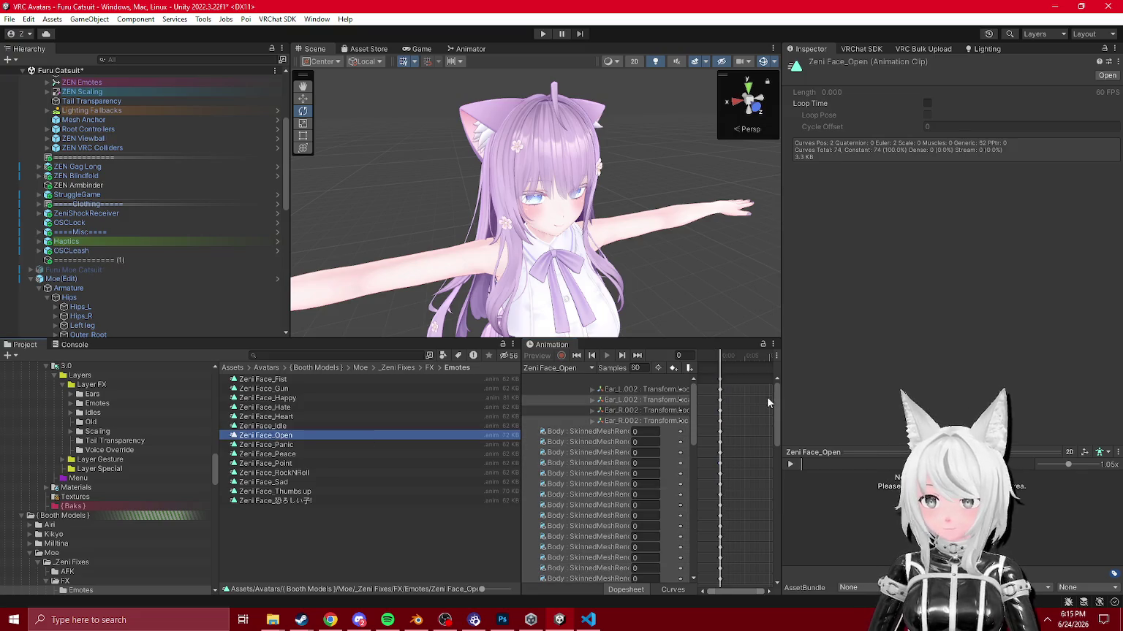
mouse_move(520, 379)
mouse_down()
mouse_move(372, 401)
mouse_move(394, 398)
mouse_up()
click(648, 356)
key(ctrl+v)
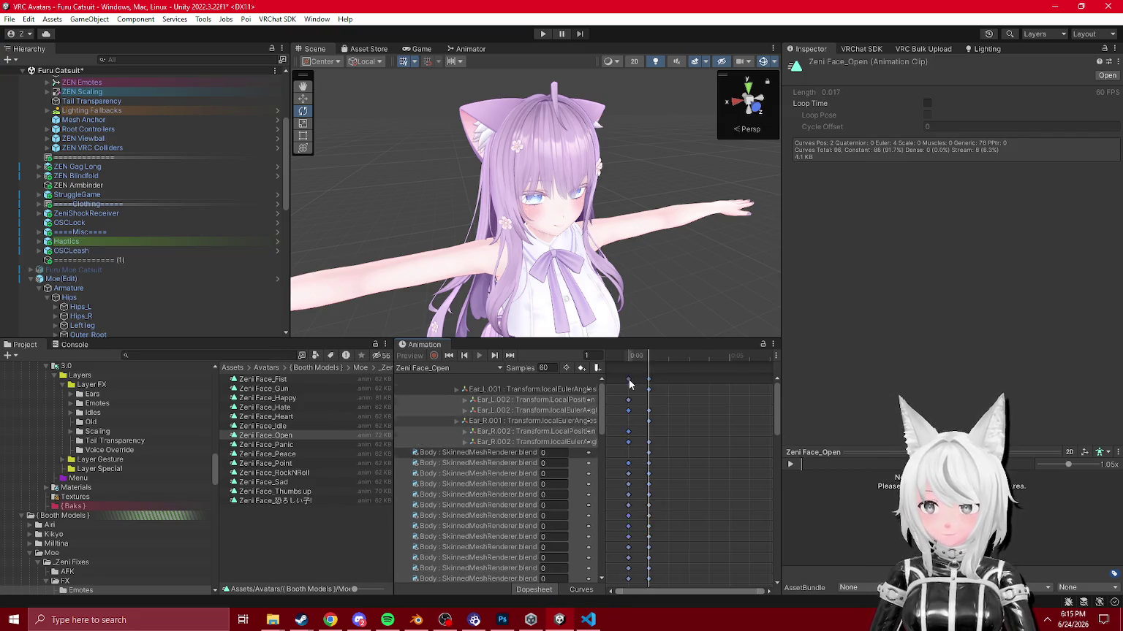
click(638, 379)
Step: Paste the ear-bone keys into Zeni Face_Panic and Zeni Face_Peace
click(574, 436)
click(554, 400)
click(308, 443)
click(643, 358)
key(ctrl+v)
click(630, 379)
click(629, 358)
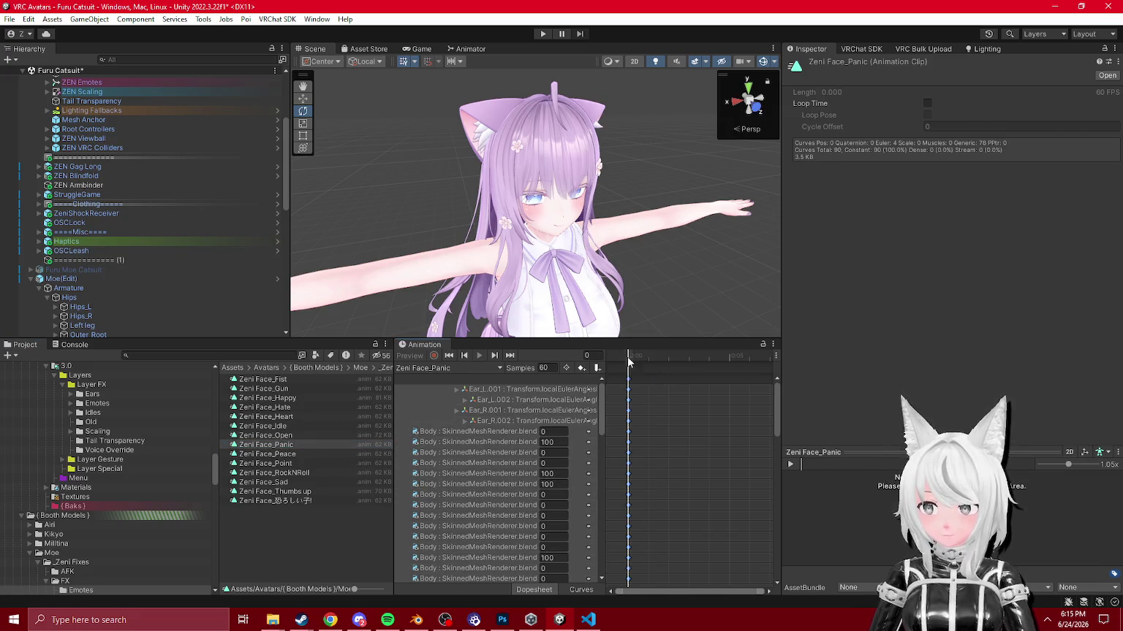
click(267, 454)
click(648, 358)
key(ctrl+v)
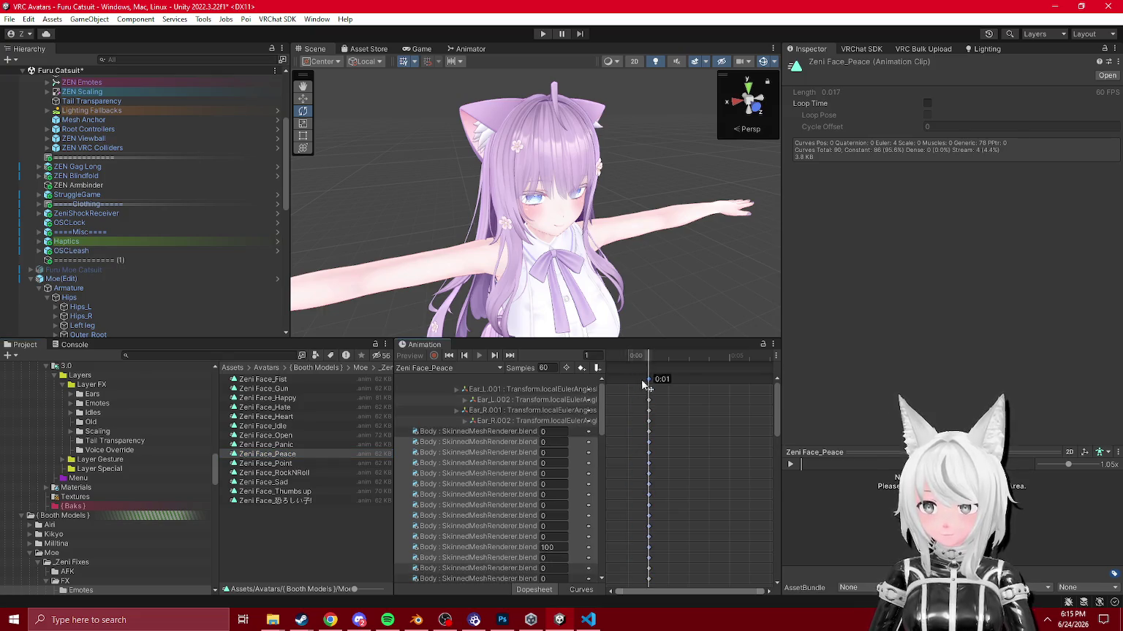
Step: Paste and align the ear-bone keys in Zeni Face_Point, Zeni Face_RockNRoll and Zeni Face_Sad
click(265, 463)
click(647, 359)
key(ctrl+v)
drag(648, 378, 633, 385)
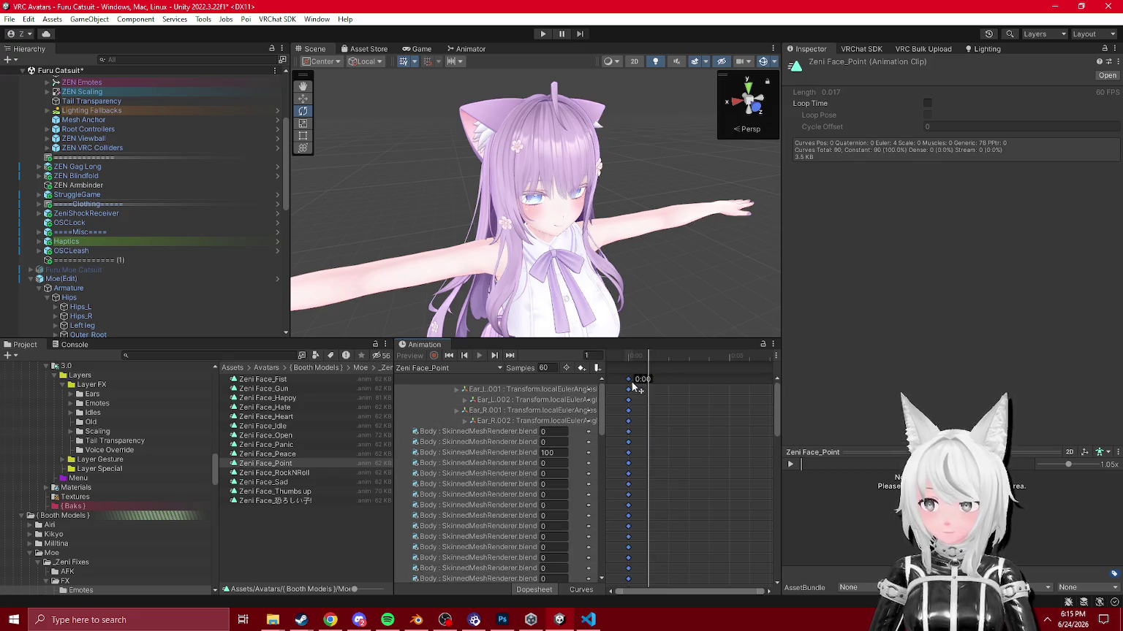
click(274, 473)
key(ctrl+v)
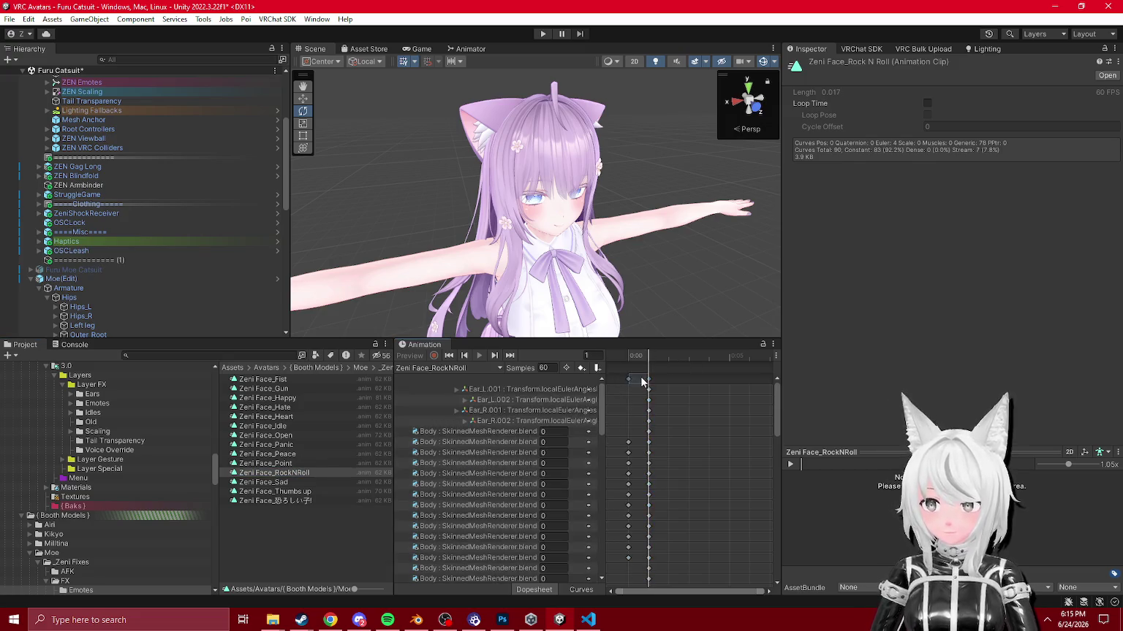
mouse_move(627, 378)
mouse_down()
mouse_move(695, 379)
mouse_move(647, 378)
mouse_up()
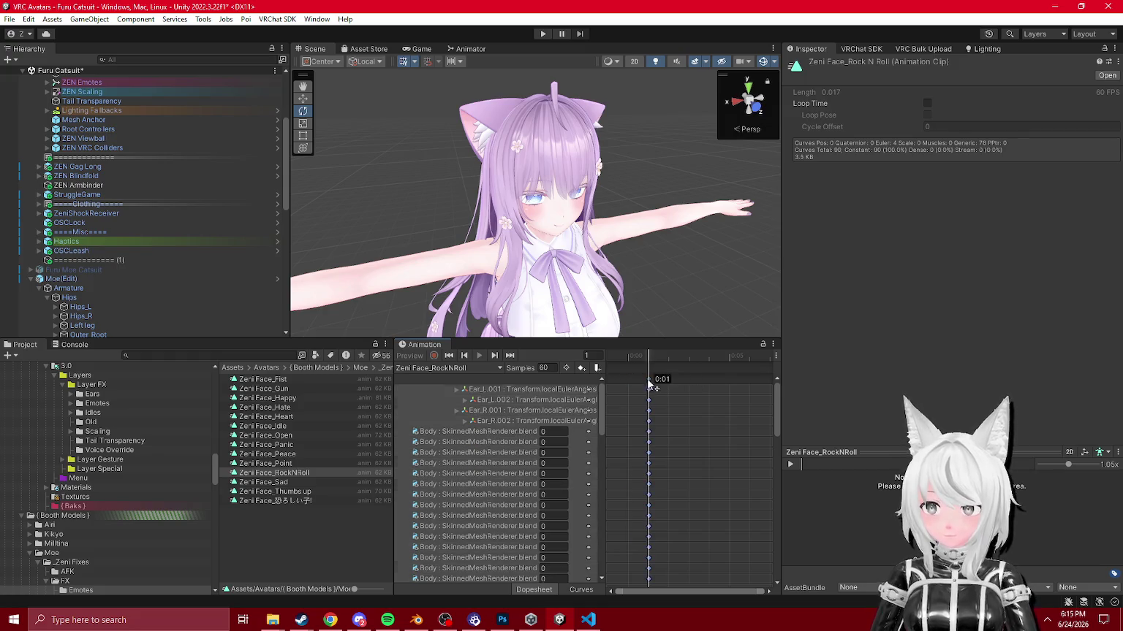
click(263, 482)
key(ctrl+v)
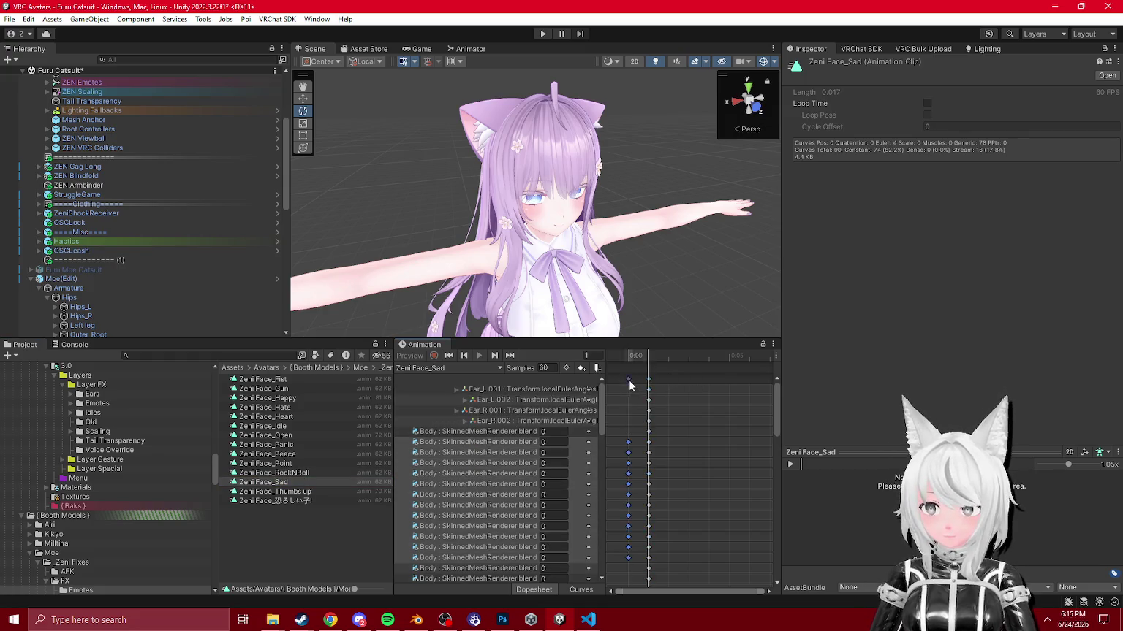
drag(680, 388, 641, 388)
Step: Align the keys in Zeni Face_Thumbs up and paste the ear-bone keys into Zeni Face_恐ろしい子!
click(271, 491)
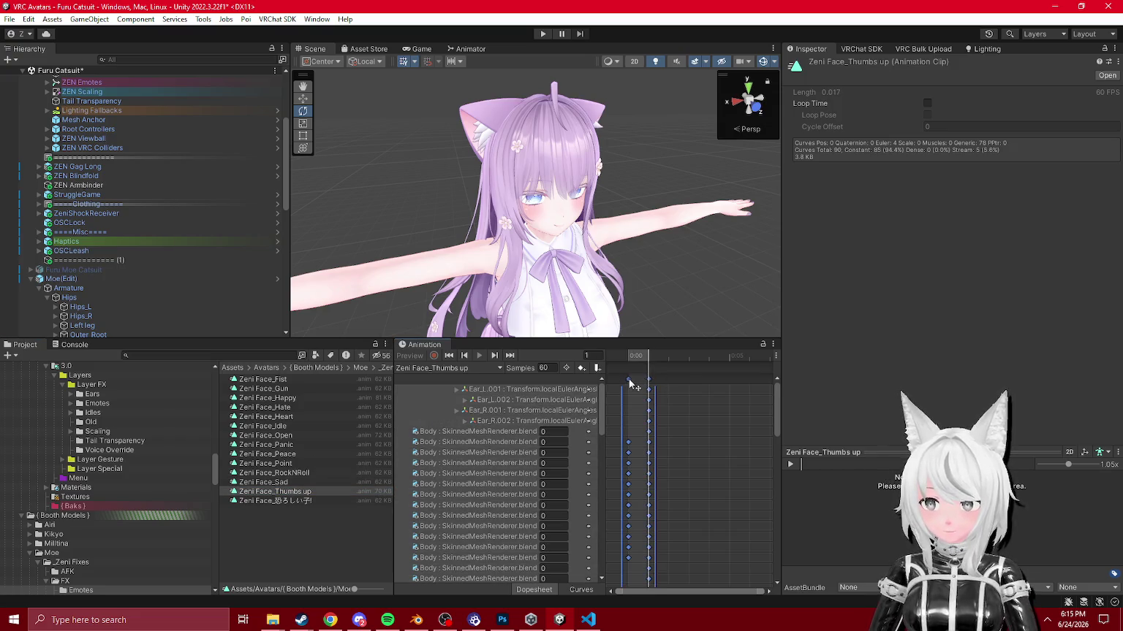
mouse_move(631, 379)
mouse_down()
mouse_move(648, 377)
mouse_move(608, 366)
mouse_move(665, 378)
mouse_move(633, 385)
mouse_move(615, 367)
mouse_up()
click(294, 502)
click(646, 359)
key(ctrl+v)
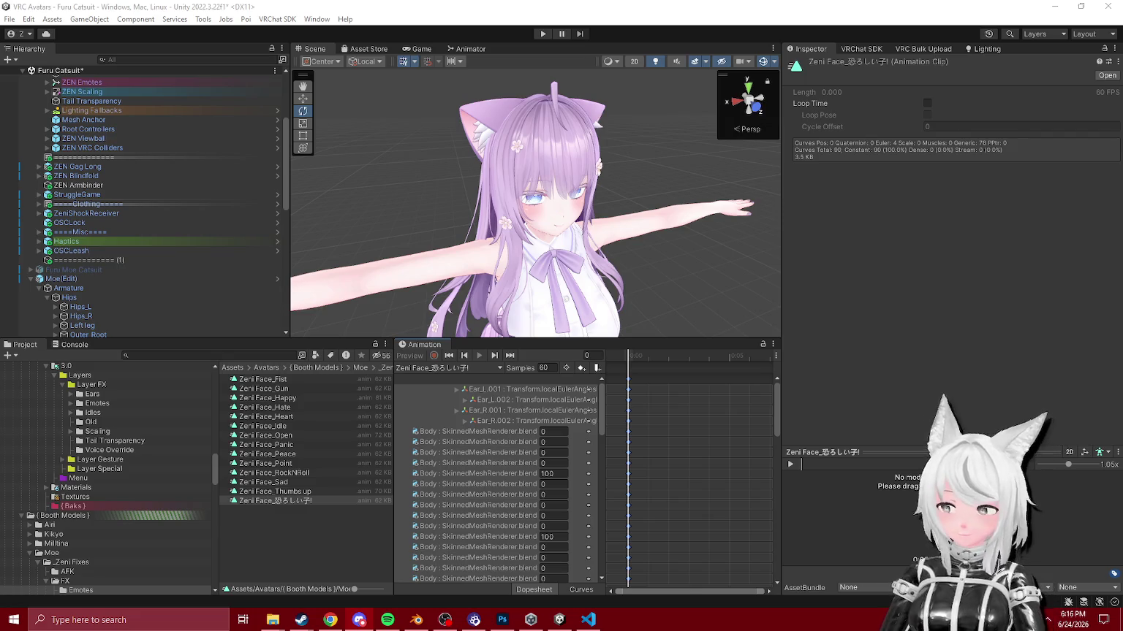
drag(420, 344, 147, 345)
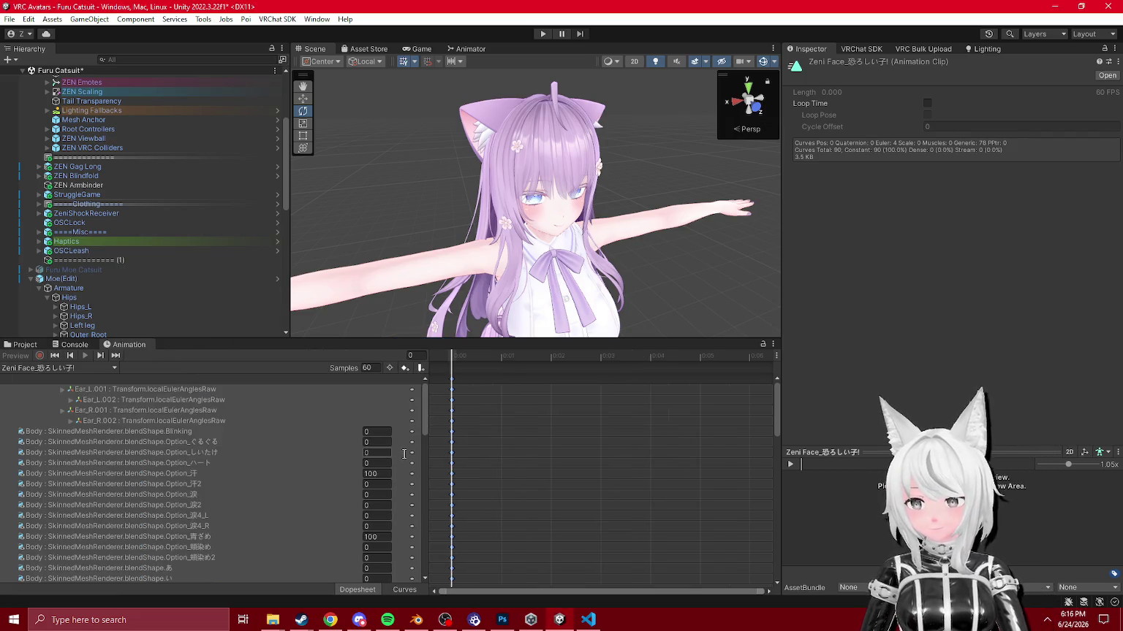
click(22, 344)
Step: Inspect the Moe(Edit) avatar's Moe_Edit_FX controller graph, including its Left Hand layer
drag(614, 263, 578, 263)
scroll(579, 263, down, 5)
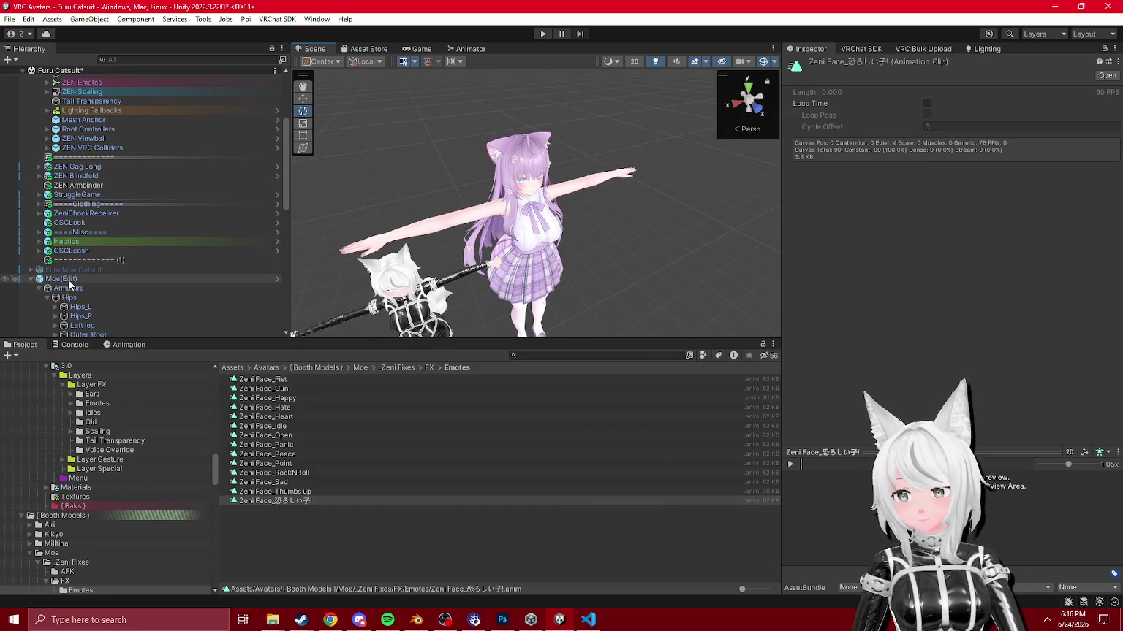
click(69, 281)
scroll(917, 214, down, 15)
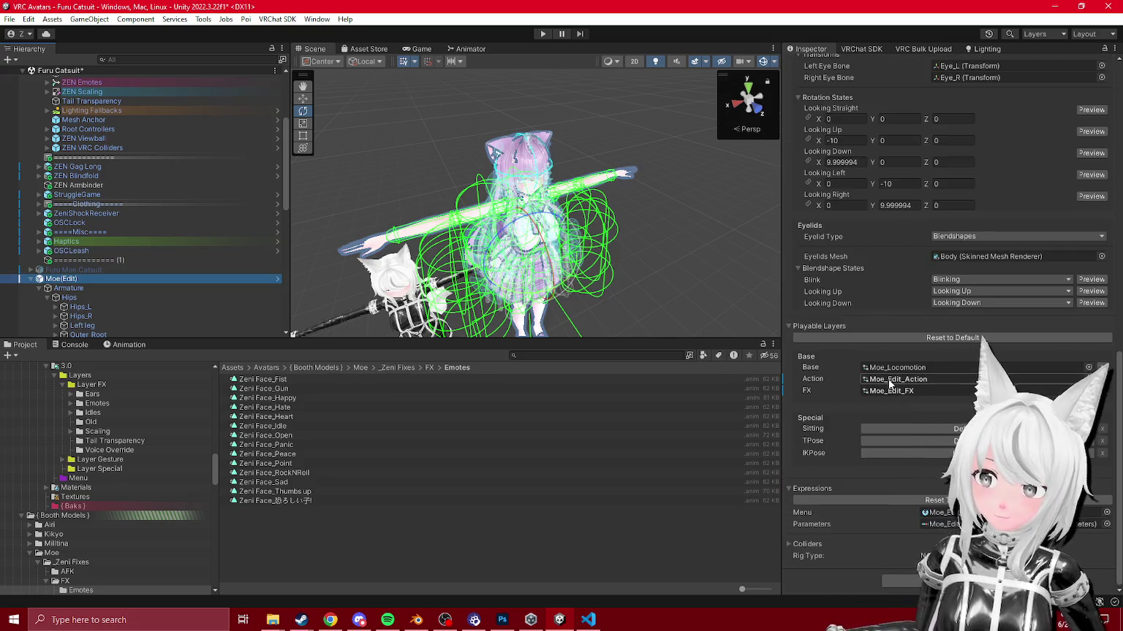
click(872, 391)
click(259, 398)
click(470, 49)
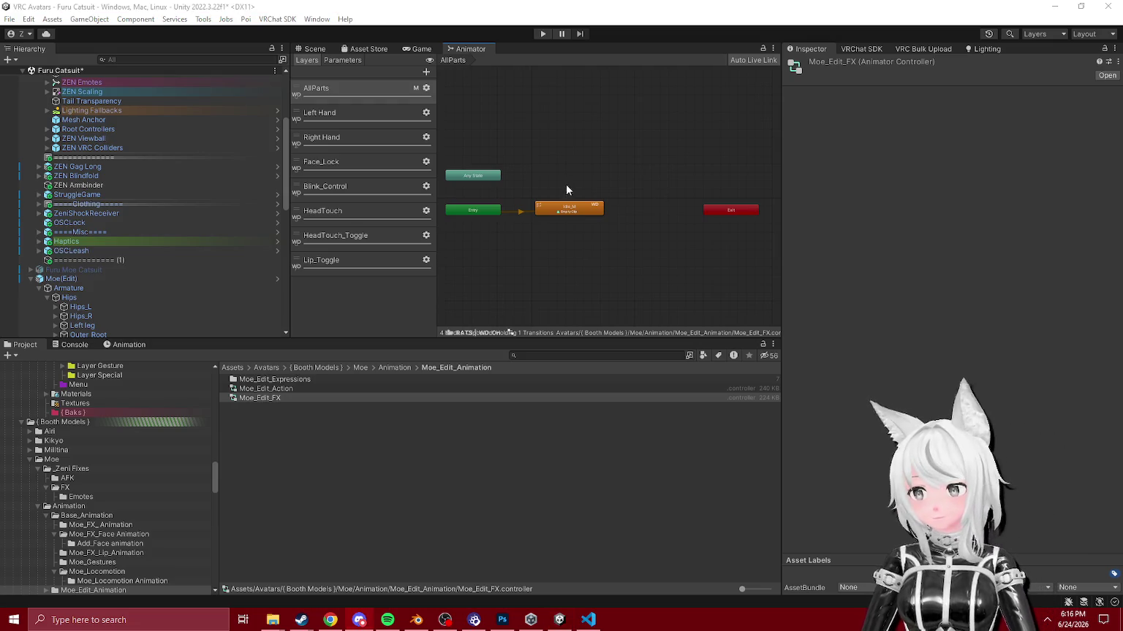
click(352, 126)
Step: Open Furu Moe Catsuit's Moe FX Zeni controller and inspect the Moe Base Face + Blink state and clip
click(62, 269)
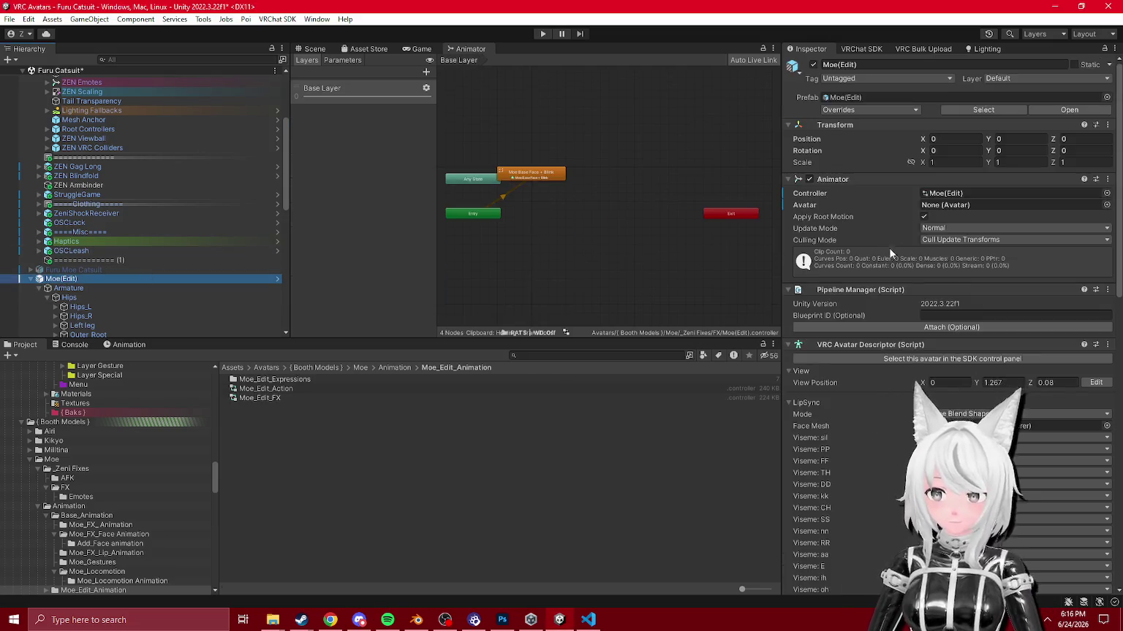
scroll(889, 247, down, 5)
scroll(899, 326, down, 2)
scroll(914, 351, down, 5)
click(937, 324)
click(258, 407)
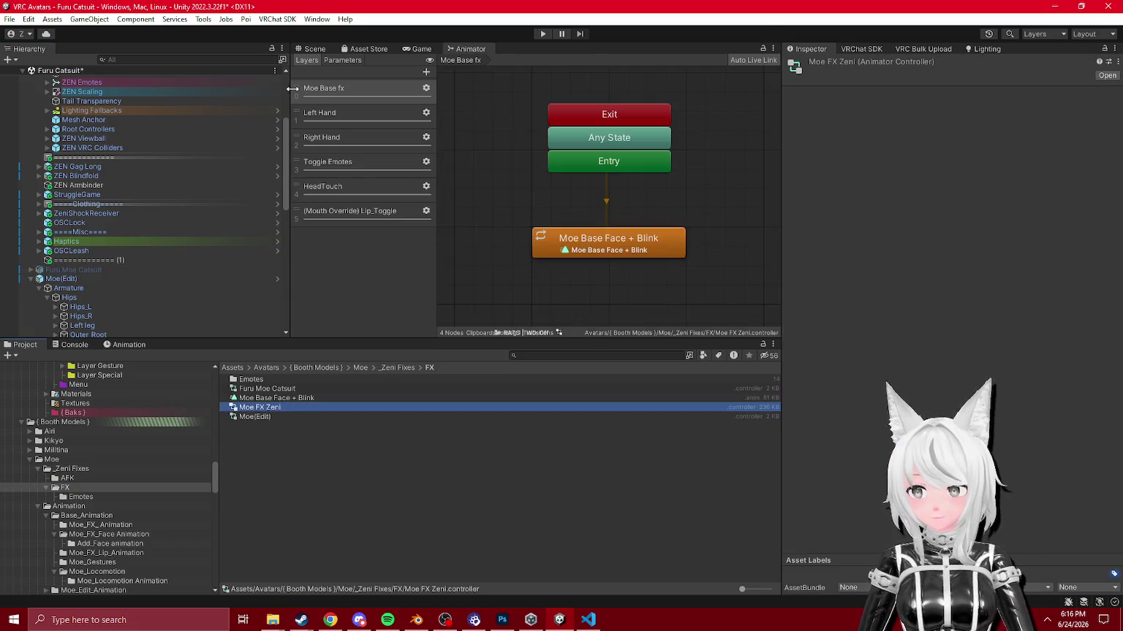
click(329, 115)
click(329, 92)
click(650, 239)
click(961, 94)
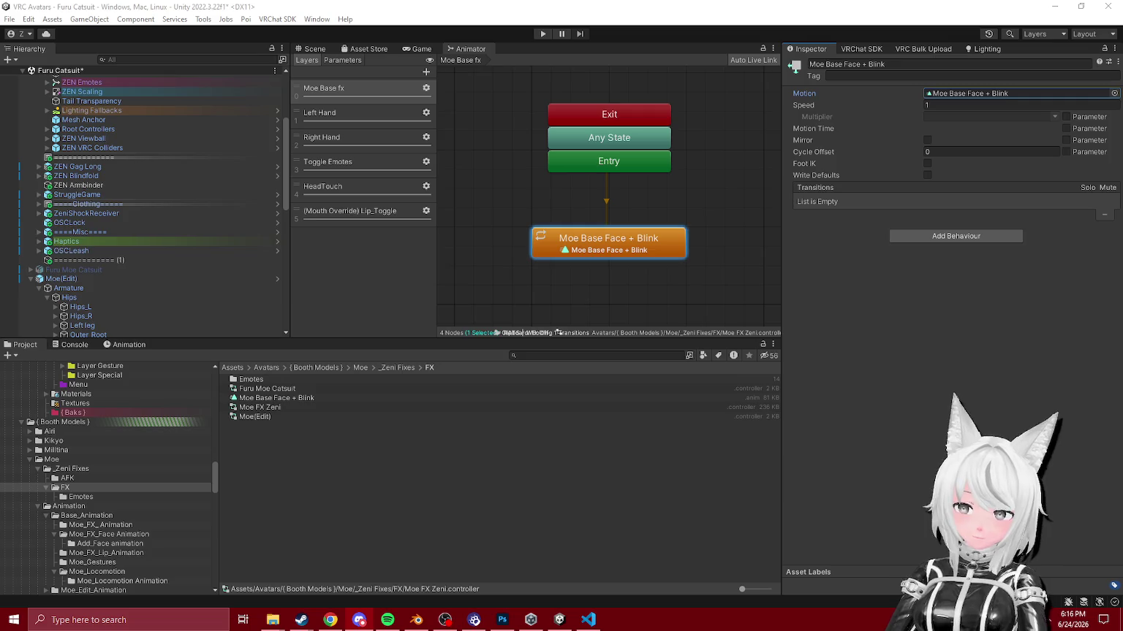
Step: Compare Moe FX Zeni's layers (Moe Base fx, Lip_Toggle) and settle on the HeadTouch layer's states
click(337, 195)
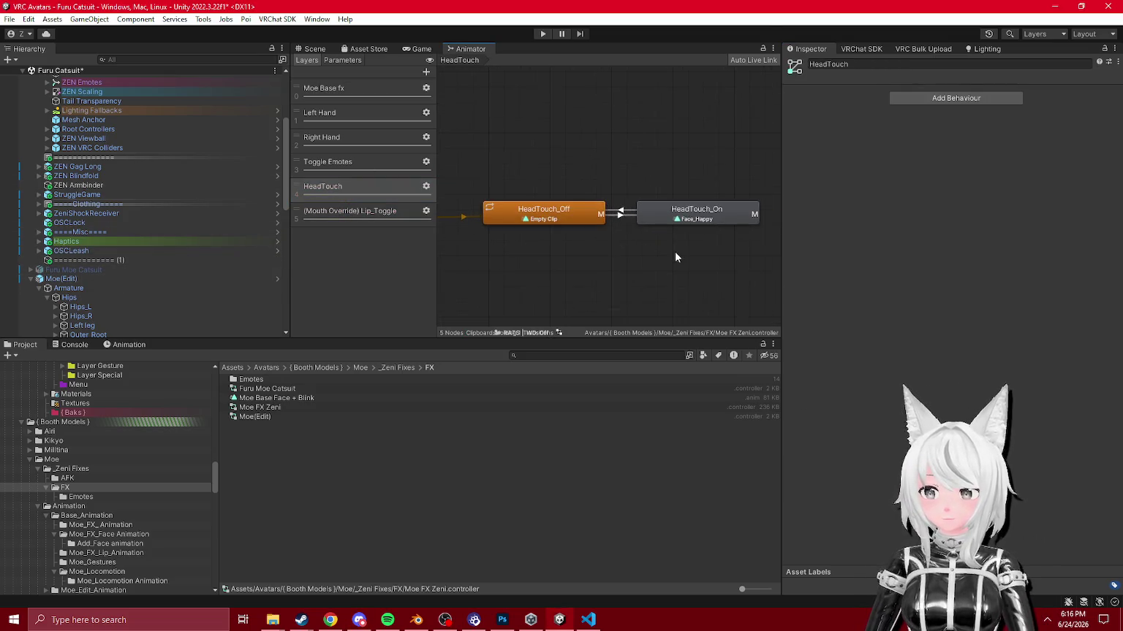
drag(639, 269, 730, 272)
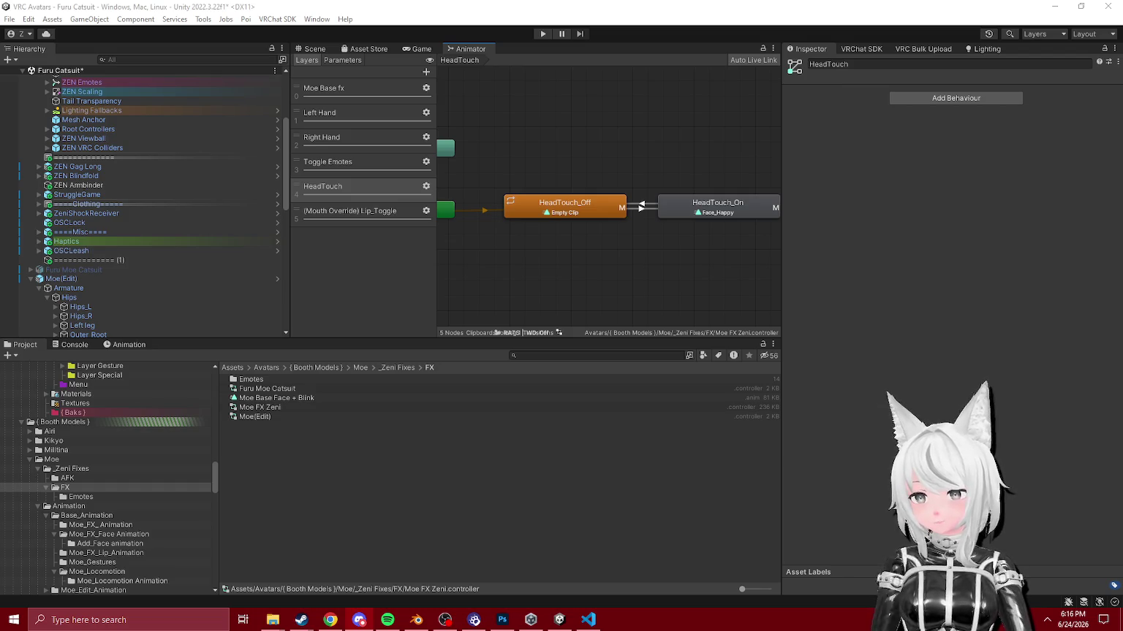
click(344, 162)
click(355, 143)
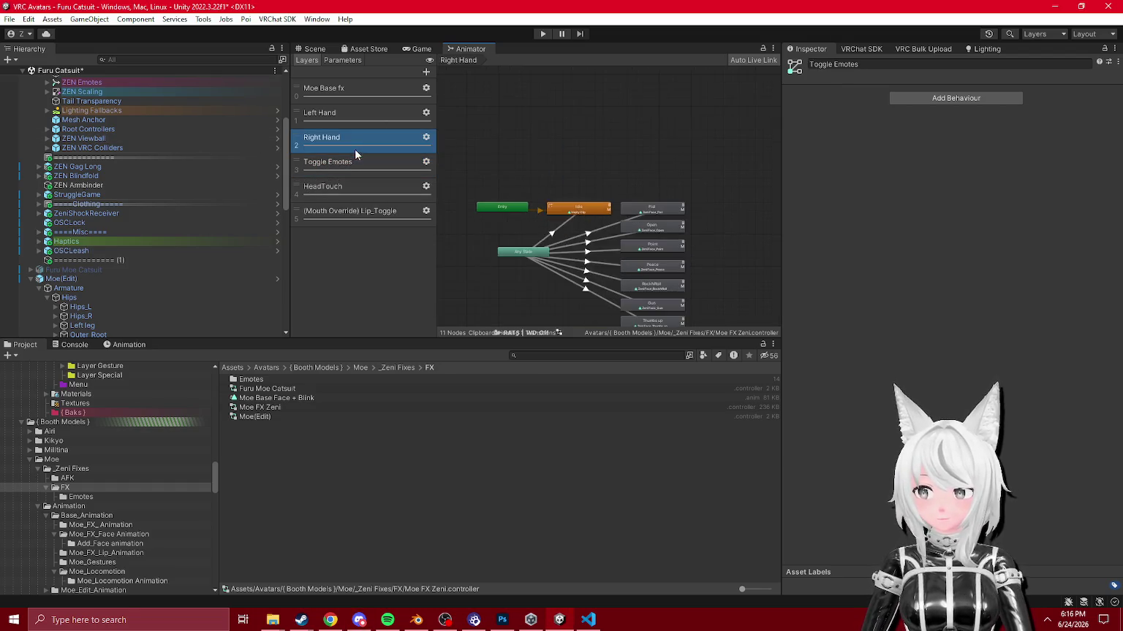
click(347, 114)
click(344, 89)
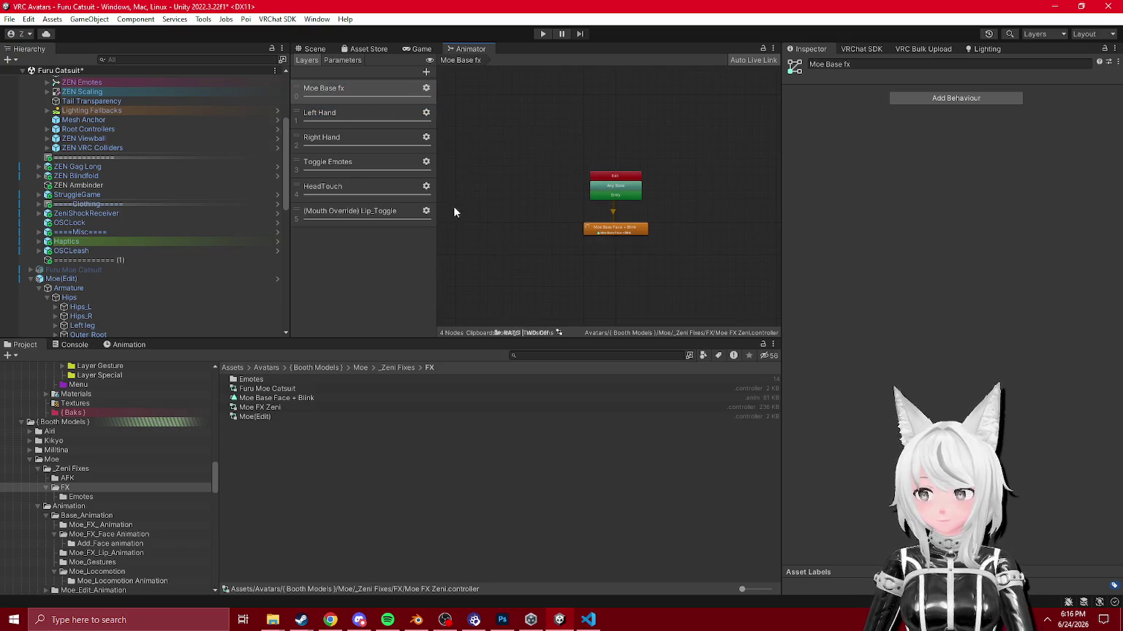
click(344, 209)
click(343, 191)
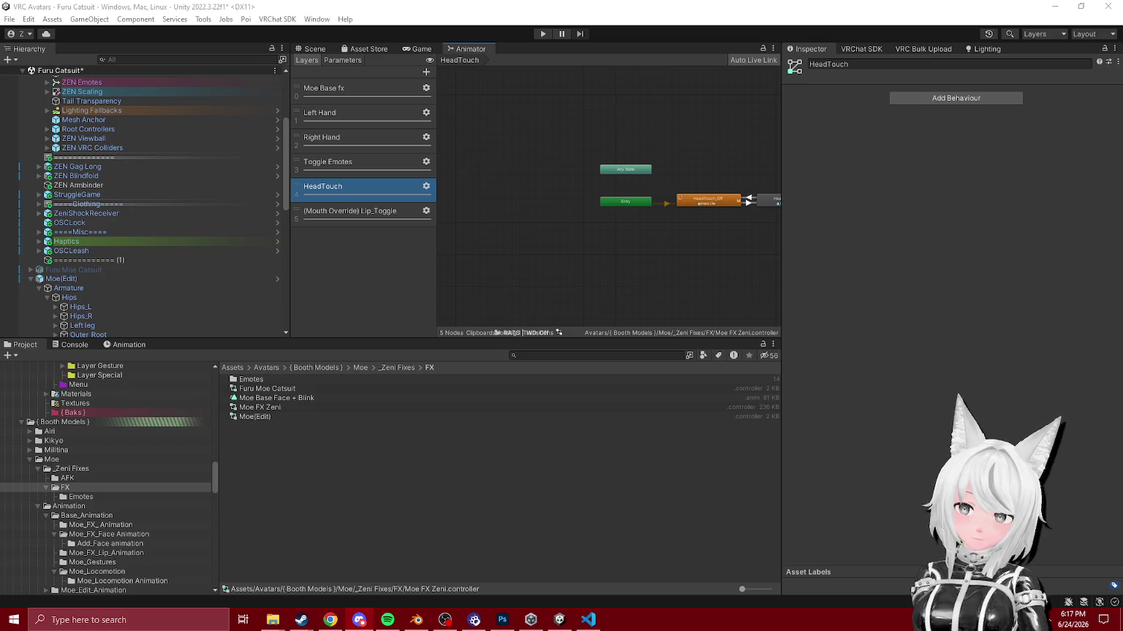
click(109, 562)
Step: Browse Moe's animation folders down to the two FaceLock assets in Moe_Edit_FaceMenu
scroll(108, 511, down, 5)
click(104, 441)
click(93, 451)
click(99, 460)
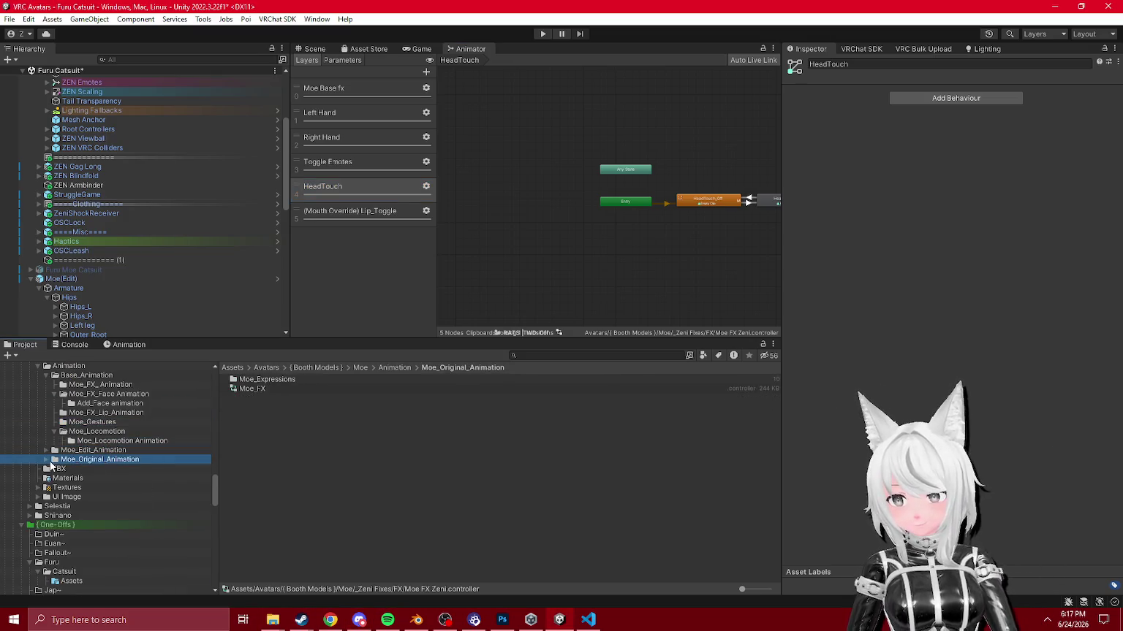
click(46, 460)
click(50, 451)
click(47, 450)
click(102, 459)
click(100, 469)
click(104, 479)
scroll(103, 474, up, 3)
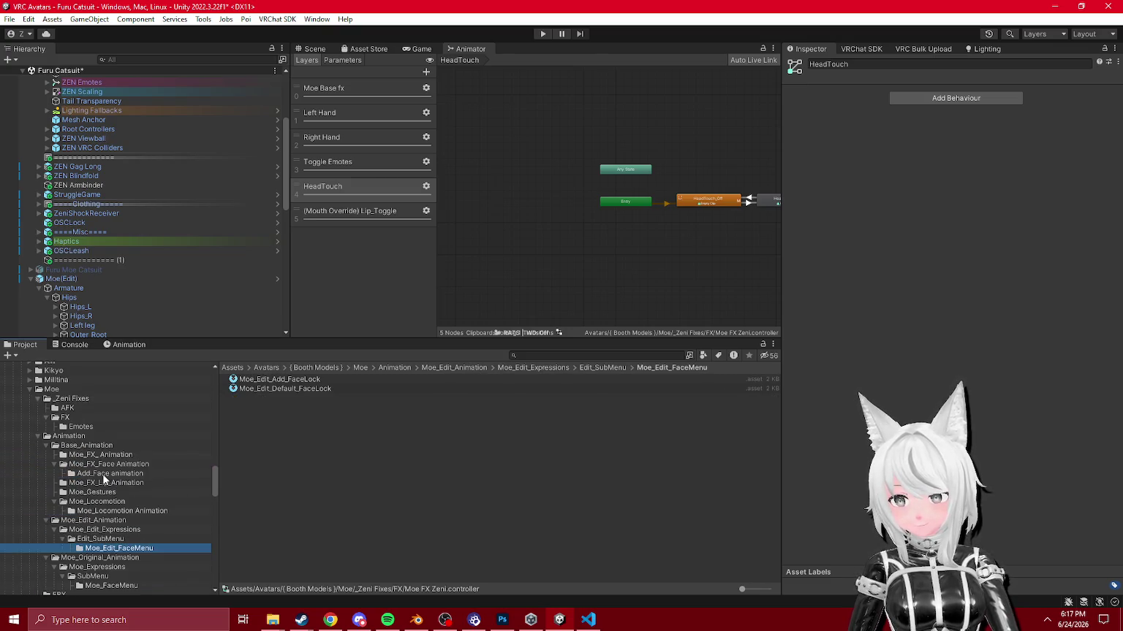
Step: Look through the Moe_FX, Base_Animation, Moe_Gestures, FBX, UI Image and materials folders
click(91, 463)
click(99, 456)
click(86, 446)
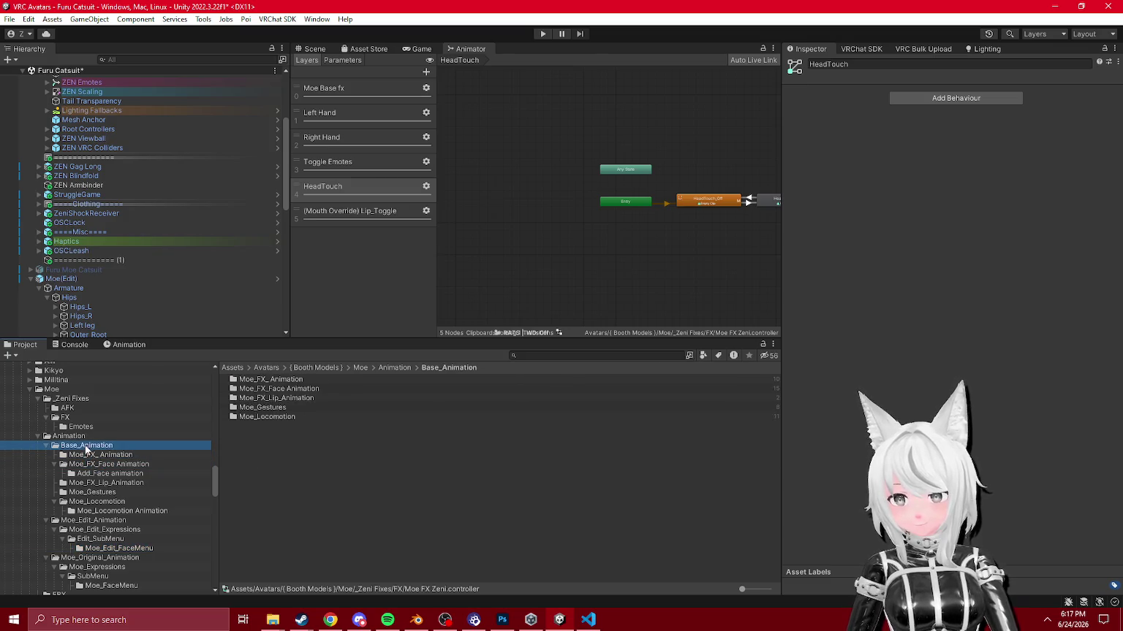
click(262, 408)
click(108, 464)
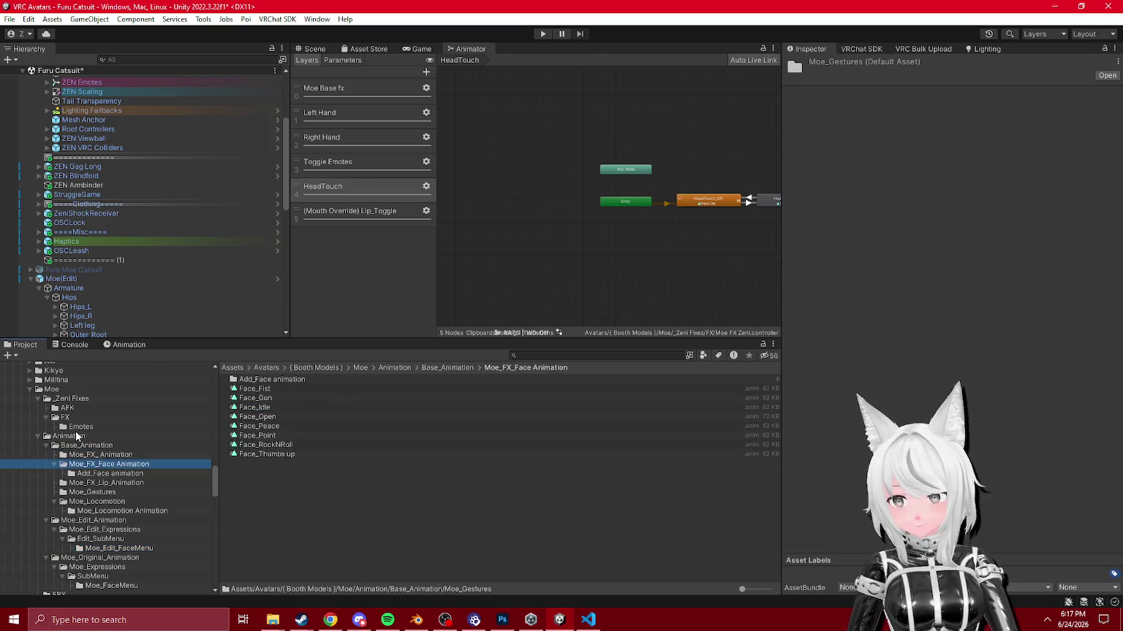
click(79, 427)
scroll(101, 504, down, 5)
click(88, 455)
click(86, 483)
click(102, 465)
scroll(105, 481, up, 2)
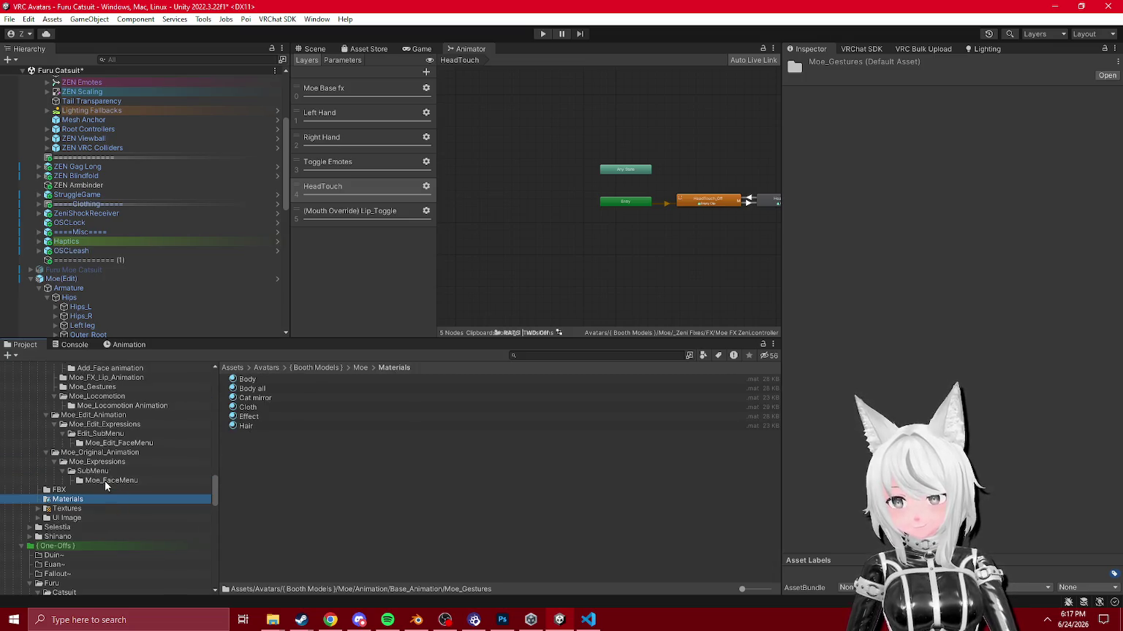
click(104, 481)
scroll(63, 498, up, 7)
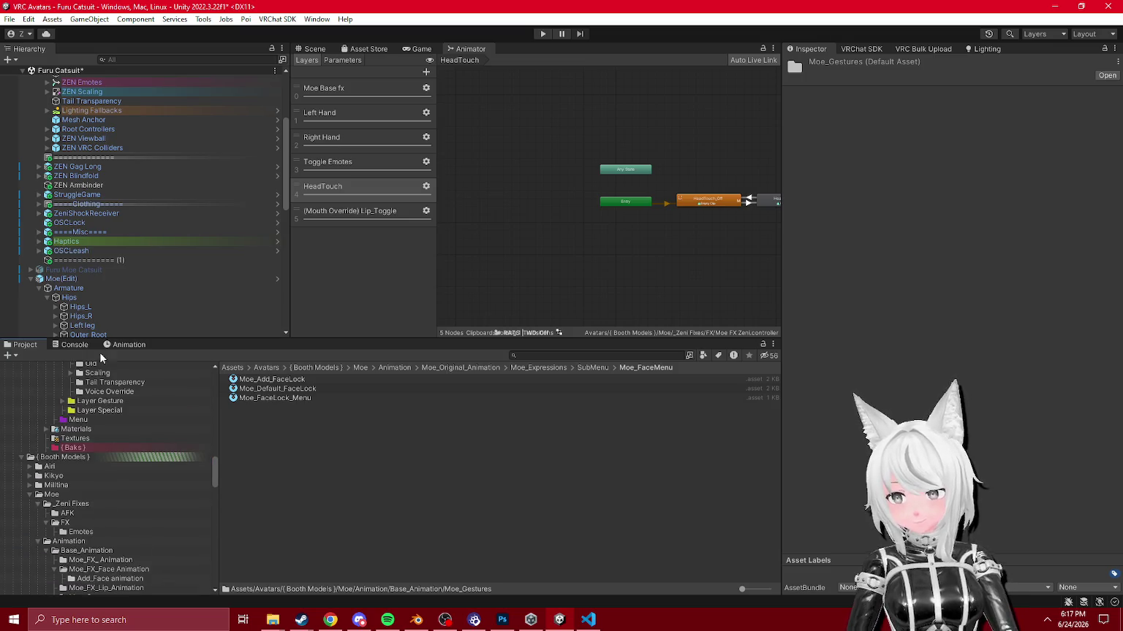
Step: Open the Furu Moe Catsuit's Moe_Edit_Menu expressions menu from its avatar descriptor and screen-capture it
click(73, 270)
scroll(972, 380, down, 8)
scroll(972, 379, down, 5)
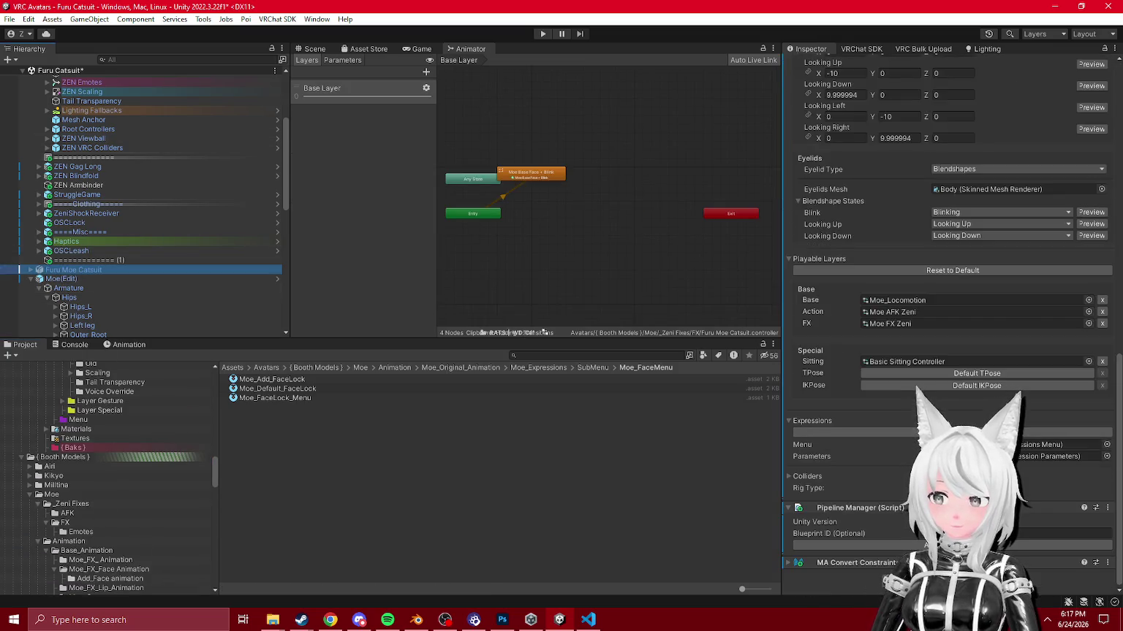
click(972, 455)
click(260, 389)
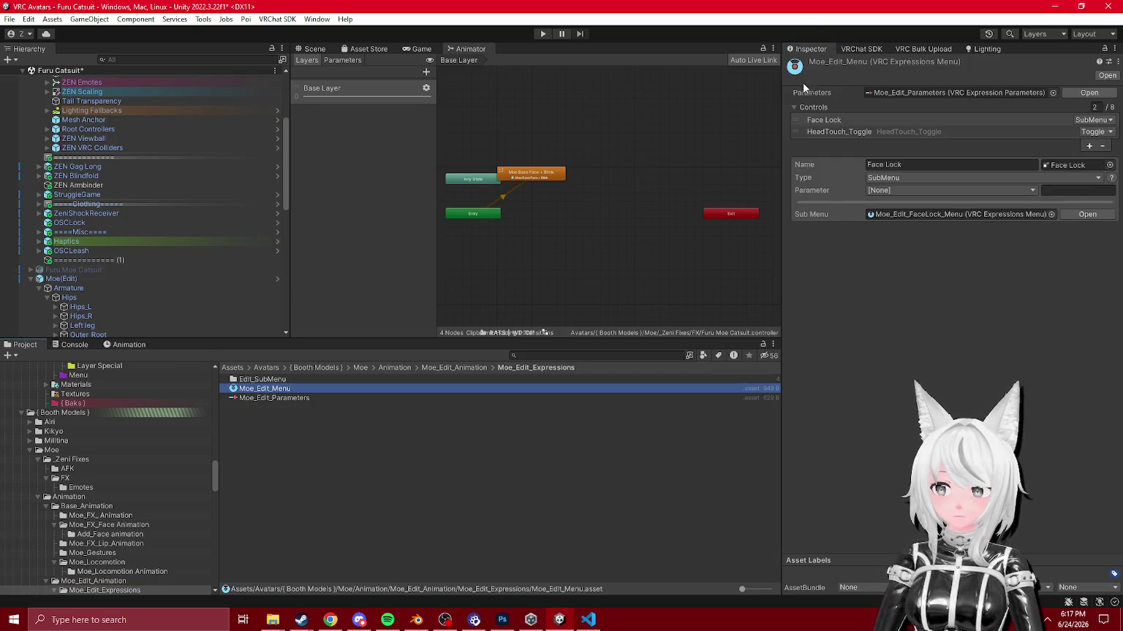
key(Print)
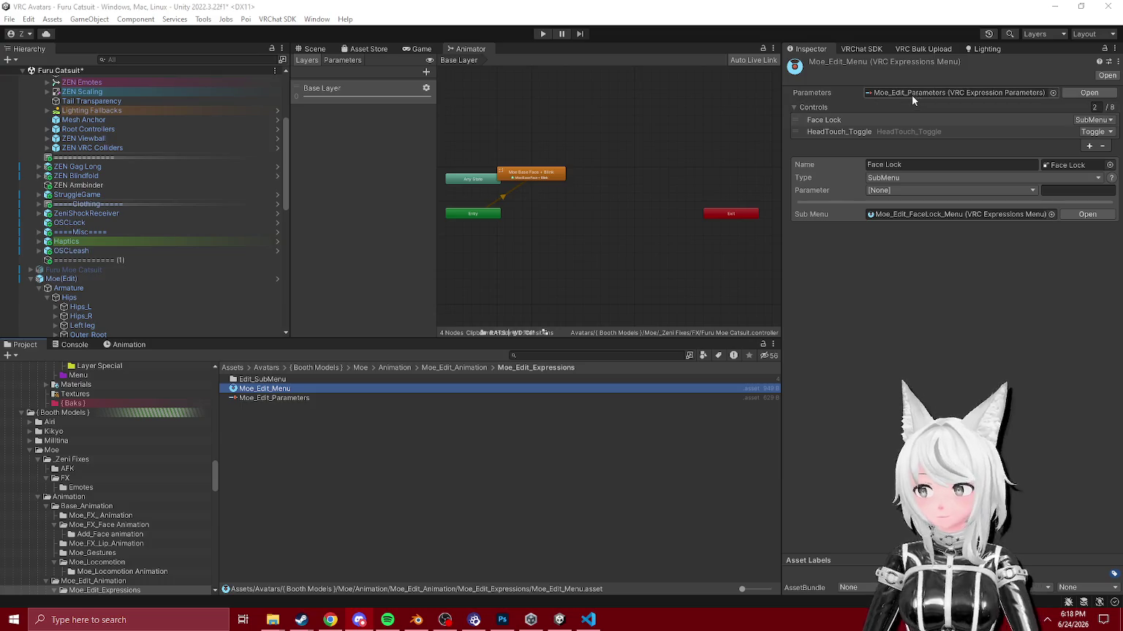
Step: Open the catsuit's Moe Parameters expression parameters asset from the avatar descriptor
click(73, 270)
scroll(976, 356, down, 5)
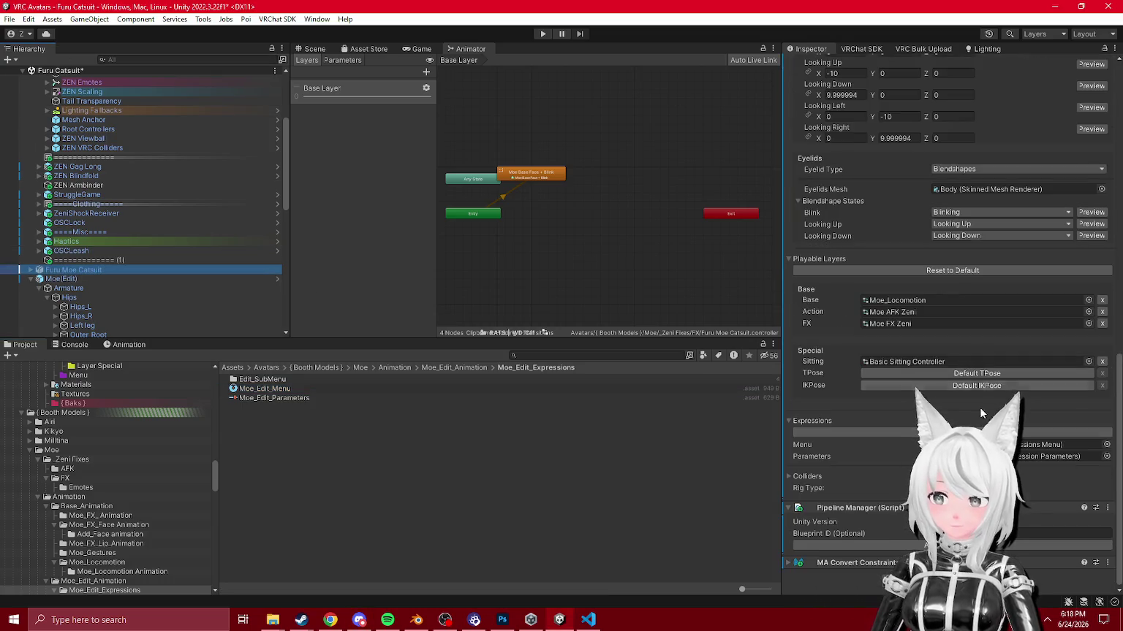
click(1053, 456)
click(256, 397)
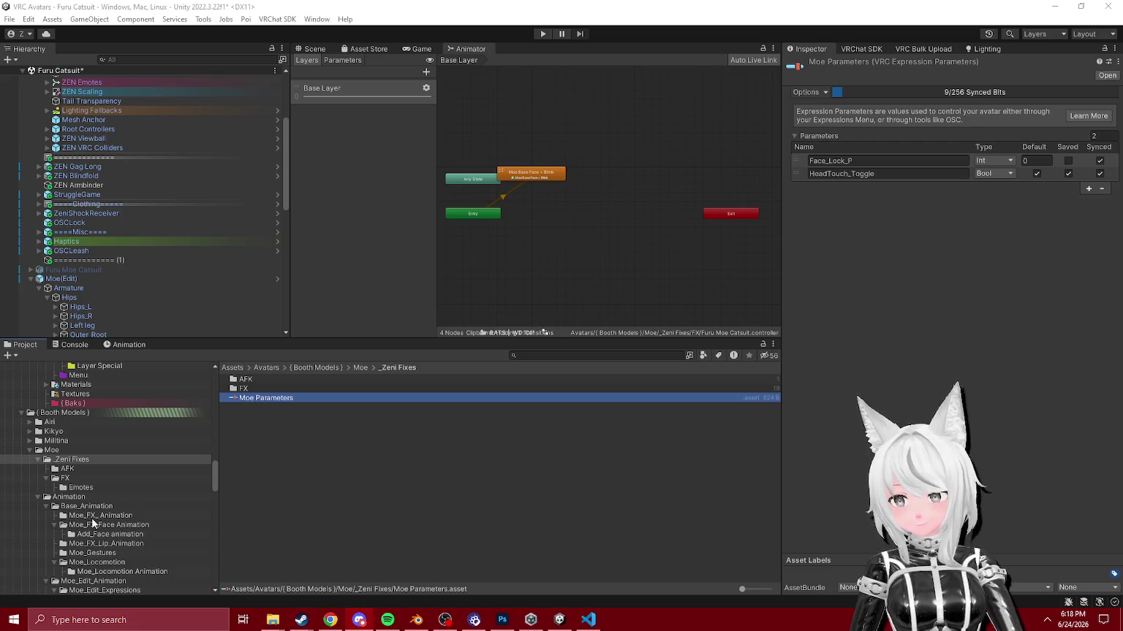
click(61, 278)
Step: Open the original Moe prefab's Moe_Menu expressions menu from its avatar descriptor
click(840, 98)
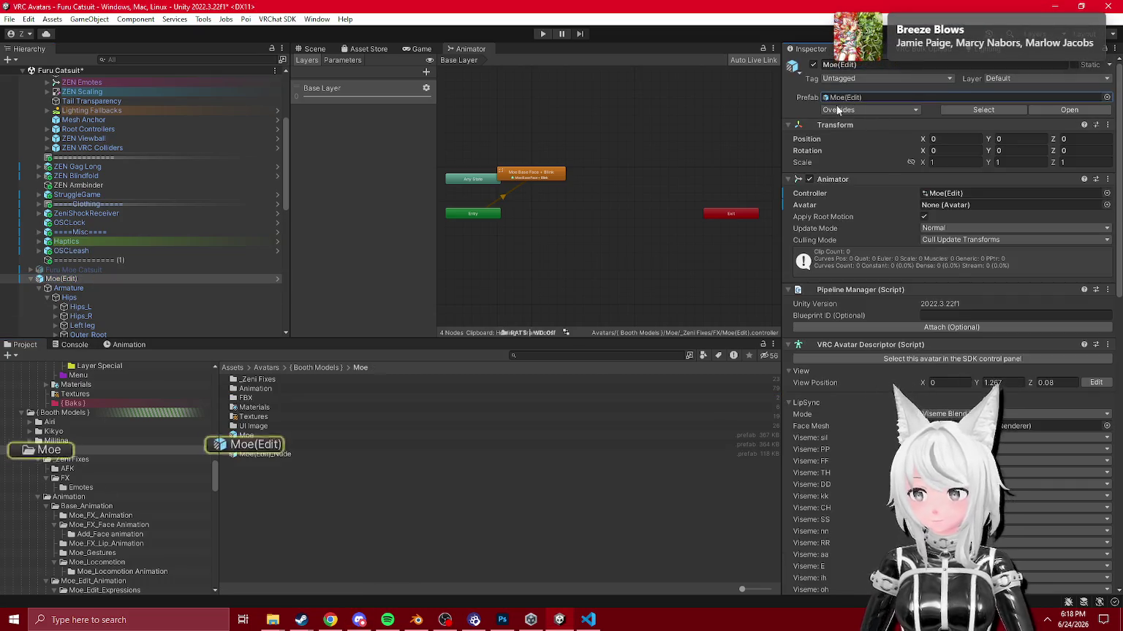
click(983, 110)
scroll(946, 353, down, 10)
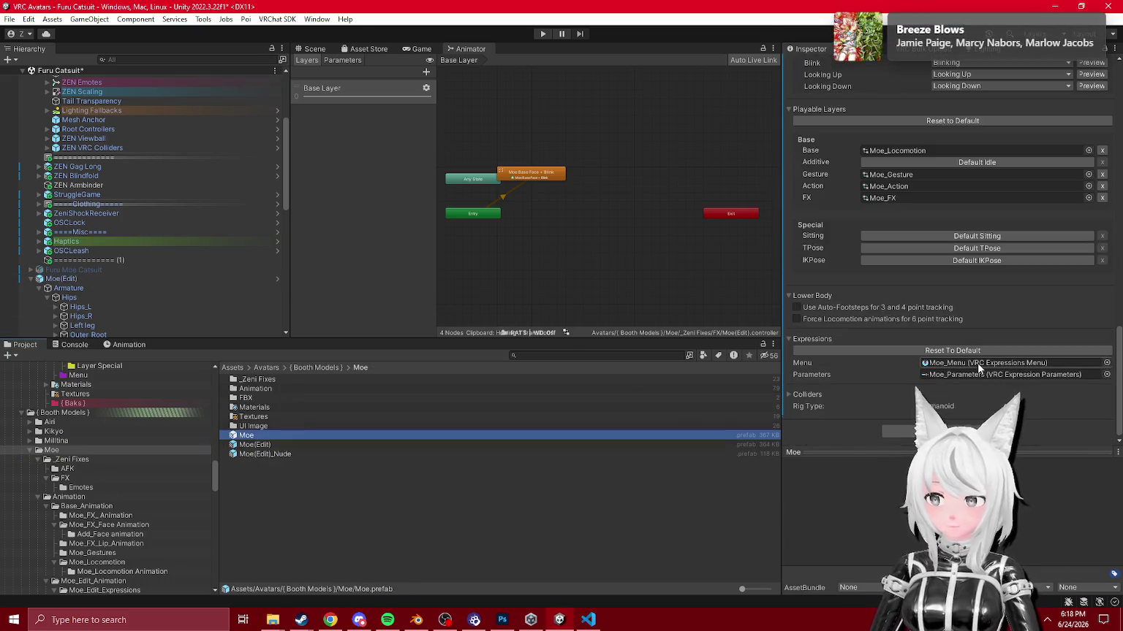
double_click(977, 363)
key(Print)
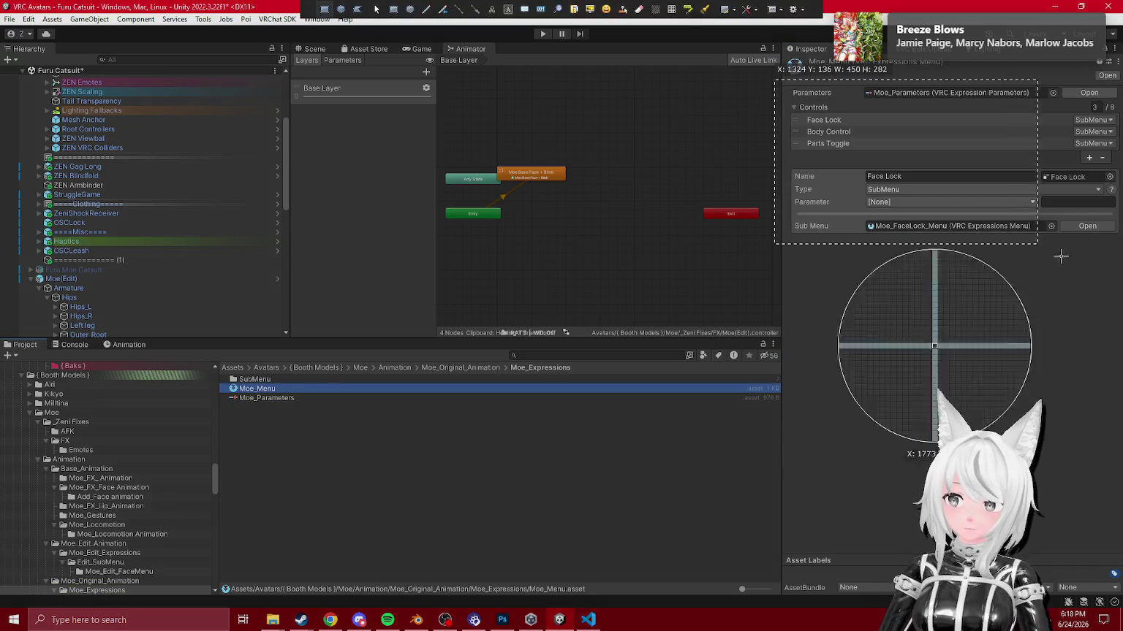
key(Return)
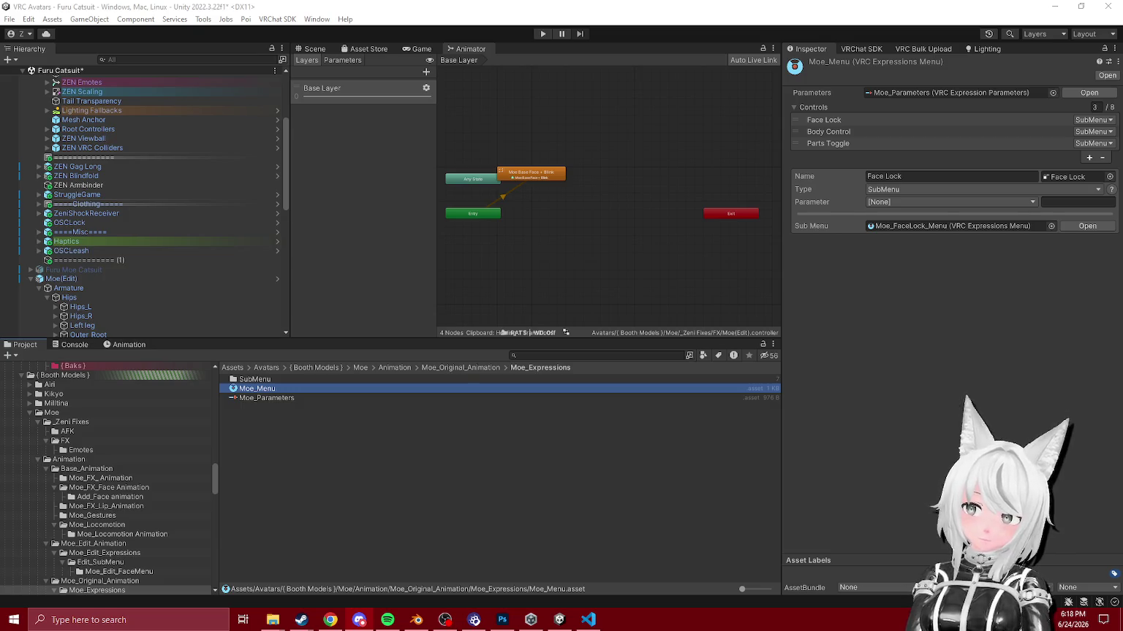
Step: Browse the Moe_Body_Control submenu, the Moe_FaceLock menu's eight controls and Moe_Parts_Toggle
click(841, 133)
click(950, 226)
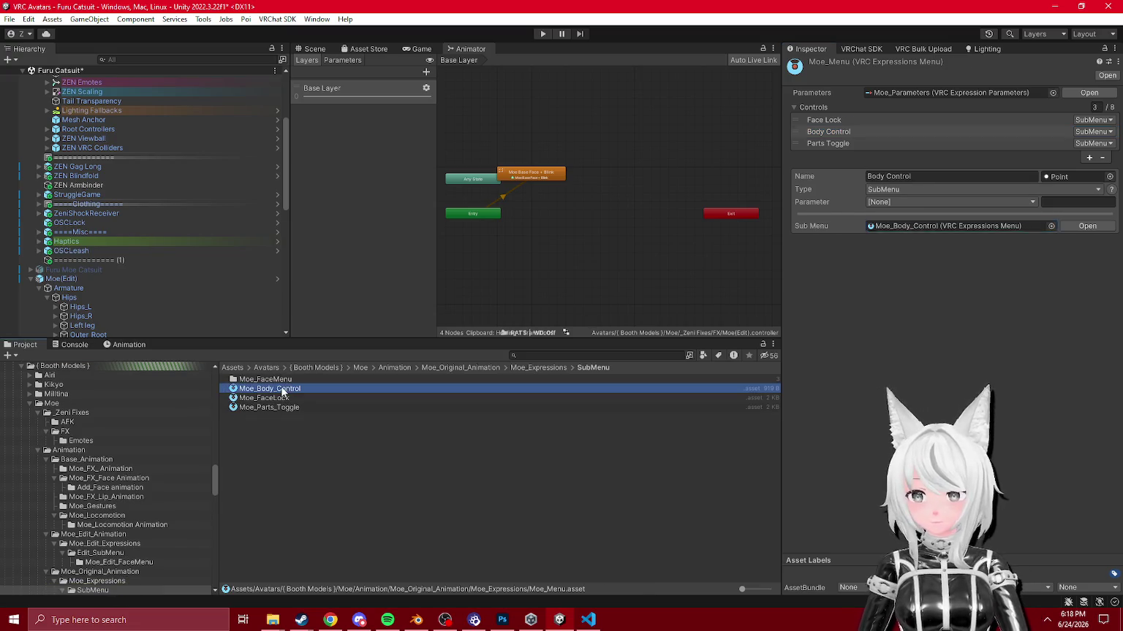
click(283, 393)
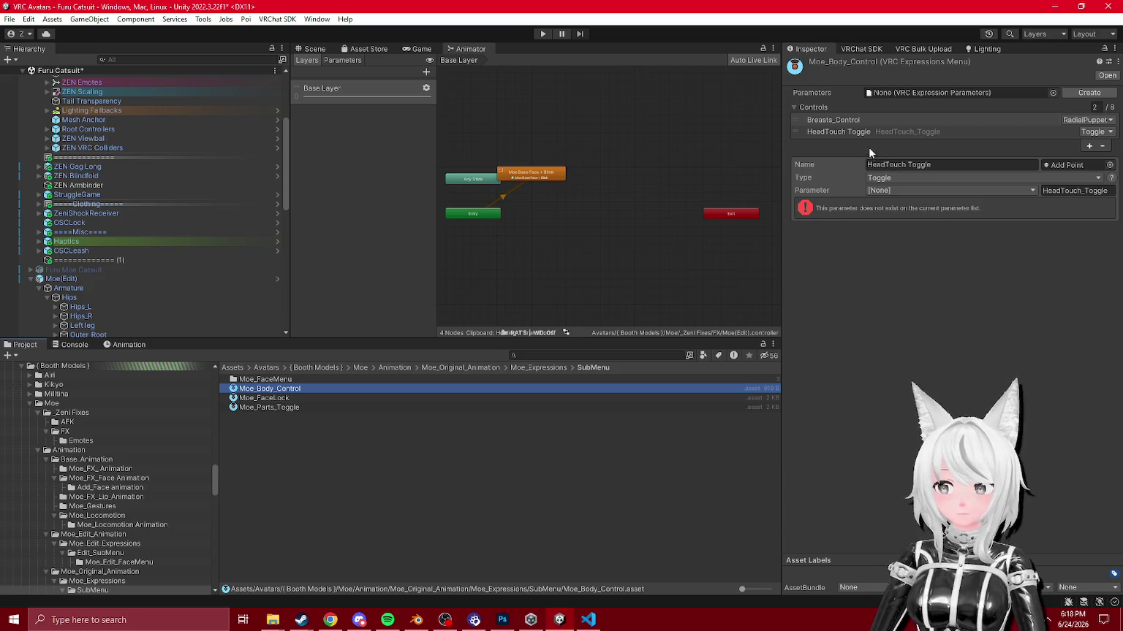
click(292, 398)
click(295, 409)
click(298, 399)
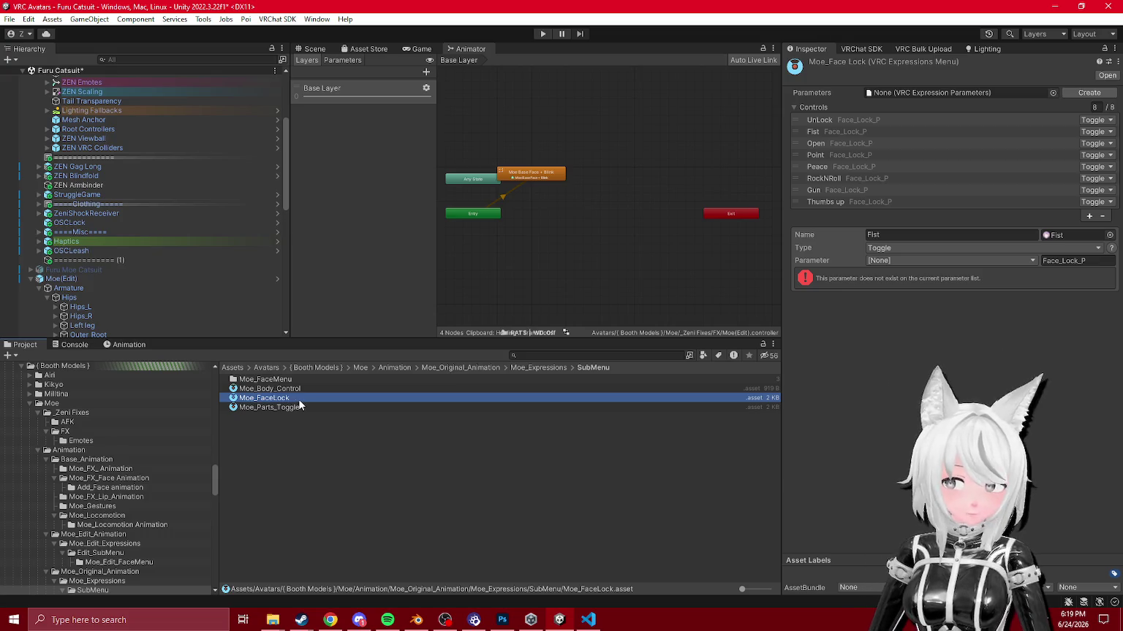
Step: Reopen the Furu Moe Catsuit's Moe_Edit_Menu expressions menu
click(71, 275)
scroll(916, 341, down, 10)
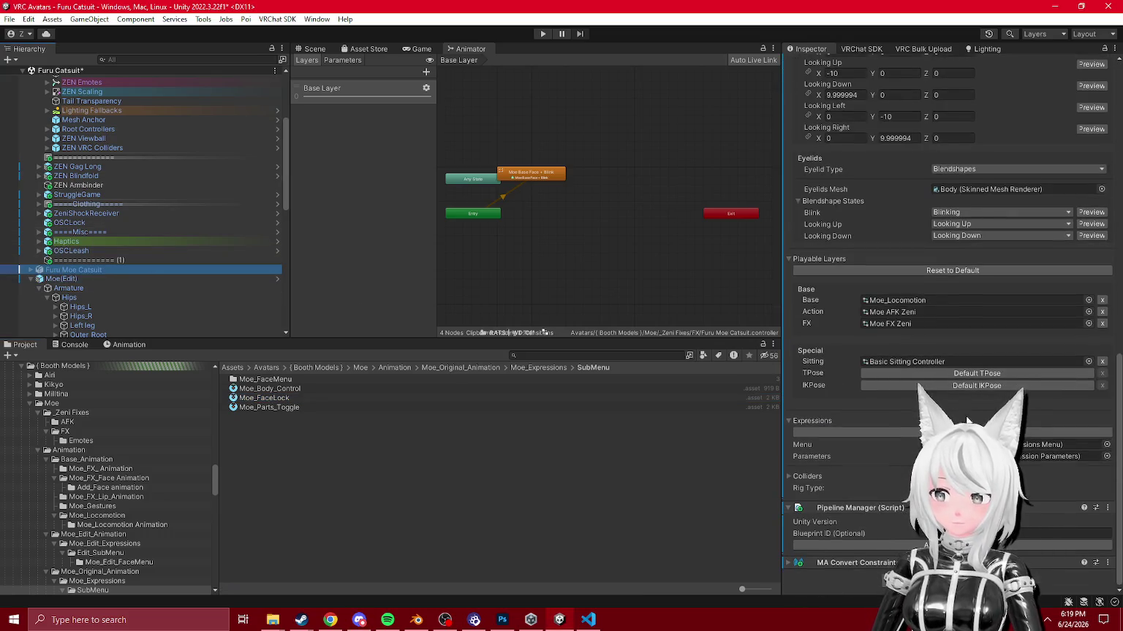
click(105, 544)
click(283, 389)
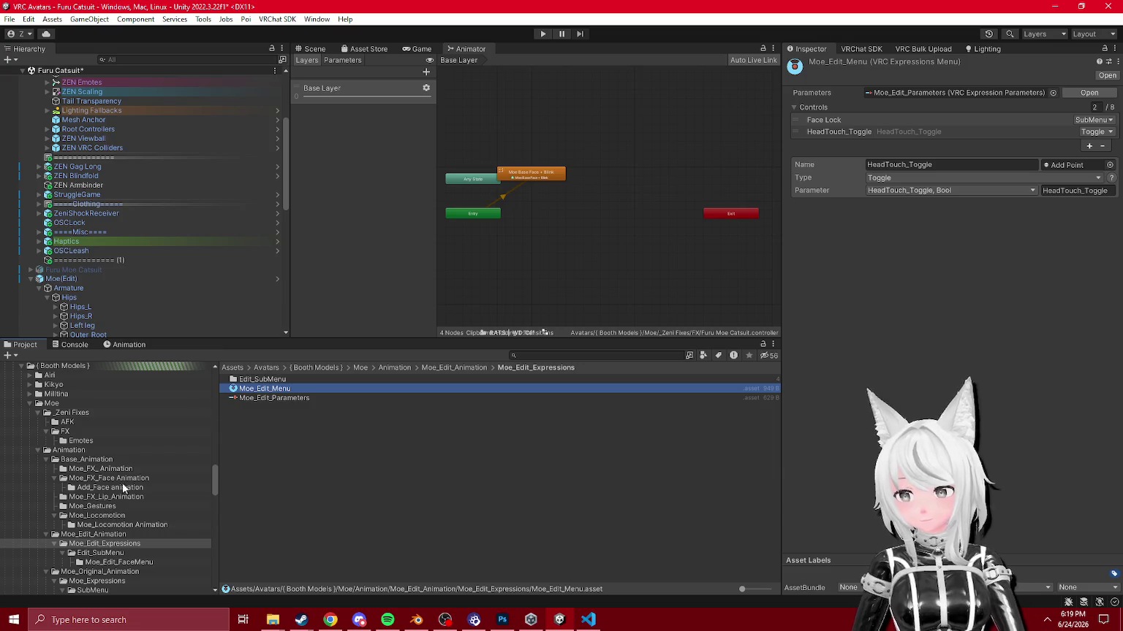
Step: Open the Moe Parameters asset in the _Zeni Fixes folder, then return to the Scene view
click(79, 432)
click(82, 441)
key(BackSpace)
key(BackSpace)
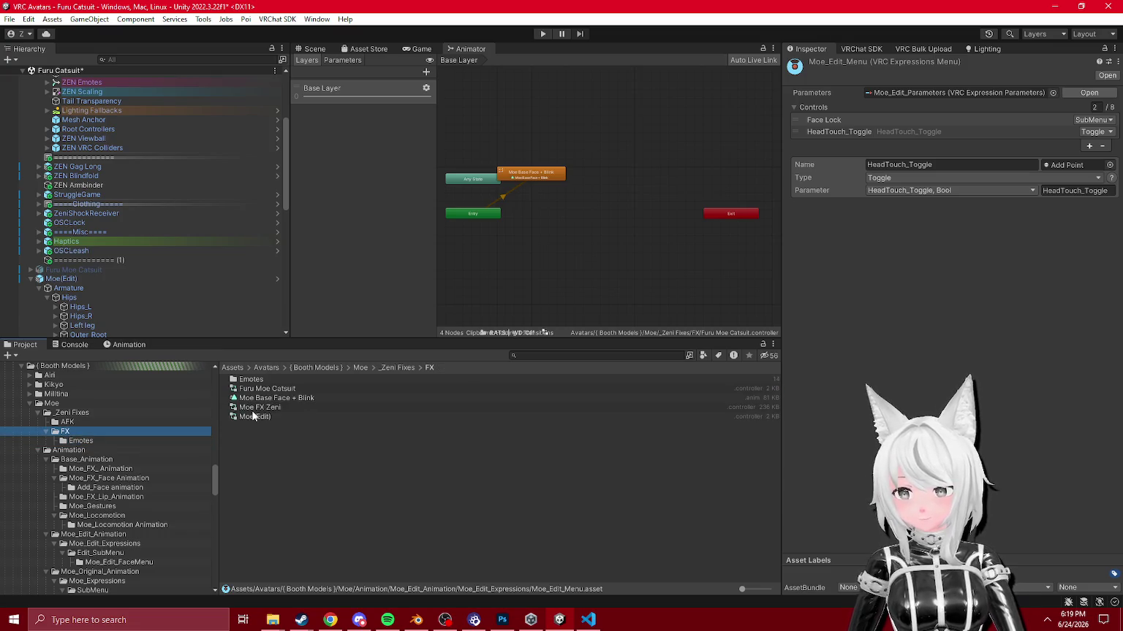
click(250, 398)
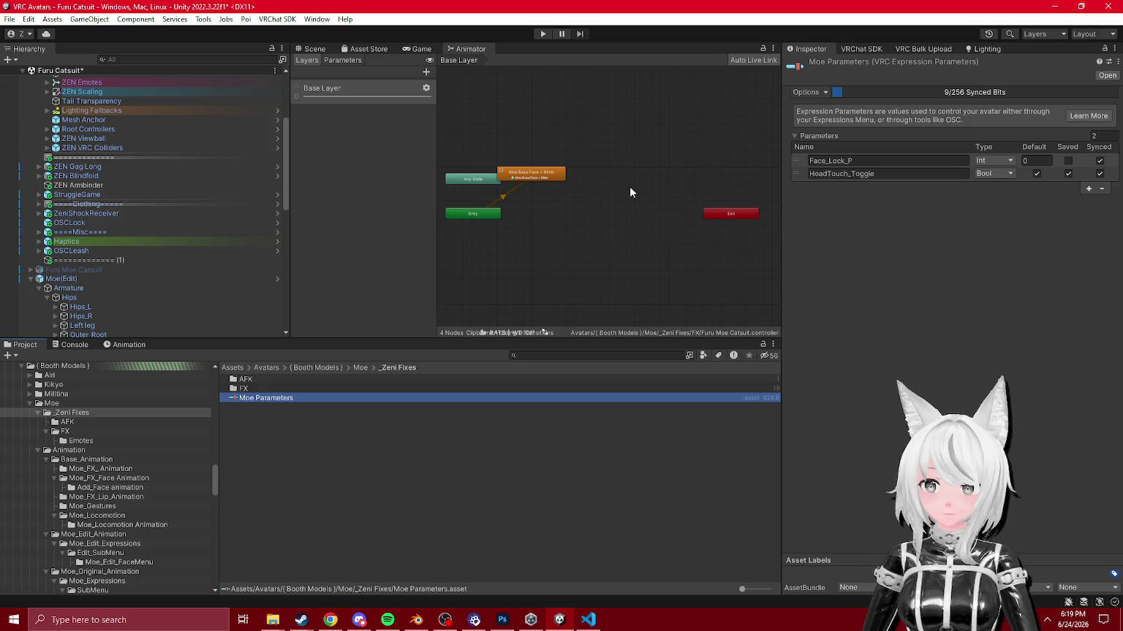
click(77, 421)
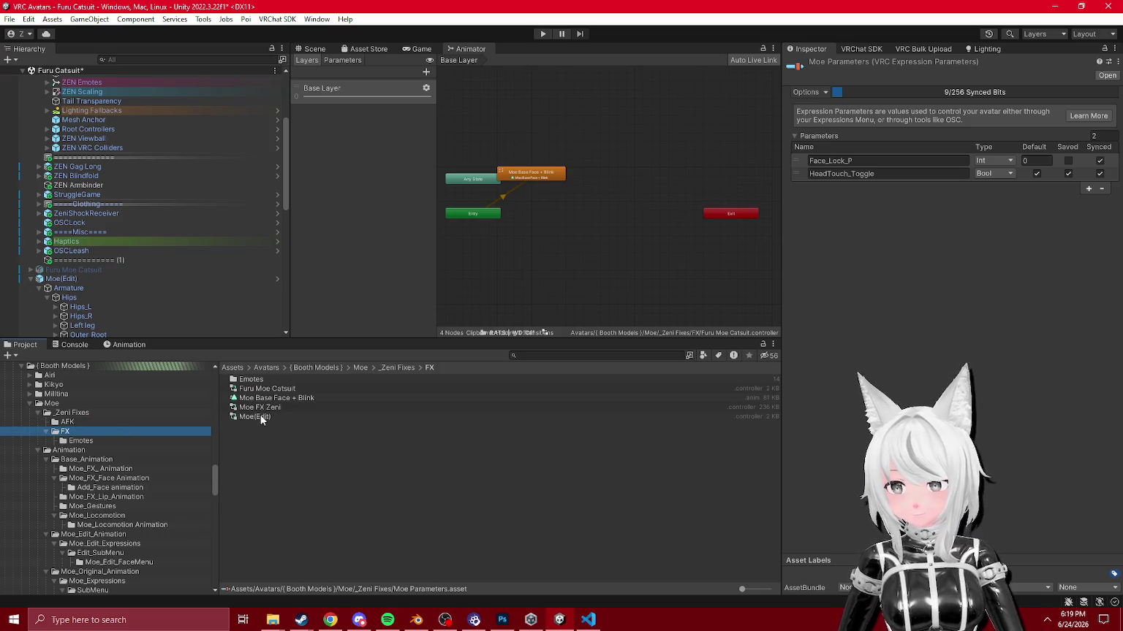
click(85, 415)
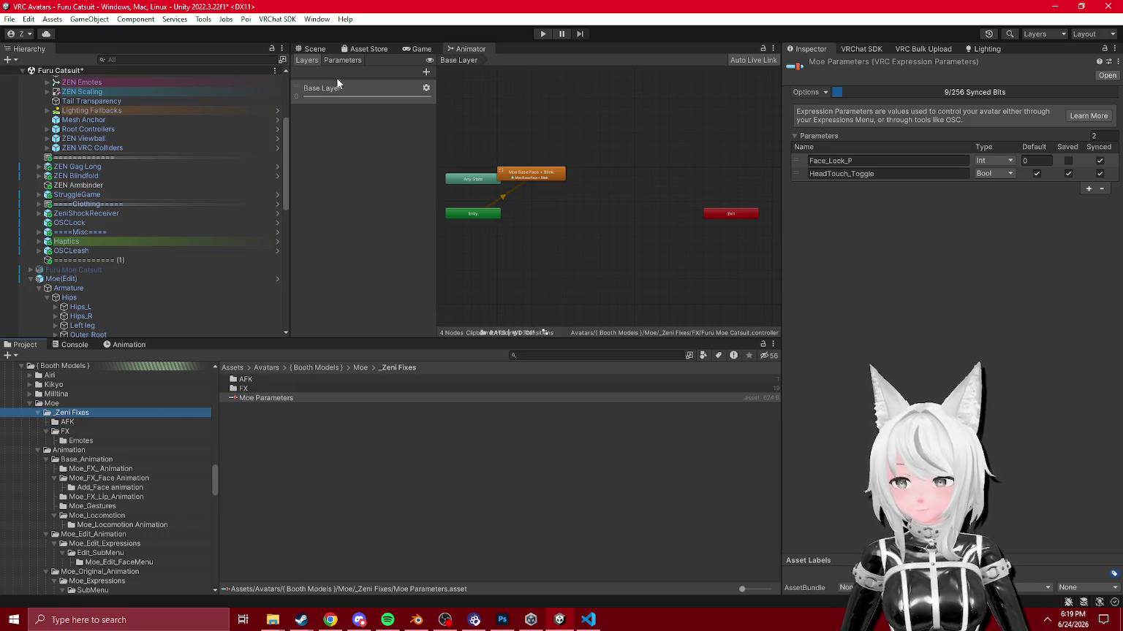
click(319, 49)
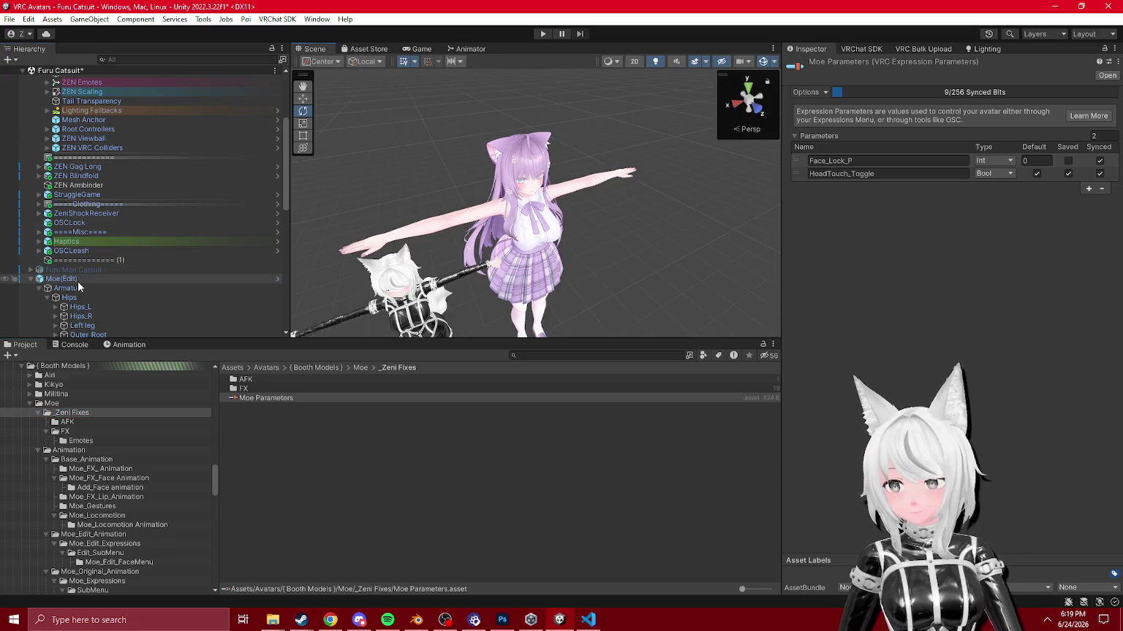
Step: Delete the Moe(Edit) avatar from the scene and frame the Furu Moe Catsuit
click(77, 280)
key(Delete)
click(91, 333)
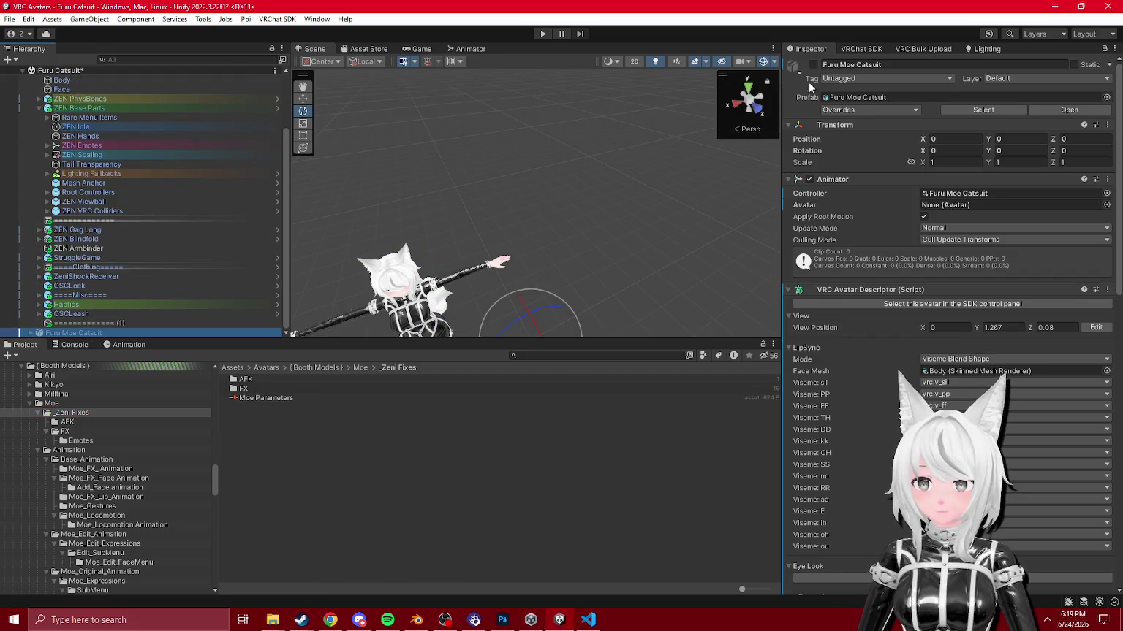
key(alt+shift+a)
scroll(67, 176, up, 3)
click(31, 127)
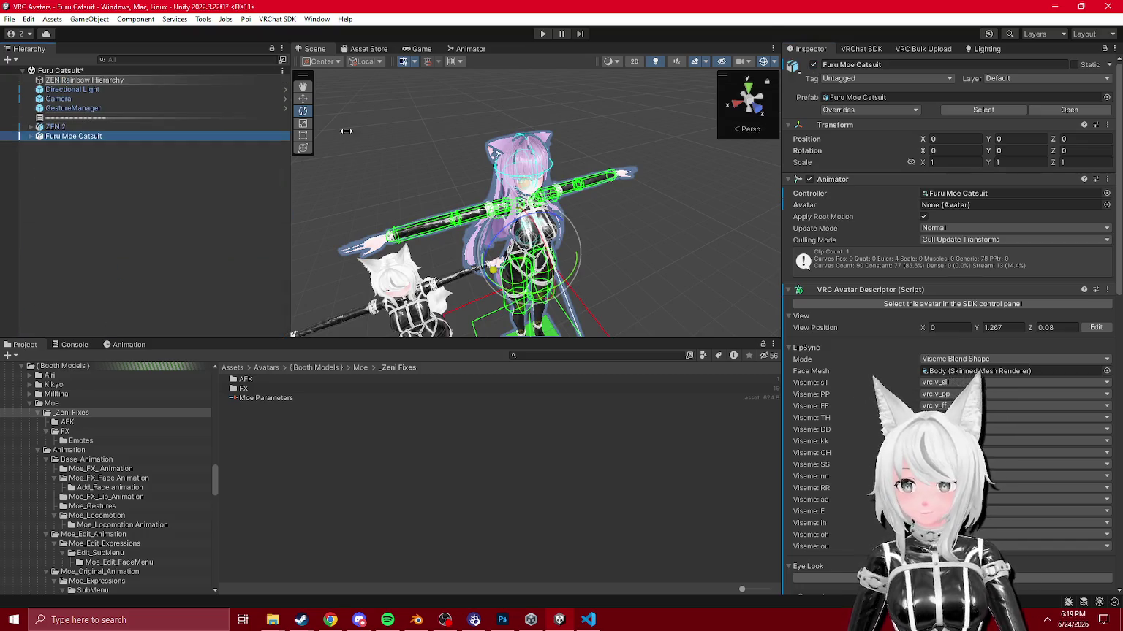
click(458, 163)
scroll(458, 163, up, 5)
Step: Enter Play mode and make Furu Moe Catsuit Gesture Manager's controlled avatar
click(547, 35)
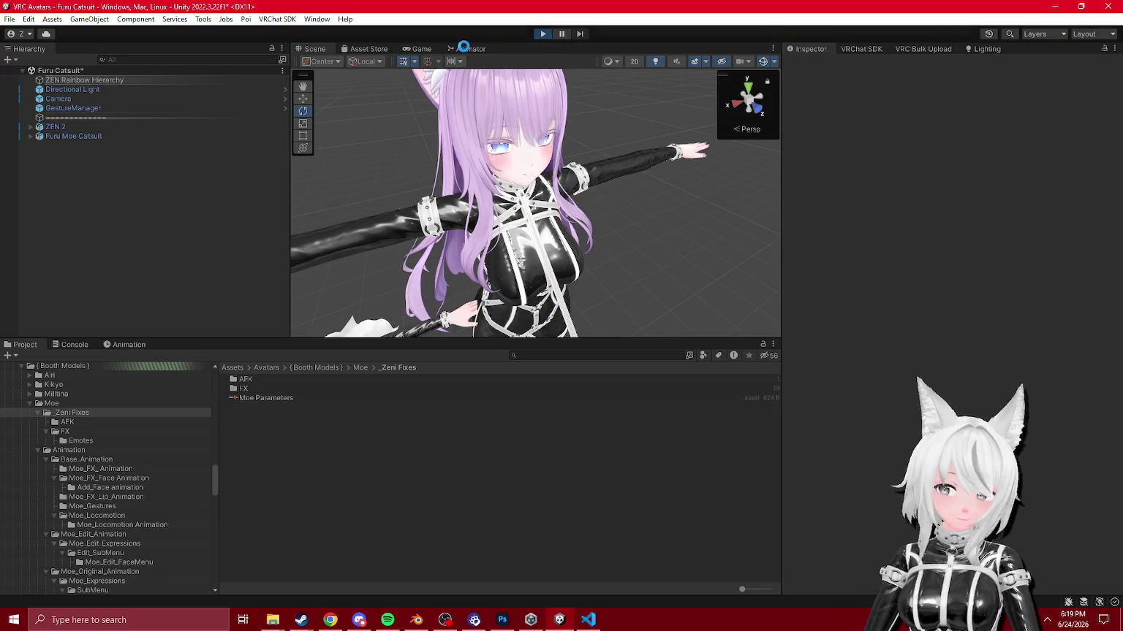
click(87, 108)
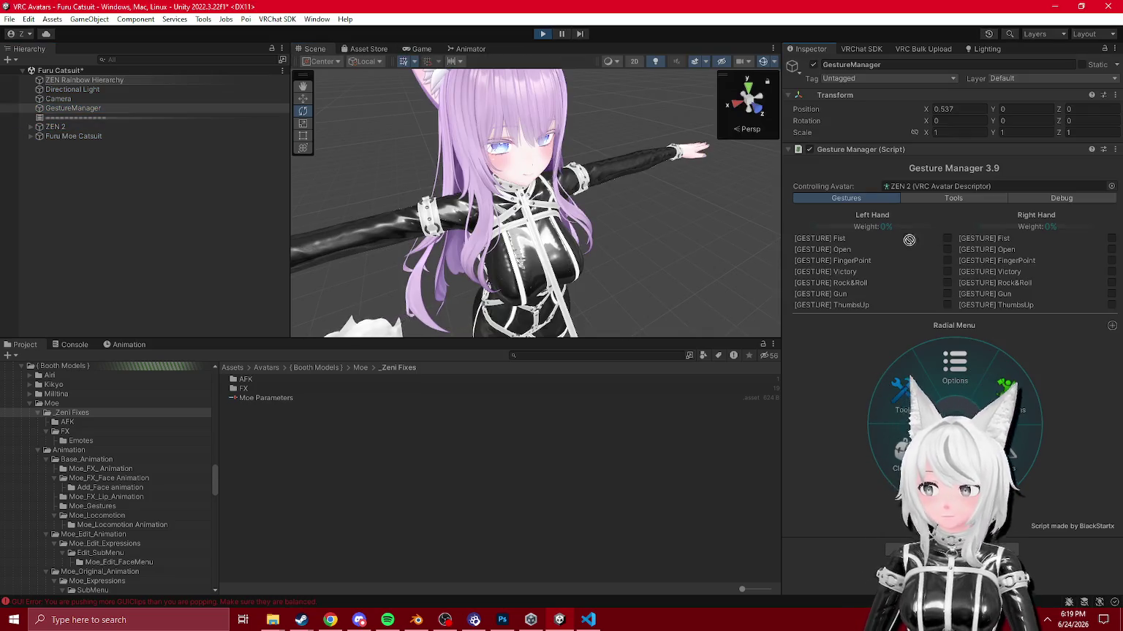
click(905, 179)
click(908, 188)
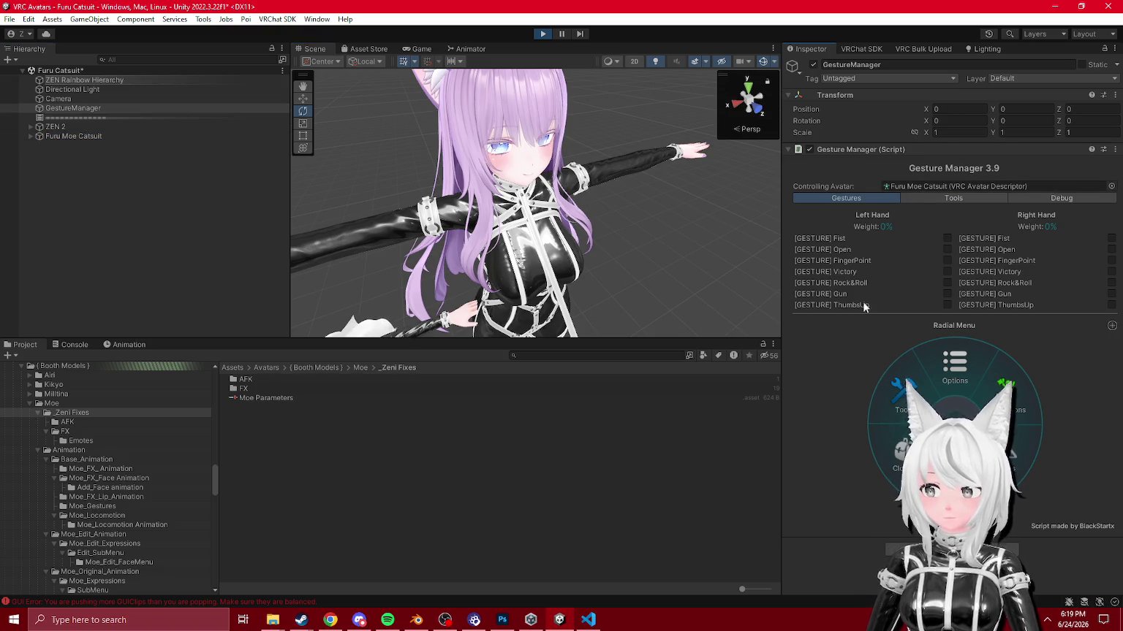
Step: Set the HSVPreset parameter to 16 in Gesture Manager's Debug view
click(954, 365)
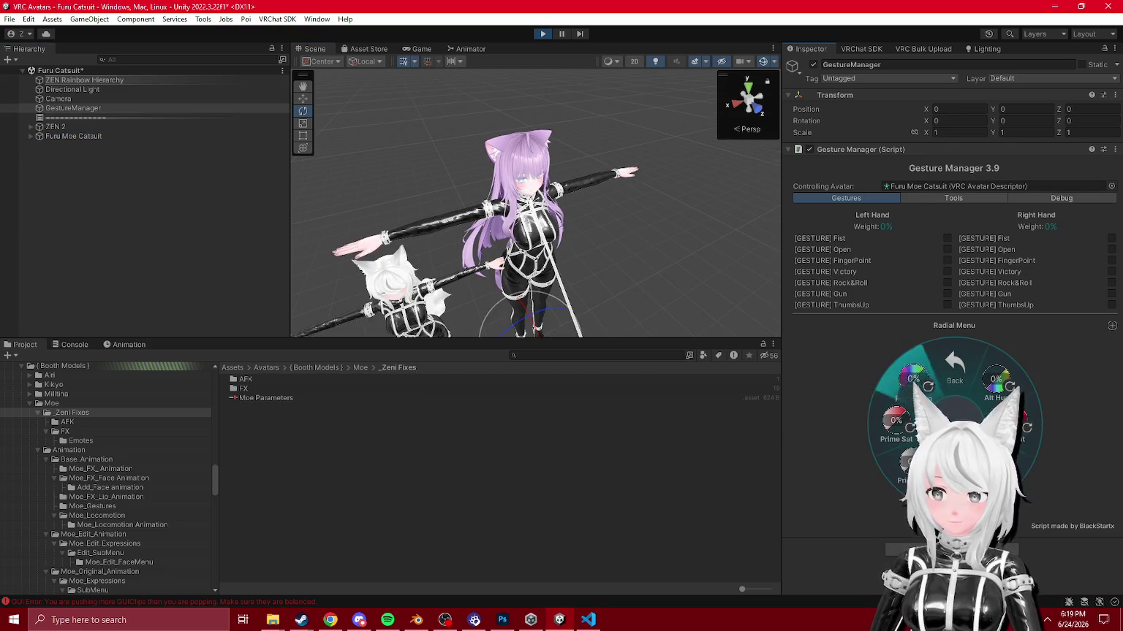
click(1052, 199)
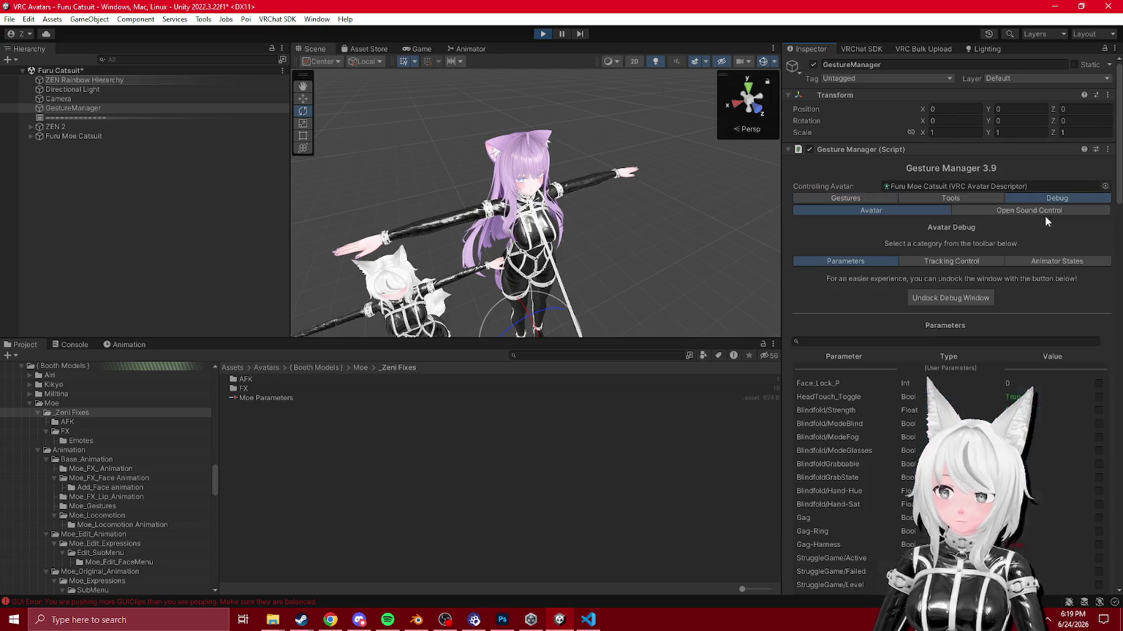
click(916, 341)
text(hsv)
click(1045, 386)
text(16)
scroll(526, 205, up, 5)
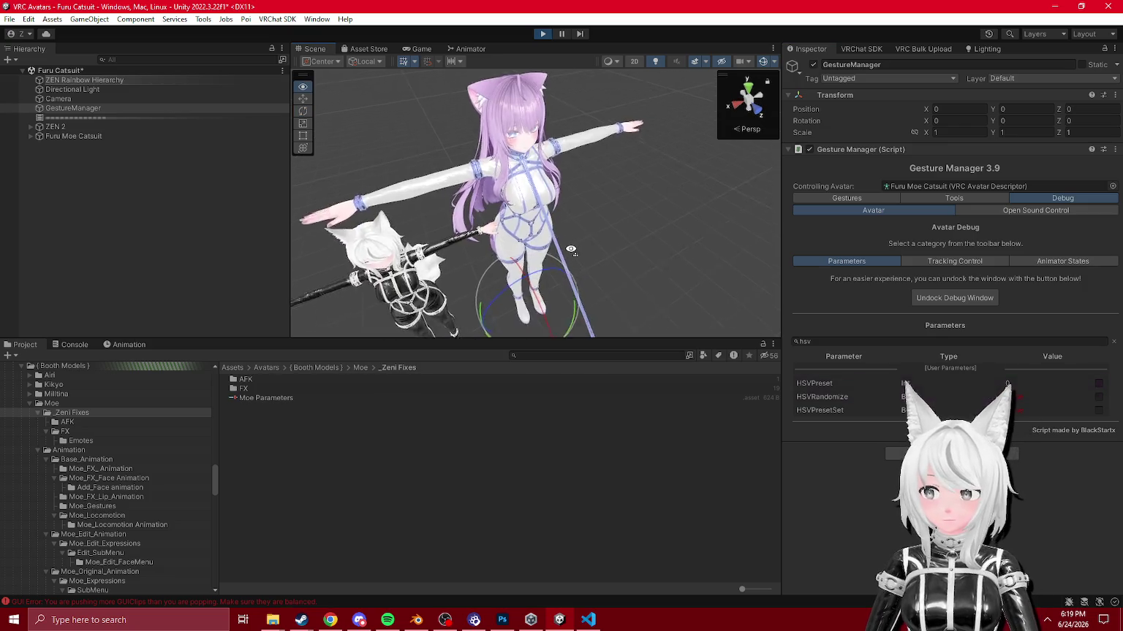
Step: Stop Play mode and view the Furu Moe Catsuit's animator graph
click(543, 34)
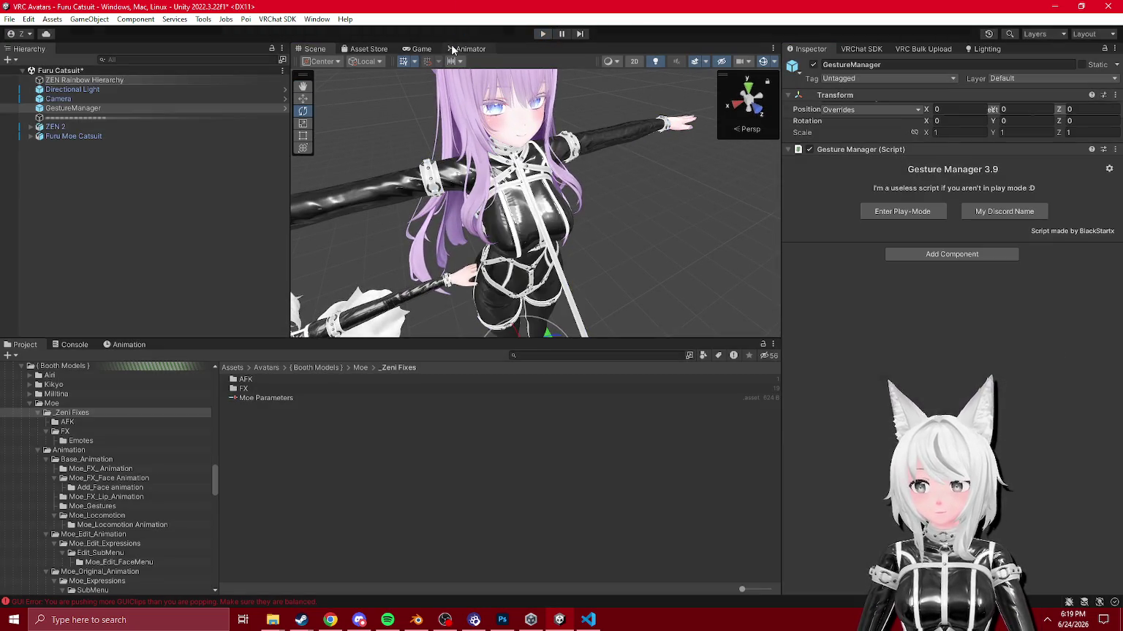
click(453, 47)
click(31, 136)
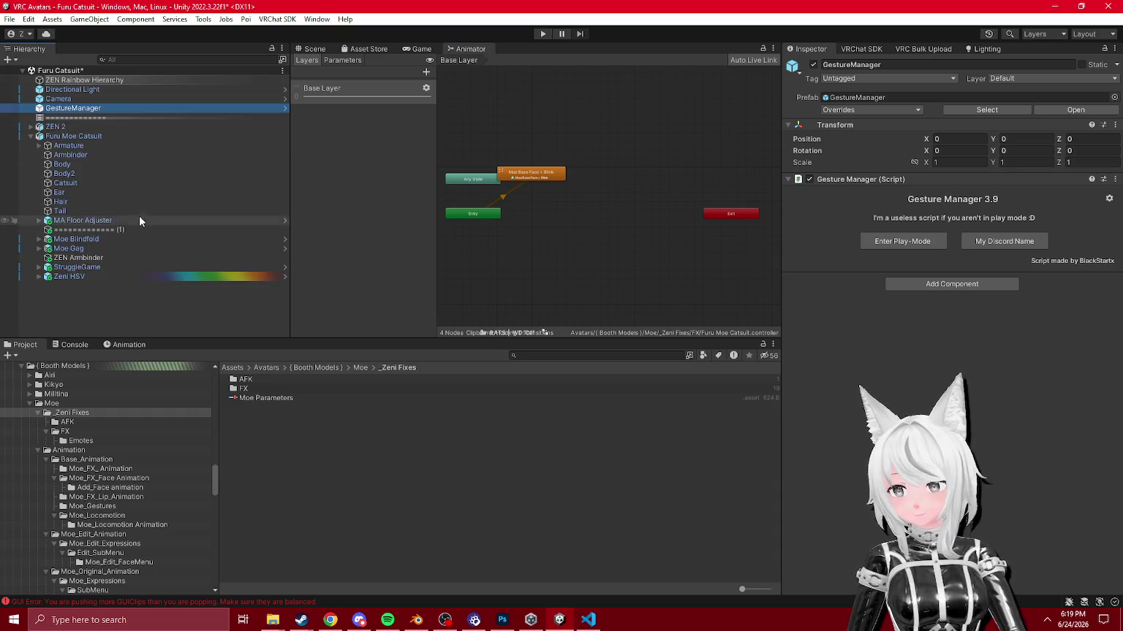
Step: Set the Furu Purple state's PriVal Parameter Driver value to 1 in the HSV Picker layer
click(69, 276)
scroll(939, 314, down, 3)
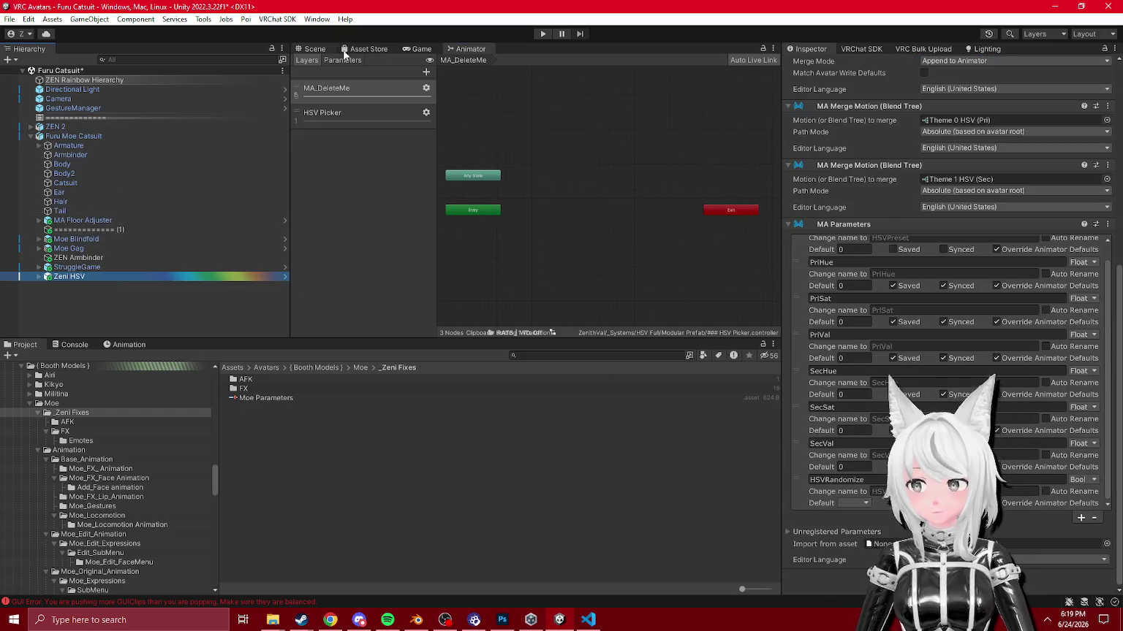
click(322, 114)
scroll(643, 155, up, 3)
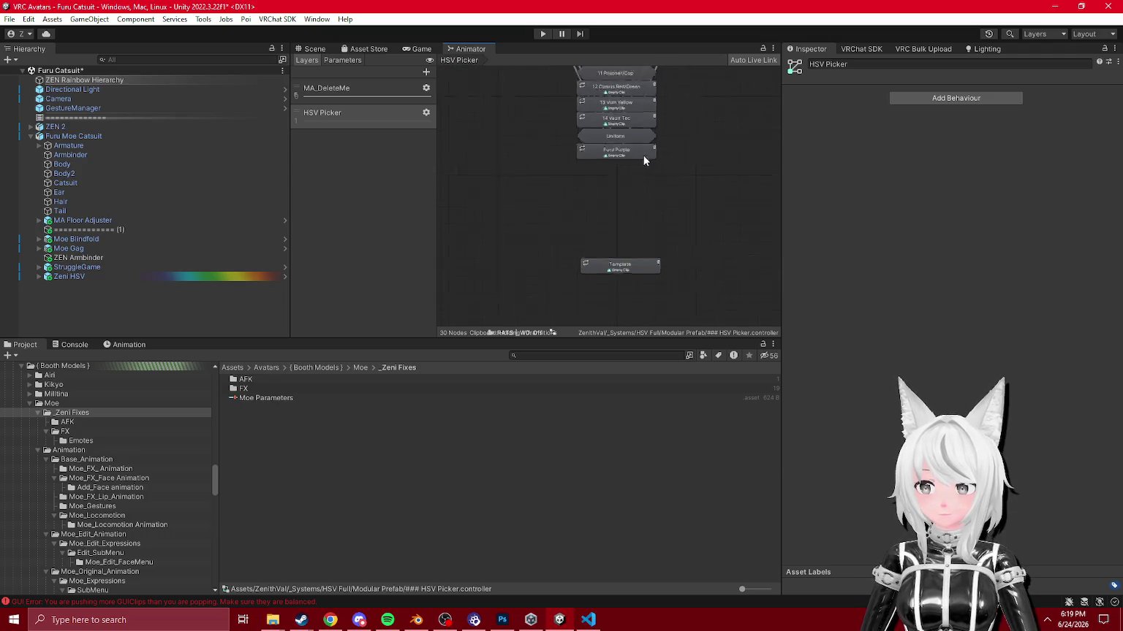
click(657, 168)
scroll(1008, 465, down, 5)
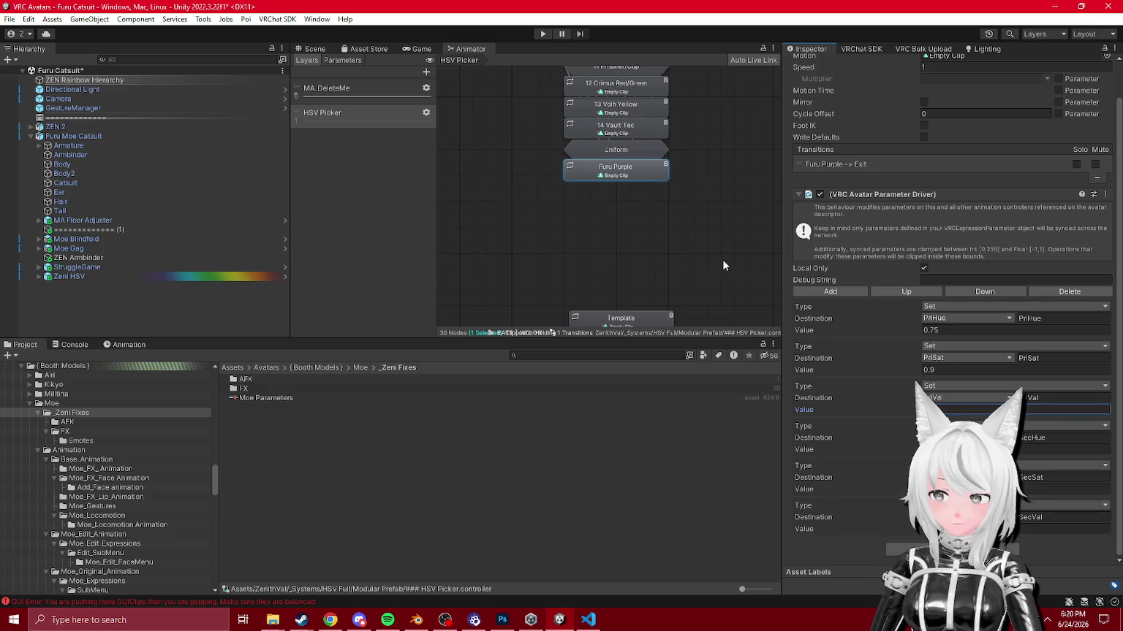
text(1)
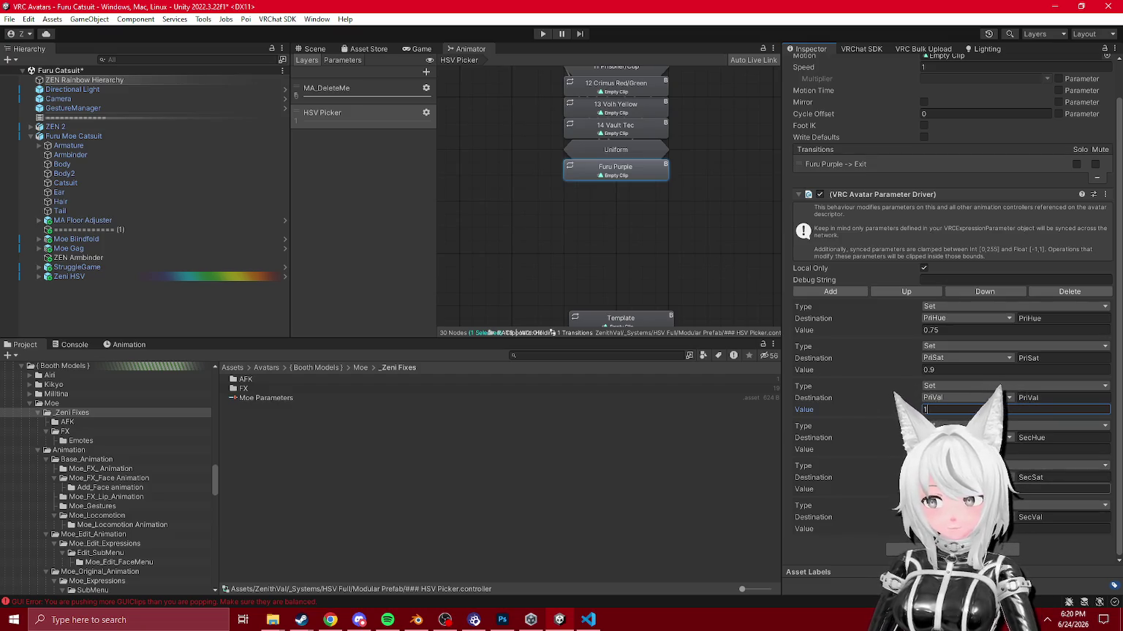
key(Return)
scroll(607, 292, down, 5)
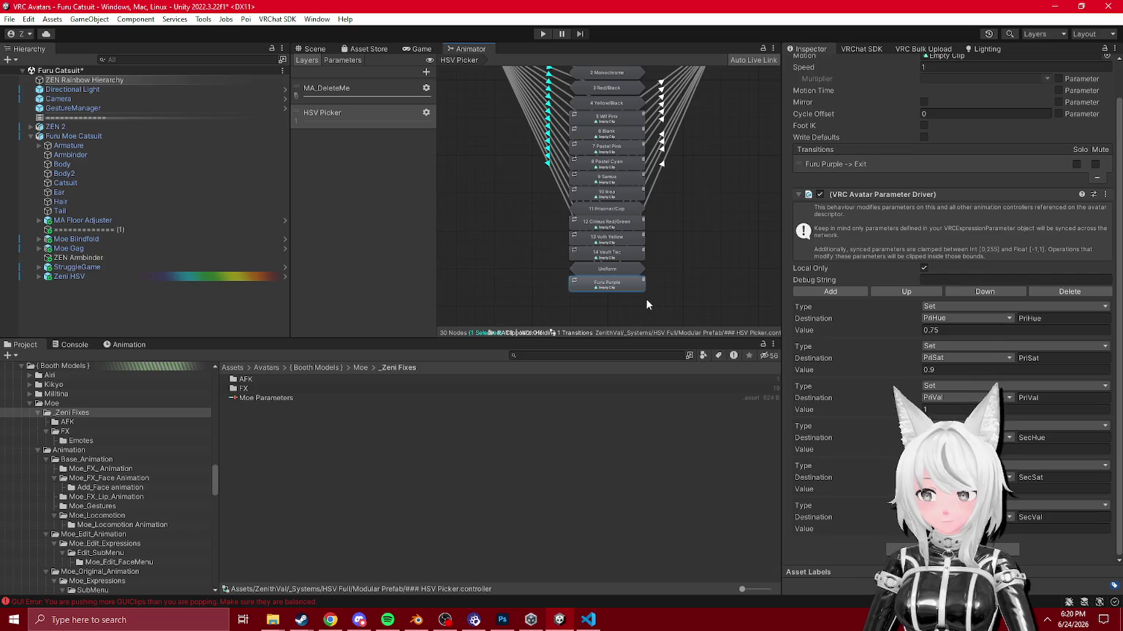
click(943, 410)
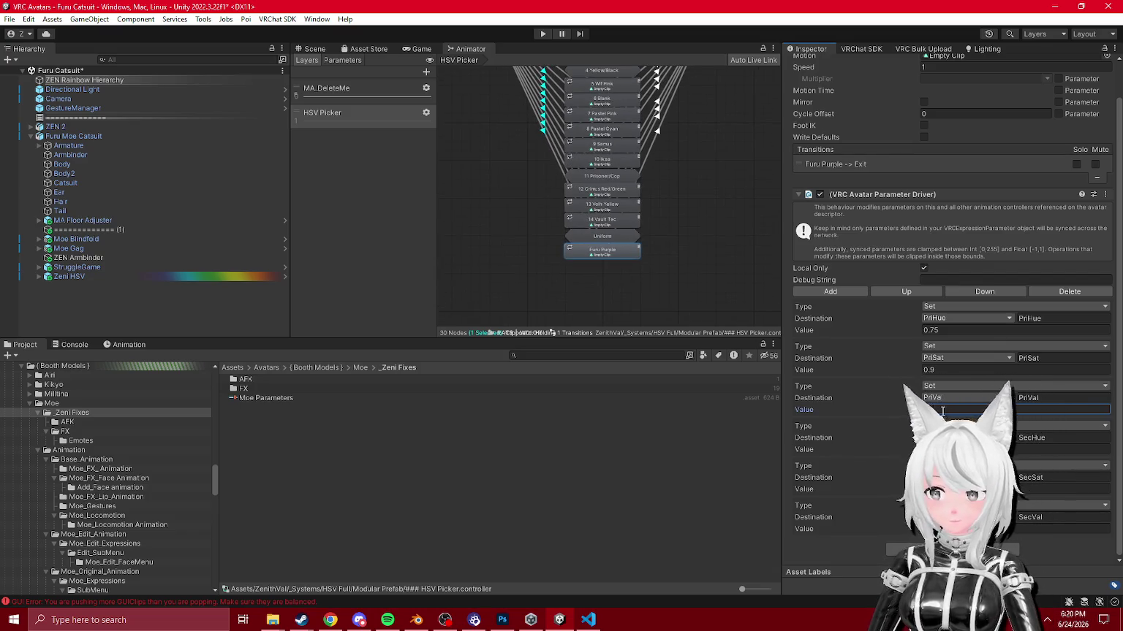
click(729, 258)
mouse_move(647, 174)
mouse_down()
mouse_move(679, 331)
mouse_move(619, 260)
mouse_move(511, 183)
mouse_move(395, 69)
mouse_move(311, 51)
mouse_up()
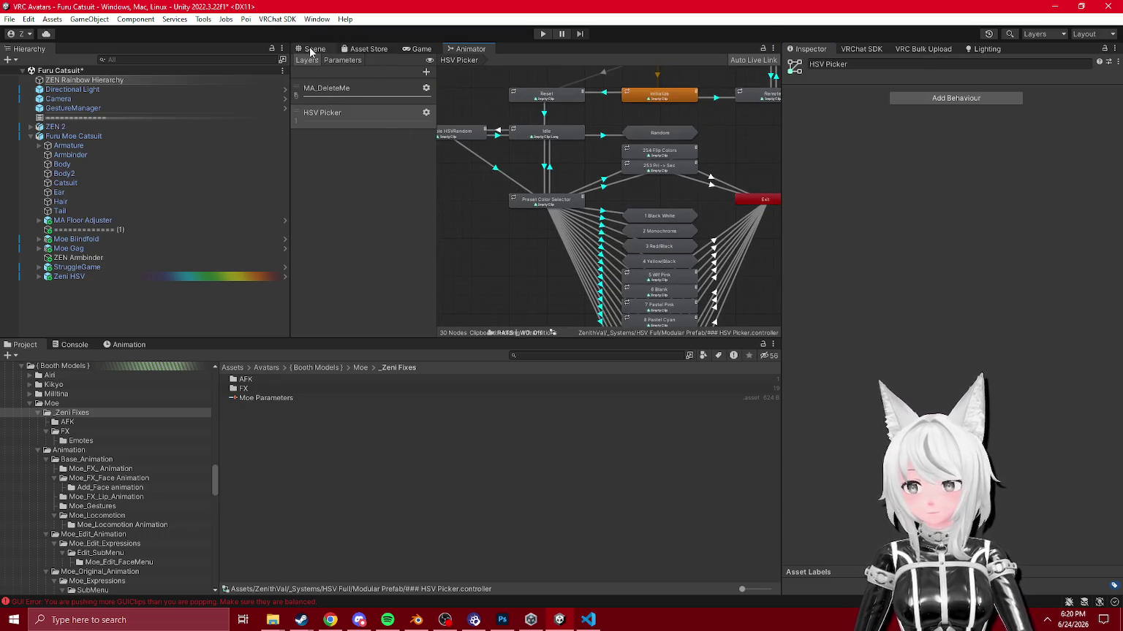
Step: Edit Zeni HSV's HSVPreset default value to 16 and start Play mode
click(311, 49)
click(69, 276)
scroll(850, 466, down, 10)
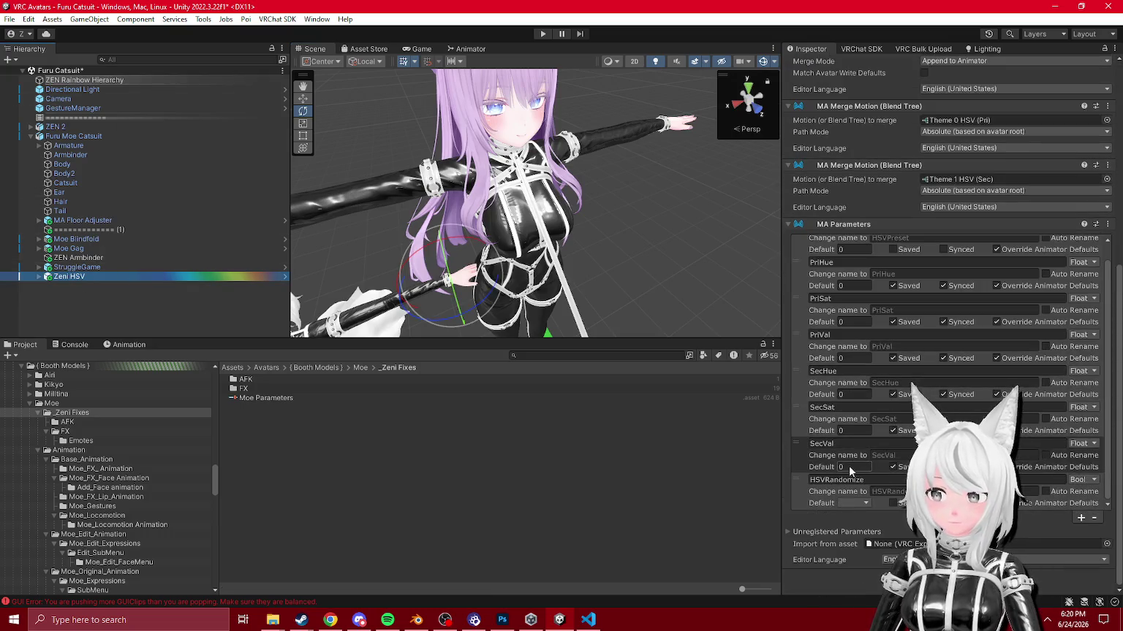
scroll(849, 466, up, 5)
click(846, 424)
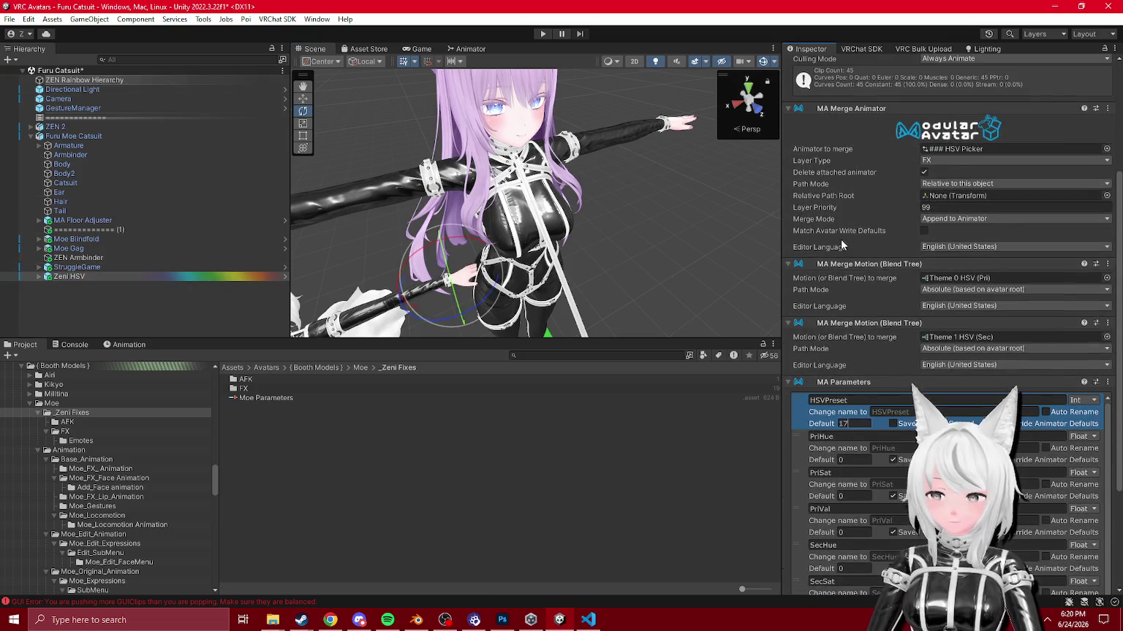
click(543, 34)
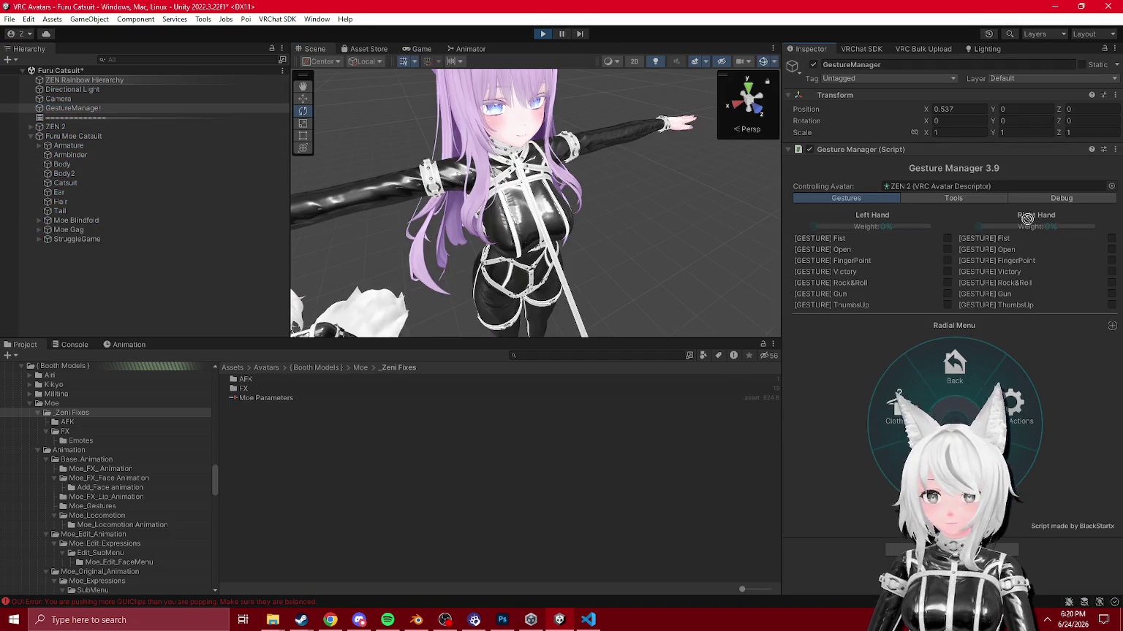
Step: Set HSVPreset to 16 in Gesture Manager's Debug view, then exit Play mode
click(903, 395)
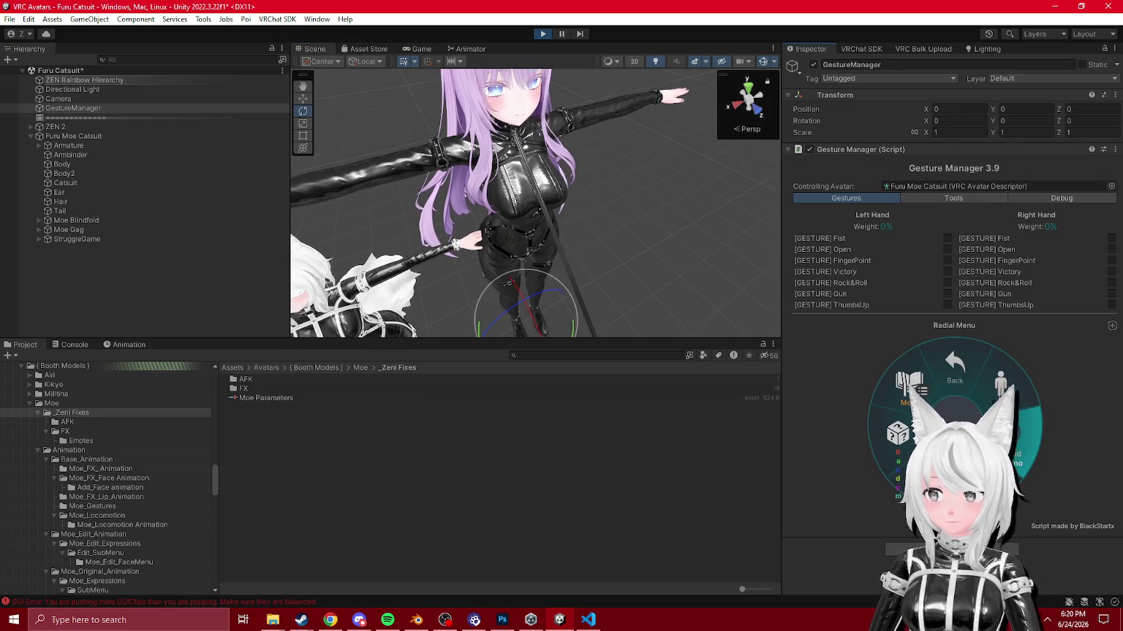
click(1061, 198)
click(946, 341)
text(hsv)
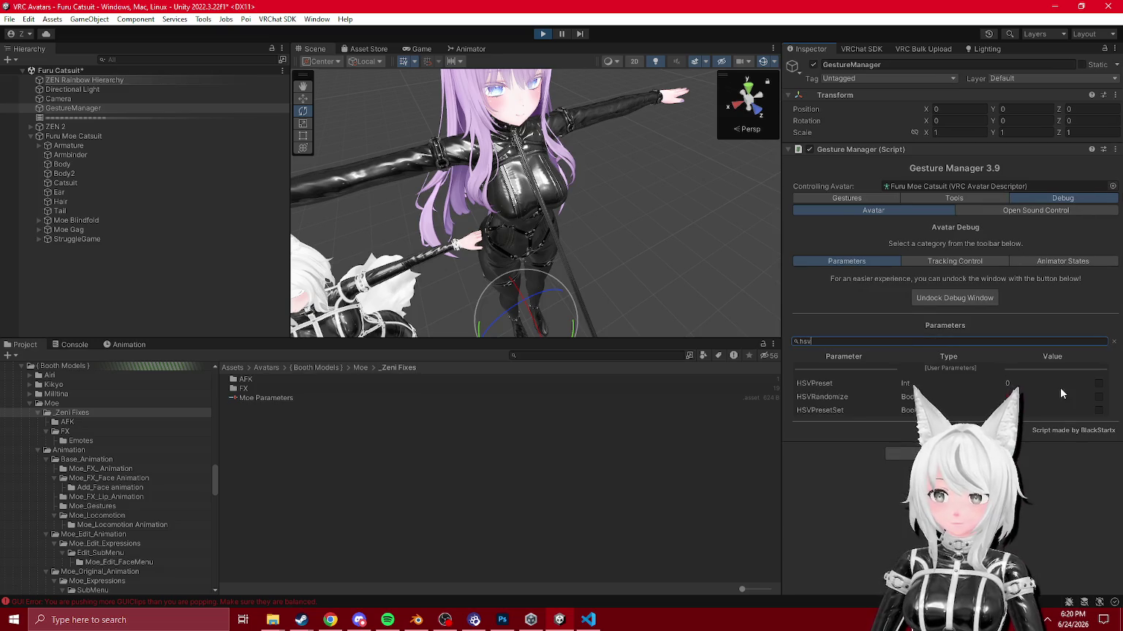
key(Return)
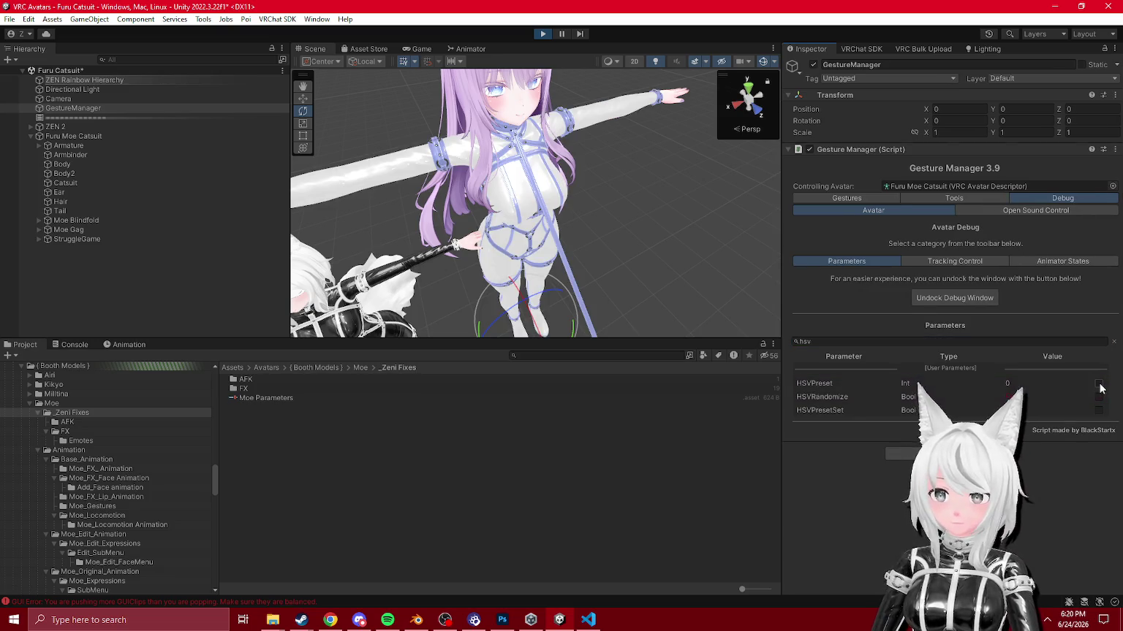
click(866, 198)
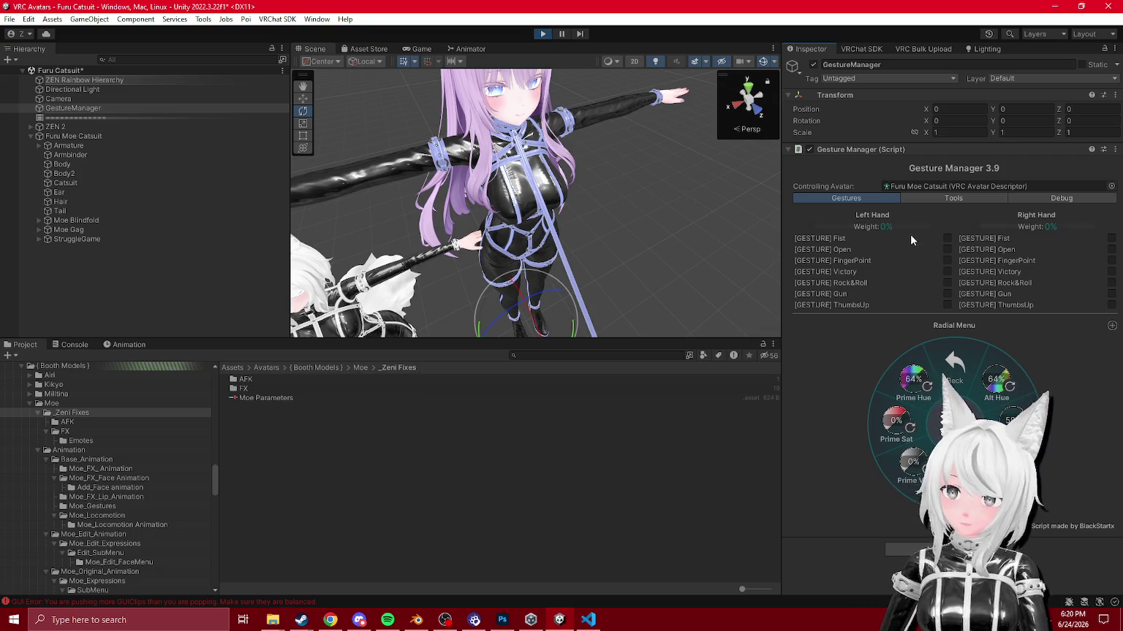
click(549, 34)
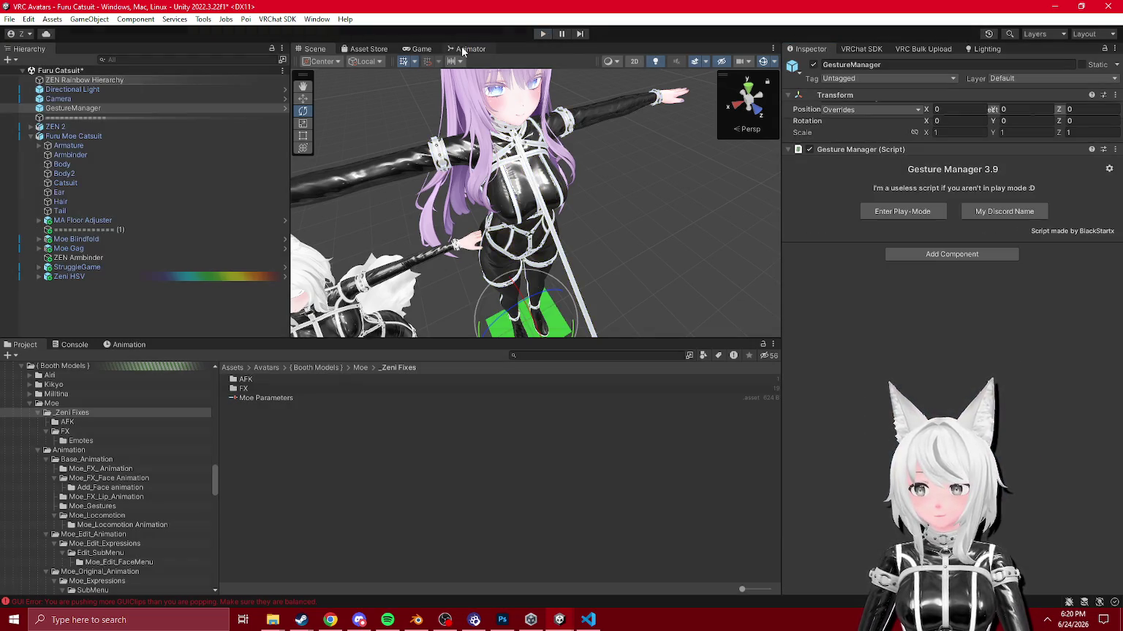
Step: Move the Furu Purple state left in the HSV Picker animator graph
click(461, 46)
scroll(649, 247, up, 2)
drag(651, 282, 539, 296)
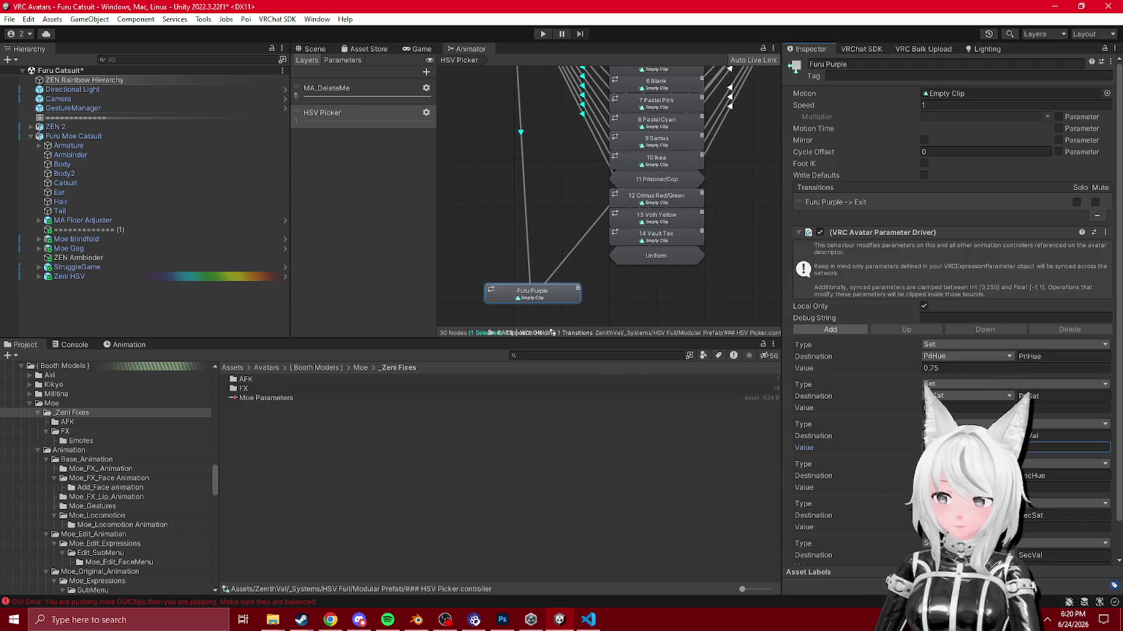
scroll(950, 329, down, 2)
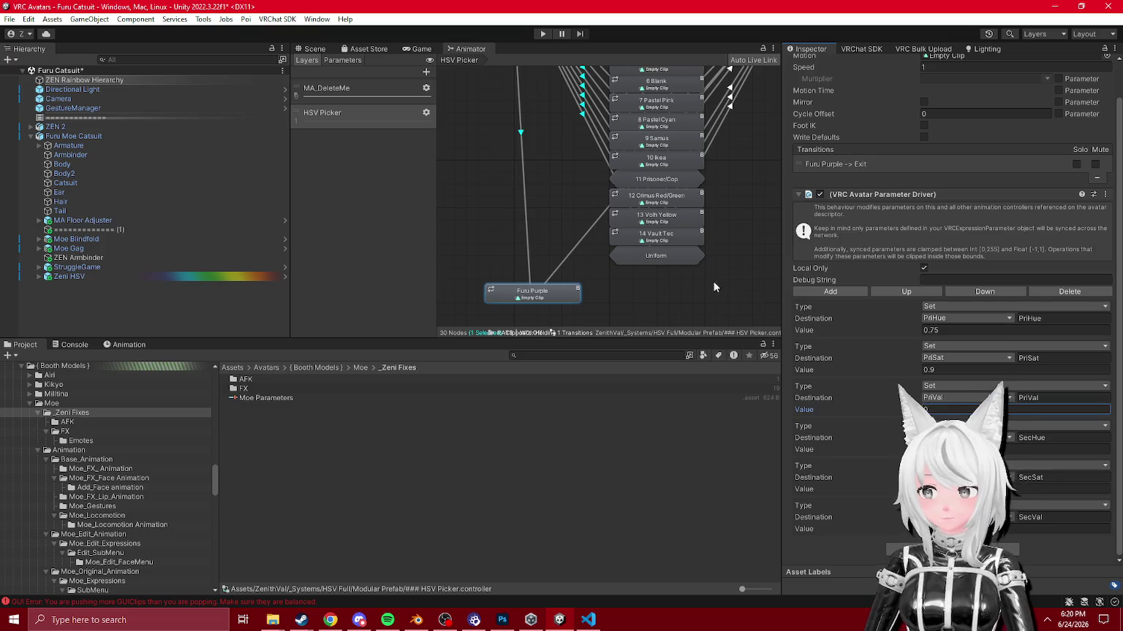
scroll(713, 287, down, 2)
key(ctrl+Print)
key(Escape)
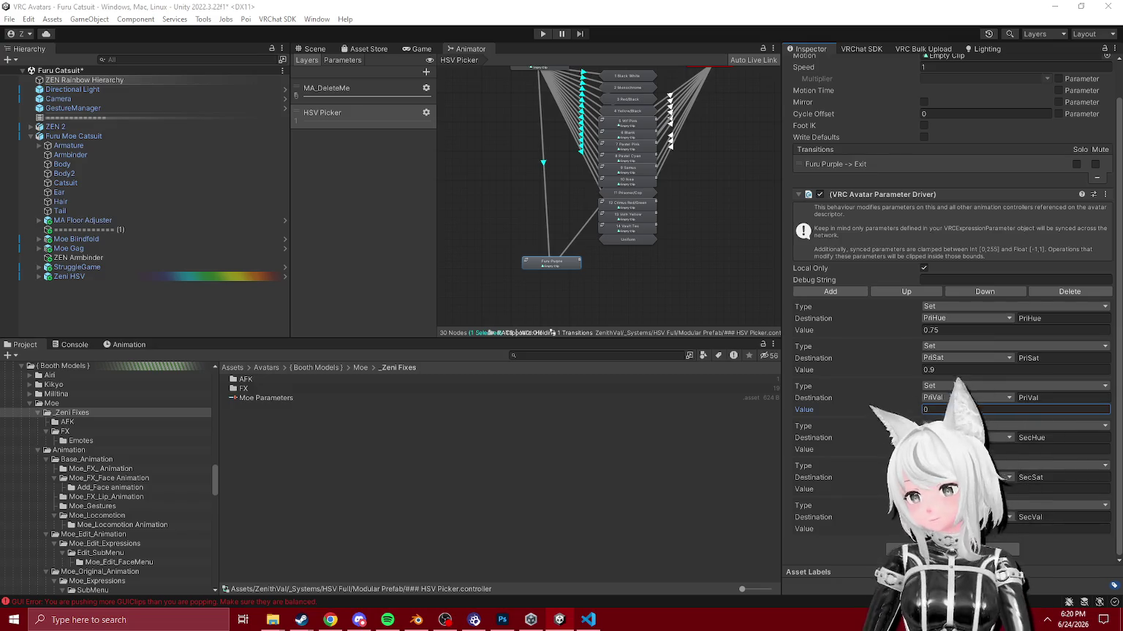
Step: Set Zeni HSV's PriHue and SecHue parameter defaults to 0.75
click(70, 277)
scroll(966, 311, down, 10)
scroll(847, 309, up, 2)
click(850, 310)
click(863, 355)
text(.75)
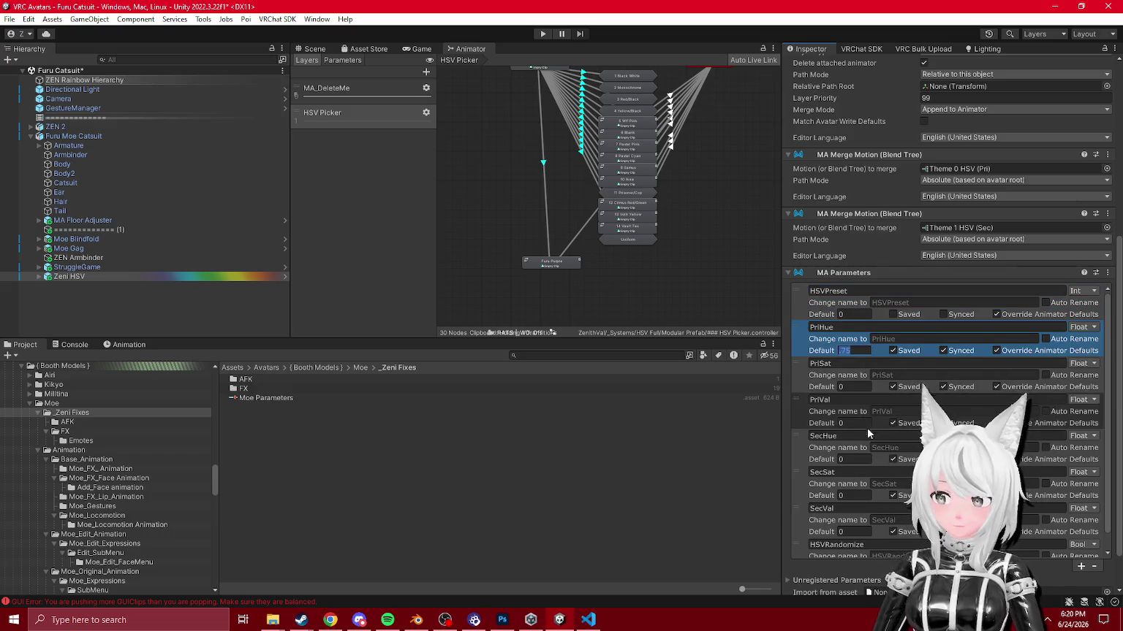
click(851, 459)
text(.75)
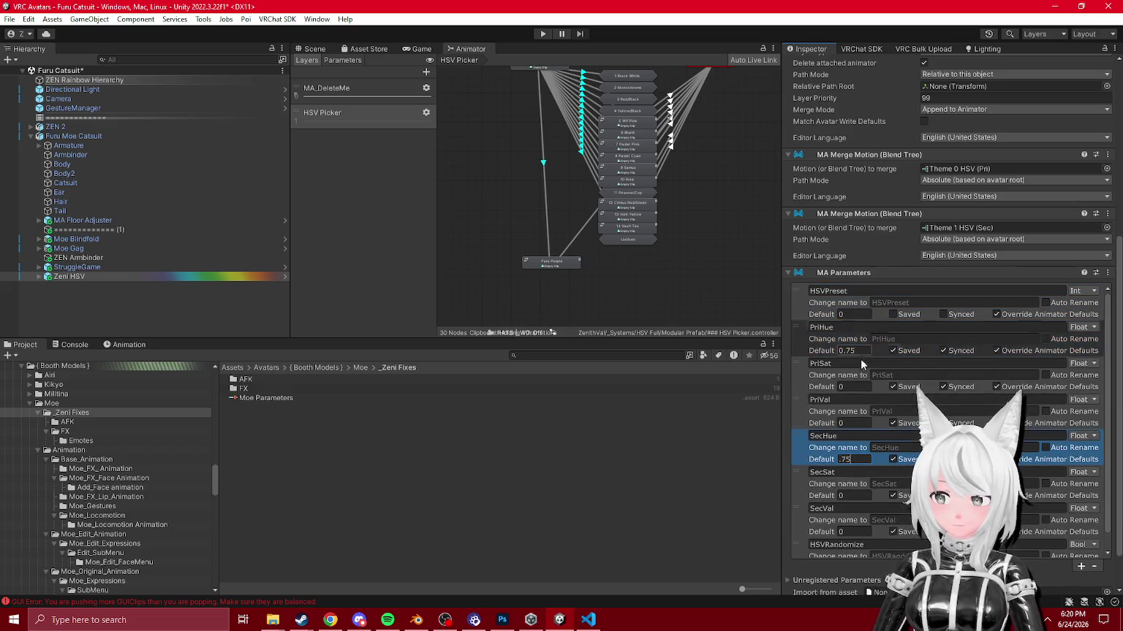
Step: Set the PriSat and SecSat defaults to 0.9 and SecVal to 0.21
click(852, 386)
text(.9)
click(854, 495)
text(.9)
click(862, 532)
text(.21)
Step: Return to the Scene view and start Play mode to test the avatar
scroll(847, 505, down, 2)
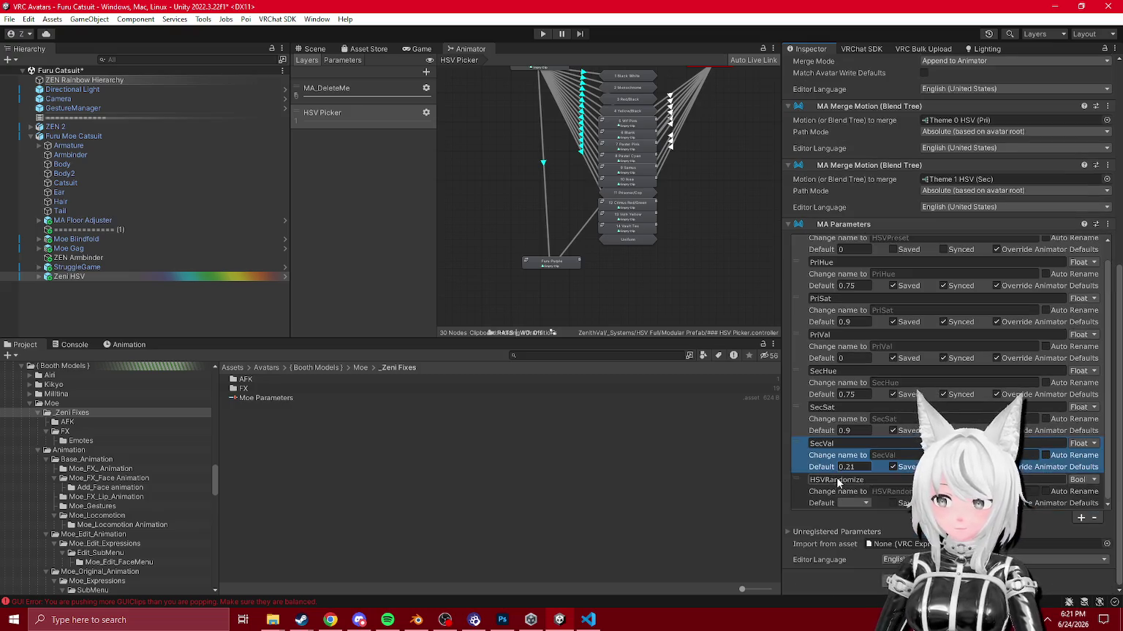
click(315, 49)
click(542, 34)
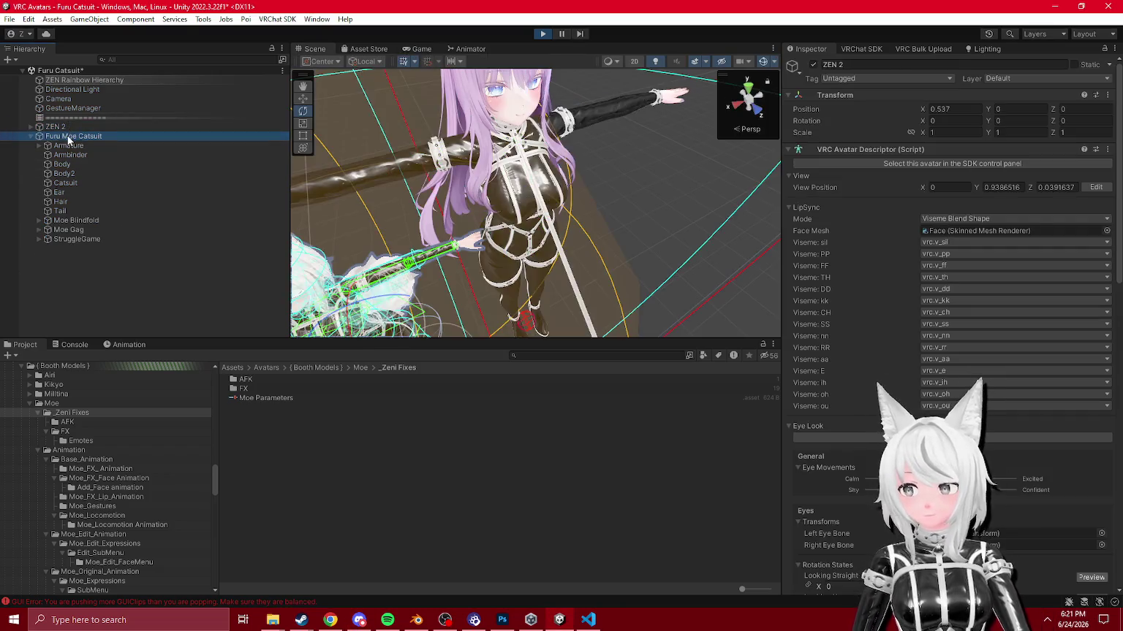
Step: Check the avatar in the Gesture Manager debug view, then stop Play mode
click(931, 186)
mouse_move(634, 227)
mouse_down()
mouse_move(606, 211)
mouse_move(585, 160)
mouse_up()
key(e)
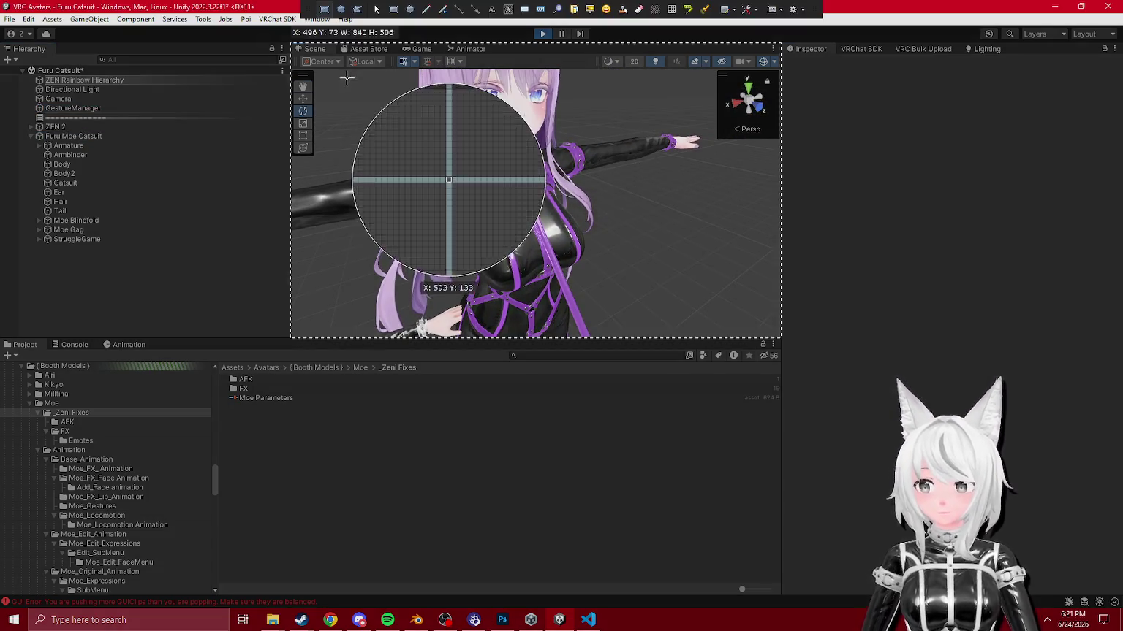
click(73, 107)
click(1057, 198)
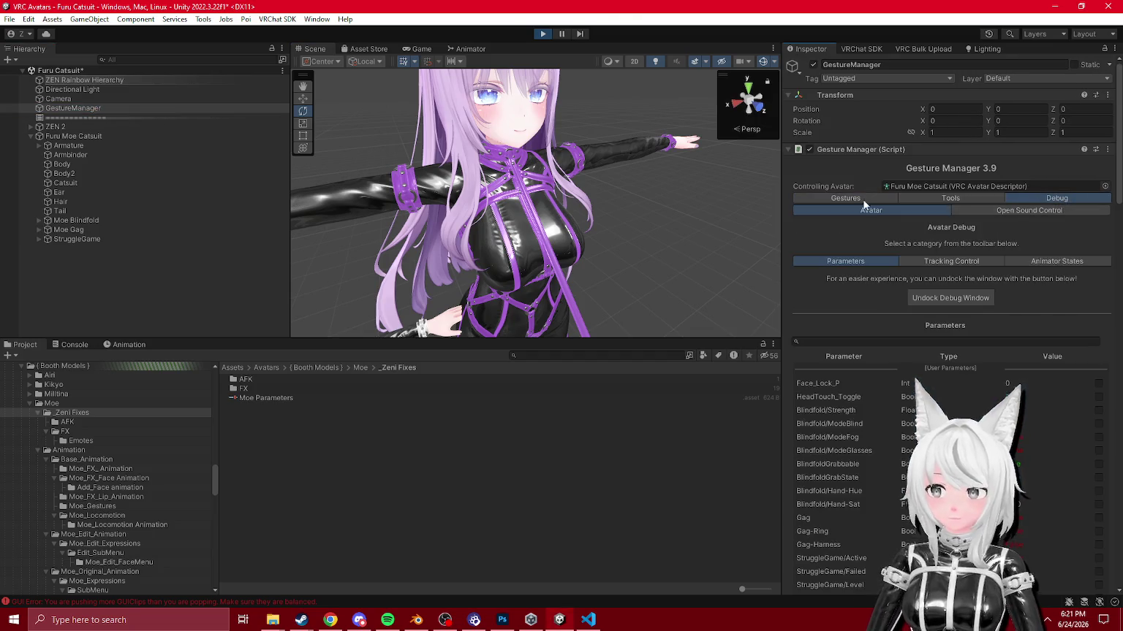
click(543, 34)
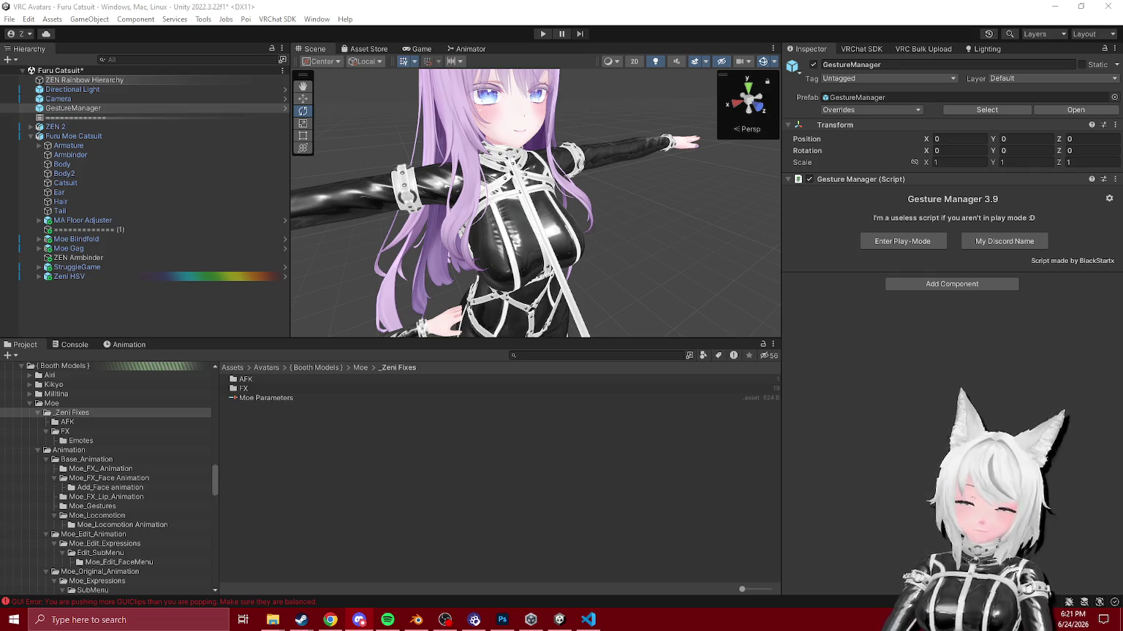
Step: Expand ZEN 2 in the Hierarchy and select its ====Clothing==== object
click(64, 267)
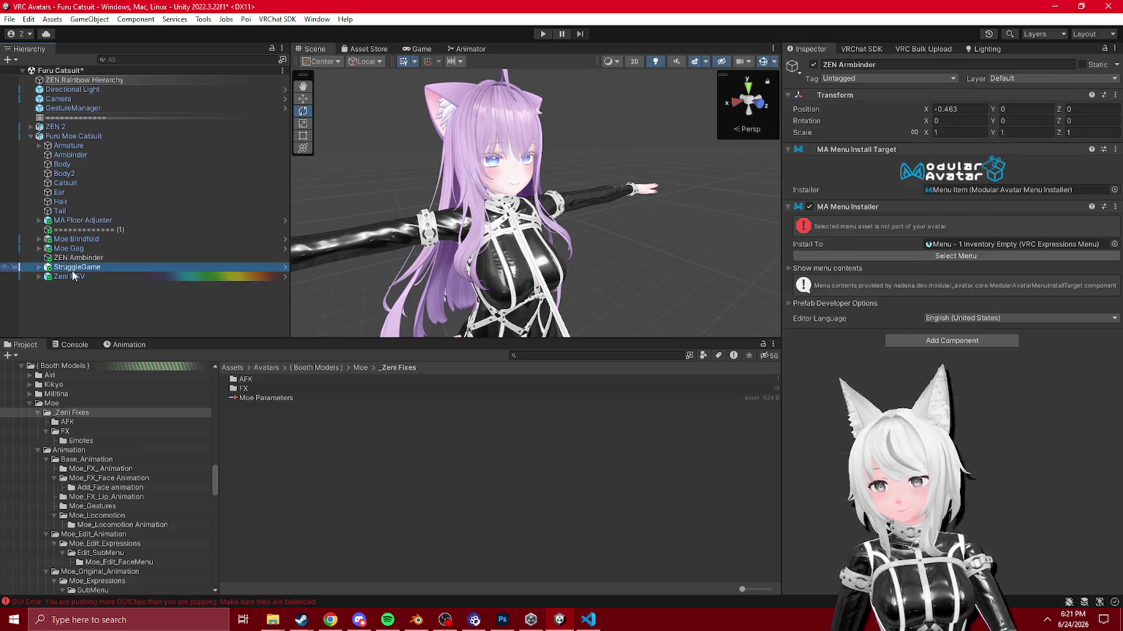
click(67, 232)
click(30, 126)
scroll(54, 193, down, 5)
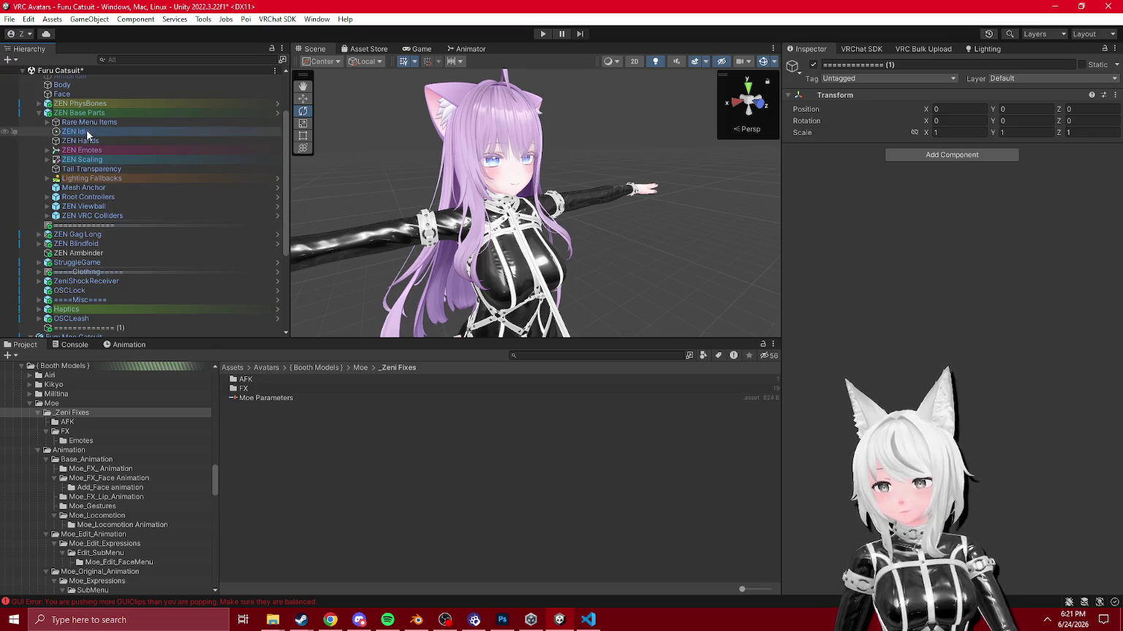
click(109, 270)
scroll(107, 265, down, 5)
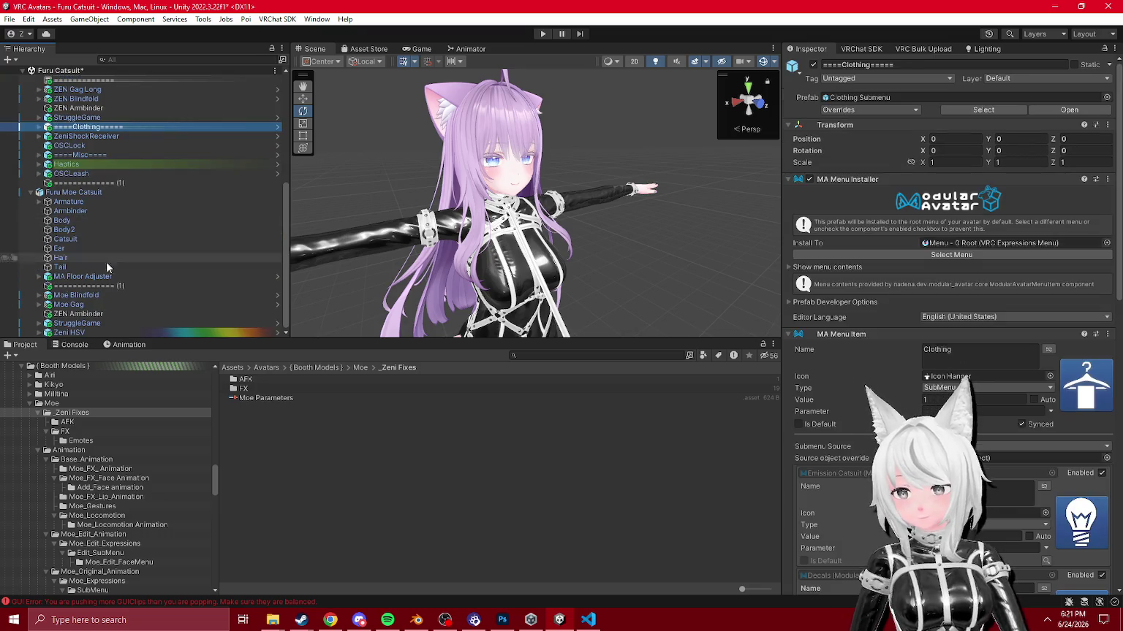
Step: Paste the Clothing submenu into the Furu Moe Catsuit and delete its Decals toggle
click(90, 333)
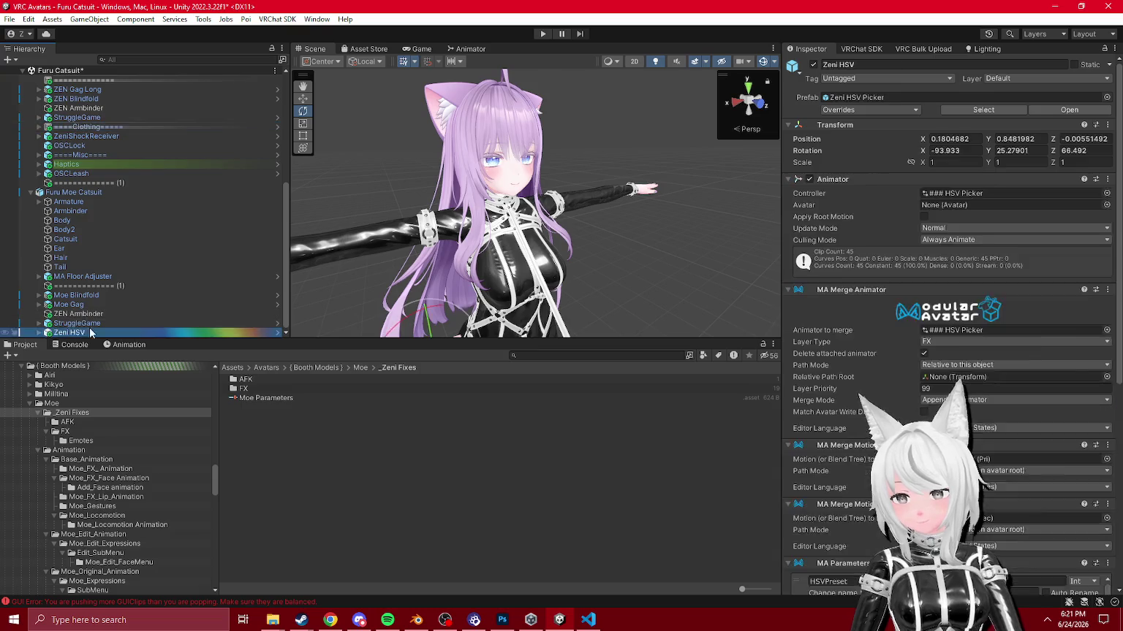
key(ctrl+v)
click(40, 333)
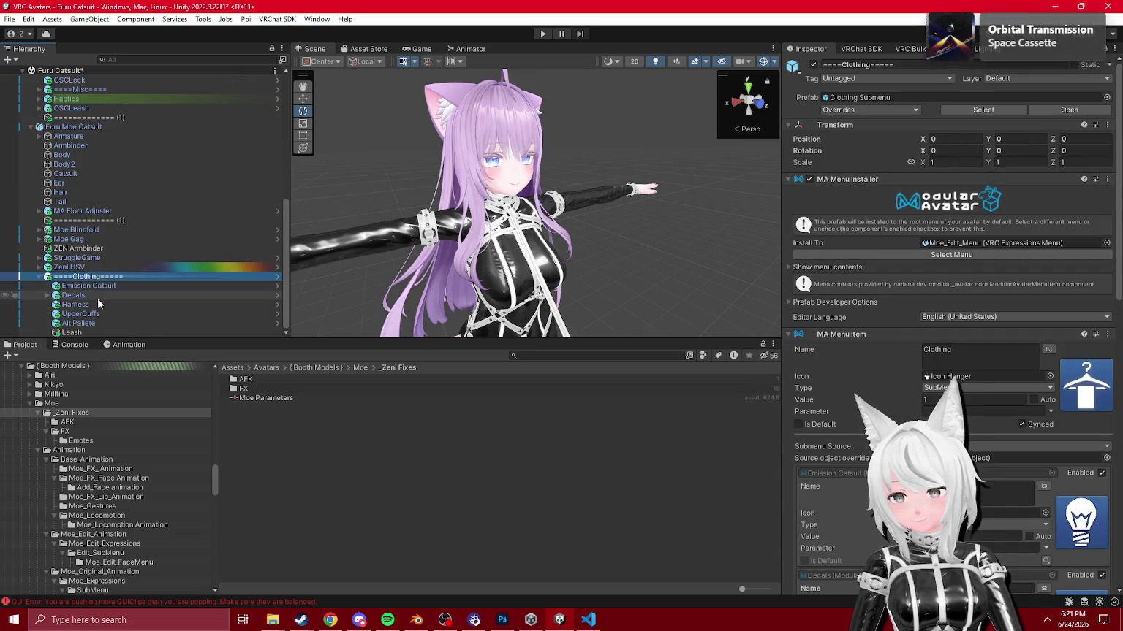
click(98, 295)
key(Delete)
Step: Set the Harness toggle's Relative Path Root to the Catsuit mesh
click(166, 305)
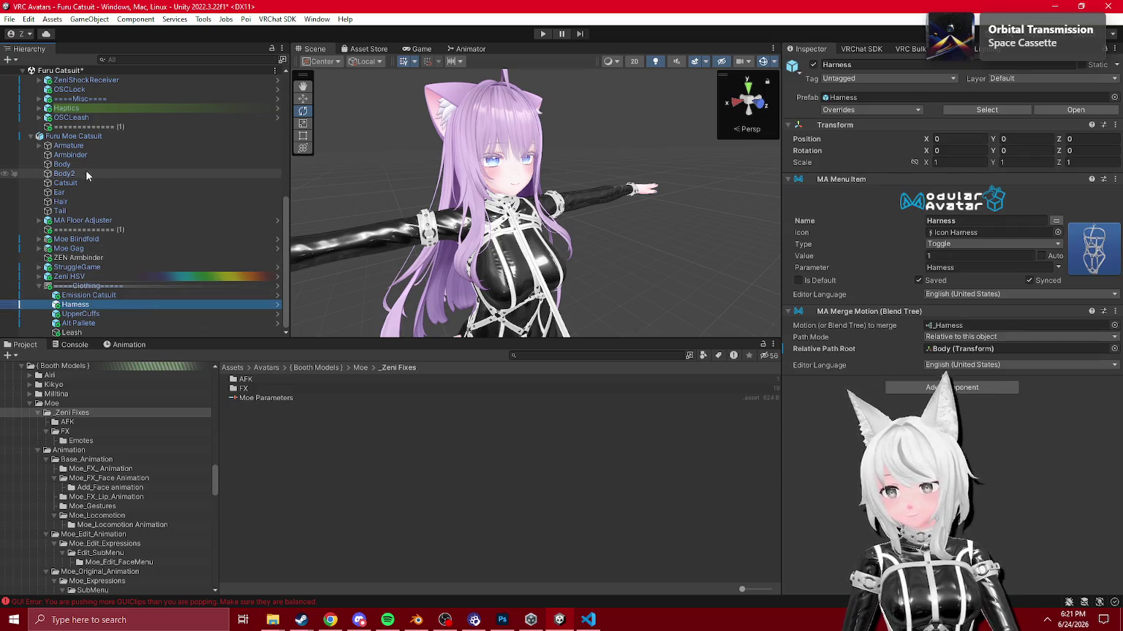
click(1026, 285)
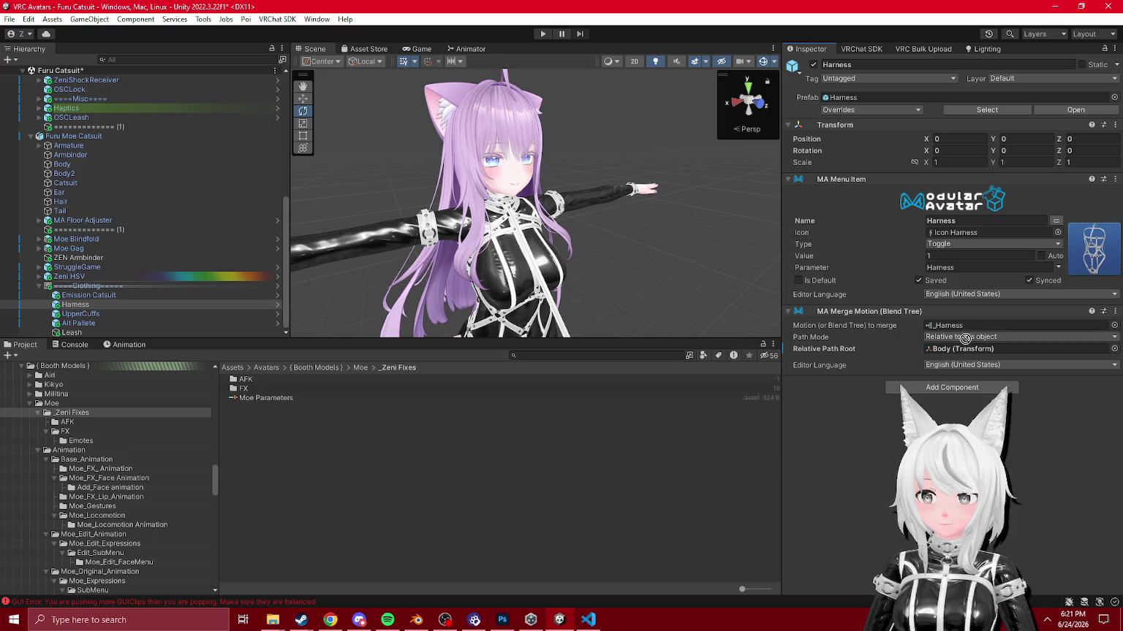
drag(71, 184, 953, 331)
click(950, 387)
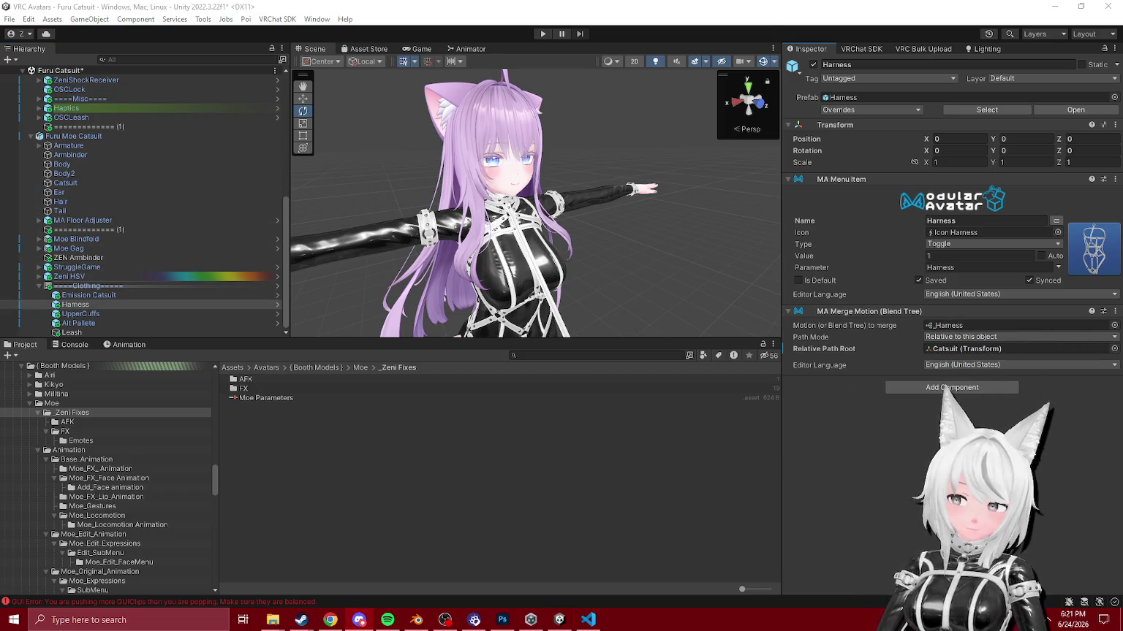
Step: Review the UpperCuffs, Alt Pallete and Emission Catsuit toggles and remove the Leash toggle
click(104, 314)
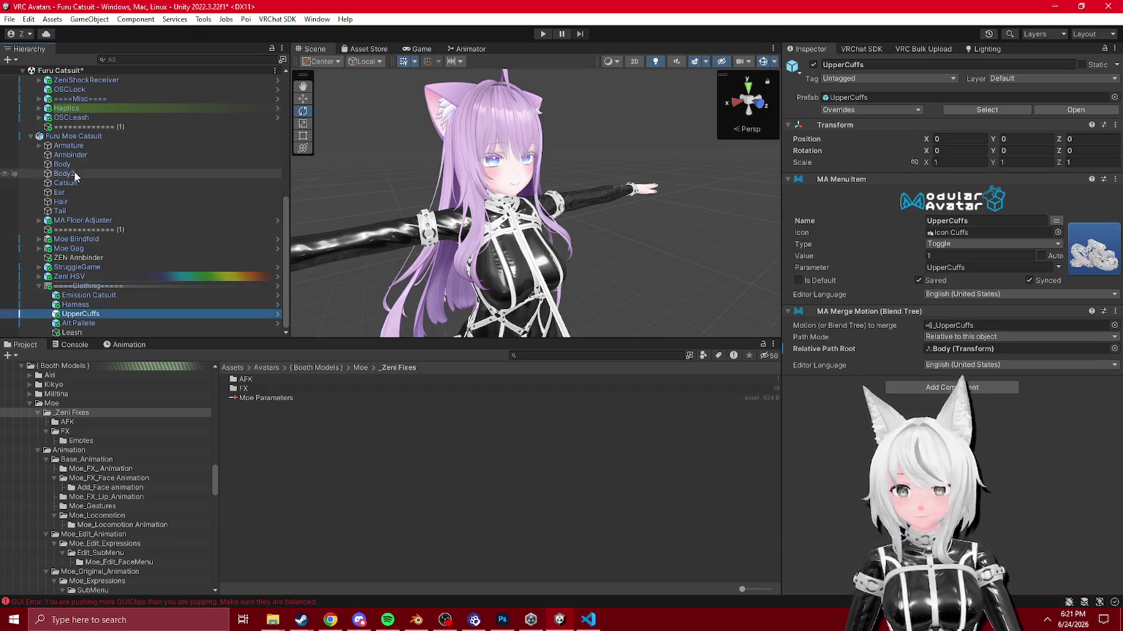
click(78, 324)
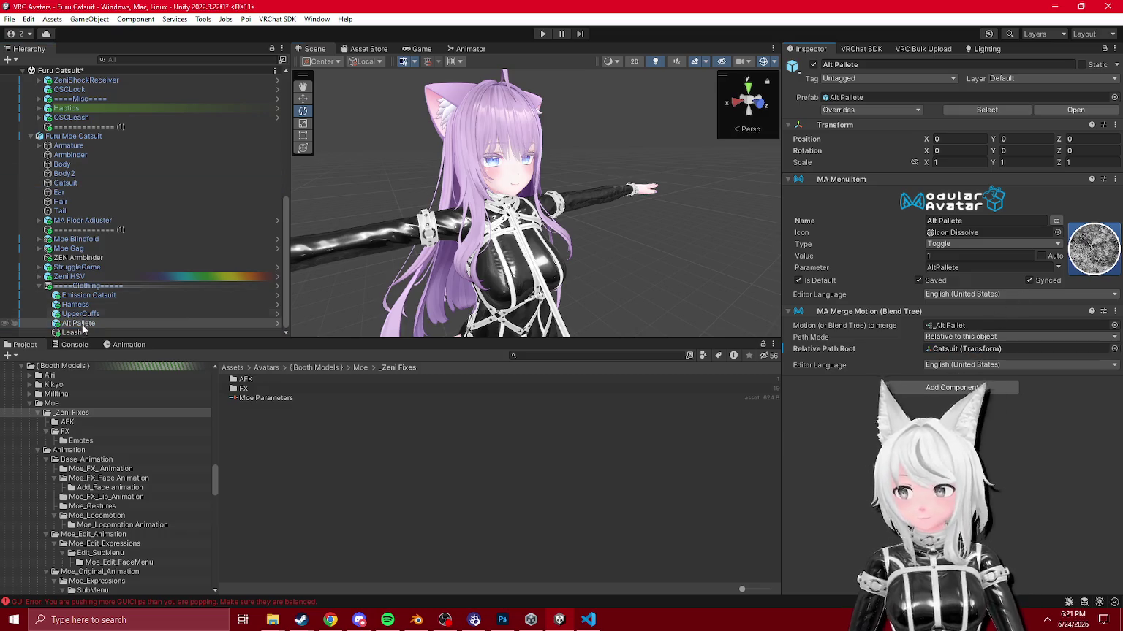
key(ctrl+z)
key(ctrl+z)
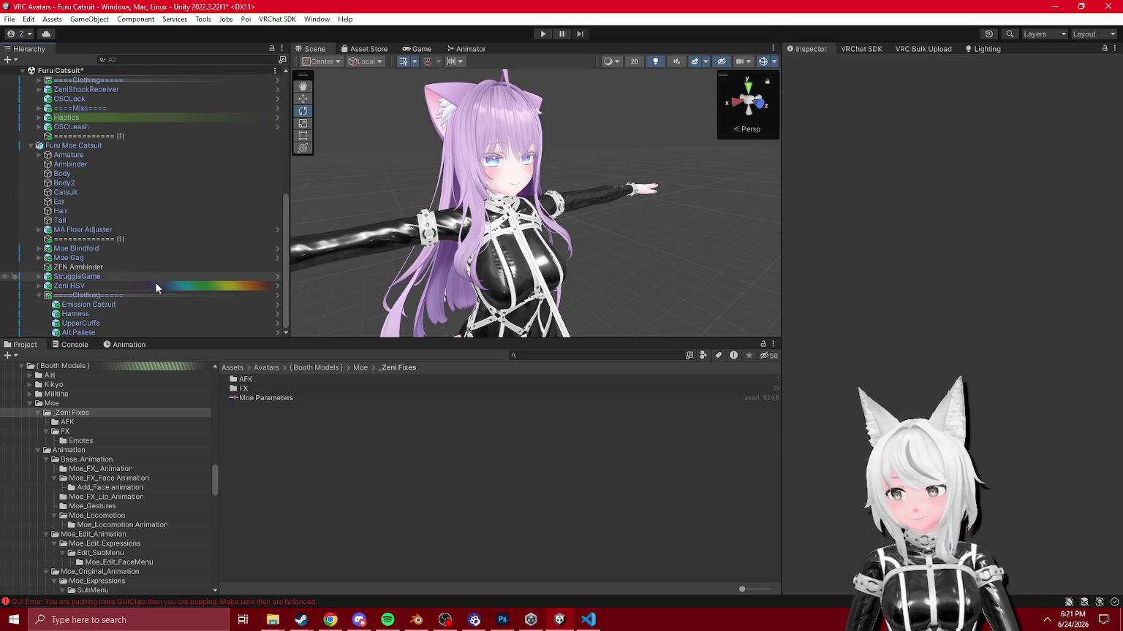
click(89, 304)
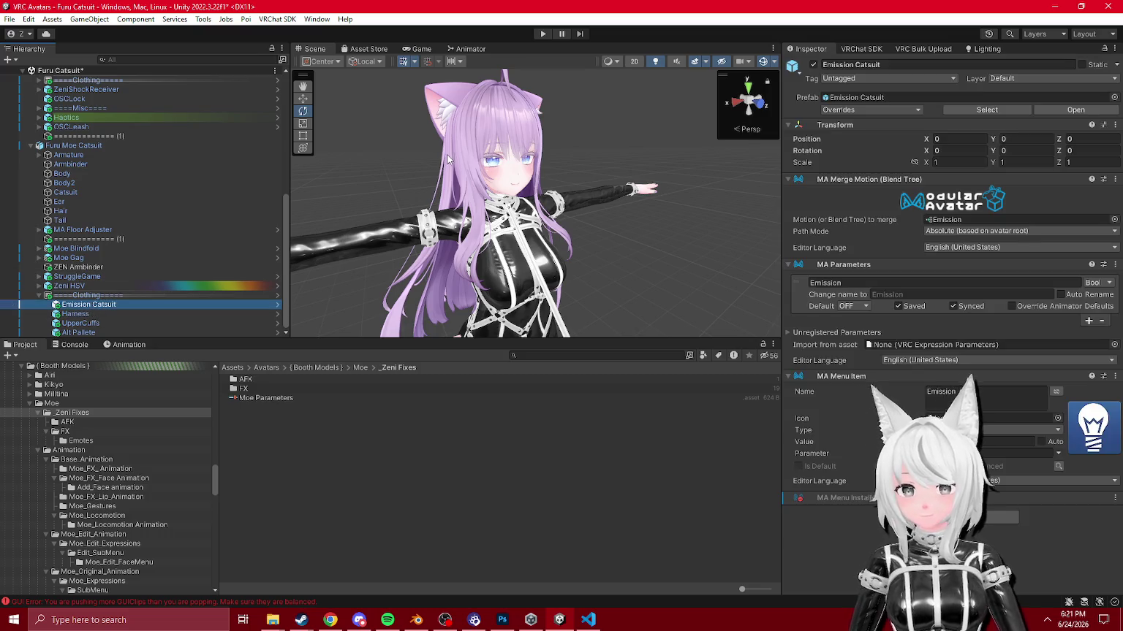
scroll(44, 146, up, 3)
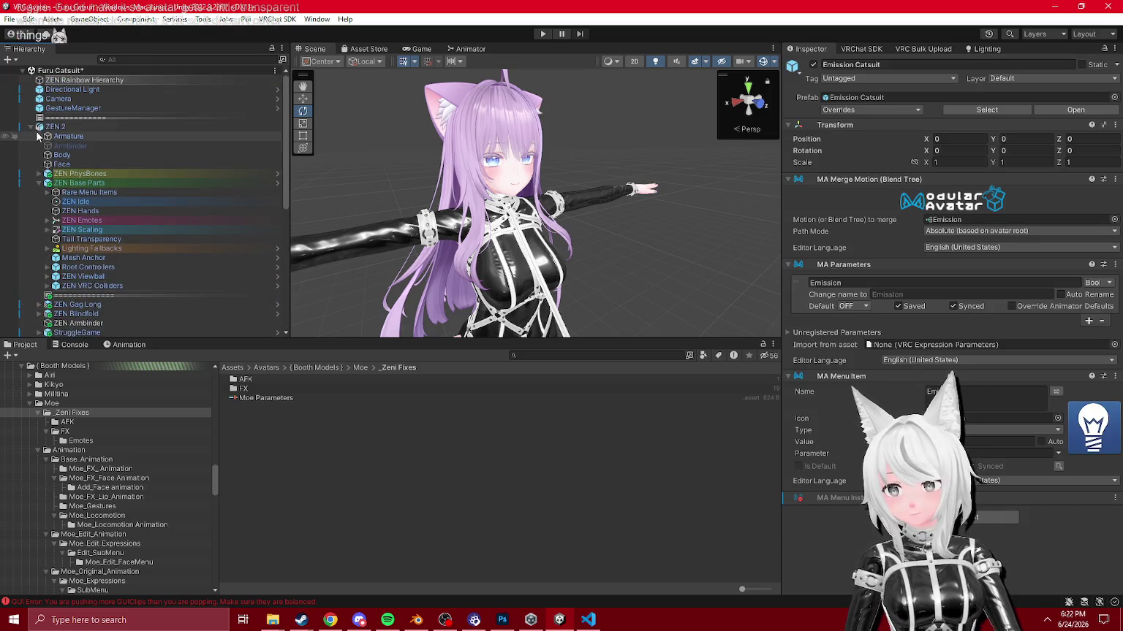
Step: Collapse and disable the ZEN 2 avatar, then start Play mode
click(57, 127)
key(Left)
click(814, 65)
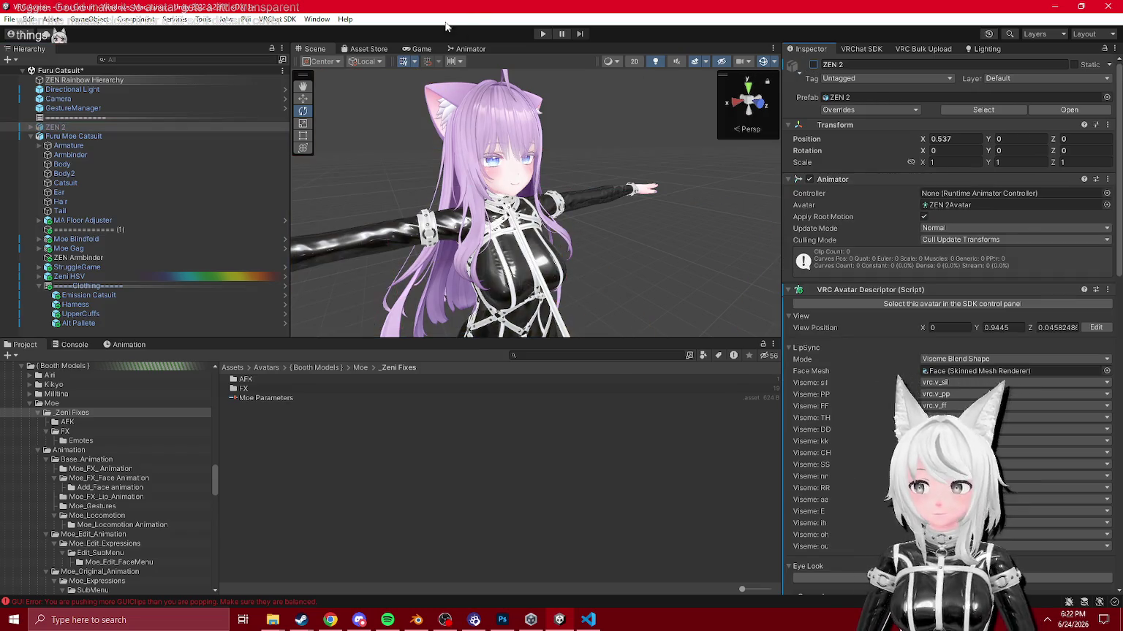
click(543, 34)
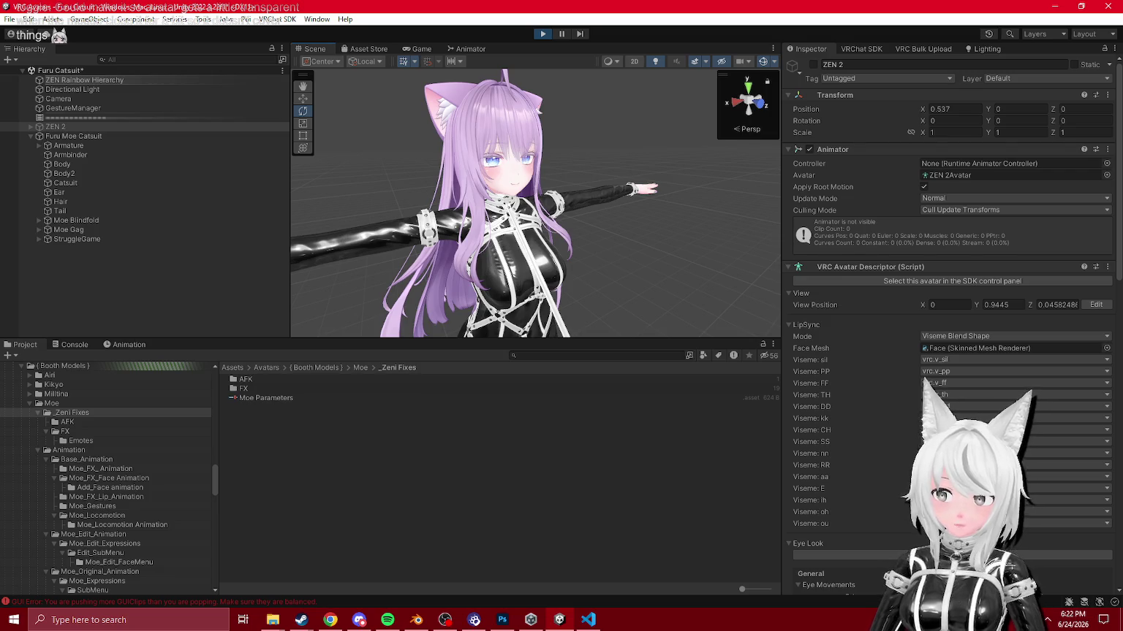
drag(585, 273, 604, 281)
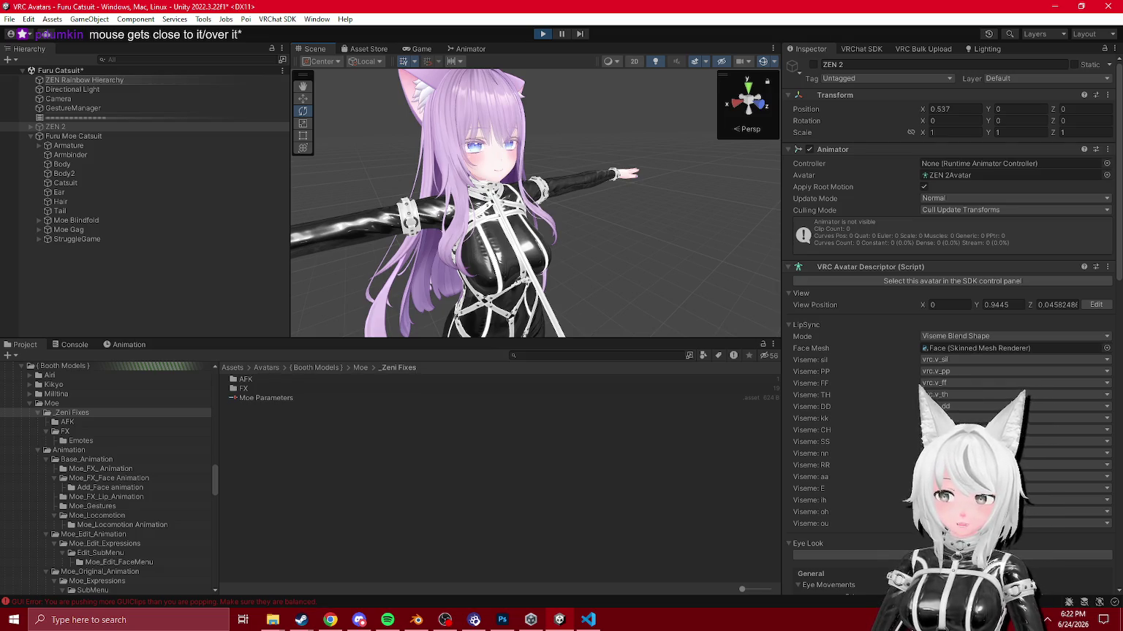
Step: In the Gesture Manager radial menu's Colors, set Prime Val and Alt Val to 100%
click(158, 110)
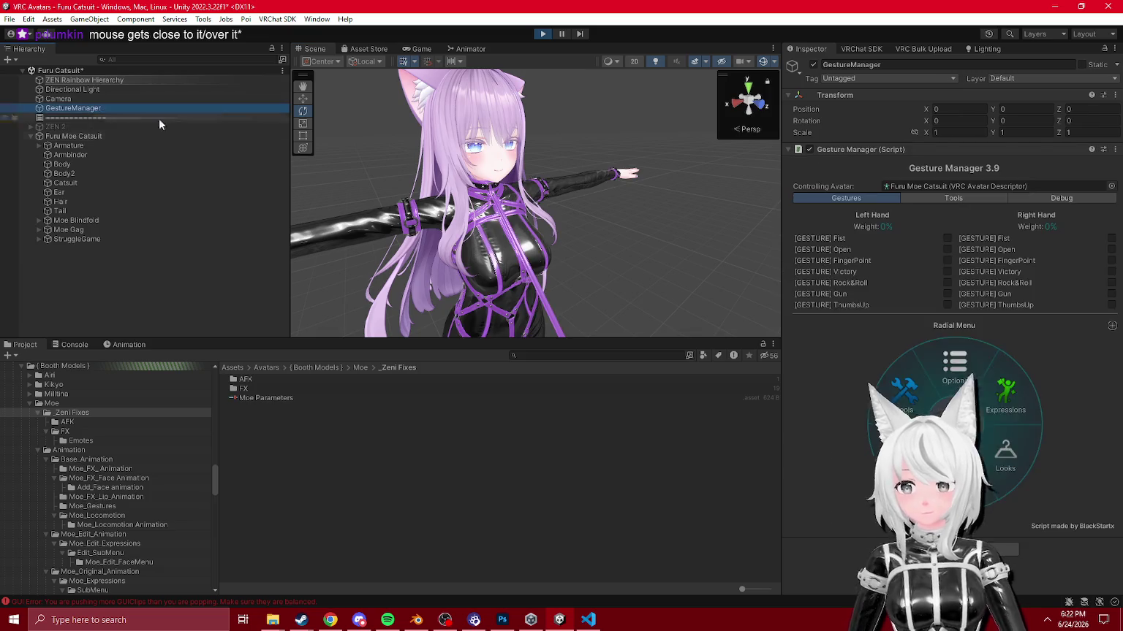
click(1008, 395)
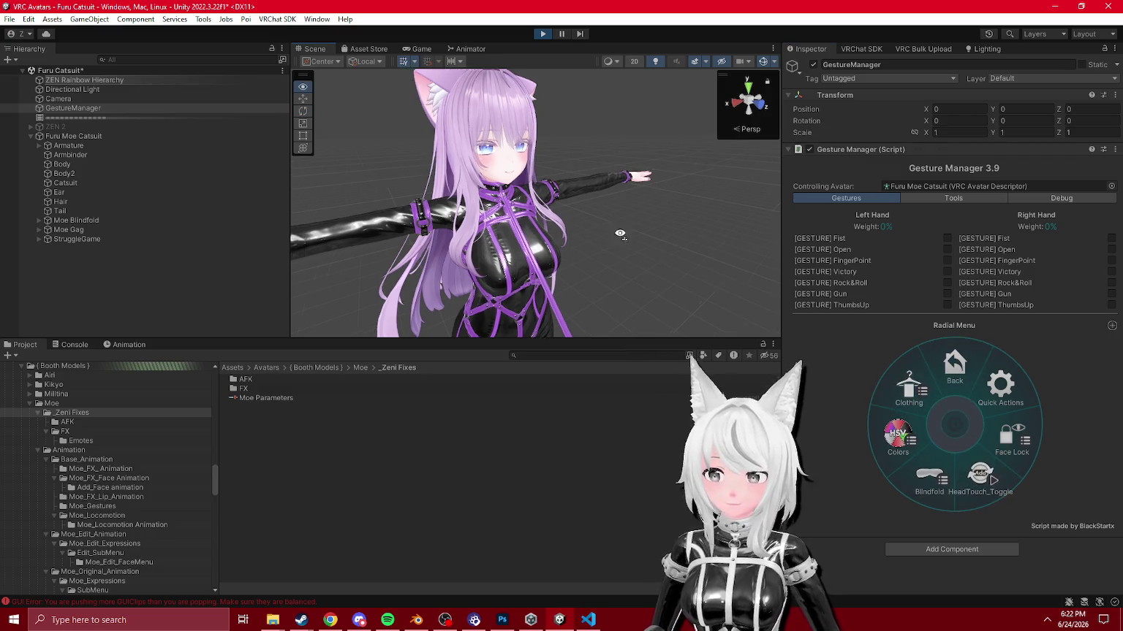
click(898, 434)
mouse_move(940, 478)
mouse_down()
mouse_move(953, 422)
mouse_move(931, 475)
mouse_move(918, 382)
mouse_up()
mouse_move(840, 504)
mouse_down()
mouse_move(884, 438)
mouse_move(942, 409)
mouse_up()
click(999, 464)
drag(1046, 425, 1085, 391)
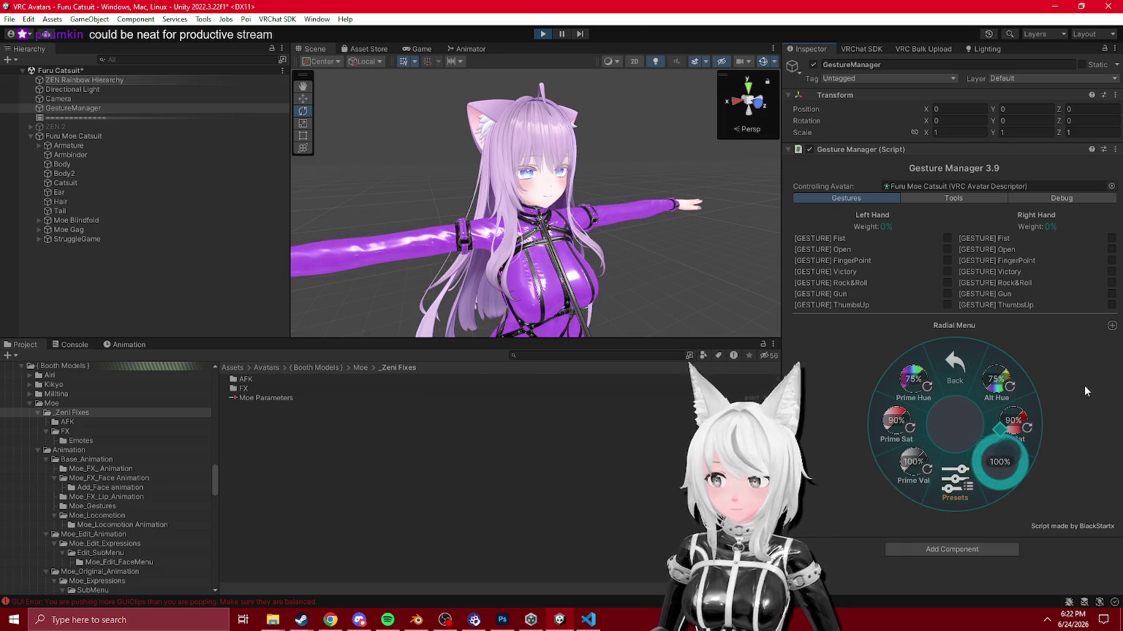
Step: Open the color Presets submenu, then stop Play mode
click(955, 374)
click(977, 401)
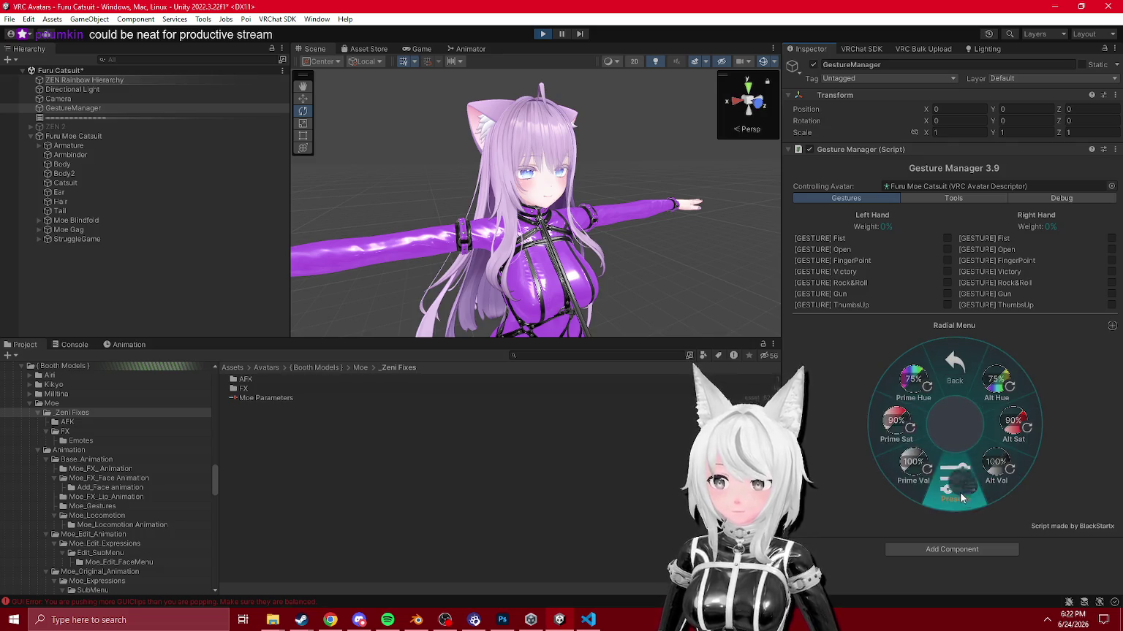
click(541, 34)
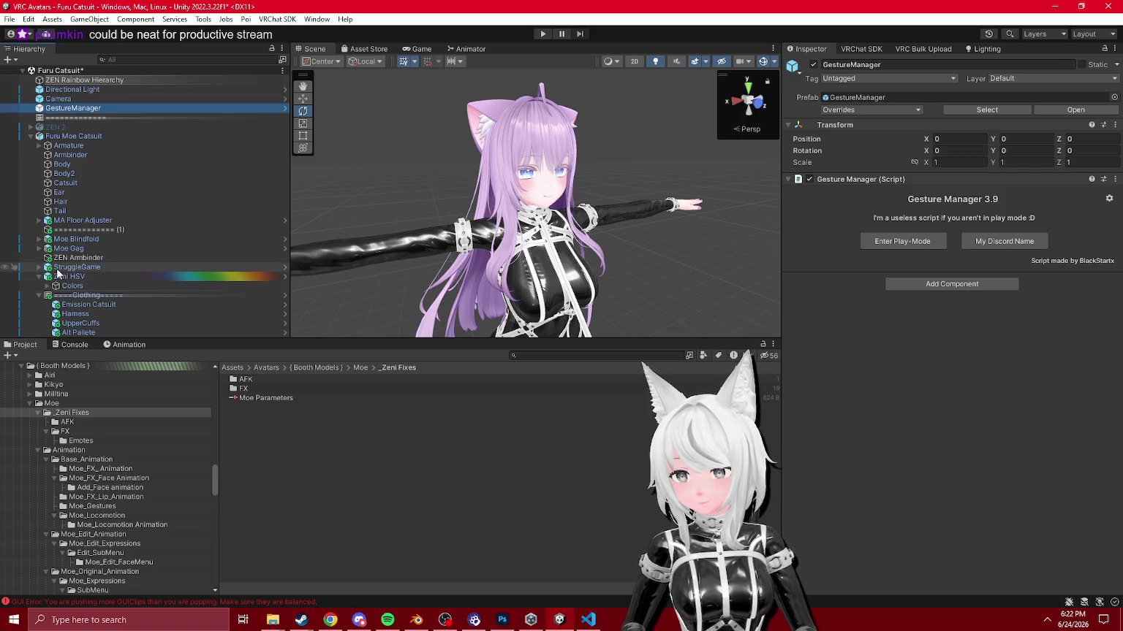
Step: Expand the Zeni HSV Colors menu down to its Presets submenu items
click(62, 285)
click(47, 285)
click(51, 258)
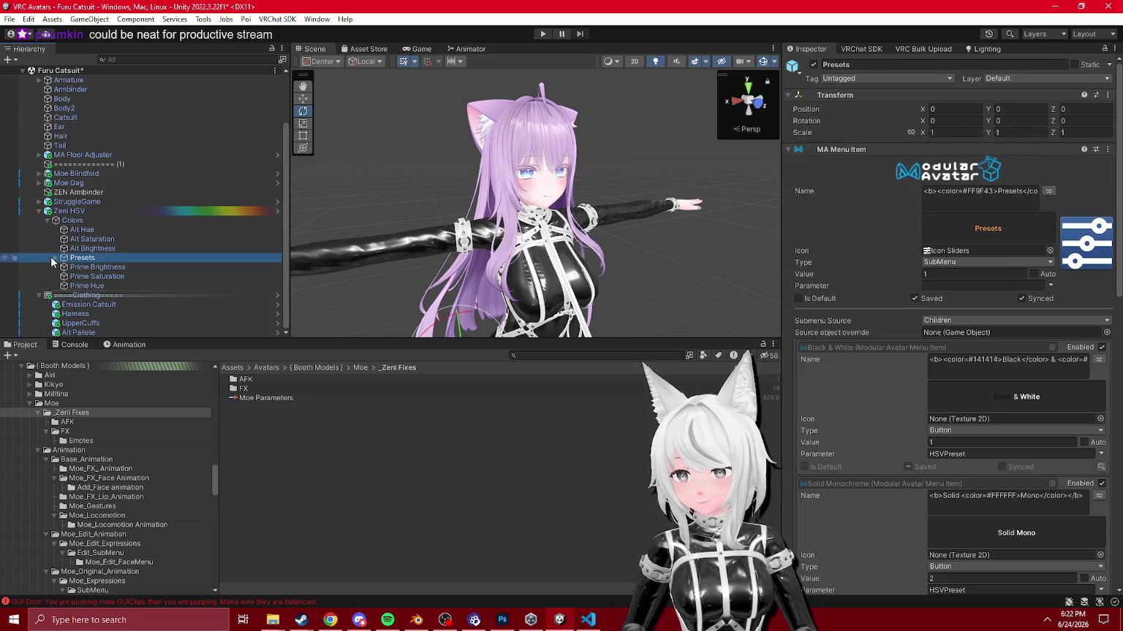
click(54, 261)
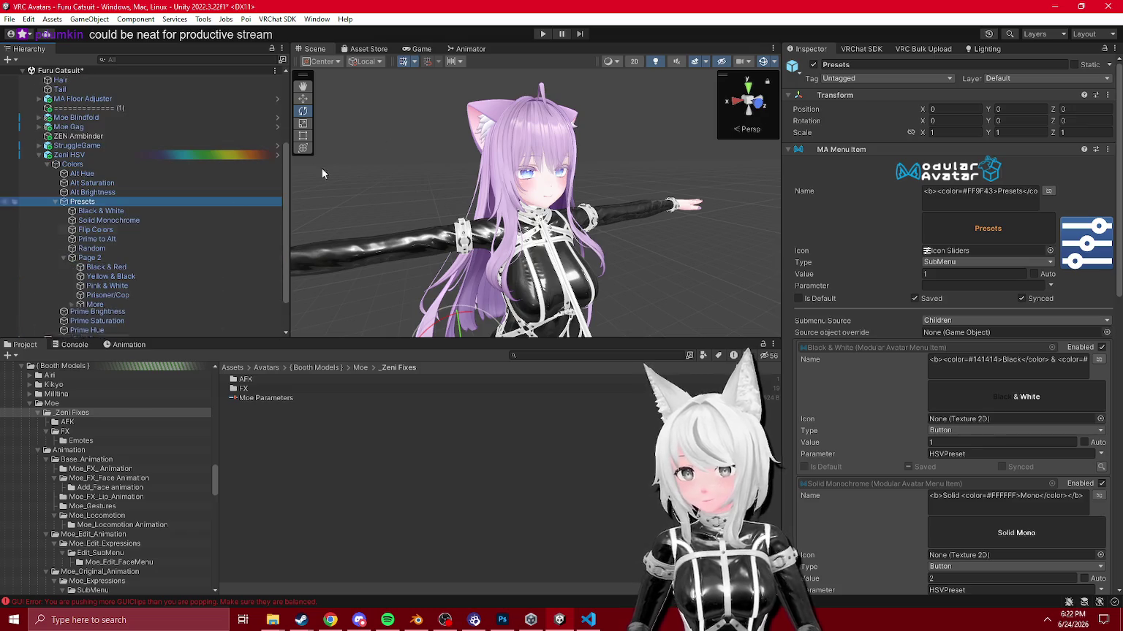
Step: Align the Light Purple state directly under Uniform in the HSV Picker animator
click(471, 49)
scroll(621, 250, up, 3)
drag(504, 281, 645, 281)
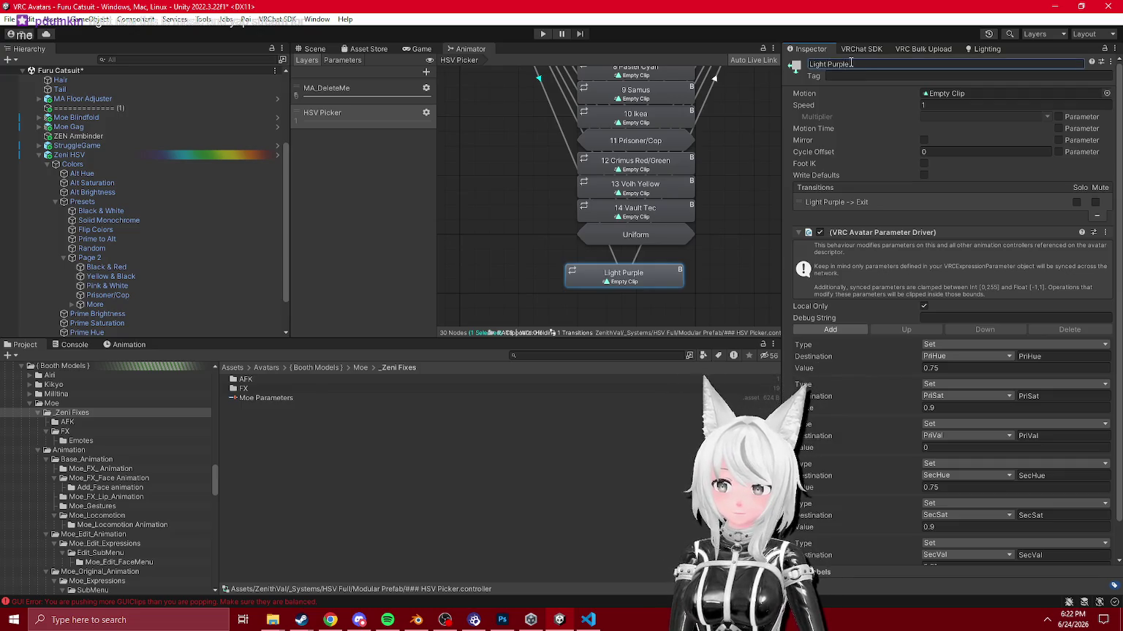
click(619, 298)
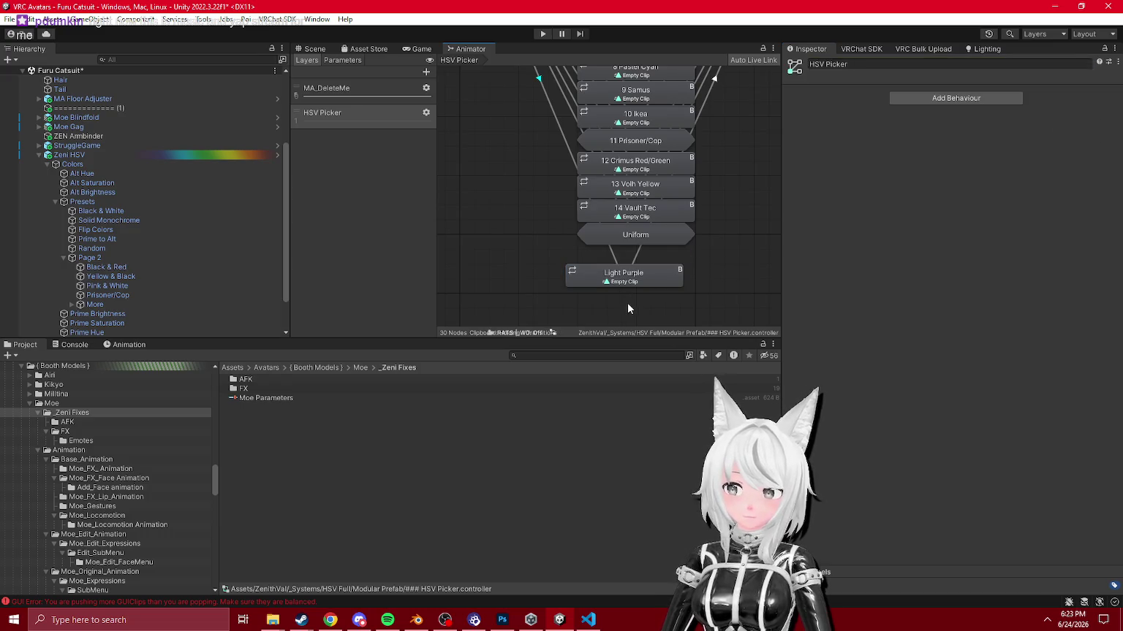
drag(620, 276, 621, 263)
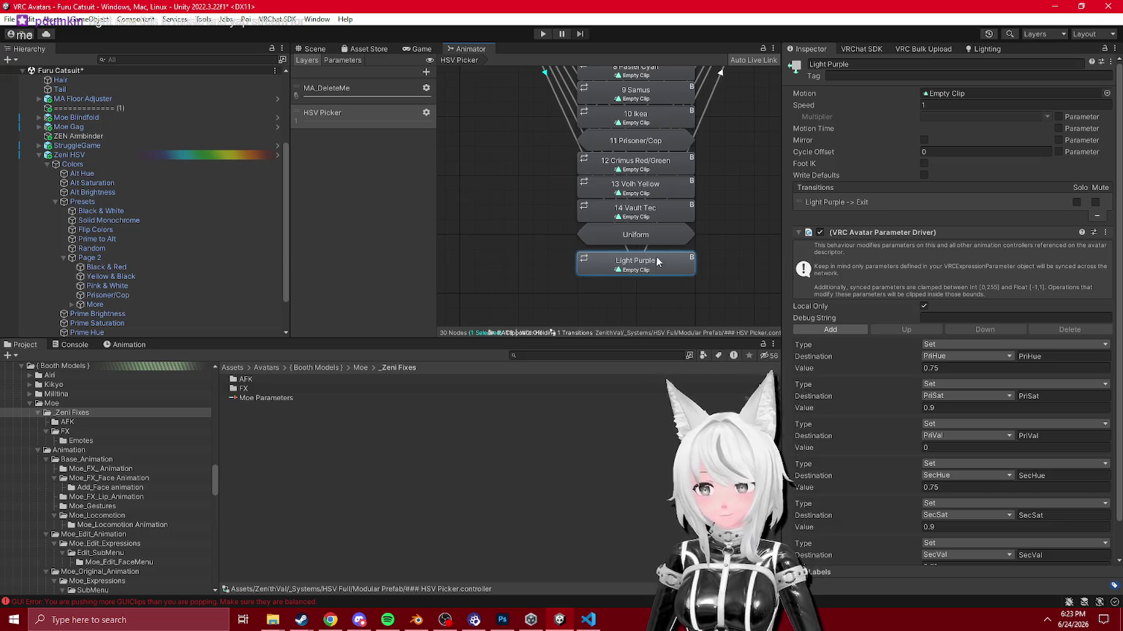
drag(653, 262, 657, 259)
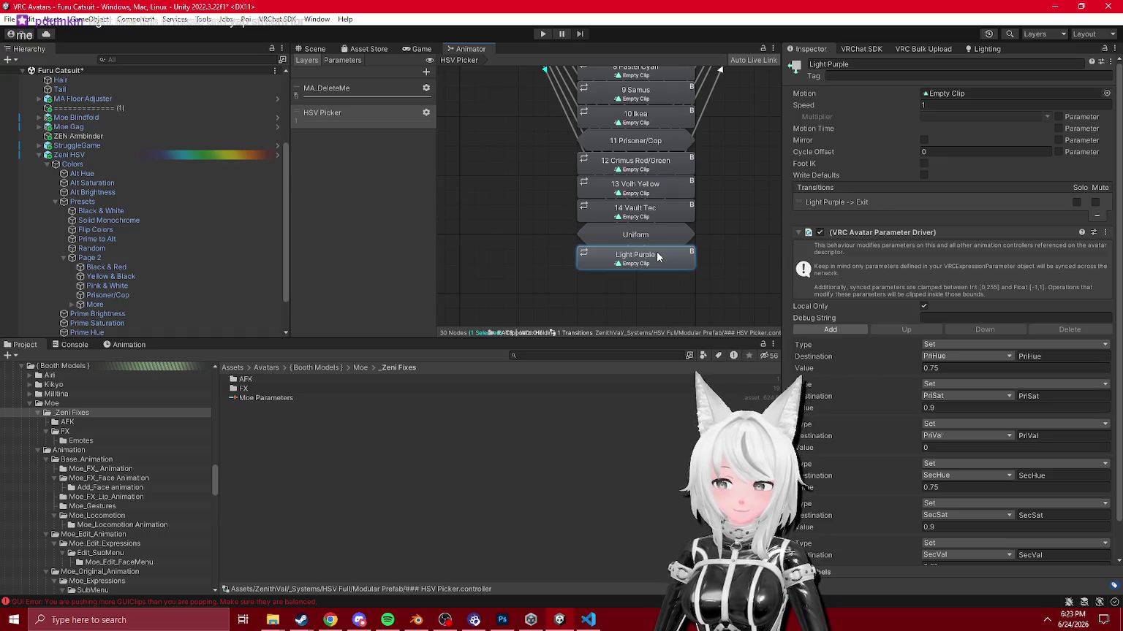
click(315, 49)
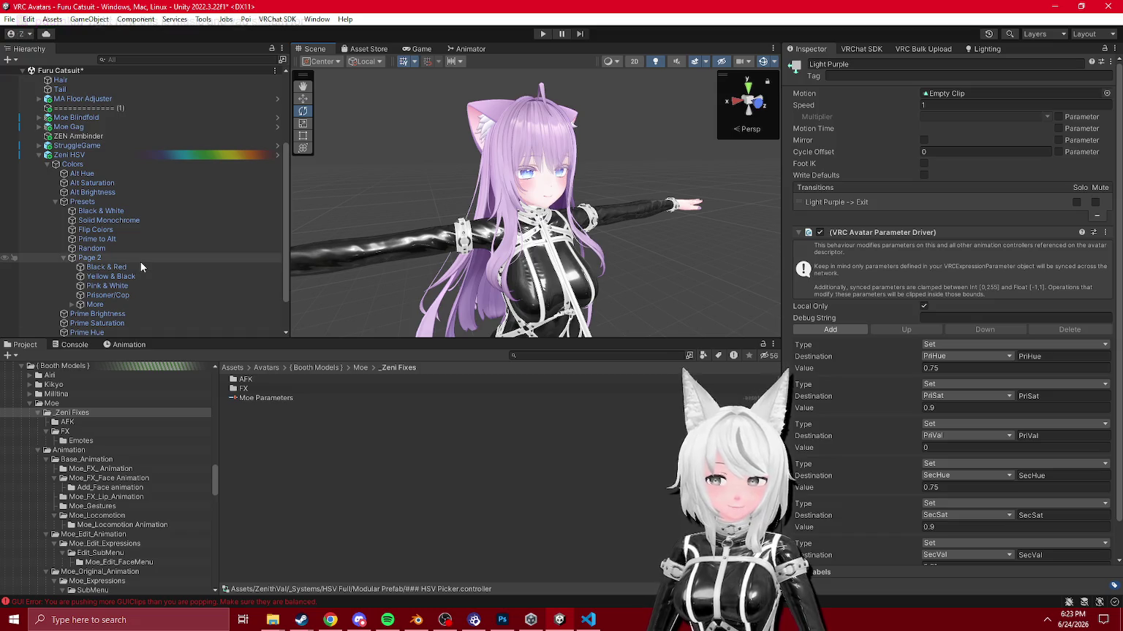
click(461, 50)
click(315, 49)
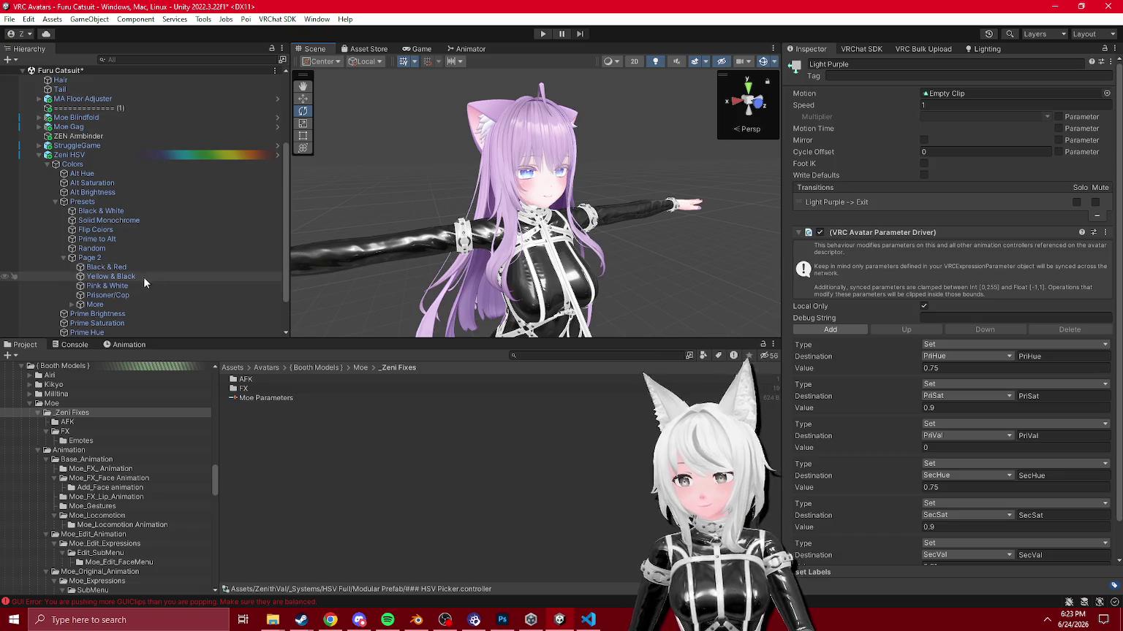
Step: Review the Prisoner/Cop and Page 2 items, clear the console, and inspect Black & Red
click(107, 295)
click(97, 259)
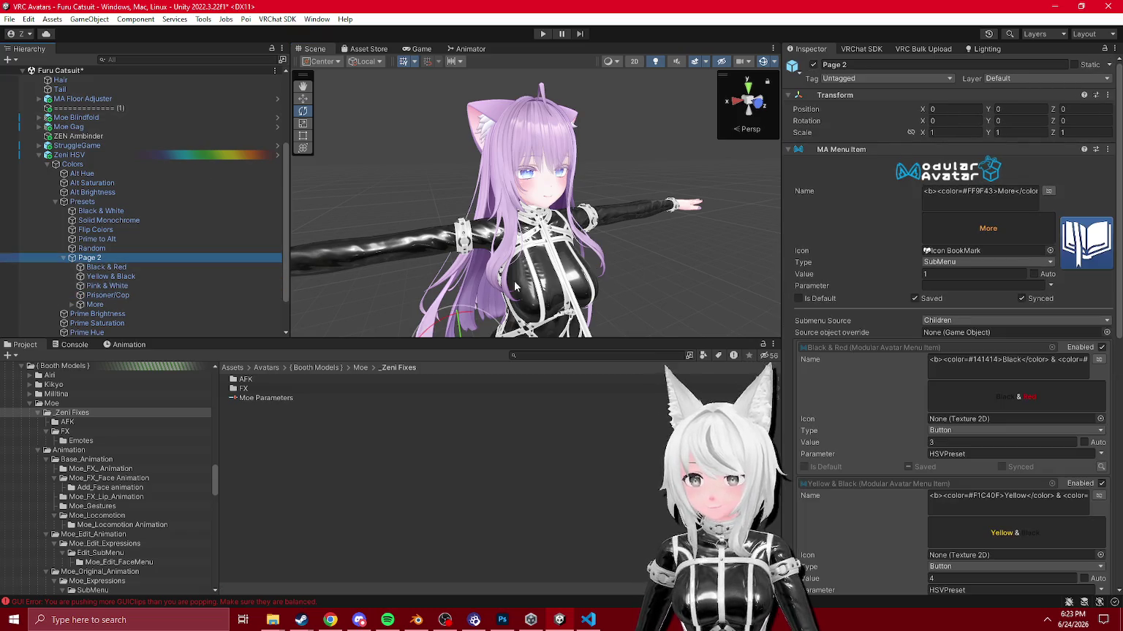
scroll(92, 211, down, 2)
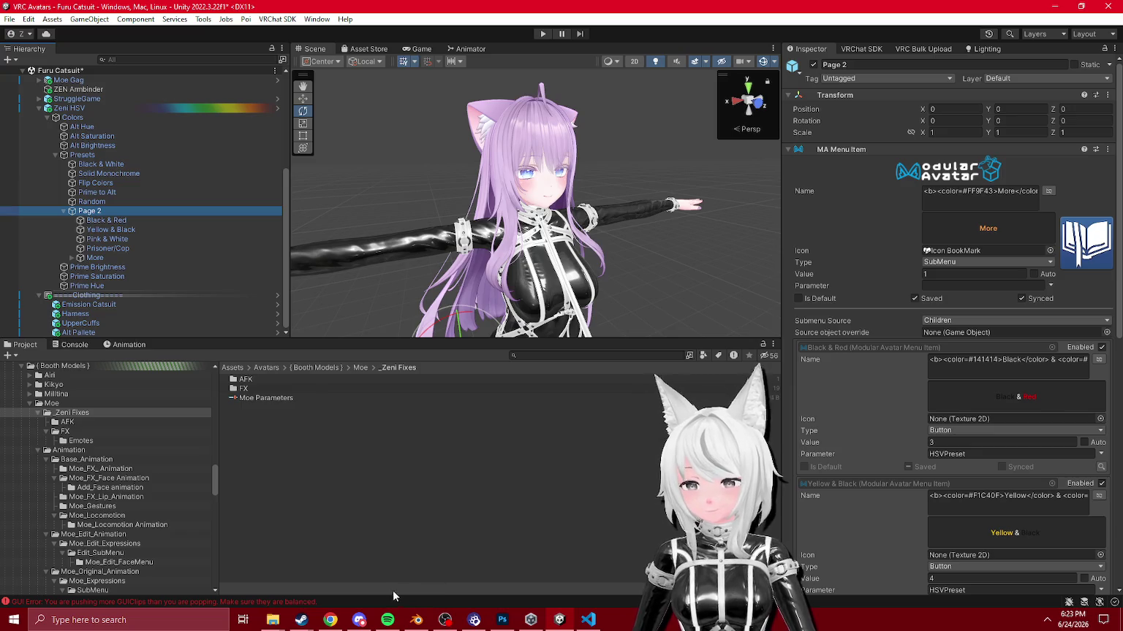
click(74, 345)
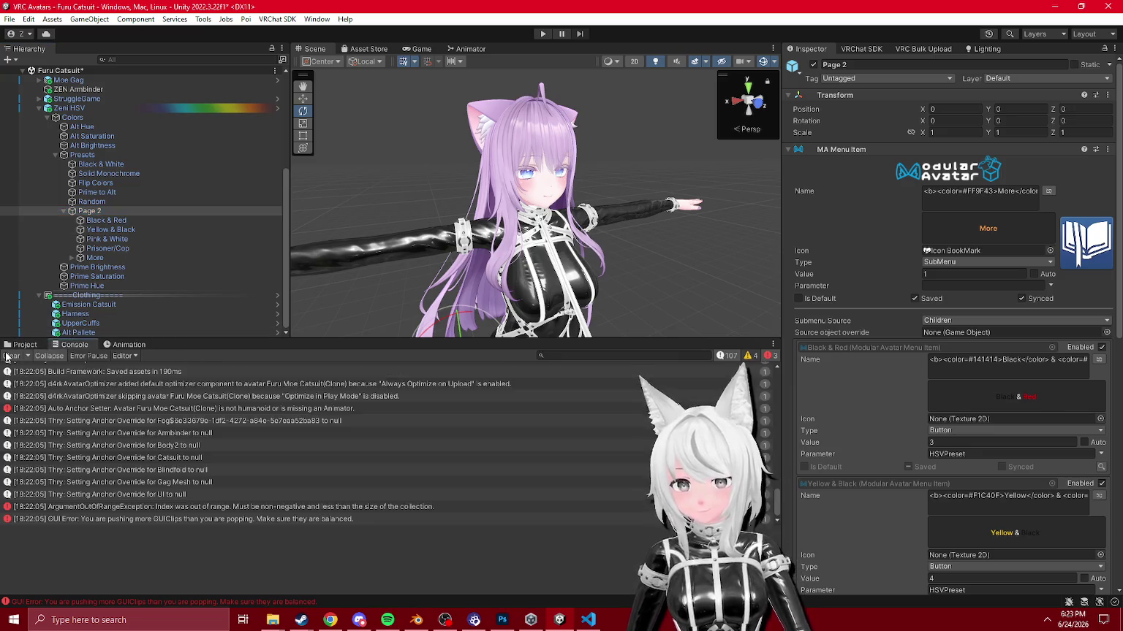
click(11, 356)
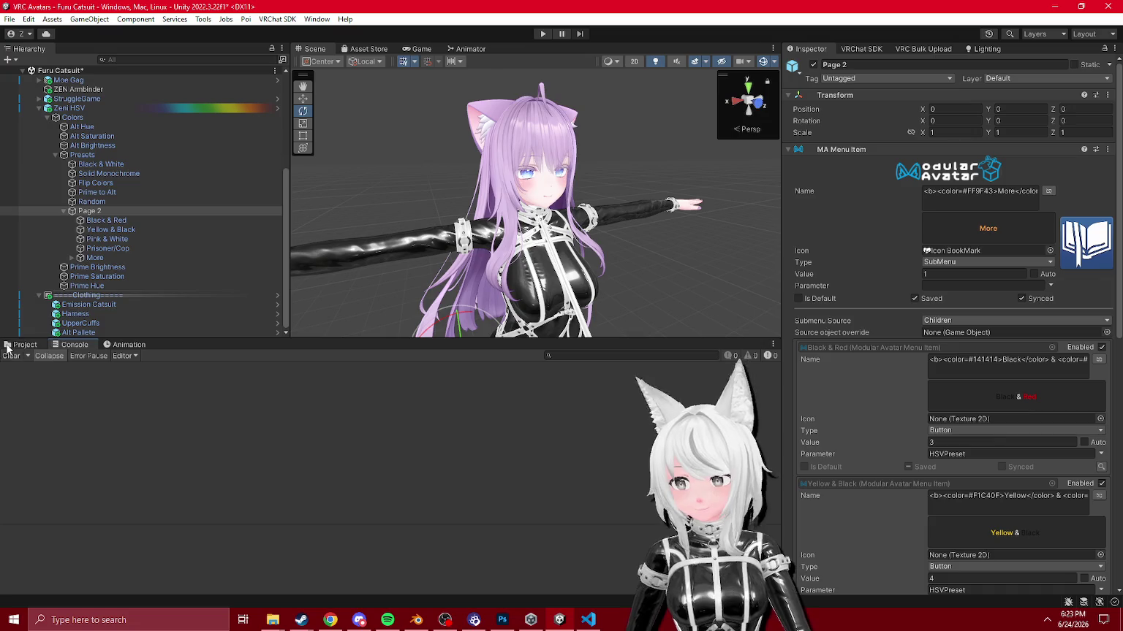
click(102, 220)
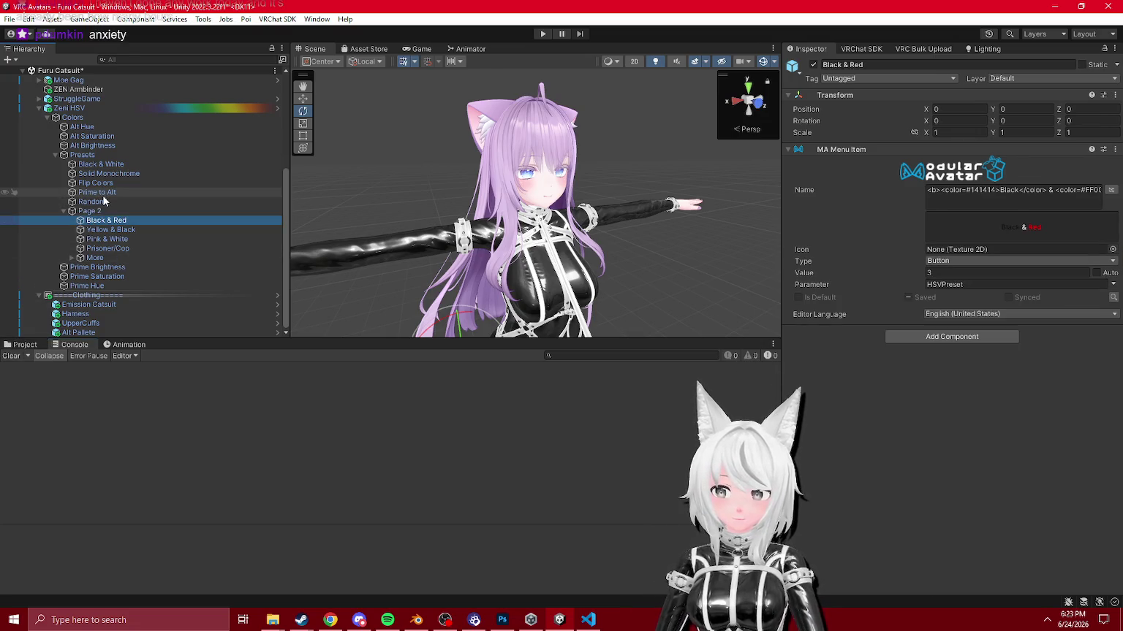
Step: Duplicate the Black & White preset as 'Furu Colors' and move it to the top
click(102, 192)
click(109, 173)
click(109, 165)
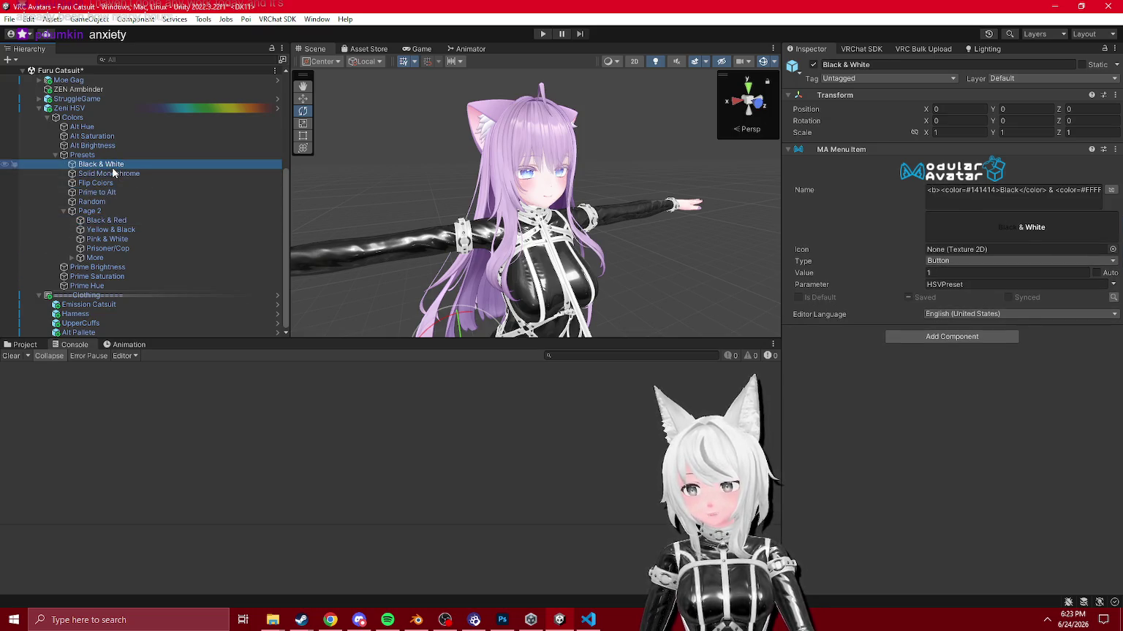
key(ctrl+d)
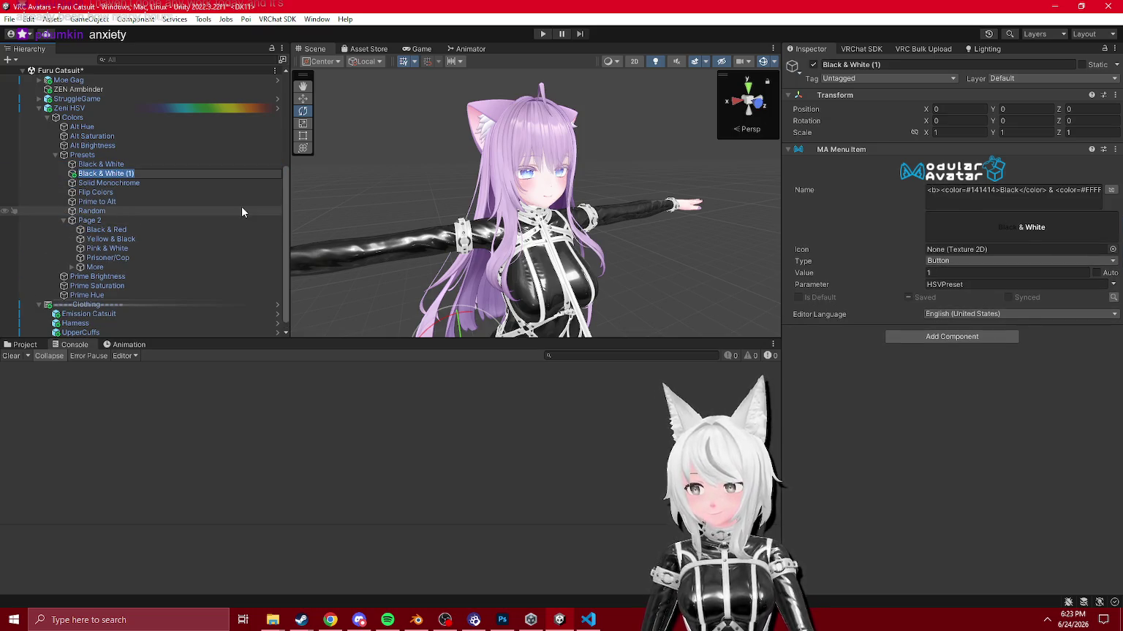
key(F2)
text(Furu Colors)
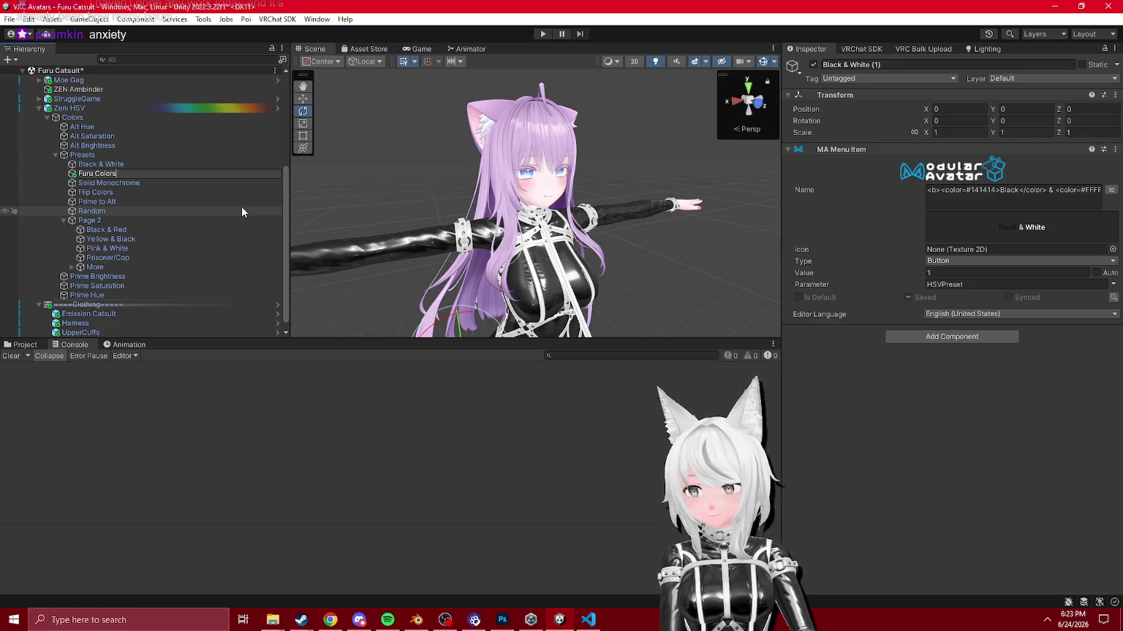
key(Return)
drag(95, 174, 95, 163)
Step: Shorten the new preset's name to 'Furu'
key(F2)
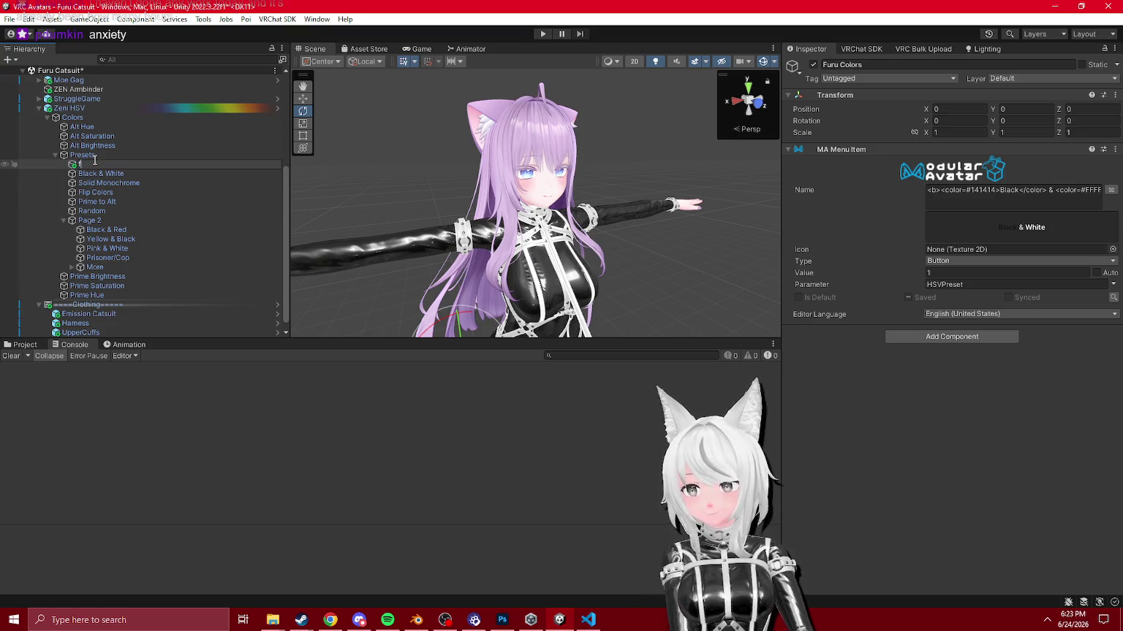
key(Return)
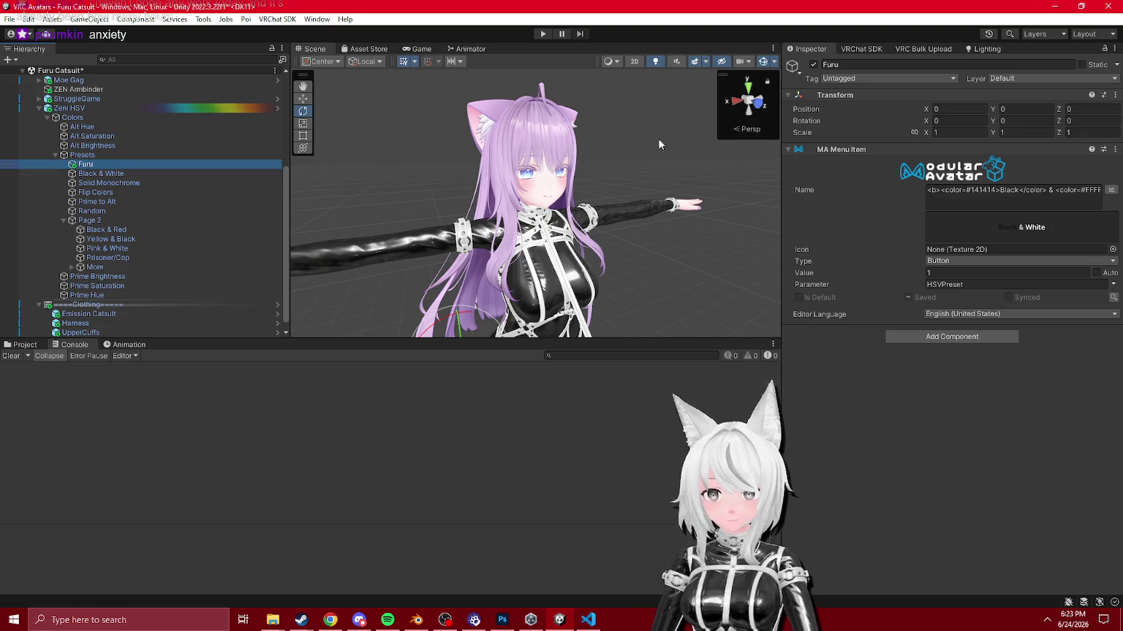
click(1002, 188)
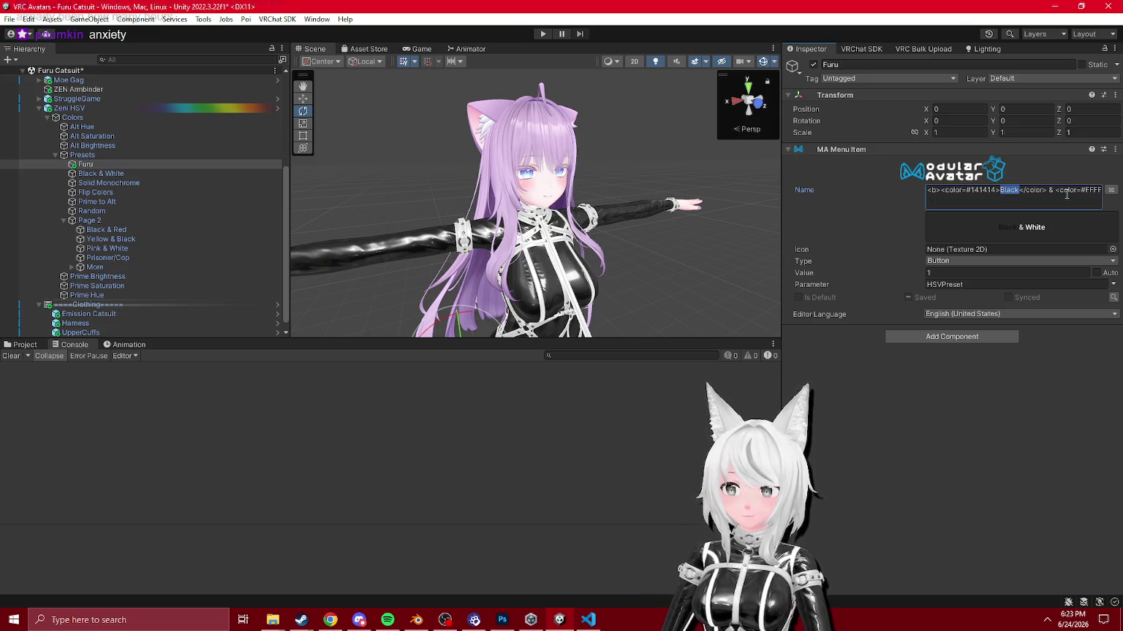
Step: Open ShareX from the hidden tray icons
click(331, 620)
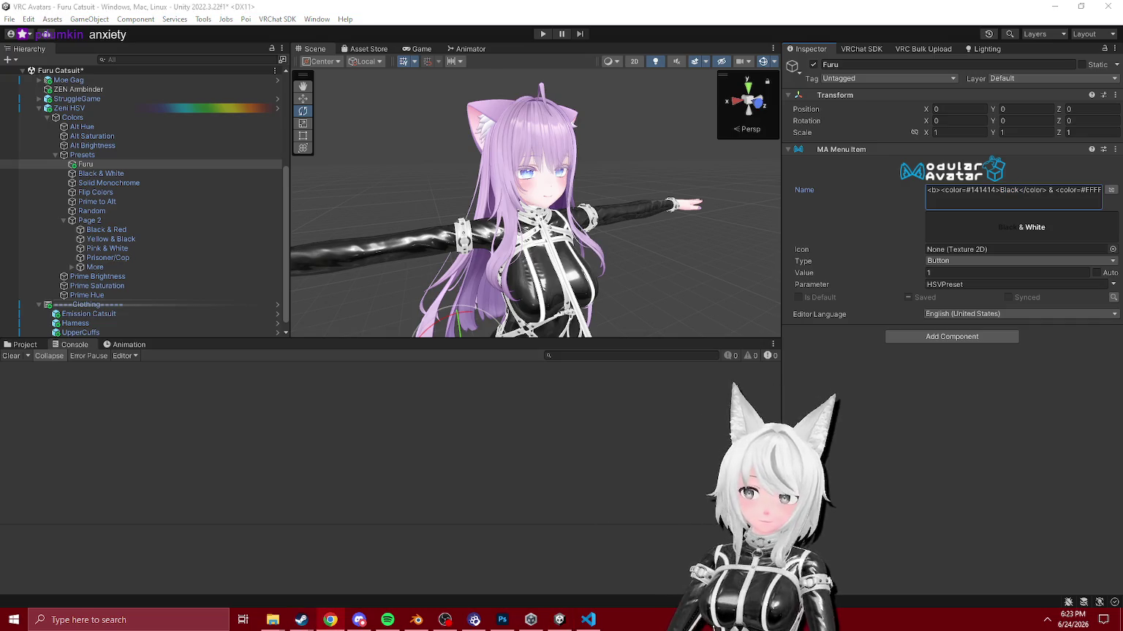
click(1046, 621)
click(1087, 553)
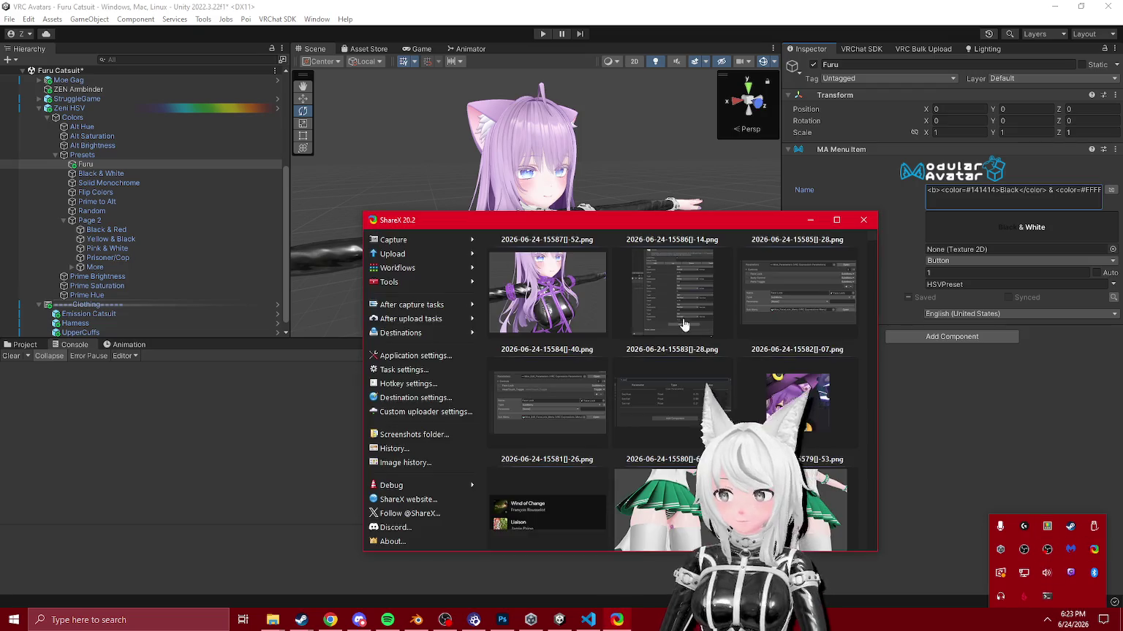
Step: Sample the avatar's lavender hair with ShareX's screen colour picker, close ShareX, and select the 141414 code
mouse_move(471, 284)
click(512, 297)
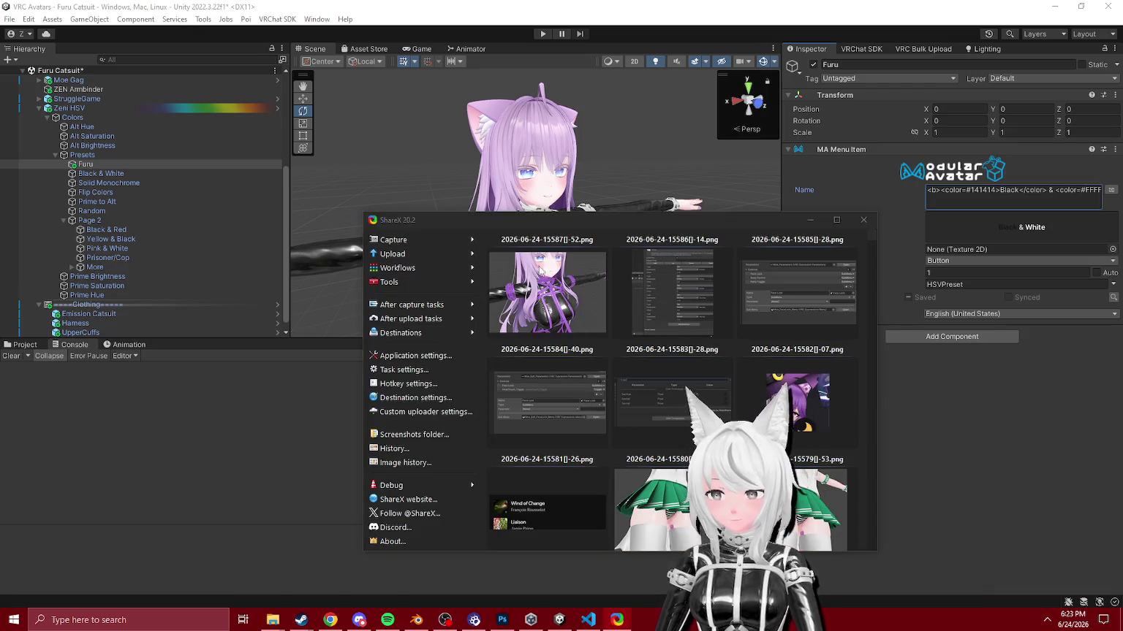
click(546, 307)
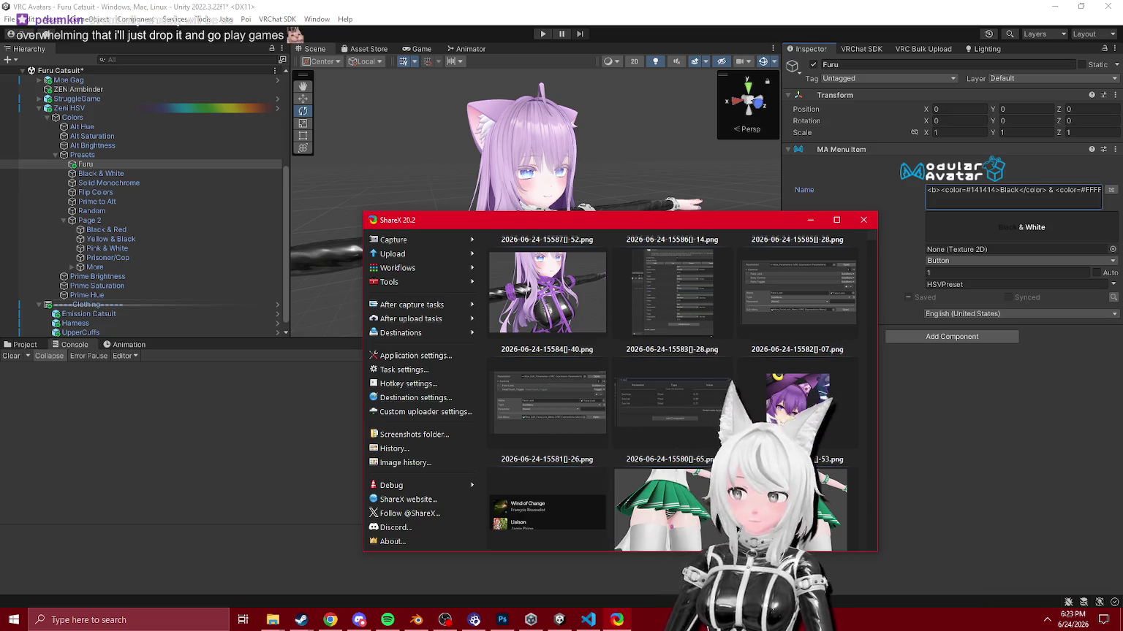
click(863, 220)
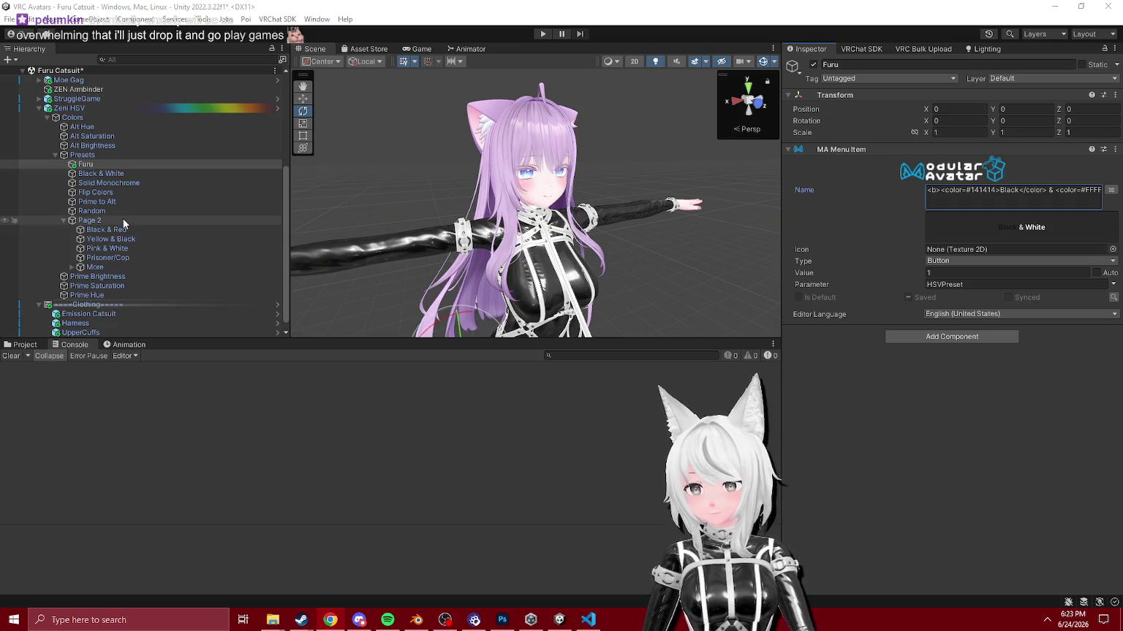
double_click(982, 190)
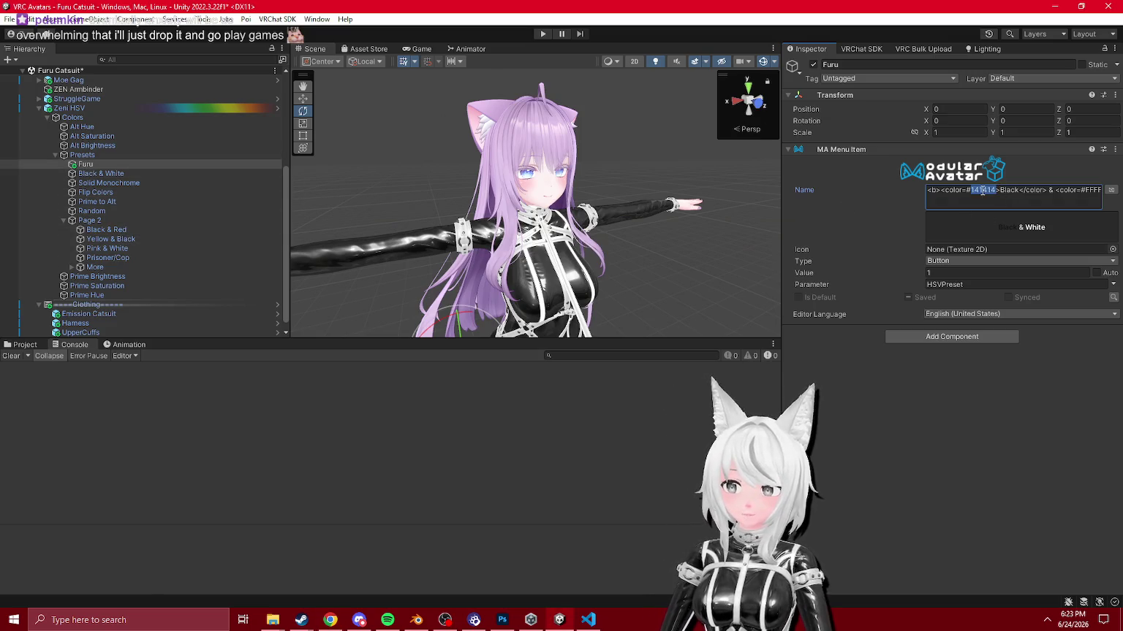
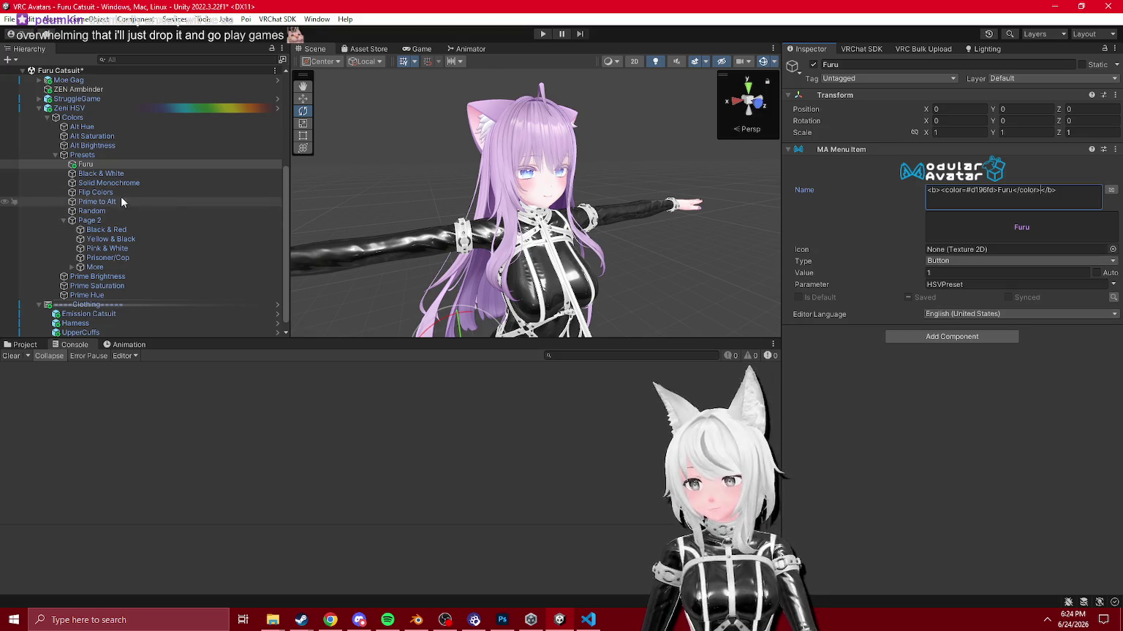
Step: Open the Zeni HSV Picker prefab and give Black & Red the Icon Color Selector icon
click(147, 165)
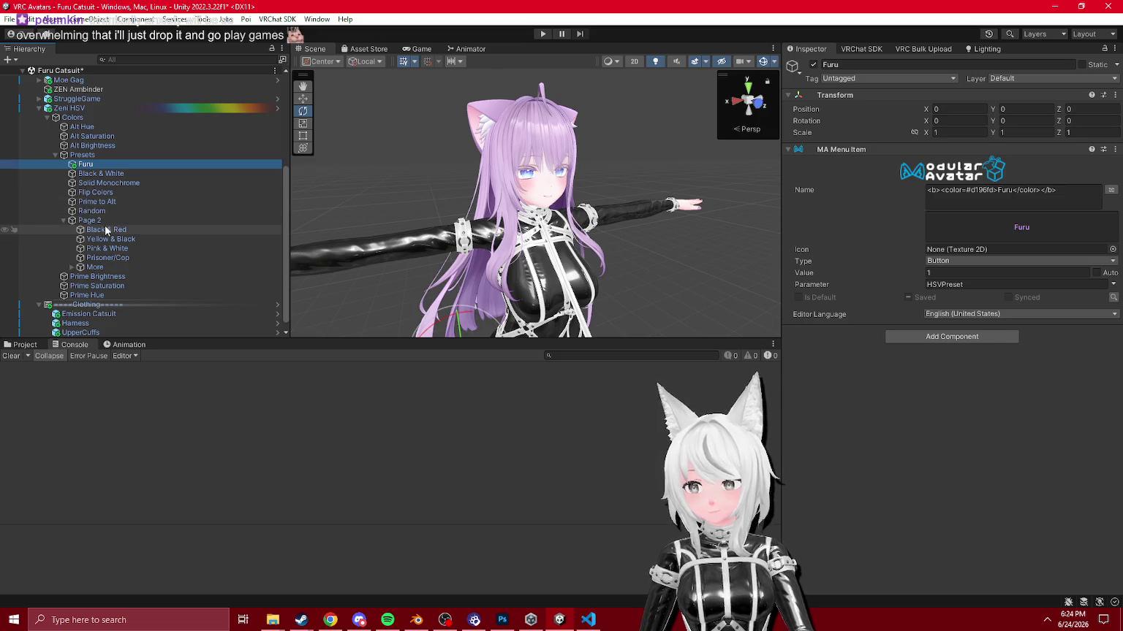
scroll(166, 189, up, 2)
click(277, 144)
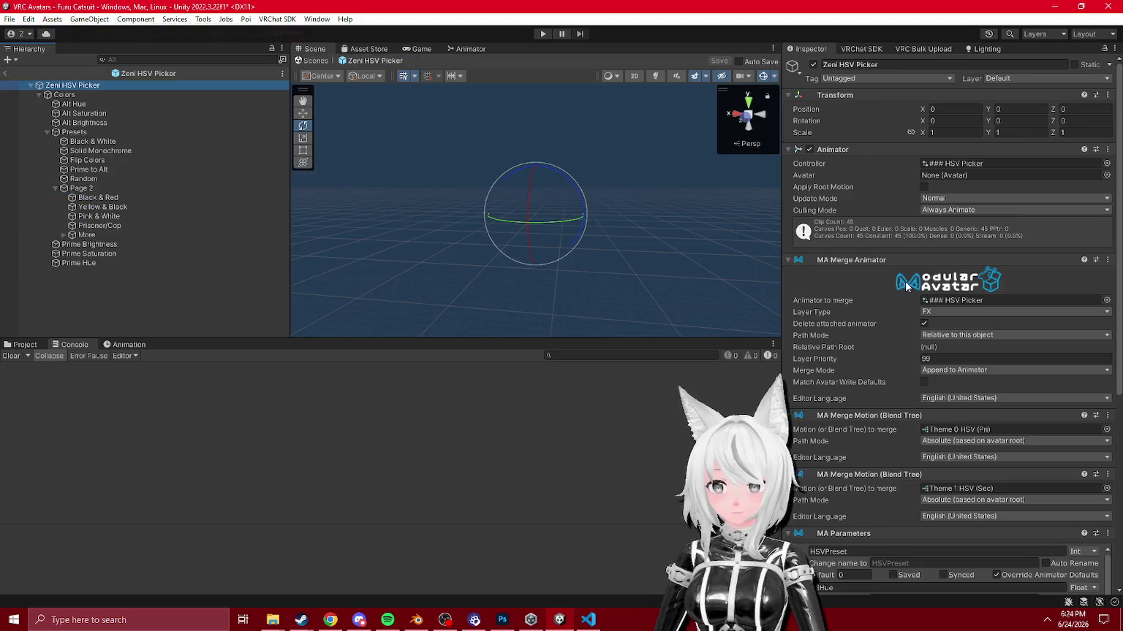
key(Down)
key(Down)
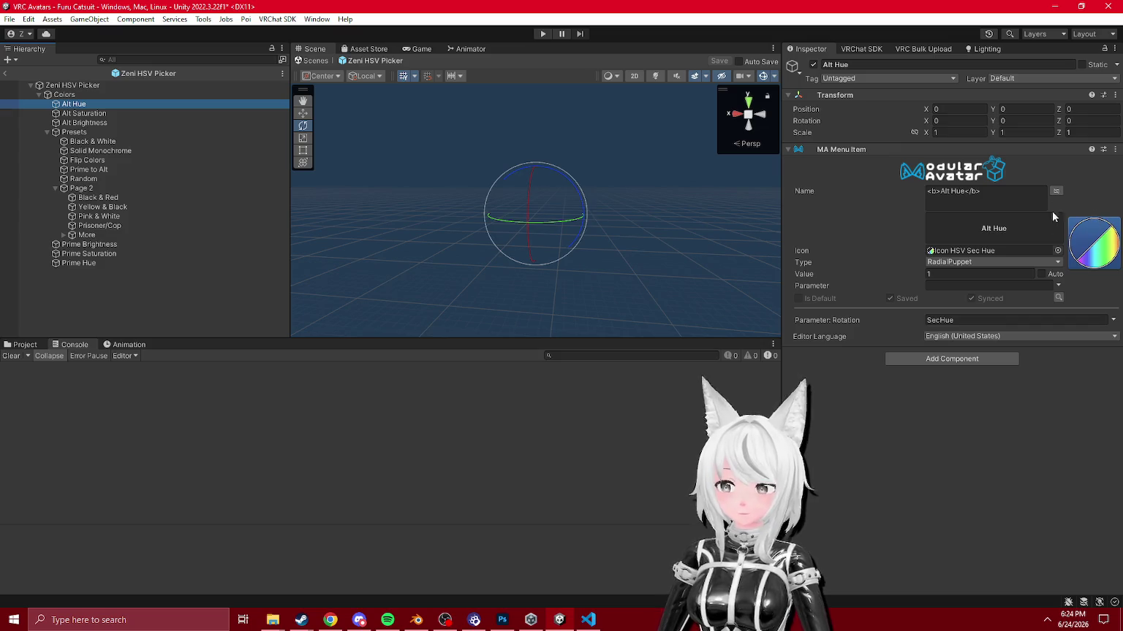
click(103, 198)
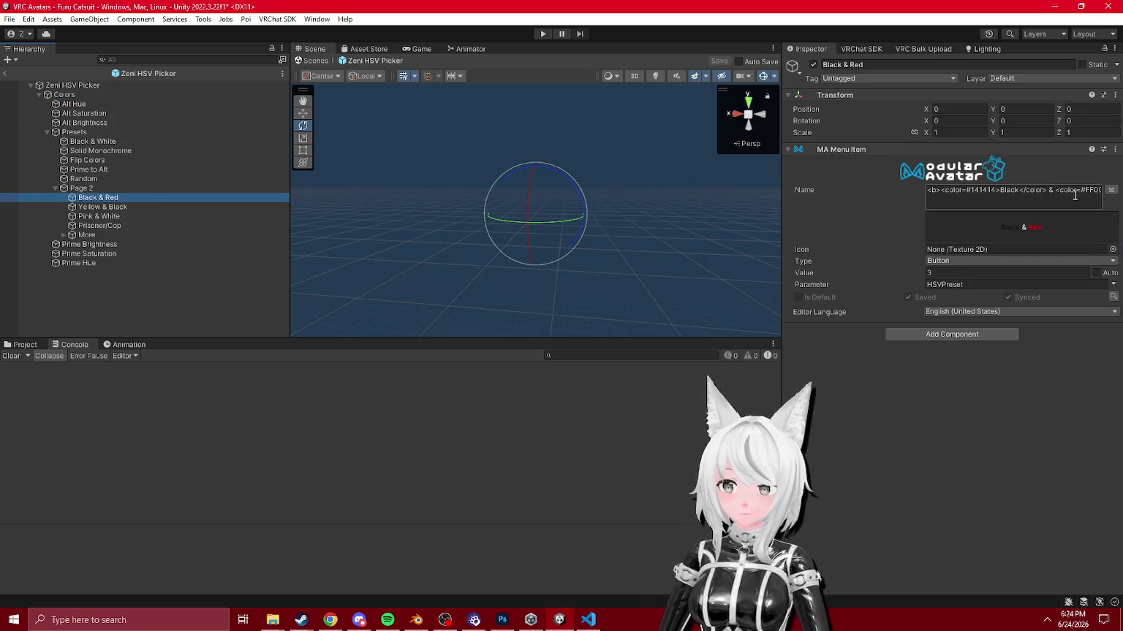
click(1112, 249)
text(or)
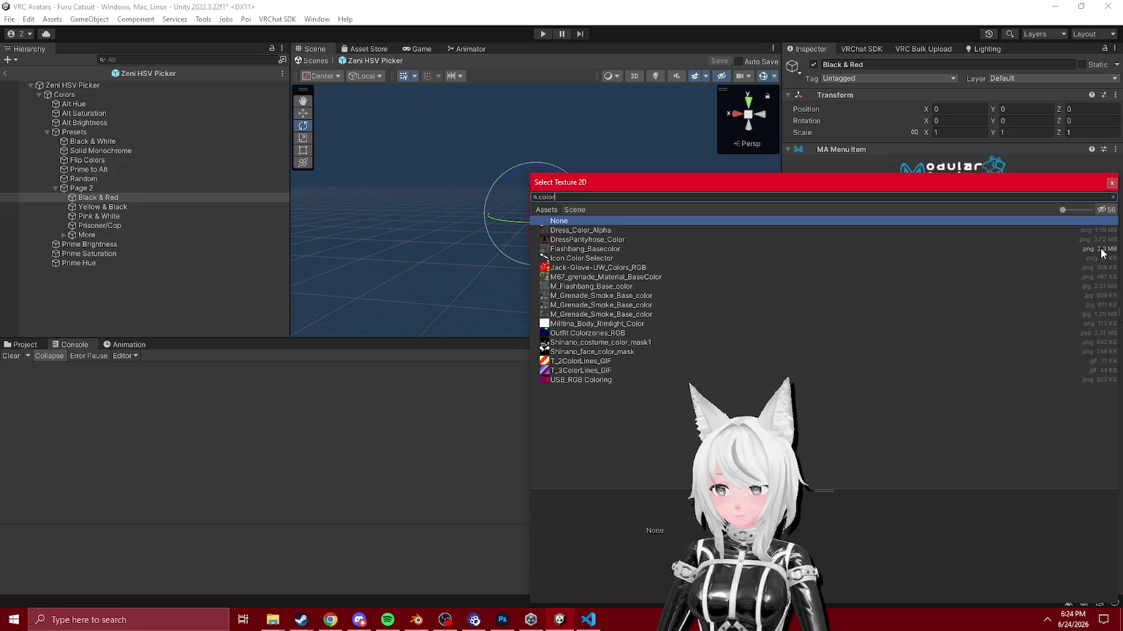
double_click(581, 258)
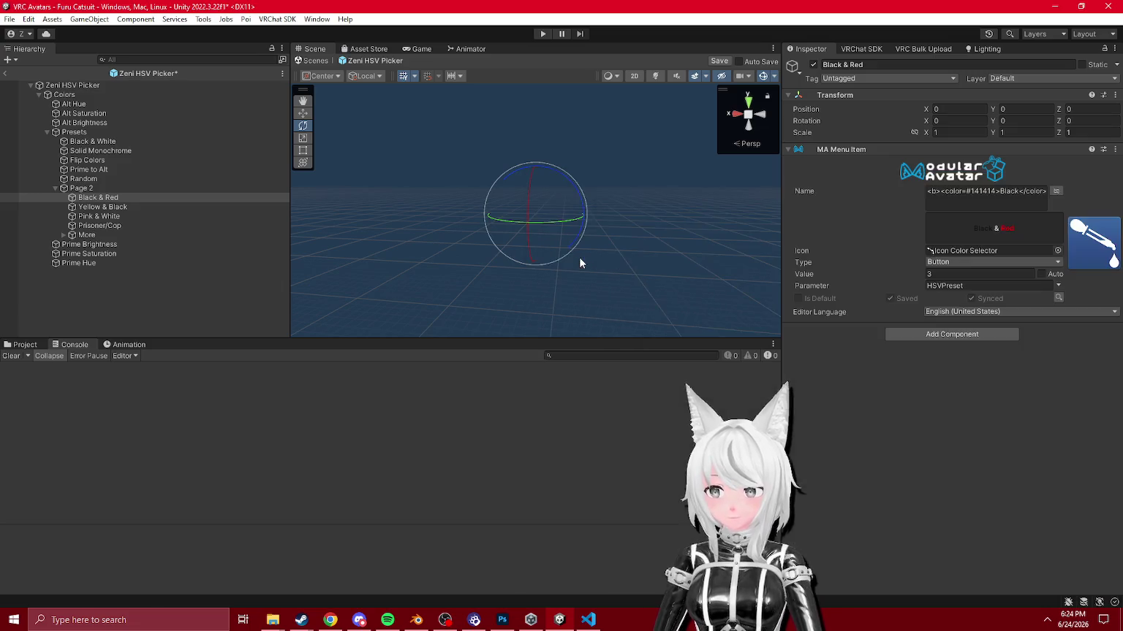
Step: Give the Yellow & Black preset the Icon Color Selector icon and locate that asset
click(108, 209)
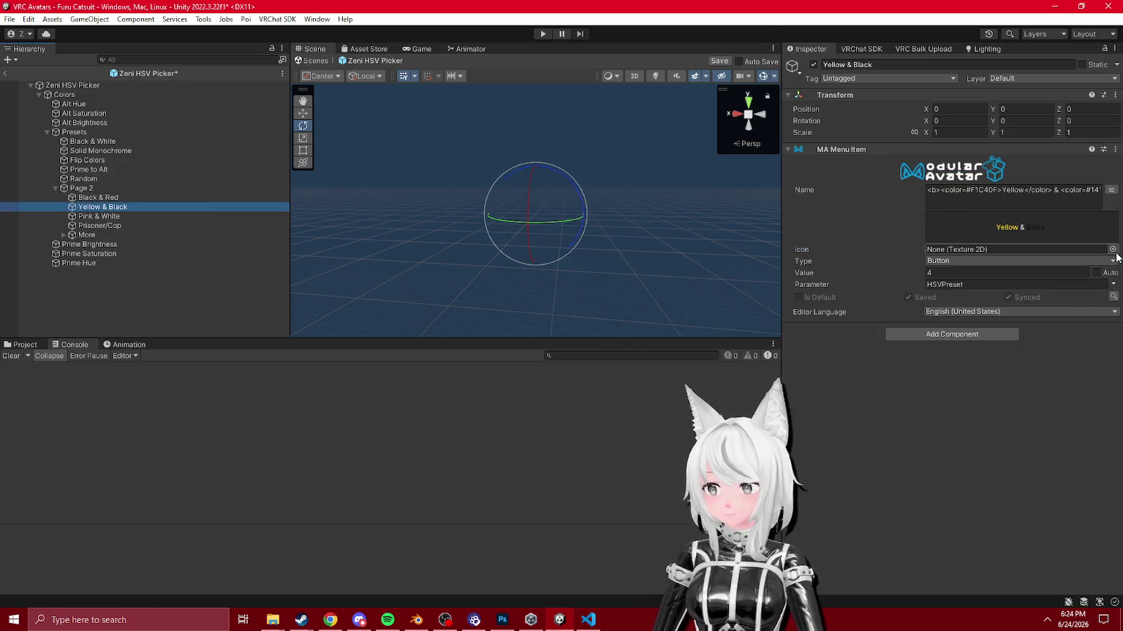
click(1112, 249)
text(r)
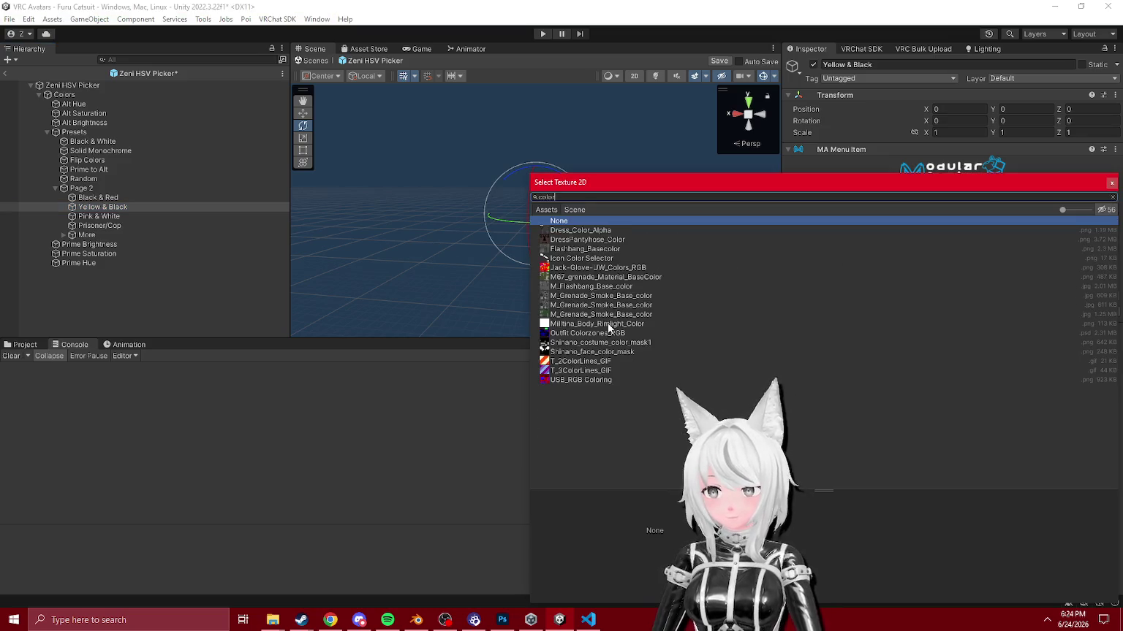
double_click(577, 260)
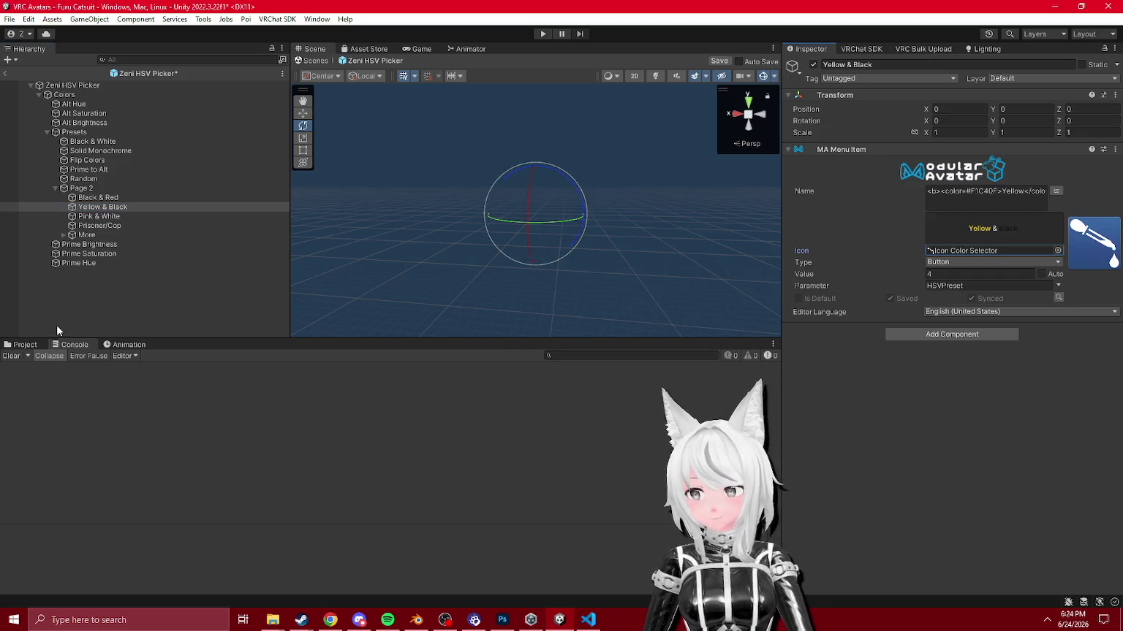
click(957, 252)
Step: Browse Pink & White, Prisoner/Cop and the More submenu's presets down to Ikea
click(99, 216)
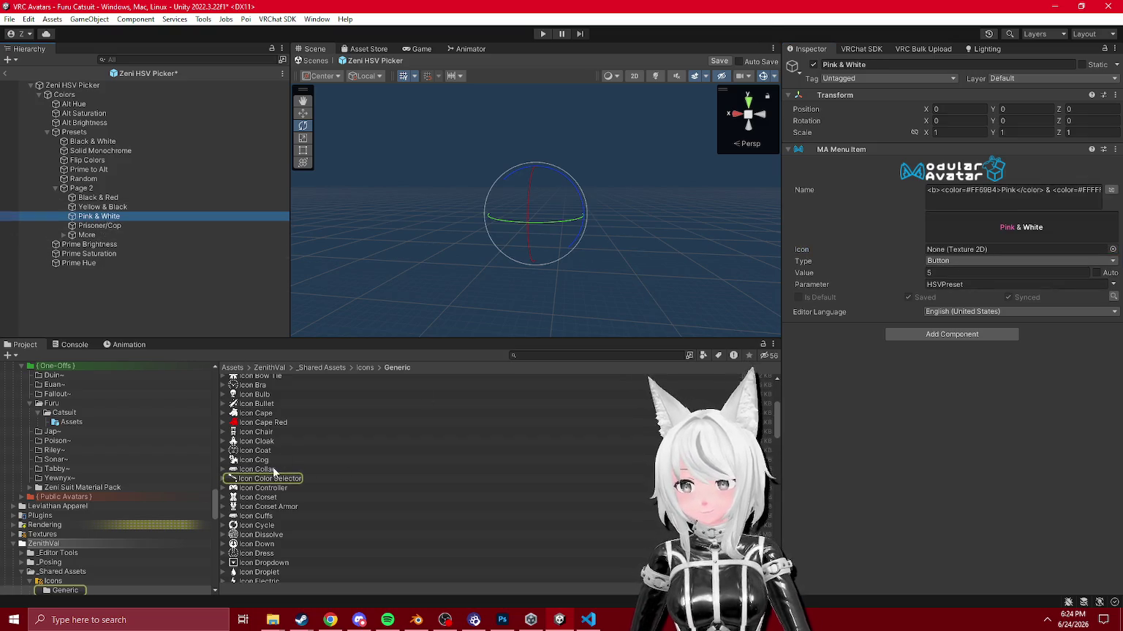
click(983, 250)
click(129, 224)
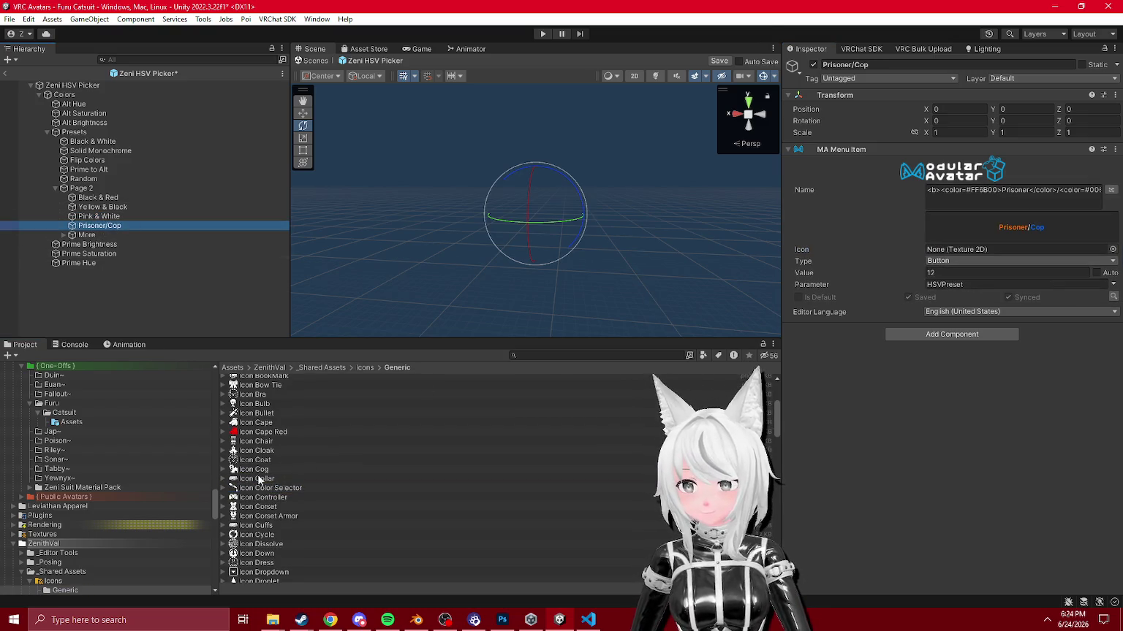
click(86, 234)
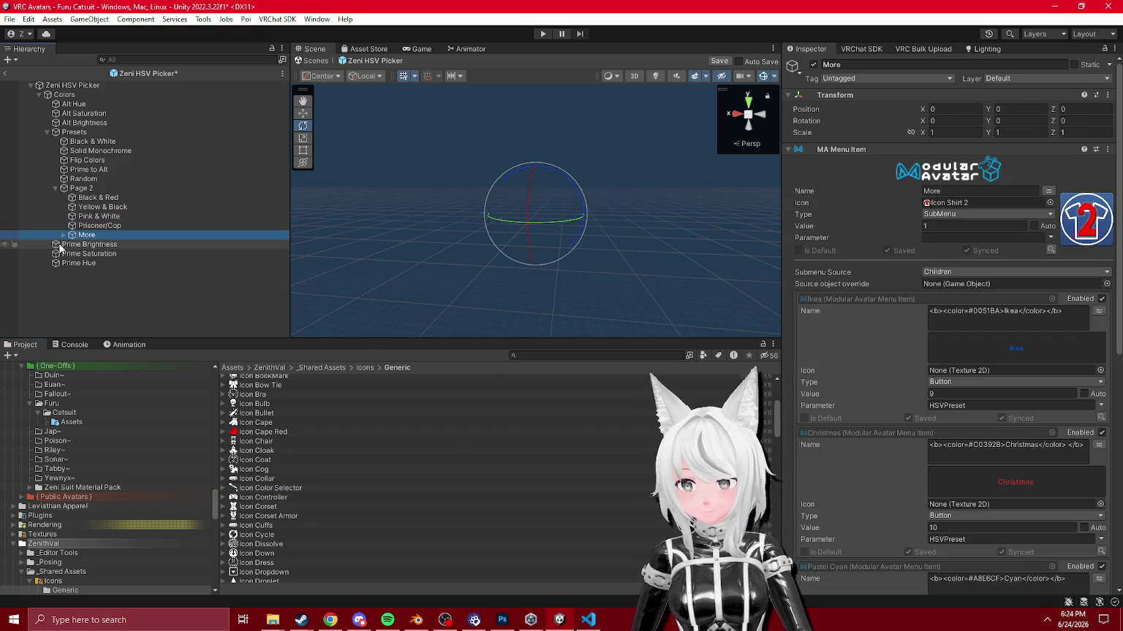
drag(257, 491, 960, 240)
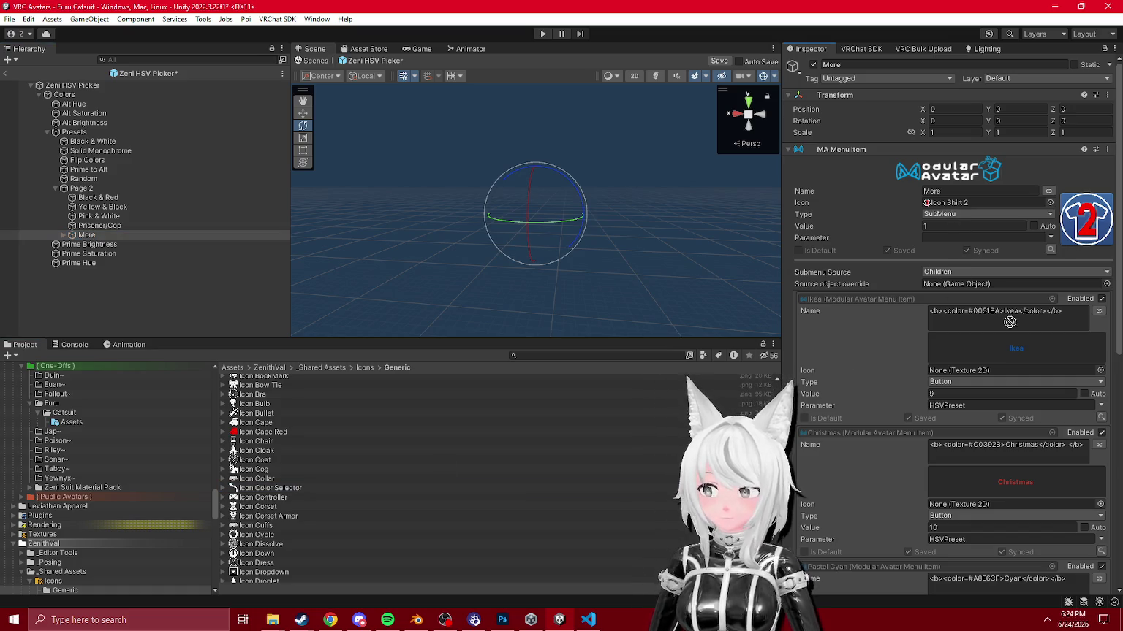
drag(1009, 322, 852, 278)
click(64, 236)
click(92, 244)
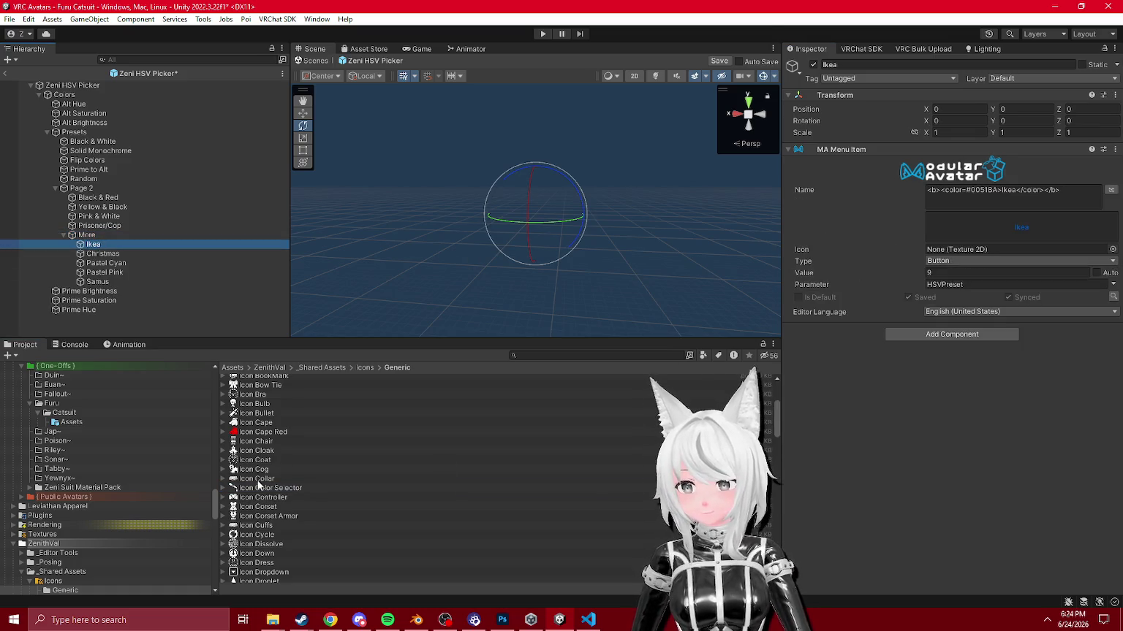
Step: Drag icons onto the Ikea, Christmas, Pastel Cyan, Pastel Pink and Samus presets
drag(258, 486, 902, 310)
drag(986, 267, 1016, 250)
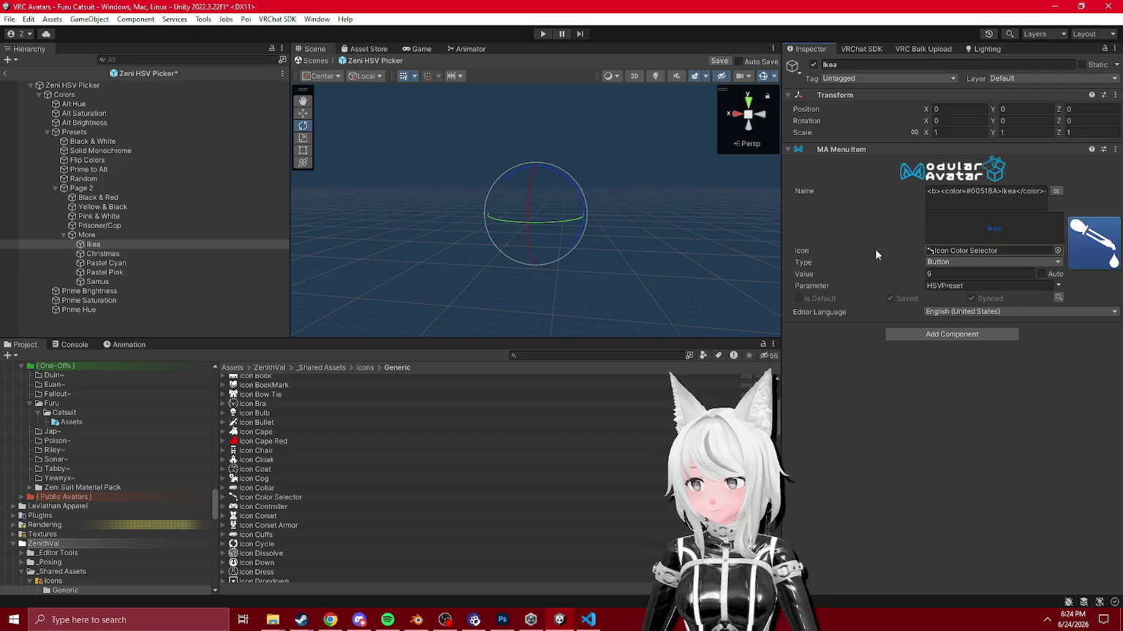
click(103, 253)
mouse_move(260, 488)
mouse_down()
mouse_move(595, 414)
mouse_move(979, 252)
mouse_up()
click(97, 263)
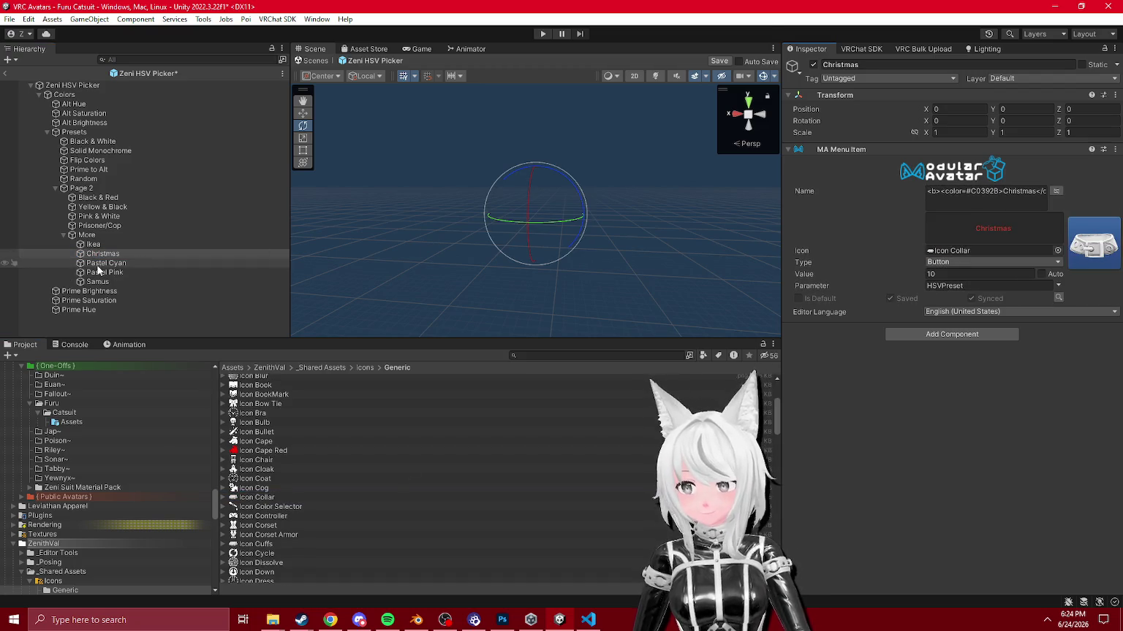
mouse_move(259, 506)
mouse_down()
mouse_move(990, 266)
mouse_move(982, 253)
mouse_up()
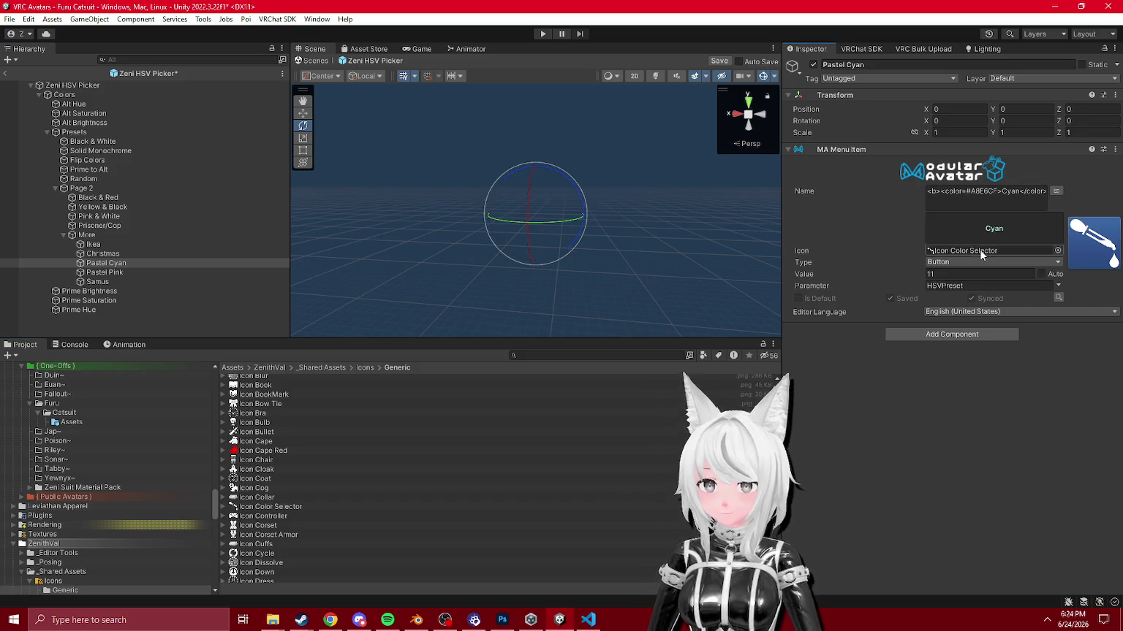
click(133, 274)
mouse_move(260, 506)
mouse_down()
mouse_move(365, 453)
mouse_move(983, 252)
mouse_up()
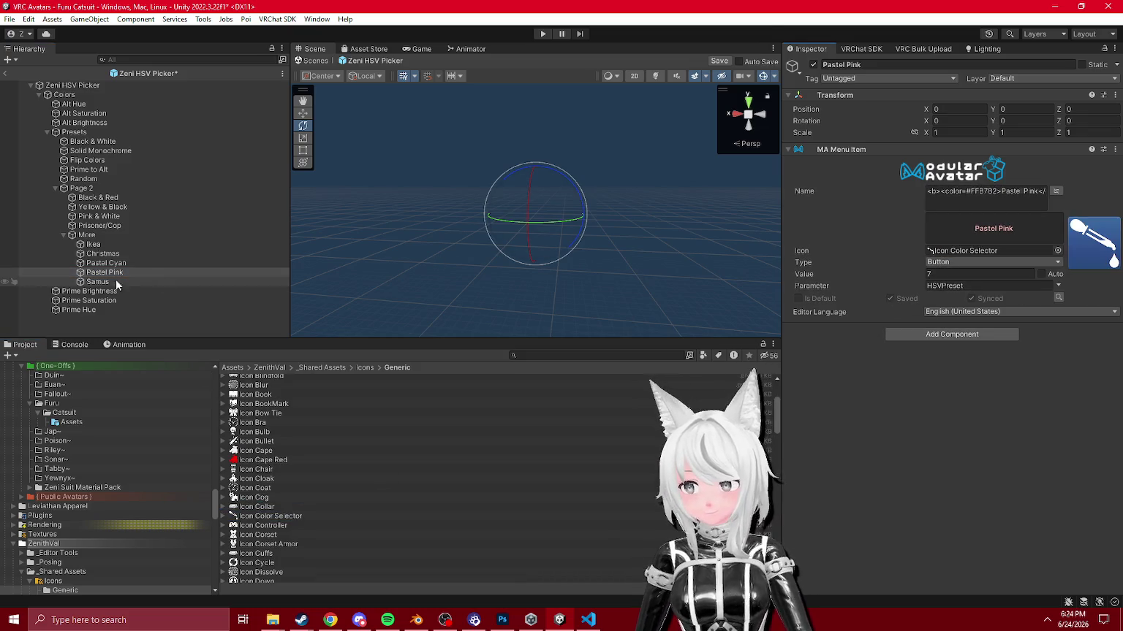
click(115, 282)
mouse_move(260, 516)
mouse_down()
mouse_move(730, 329)
mouse_move(983, 252)
mouse_up()
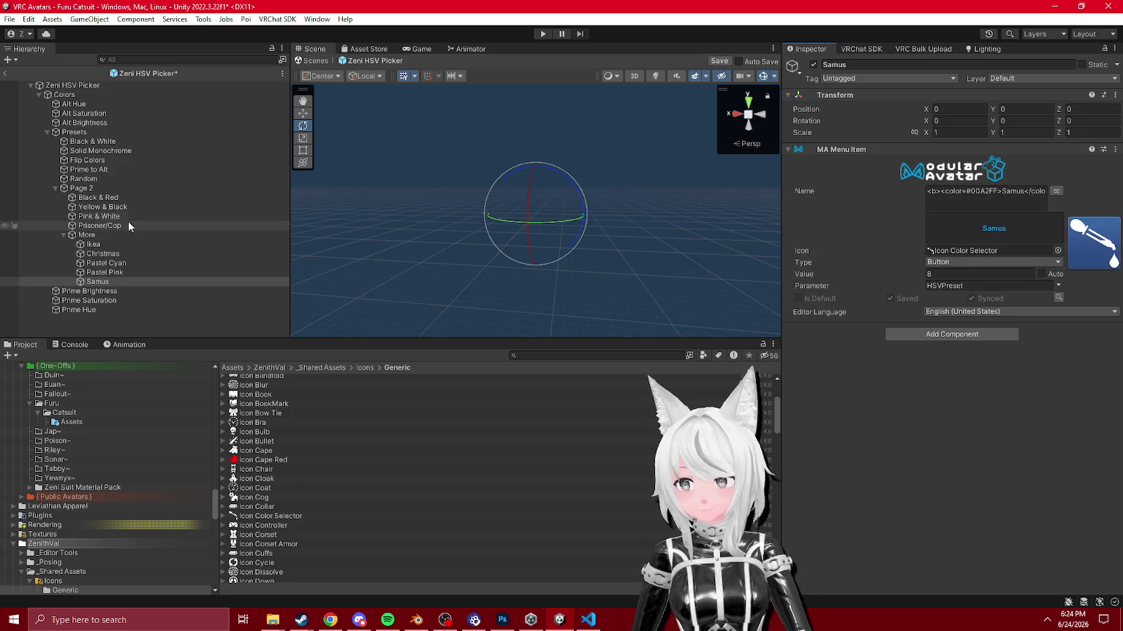
Step: Give Black & White and Solid Monochrome the Icon Color Selector icon, then review the icons
click(92, 141)
click(270, 508)
drag(270, 511, 957, 253)
click(100, 151)
click(93, 141)
mouse_move(265, 516)
mouse_down()
mouse_move(584, 380)
mouse_move(951, 251)
mouse_move(996, 252)
mouse_up()
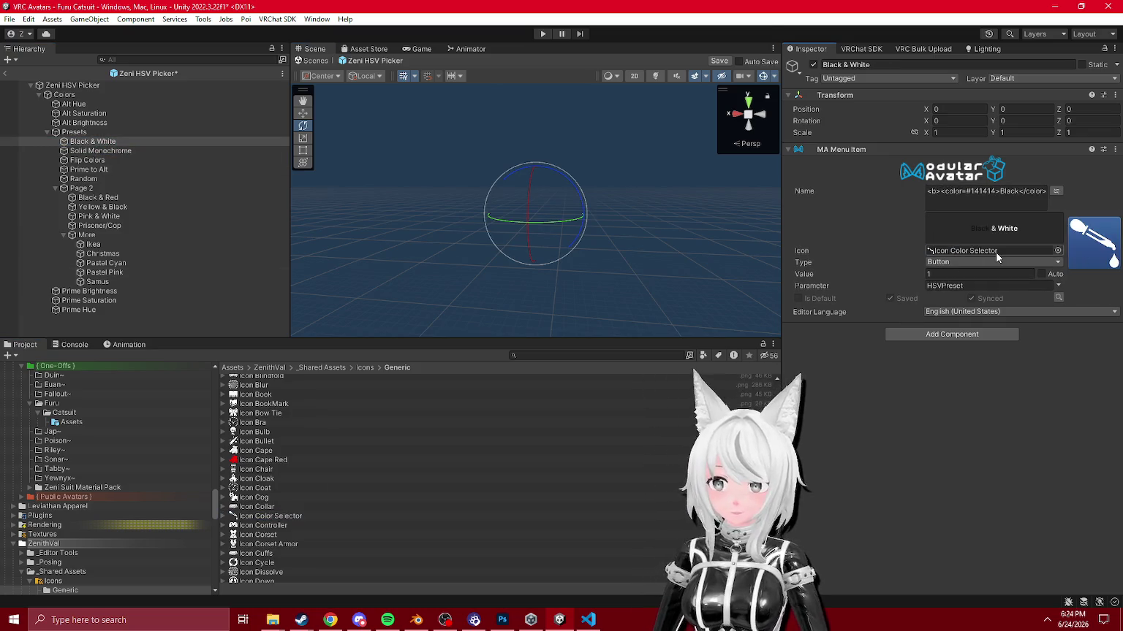
click(100, 150)
drag(265, 516, 950, 250)
click(109, 161)
click(86, 143)
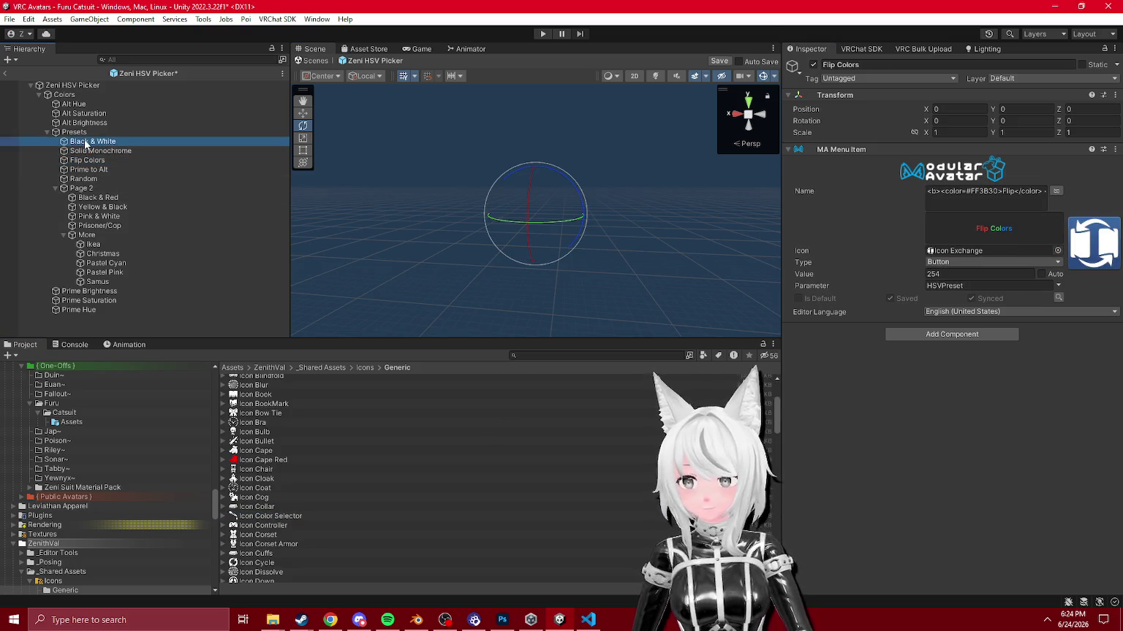
click(87, 150)
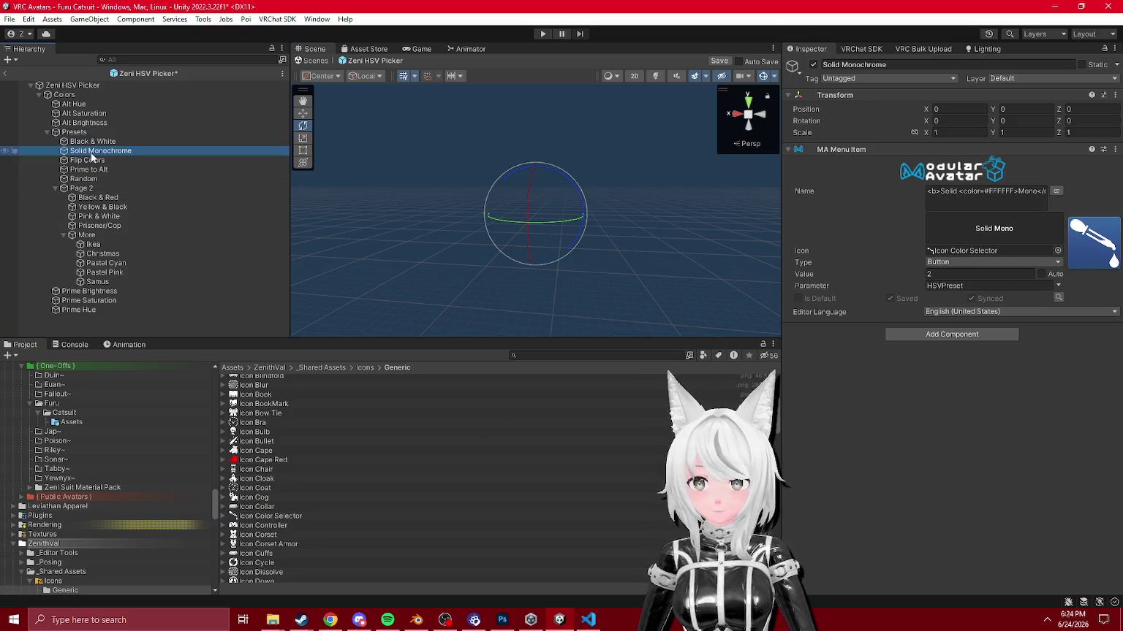
Step: Switch Christmas to Icon Color Selector, save the prefab, and give Furu the same icon
click(127, 252)
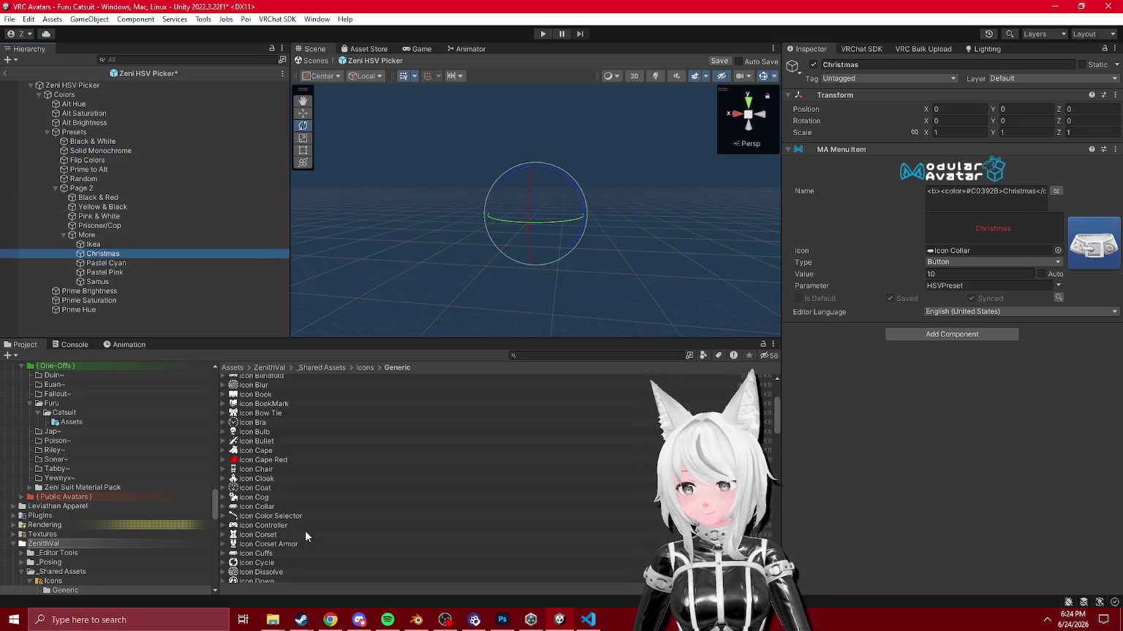
drag(262, 518, 972, 251)
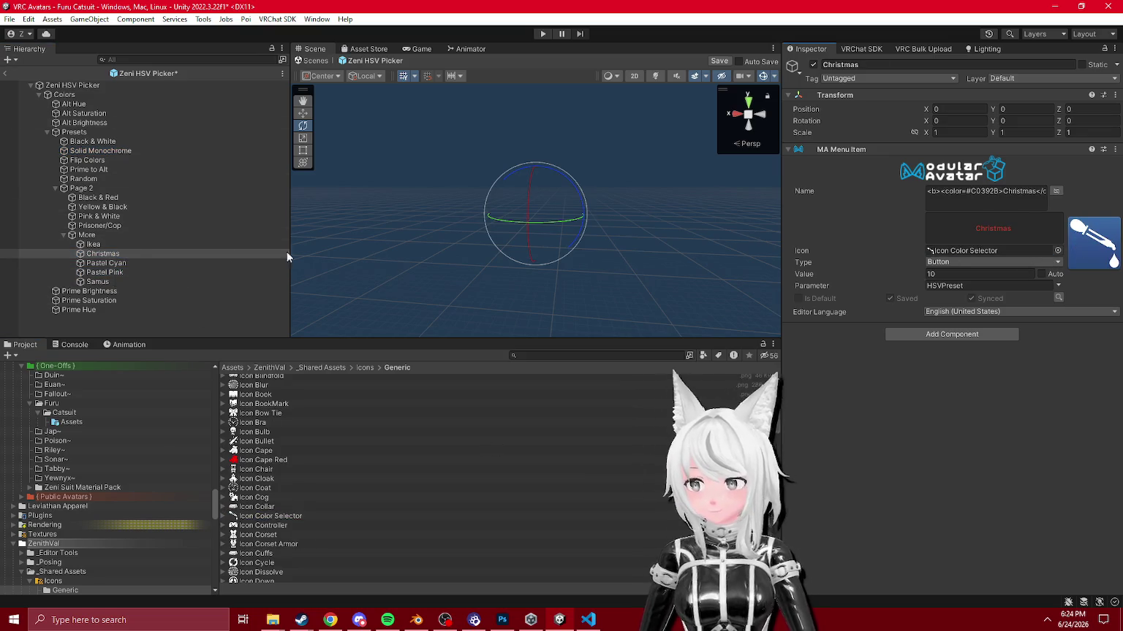
click(95, 245)
click(316, 61)
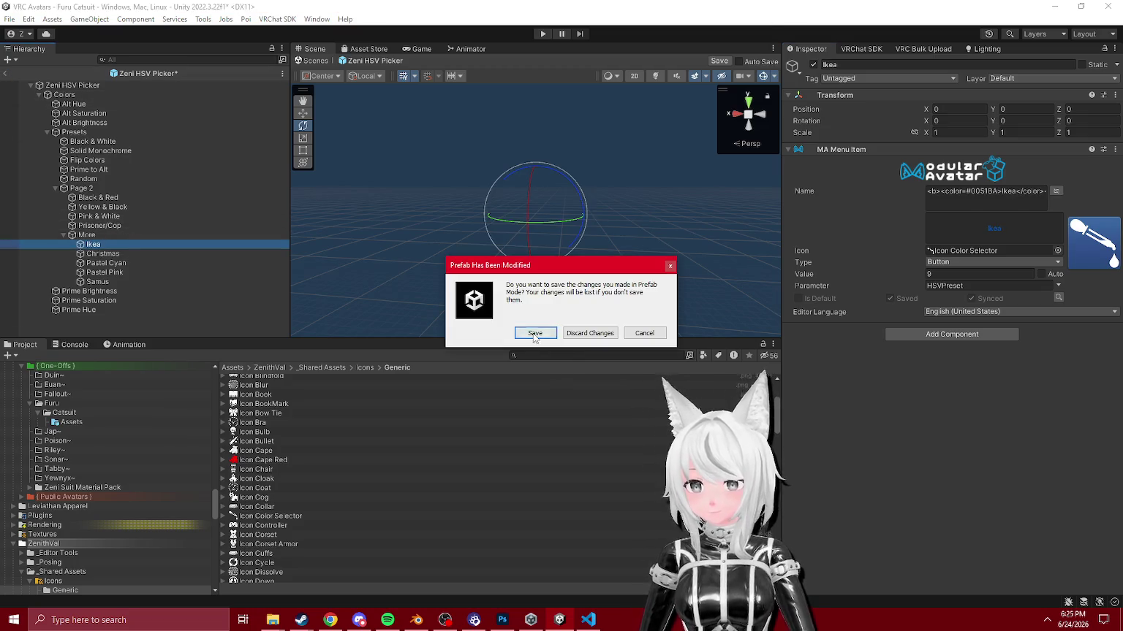
click(534, 335)
drag(263, 516, 972, 251)
click(542, 35)
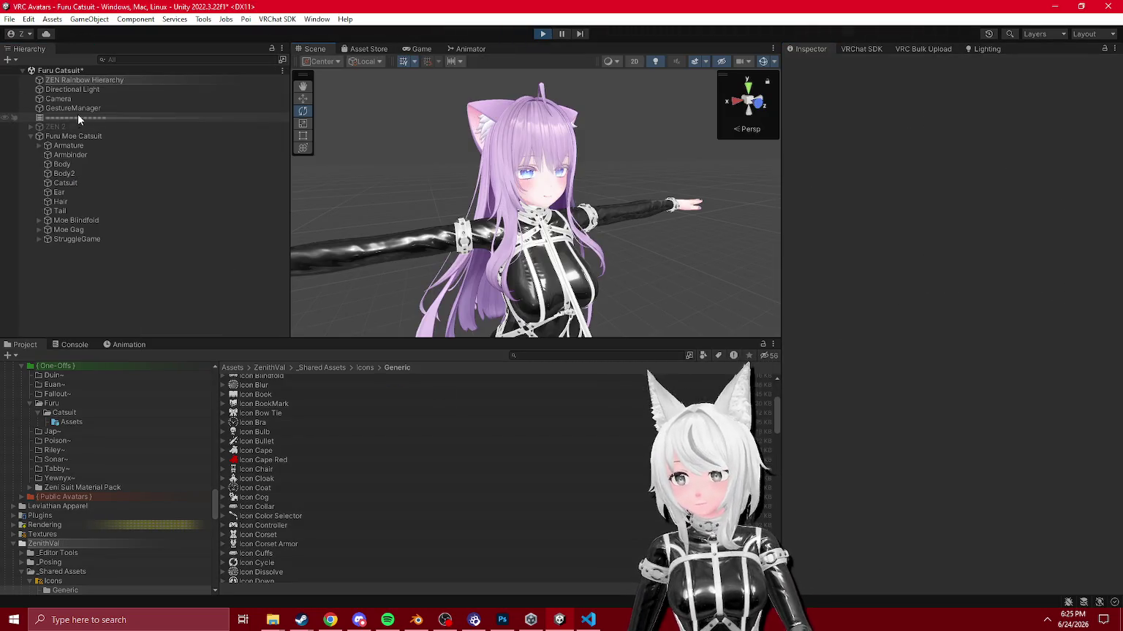
Step: In play mode, try a colour preset from GestureManager's Colors submenu
click(78, 110)
click(987, 412)
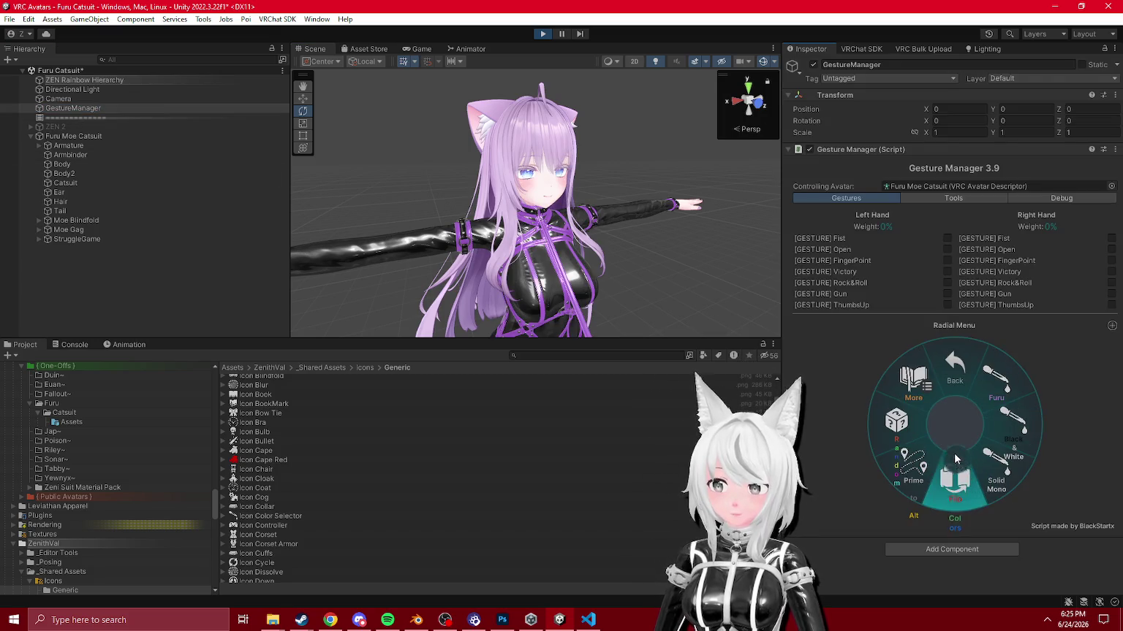
click(977, 395)
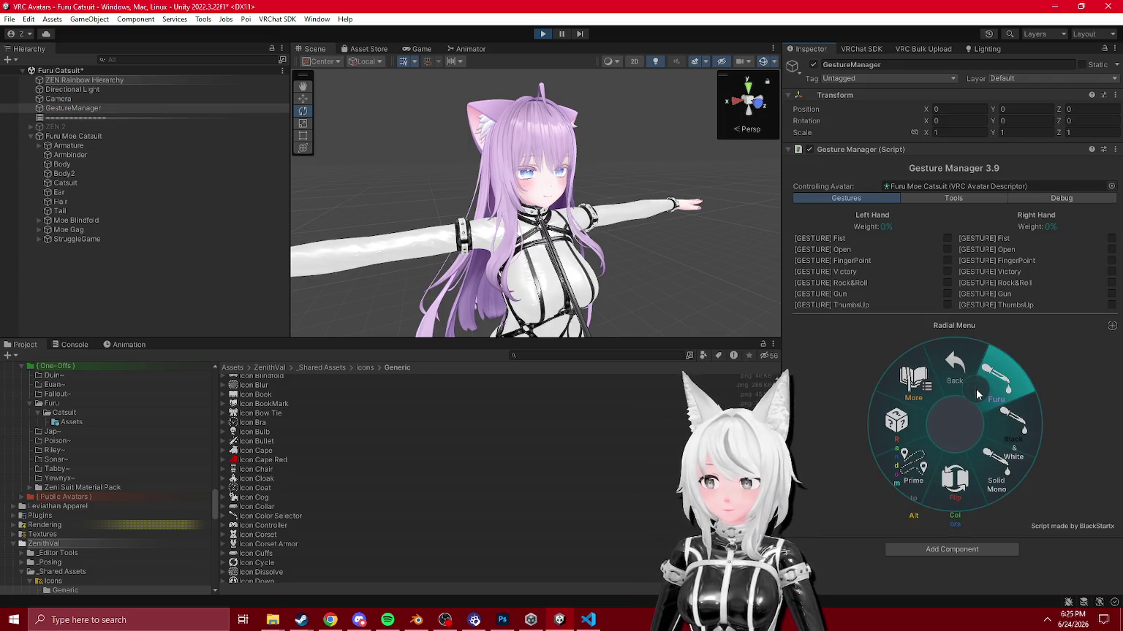
click(542, 34)
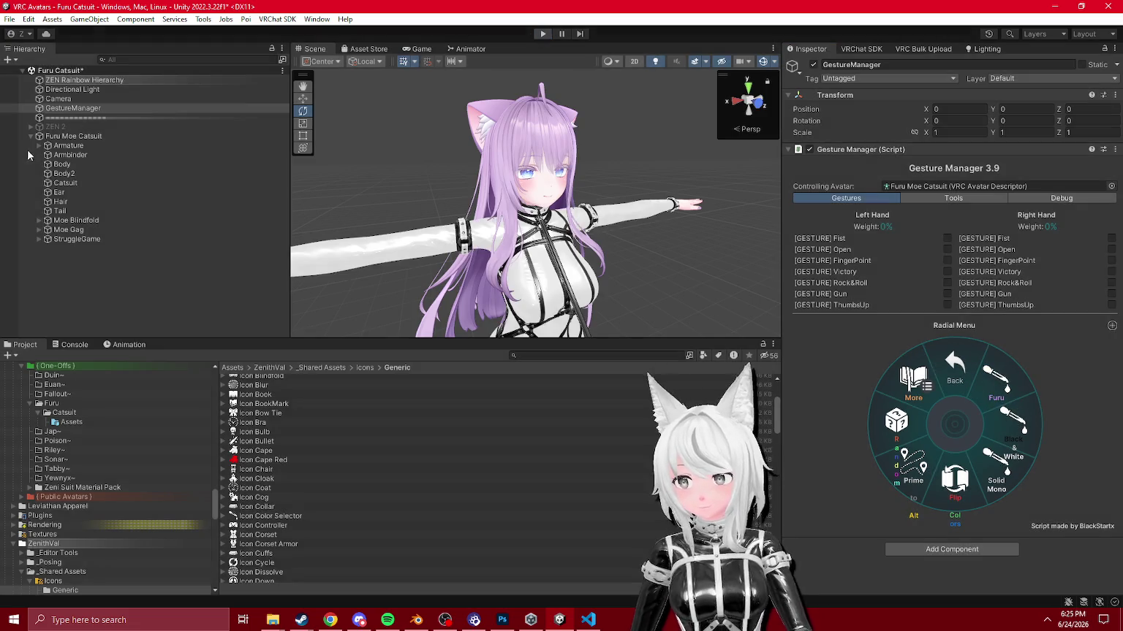
Step: Set the Furu button's value to 16 and apply the Furu preset in play mode
click(958, 274)
text(16)
click(542, 34)
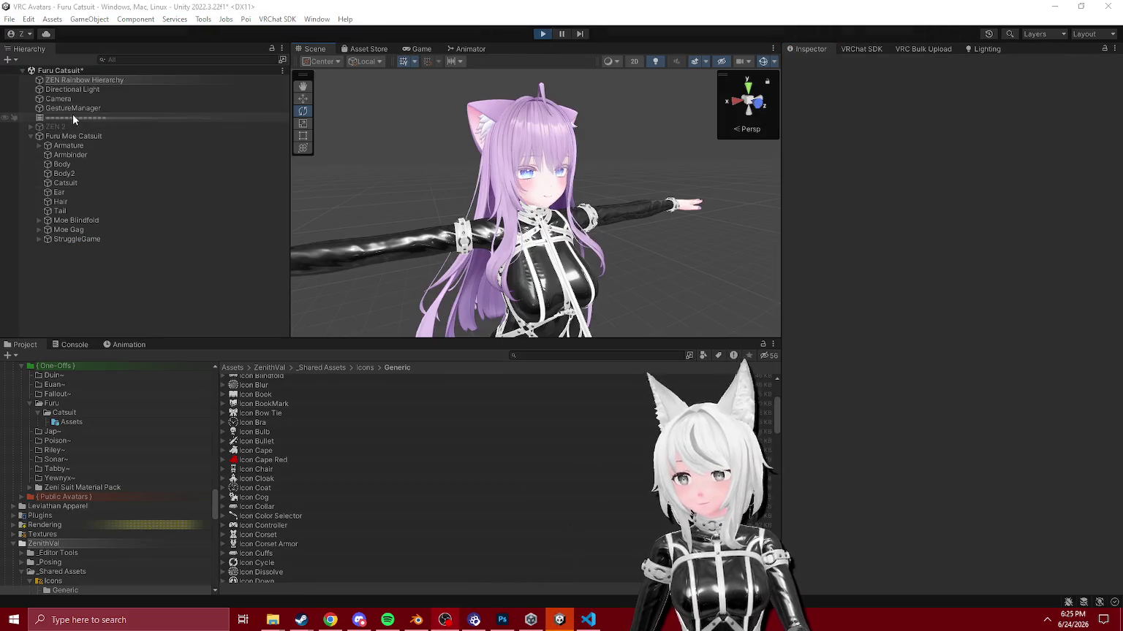
click(72, 109)
click(951, 486)
click(945, 493)
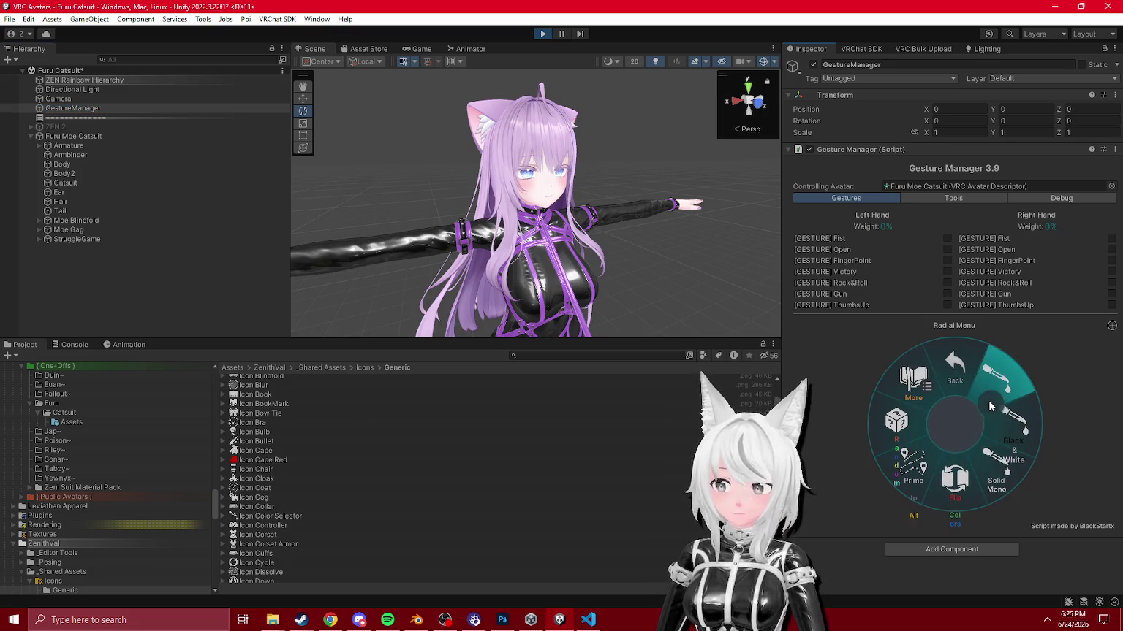
click(990, 406)
click(991, 406)
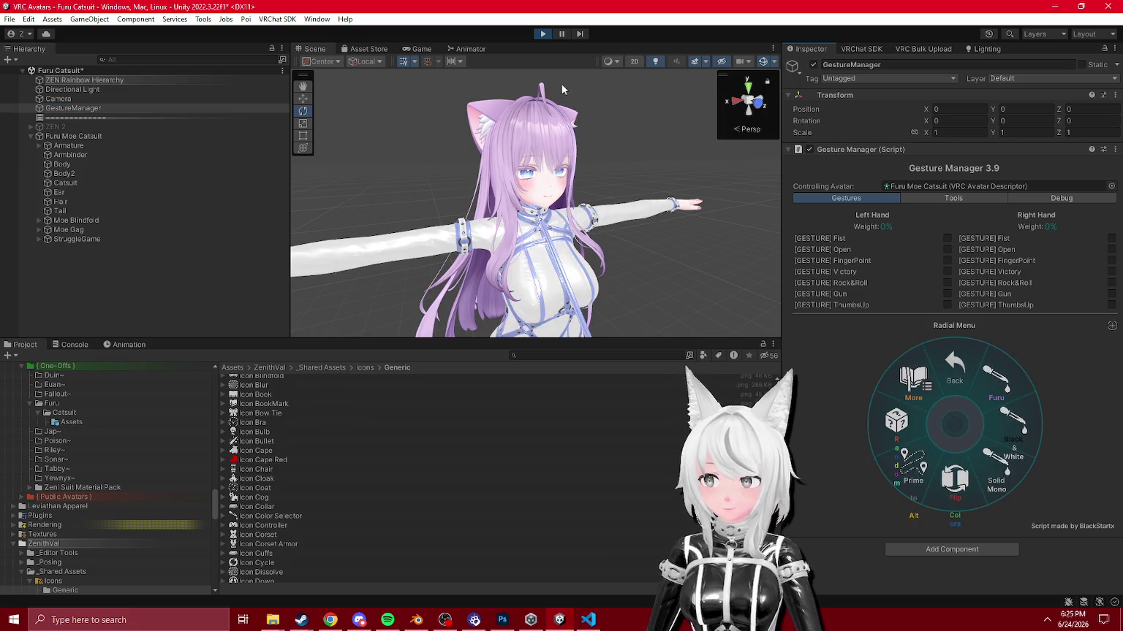
click(542, 34)
Step: Check the HSVPreset transitions into Uniform and Light Purple and rearrange both nodes
click(467, 48)
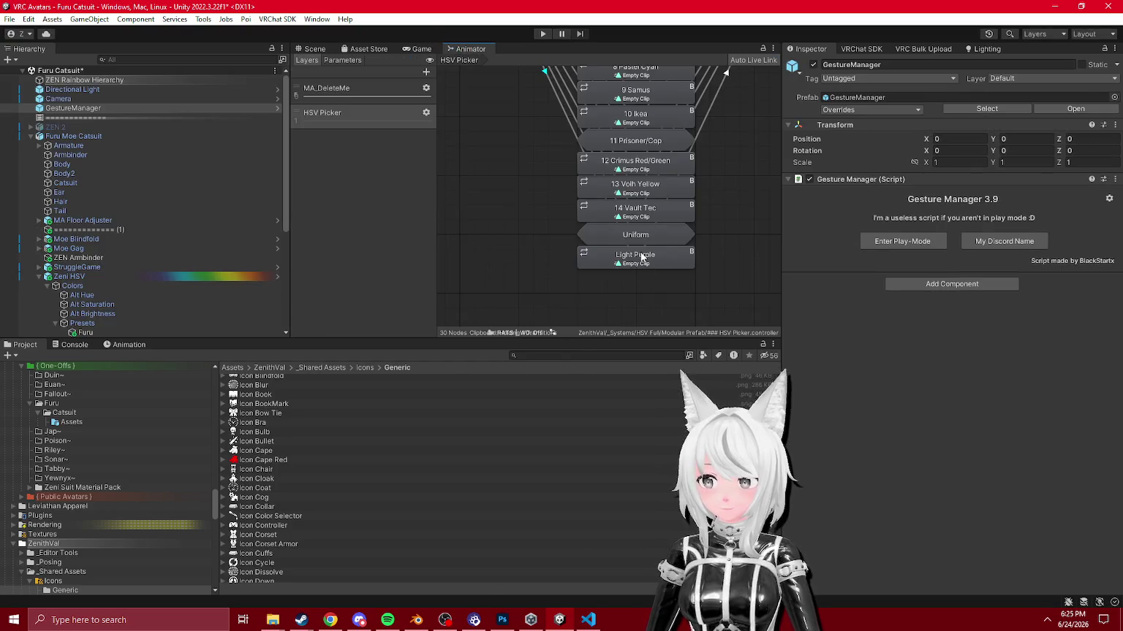
click(583, 308)
drag(635, 235, 682, 288)
click(658, 248)
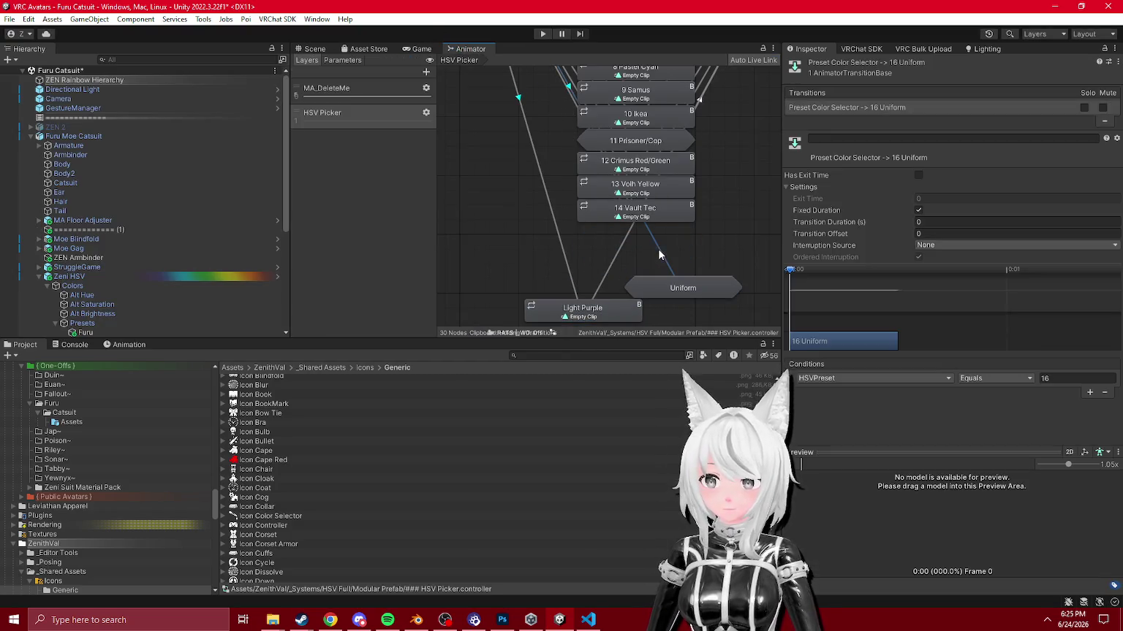
click(566, 256)
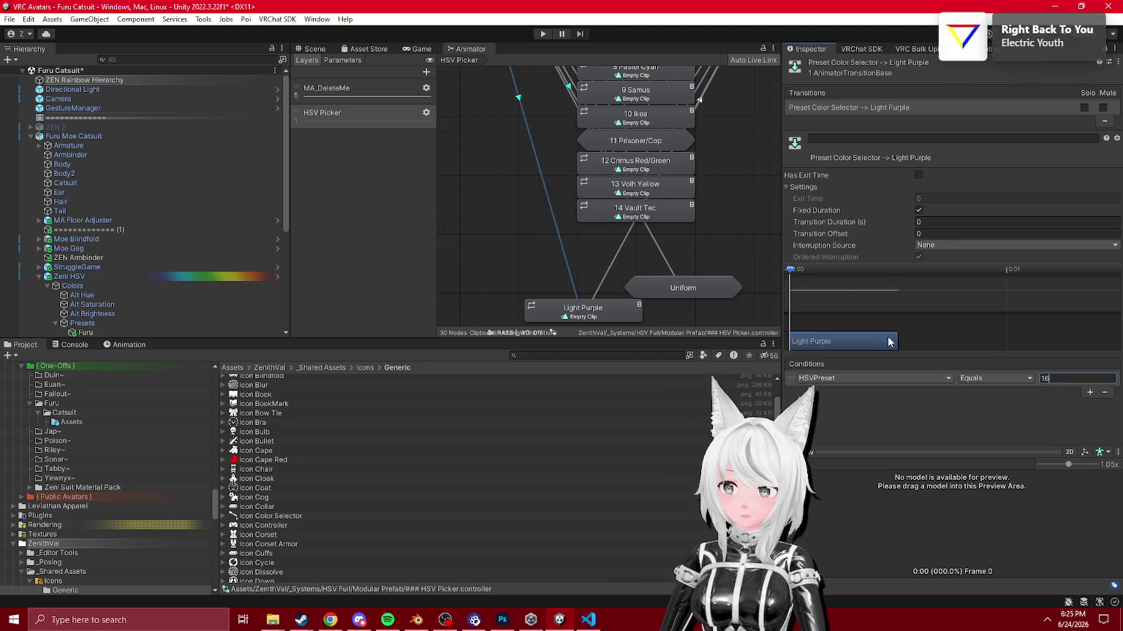
click(610, 257)
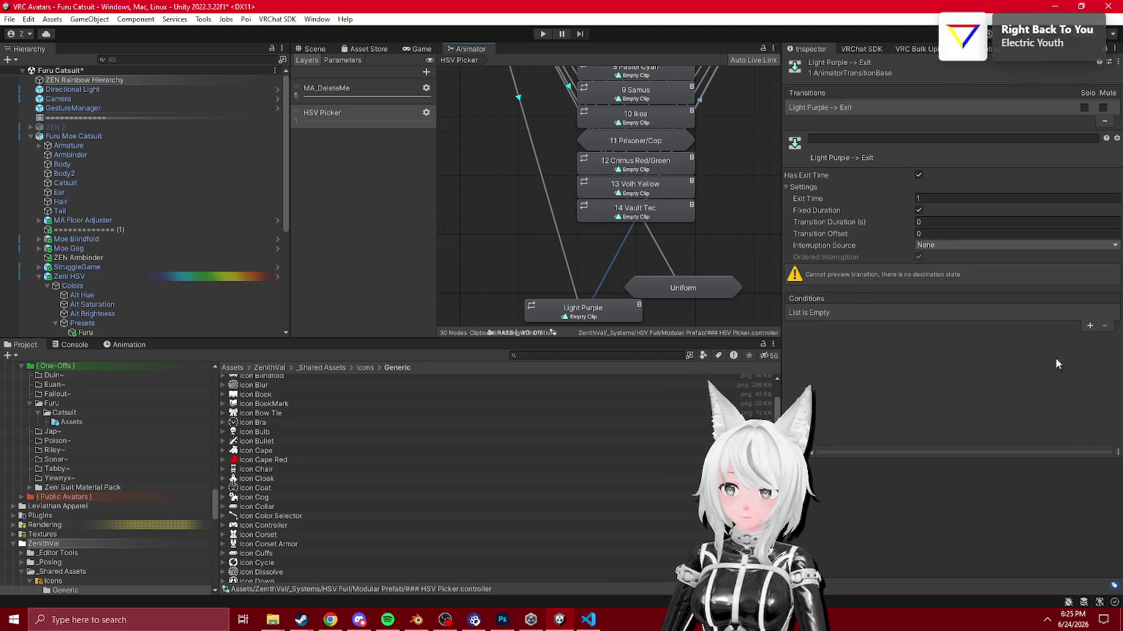
drag(682, 288, 641, 241)
drag(583, 315, 633, 251)
click(544, 33)
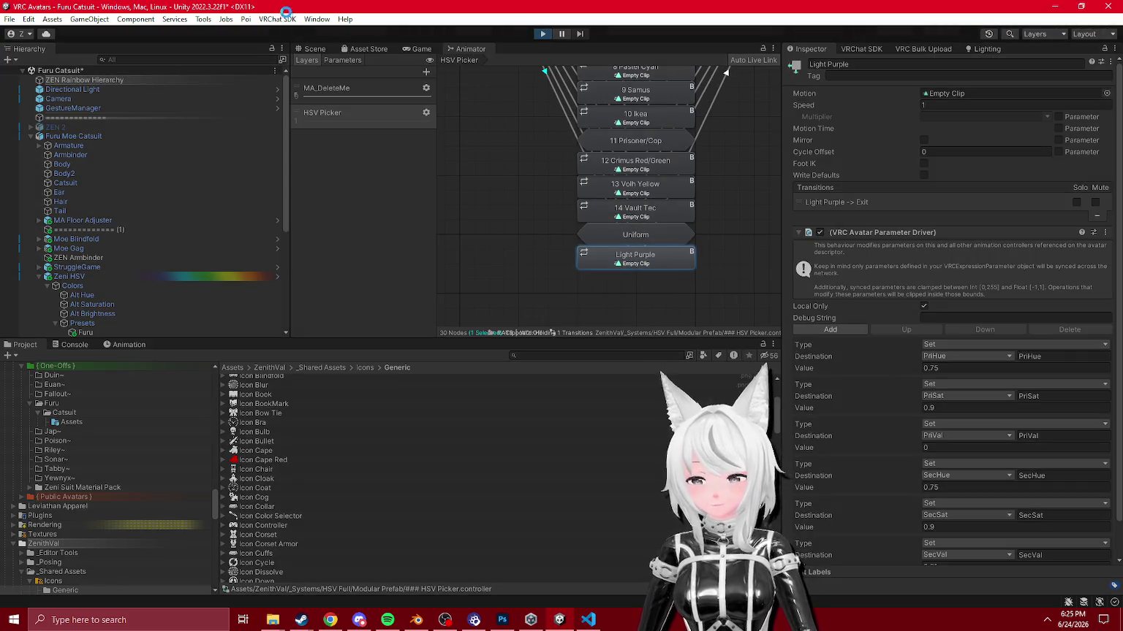
Step: Apply the Furu colour preset through GestureManager's menu, then leave play mode
click(312, 45)
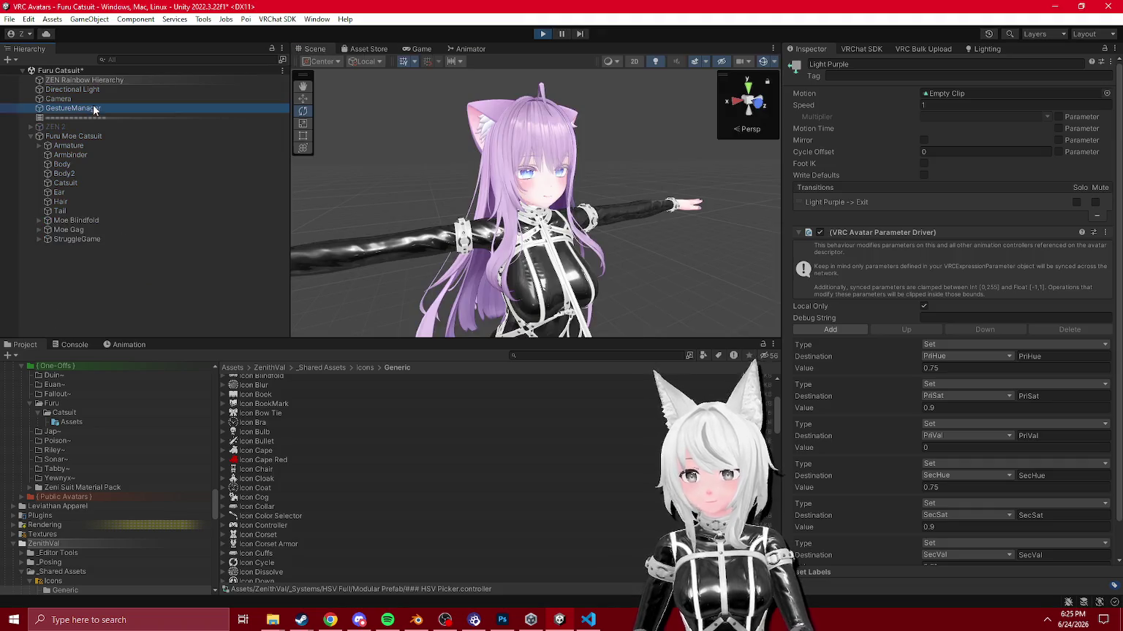
click(991, 410)
click(988, 402)
click(986, 394)
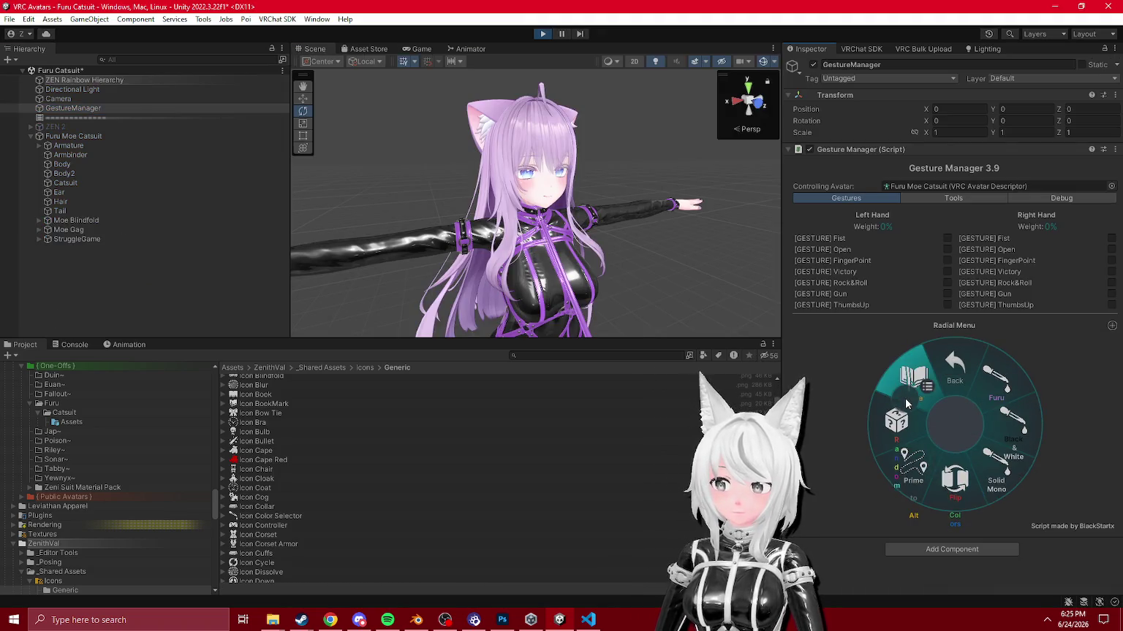
click(986, 394)
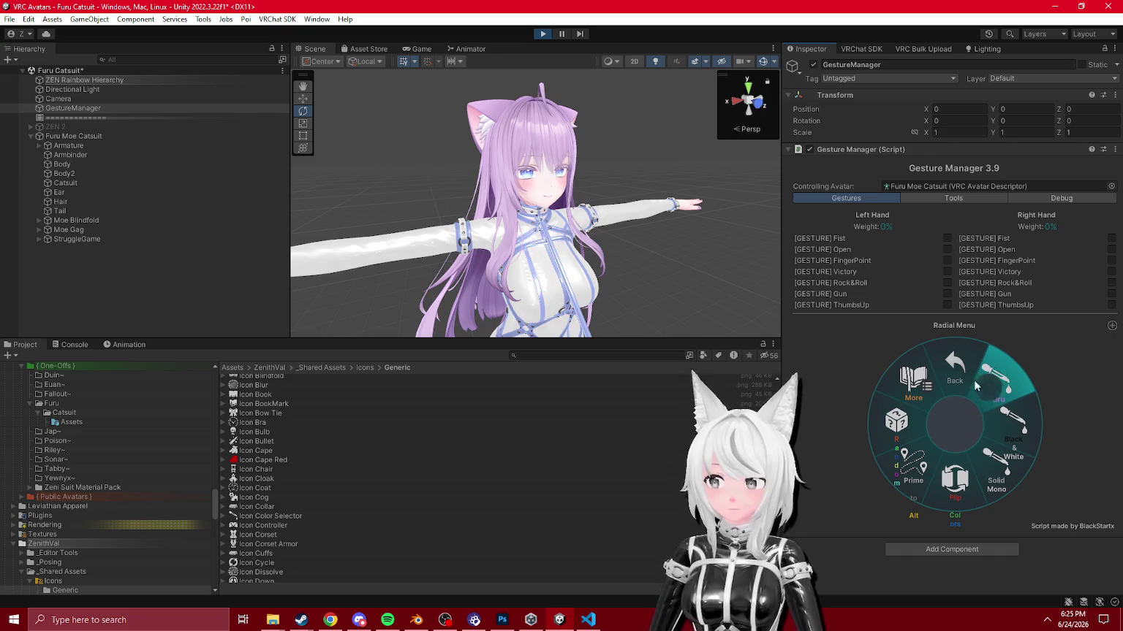
click(543, 34)
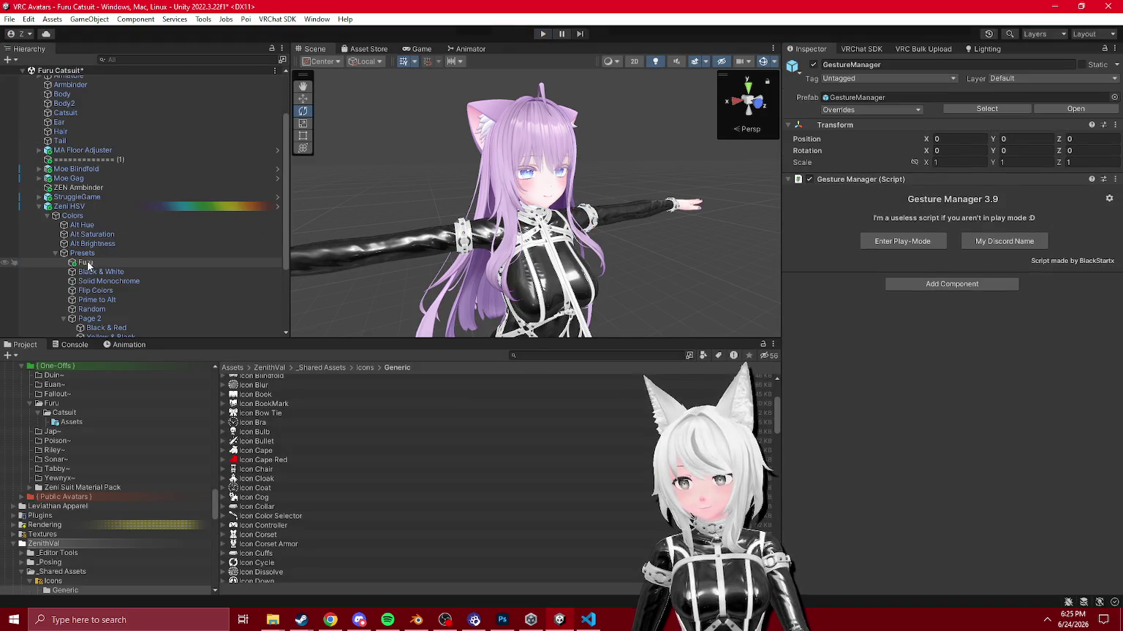
Step: Set the Furu button's value to 17 and apply the Furu preset in play mode
click(86, 262)
click(980, 274)
text(17)
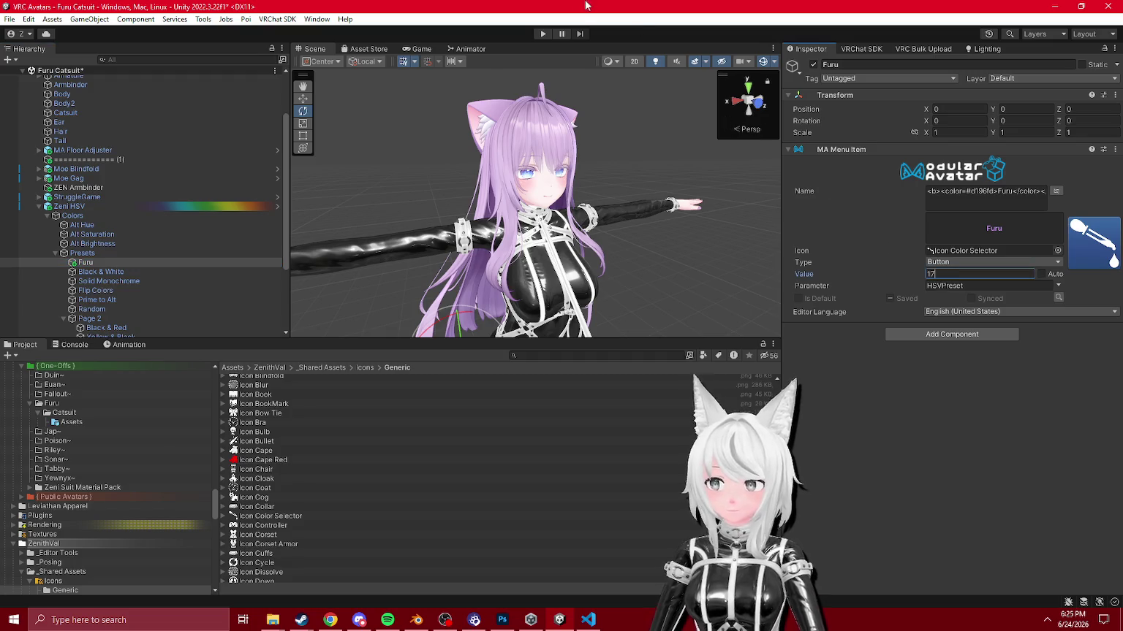
click(542, 34)
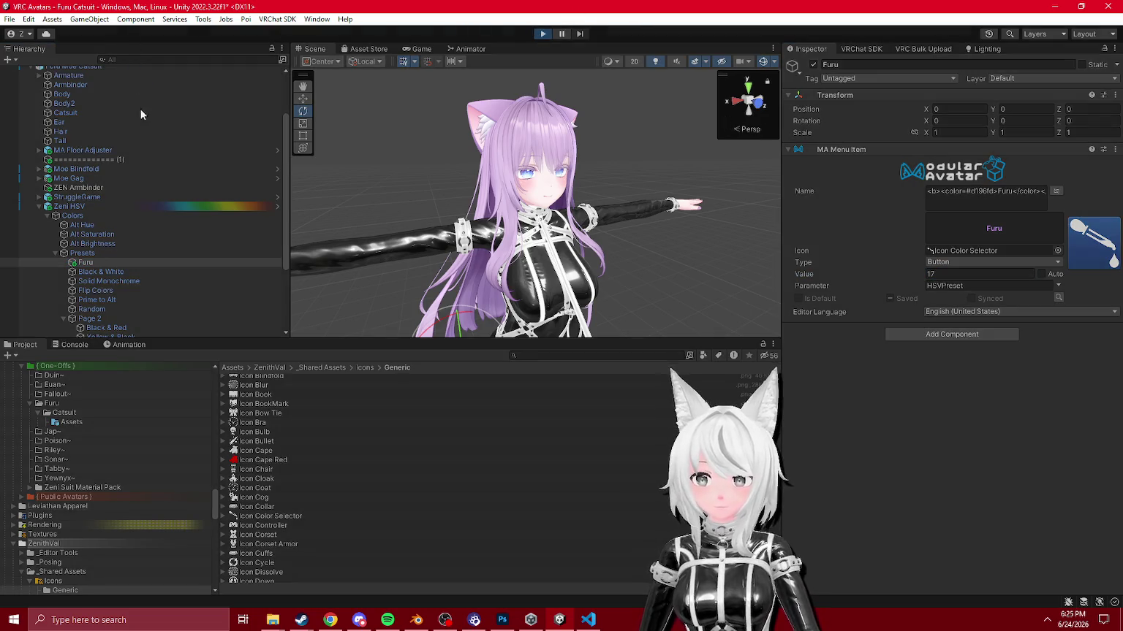
click(74, 108)
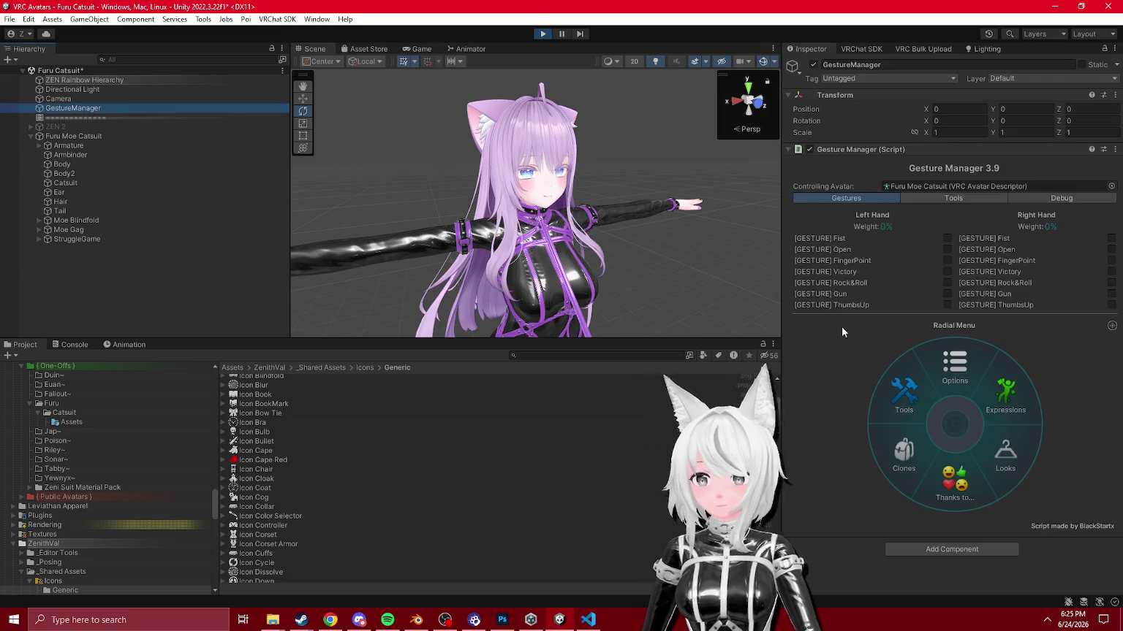
click(932, 388)
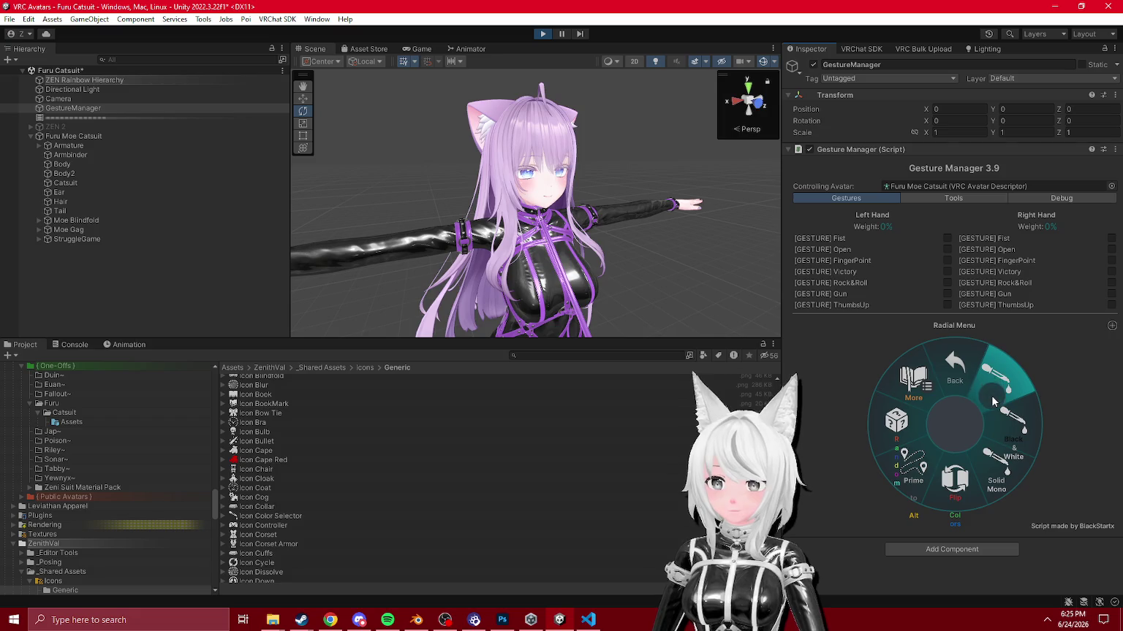
click(993, 402)
Step: Toggle the cycling Black & White preset, then try Black & Red and another preset
click(1018, 435)
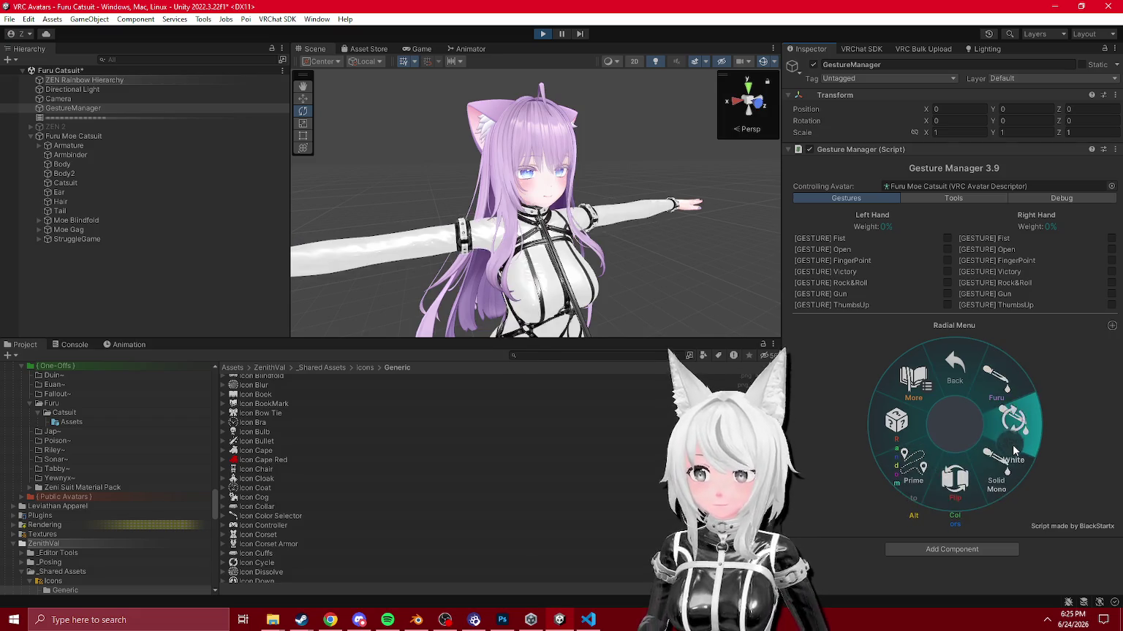
click(1010, 461)
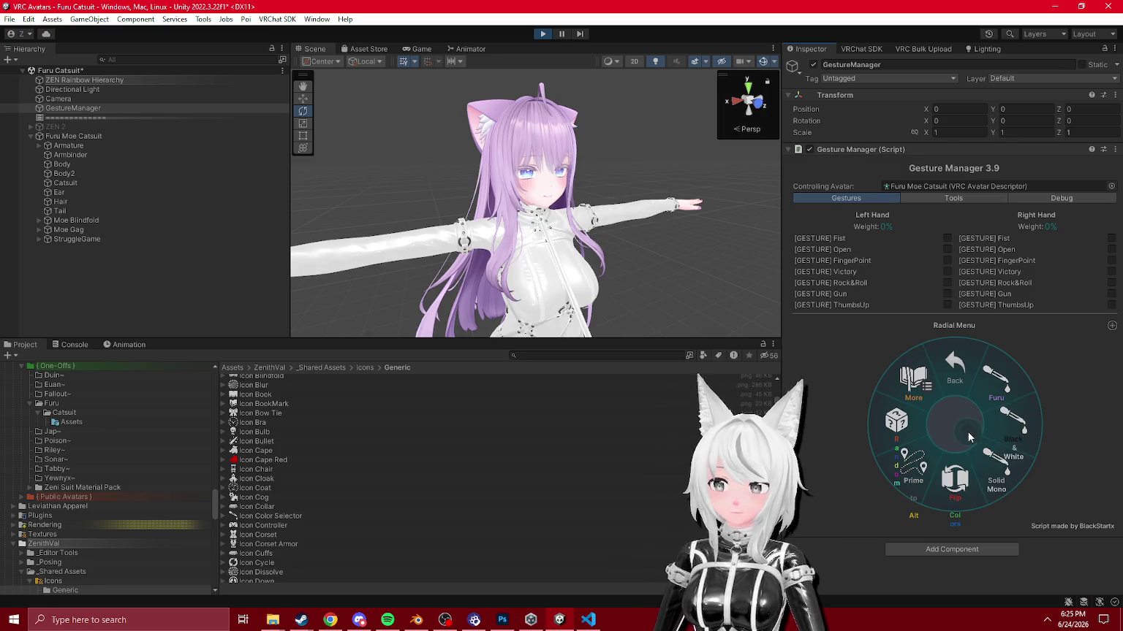
click(954, 373)
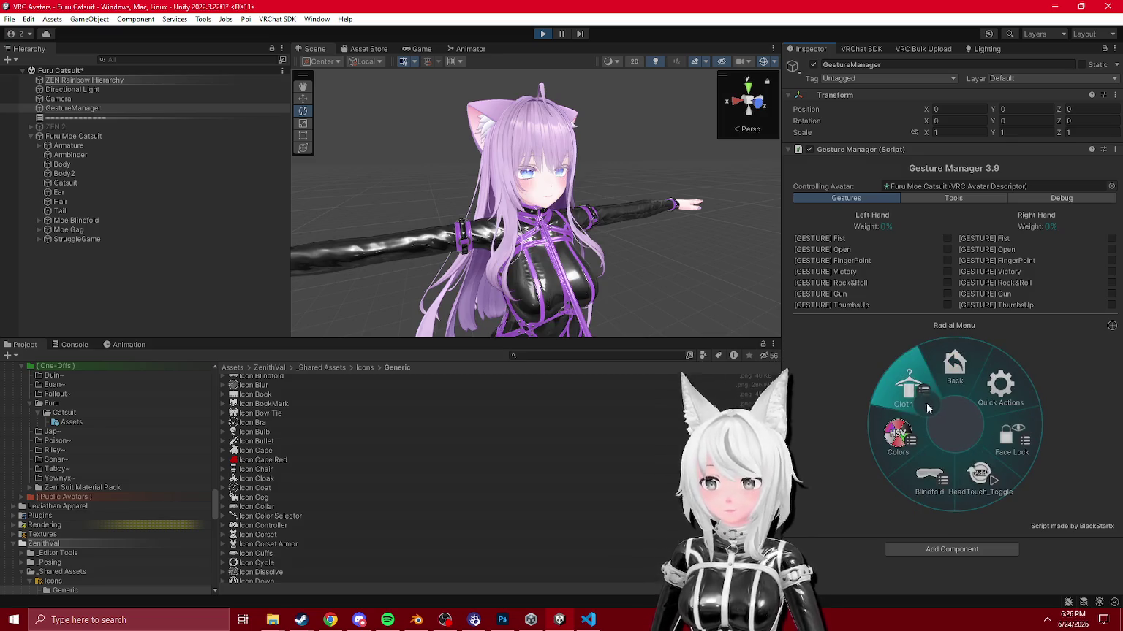
click(899, 437)
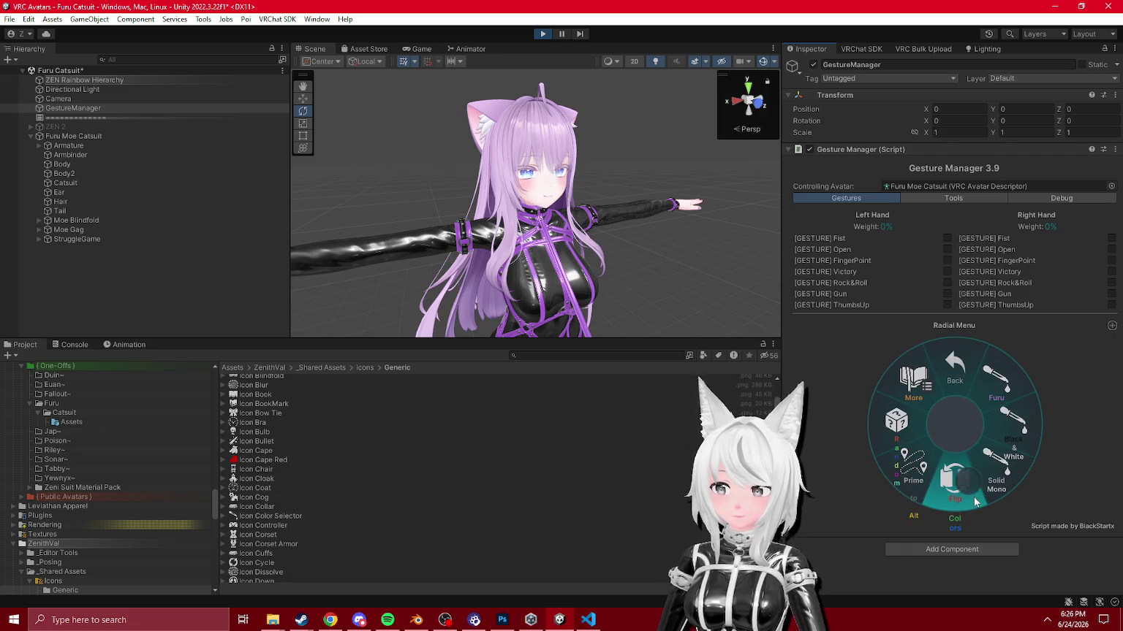
click(994, 385)
click(996, 417)
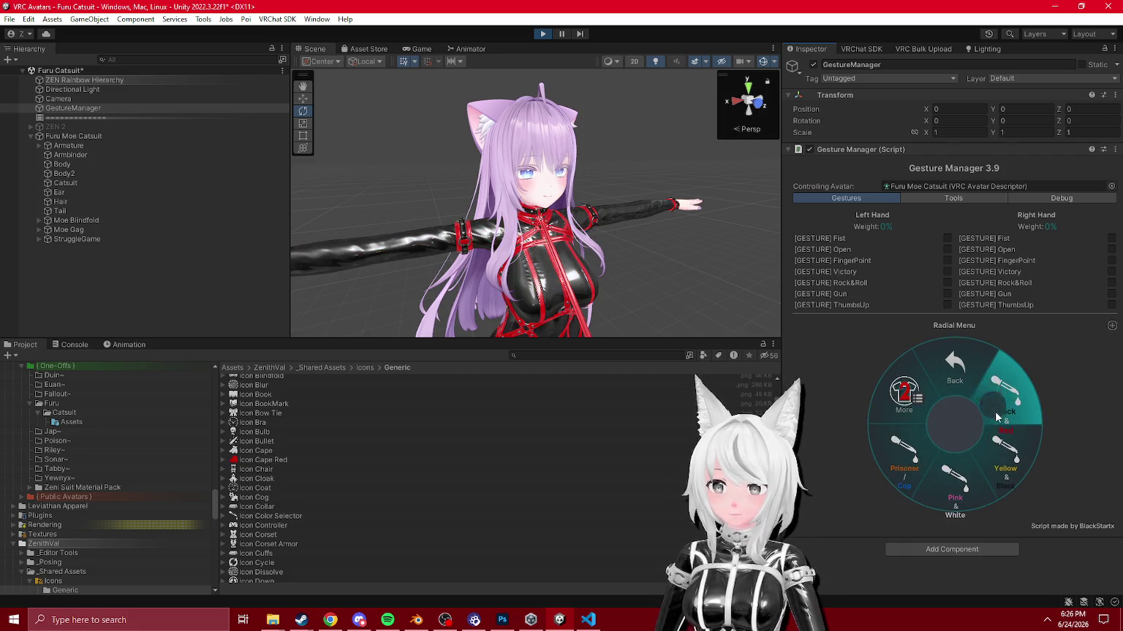
click(1002, 454)
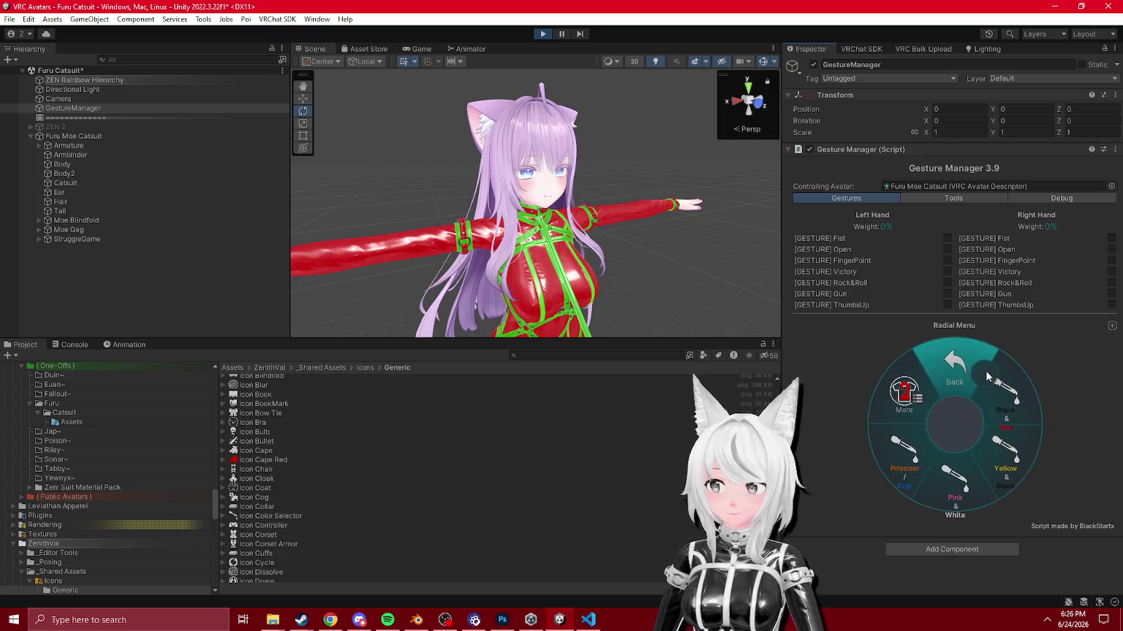
Step: Try the teal, Pastel Pink, blue, Flip and Random presets, then exit play mode
click(917, 404)
click(1001, 394)
click(904, 449)
click(953, 479)
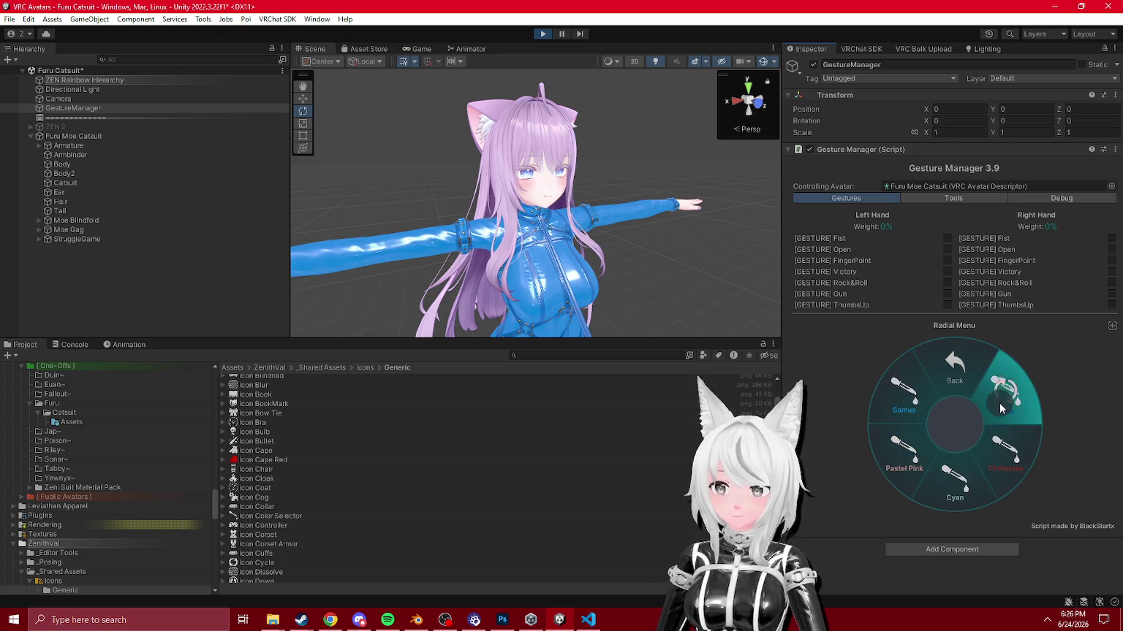
click(954, 369)
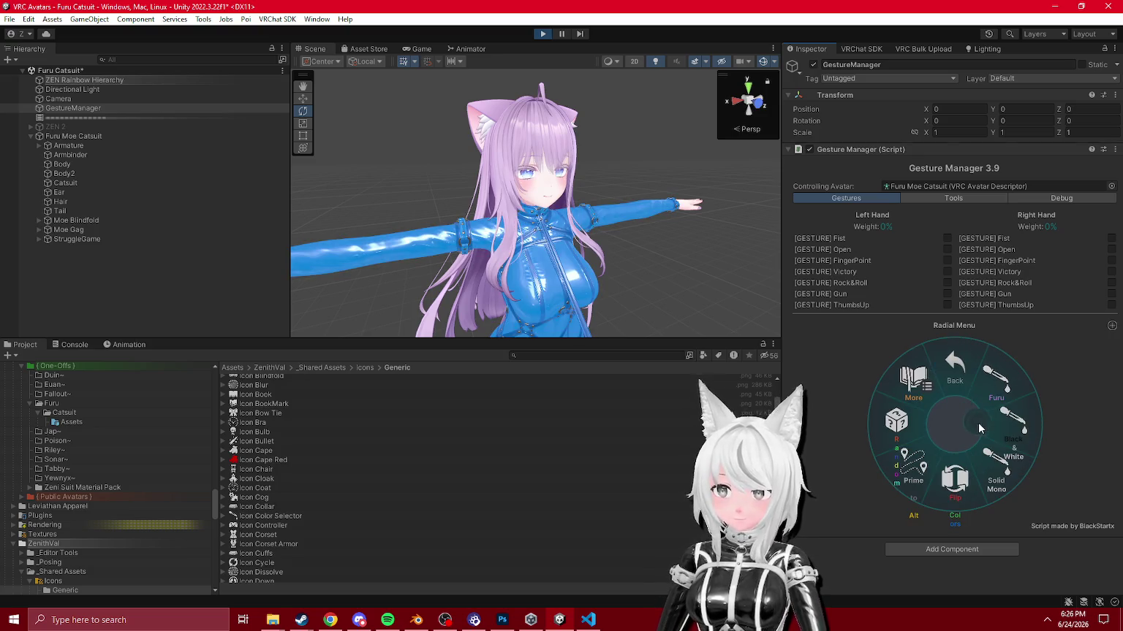
click(959, 483)
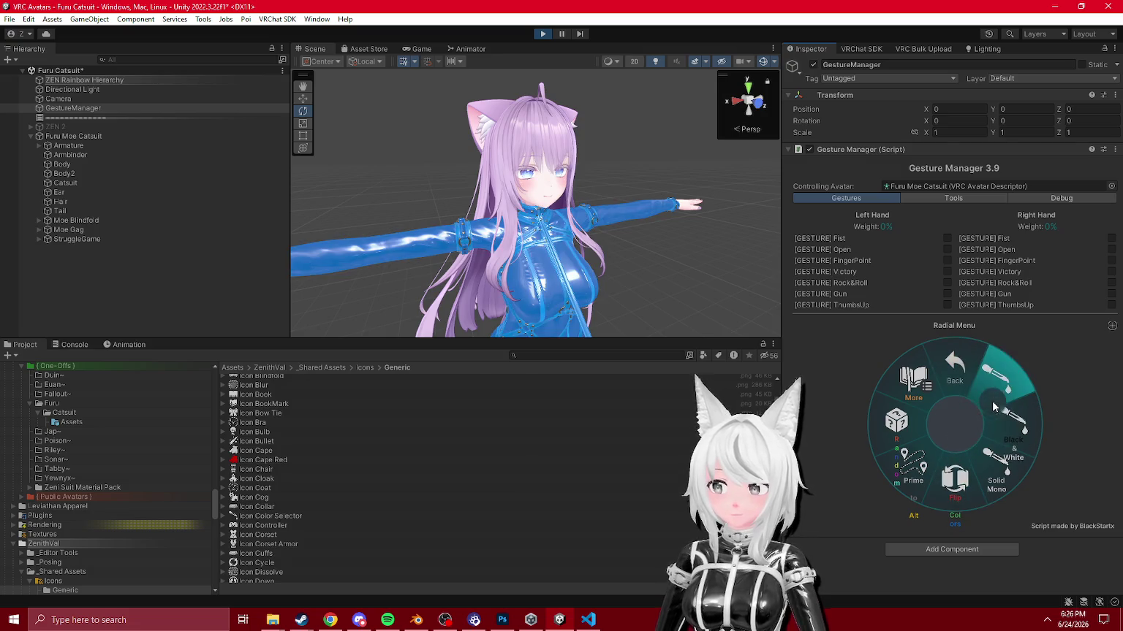
click(910, 424)
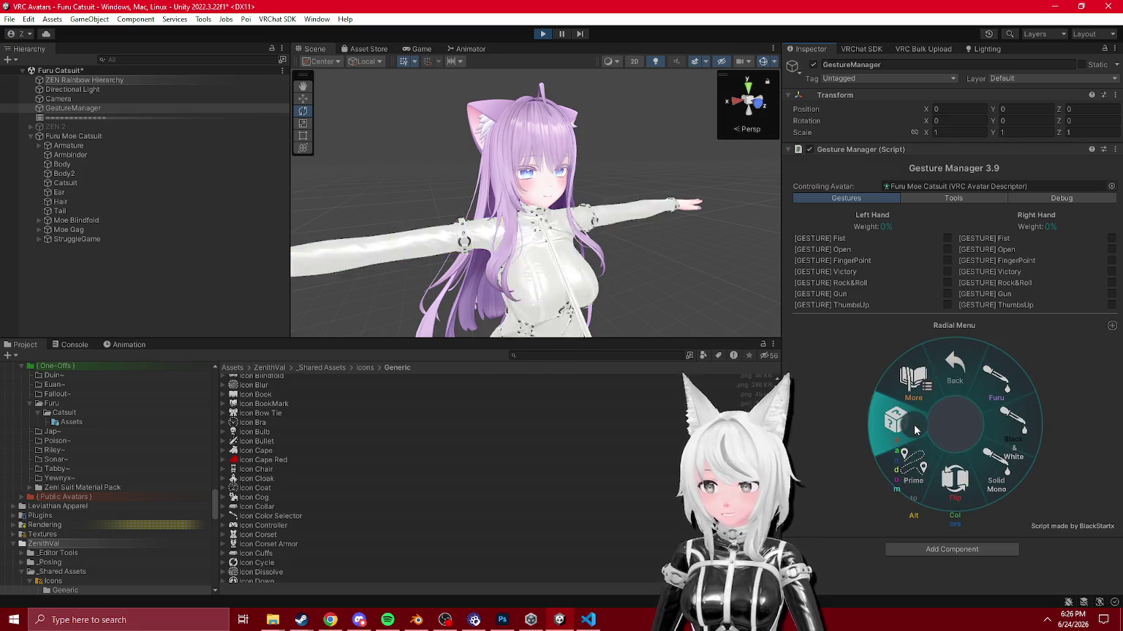
click(545, 34)
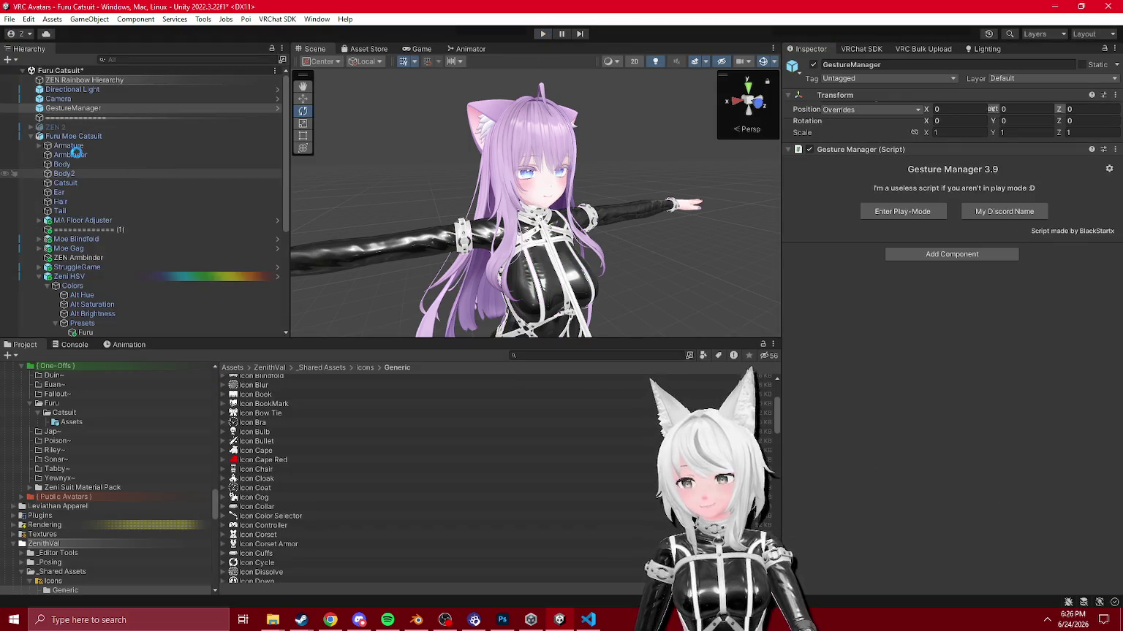
Step: Add the ZEN 2 - Catsuit scene to the Hierarchy alongside the Furu catsuit
scroll(87, 461, down, 10)
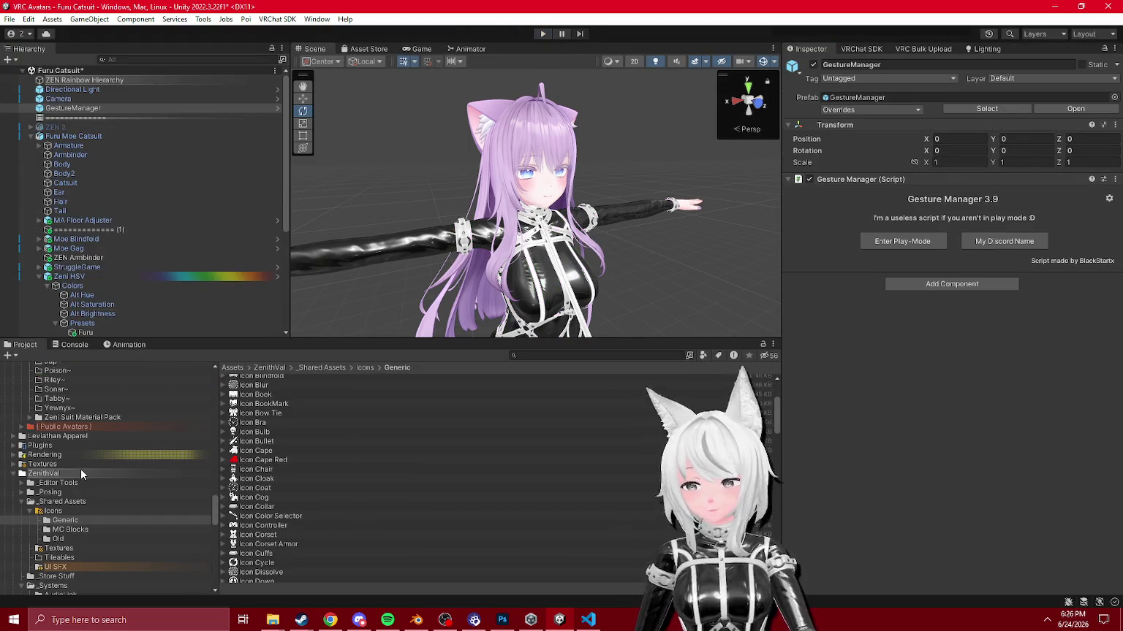
scroll(83, 461, up, 10)
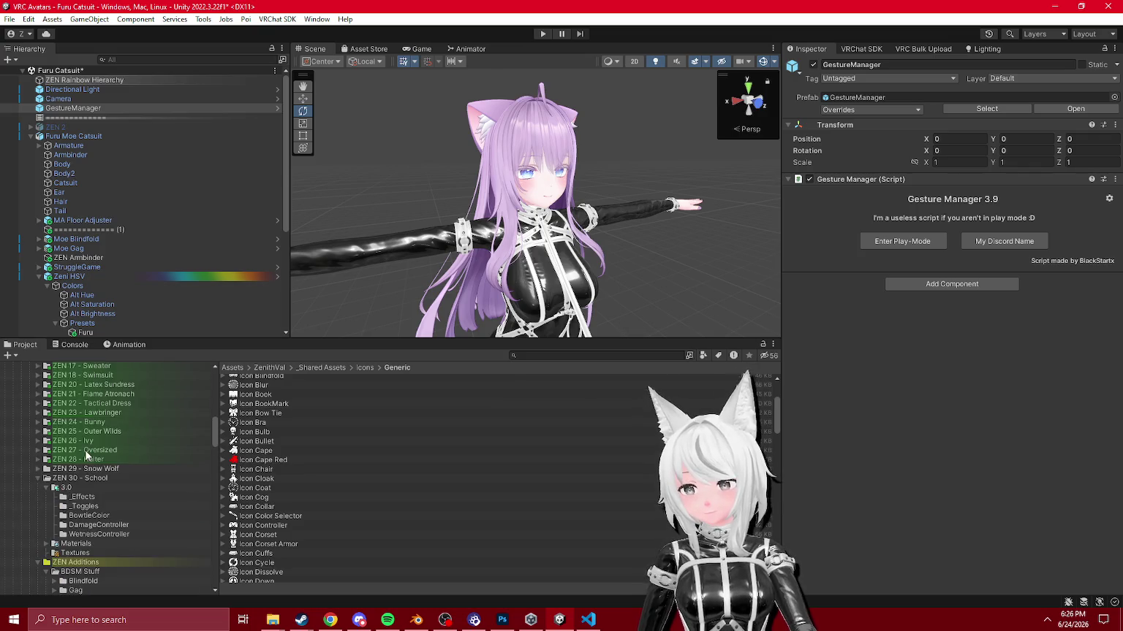
click(78, 471)
drag(259, 427, 110, 307)
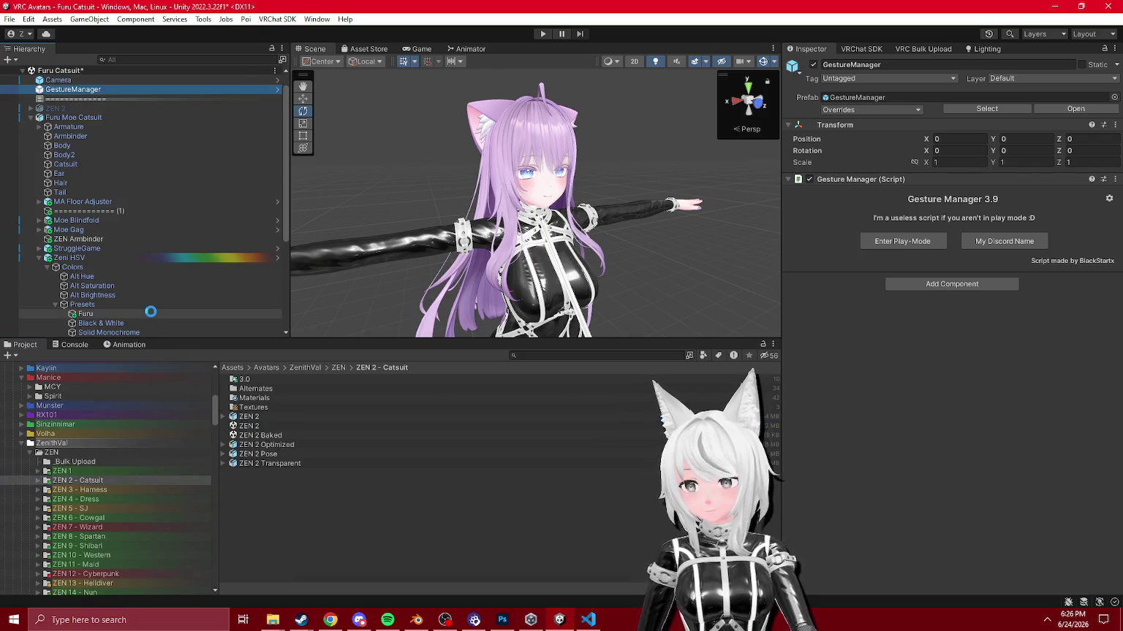
Step: Expand ZEN 2's Armature through Hips, Spine and Chest to reveal its child objects
click(31, 304)
scroll(44, 241, down, 4)
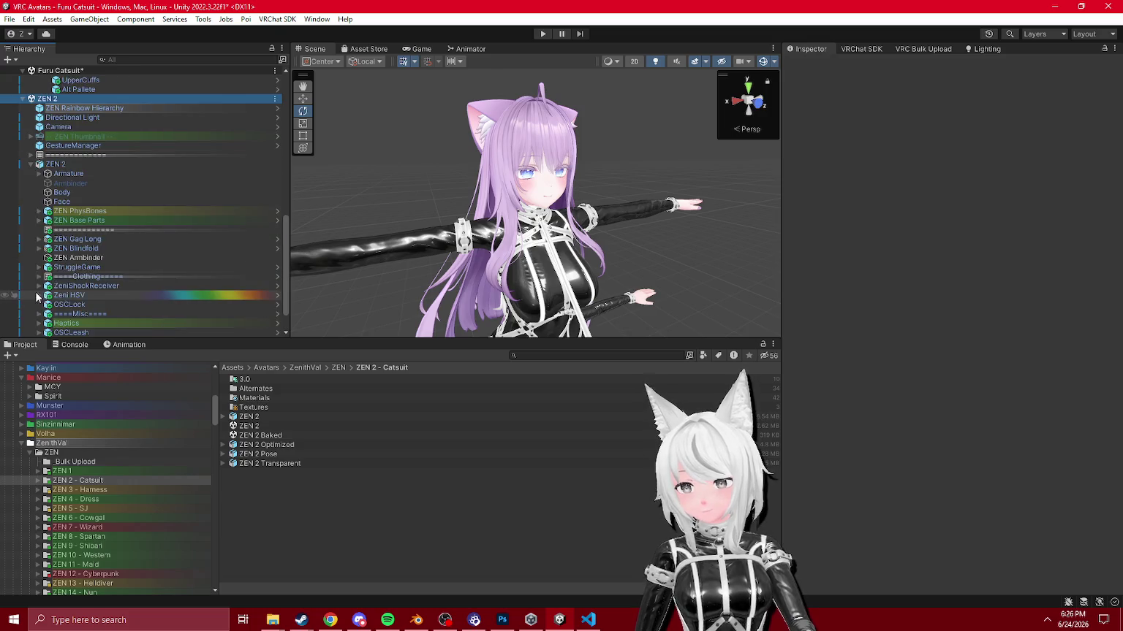
click(39, 173)
click(45, 183)
click(47, 182)
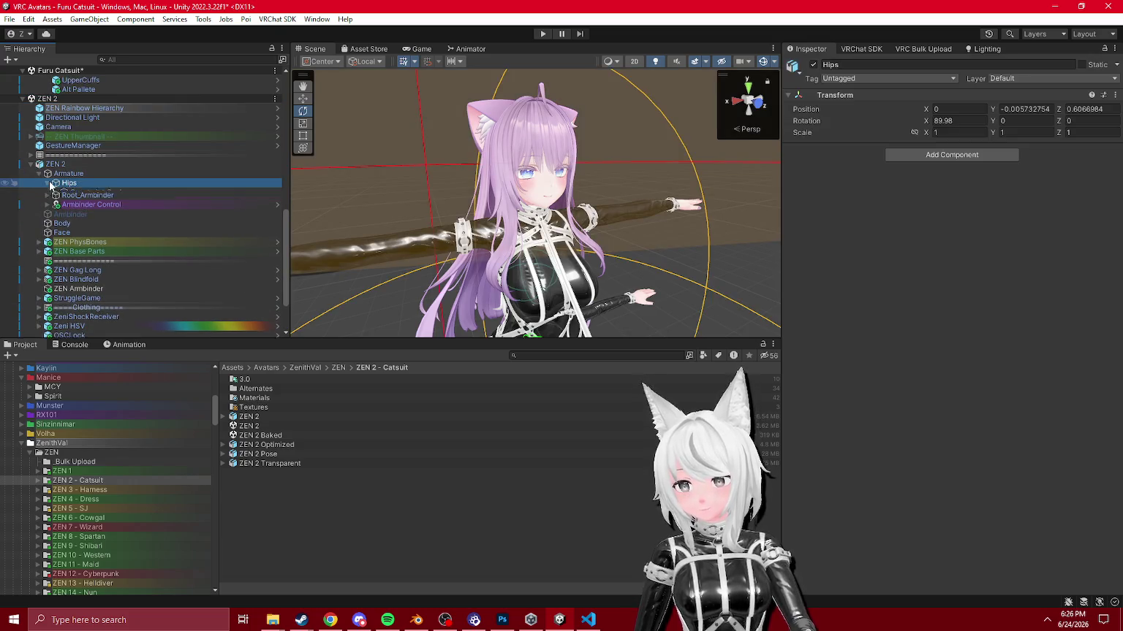
scroll(45, 190, down, 2)
click(55, 213)
click(63, 222)
scroll(63, 222, down, 3)
click(117, 265)
Step: Move SimpleAudioSource under the Furu catsuit's Chest bone
click(870, 98)
scroll(65, 186, up, 10)
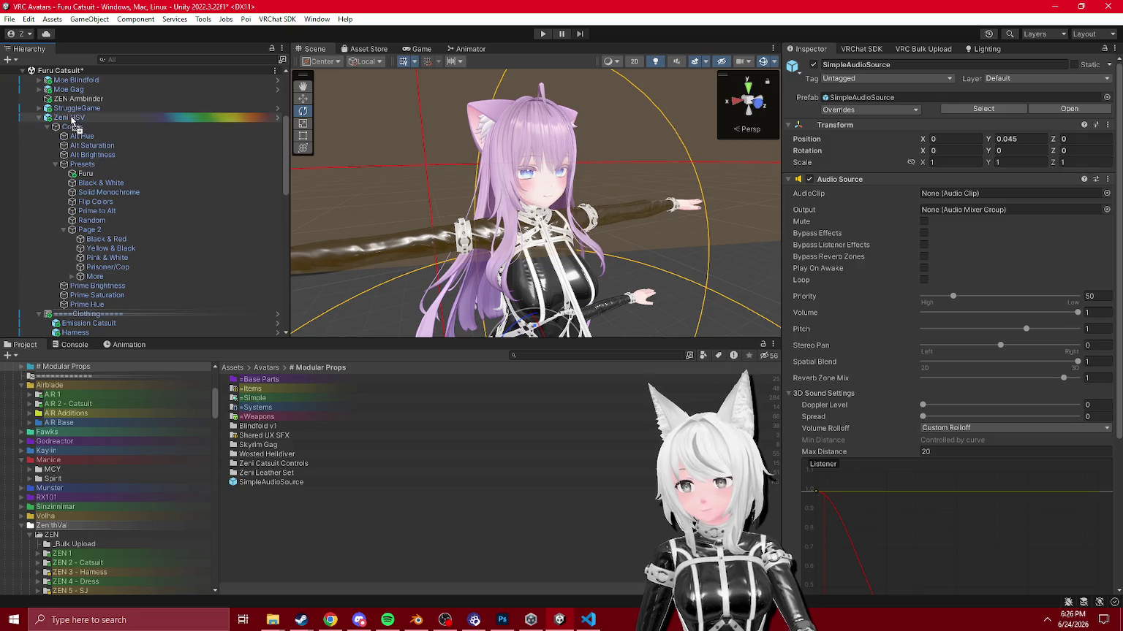
scroll(101, 87, up, 5)
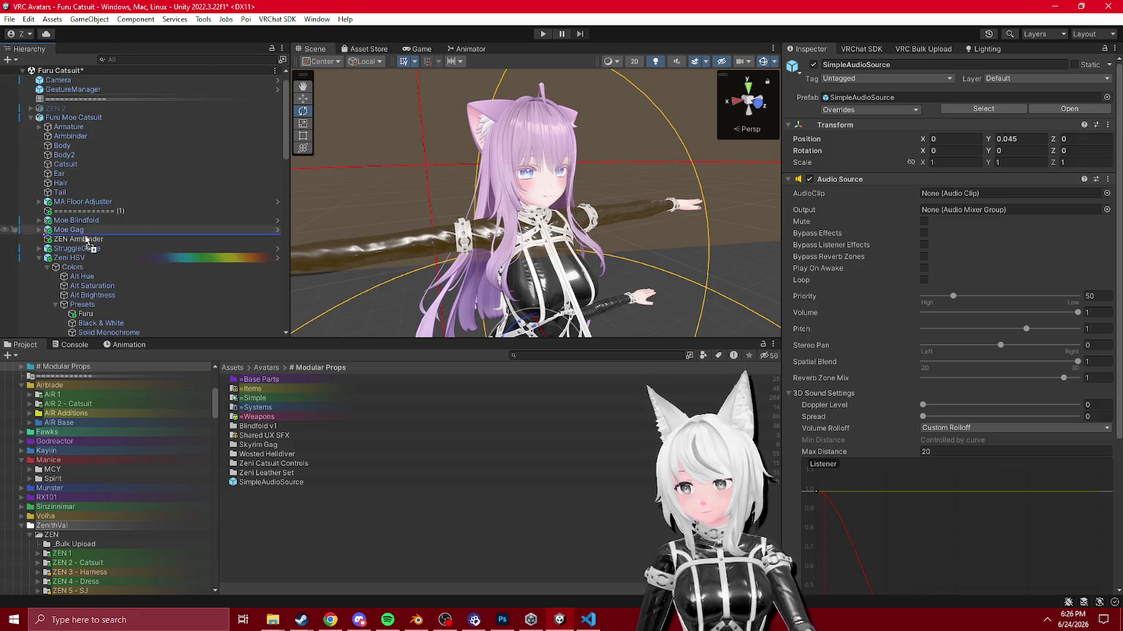
drag(59, 133, 98, 129)
Step: Unload the ZEN 2 scene and start play mode
scroll(73, 158, down, 10)
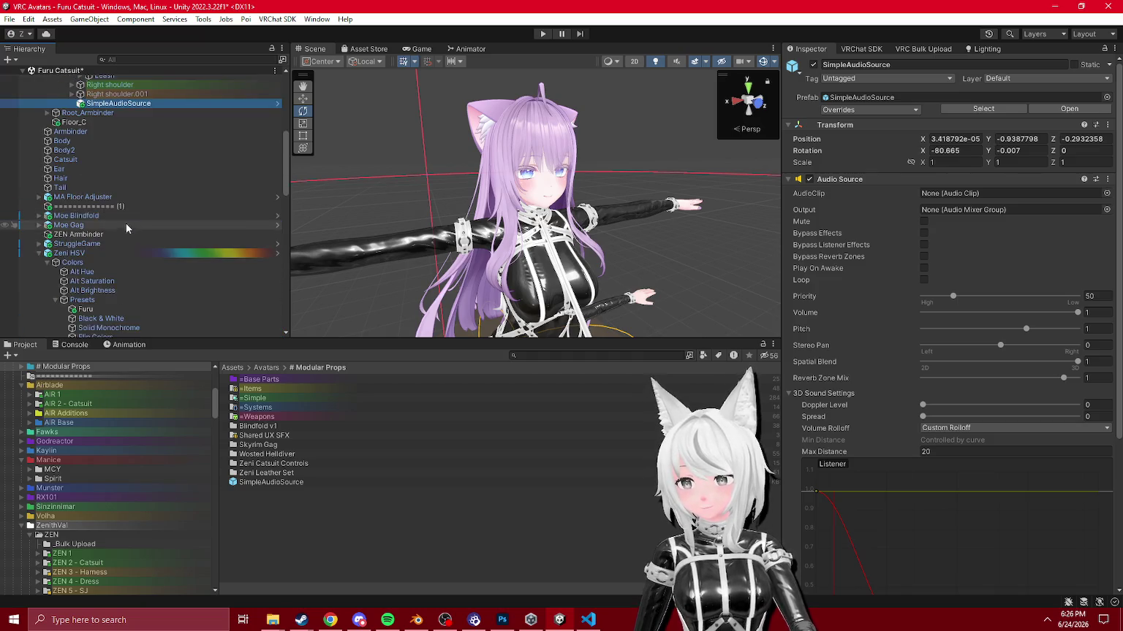
click(57, 146)
right_click(57, 146)
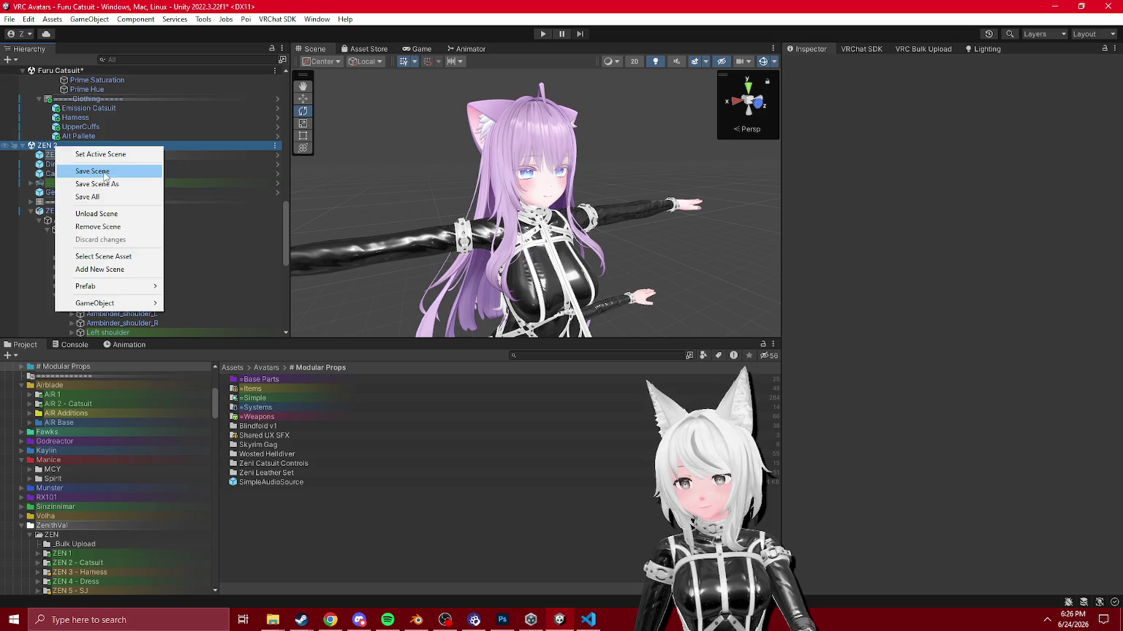
click(115, 226)
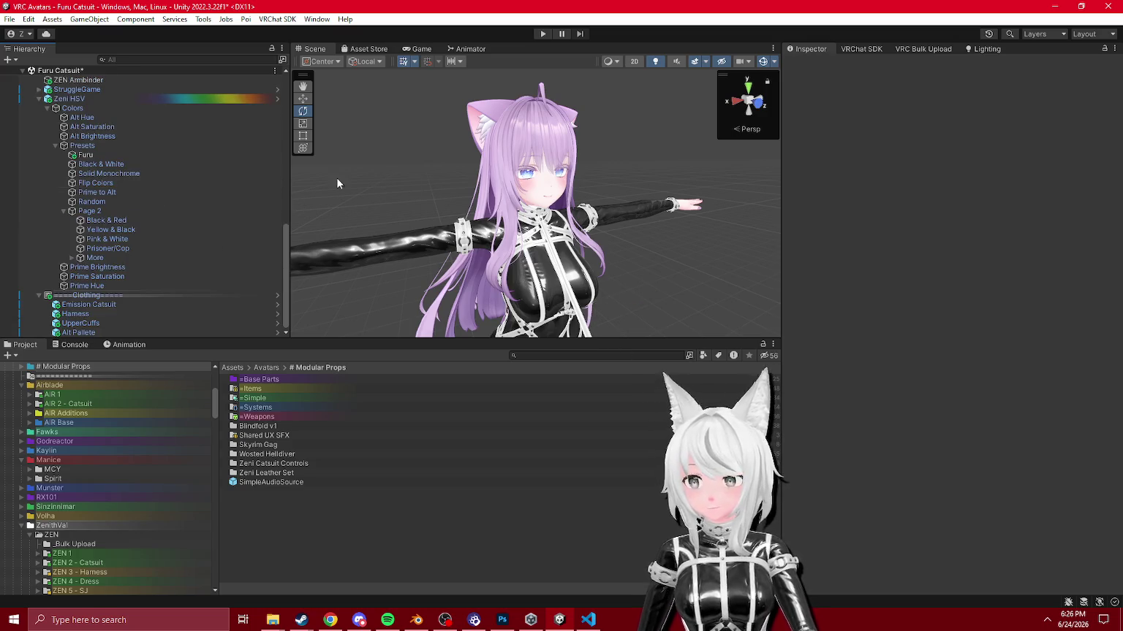
scroll(186, 190, up, 10)
click(543, 34)
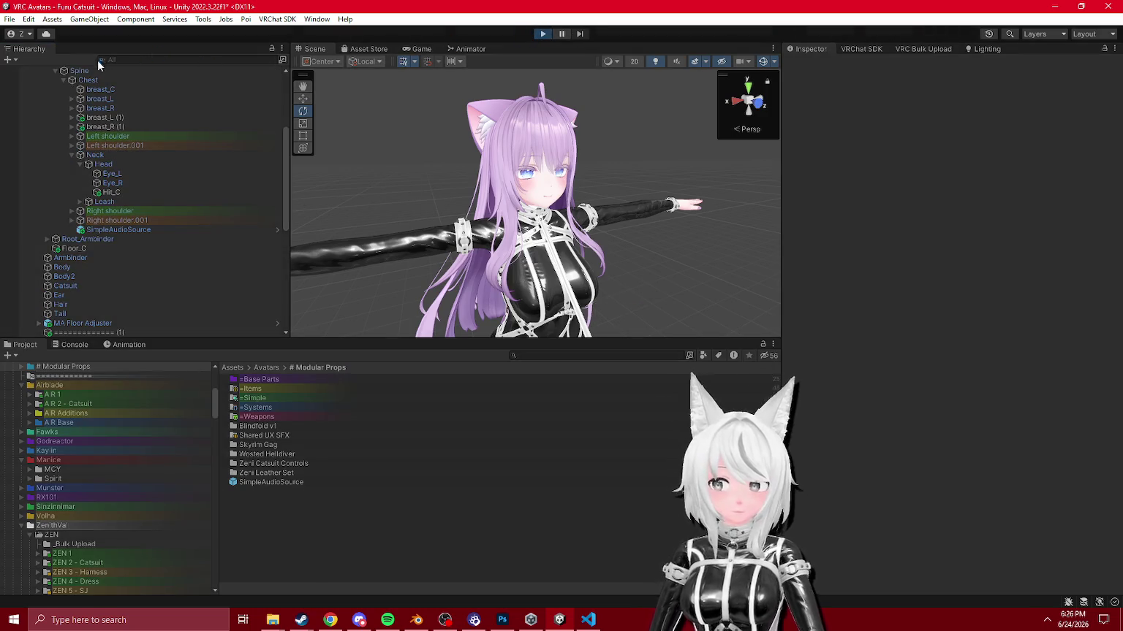
Step: Apply Random and other Looks presets until the straps turn purple, then show face options
scroll(74, 175, up, 5)
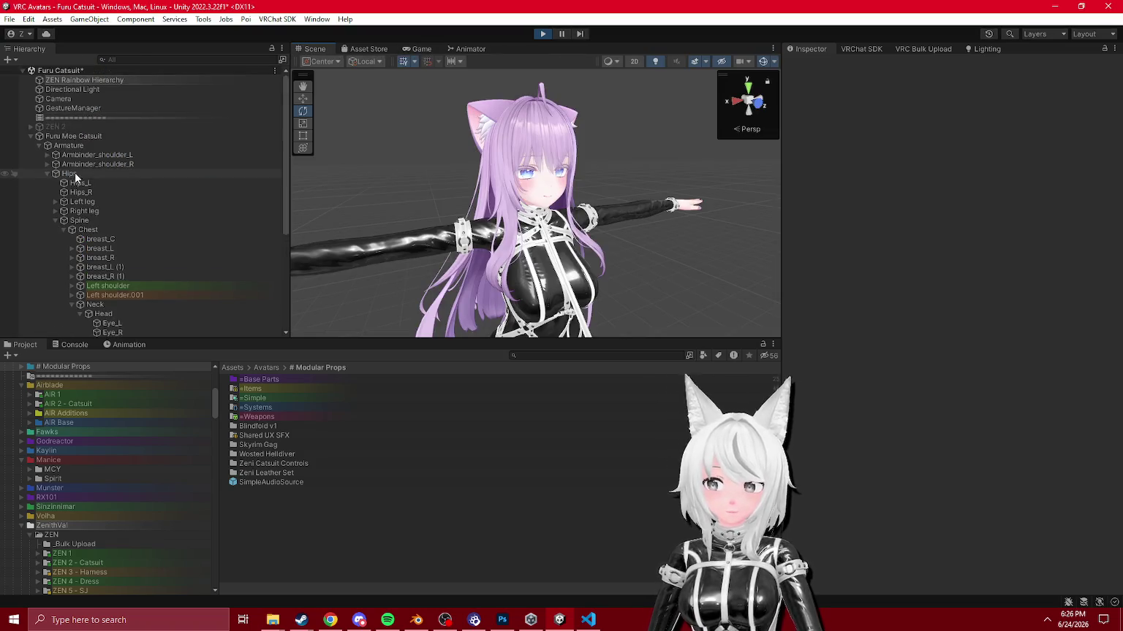
click(73, 108)
click(1001, 432)
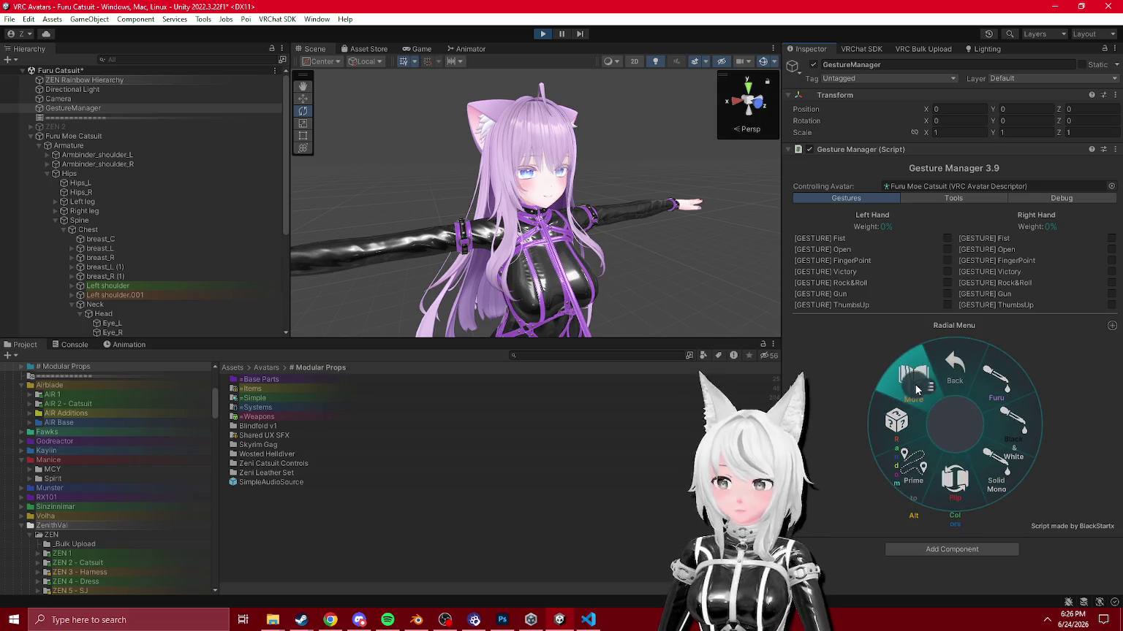
click(907, 422)
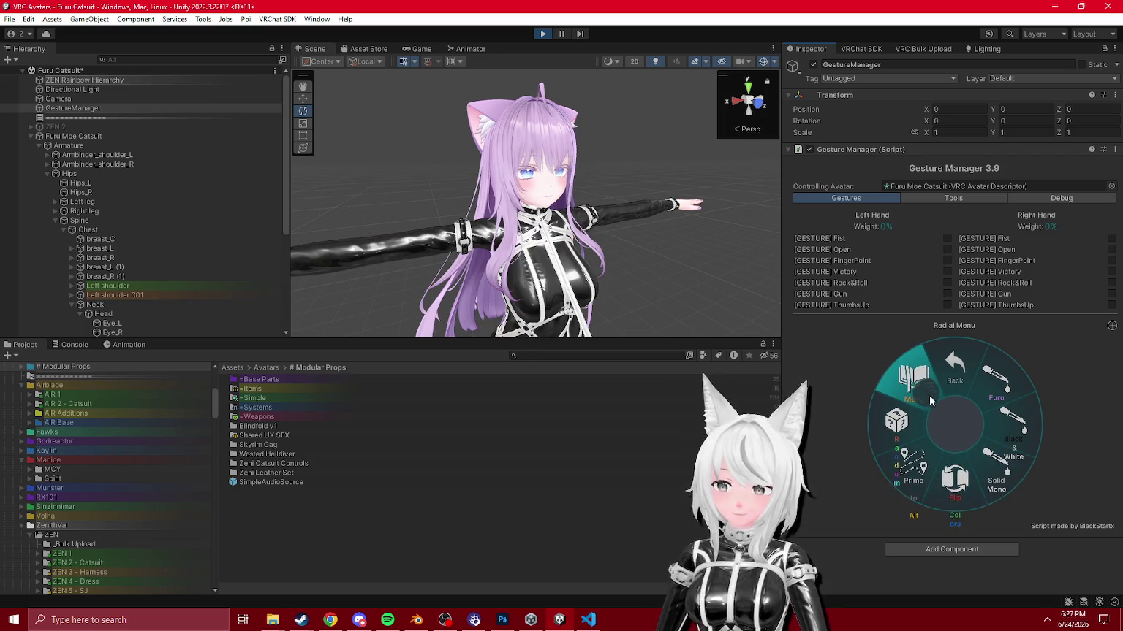
click(921, 406)
click(1002, 398)
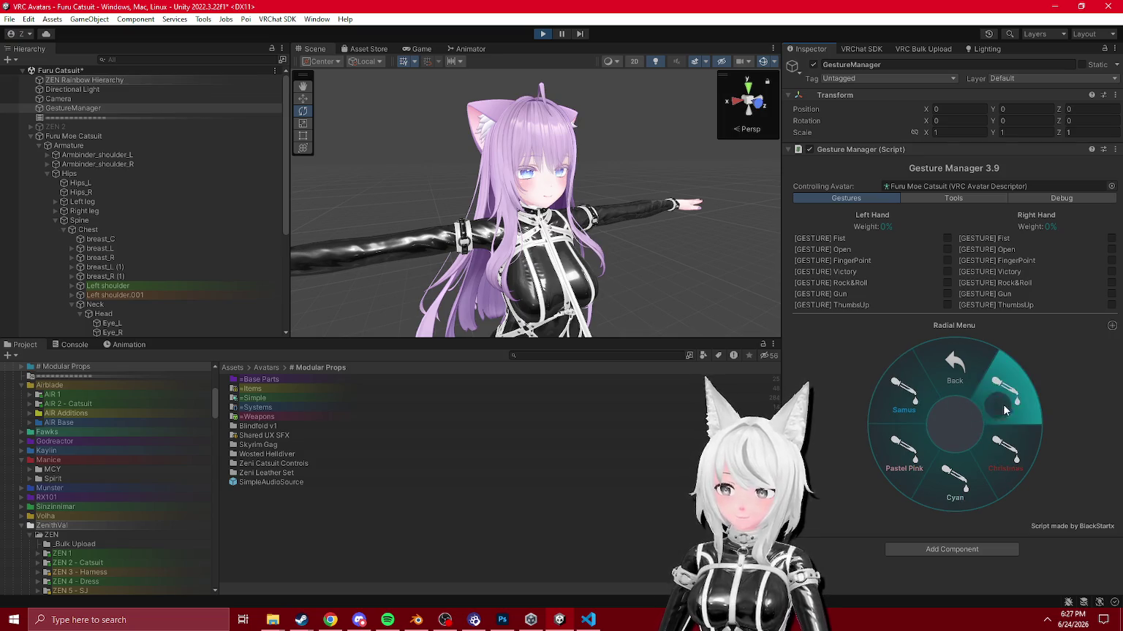
click(952, 373)
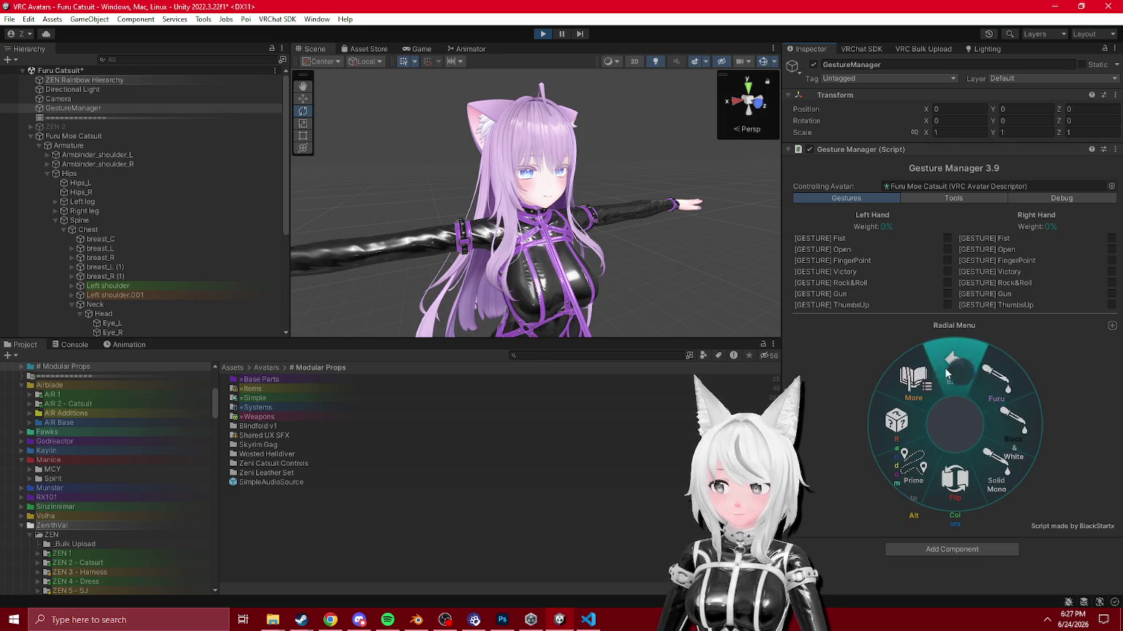
click(990, 435)
click(948, 372)
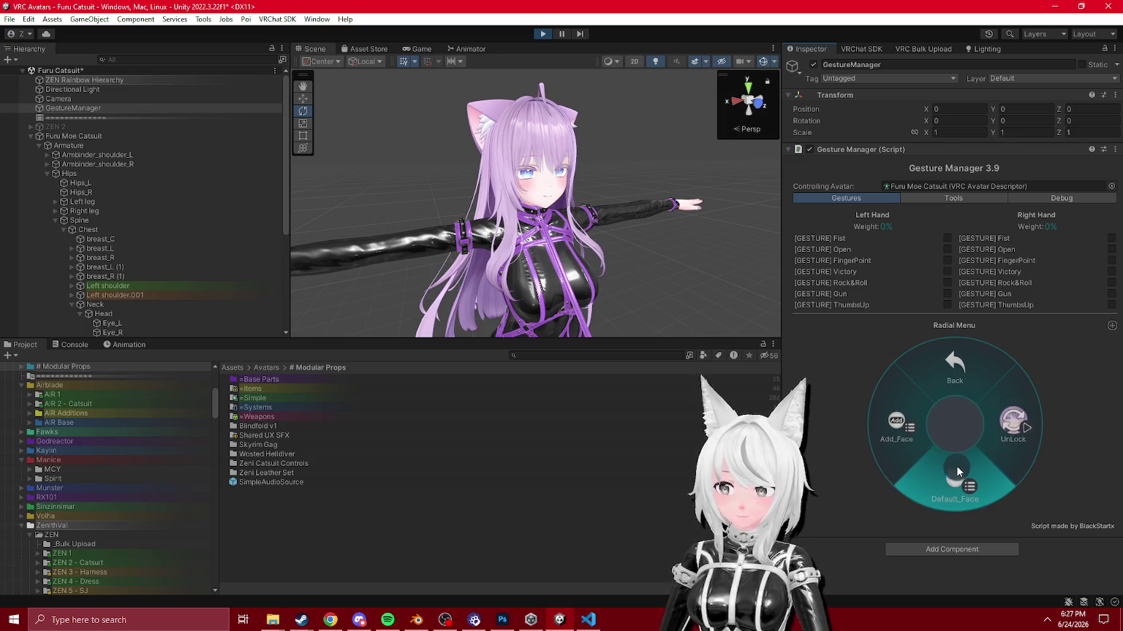
Step: Try the Face_Heart and Face_Panic expressions, and browse the Default_Face and Add_Face lists
click(919, 428)
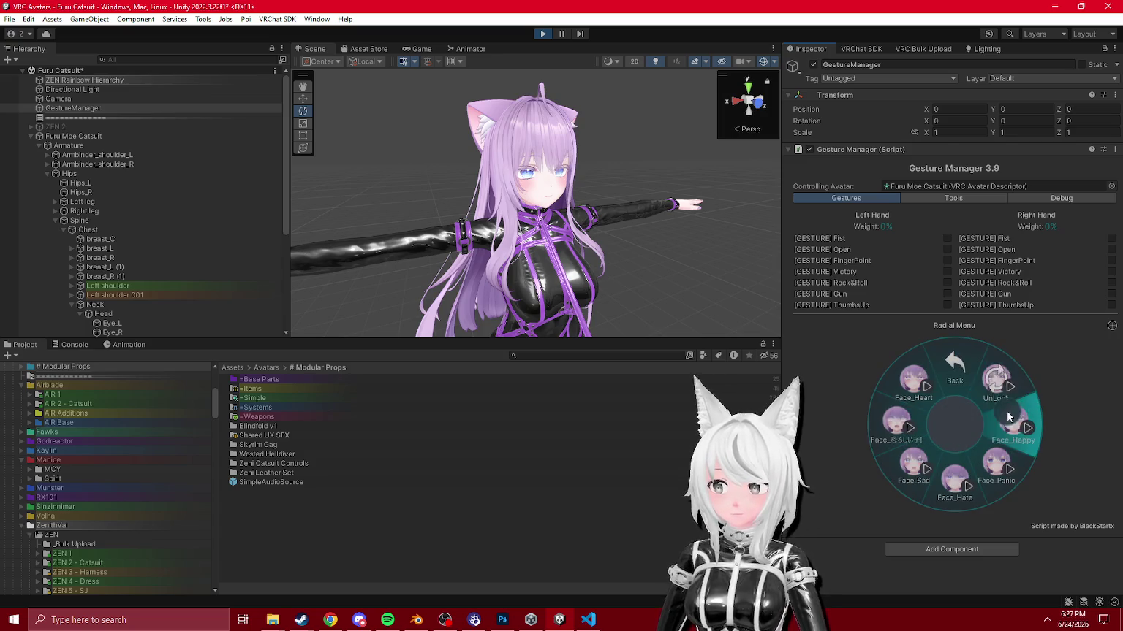
click(911, 406)
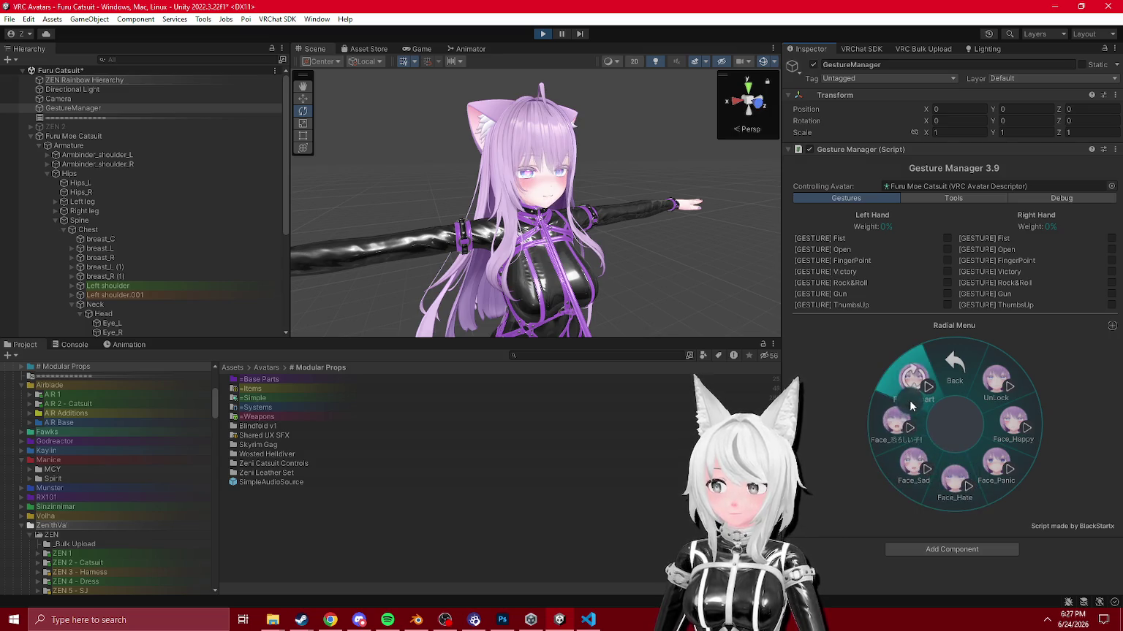
click(1000, 459)
click(956, 395)
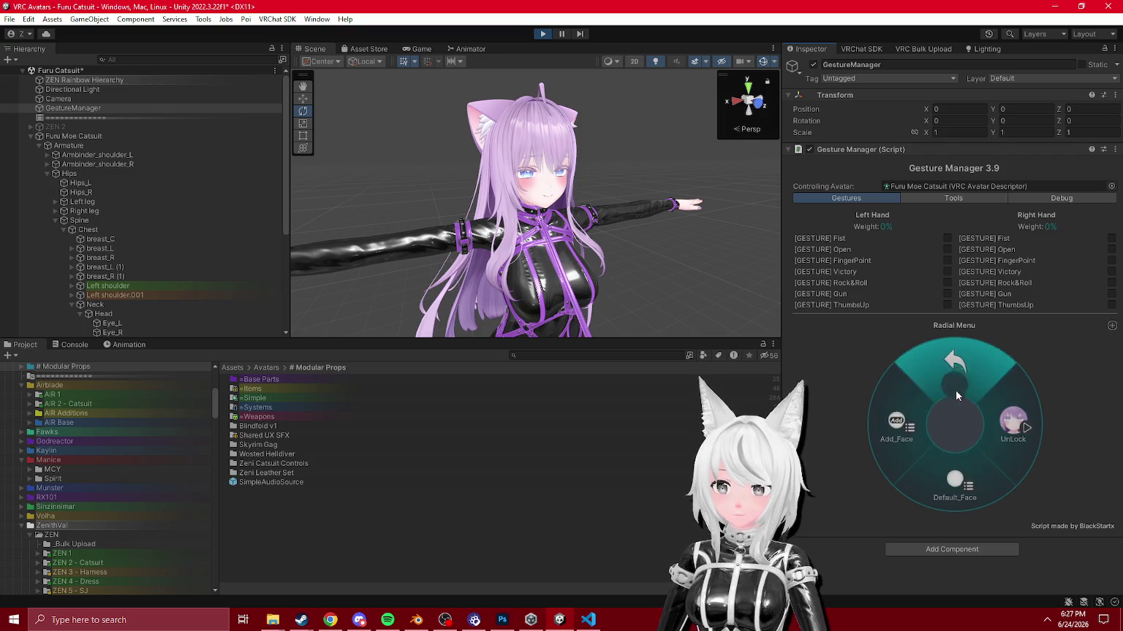
click(964, 472)
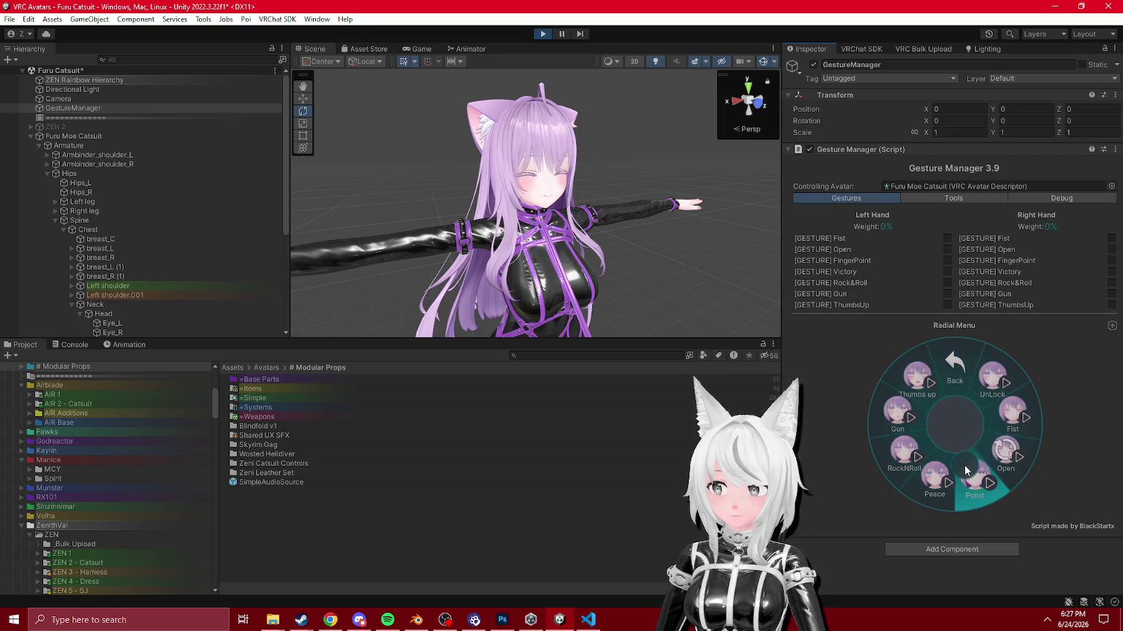
click(958, 393)
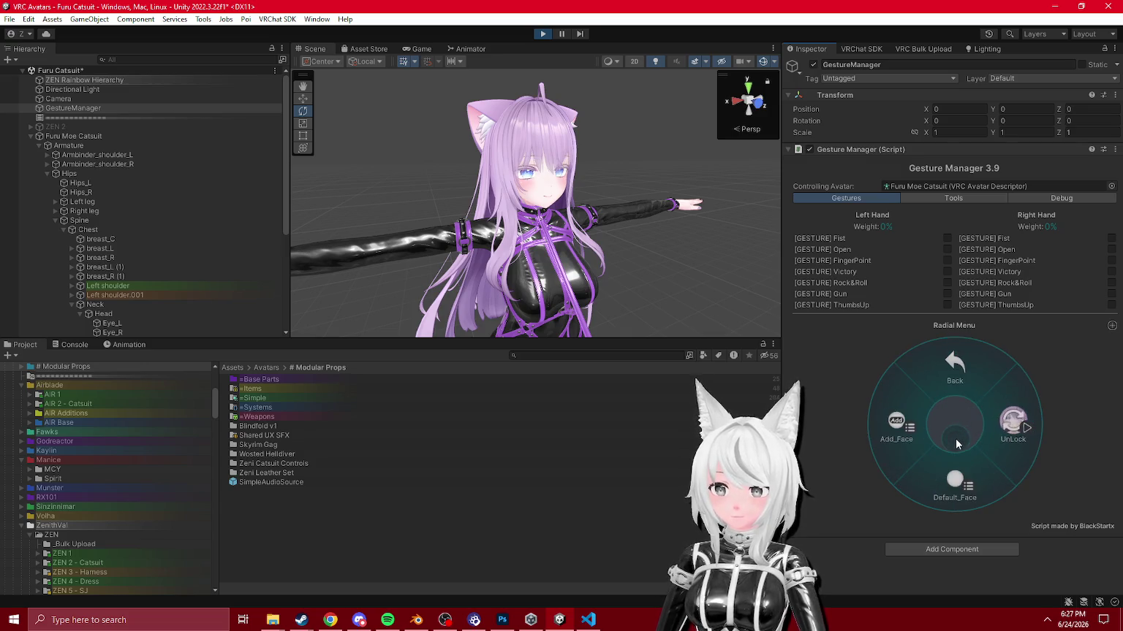
click(954, 470)
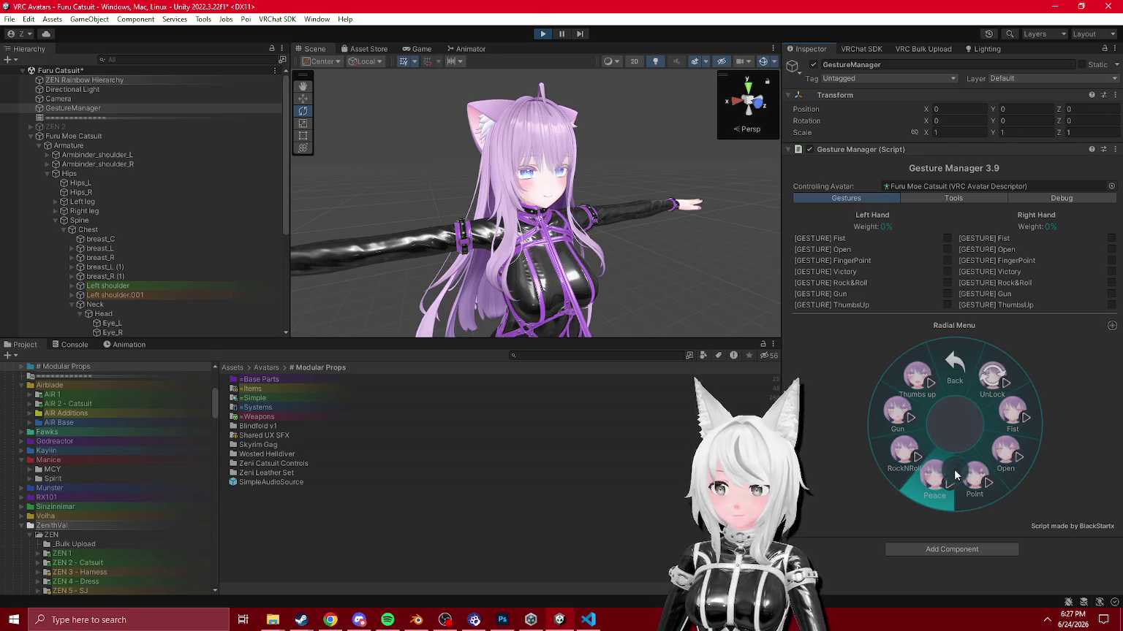
click(969, 381)
click(915, 432)
click(959, 380)
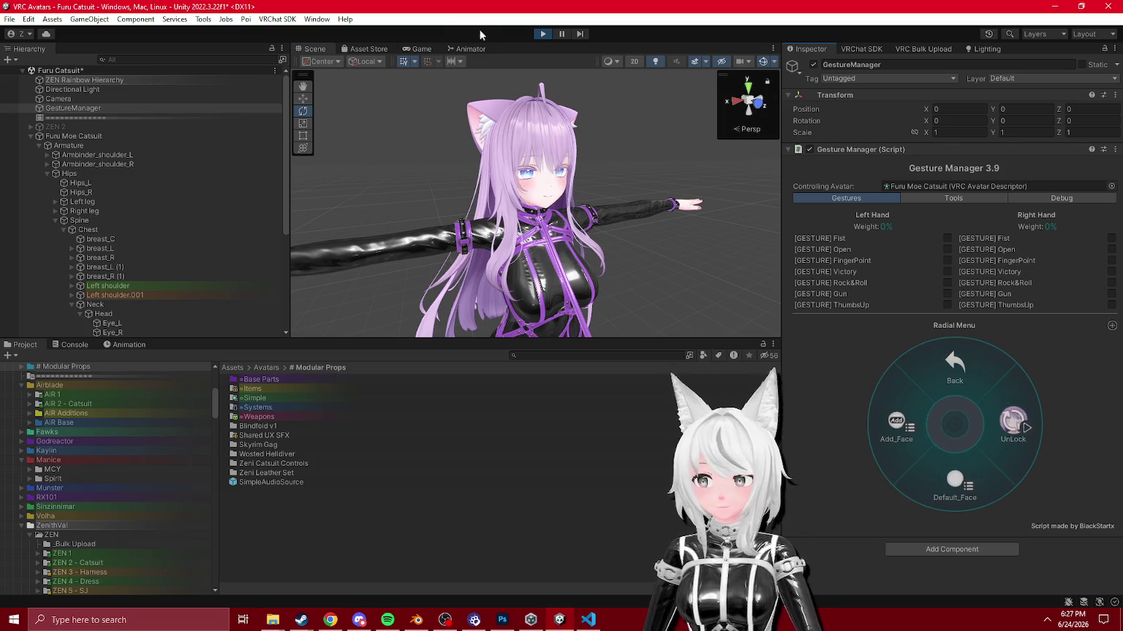
click(965, 367)
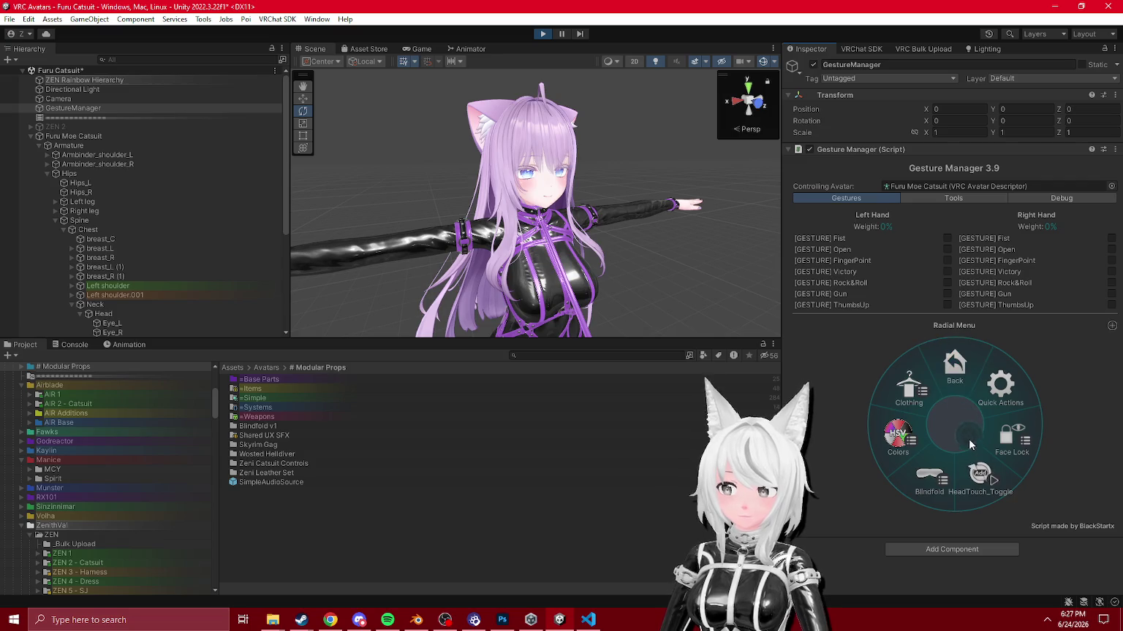
Step: Put the blindfold on, then lock the face to RockNRoll, Peace and finally Gun
click(926, 478)
scroll(667, 259, up, 5)
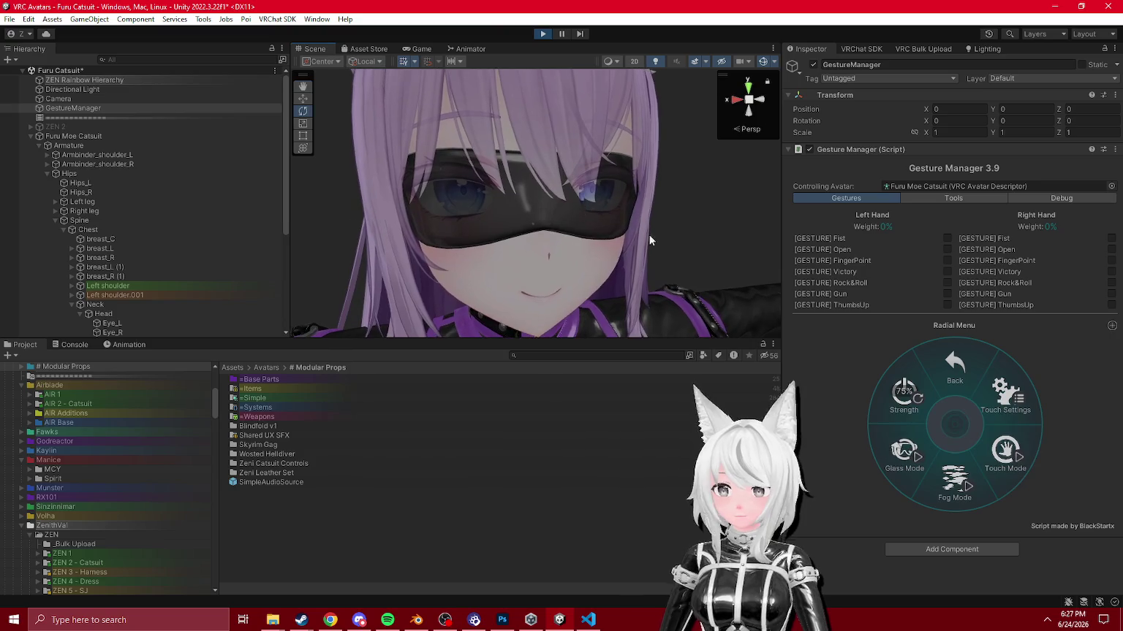
click(971, 387)
click(1007, 438)
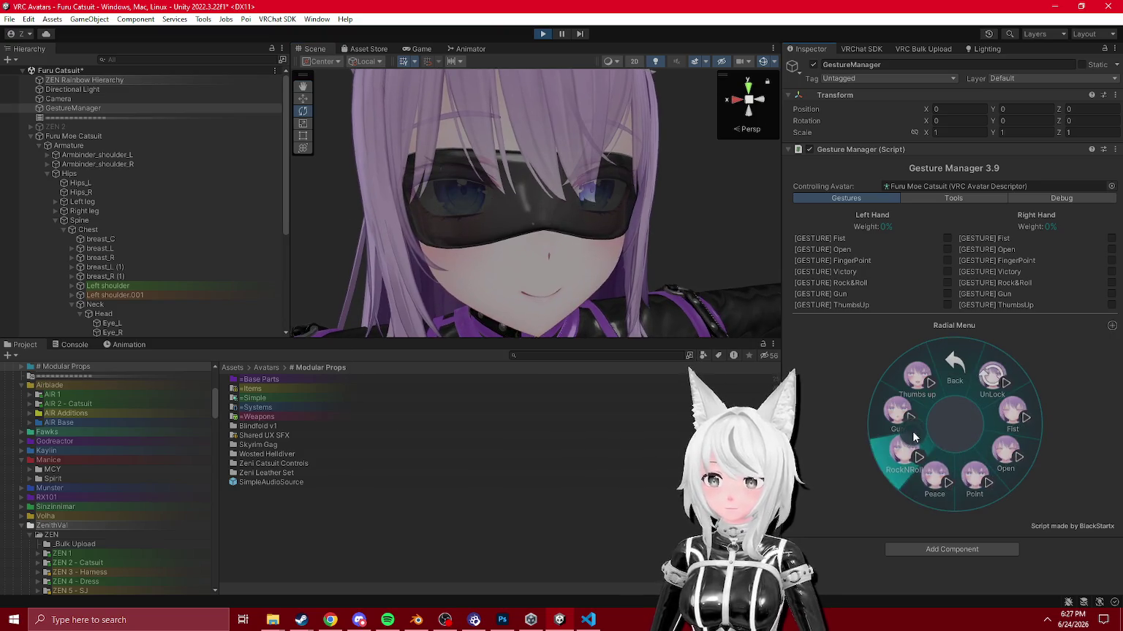
click(895, 446)
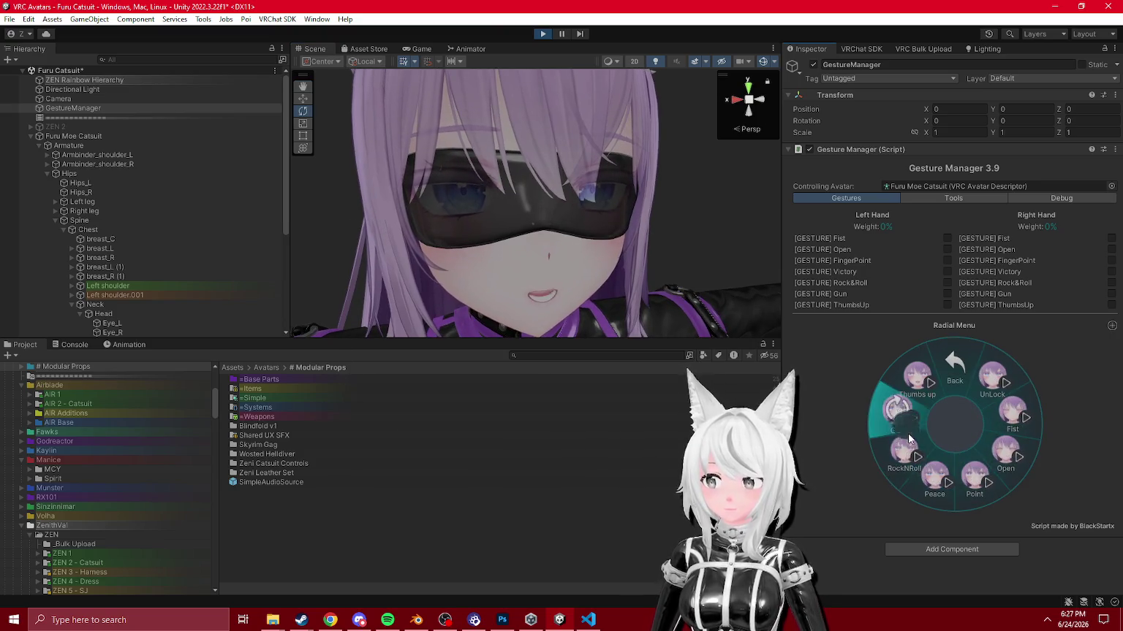
click(951, 496)
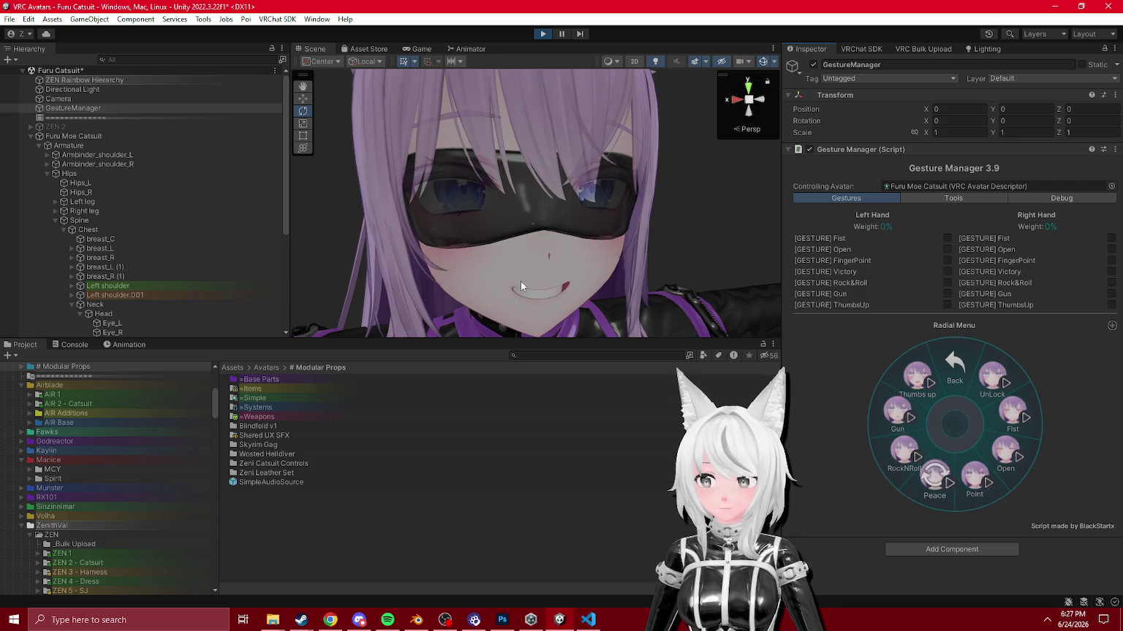
click(898, 413)
click(943, 376)
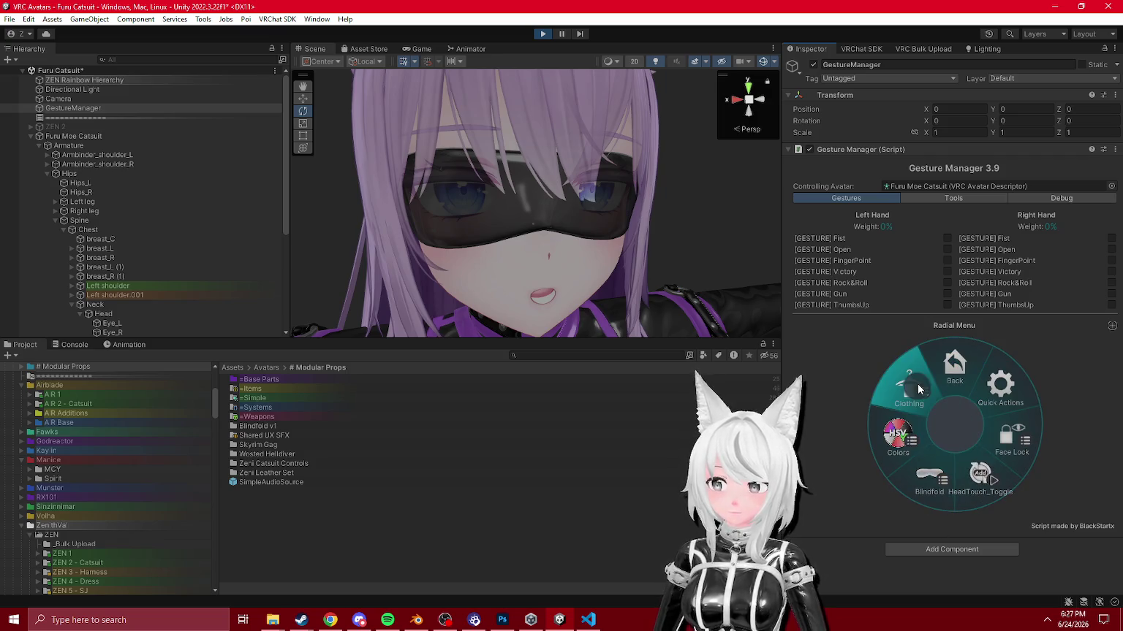
Step: Apply the Alt Pallete clothing colours, orbit to inspect them, and exit Play mode with Ctrl+P
click(909, 388)
click(898, 403)
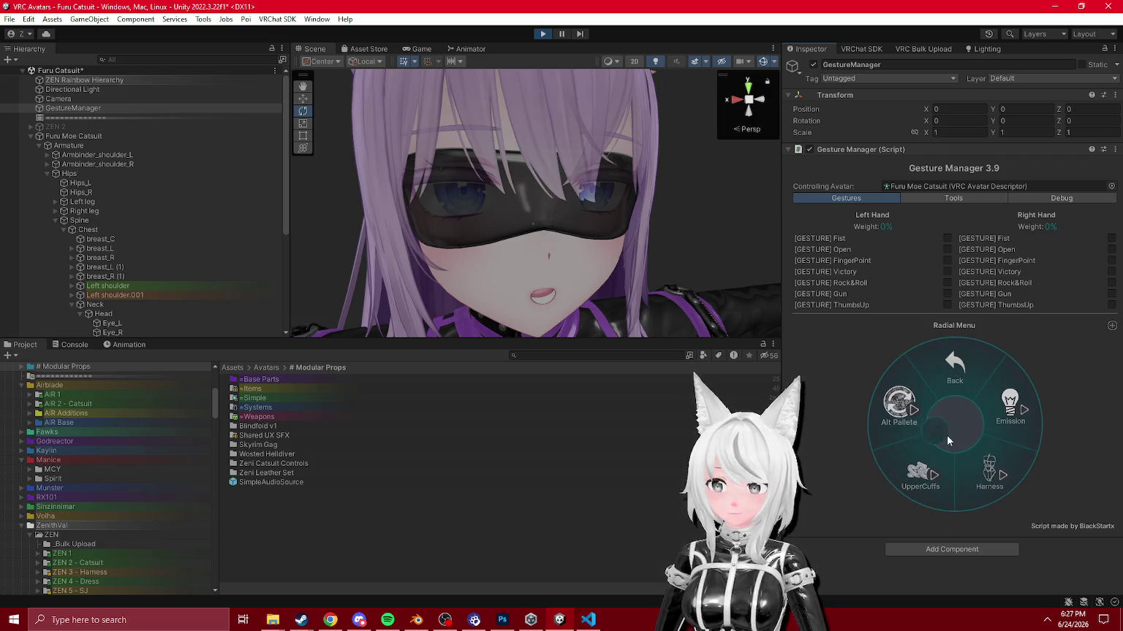
mouse_move(527, 219)
mouse_down()
mouse_move(585, 292)
mouse_move(623, 386)
mouse_move(670, 444)
mouse_move(702, 365)
mouse_up()
scroll(742, 299, up, 5)
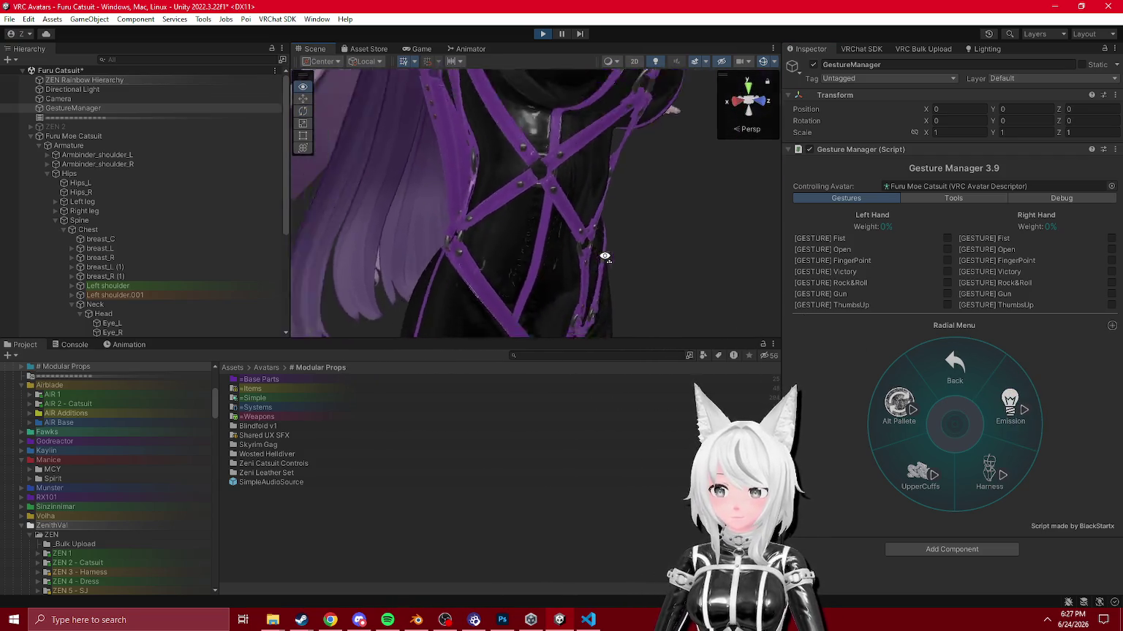
key(ctrl+p)
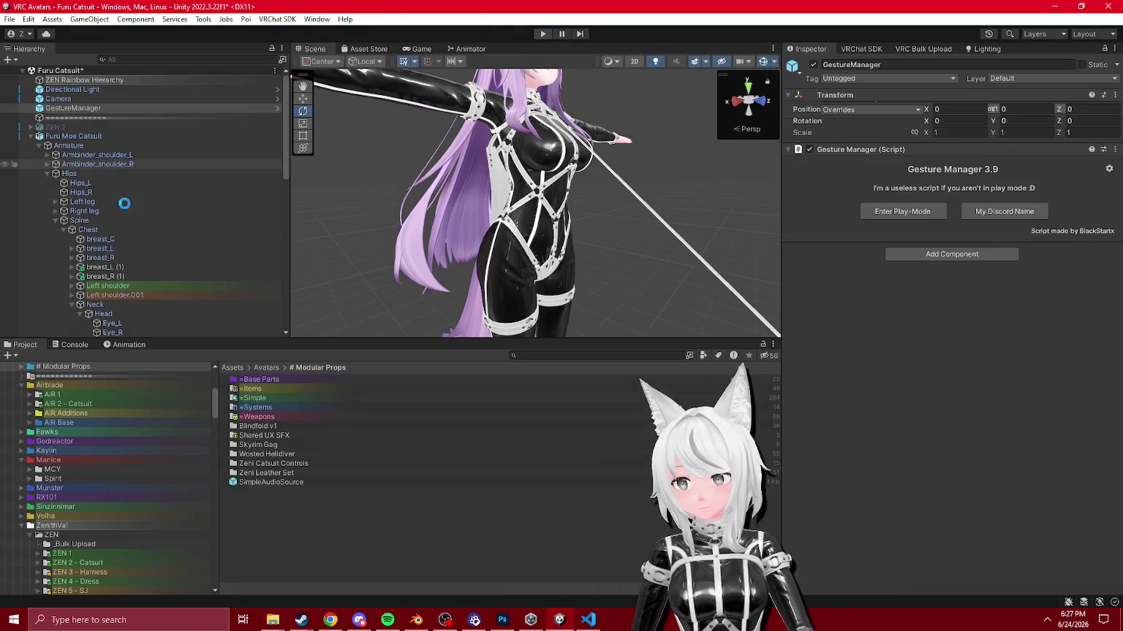
Step: Clear the Body object path from the Emission On clip's animated property
scroll(128, 220, down, 5)
scroll(128, 222, down, 5)
click(88, 304)
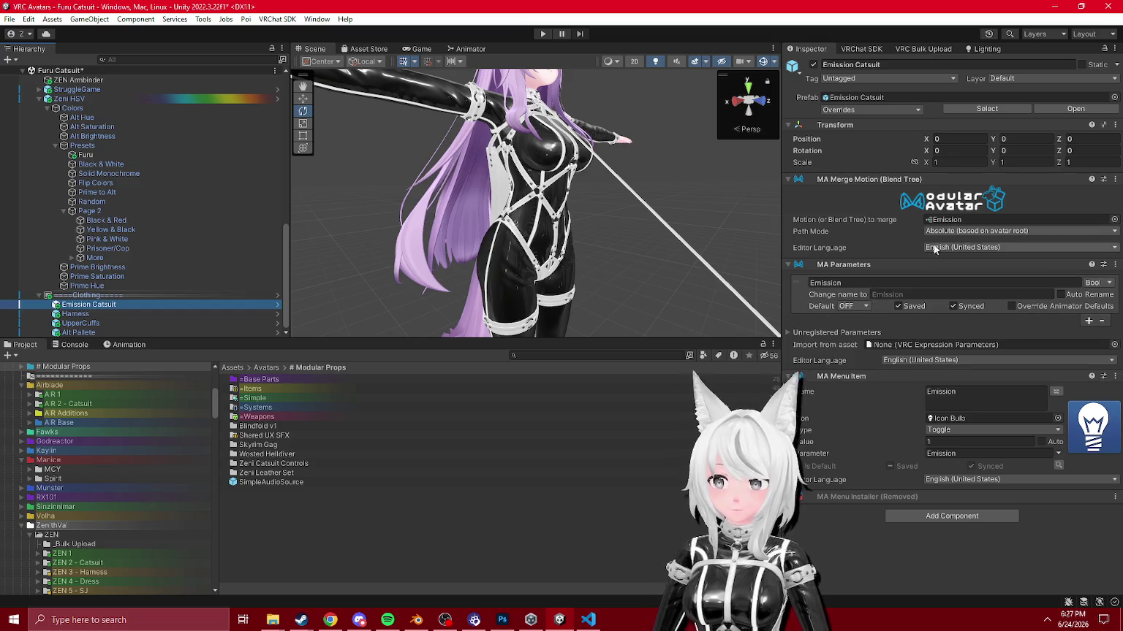
click(942, 219)
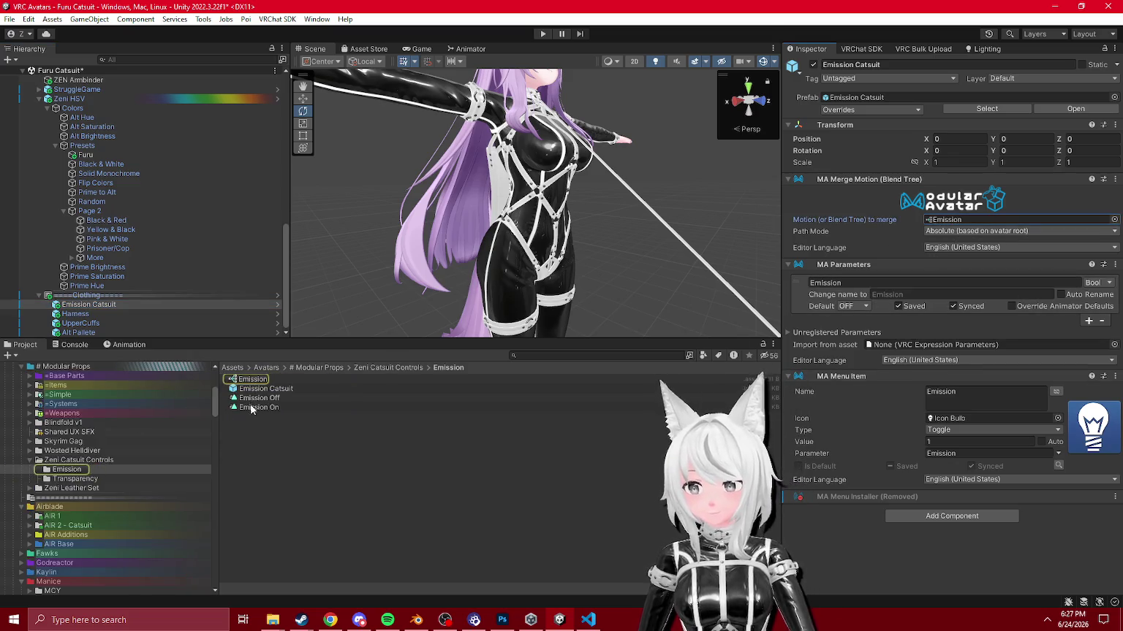
click(251, 407)
click(124, 345)
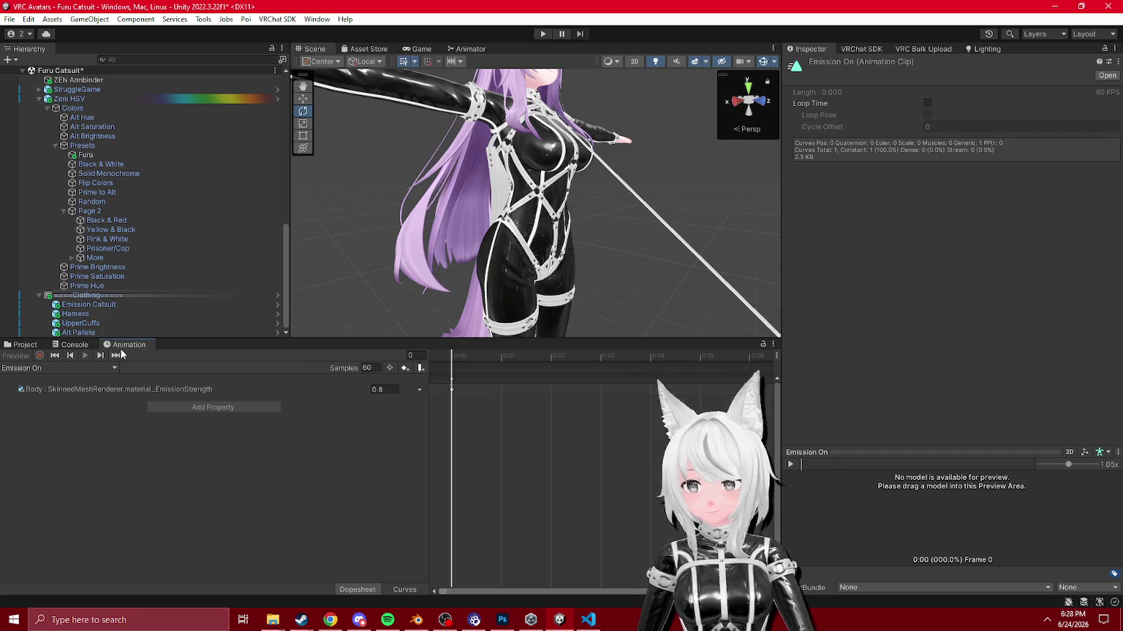
click(22, 345)
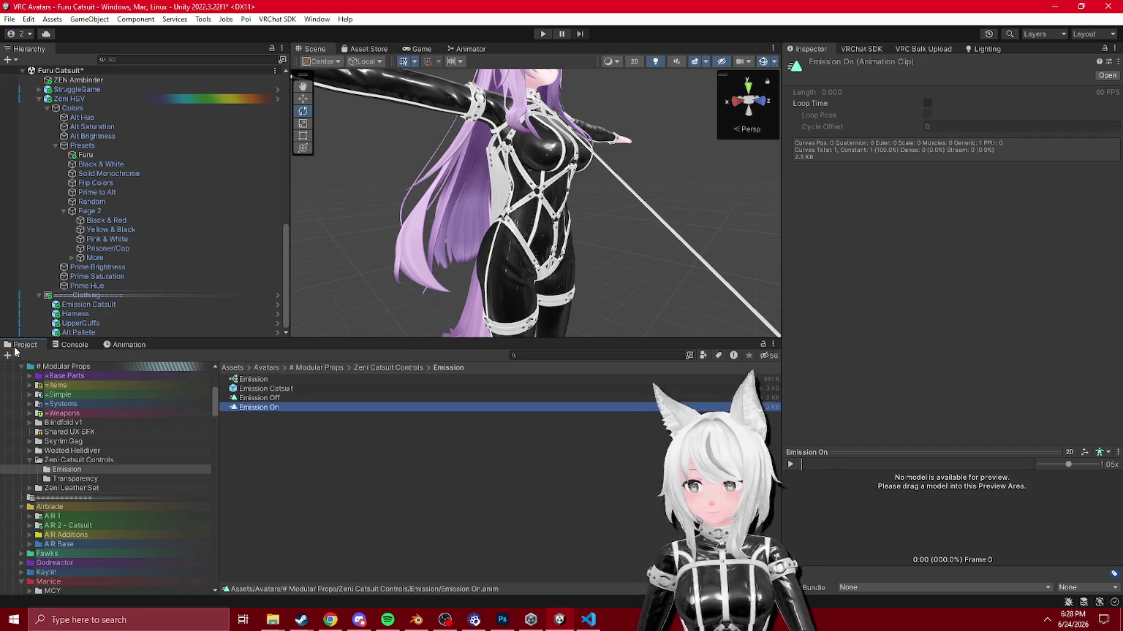
click(251, 402)
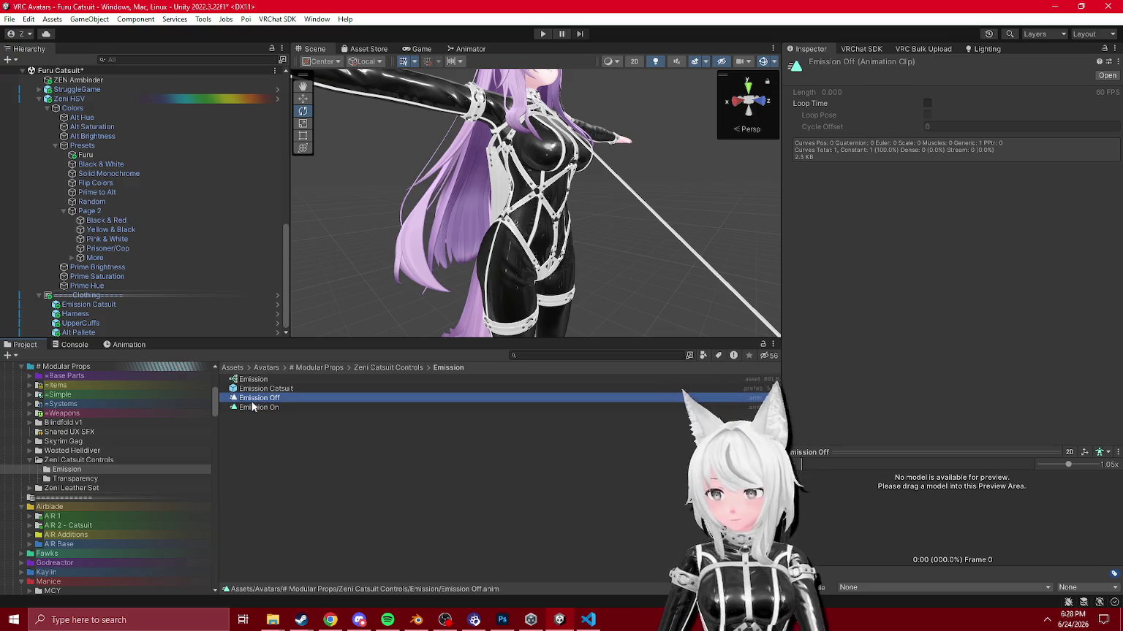
click(252, 407)
click(124, 345)
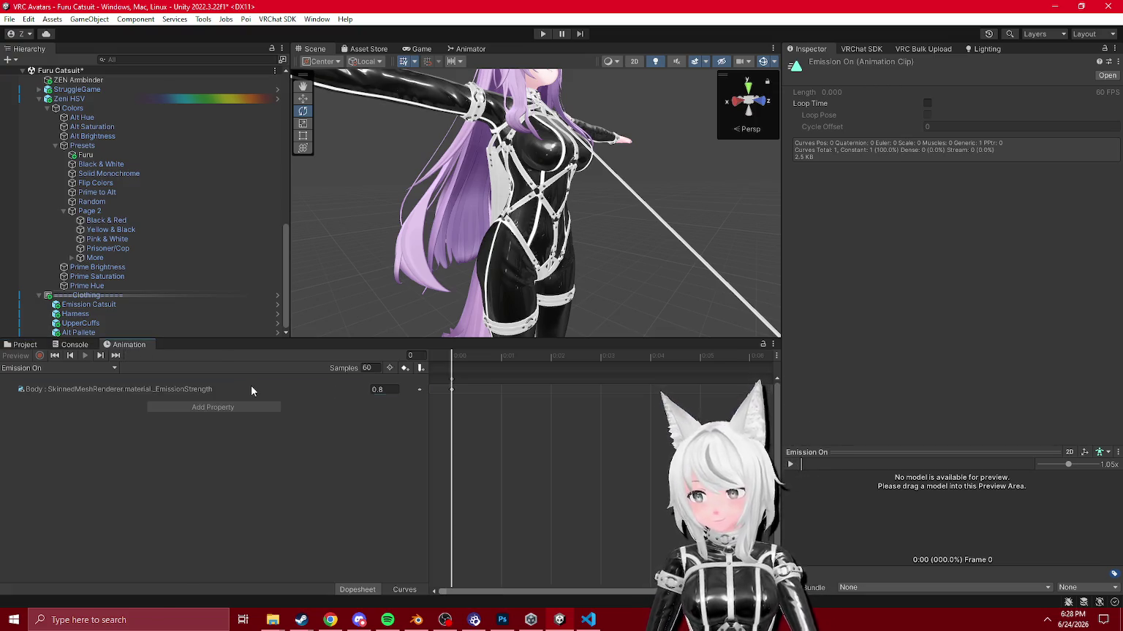
double_click(202, 388)
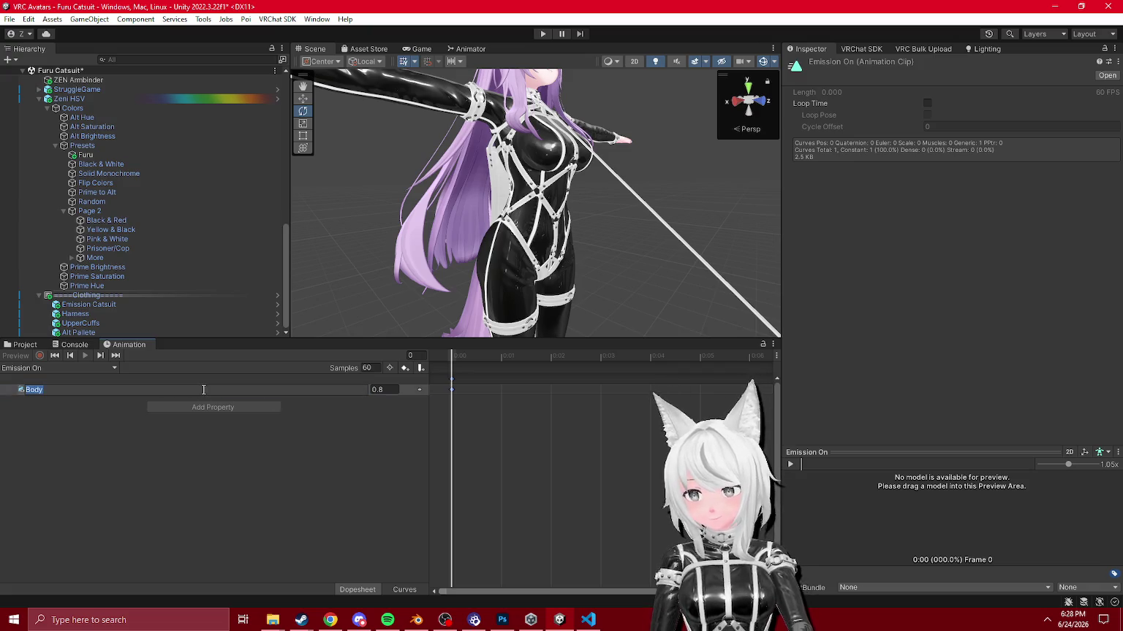
key(BackSpace)
key(Return)
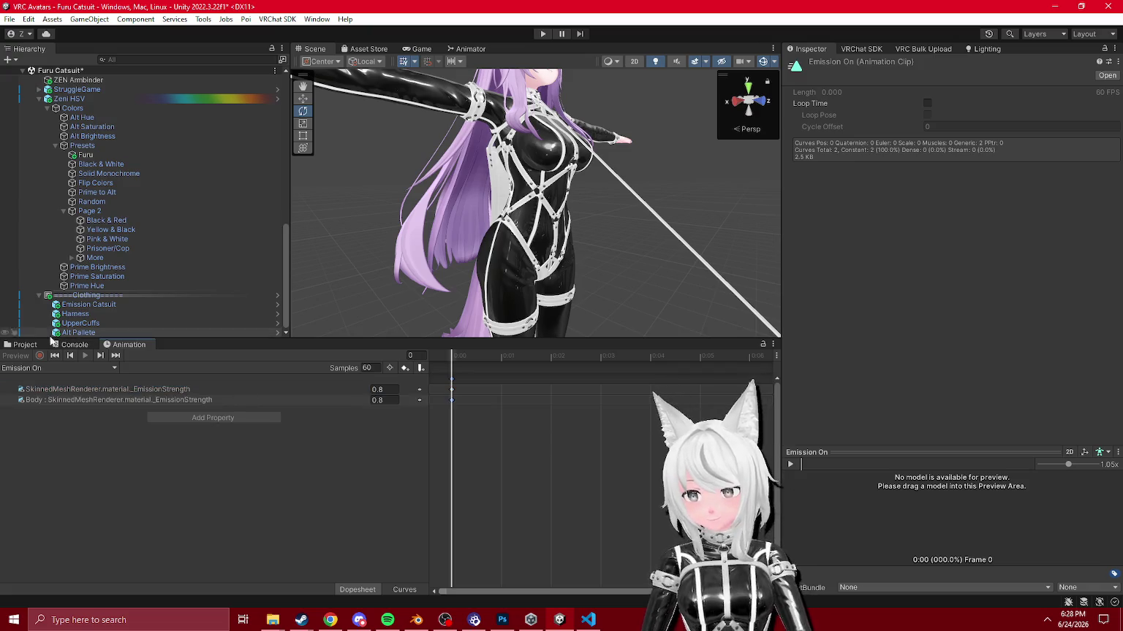
Step: Clear the Body object path from the Emission Off clip's property as well
click(22, 344)
double_click(288, 397)
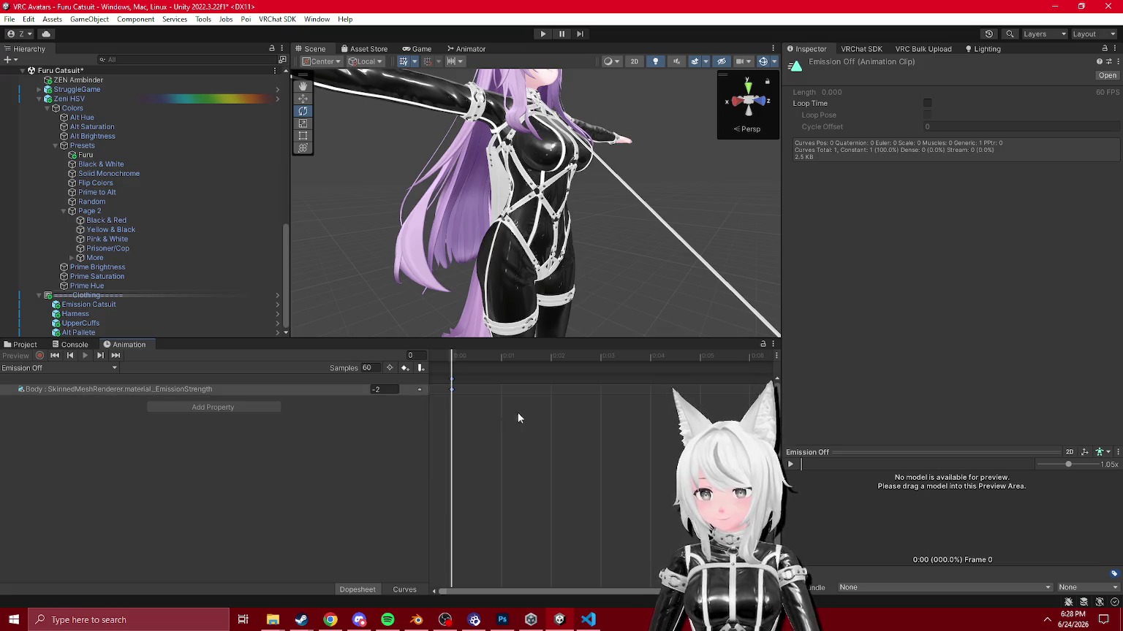
click(142, 387)
double_click(142, 388)
key(BackSpace)
key(Return)
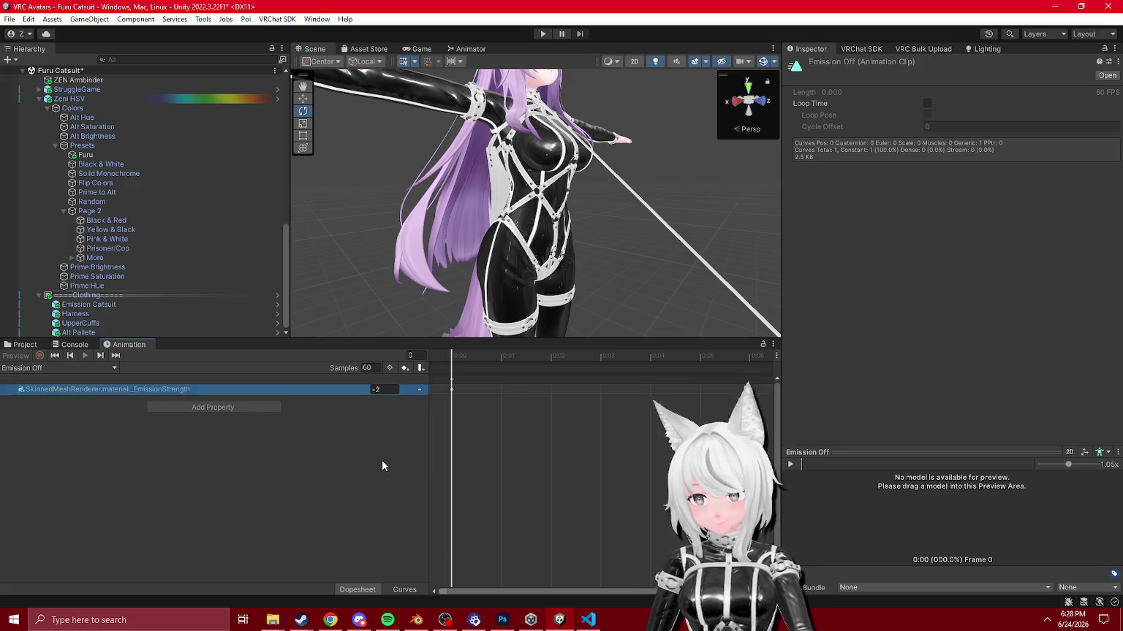
Step: Set Emission Catsuit's MA Merge Motion path mode to Relative to this object
click(26, 346)
click(254, 380)
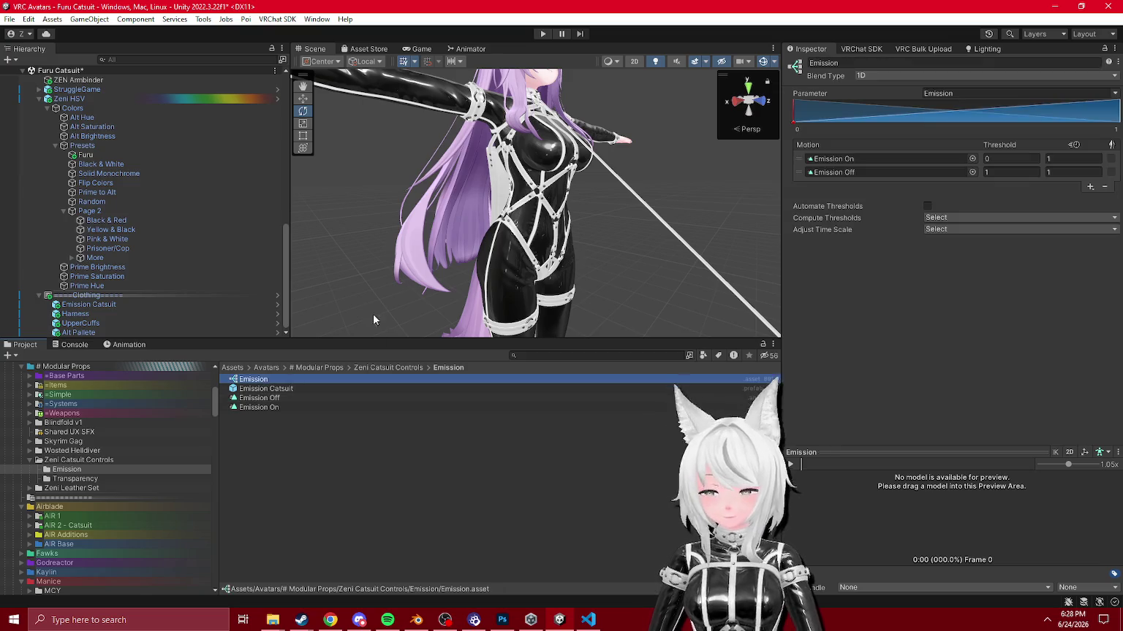
click(88, 304)
click(963, 220)
click(961, 230)
click(964, 254)
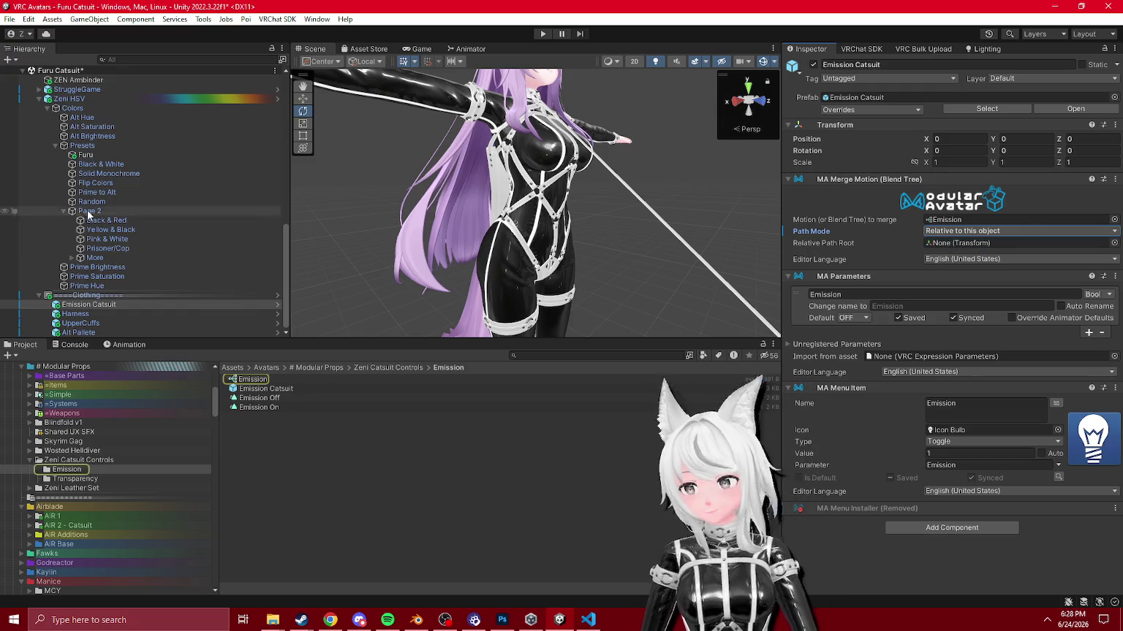
scroll(122, 233, up, 10)
scroll(109, 229, down, 3)
Step: Test the catsuit toggles submenu in GestureManager's radial menu, then stop Play mode
drag(150, 192, 969, 246)
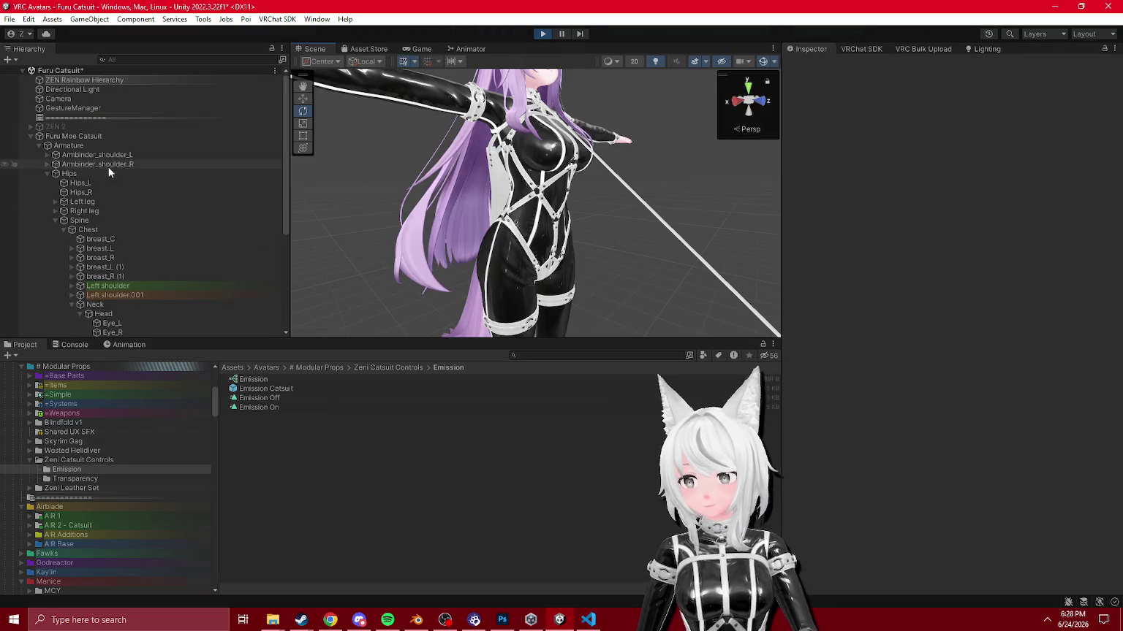
click(76, 110)
click(907, 365)
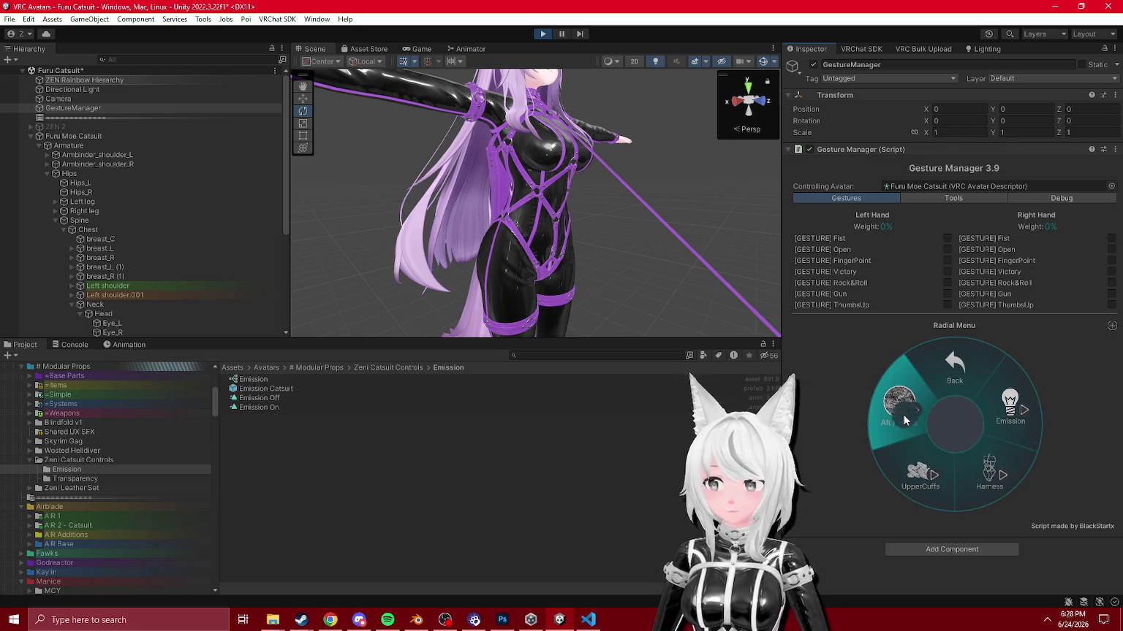
click(949, 369)
click(542, 34)
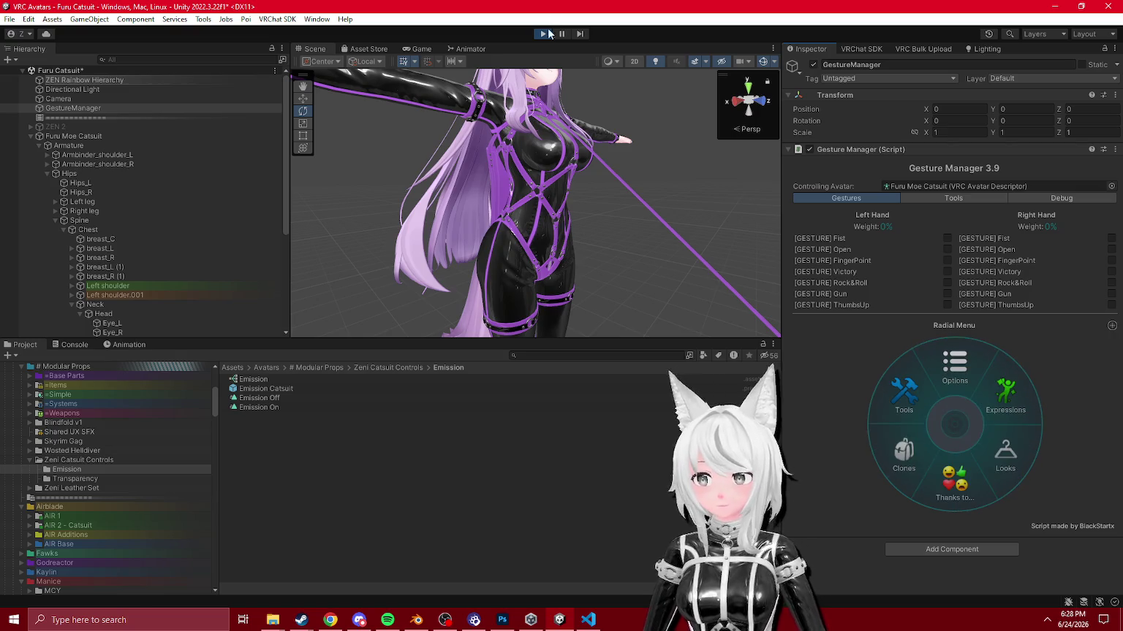
scroll(95, 490, down, 10)
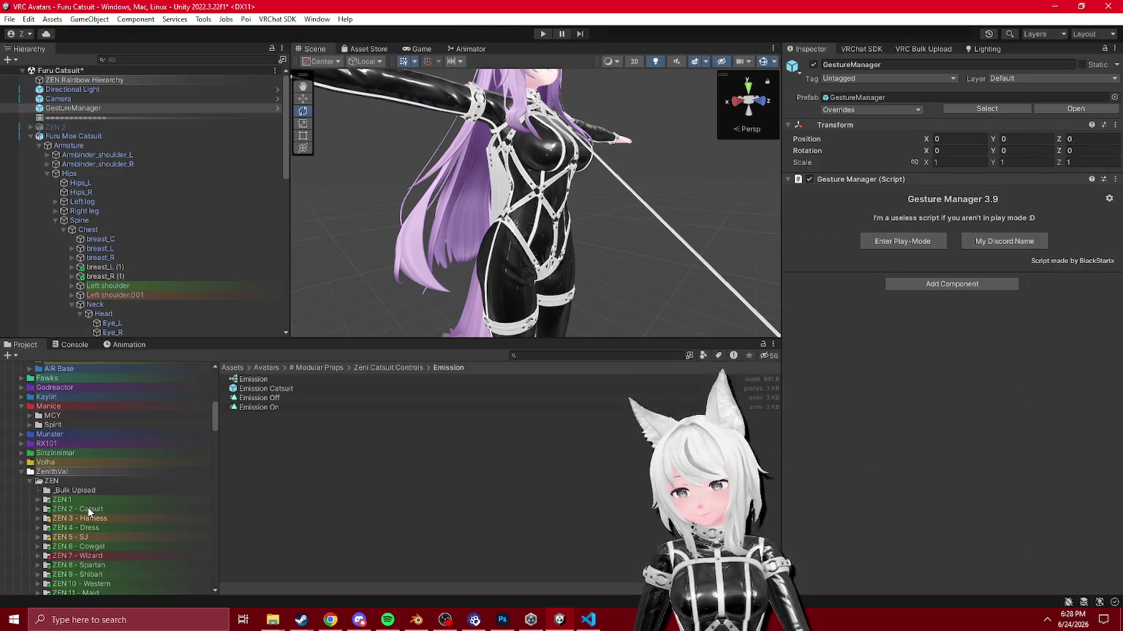
Step: Browse the Blindfold, Blindfold Assets and Blindfold _Store folders in the Project window
scroll(95, 491, down, 8)
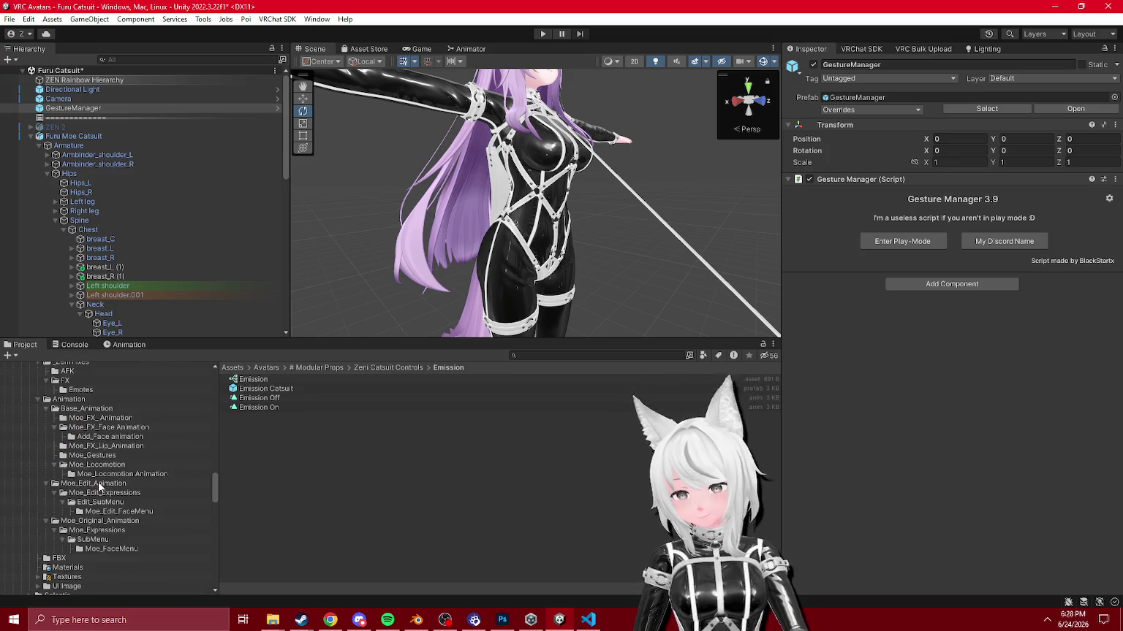
scroll(27, 422, down, 10)
scroll(41, 473, up, 5)
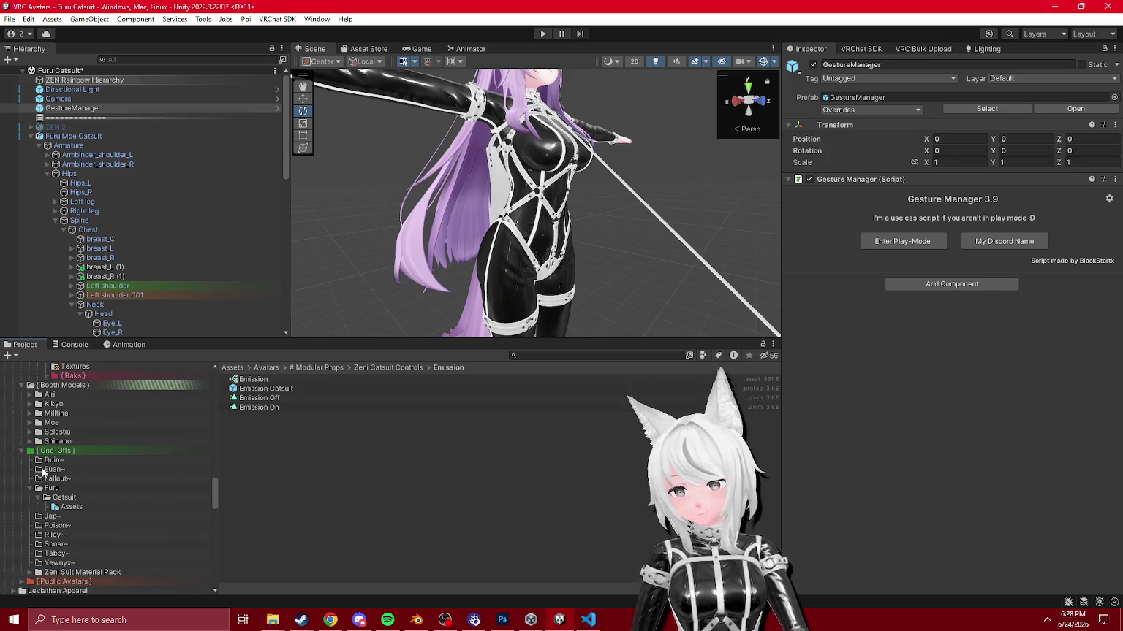
scroll(31, 496, down, 10)
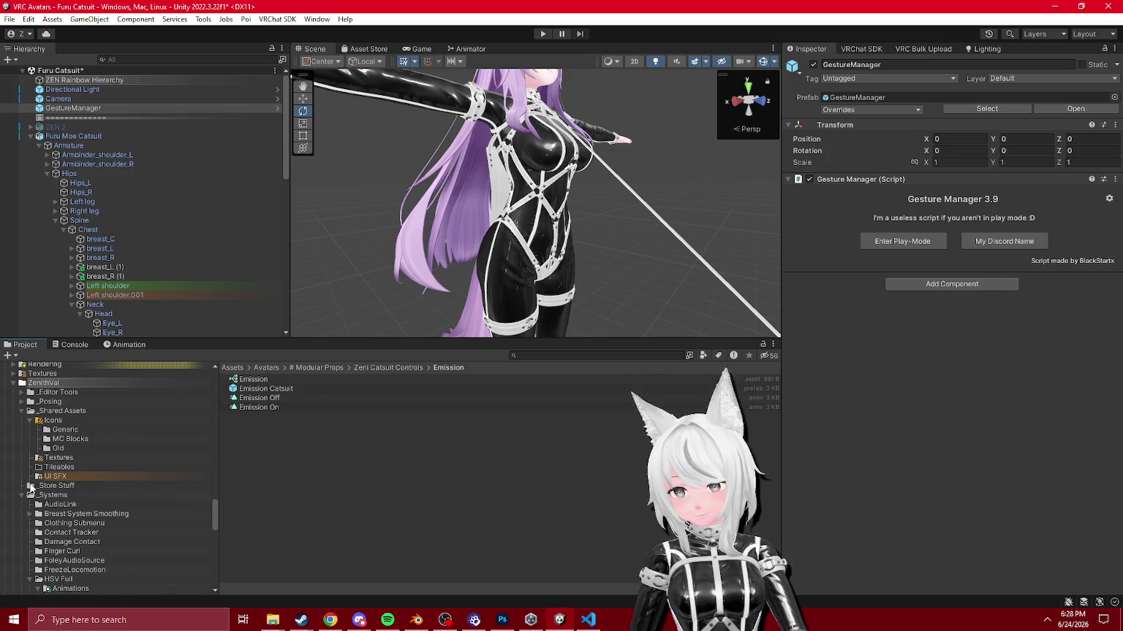
scroll(29, 497, down, 2)
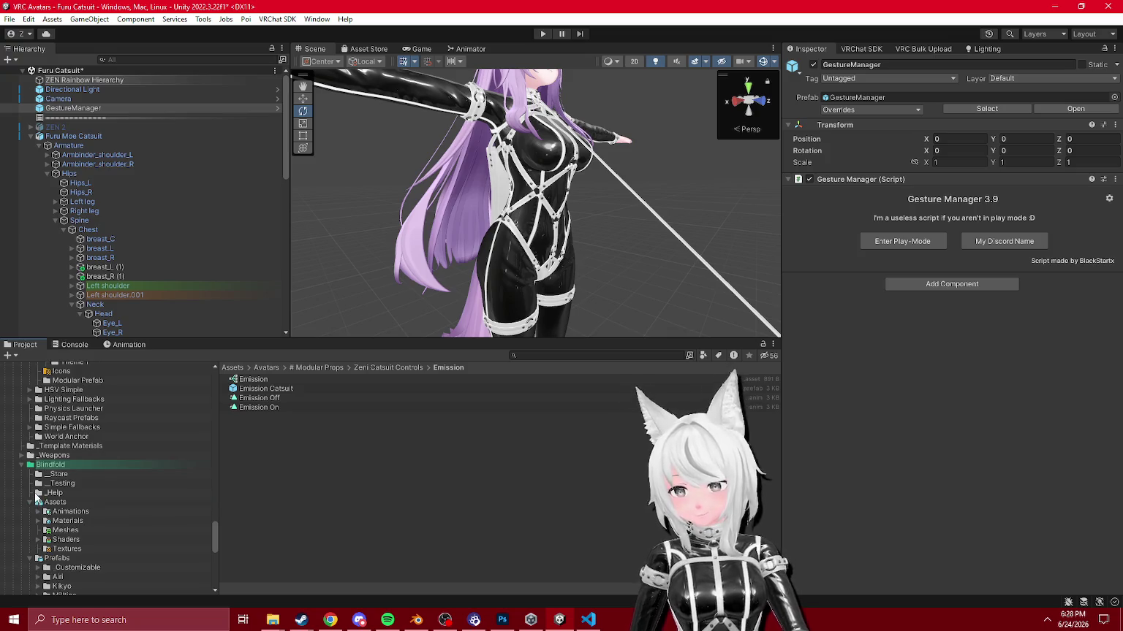
scroll(38, 504, down, 2)
click(55, 468)
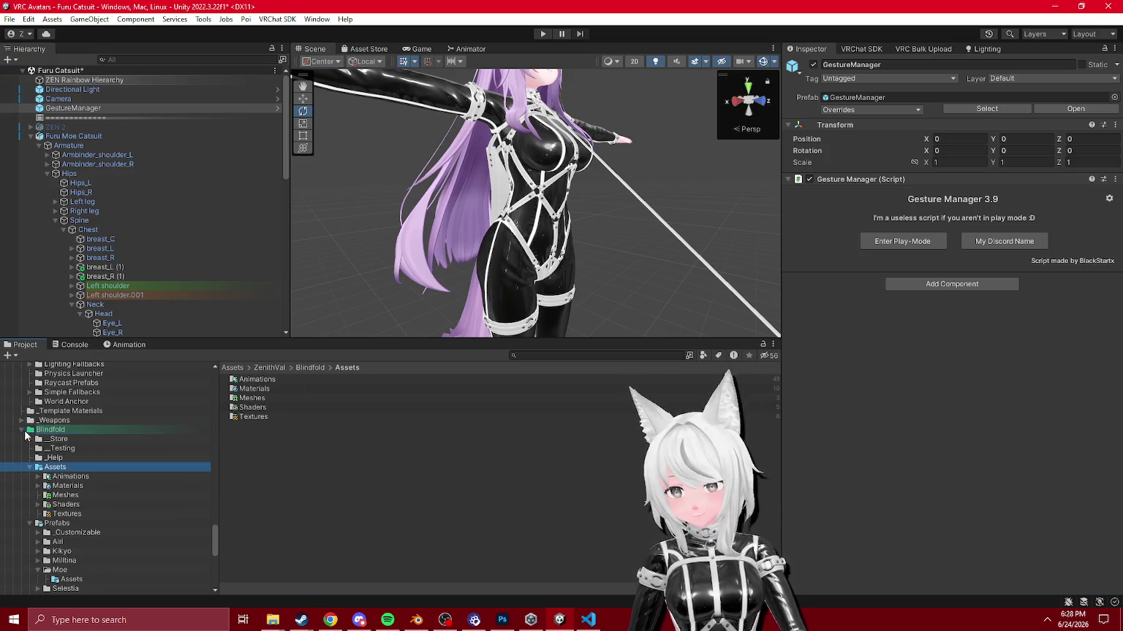
click(27, 431)
scroll(58, 467, up, 5)
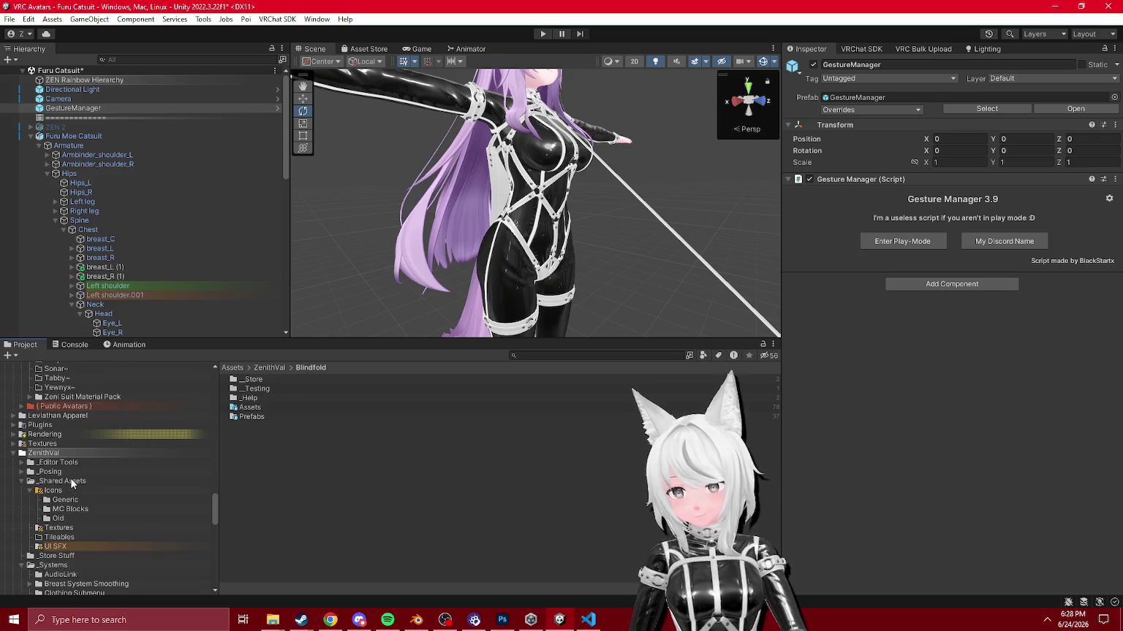
scroll(70, 478, down, 5)
click(24, 439)
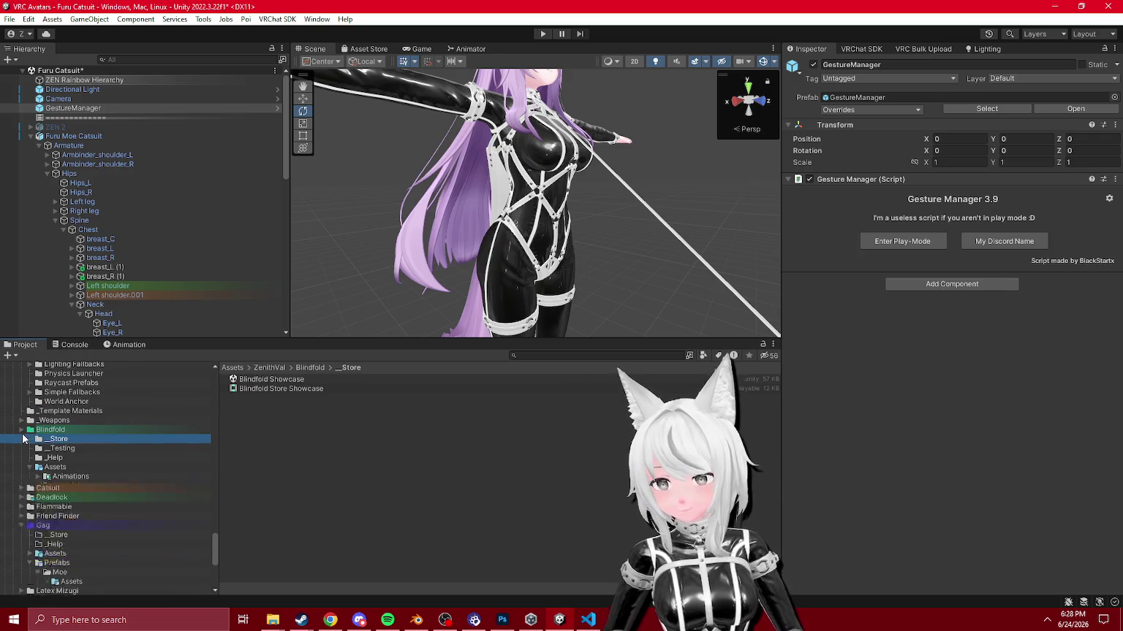
click(21, 430)
Step: Inspect _Emission in Catsuit/_Shared/Emission Toggle, then drag the Catsuit Menu prefab into the scene
click(25, 440)
click(21, 440)
click(46, 459)
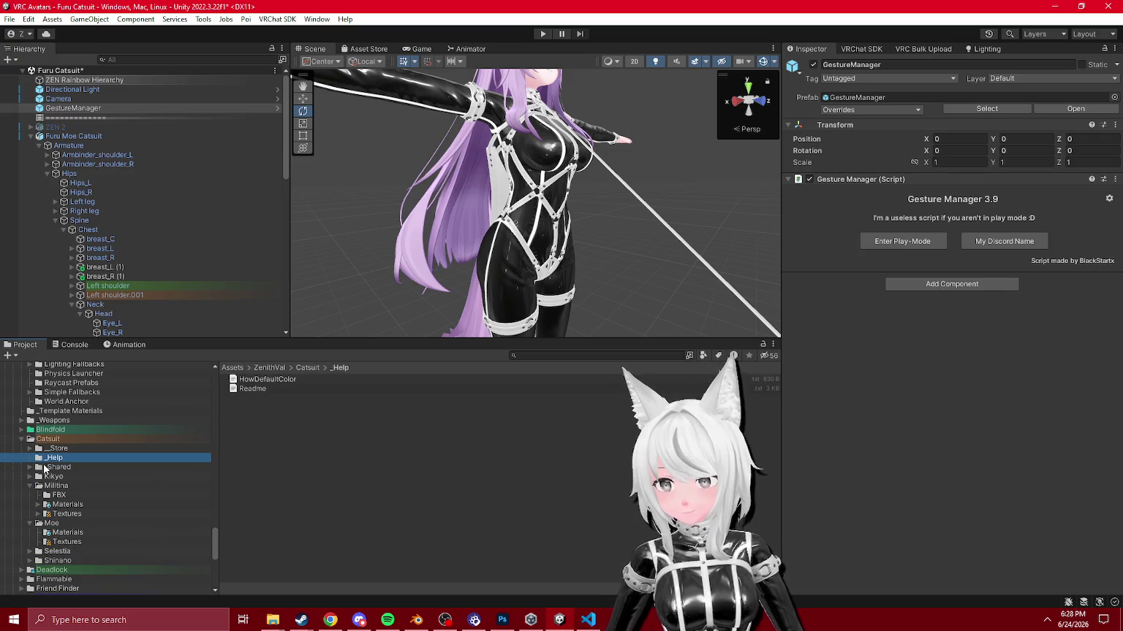
click(49, 468)
double_click(267, 380)
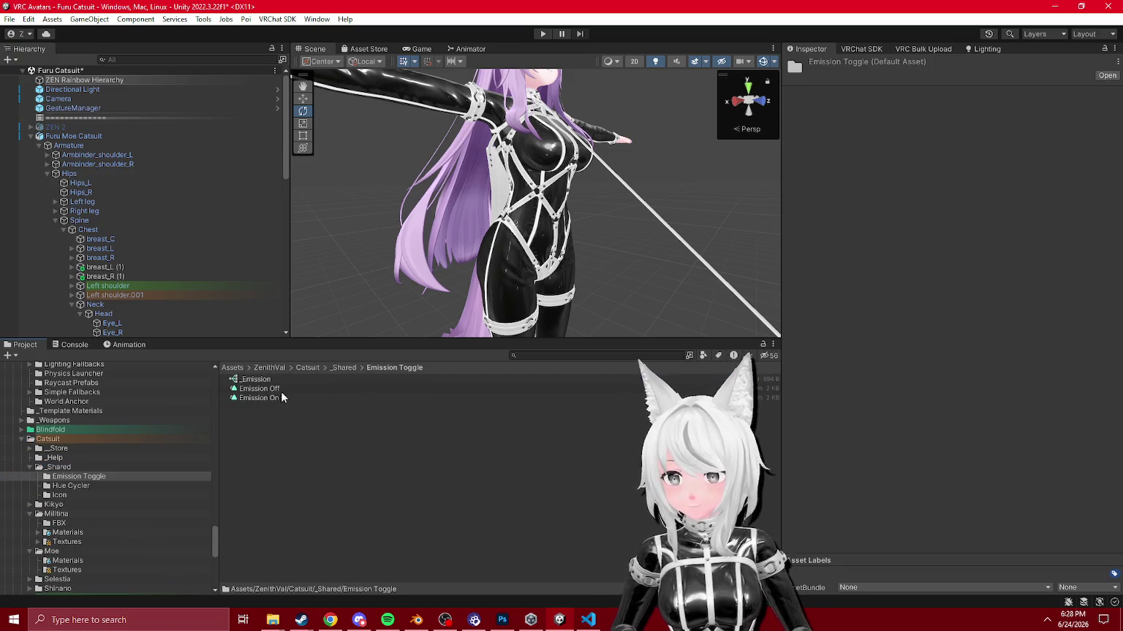
click(254, 381)
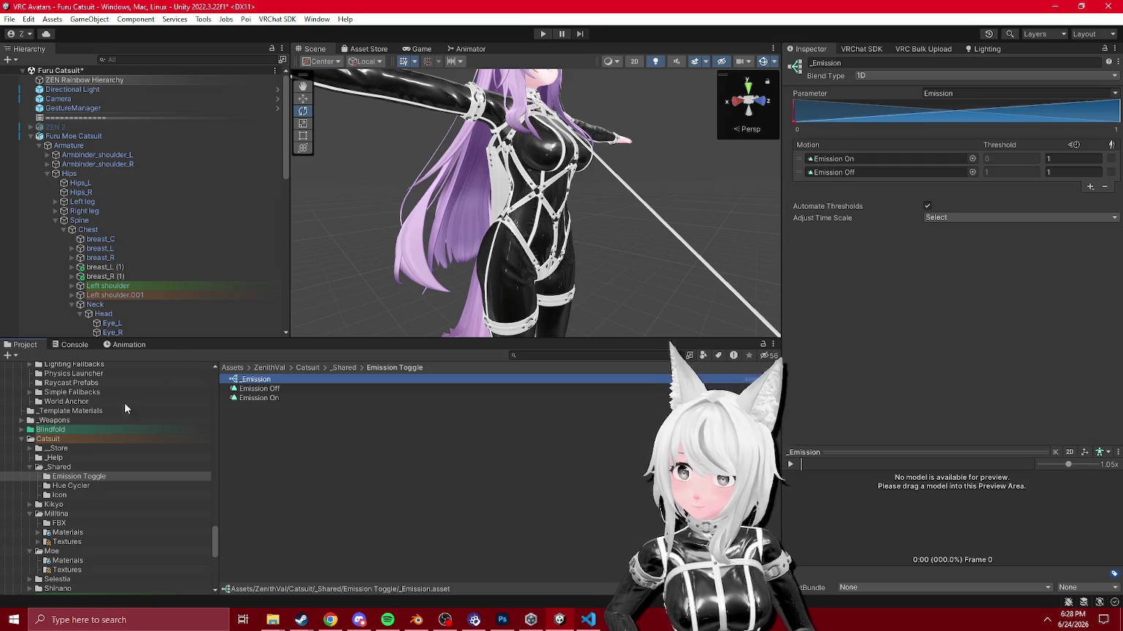
click(69, 469)
mouse_move(263, 407)
mouse_down()
mouse_move(73, 247)
mouse_move(33, 139)
mouse_up()
Step: Inspect the Emissions menu item, then remove the old Emission Catsuit toggle under Clothing
click(31, 137)
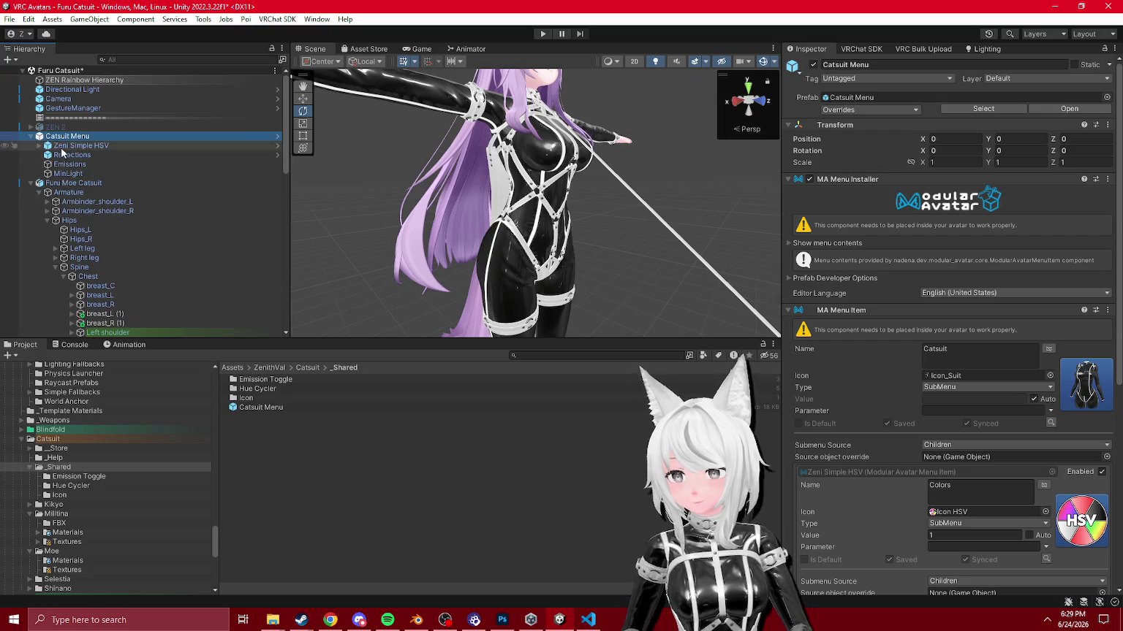
click(87, 164)
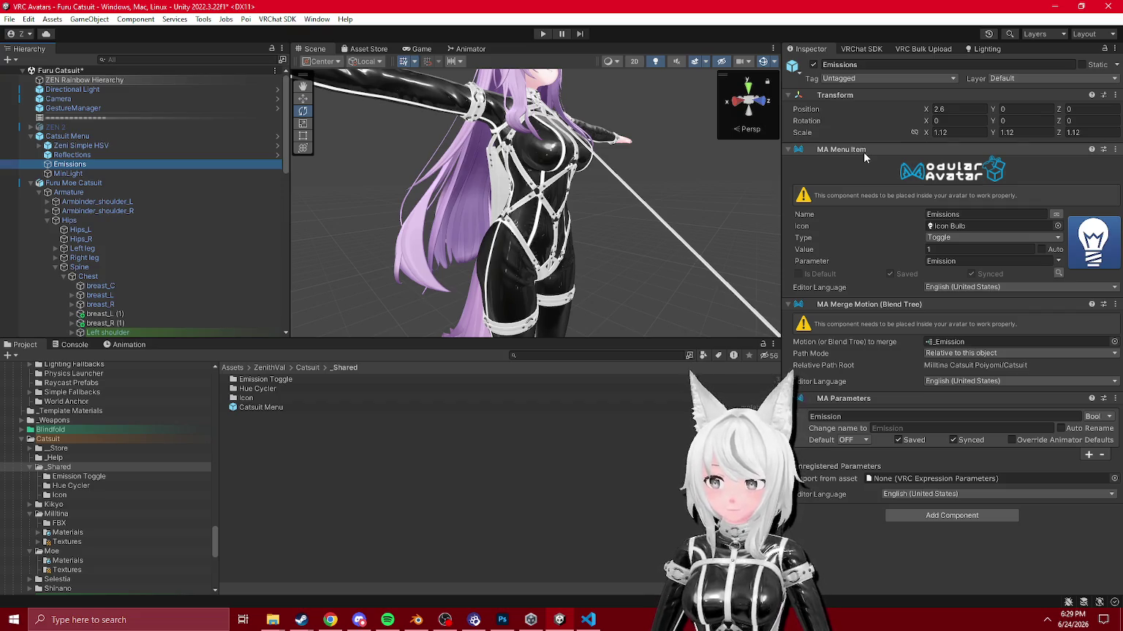
scroll(117, 212, down, 8)
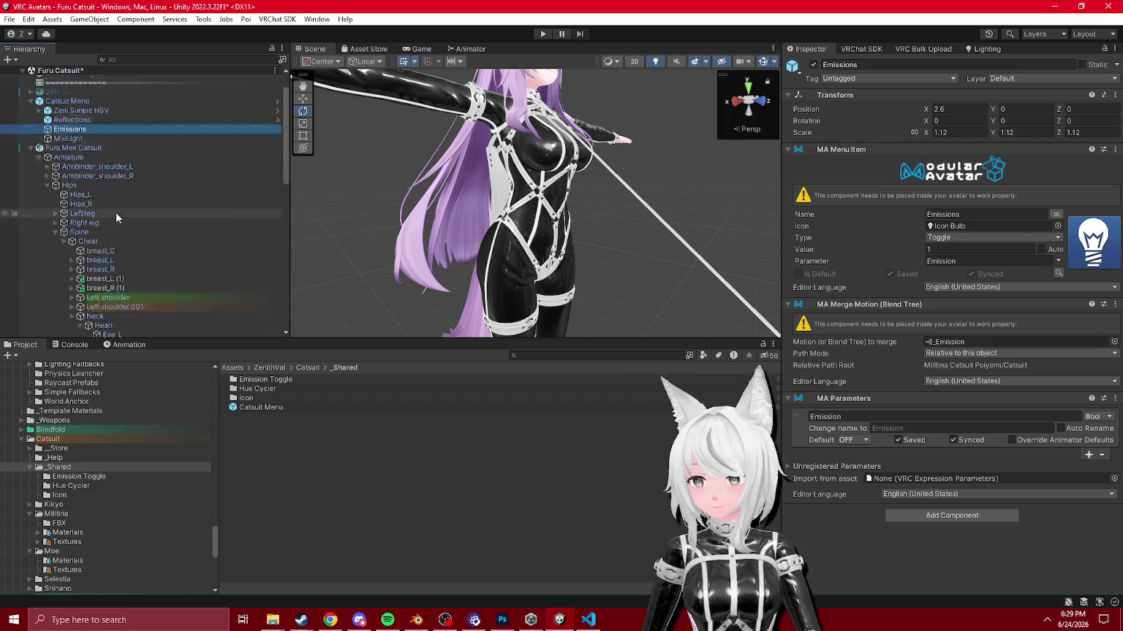
scroll(123, 277, down, 3)
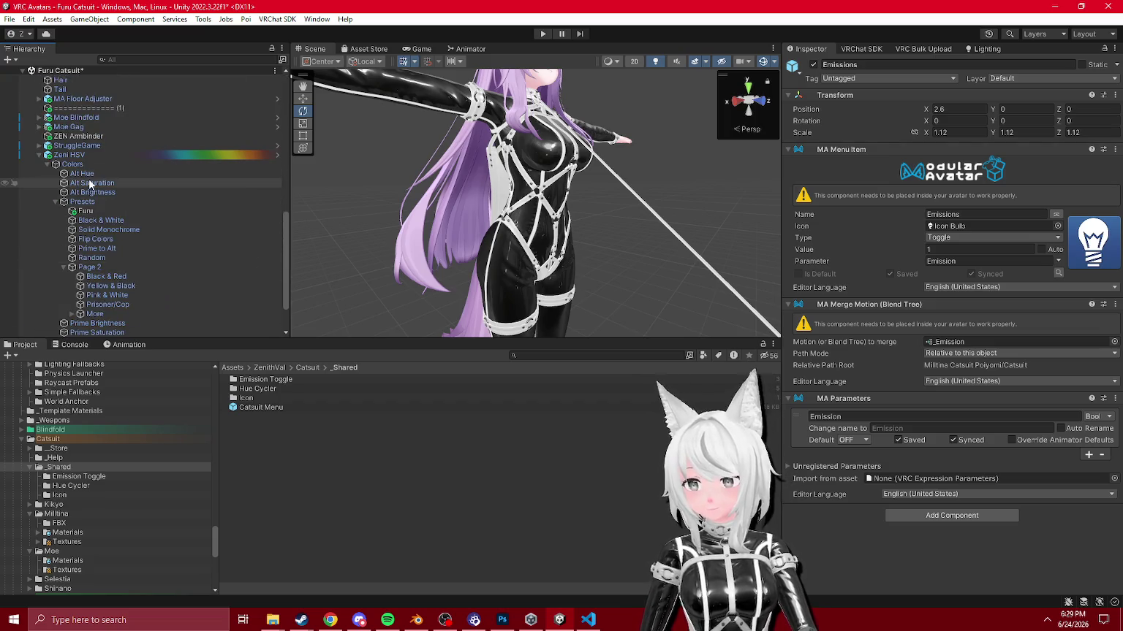
scroll(117, 212, up, 6)
scroll(123, 242, up, 5)
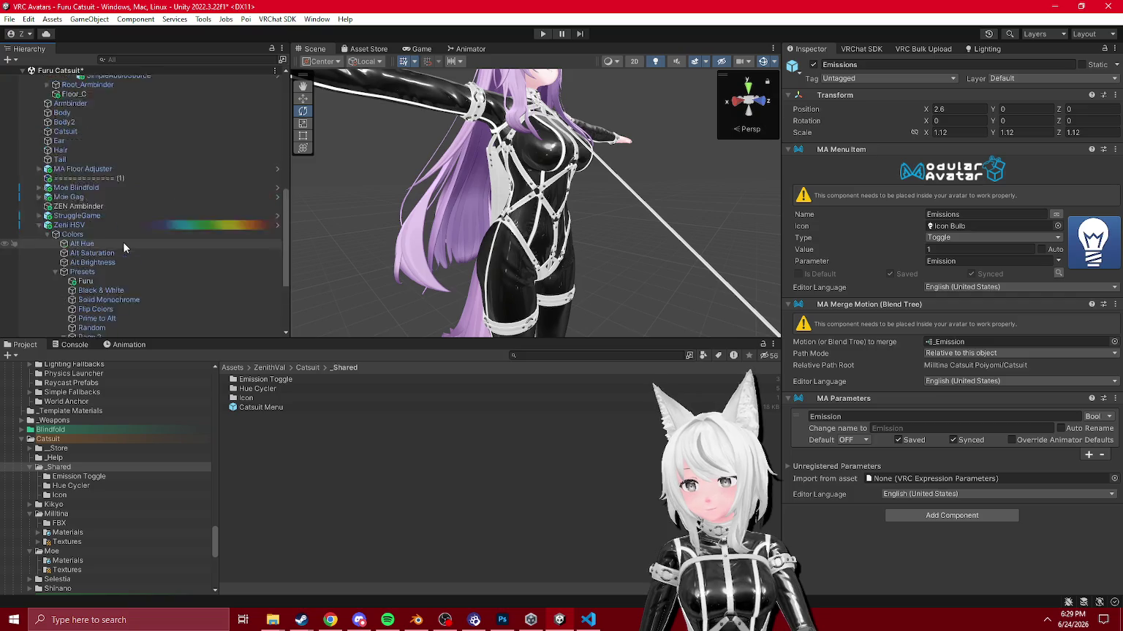
click(38, 159)
scroll(41, 224, down, 3)
click(39, 218)
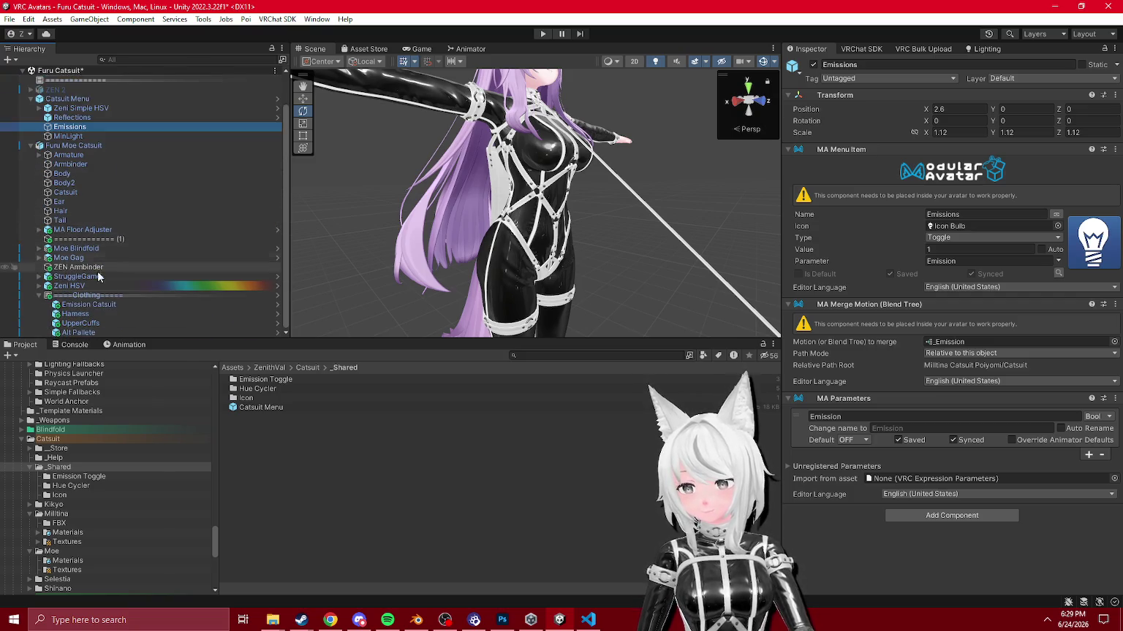
click(133, 313)
key(ctrl+z)
Step: Move Reflections and MinLight under Clothing, with Reflections placed below MinLight
scroll(90, 172, up, 2)
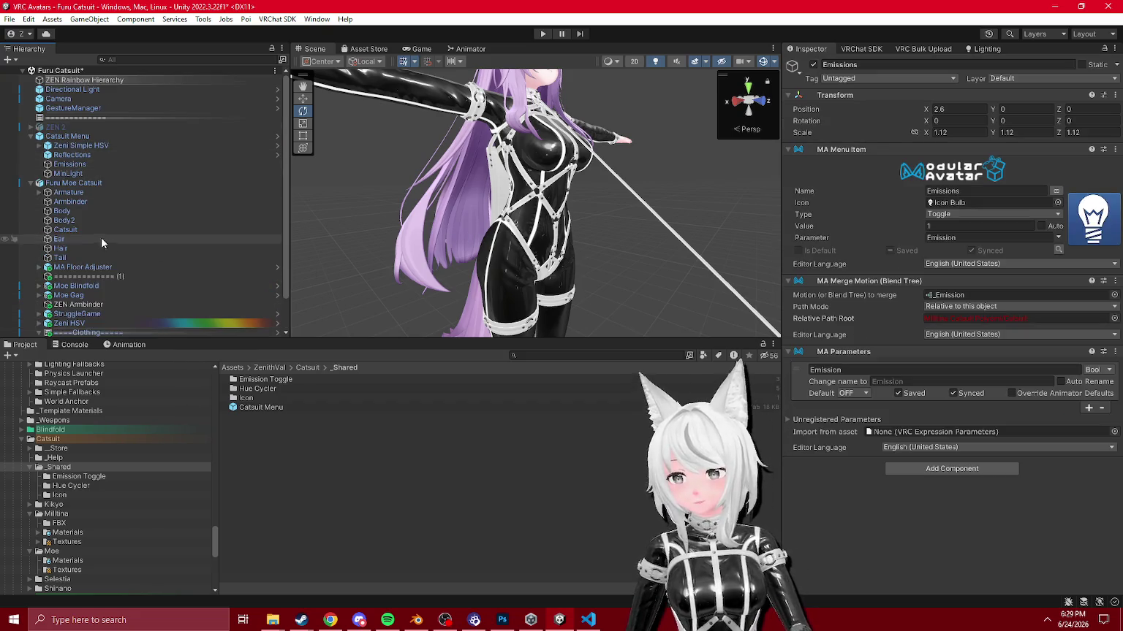
ctrl+click(89, 179)
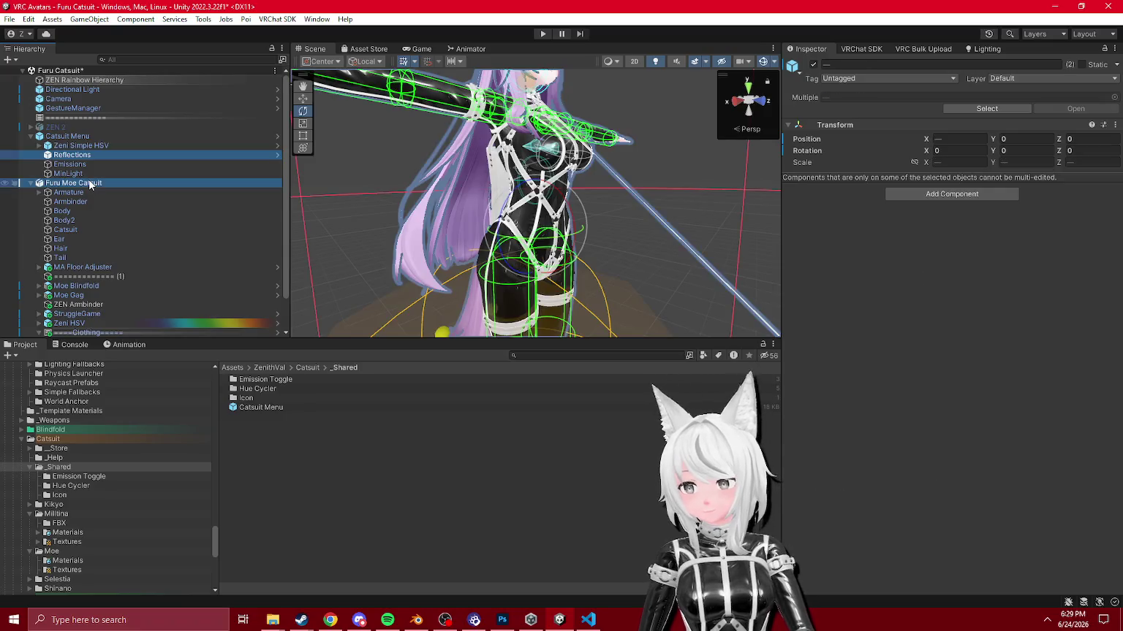
drag(92, 332, 108, 310)
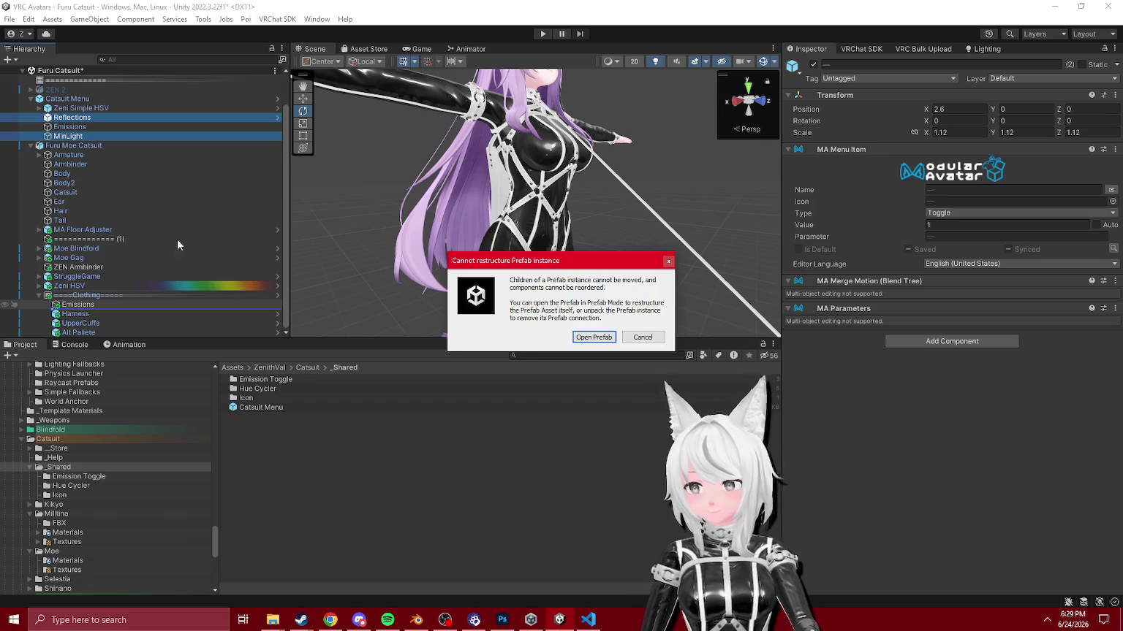
key(Escape)
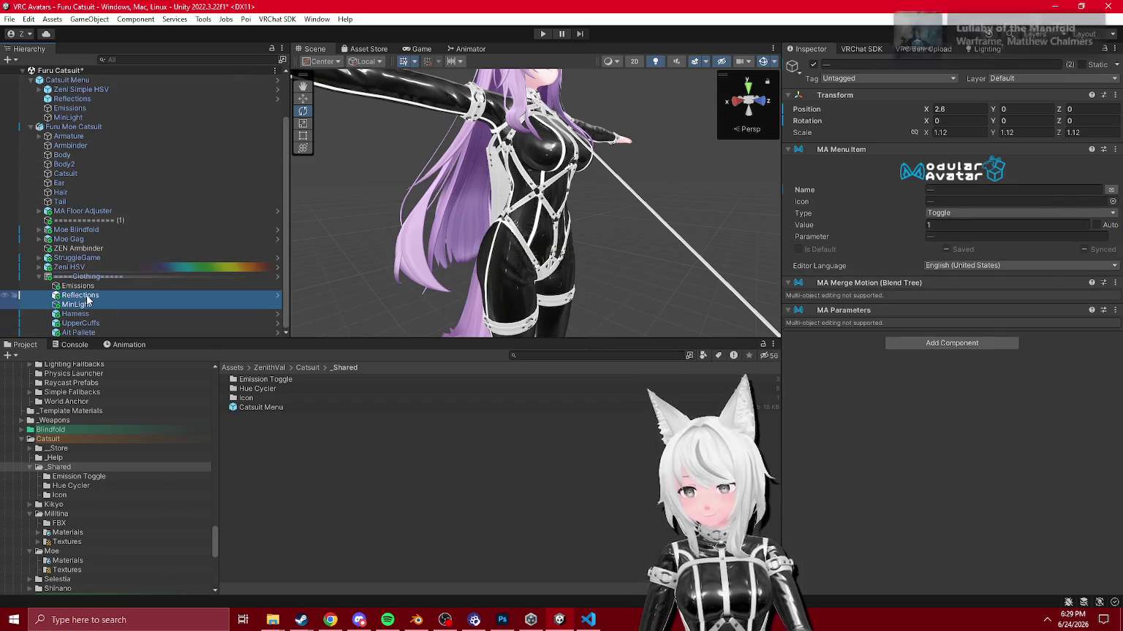
click(87, 299)
drag(87, 300, 92, 301)
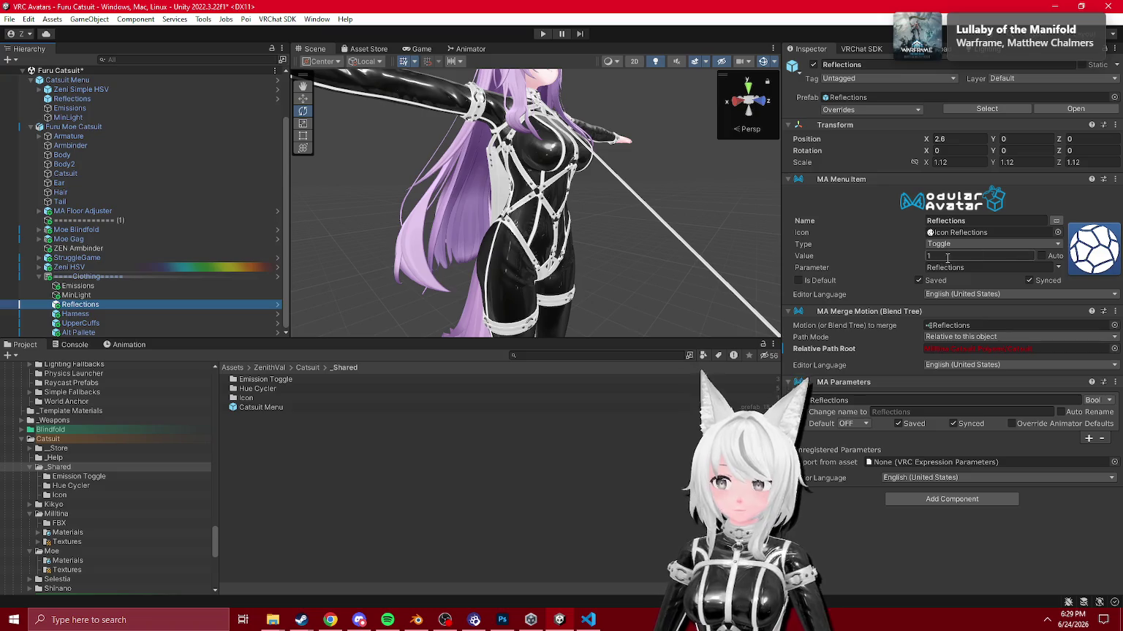
ctrl+click(94, 295)
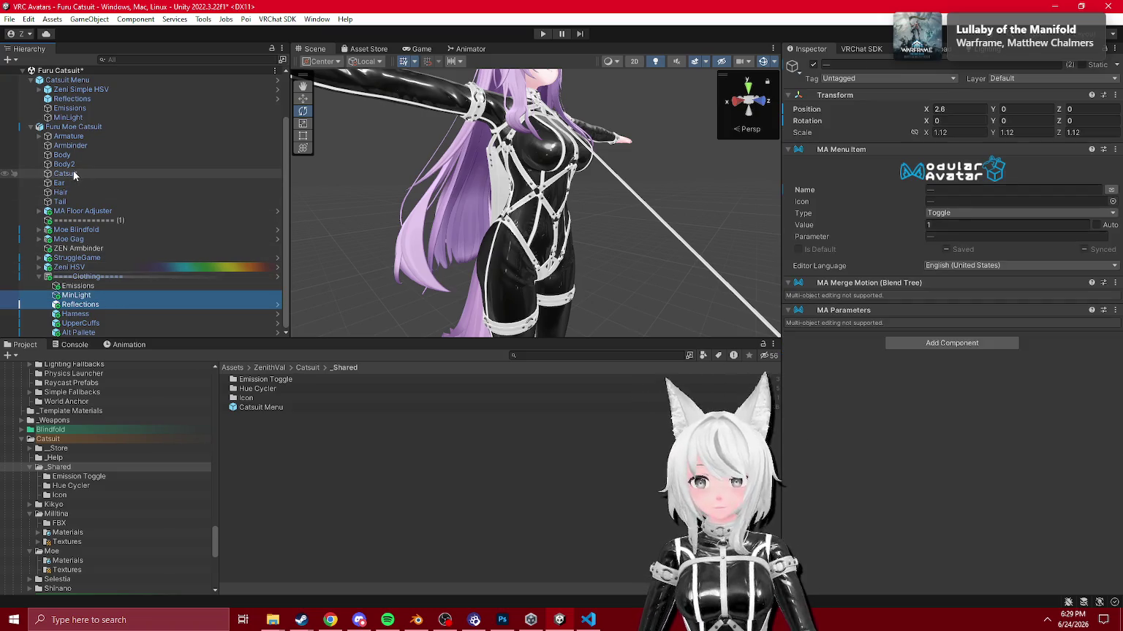
click(76, 295)
Step: Set Catsuit as the Relative Path Root of MinLight and Reflections, then enter Play mode
drag(87, 175, 940, 324)
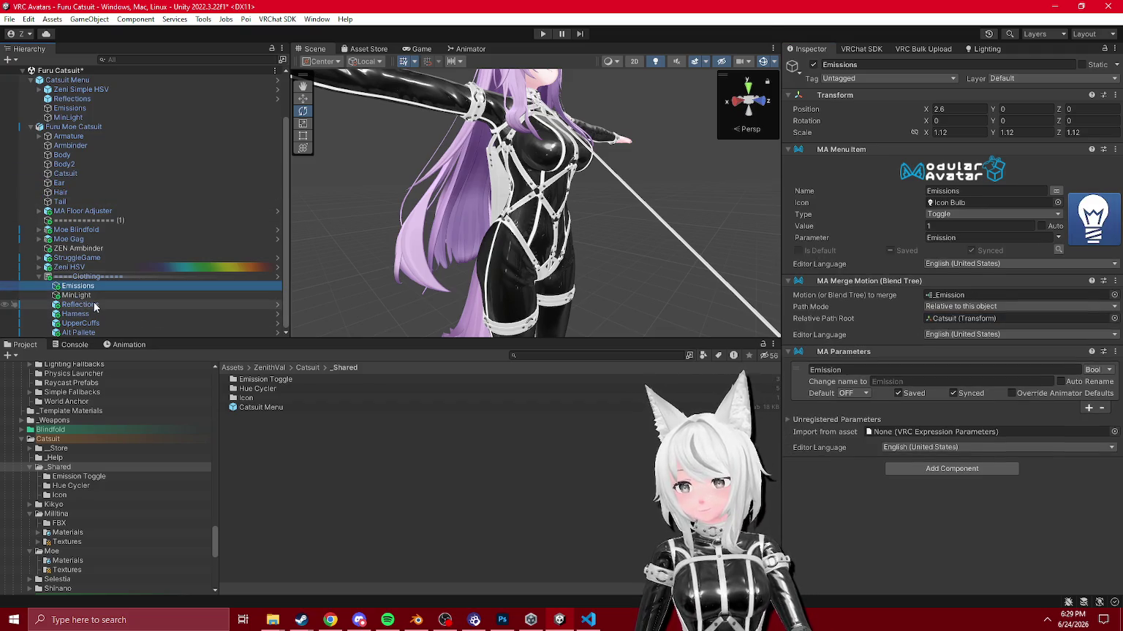
click(81, 304)
drag(82, 174, 958, 348)
click(943, 326)
click(256, 389)
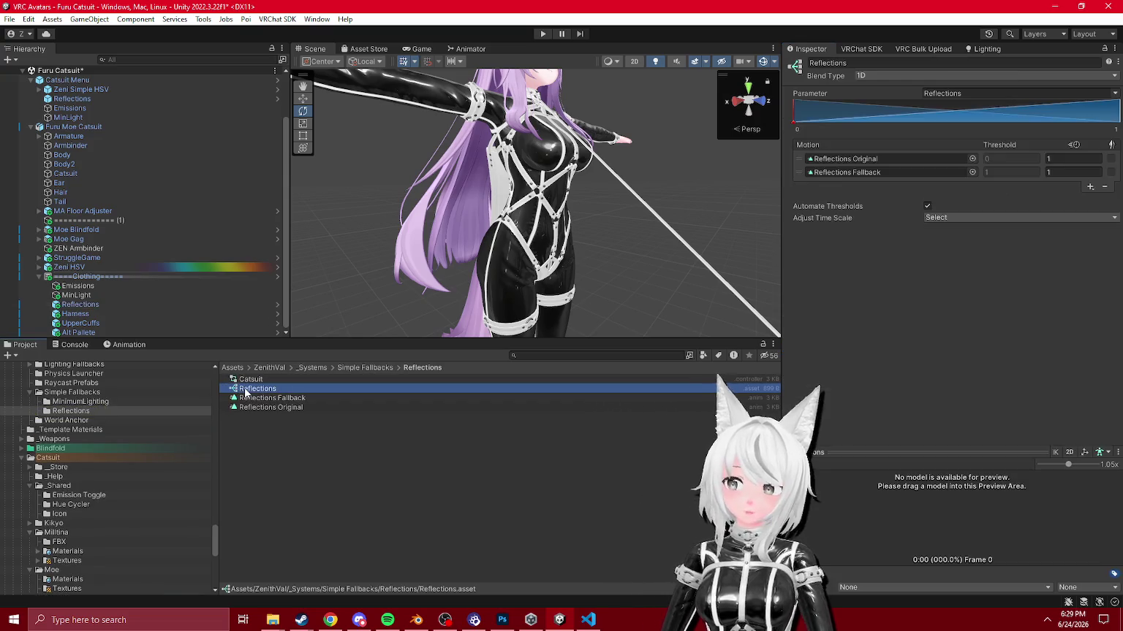
scroll(119, 445, up, 2)
click(137, 437)
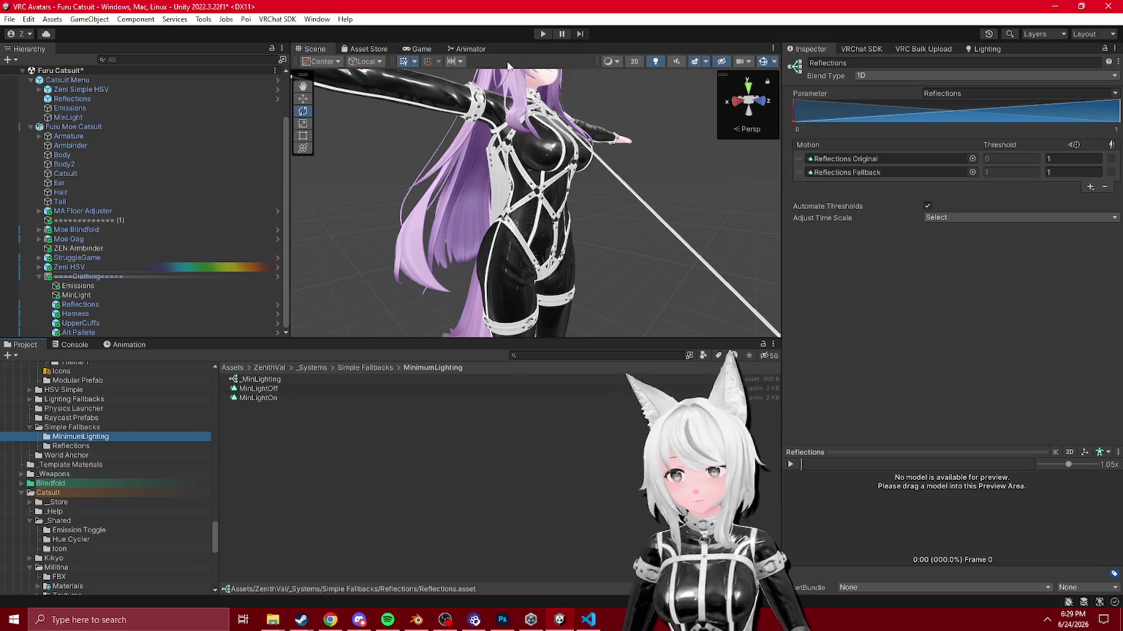
click(542, 34)
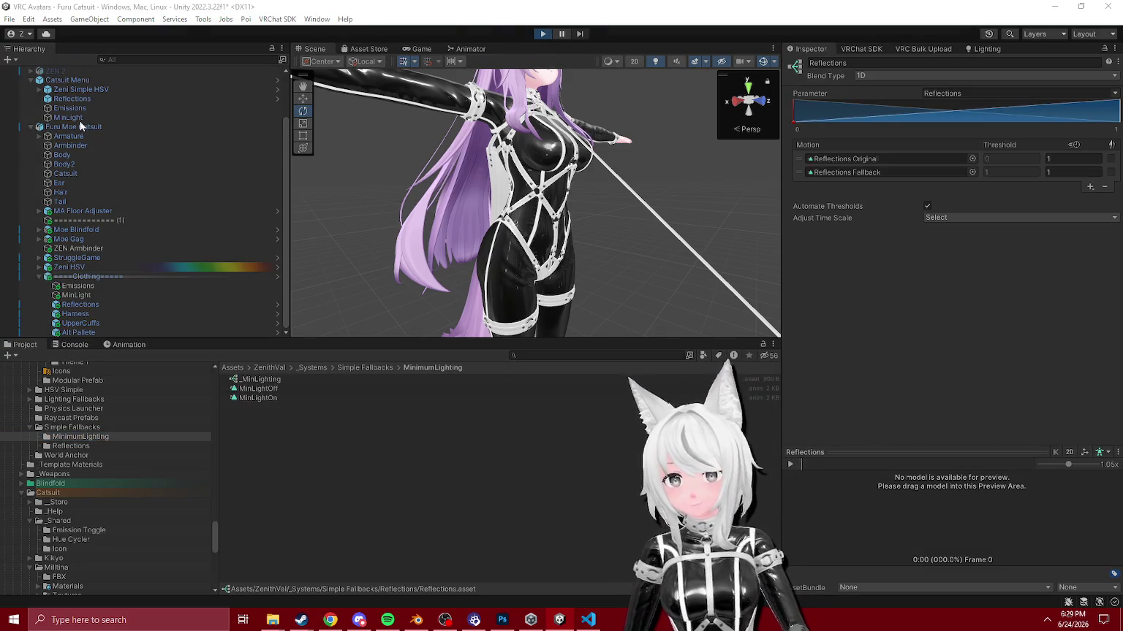
Step: In Gesture Manager's expressions menu, open Clothing and toggle the harness off
click(76, 110)
click(985, 396)
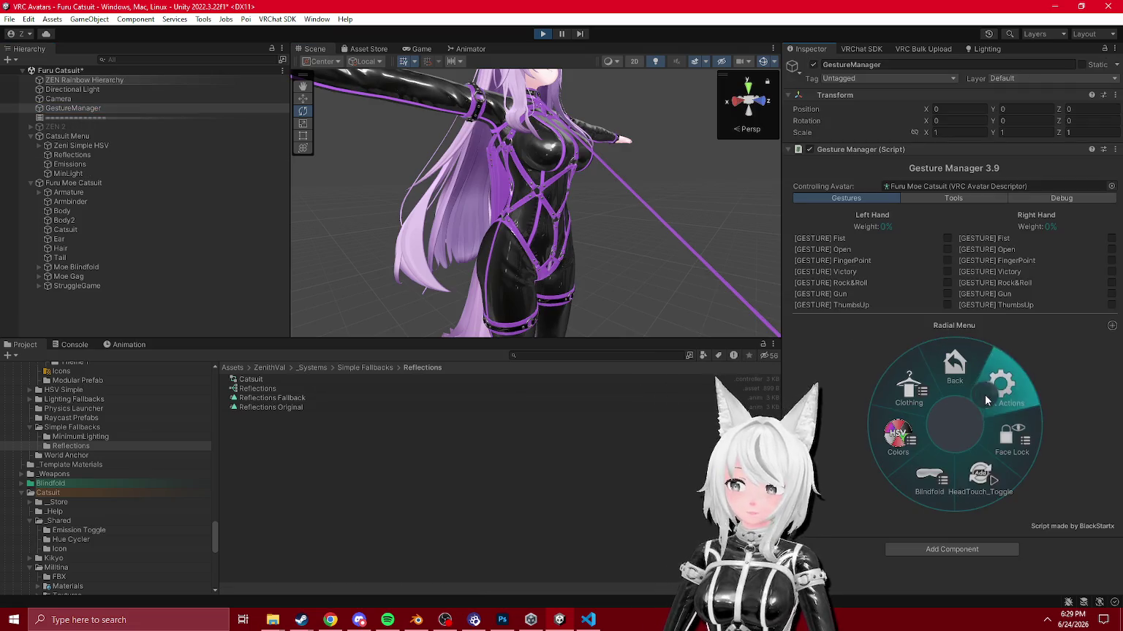
click(938, 406)
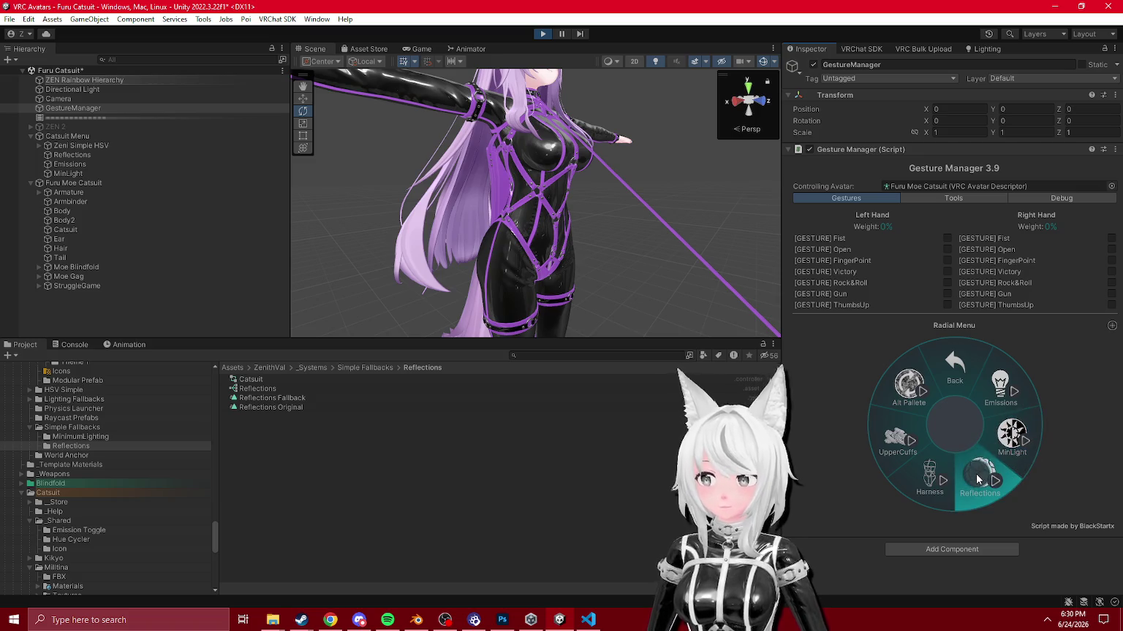
click(947, 472)
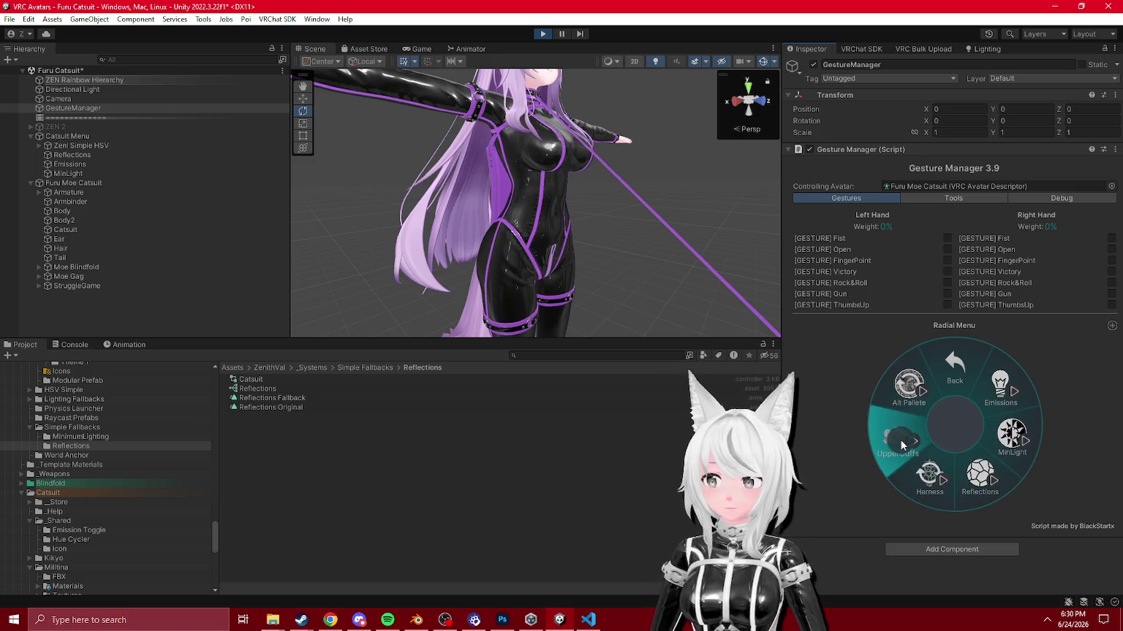
Step: Adjust the lighting settings and disable the Directional Light to darken the scene
click(97, 90)
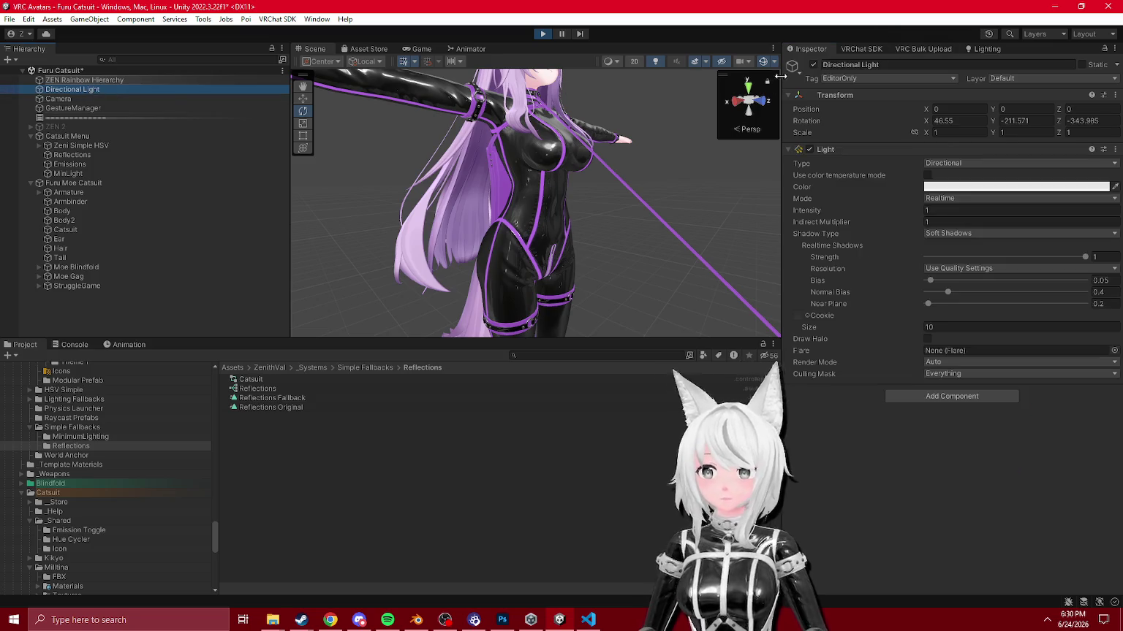
click(969, 50)
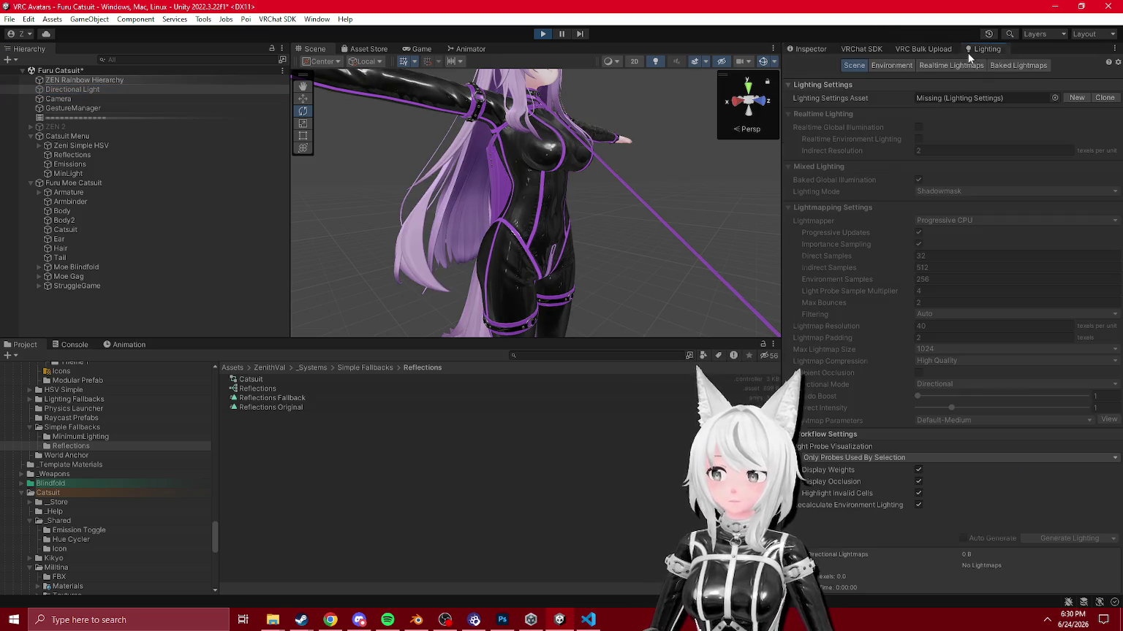
click(892, 65)
click(1016, 165)
click(994, 263)
click(808, 49)
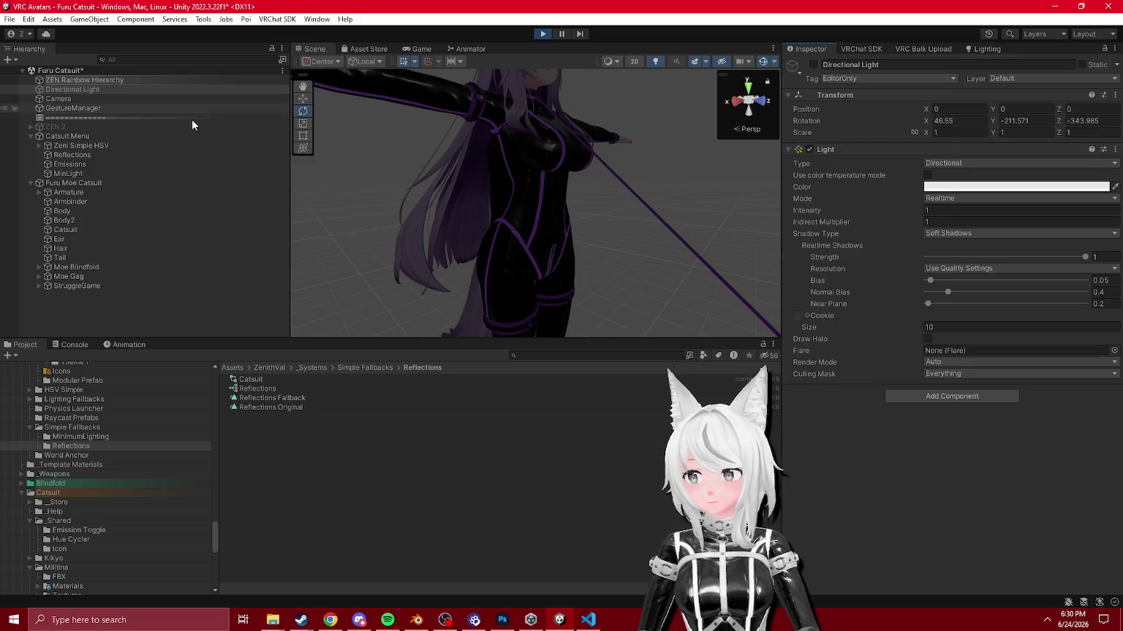
Step: Browse the Colors and Clothing submenus, then stop Play mode
click(192, 108)
click(989, 400)
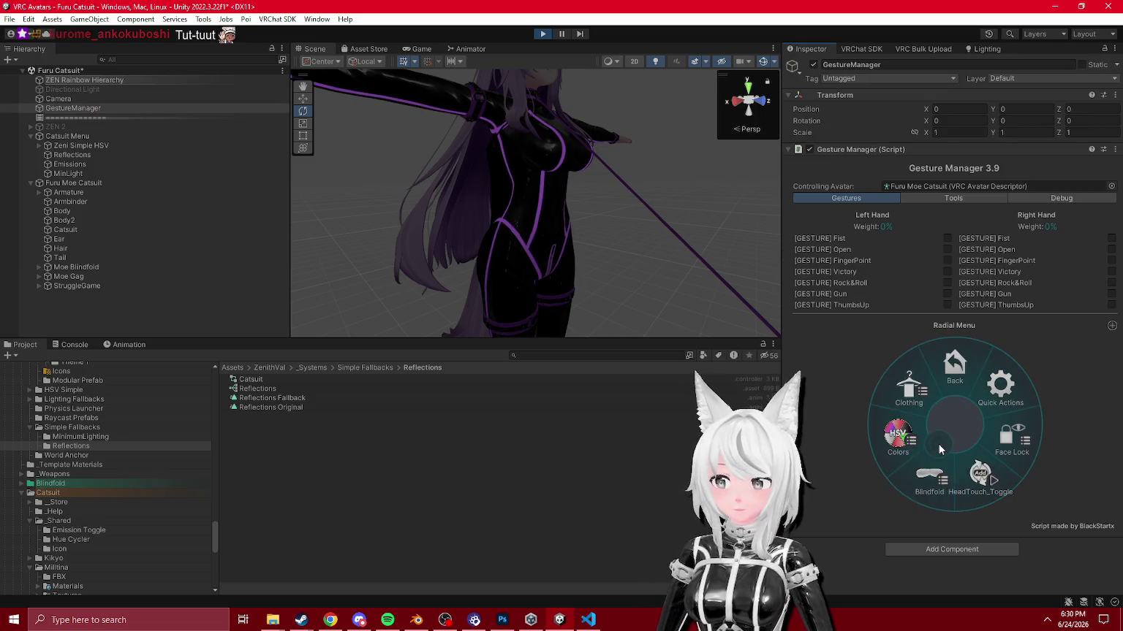
click(902, 439)
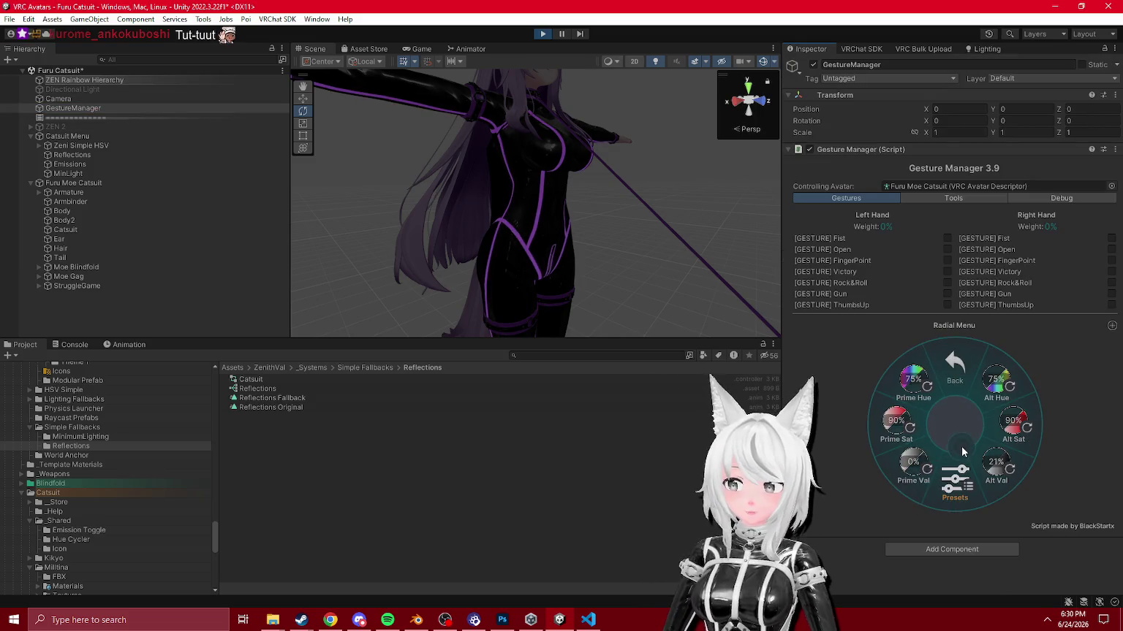
click(938, 377)
click(927, 402)
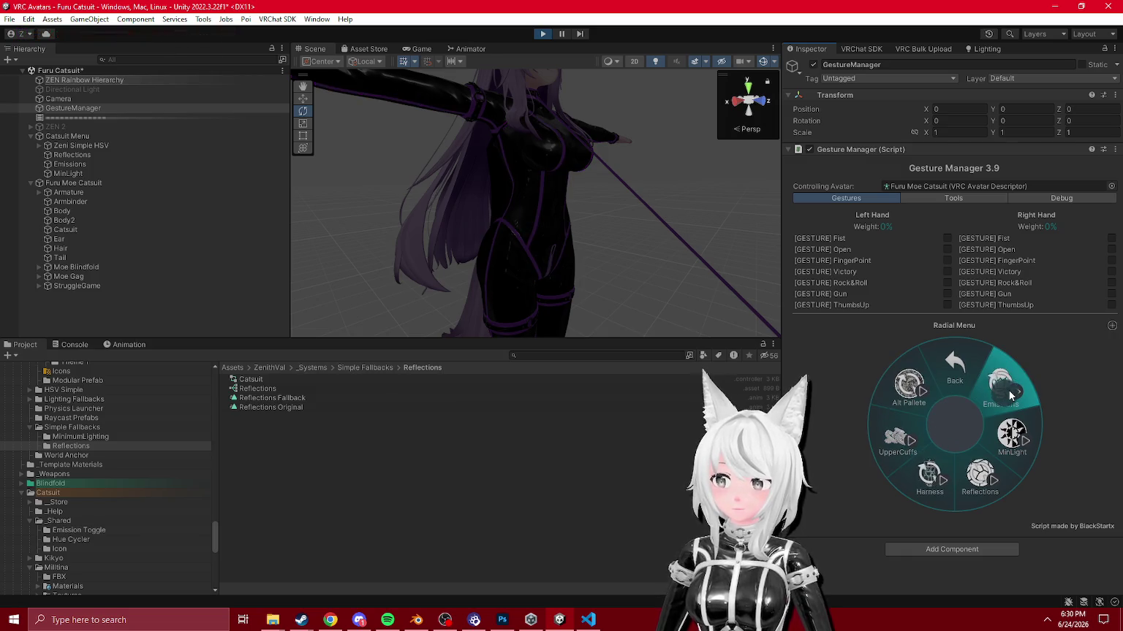
scroll(563, 204, down, 5)
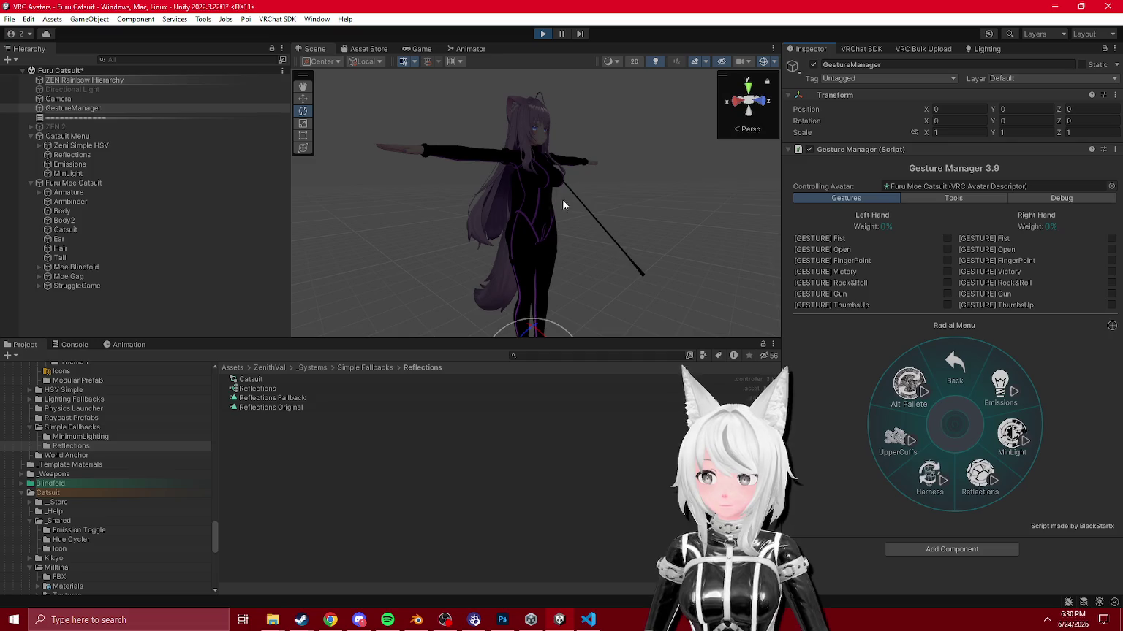
click(544, 35)
Step: Inspect the _MinLighting blend tree in MinimumLighting and re-enter Play mode
click(81, 436)
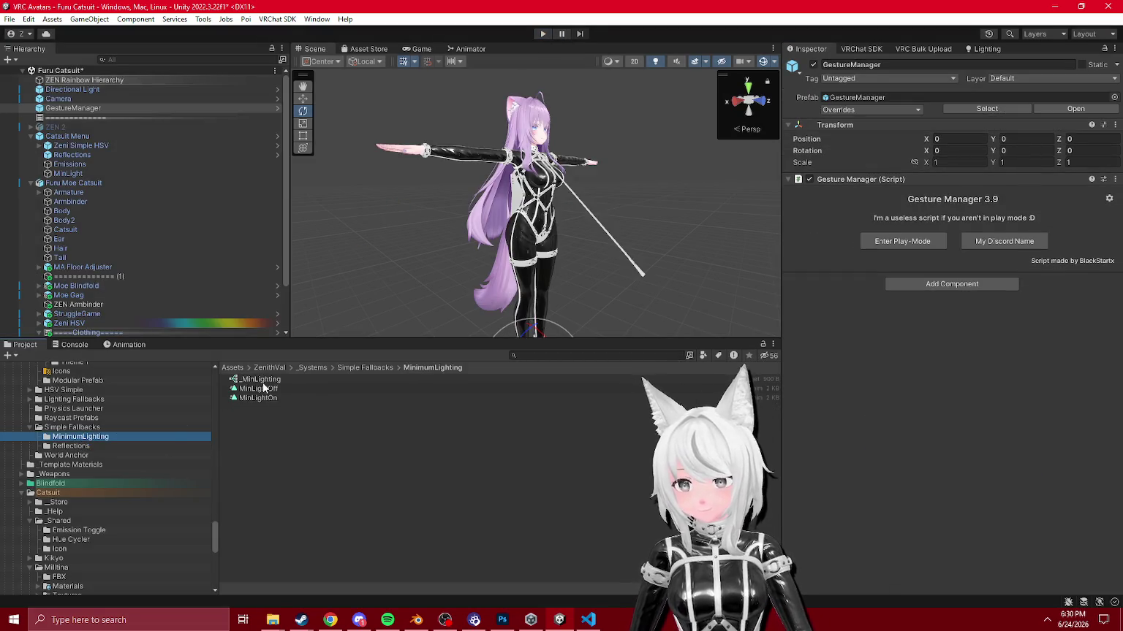
click(263, 383)
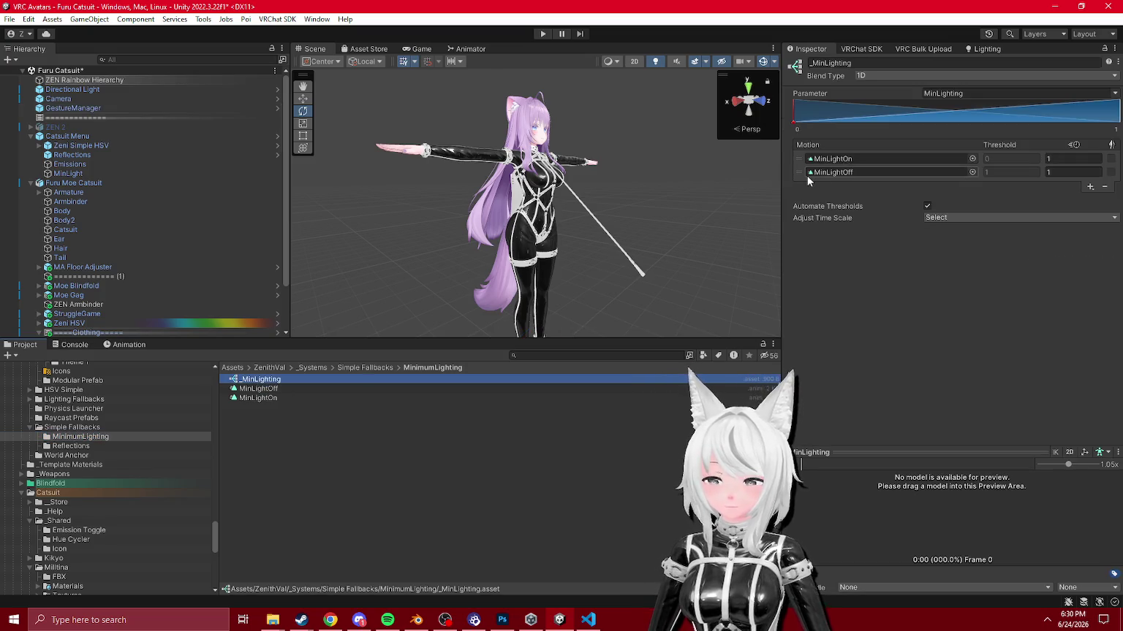
mouse_move(606, 206)
mouse_down()
mouse_move(602, 239)
mouse_move(604, 183)
mouse_move(622, 179)
mouse_up()
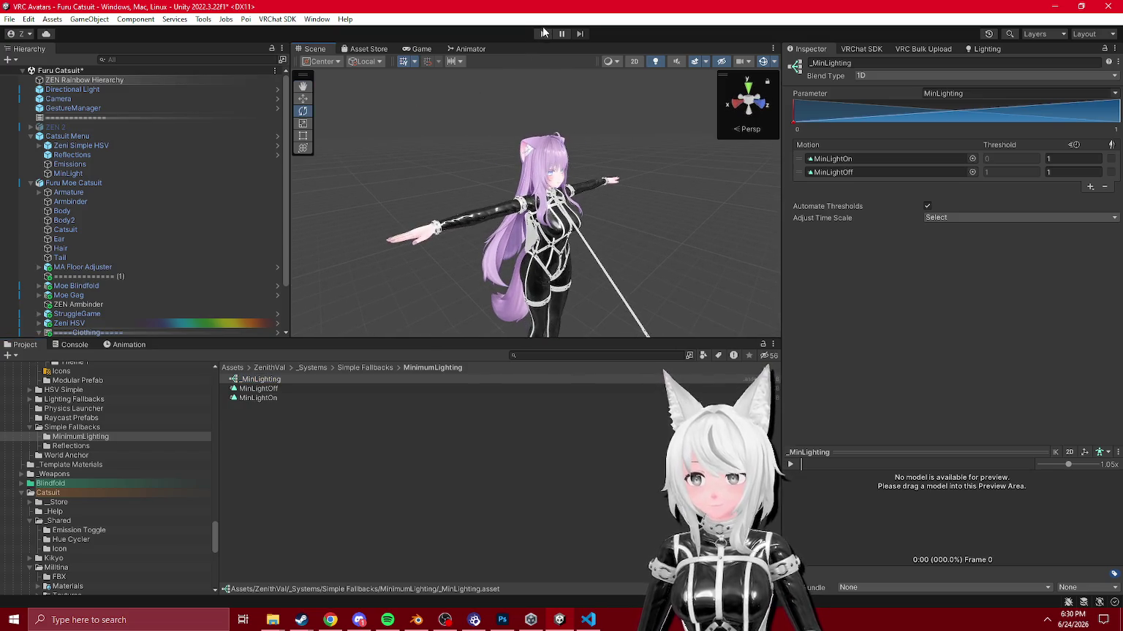
click(543, 34)
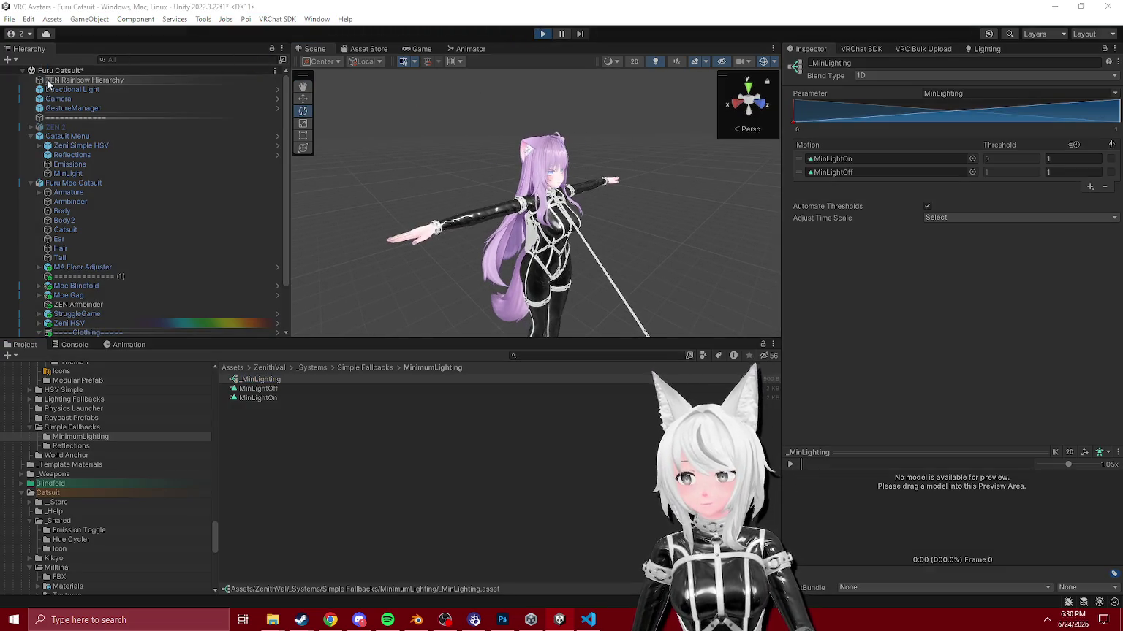
Step: Open the MinLight toggle submenu, check the ambient colour, and turn off the Directional Light
click(74, 107)
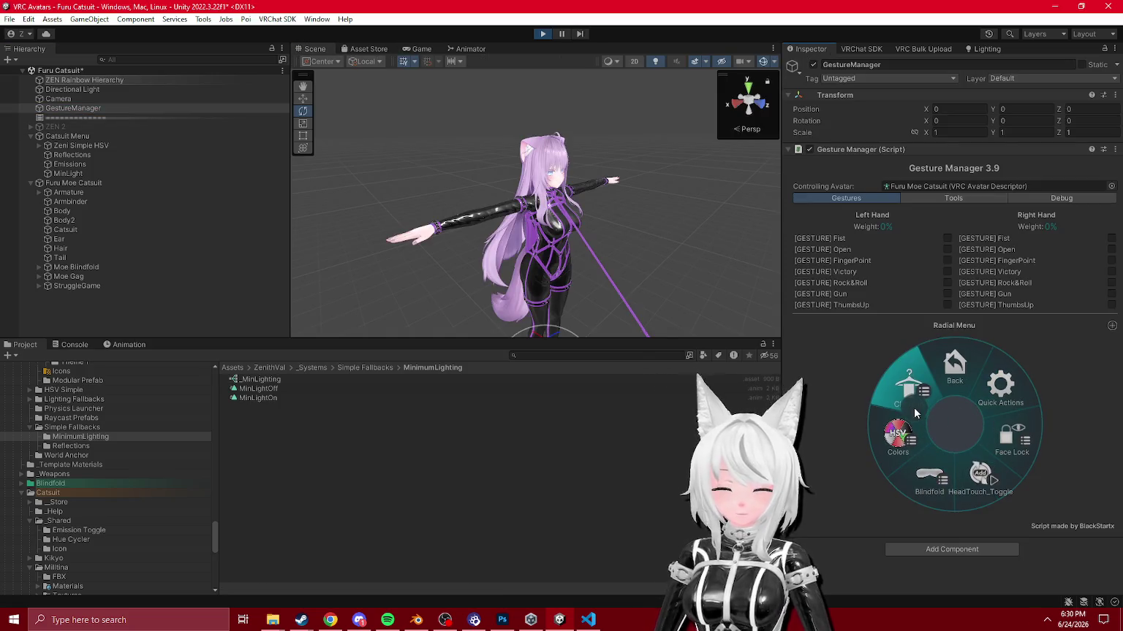
click(938, 396)
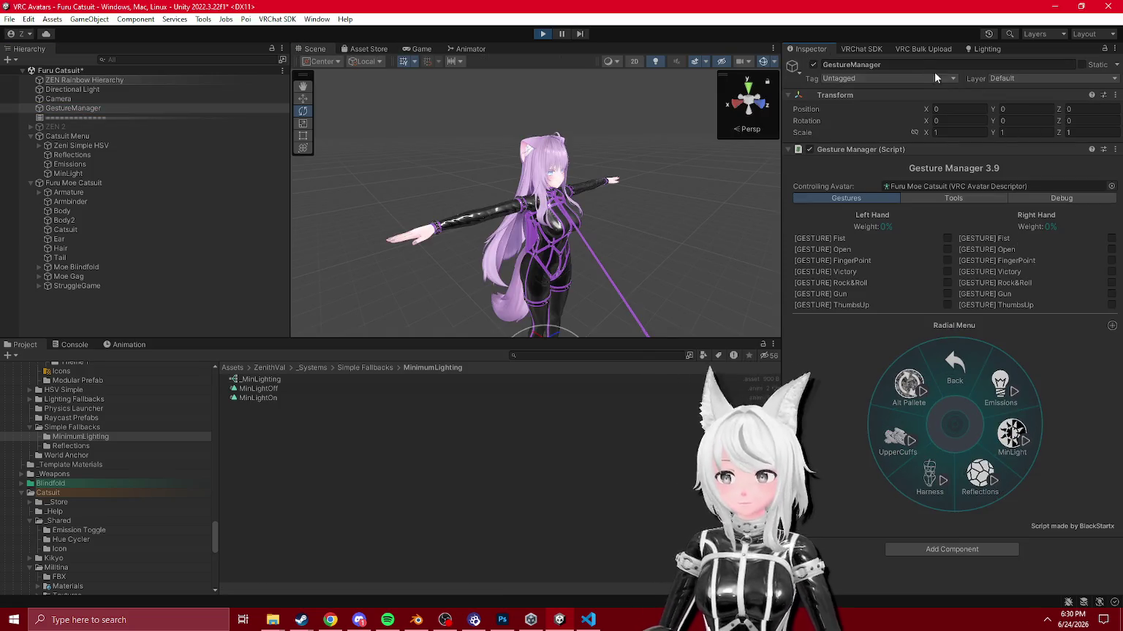
click(970, 47)
click(950, 166)
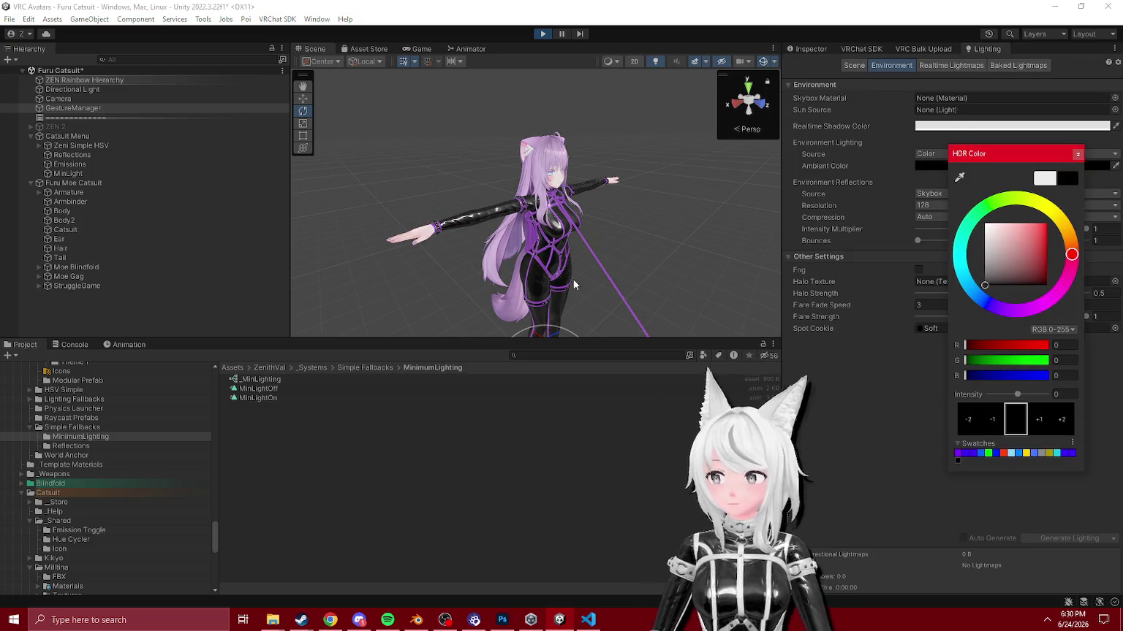
click(85, 93)
click(810, 49)
click(813, 65)
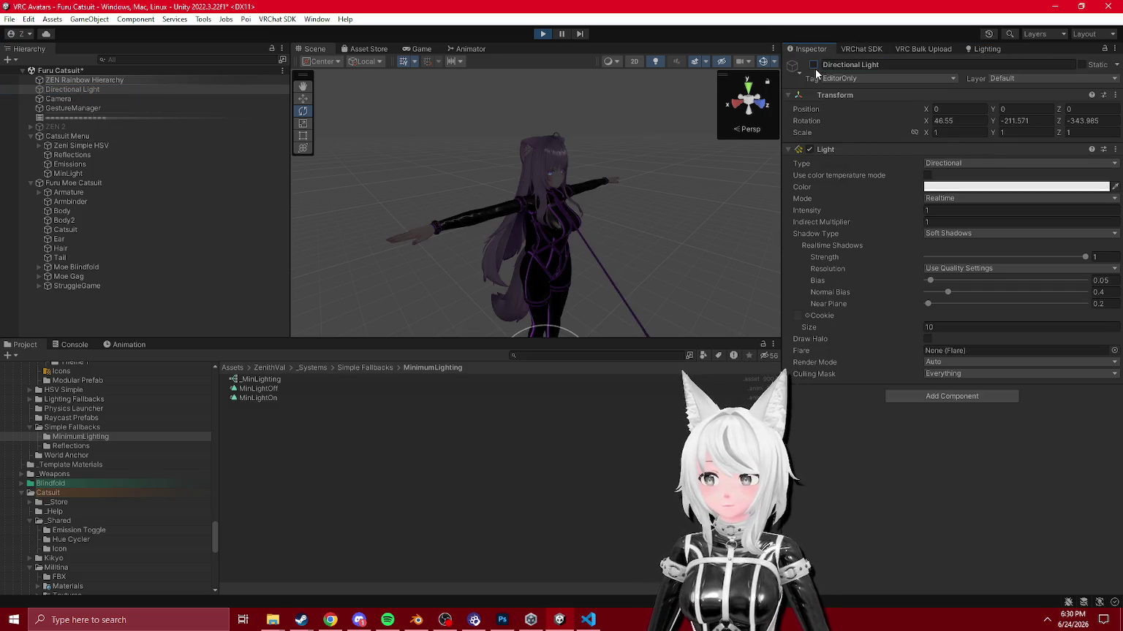
Step: Examine the darkened avatar and inspect the MinLightOff, MinLightOn and _MinLighting assets
drag(588, 153, 238, 136)
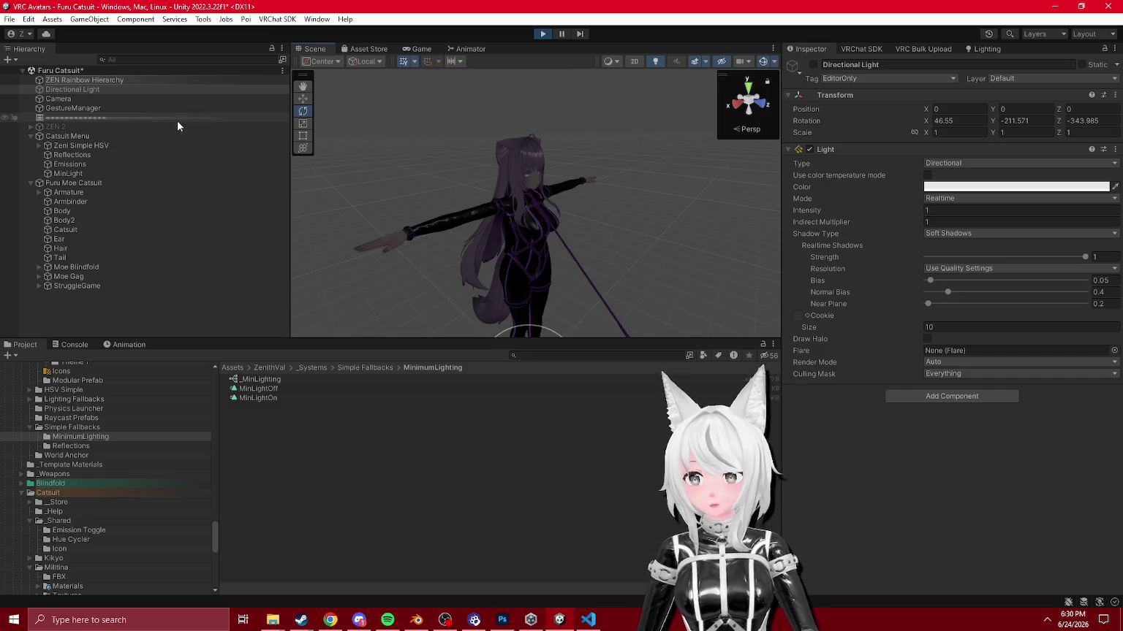
click(263, 389)
click(266, 398)
click(260, 379)
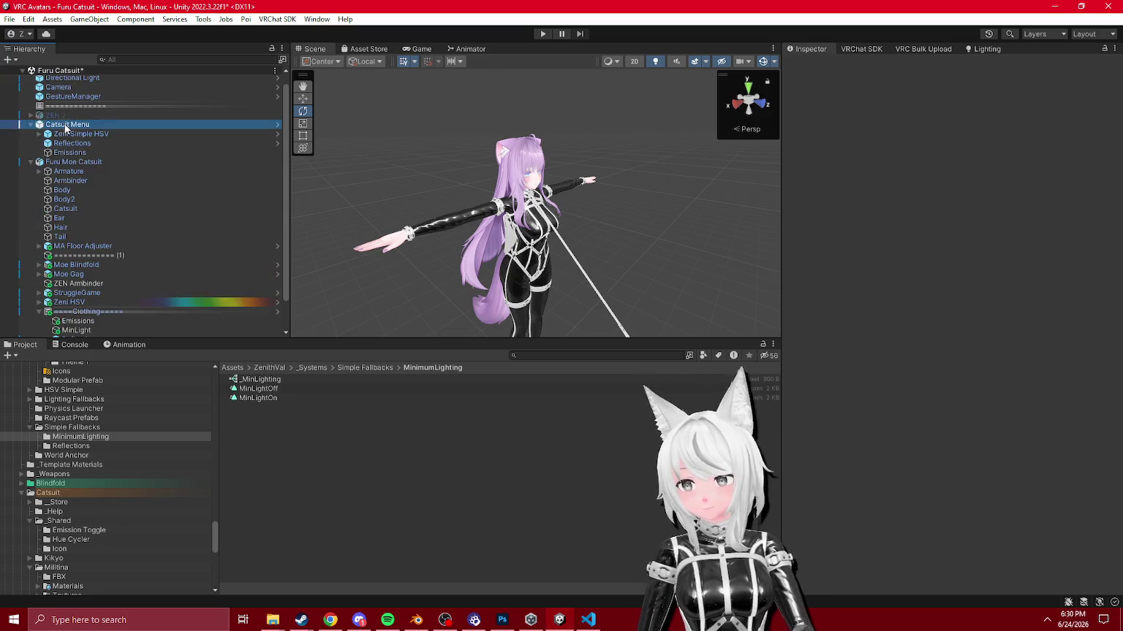
click(116, 305)
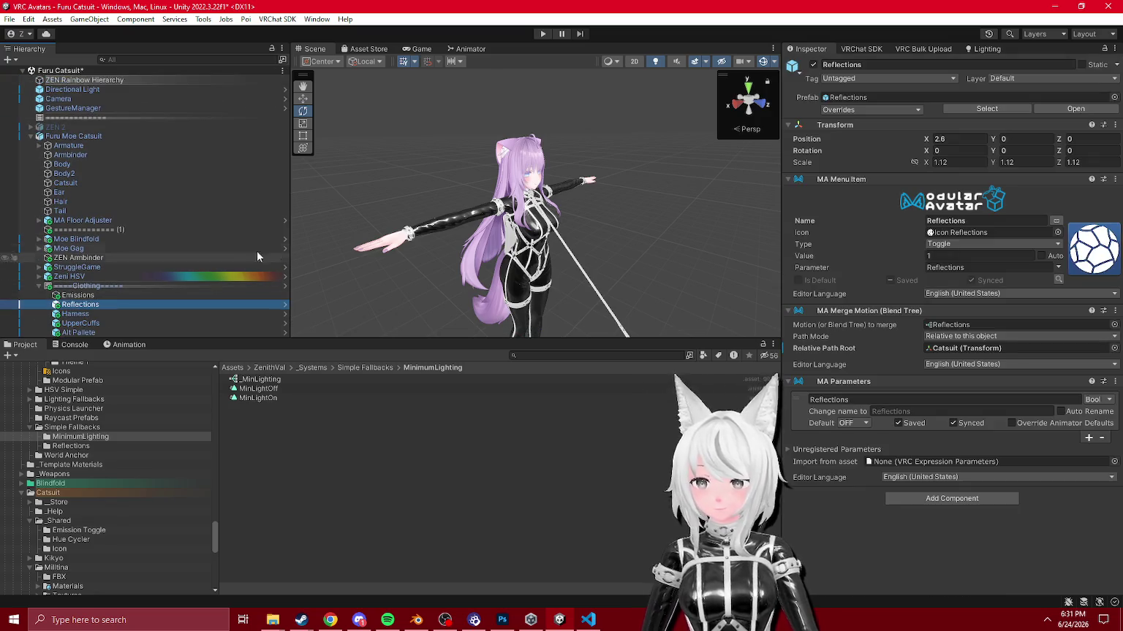
scroll(519, 187, up, 3)
drag(521, 187, 547, 218)
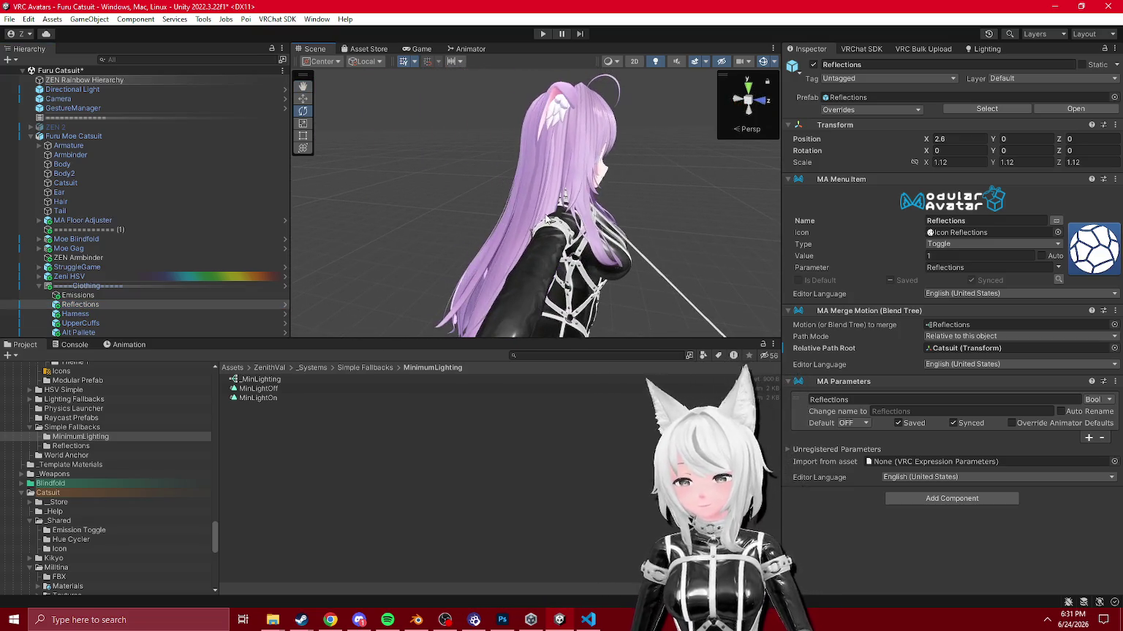
click(370, 619)
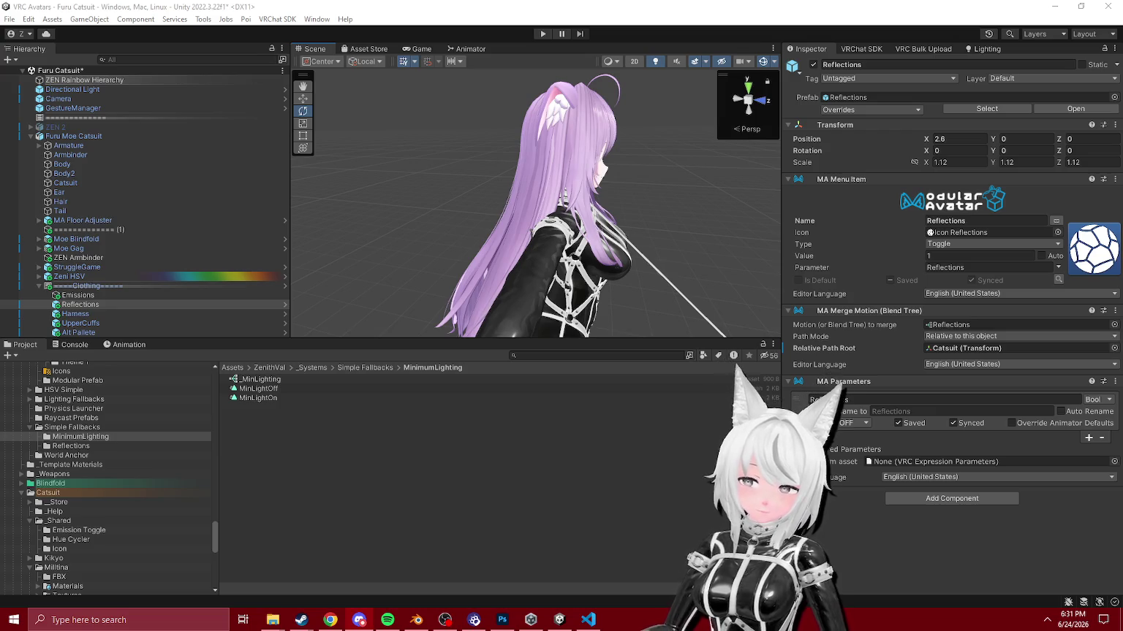
mouse_move(693, 196)
mouse_down()
mouse_move(541, 226)
mouse_move(688, 260)
mouse_up()
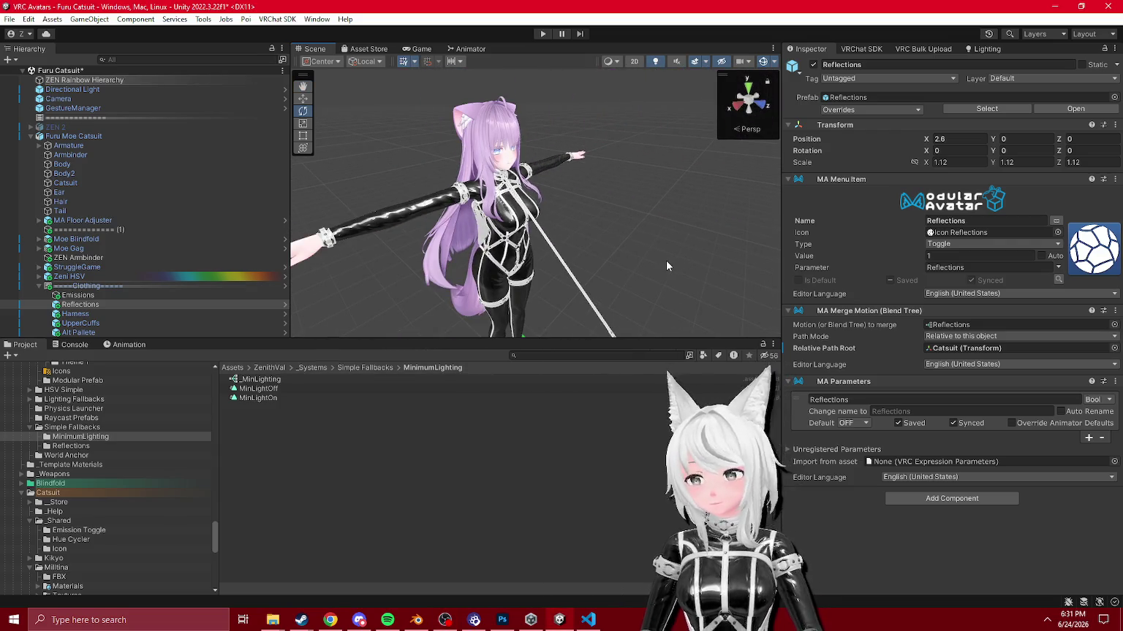
click(78, 296)
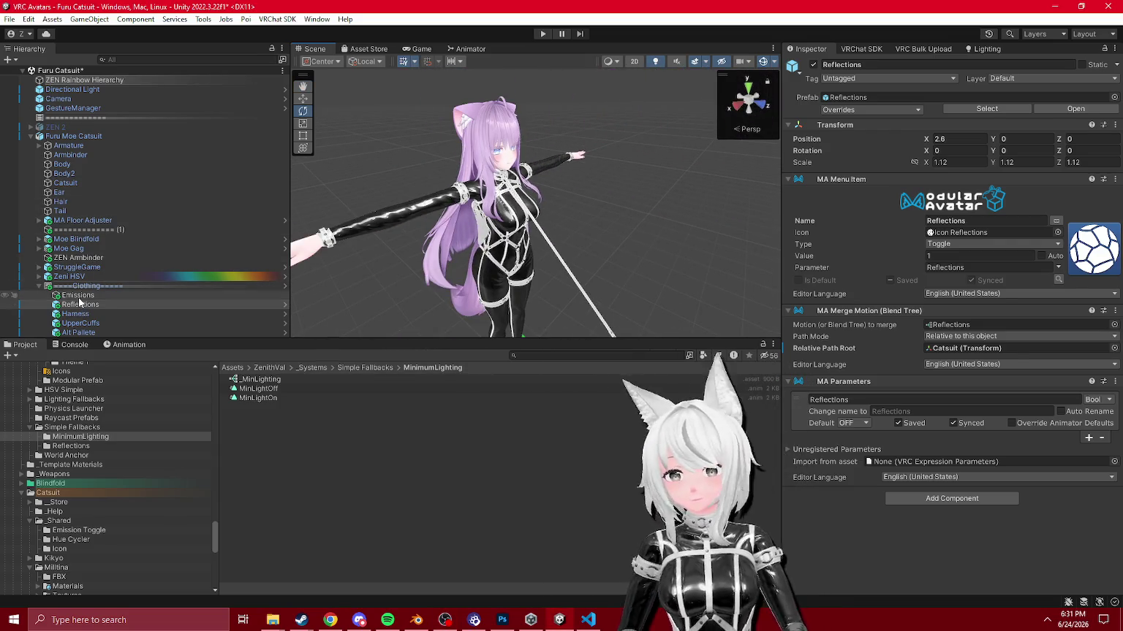
key(Down)
key(Down)
key(Down)
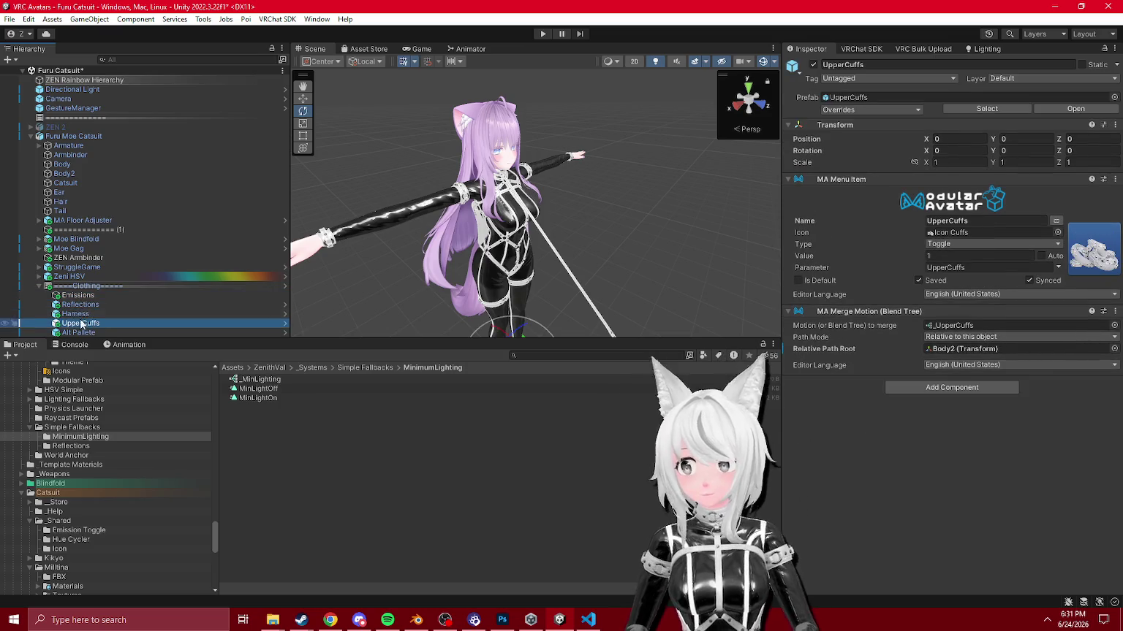
click(41, 287)
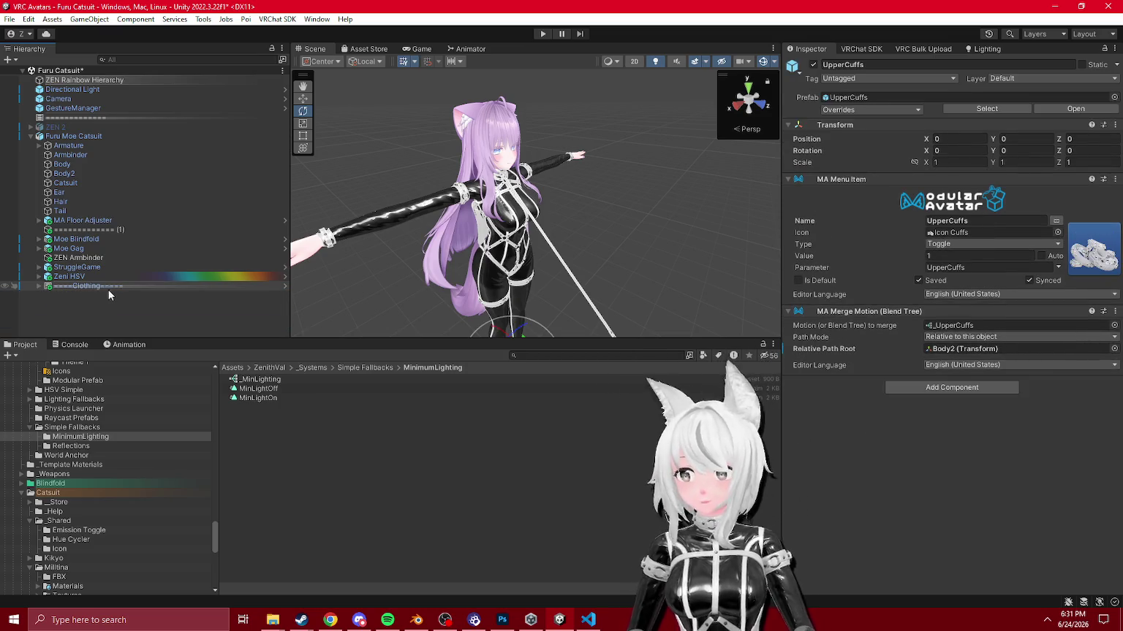
click(95, 278)
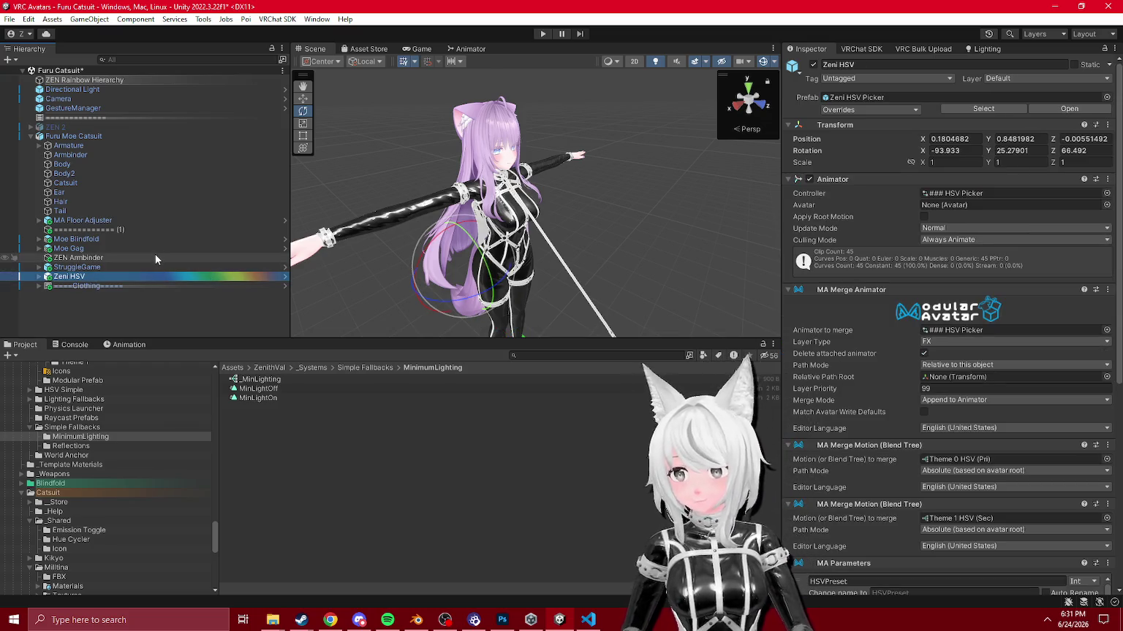
click(648, 224)
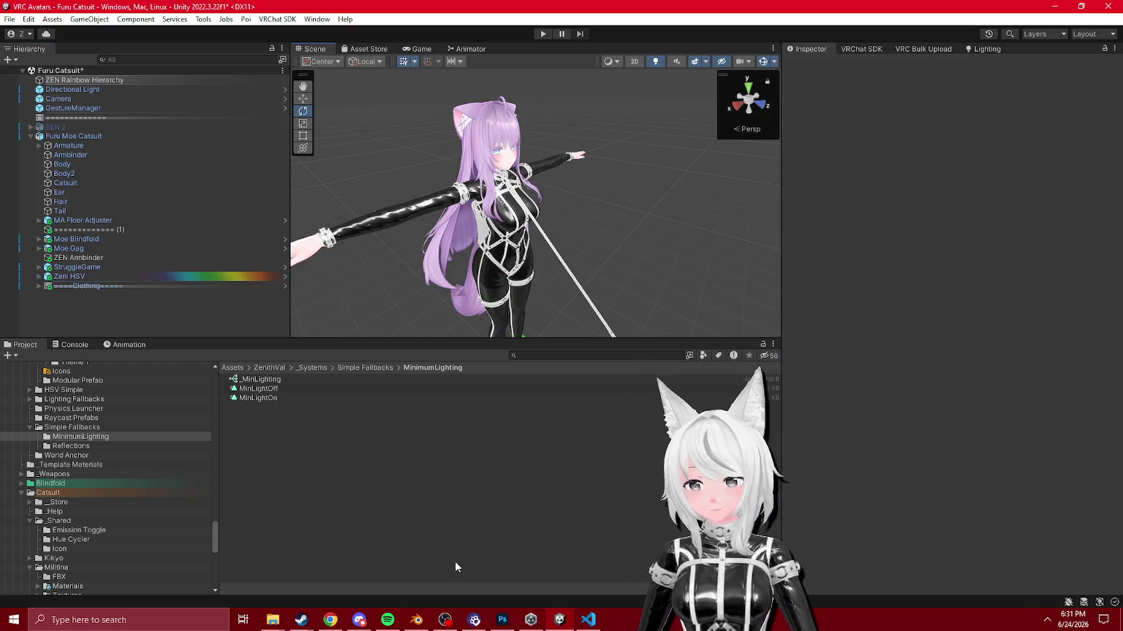
click(91, 209)
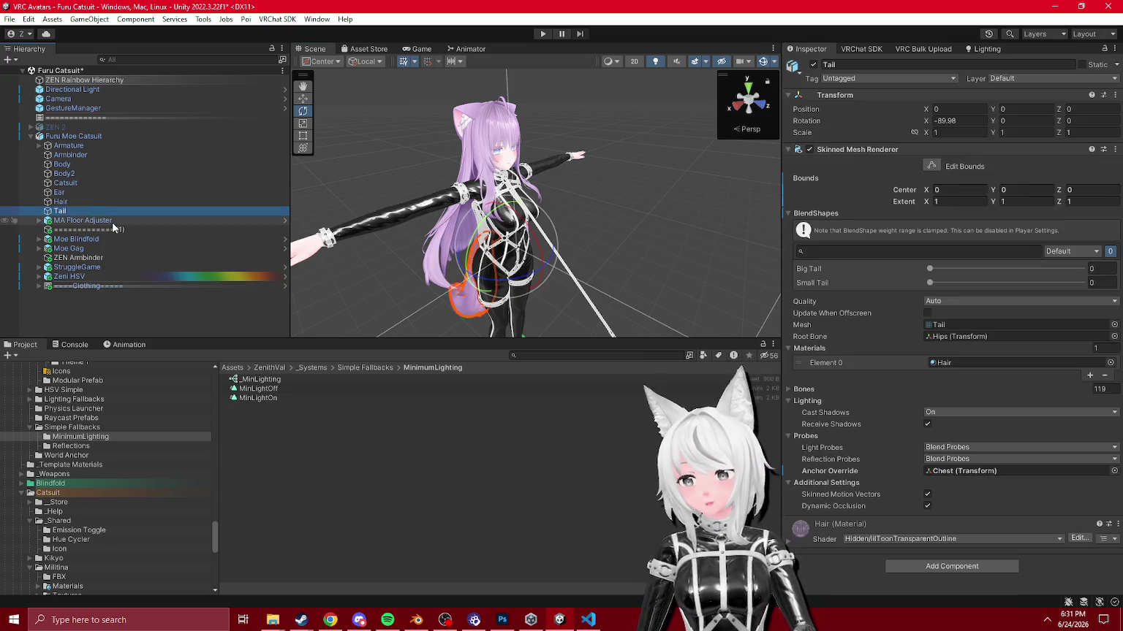
click(39, 285)
click(95, 295)
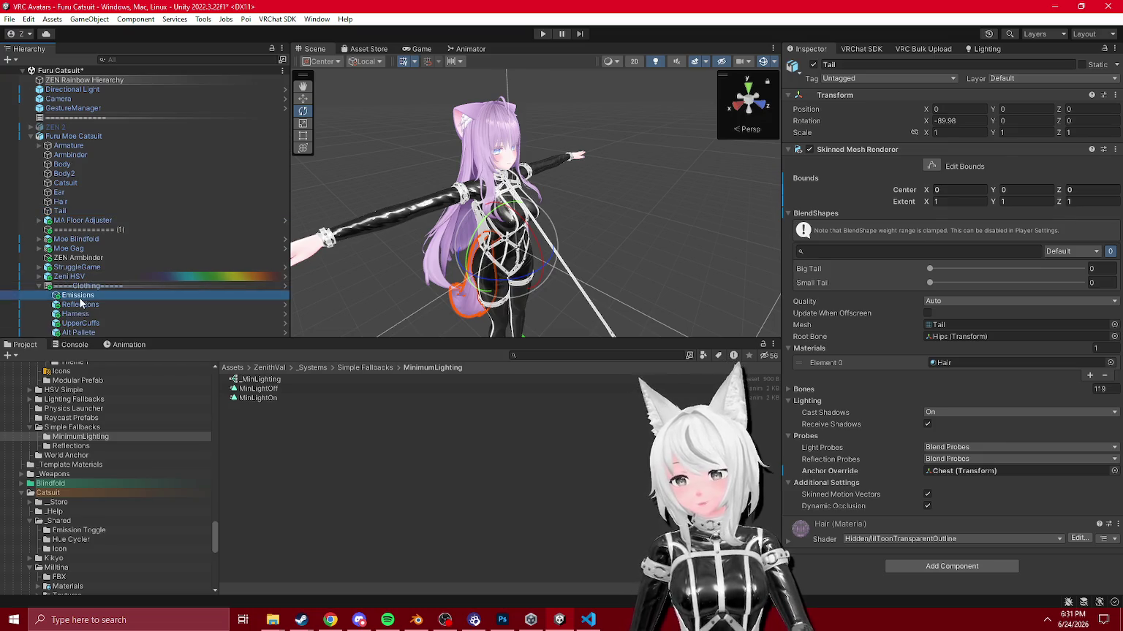
key(Down)
key(Down)
key(Down)
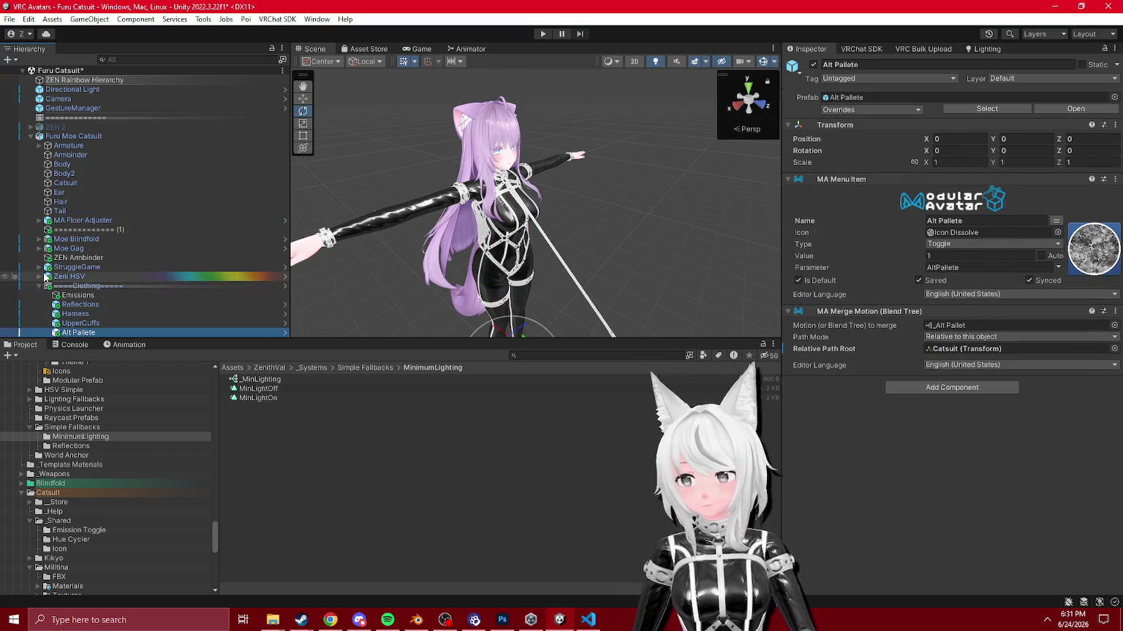
click(110, 286)
key(Left)
click(73, 136)
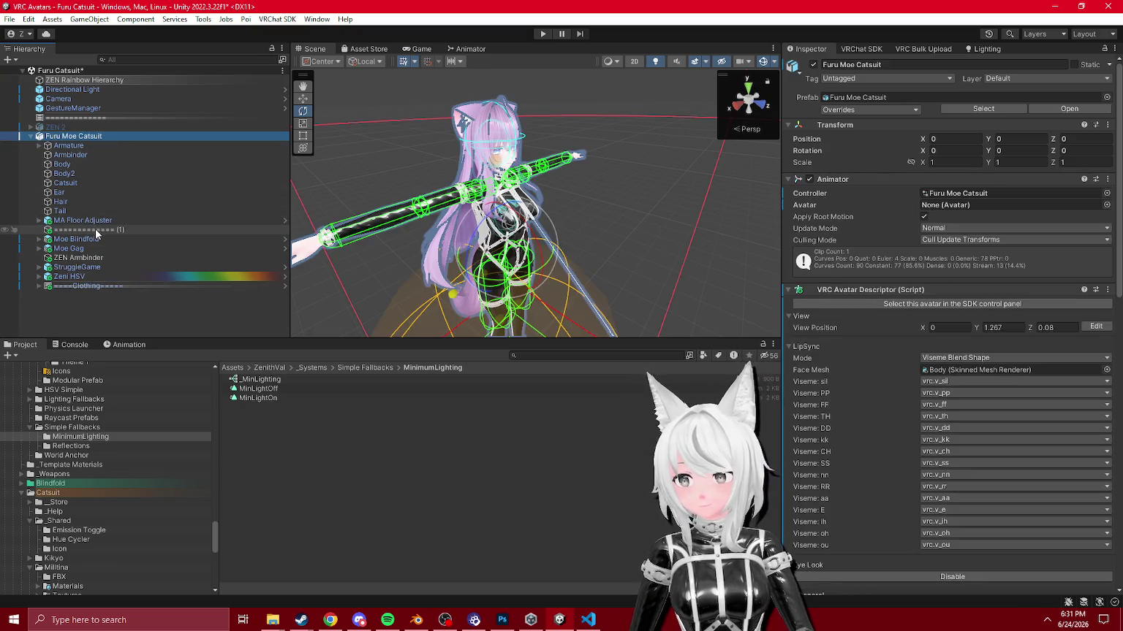
Step: Locate and select the Moe FX Zeni controller in the Project window
scroll(903, 344, down, 10)
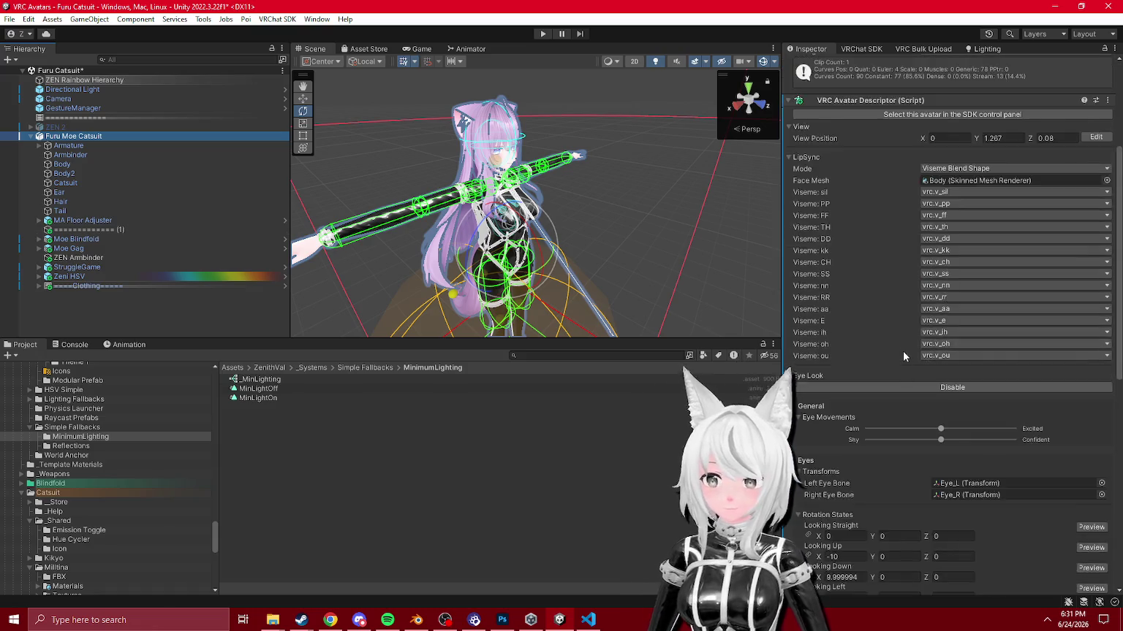
click(900, 389)
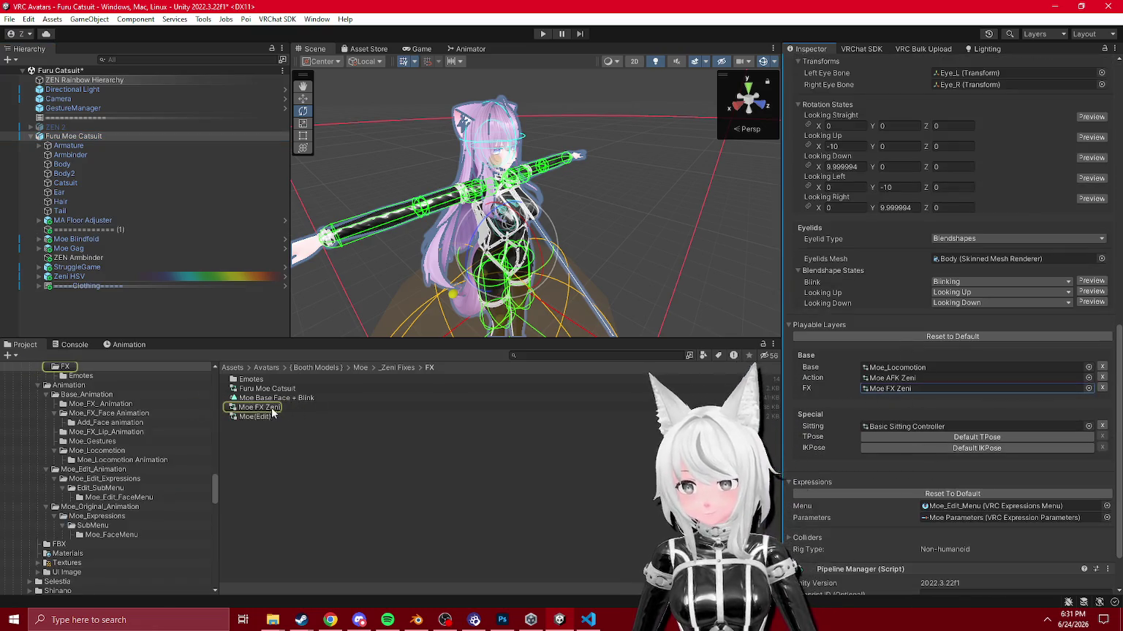
click(271, 407)
Step: Reveal the armature bones and inspect the Floor_C collider and Hit_C contact receiver
click(38, 146)
scroll(70, 199, down, 7)
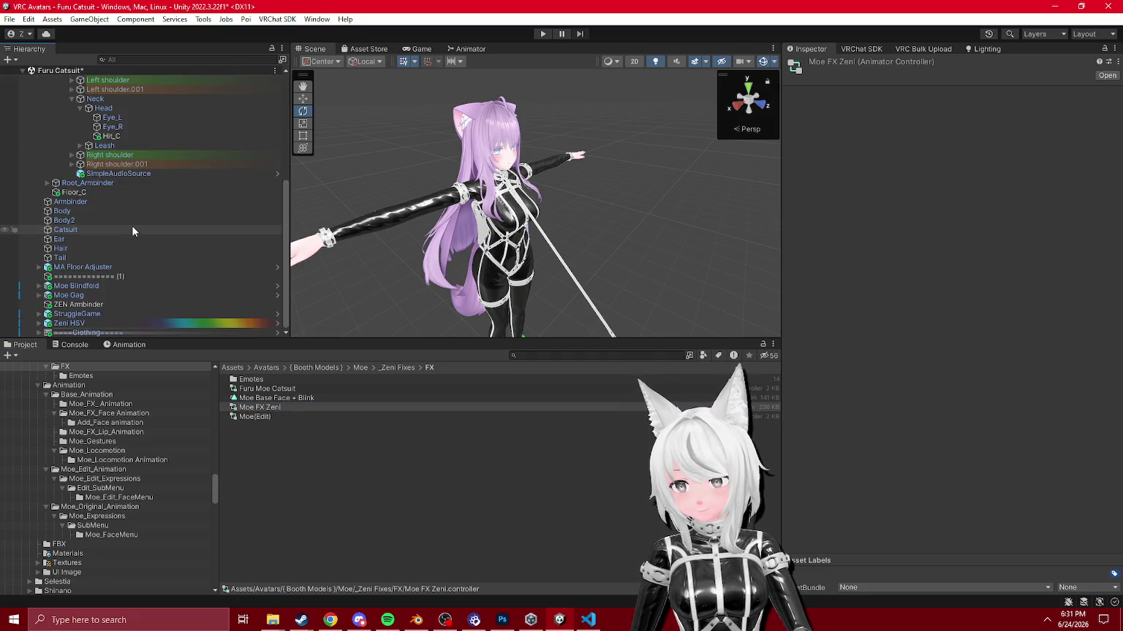
click(66, 192)
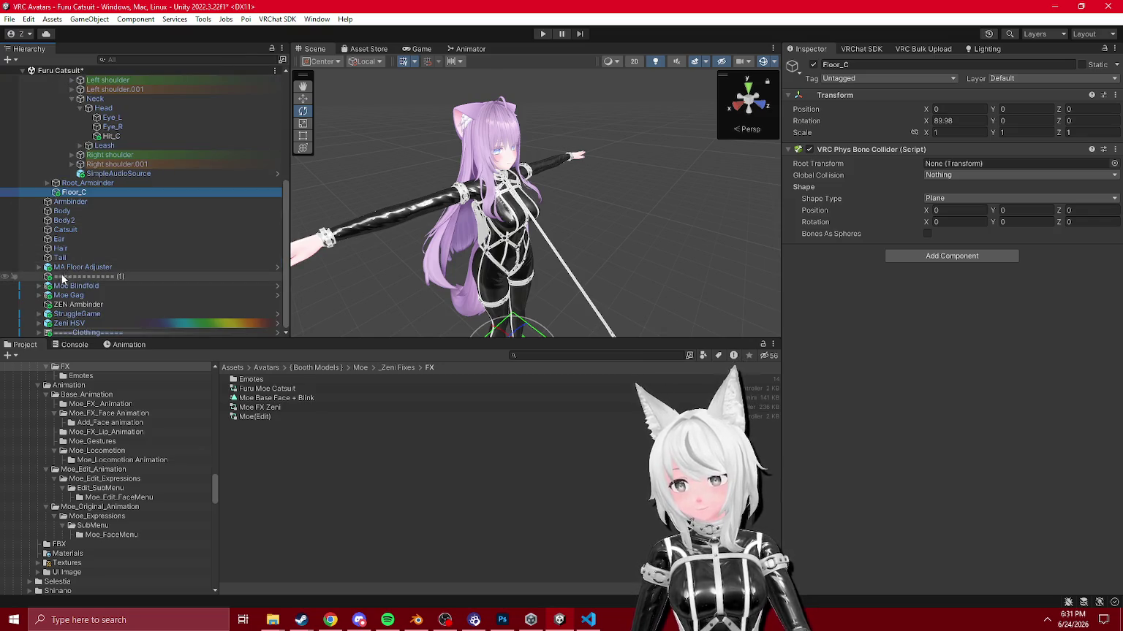
scroll(78, 229, up, 3)
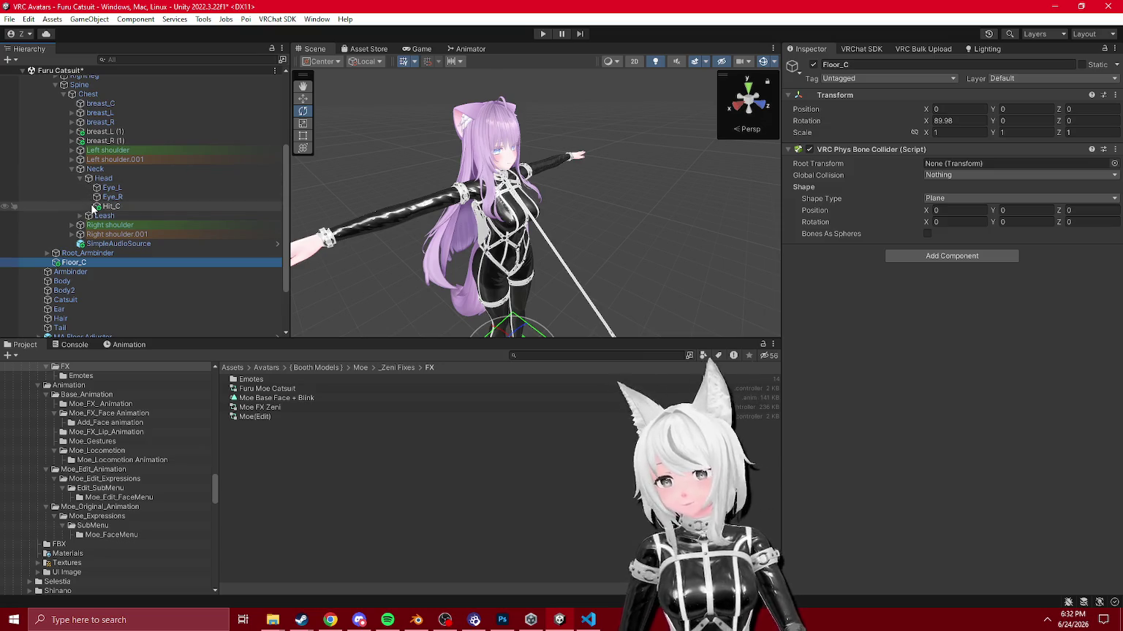
click(109, 206)
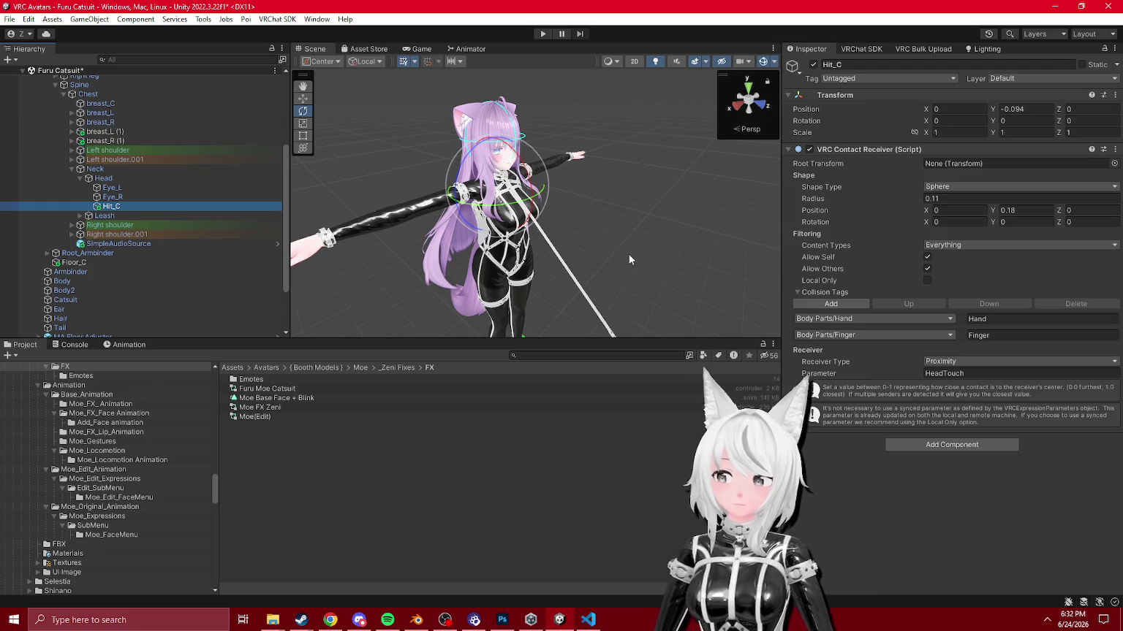
scroll(44, 187, up, 5)
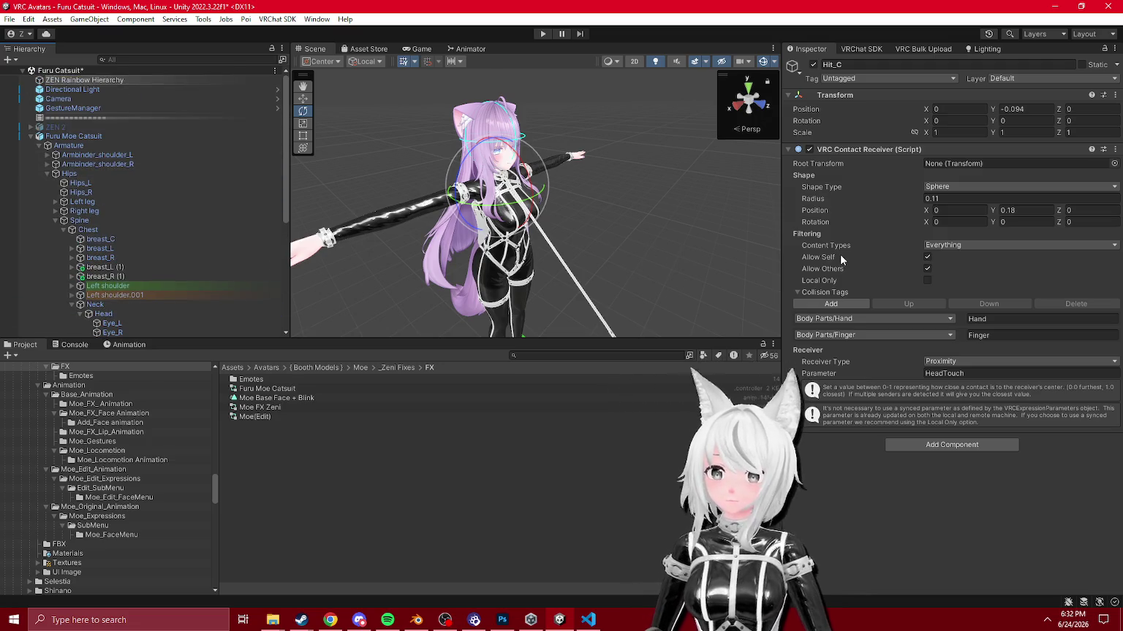
Step: Fully expand Left shoulder.001 and Left shoulder in the Hierarchy, then select Left shoulder
click(47, 174)
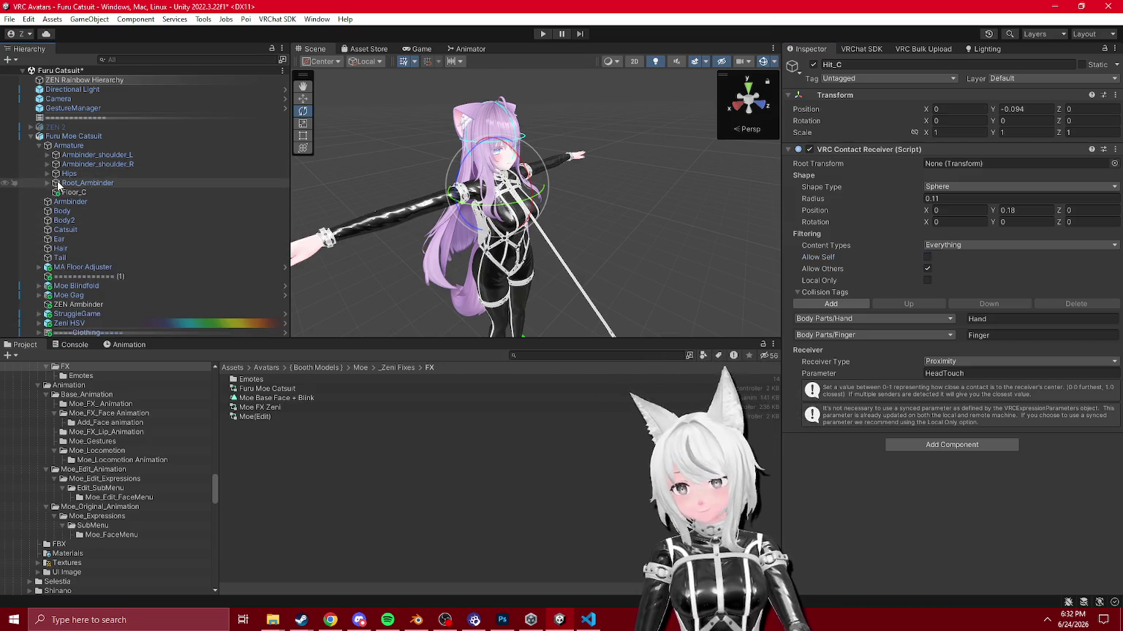
click(46, 175)
scroll(70, 256, down, 5)
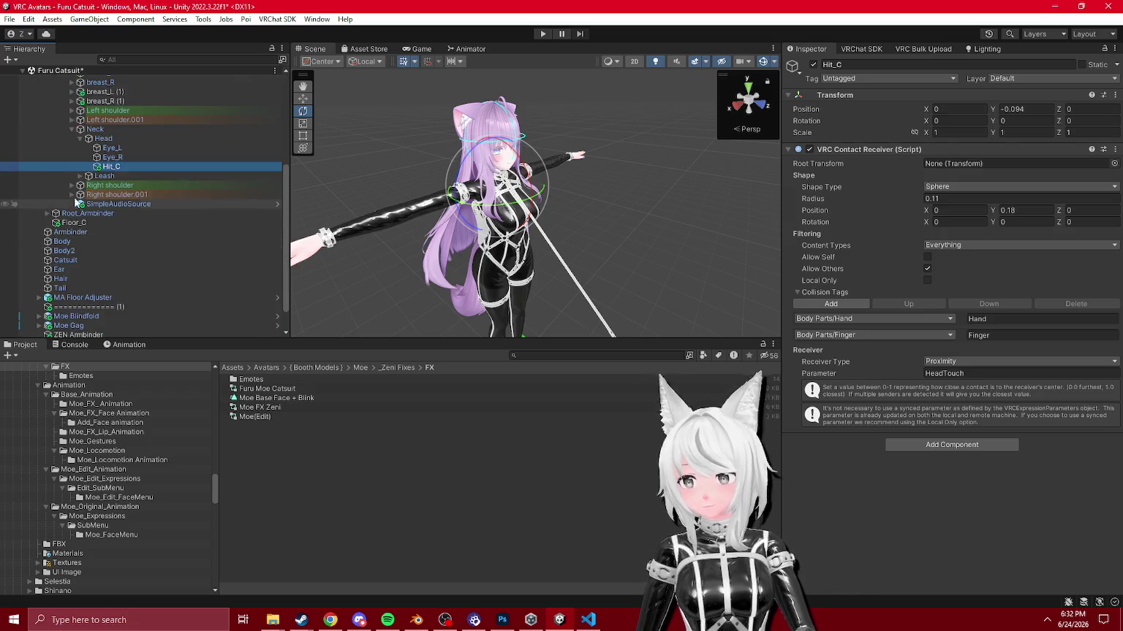
alt+click(72, 120)
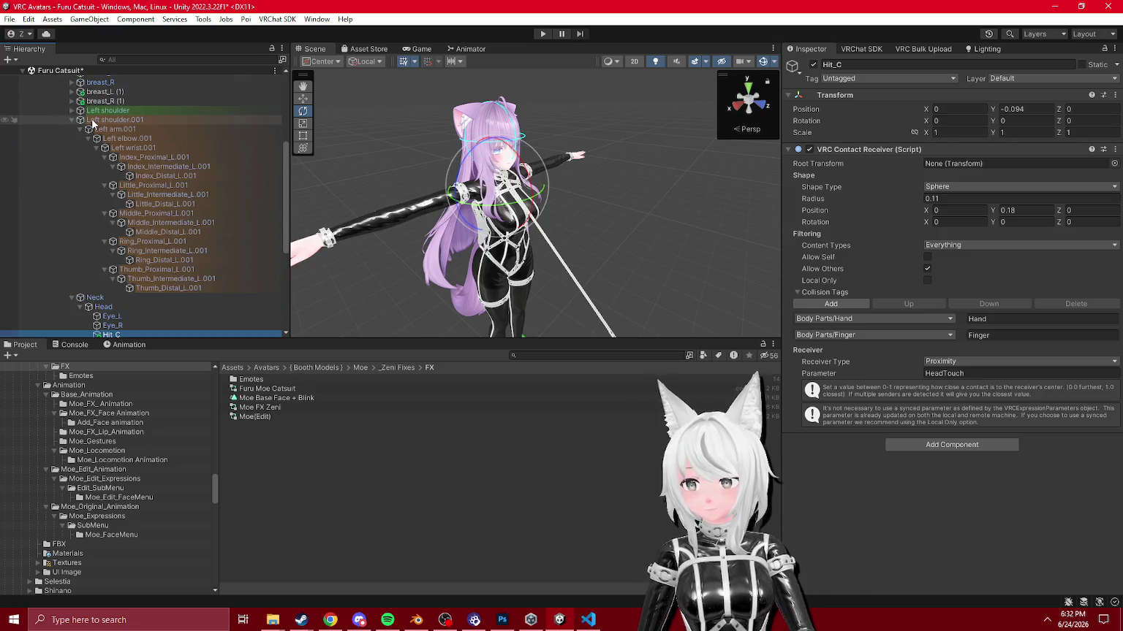
alt+click(72, 110)
click(108, 111)
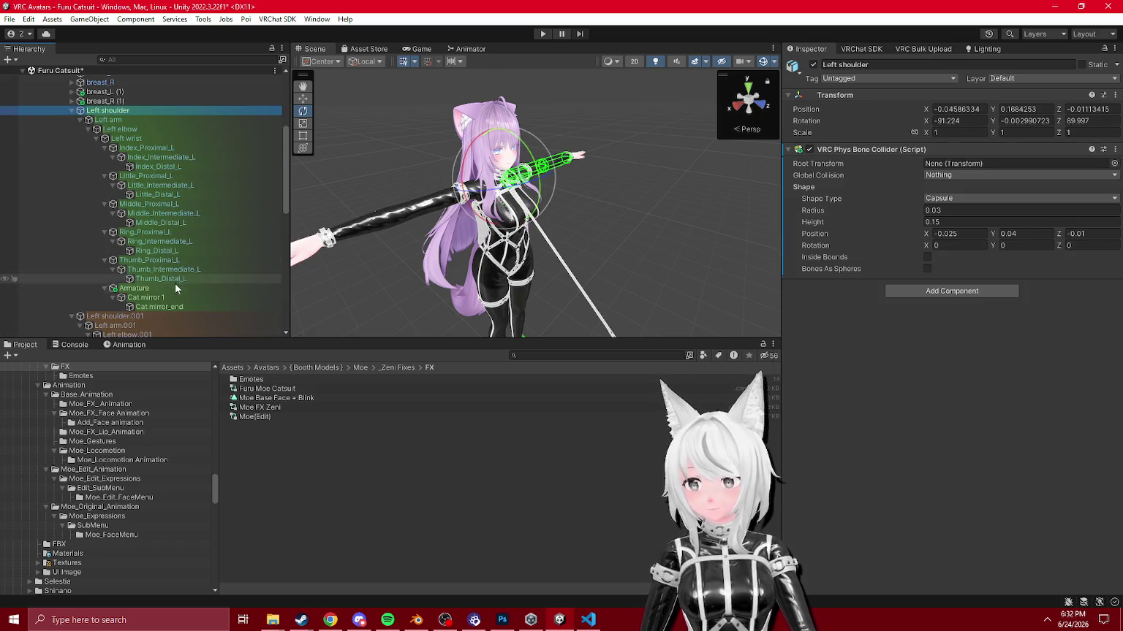
Step: Delete the extra Armature object under the left wrist
shift+click(156, 287)
click(155, 289)
key(Delete)
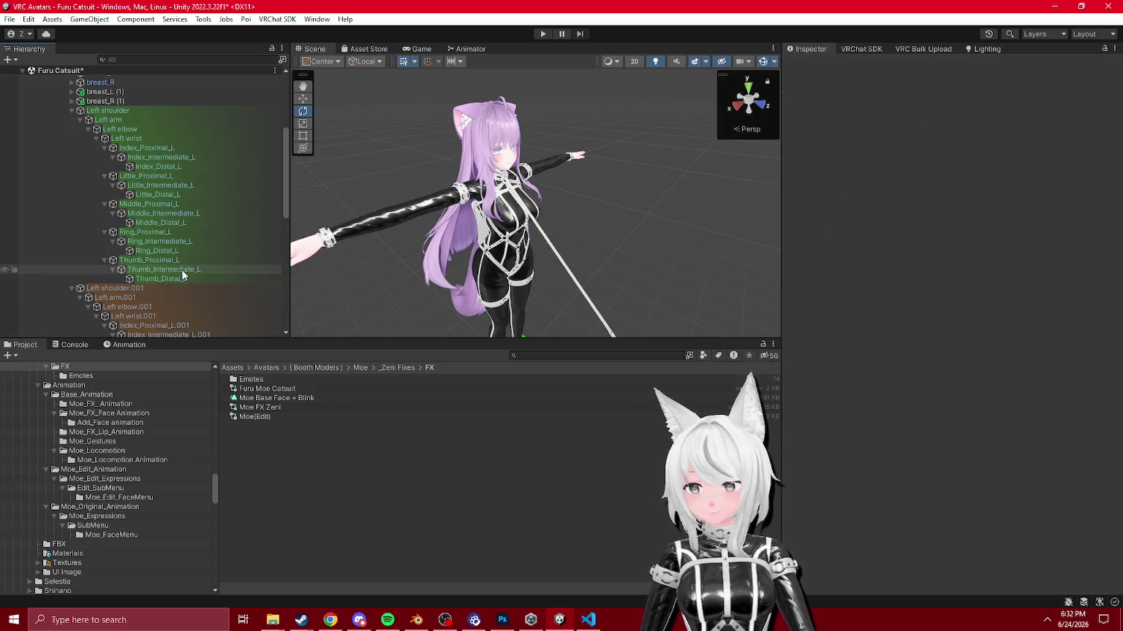
Step: Select the Left shoulder, Left arm, Right shoulder and Right arm bones together
click(175, 277)
shift+click(187, 111)
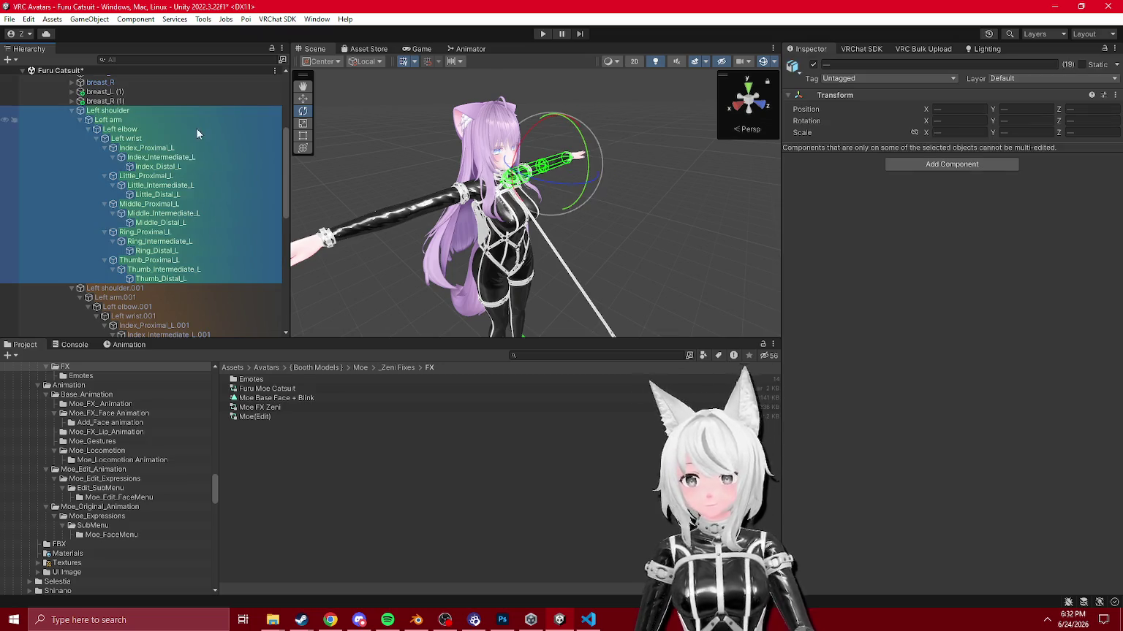
click(920, 164)
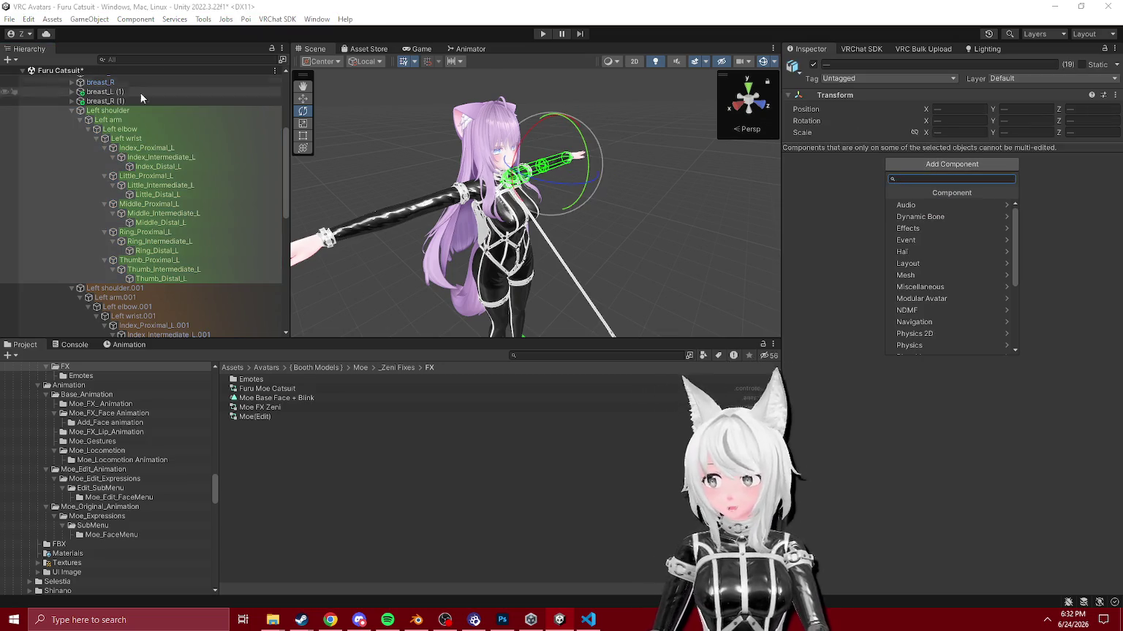
click(132, 110)
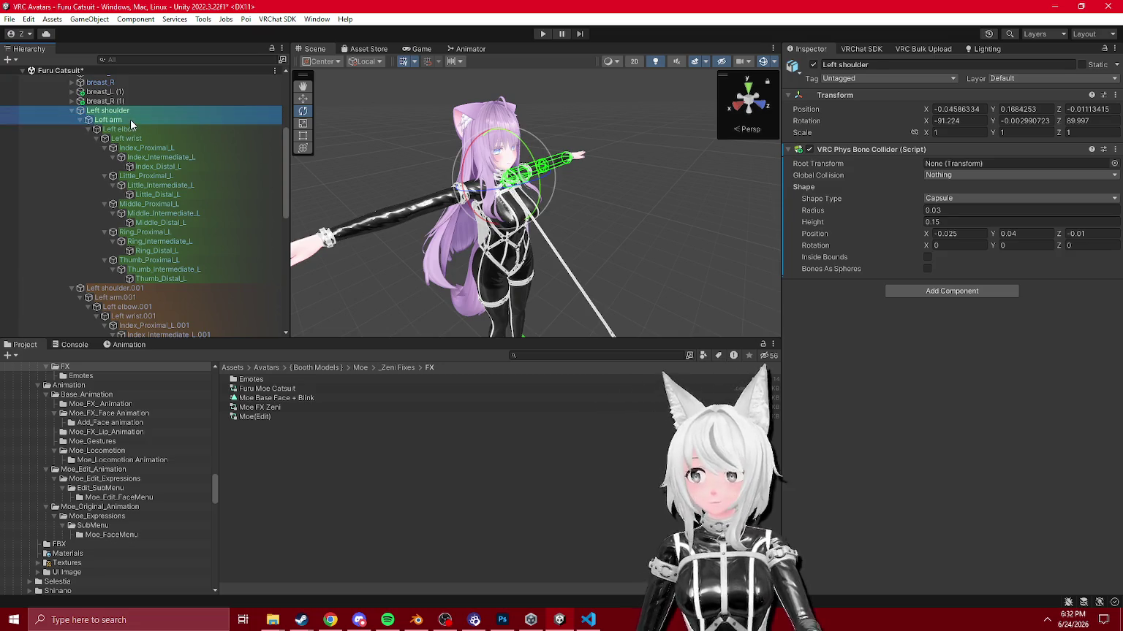
ctrl+click(129, 288)
scroll(140, 285, down, 2)
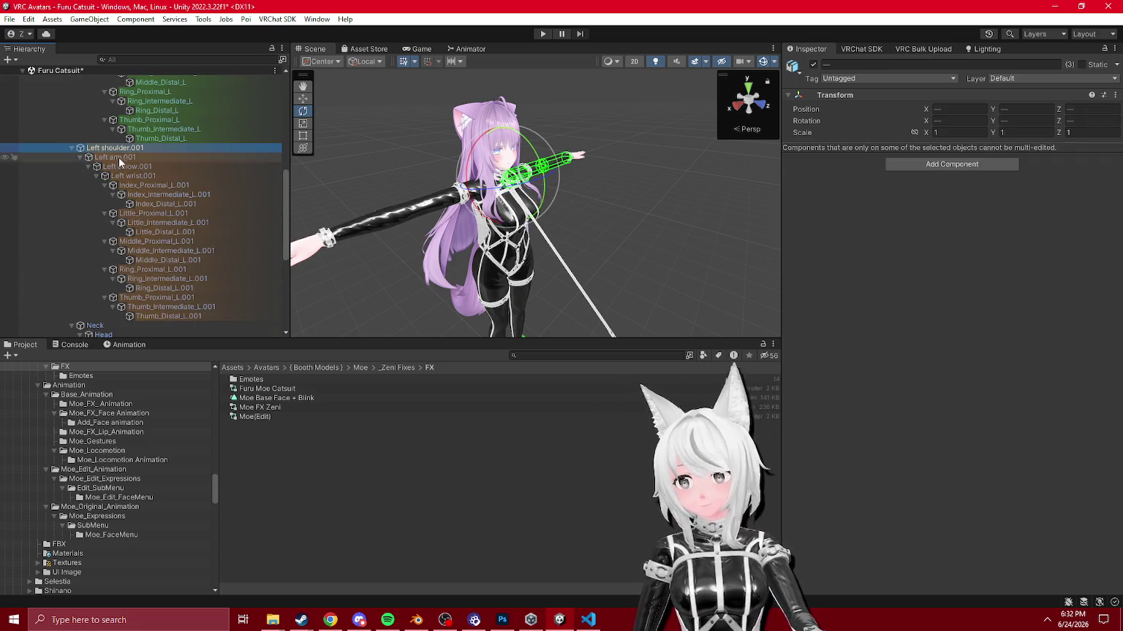
ctrl+click(119, 157)
scroll(127, 231, down, 5)
click(79, 207)
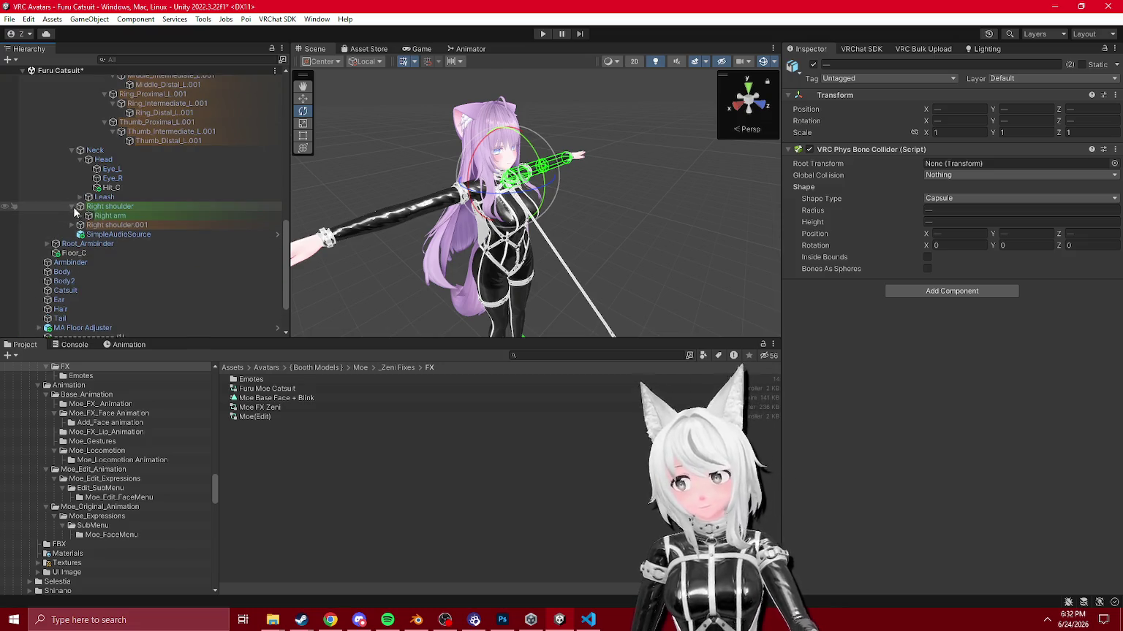
ctrl+click(109, 207)
ctrl+click(109, 215)
Step: Add a standard Parent Constraint to the four bones instead of the VRC Parent Constraint
click(960, 295)
text(parent)
key(Return)
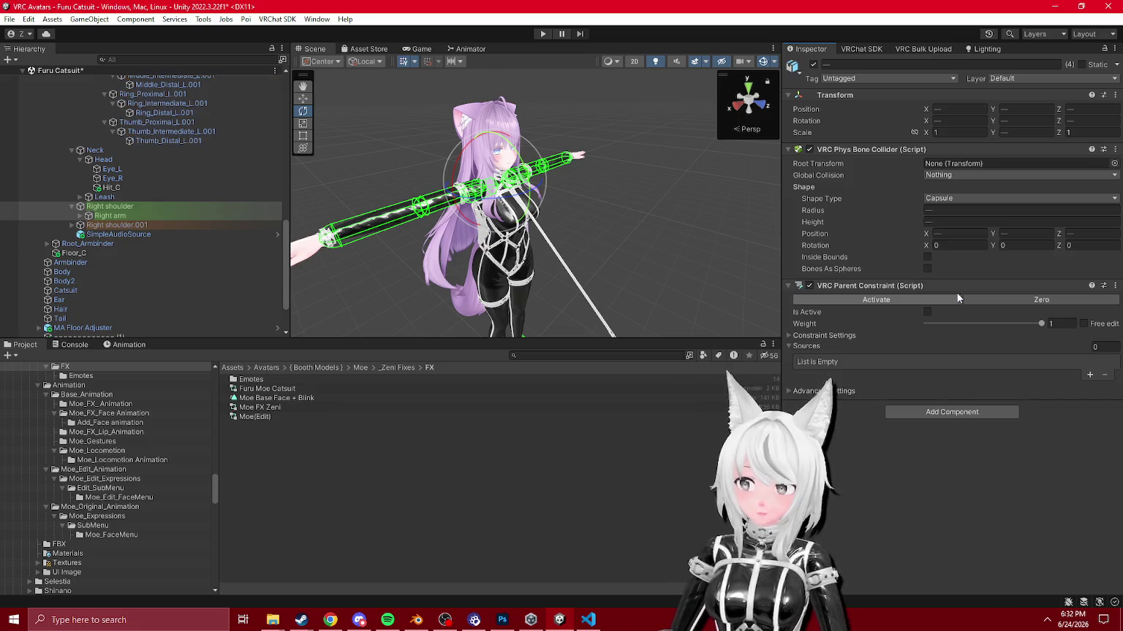
key(ctrl+z)
click(938, 291)
click(943, 331)
key(ctrl+z)
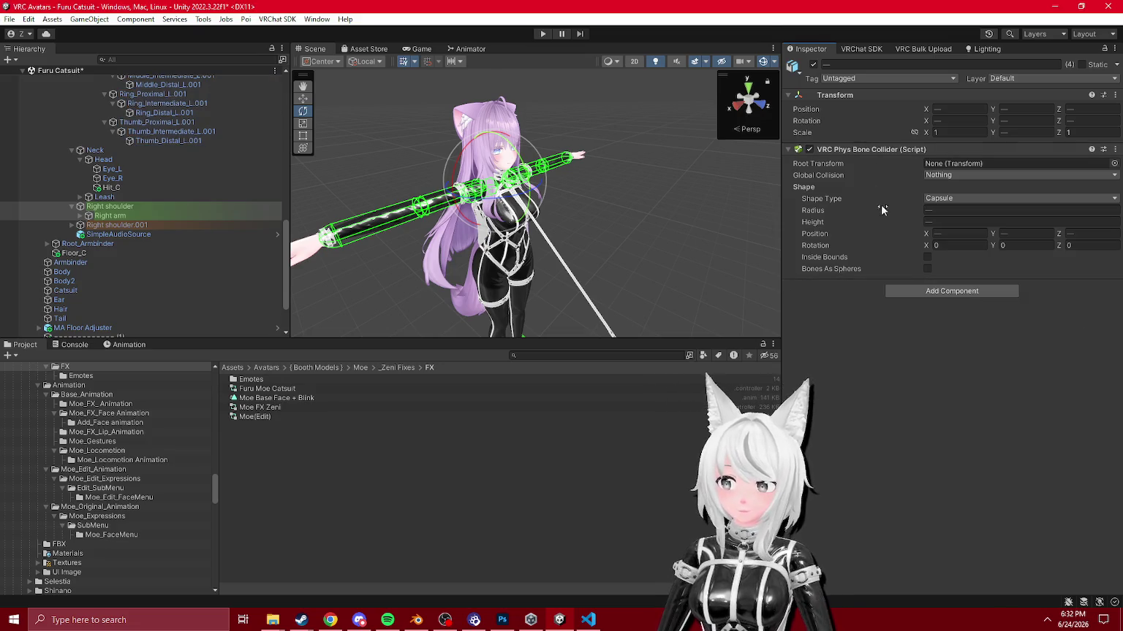
click(940, 292)
click(924, 332)
Step: Add each bone's .001 variant as the constraint source and activate the Parent Constraints
right_click(863, 285)
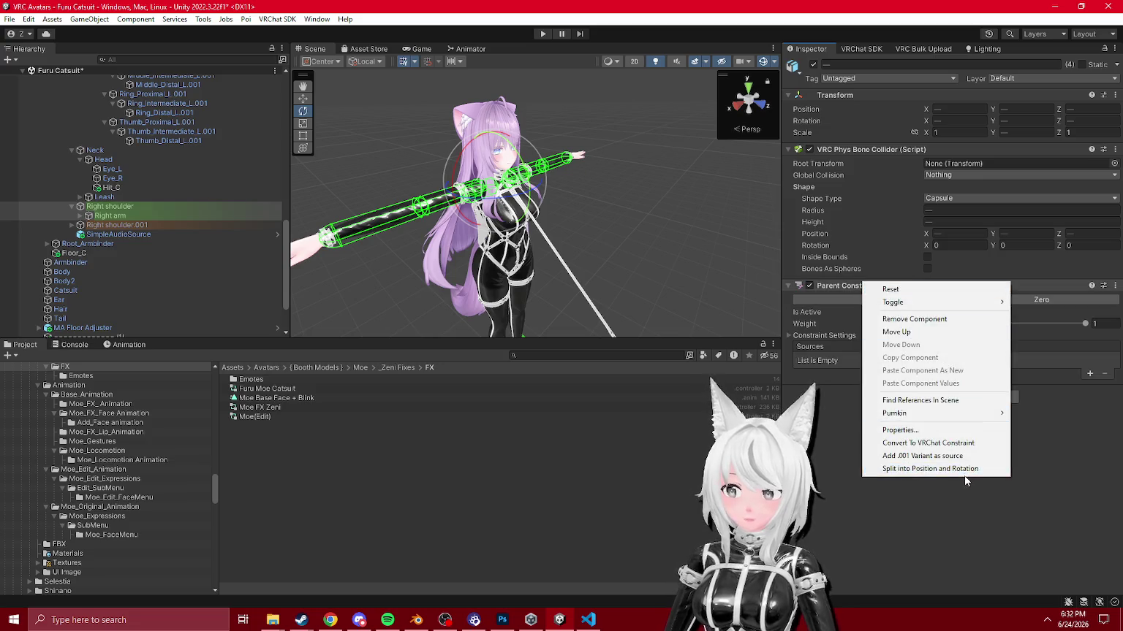
click(950, 458)
click(1005, 302)
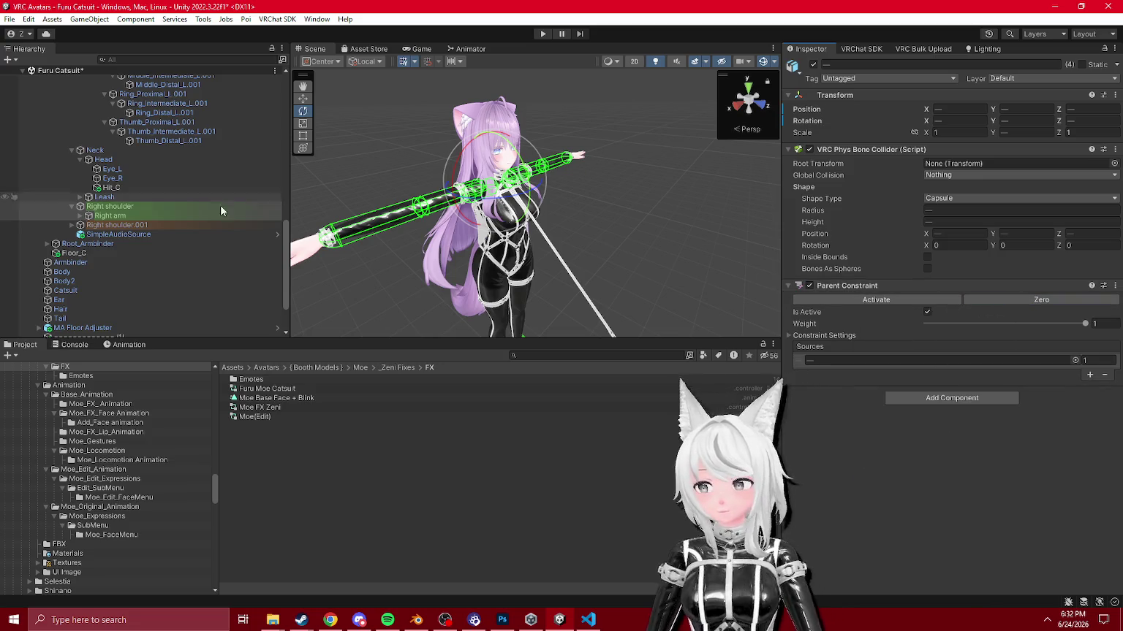
scroll(142, 210, up, 10)
scroll(142, 238, down, 6)
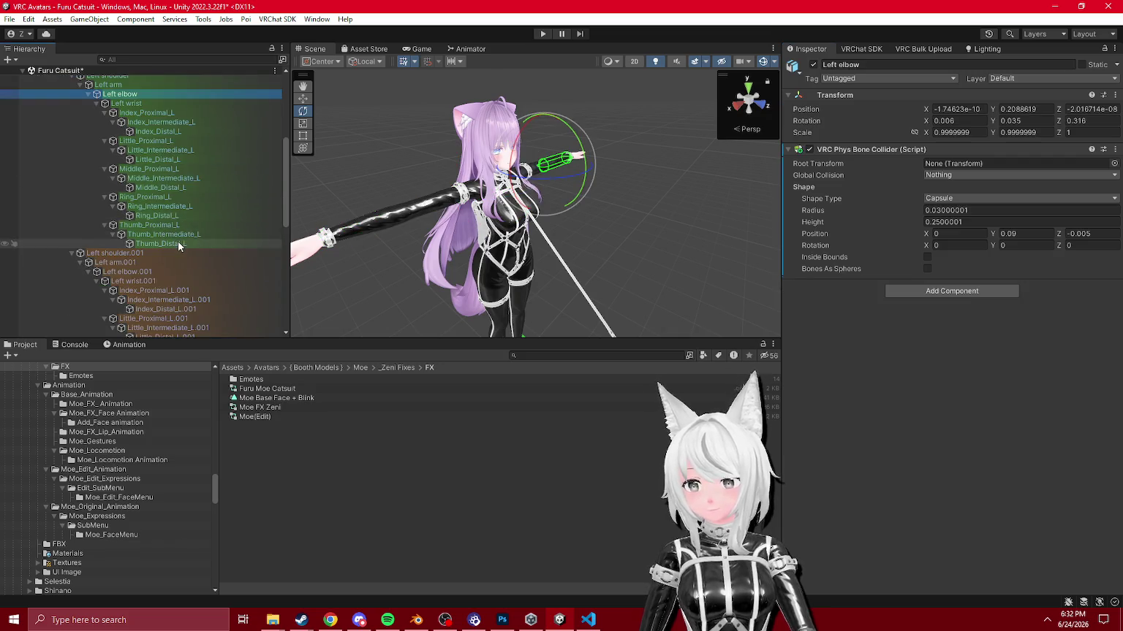
Step: Add a Rotation Constraint to Left elbow through Thumb_Distal_L
shift+click(176, 241)
click(899, 164)
text(rotation)
key(Return)
Step: Review the Left elbow's Rotation Constraint and reselect Left elbow through Thumb_Distal_L
right_click(880, 148)
click(960, 309)
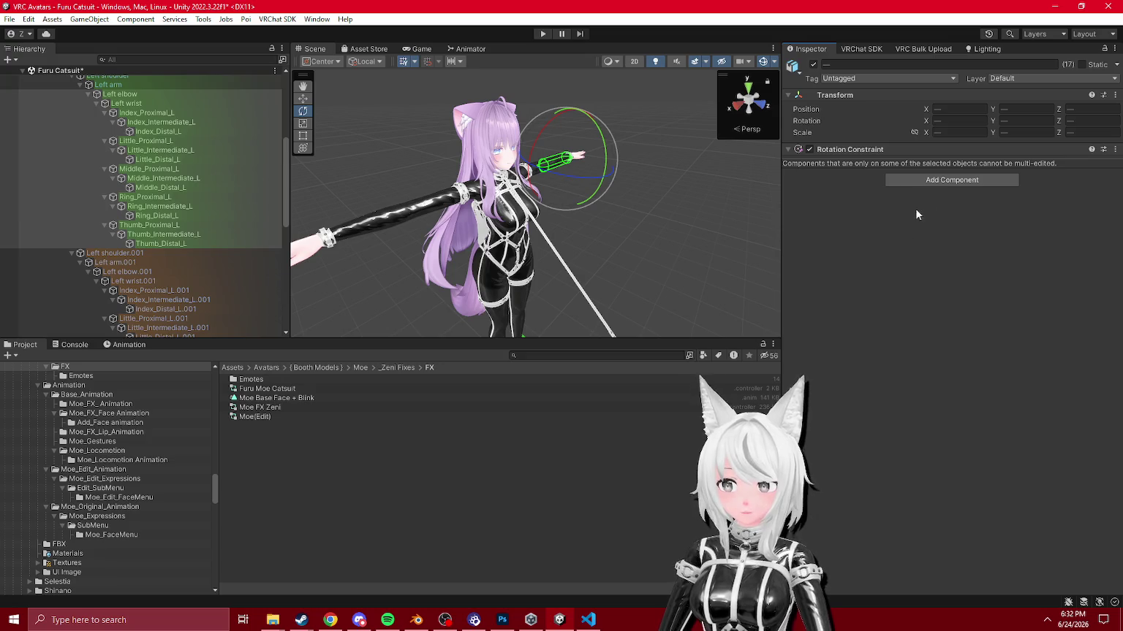
click(136, 95)
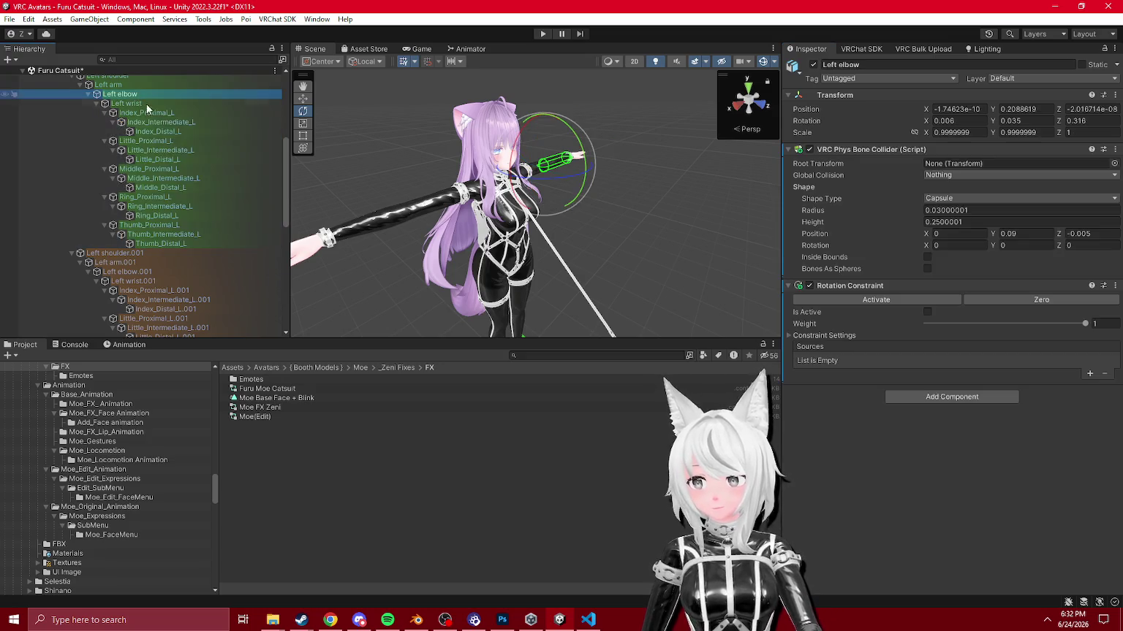
shift+click(178, 244)
right_click(847, 151)
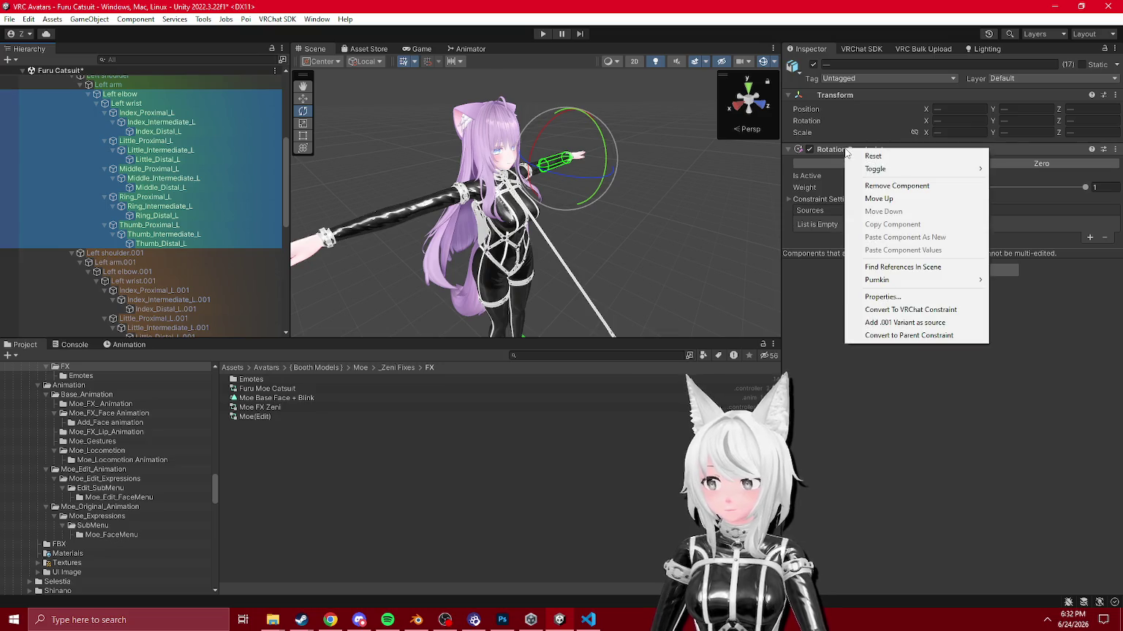
click(73, 345)
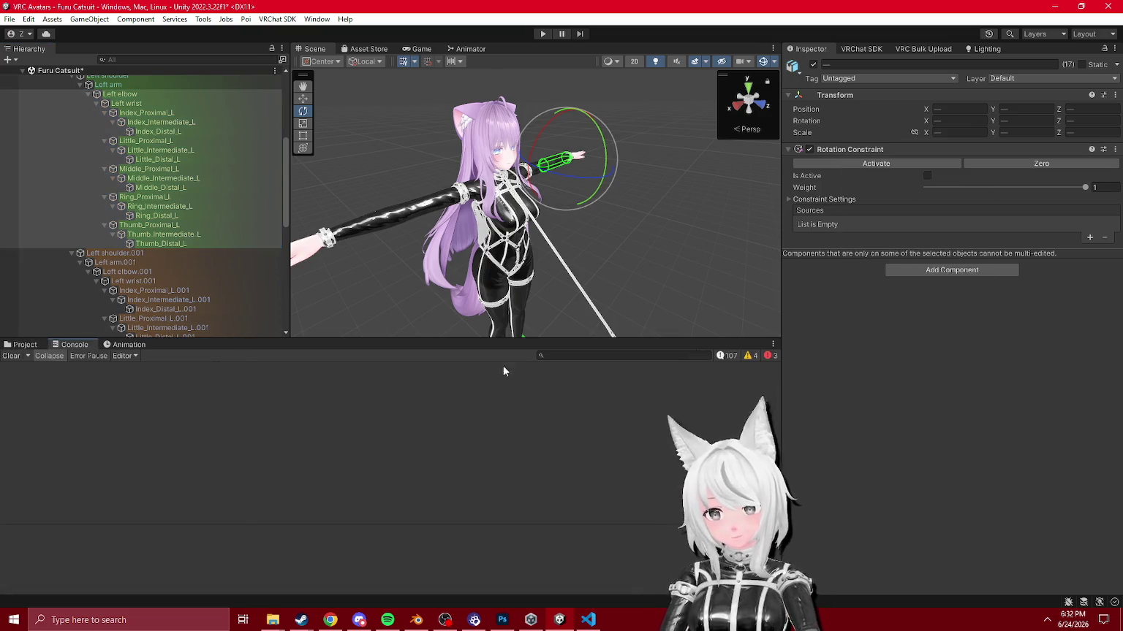
scroll(131, 153, up, 5)
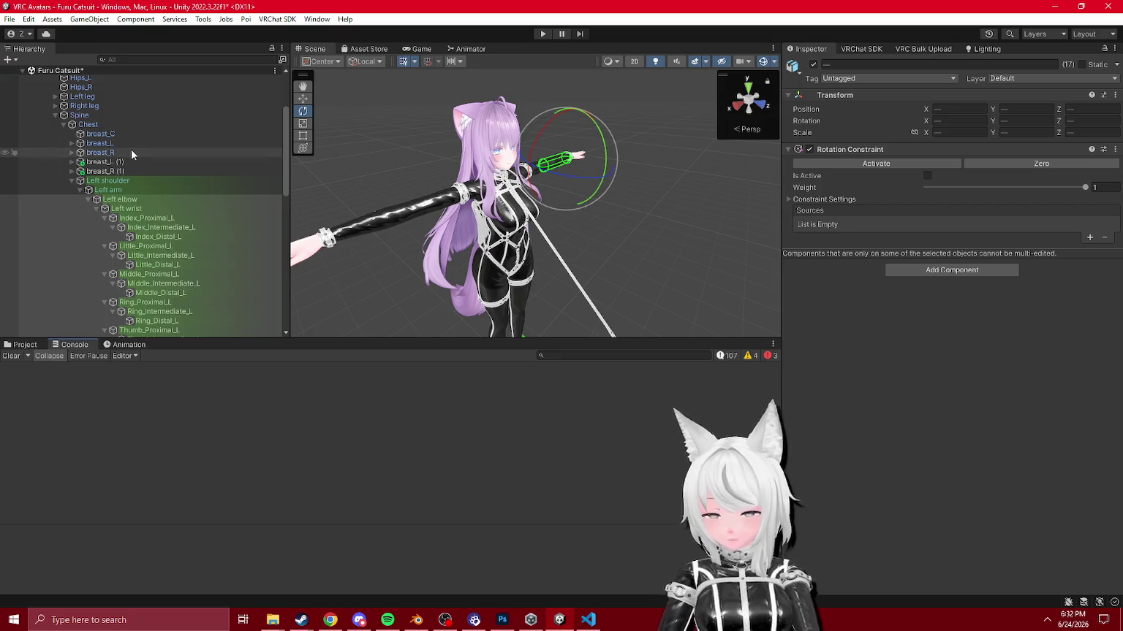
scroll(180, 202, down, 3)
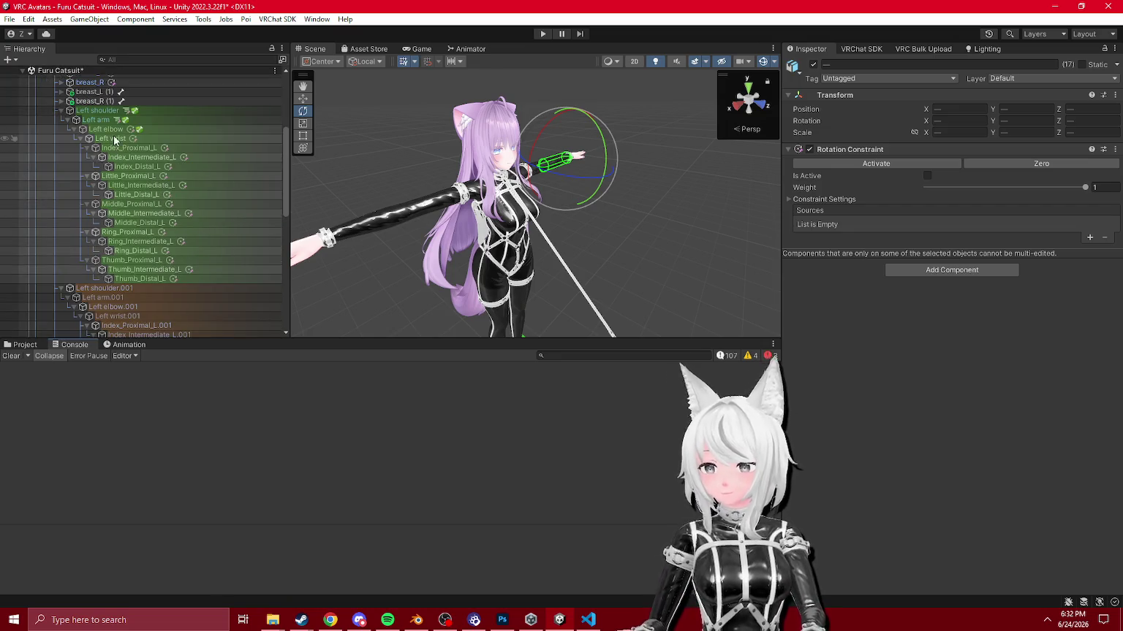
click(164, 278)
key(ctrl+z)
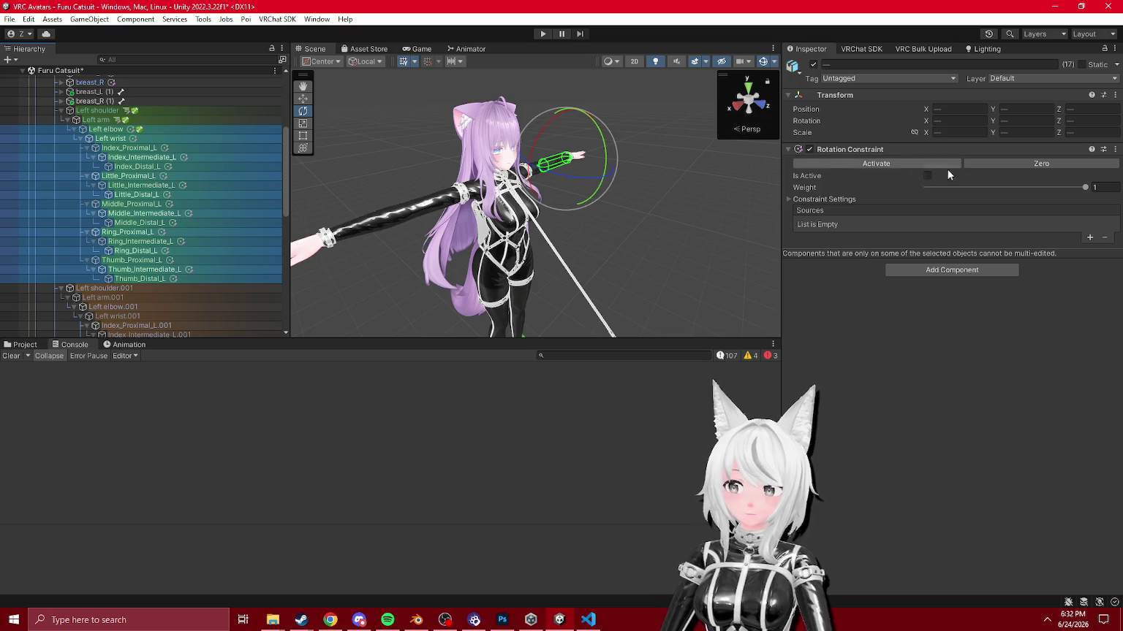
Step: Add a source to each Rotation Constraint, then zero offsets and activate them
right_click(939, 148)
click(979, 322)
click(1034, 166)
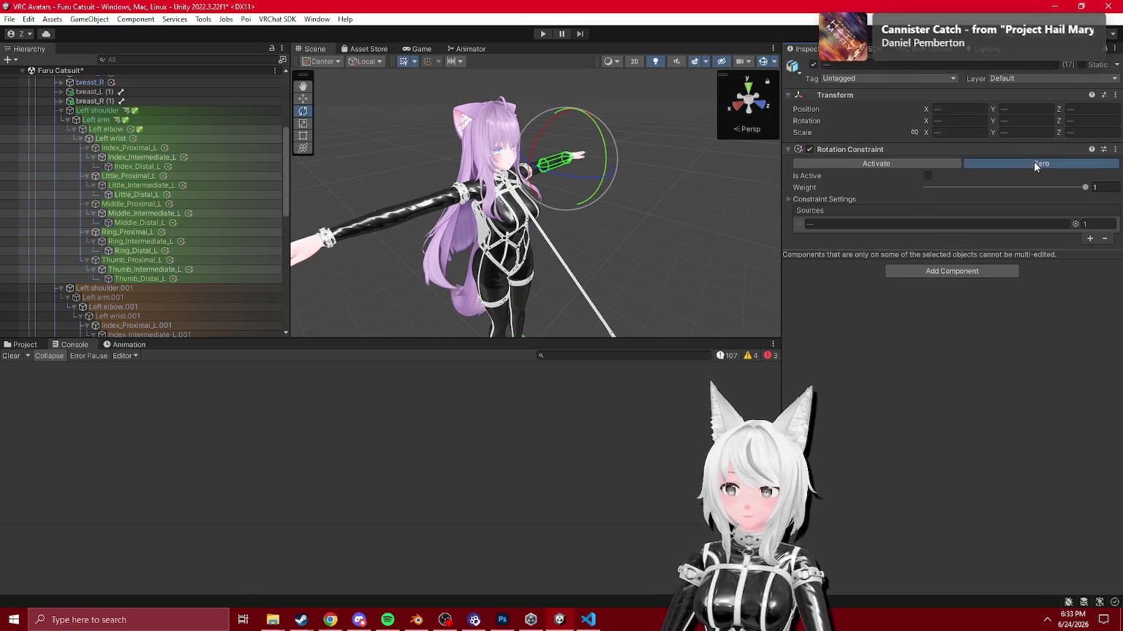
scroll(109, 218, down, 10)
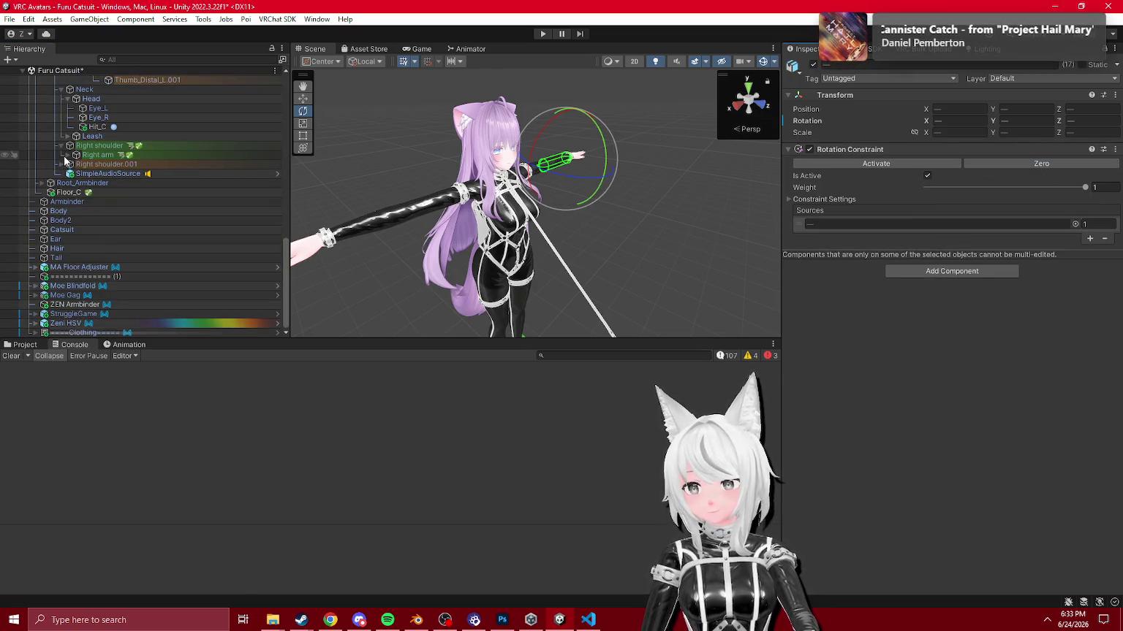
Step: Add a Rotation Constraint to Right elbow through Thumb_Distal_R
alt+click(68, 155)
click(108, 165)
shift+click(140, 314)
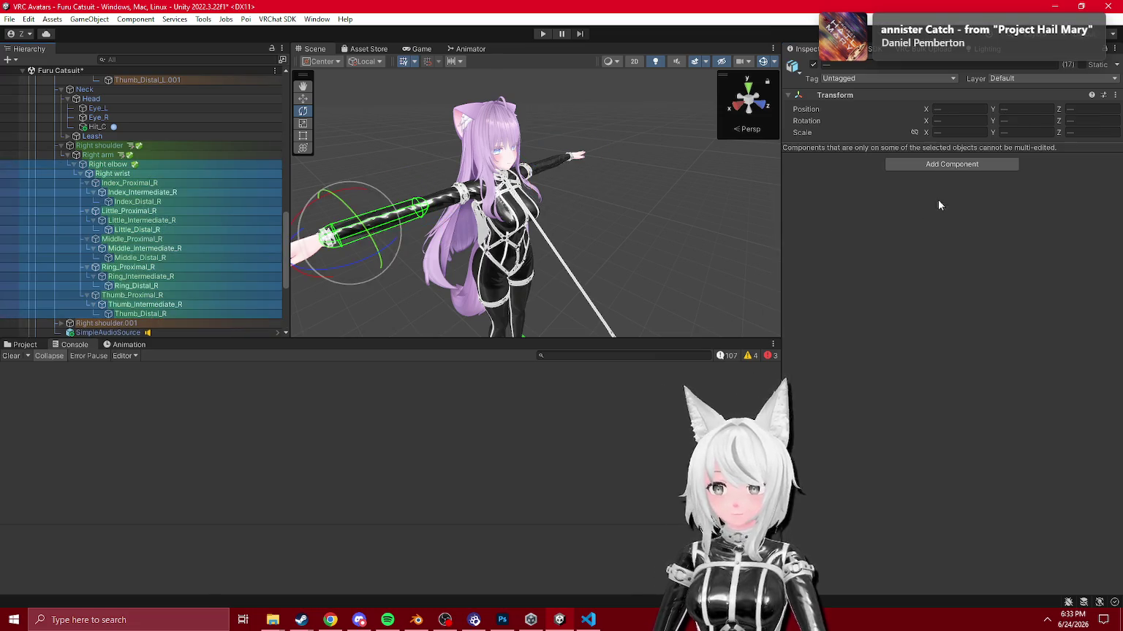
click(947, 163)
click(904, 202)
right_click(867, 149)
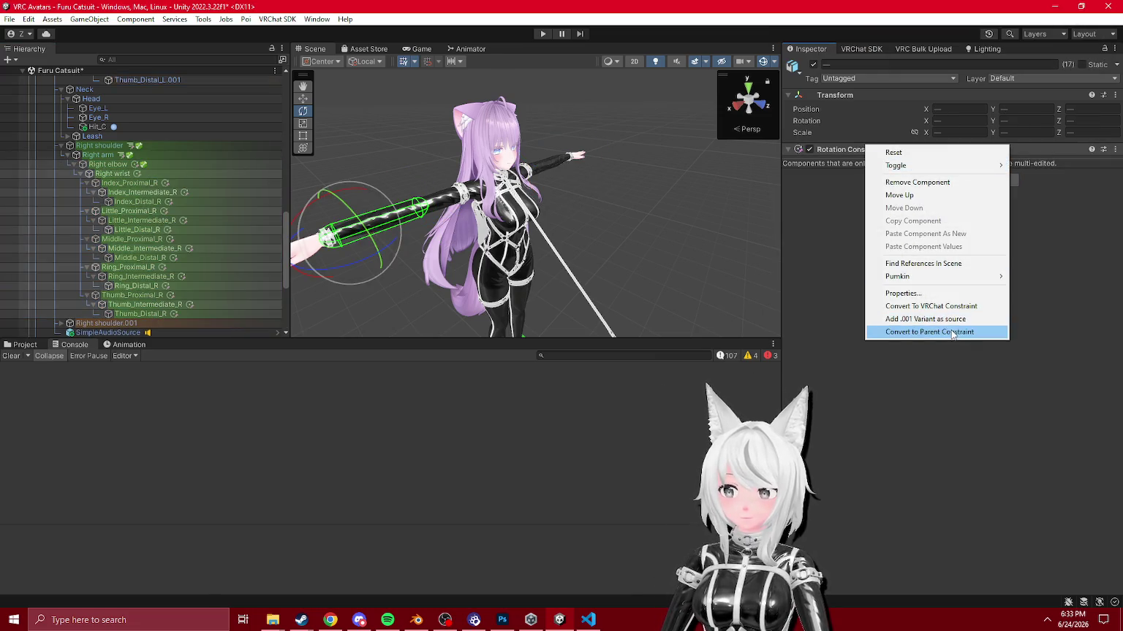
key(Escape)
Step: Check the Right elbow's constraint source and the Right arm and shoulder Parent Constraints
click(110, 165)
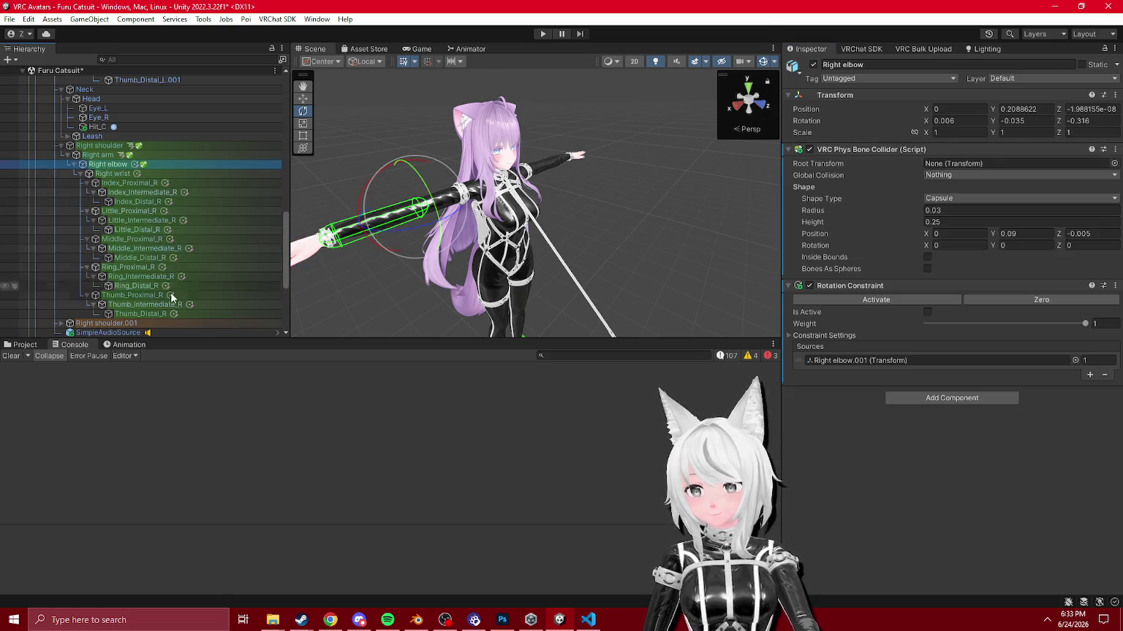
shift+click(167, 314)
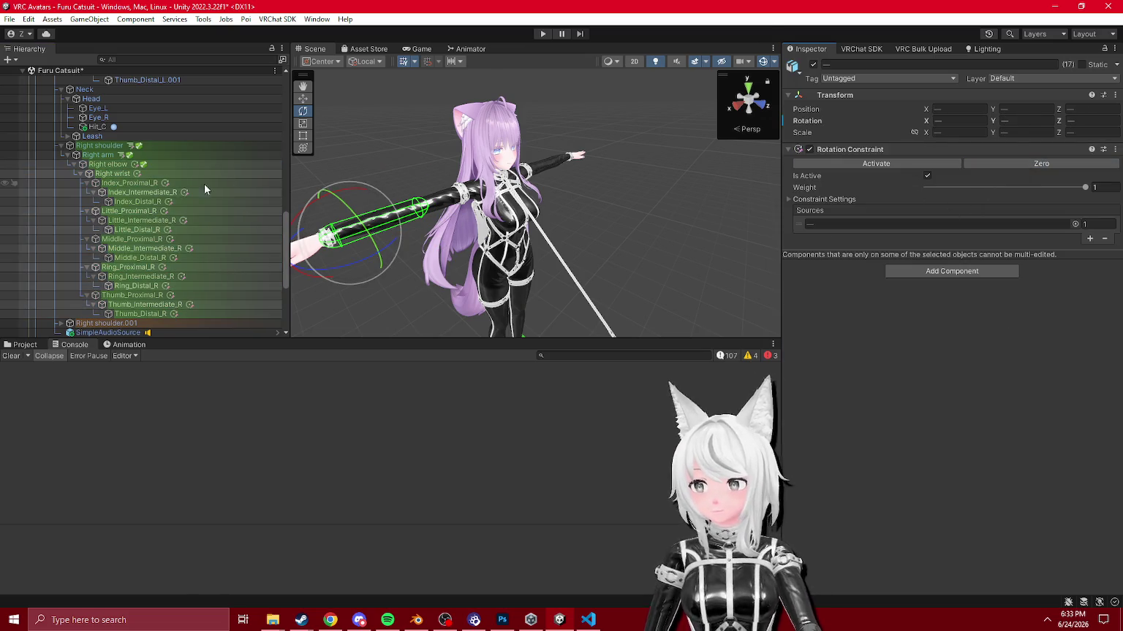
click(105, 155)
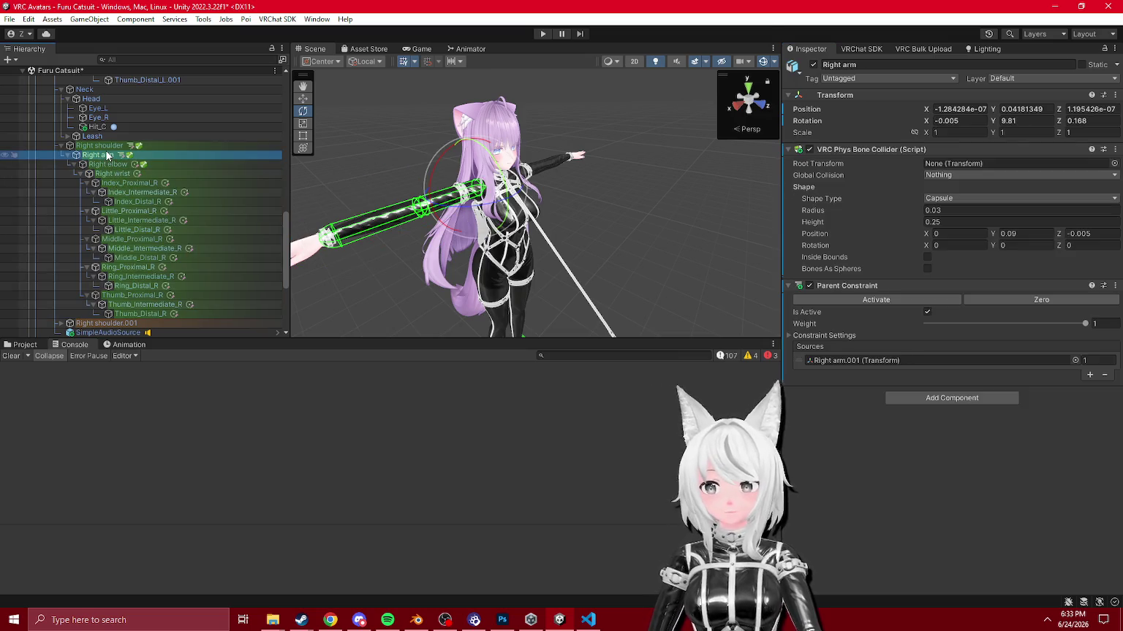
click(106, 147)
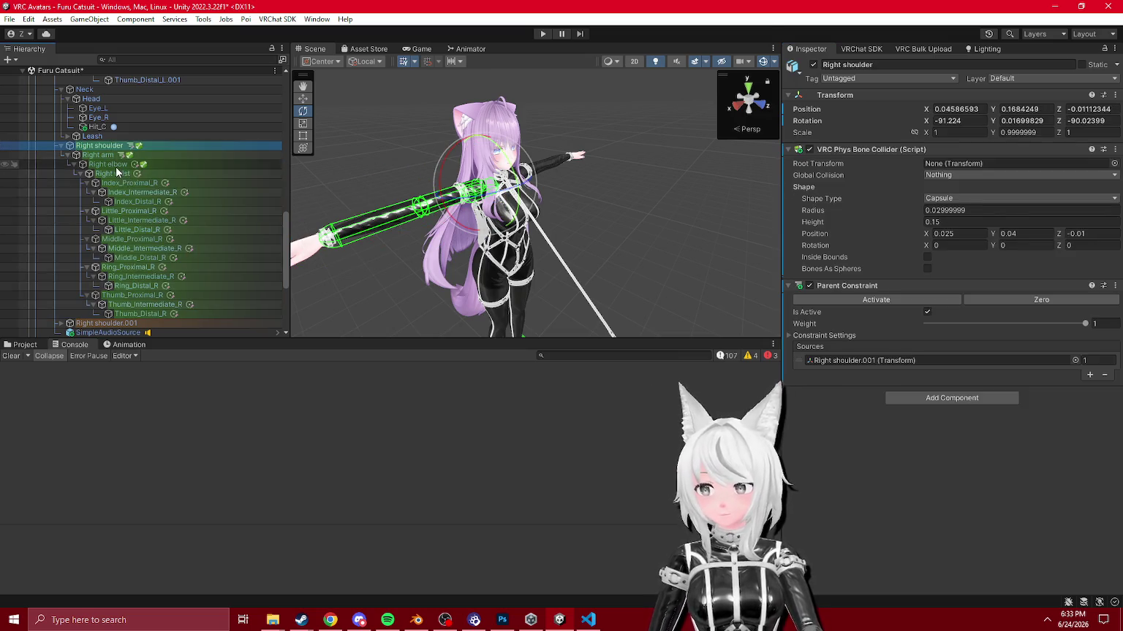
click(110, 165)
Step: Expand all bones under Right shoulder.001, then select Left shoulder.001
scroll(179, 187, down, 3)
click(60, 218)
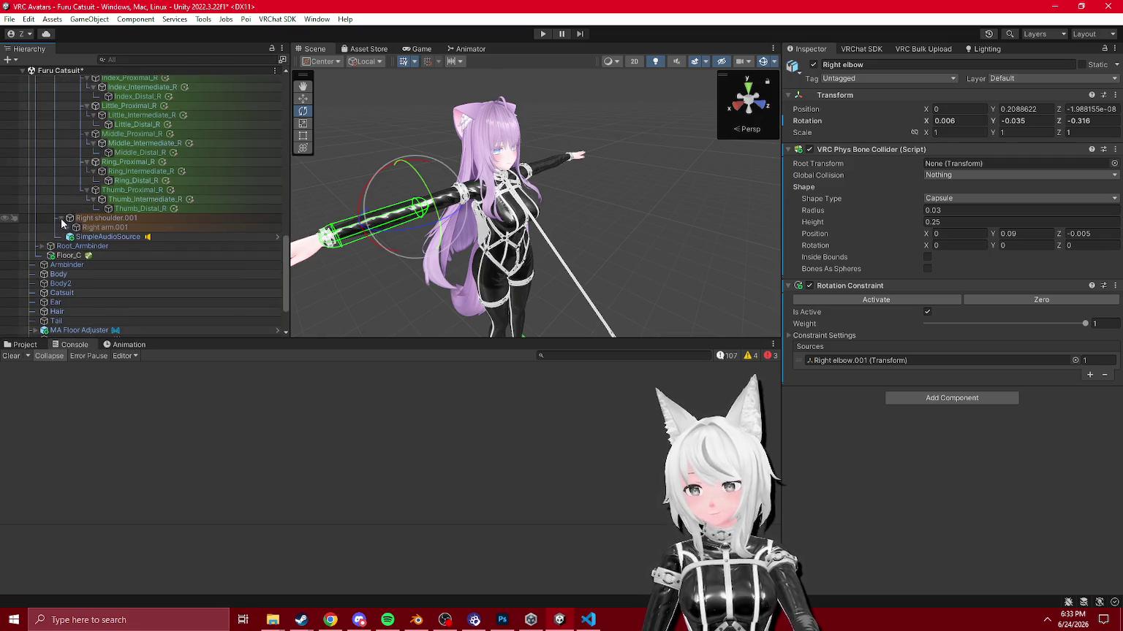
alt+click(59, 218)
scroll(142, 233, up, 3)
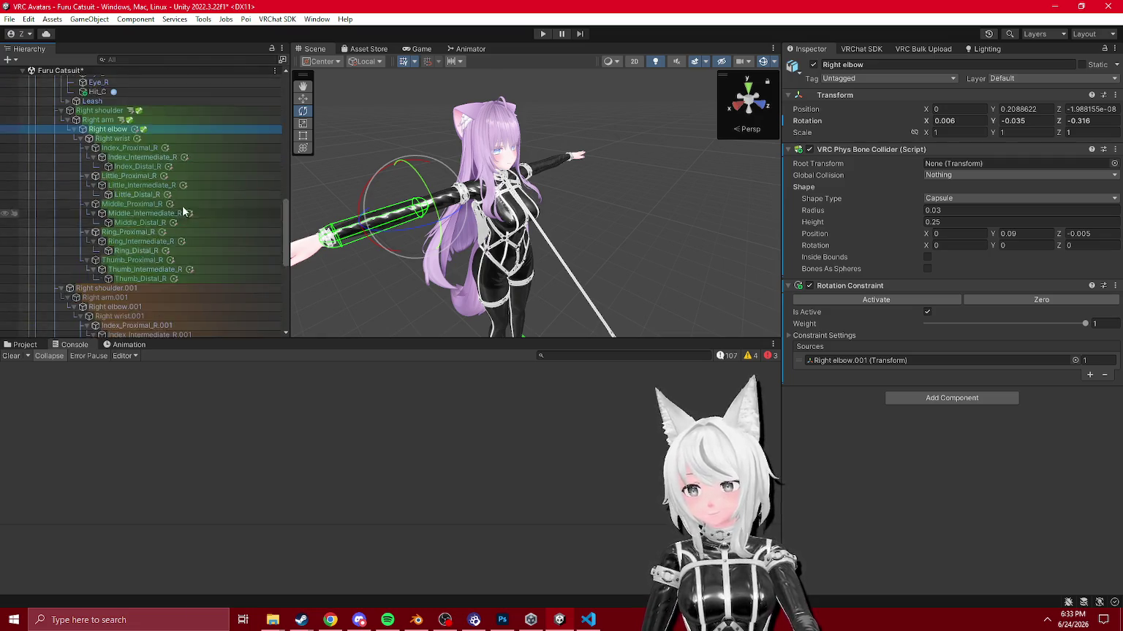
scroll(112, 205, down, 10)
click(91, 192)
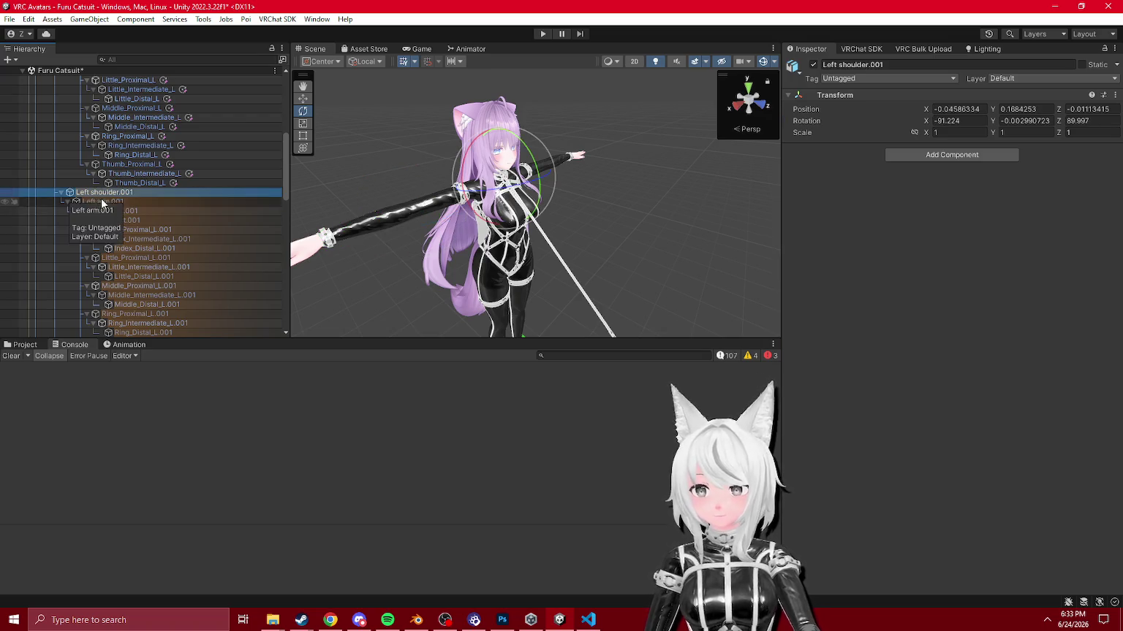
Step: Collapse the Left/Right shoulder and .001 chains, frame SimpleAudioSource, then switch to Blender
scroll(172, 223, up, 5)
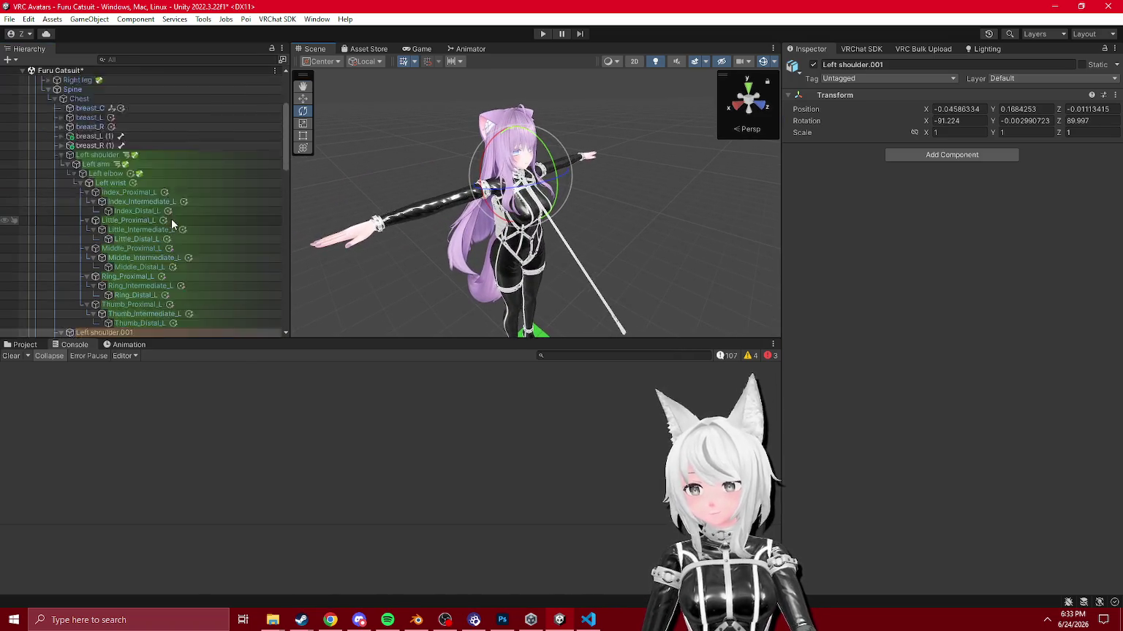
scroll(171, 218, up, 2)
click(61, 190)
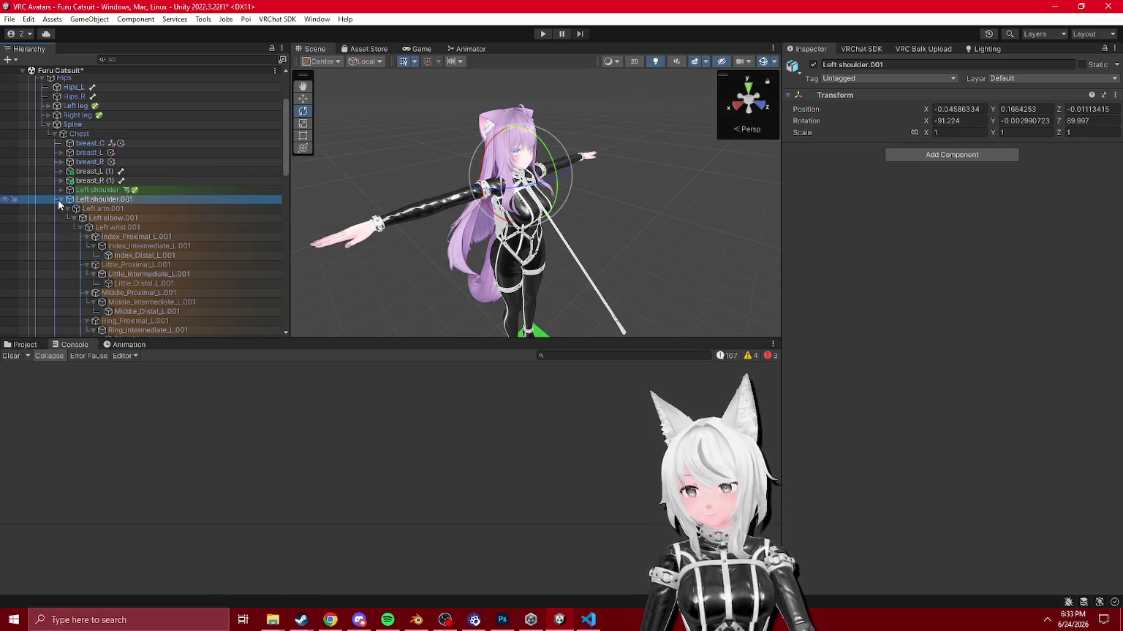
click(60, 201)
click(59, 218)
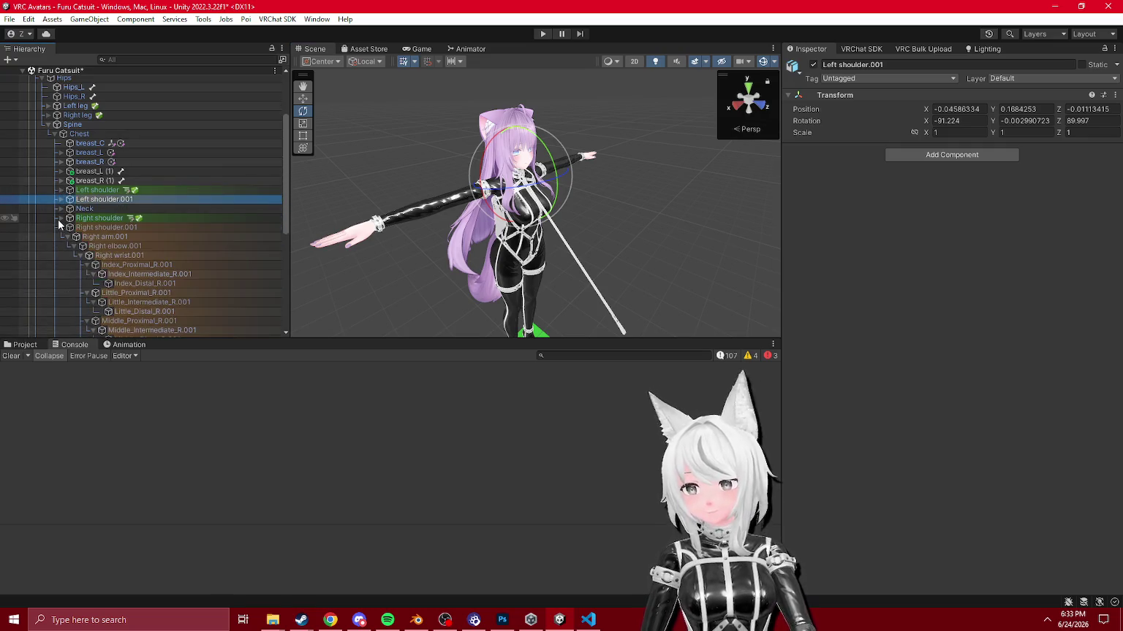
click(57, 227)
click(60, 228)
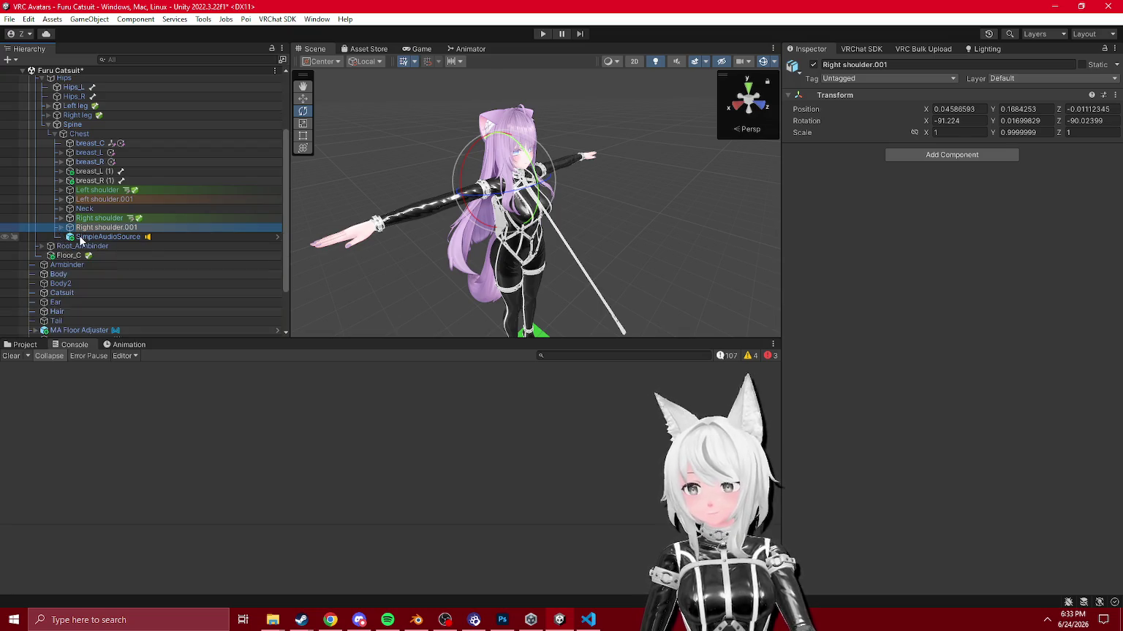
double_click(82, 236)
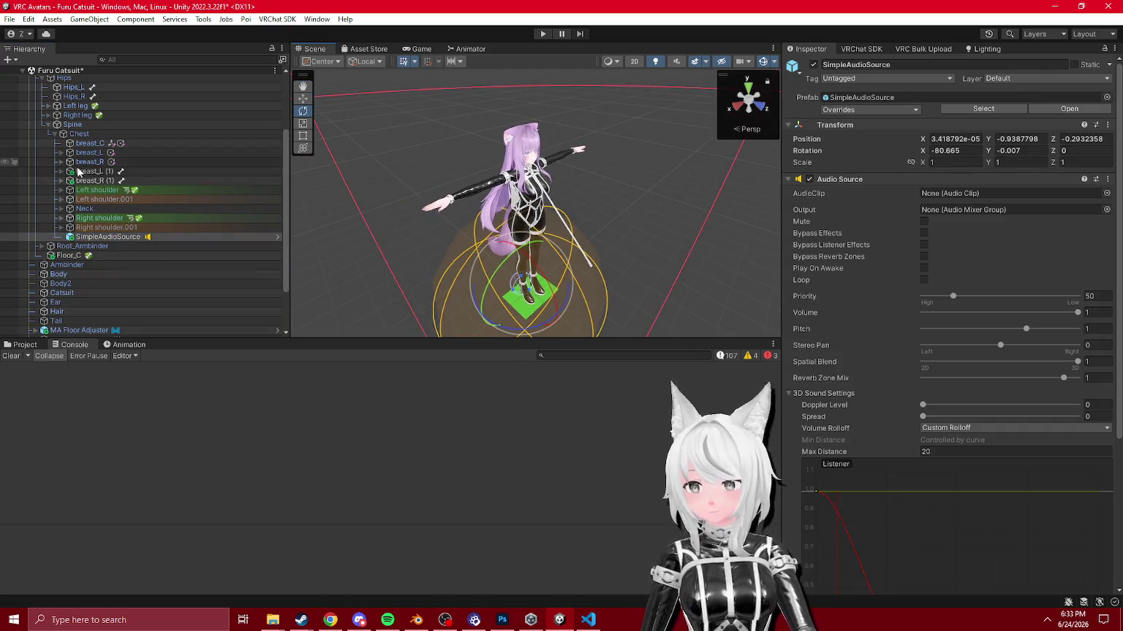
click(416, 620)
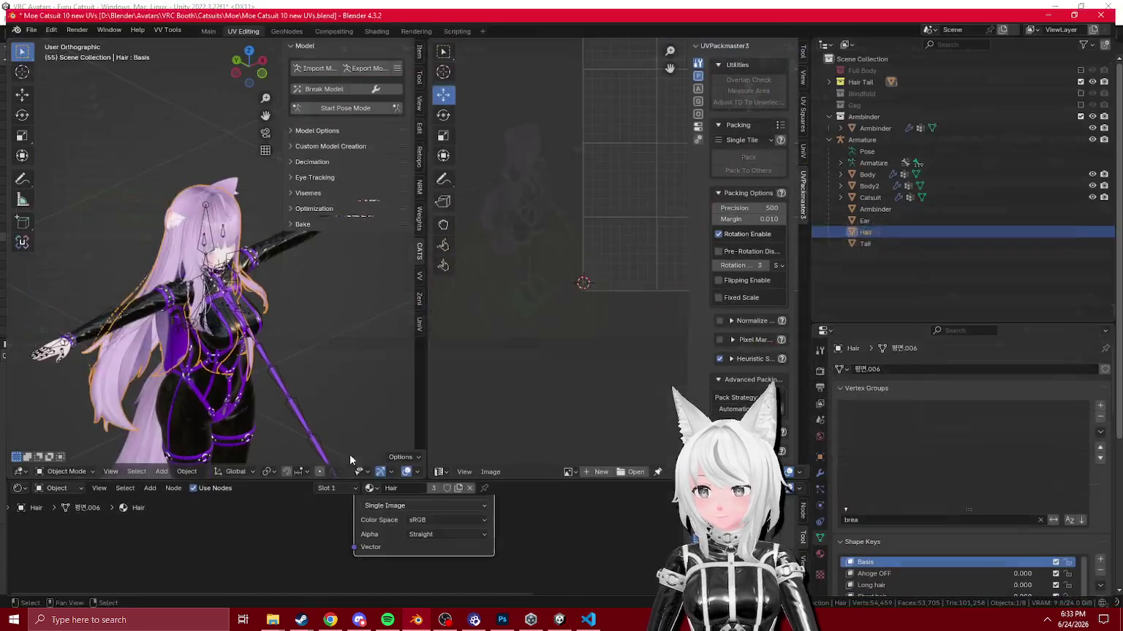
Step: In Edit Mode, set Armbinder_shoulder_R's parent to Chest
key(Tab)
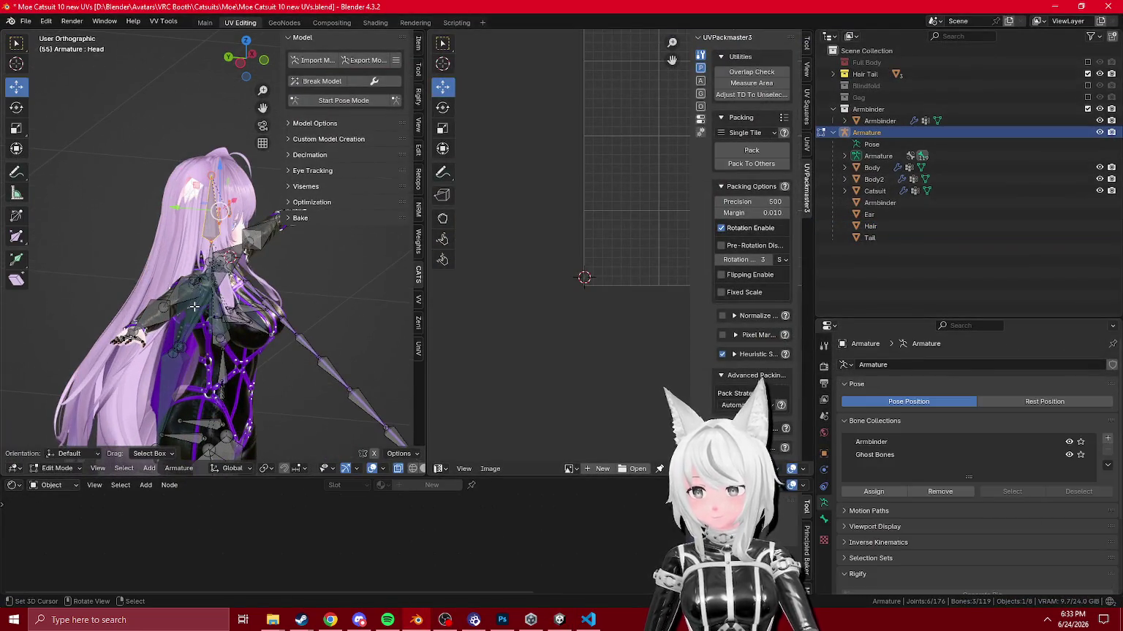
click(822, 521)
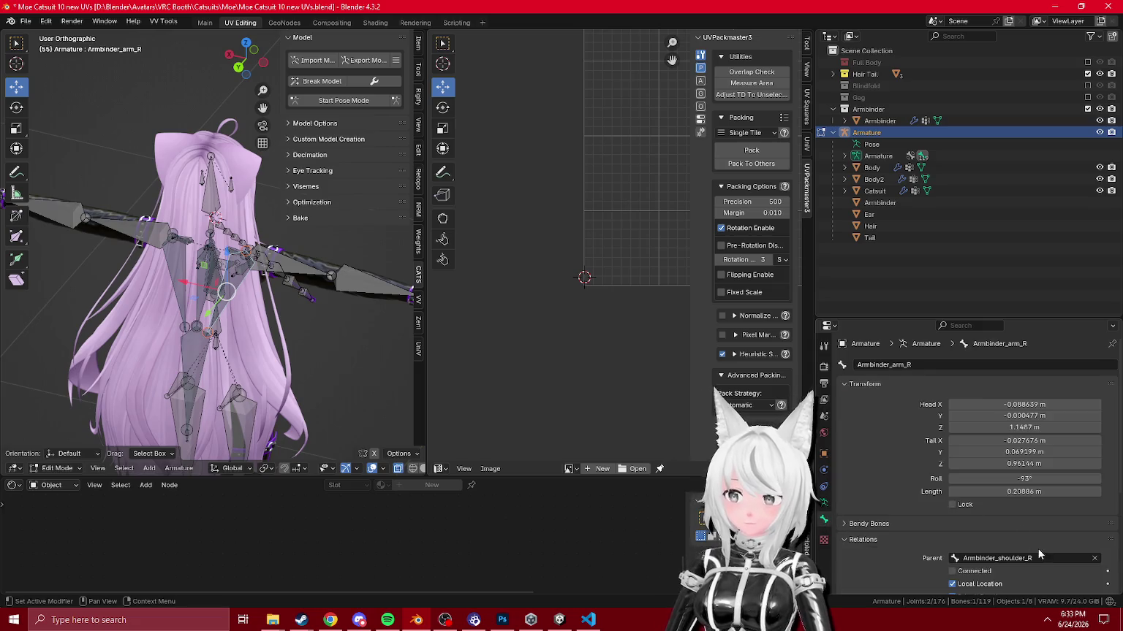
scroll(196, 227, up, 10)
click(196, 227)
click(993, 559)
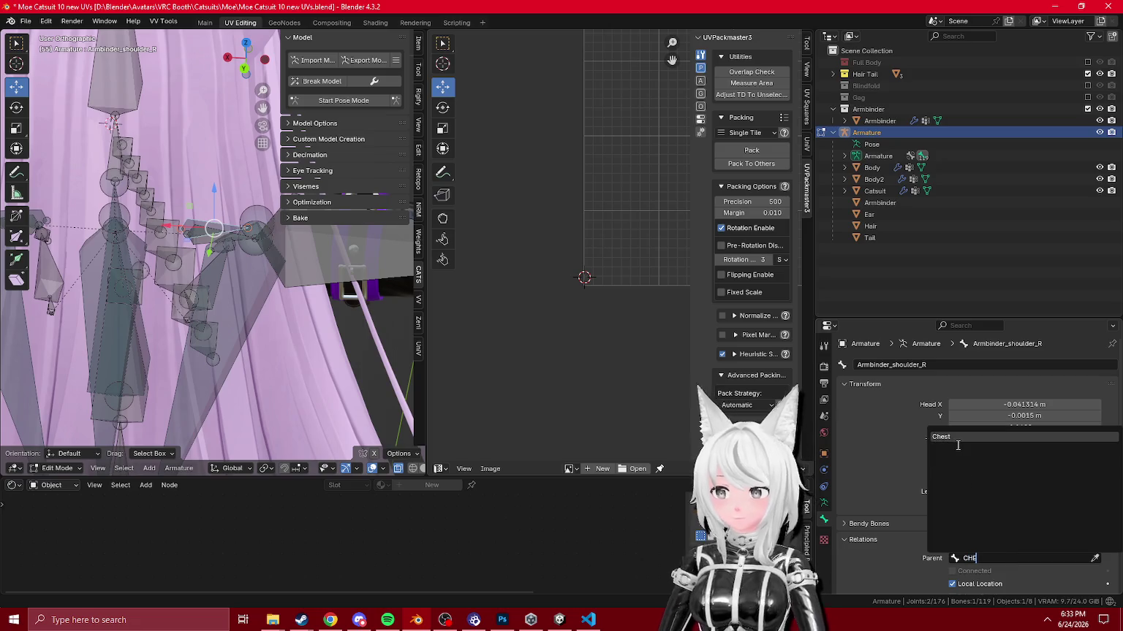
click(958, 439)
Step: Check the left bones' parents, then export over the catsuit FBX in Assets
click(152, 256)
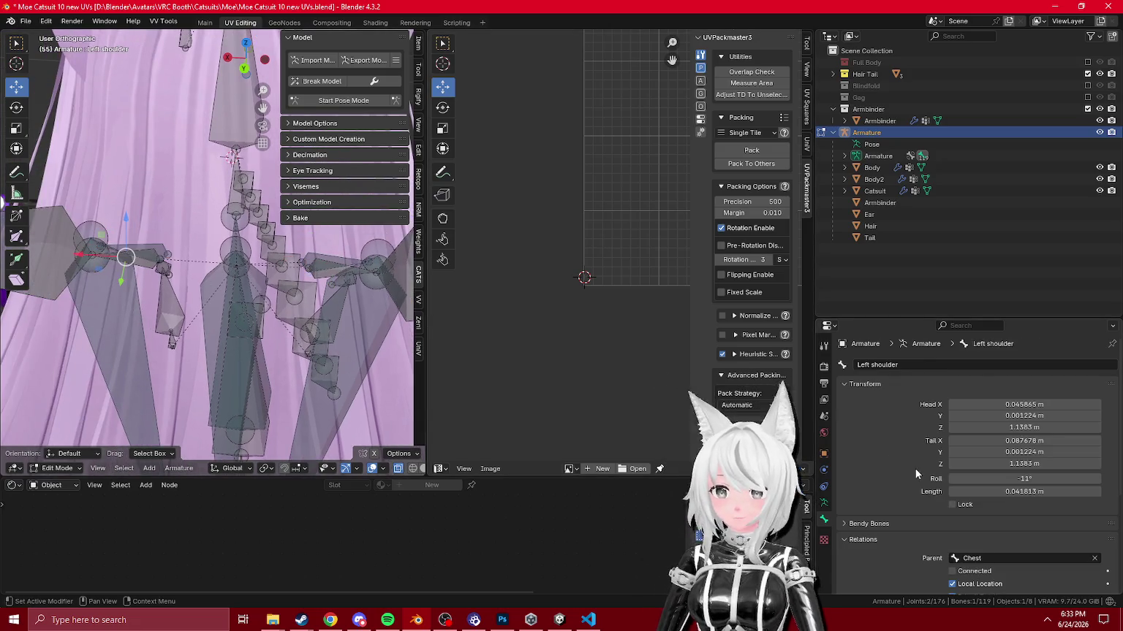
click(144, 271)
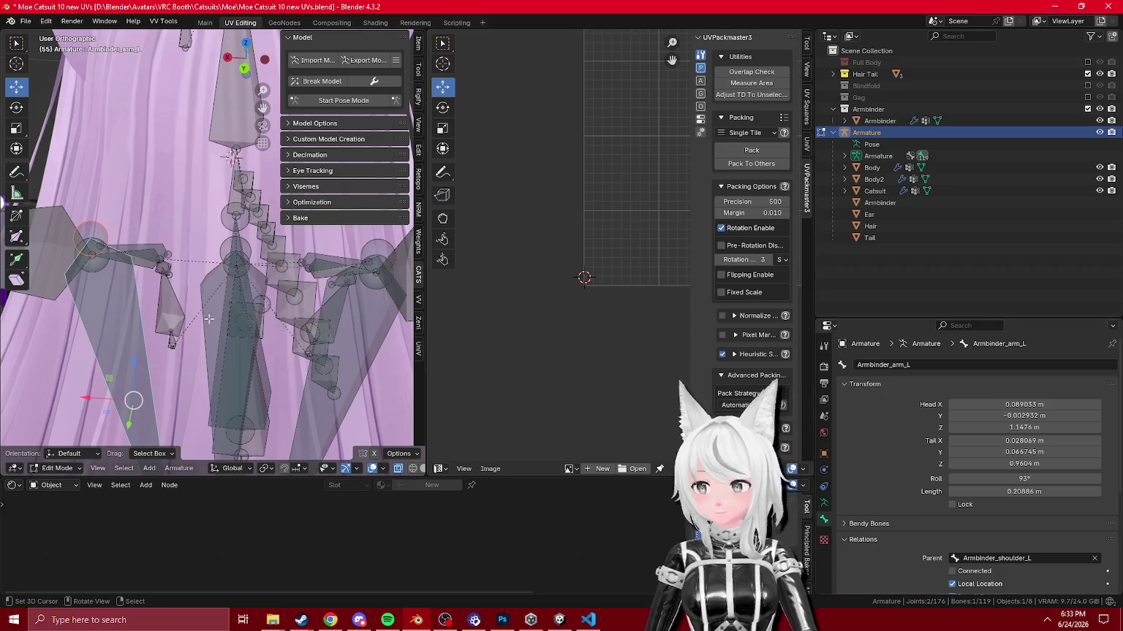
click(142, 259)
key(Tab)
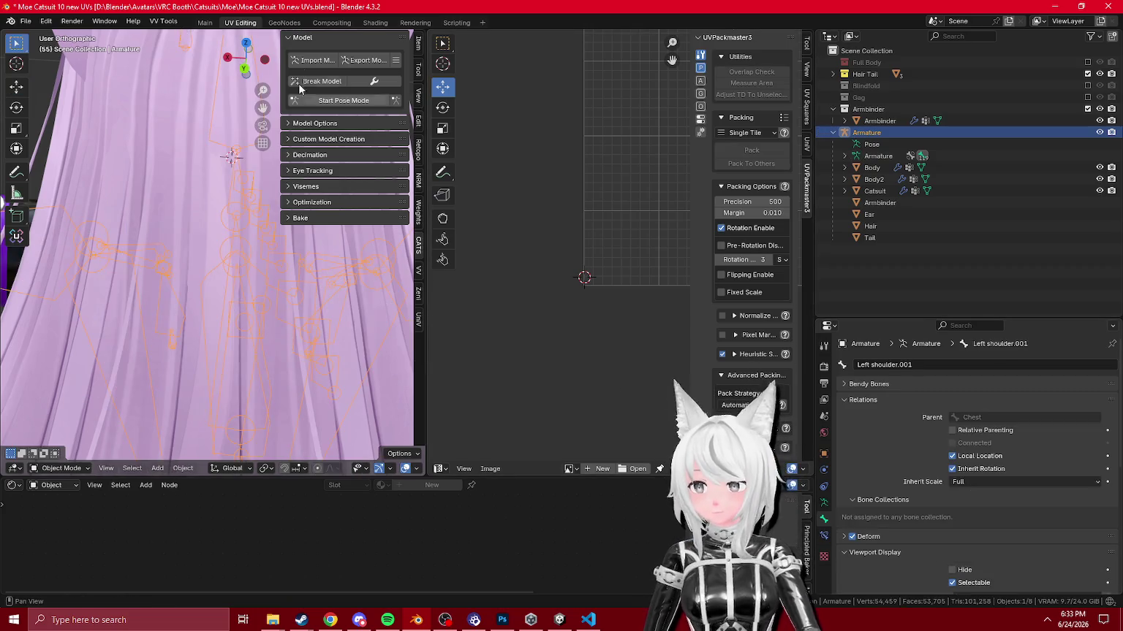
click(355, 64)
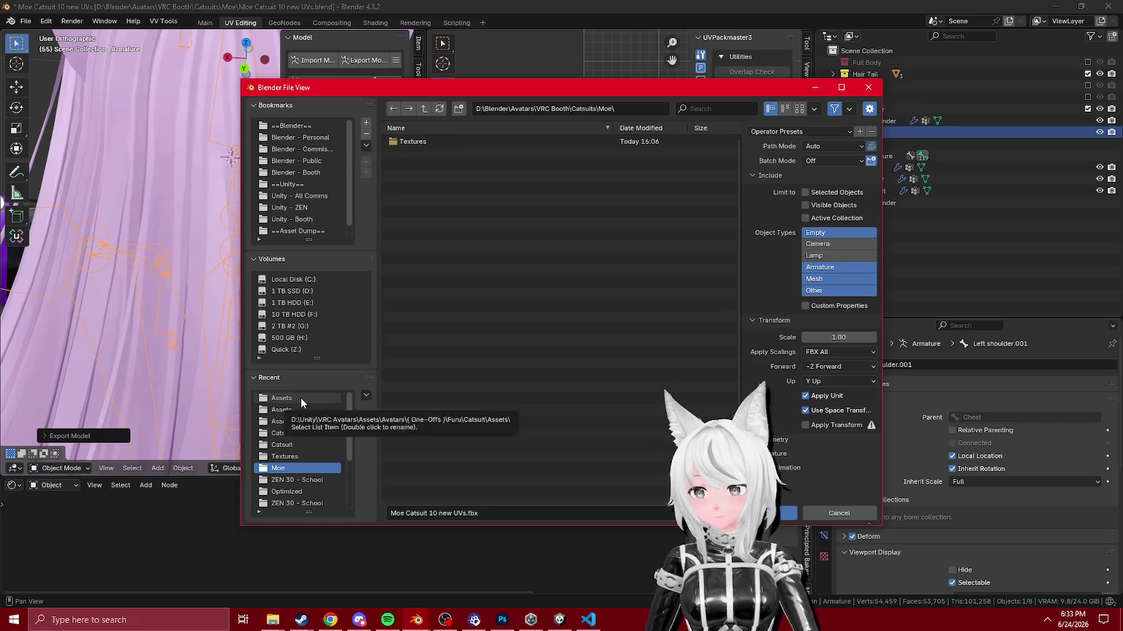
click(300, 397)
double_click(431, 142)
Step: In Unity, confirm Armbinder_shoulder_R now sits under Chest, then return to Blender
click(559, 620)
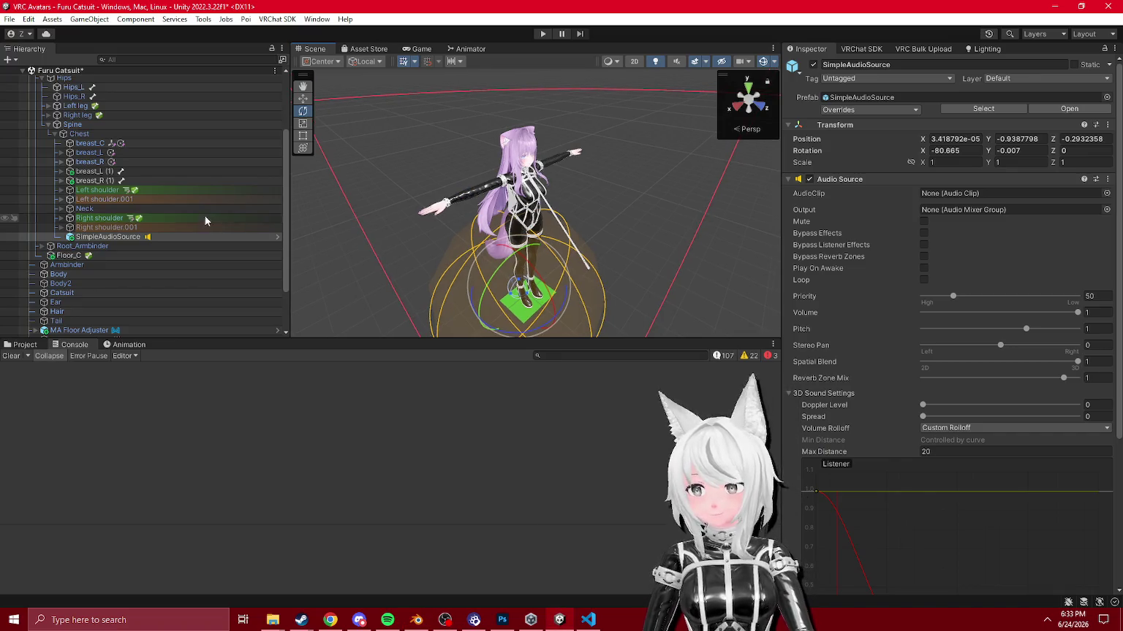
click(100, 171)
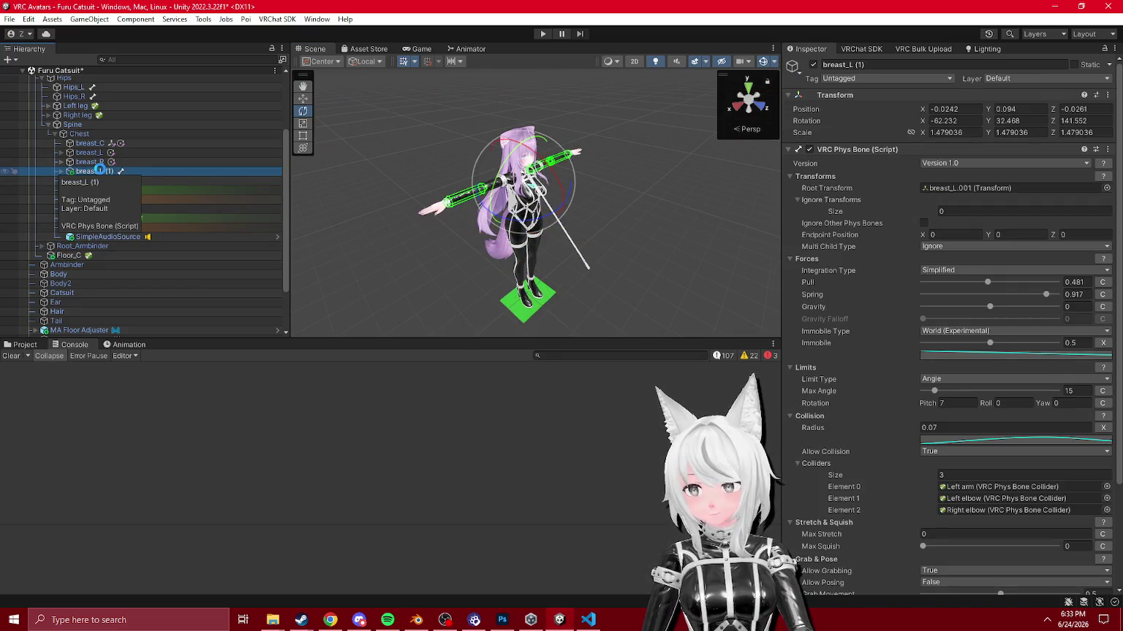
click(114, 136)
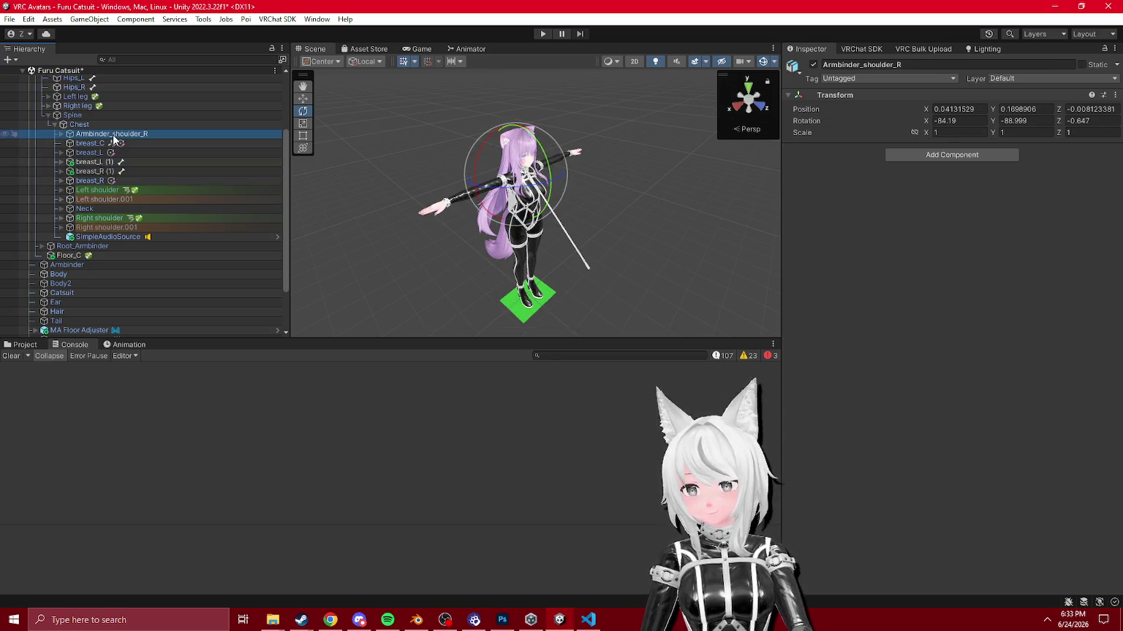
click(470, 621)
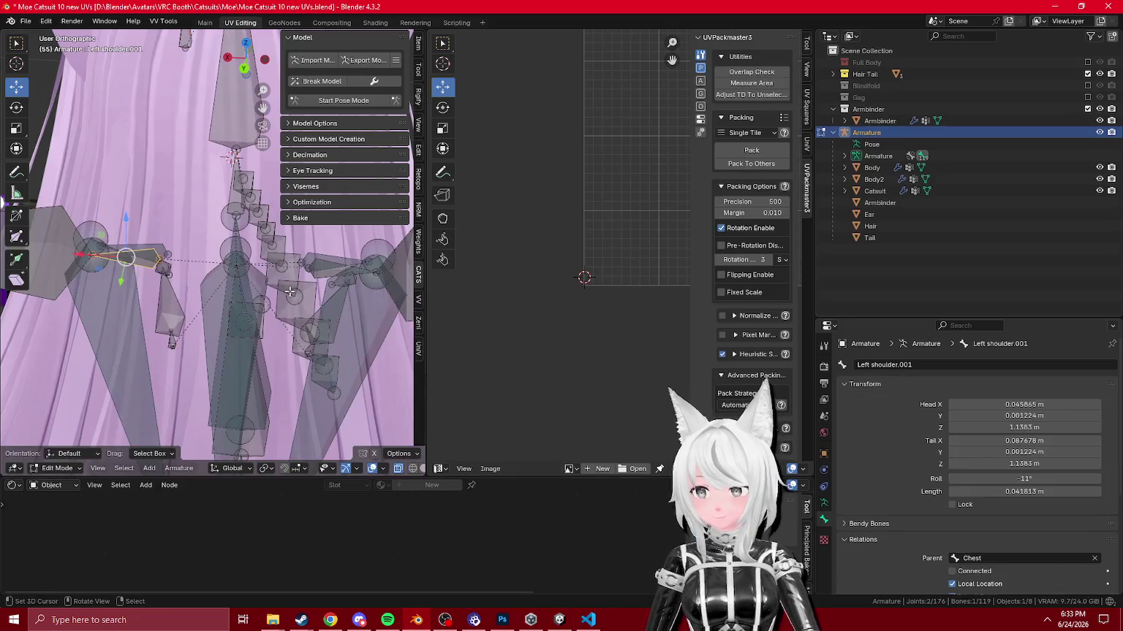
Step: Parent Armbinder_shoulder_L to breast_C and Armbinder_arm_L to Armbinder1
click(142, 261)
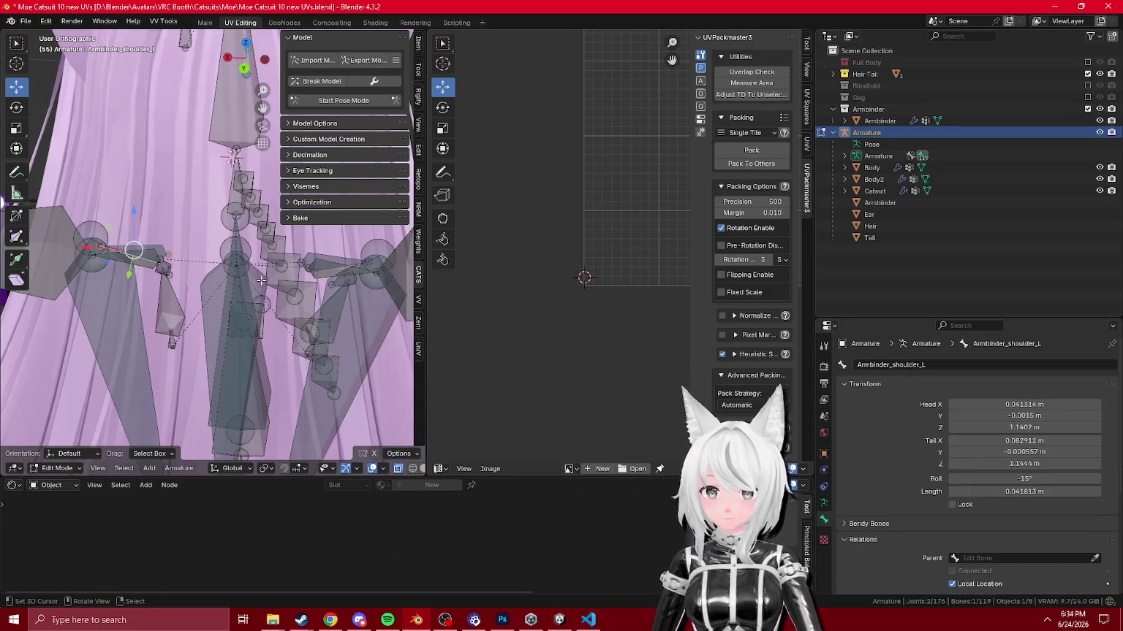
click(1018, 557)
text(breast)
key(Return)
click(130, 330)
click(1001, 560)
click(979, 437)
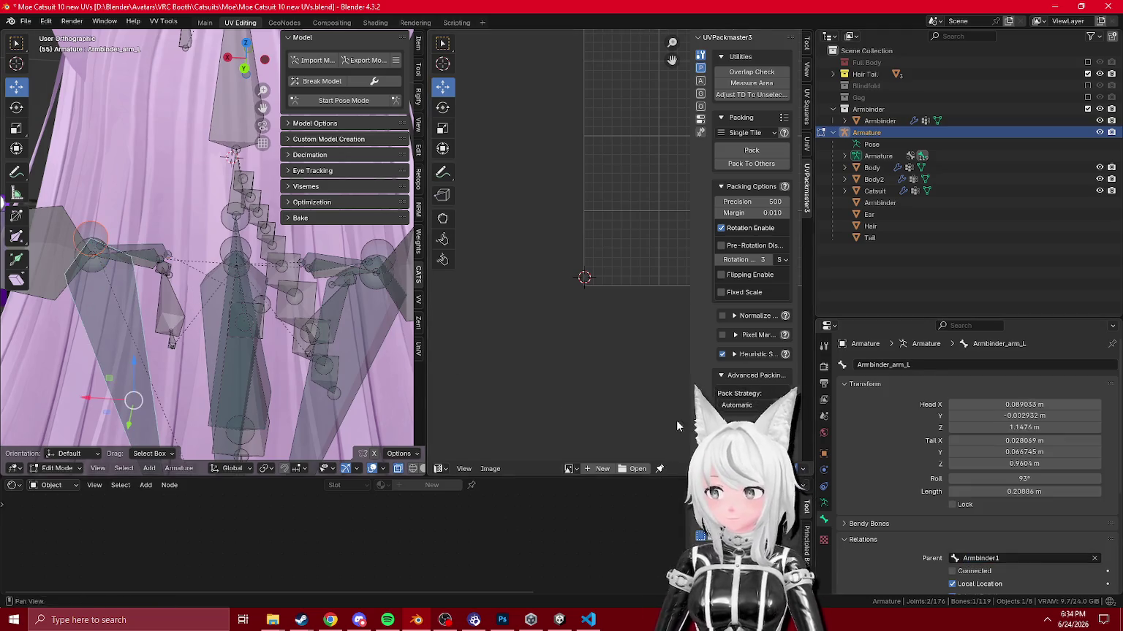
Step: Try reparenting the mirrored Armbinder_arm_R bone, then revert the change
key(ctrl+shift+m)
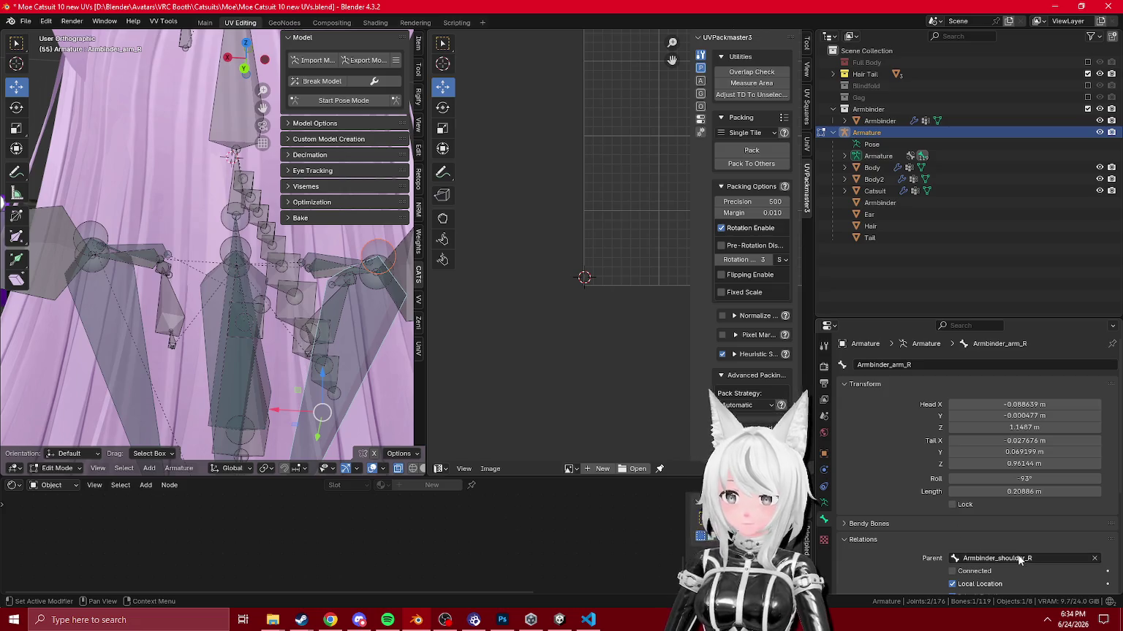
click(1019, 560)
text(AR)
key(BackSpace)
key(BackSpace)
text(arm)
click(949, 459)
key(ctrl+shift+m)
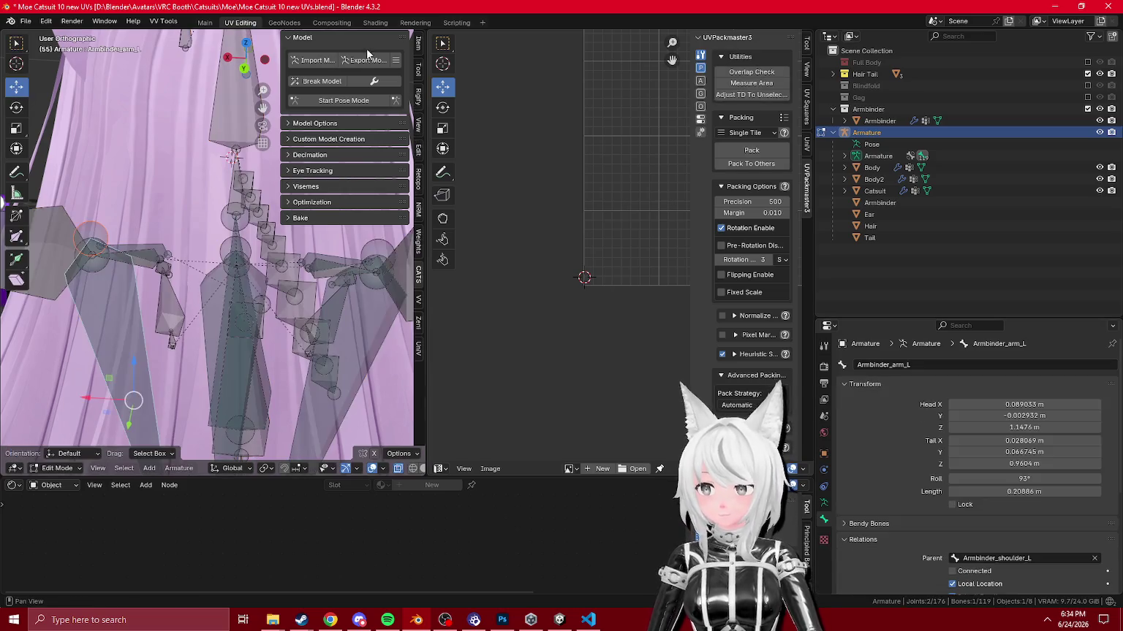
Step: Return to Object Mode and export over the catsuit FBX
key(Tab)
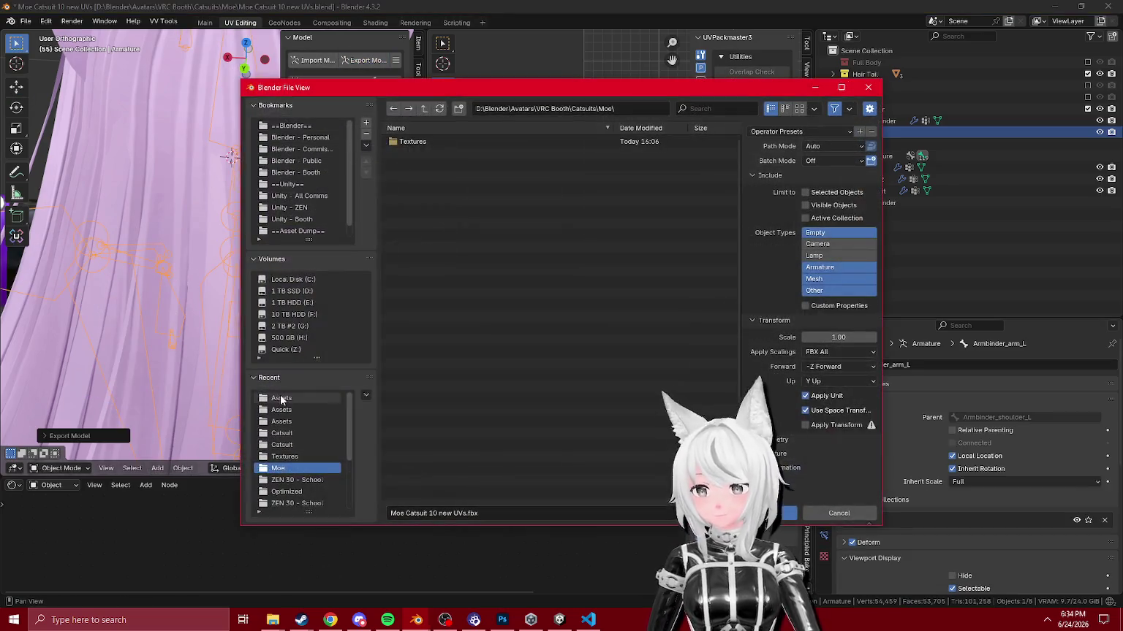
click(296, 399)
click(438, 142)
key(Return)
click(385, 622)
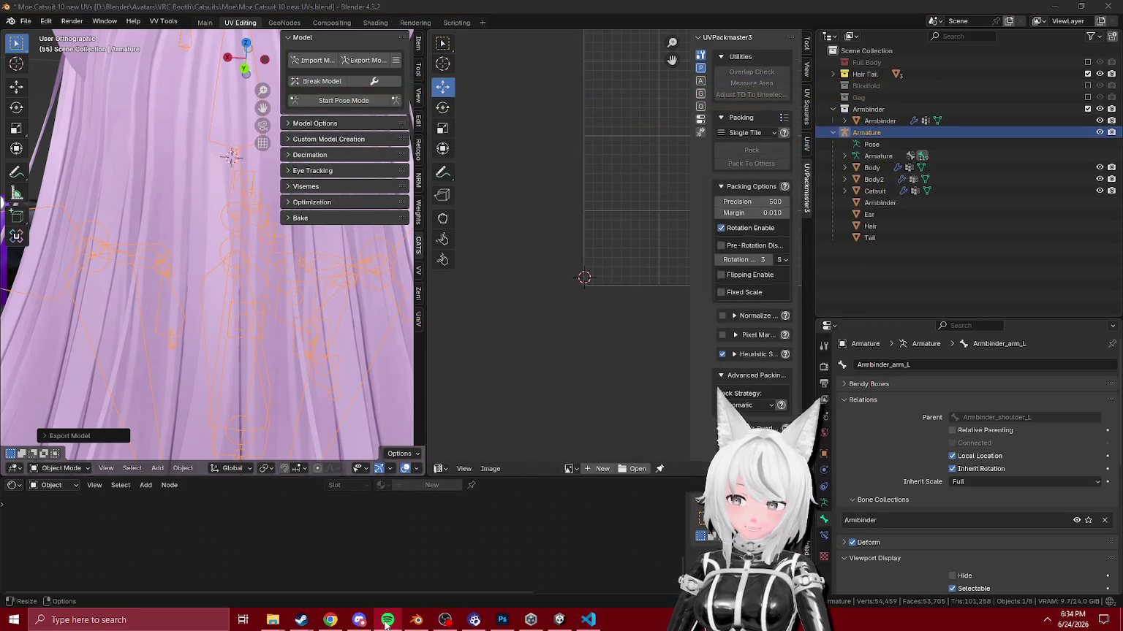
Step: Inspect Left shoulder.001 in Unity, then go back to Blender
click(559, 620)
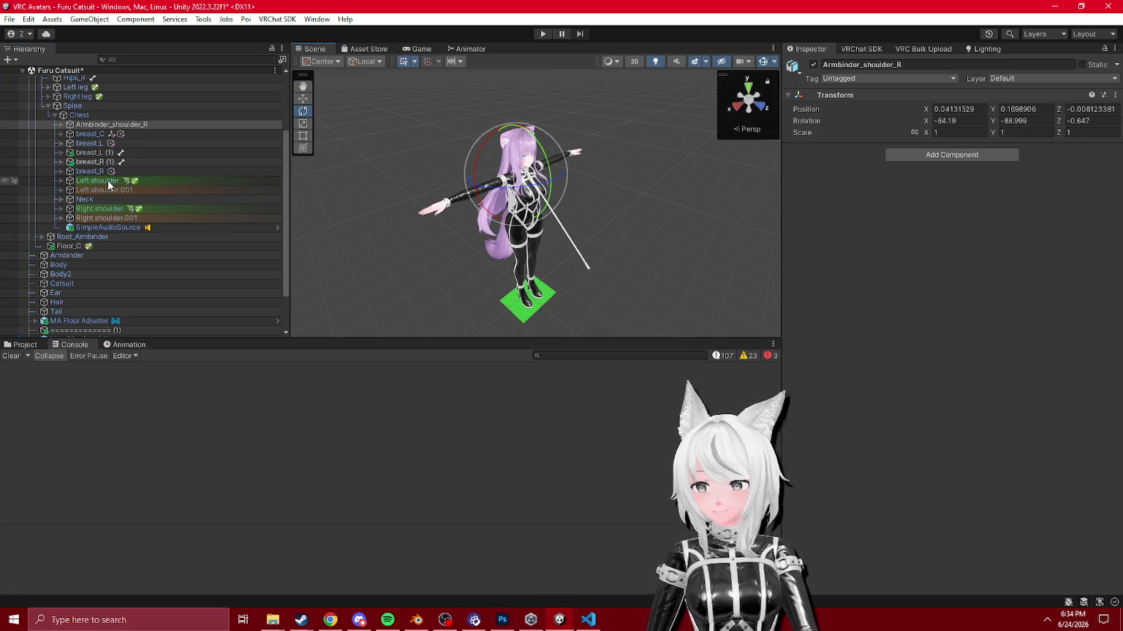
click(105, 190)
click(420, 620)
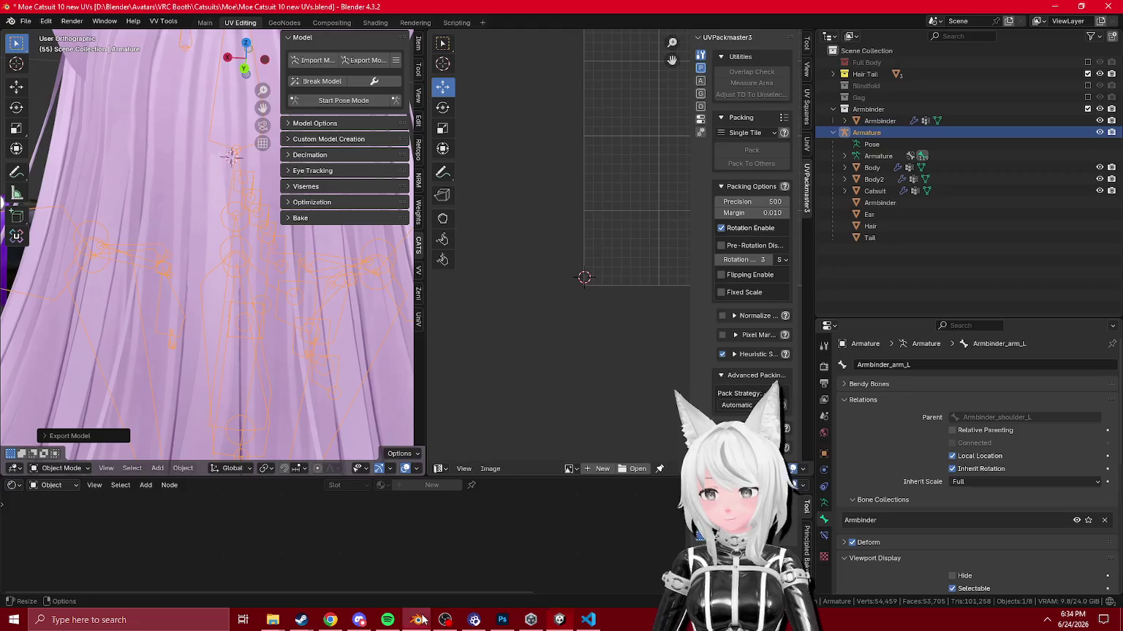
Step: In Edit Mode, set Armbinder_shoulder_L's parent to Chest
key(Tab)
click(275, 283)
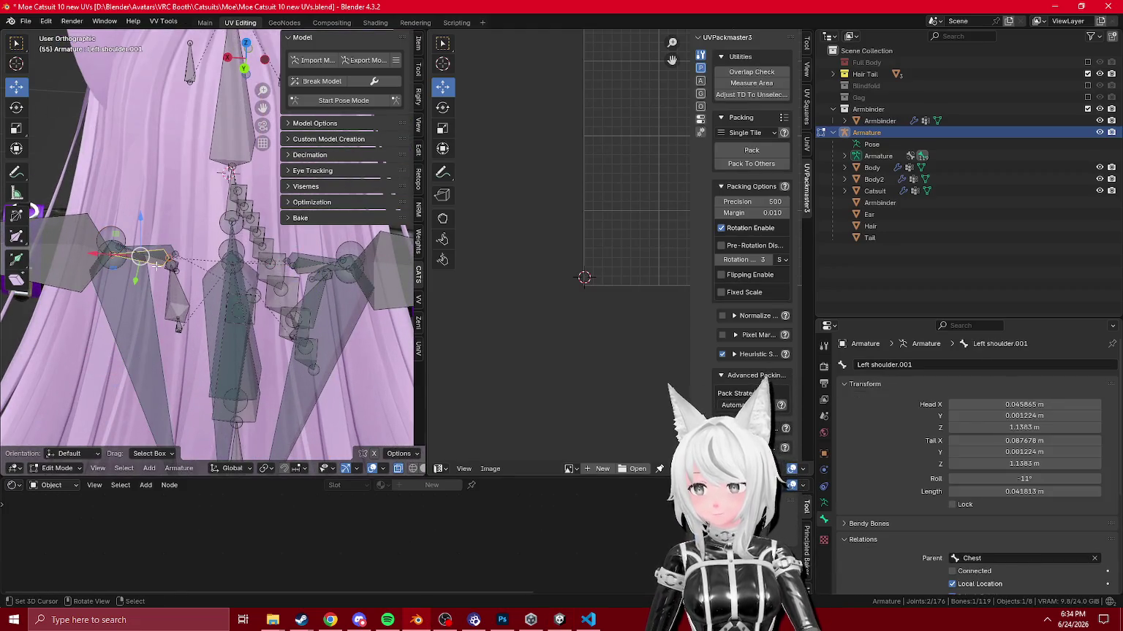
scroll(156, 266, up, 5)
click(128, 252)
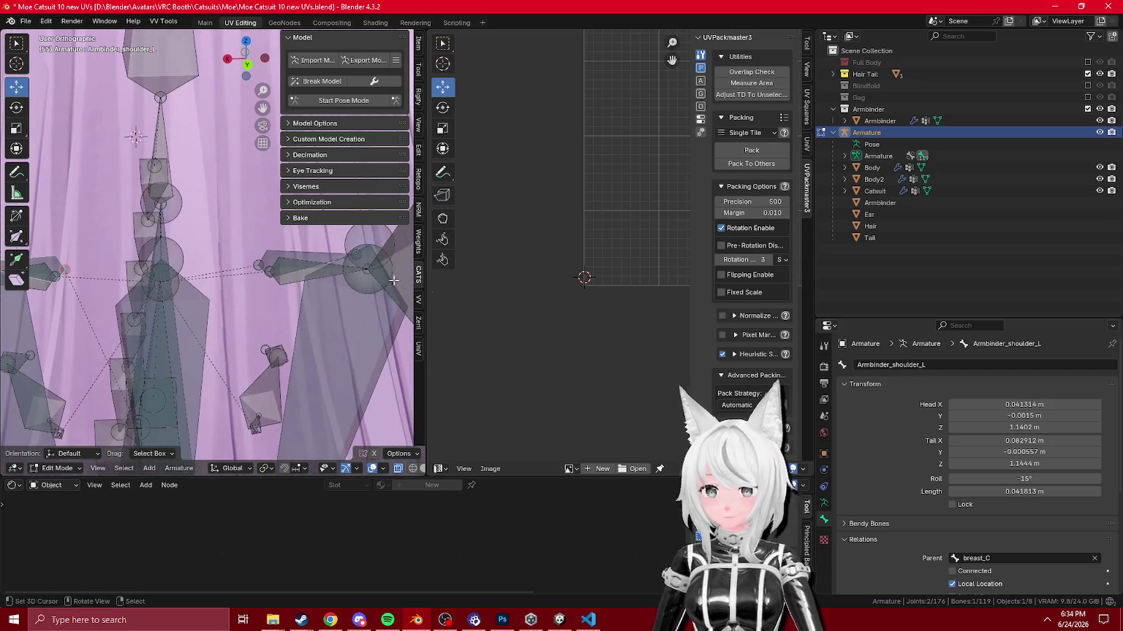
click(1003, 557)
text(che)
click(946, 436)
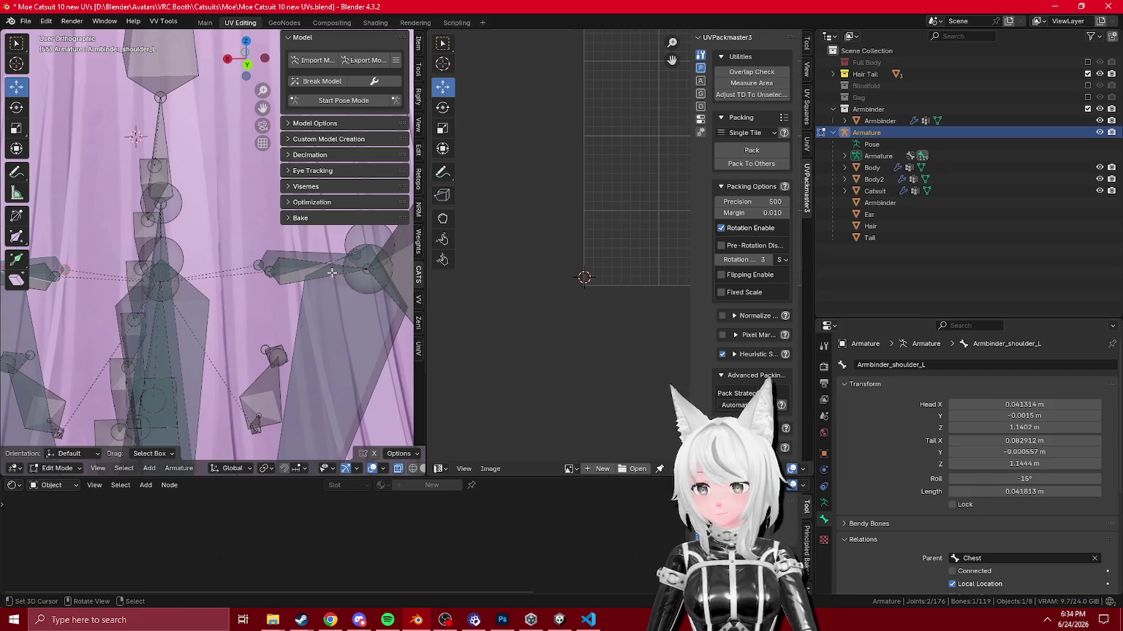
Step: Export again in Object Mode, overwriting Furu Moe Catsuit.fbx, and switch to Unity
click(289, 290)
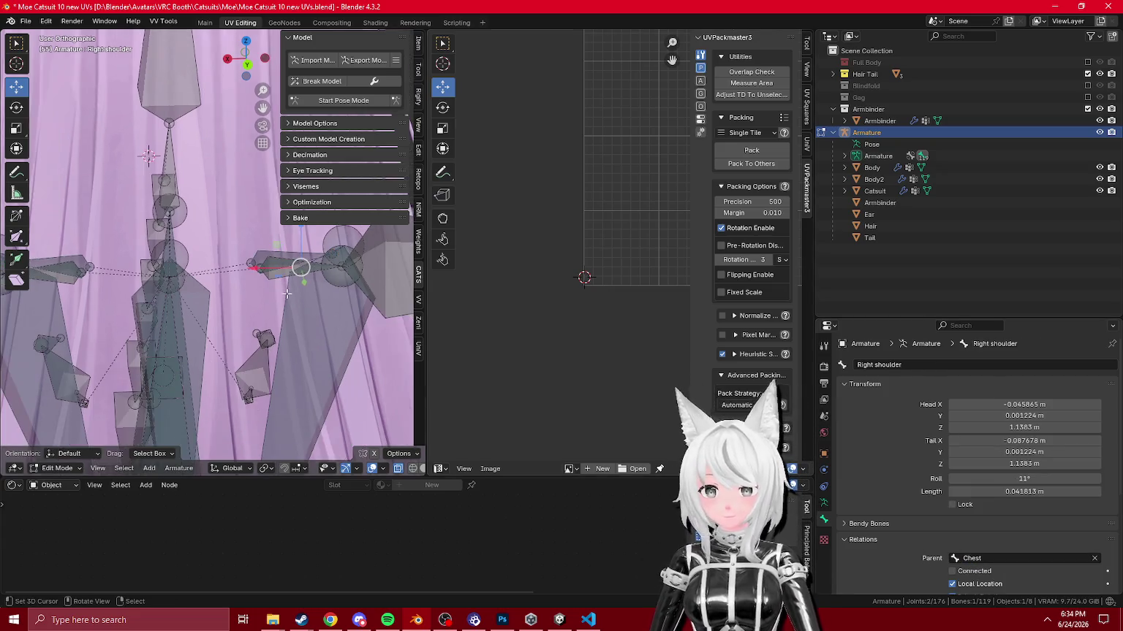
key(Tab)
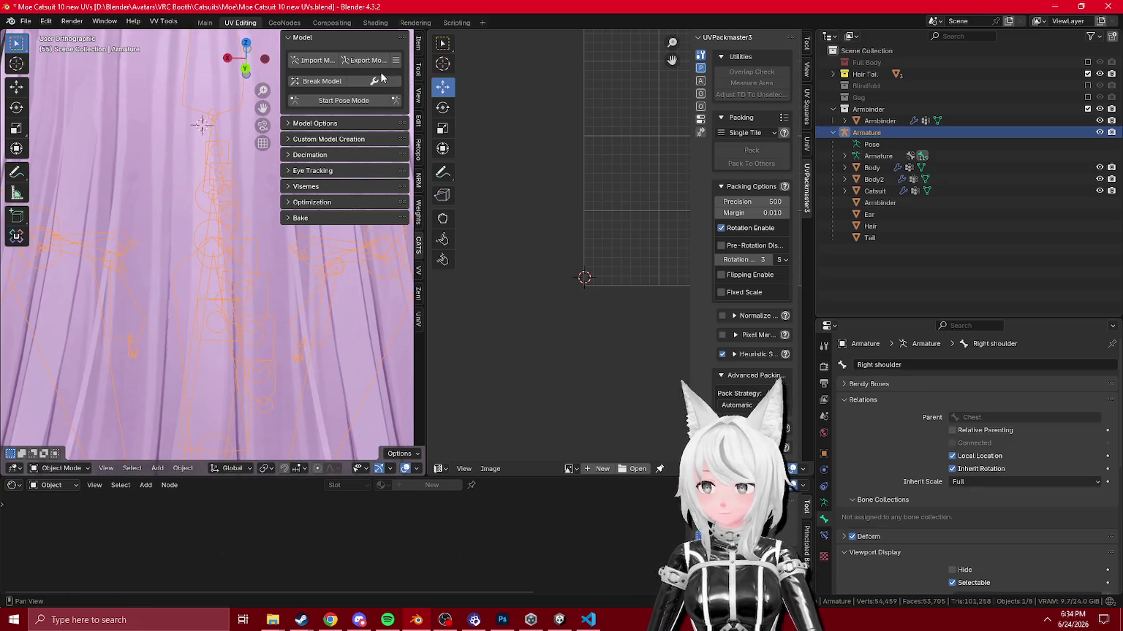
click(361, 65)
click(307, 397)
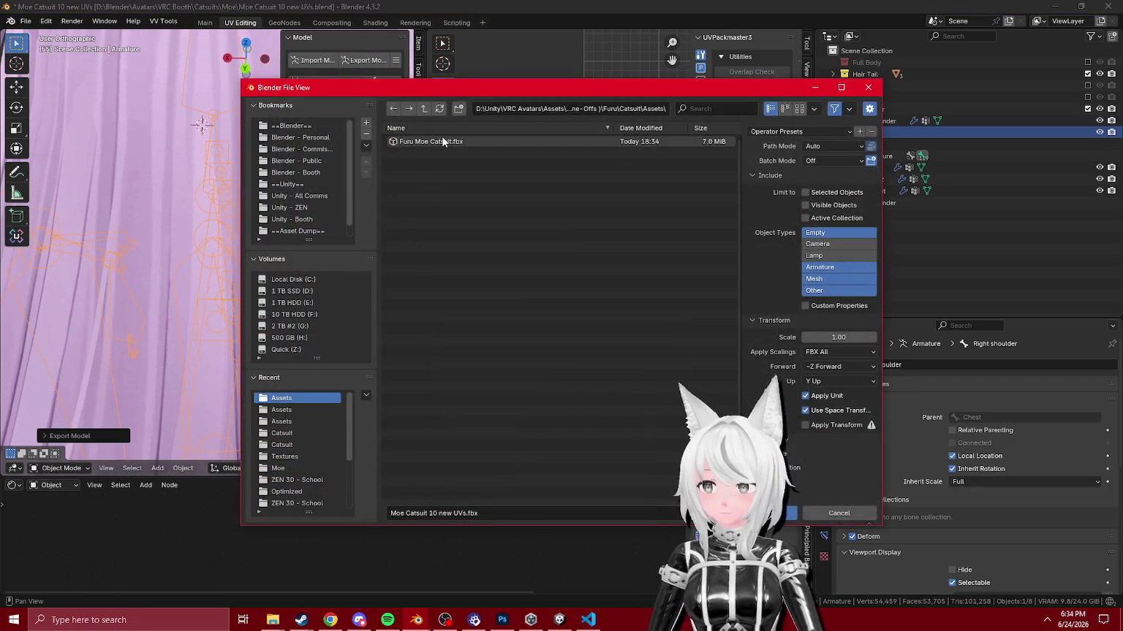
double_click(438, 141)
click(570, 621)
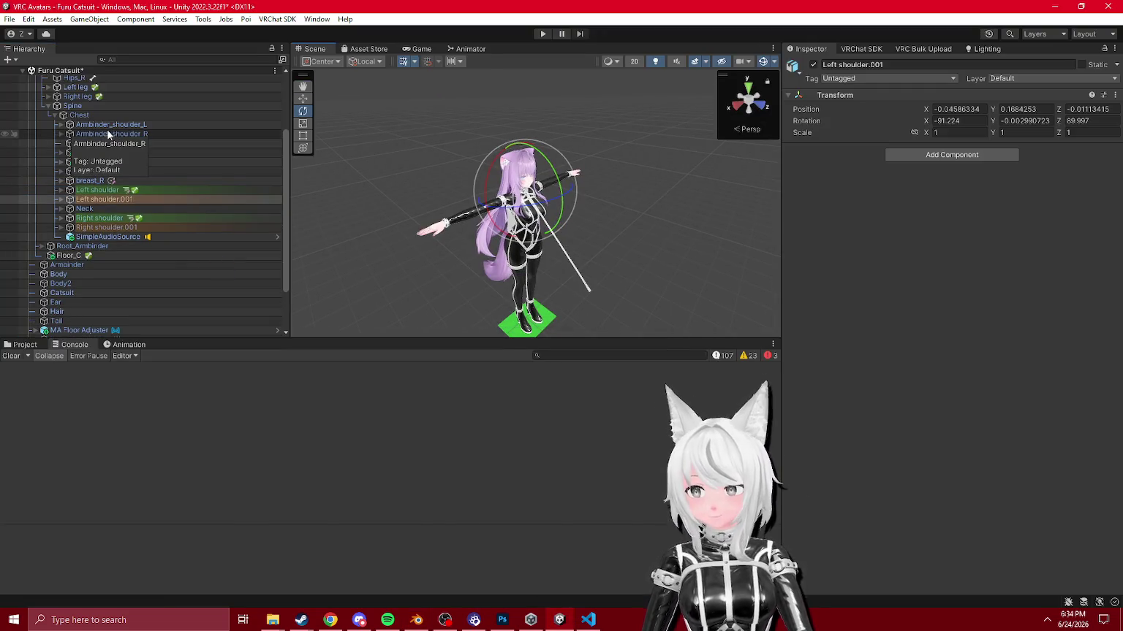
Step: Add a Parent Constraint to both Armbinder shoulder bones and both Armbinder arm bones
click(60, 133)
click(60, 125)
click(122, 134)
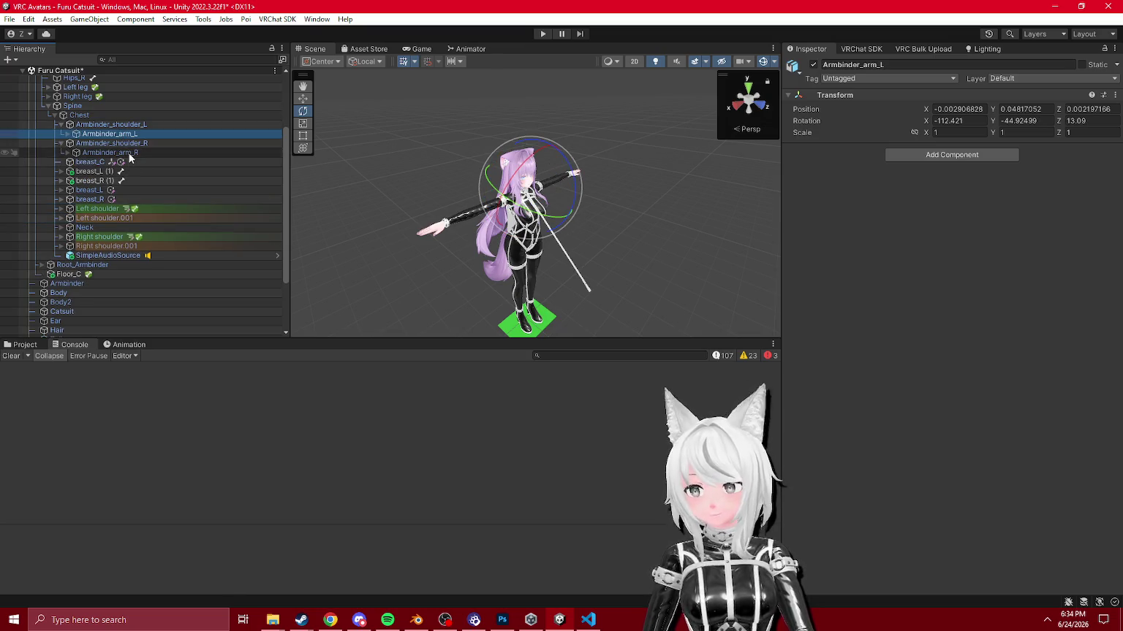
ctrl+click(127, 124)
shift+click(135, 152)
click(893, 155)
click(893, 155)
text(rent)
key(Return)
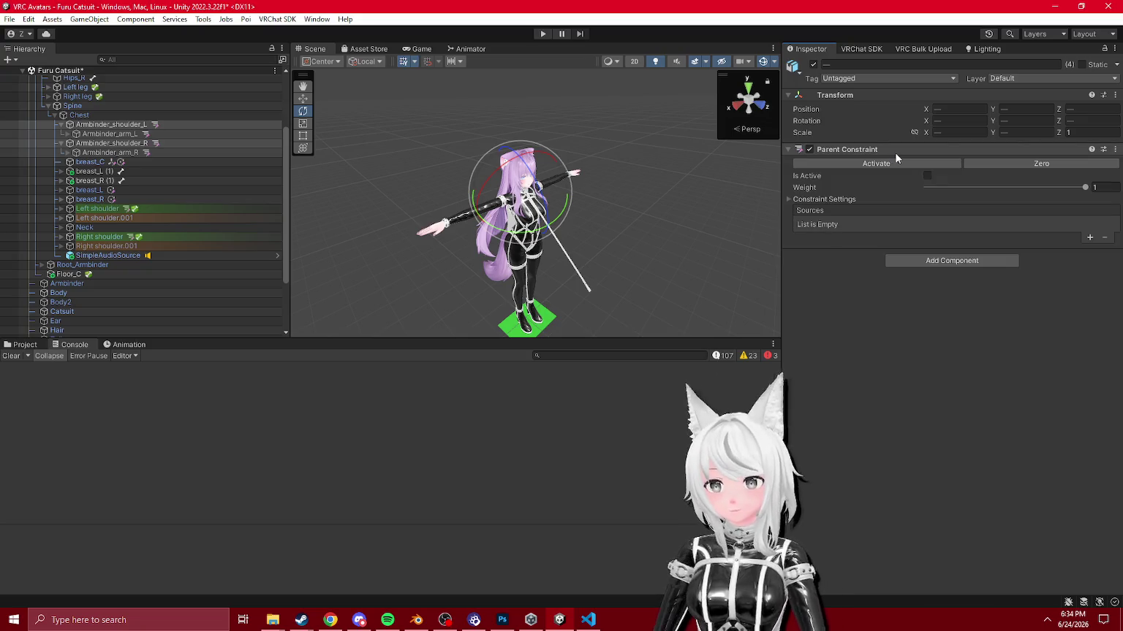
Step: Set Armbinder1 from Root_Armbinder as the constraint source
scroll(106, 219, down, 3)
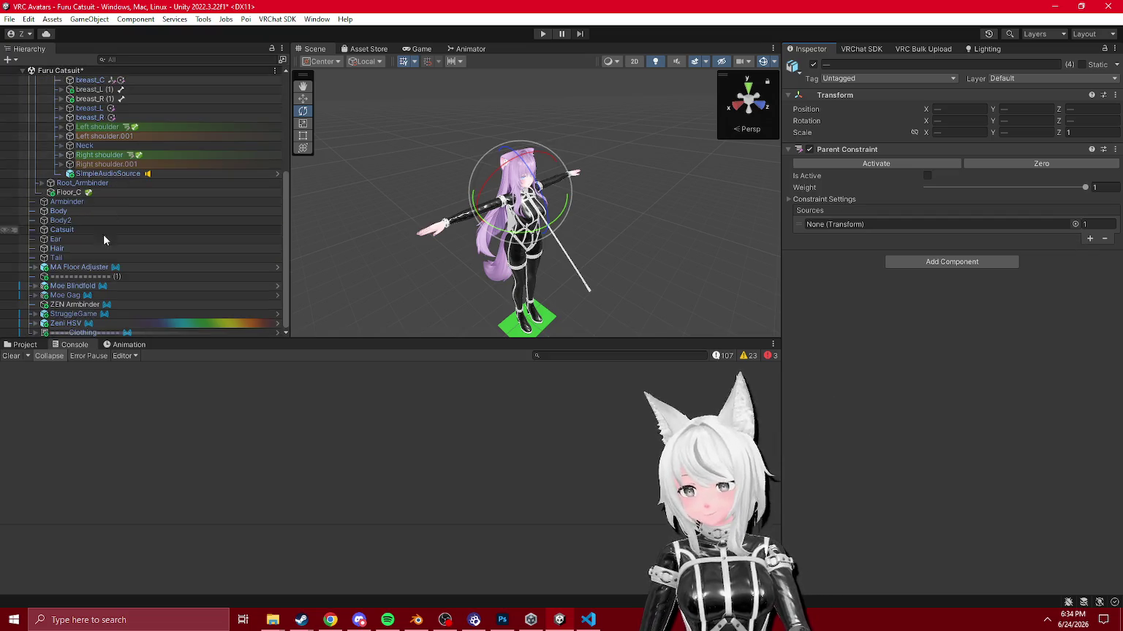
click(44, 184)
drag(73, 192, 897, 224)
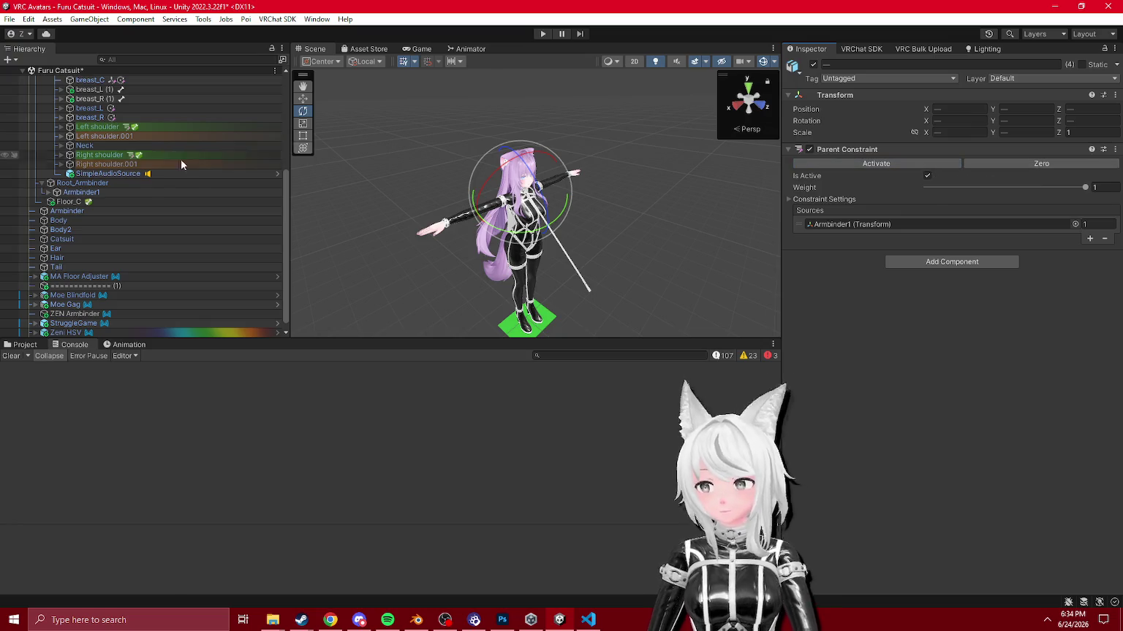
scroll(181, 164, up, 4)
Step: Lower the two shoulder bones' constraint weight to 0.25 and frame them in the scene
click(109, 148)
ctrl+click(109, 167)
click(946, 188)
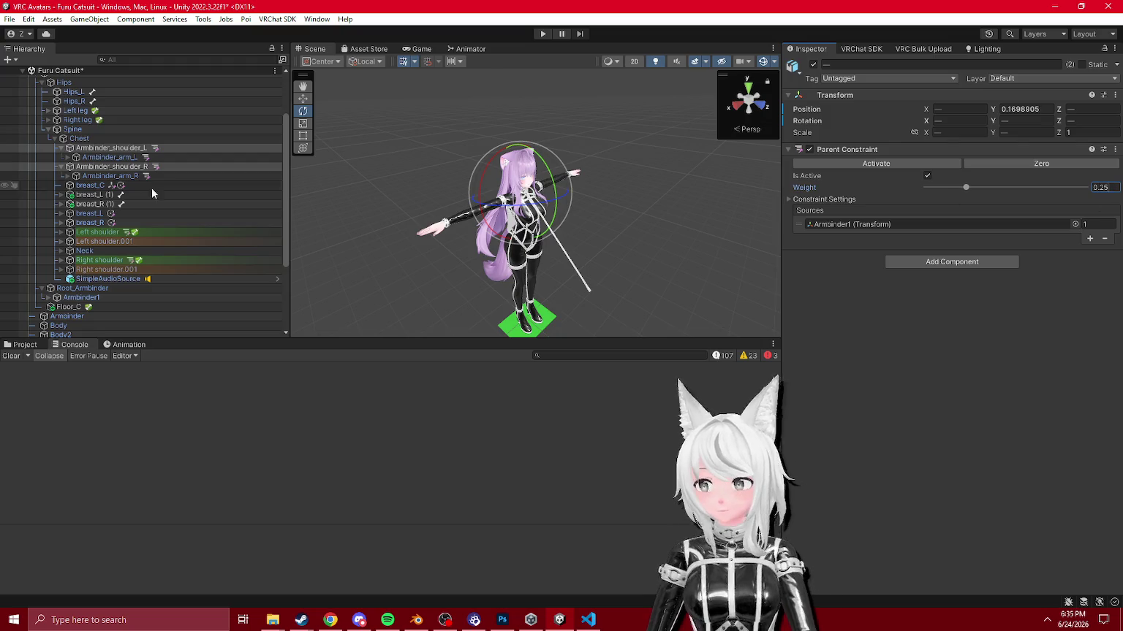
scroll(132, 198, down, 4)
click(48, 182)
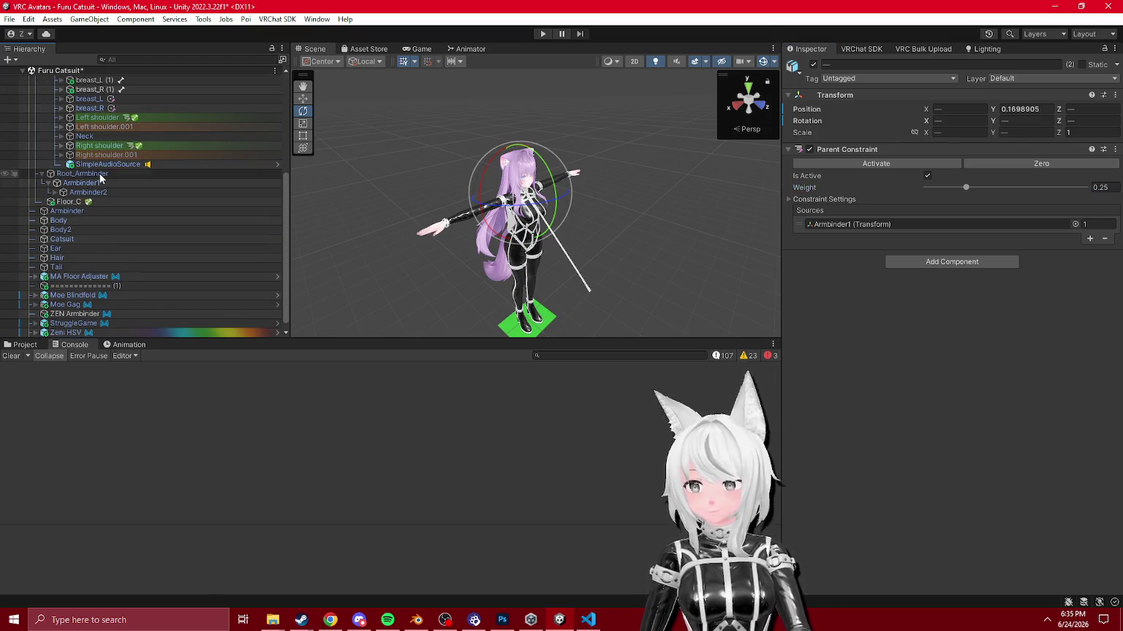
key(f)
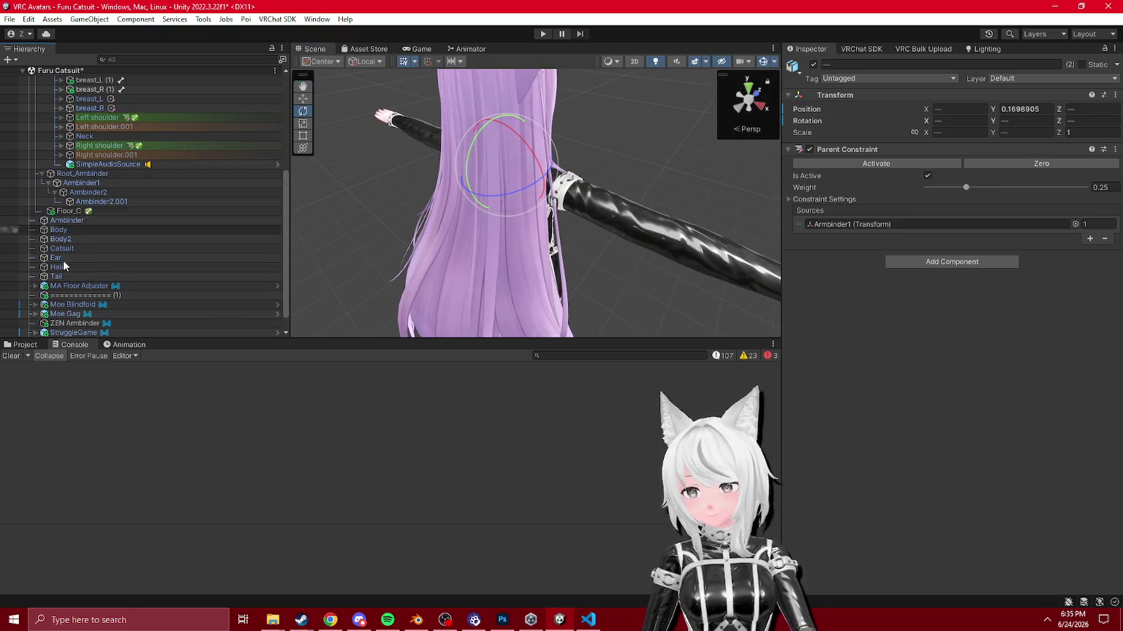
scroll(58, 197, up, 7)
click(27, 128)
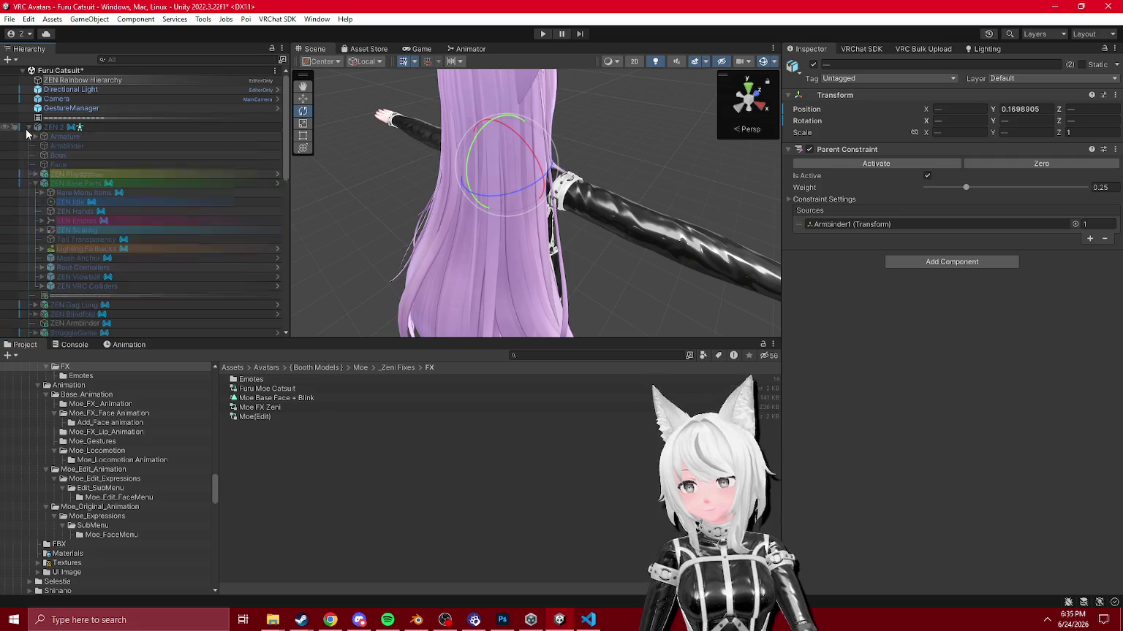
Step: Inspect the ZEN 2 avatar's Armbinder Control and Root_Armbinder objects
scroll(45, 163, down, 2)
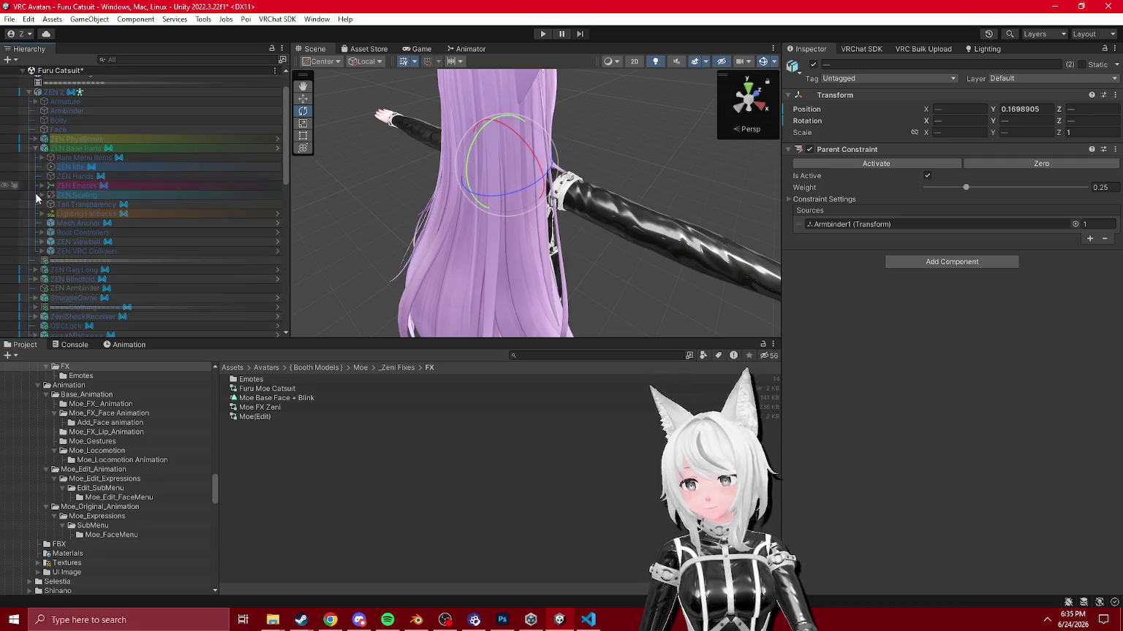
click(31, 149)
click(35, 102)
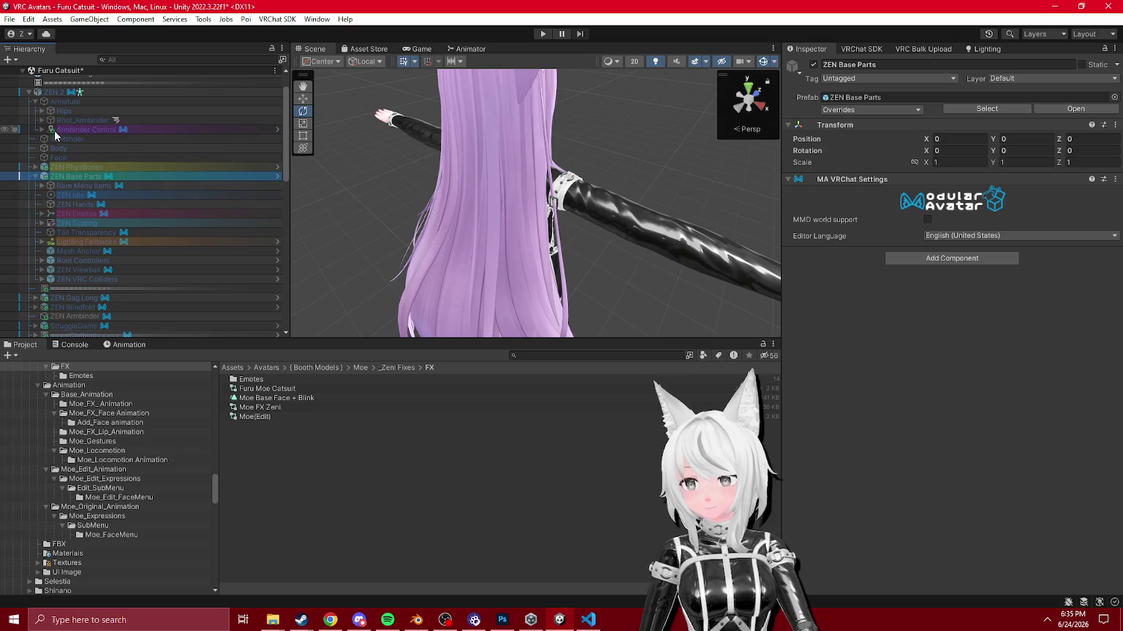
click(61, 125)
click(80, 119)
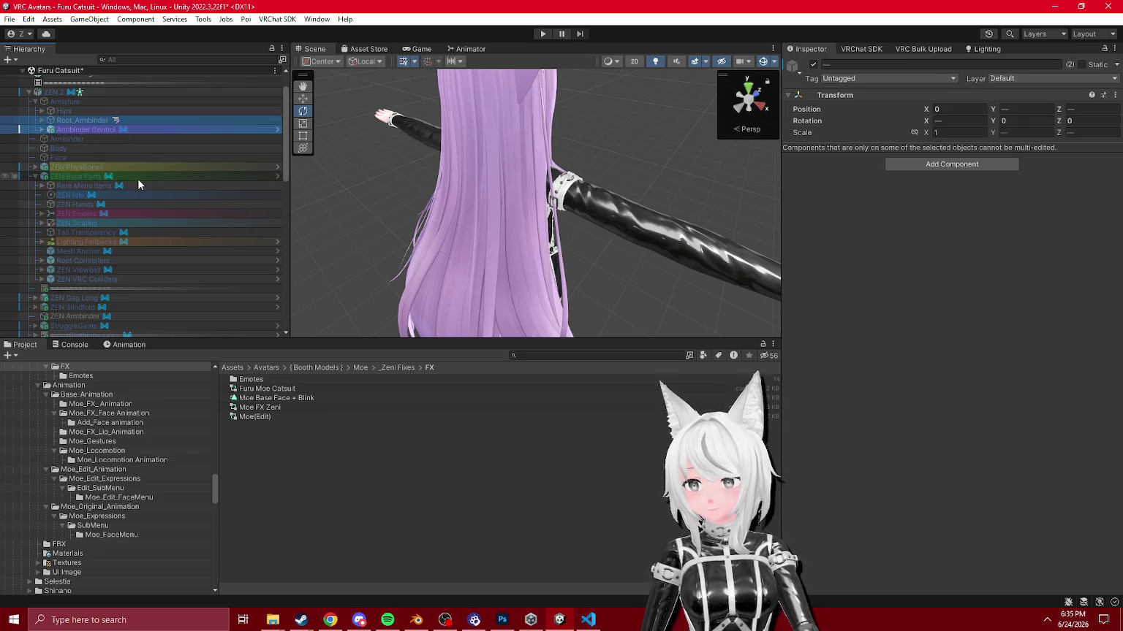
click(68, 129)
scroll(150, 196, down, 10)
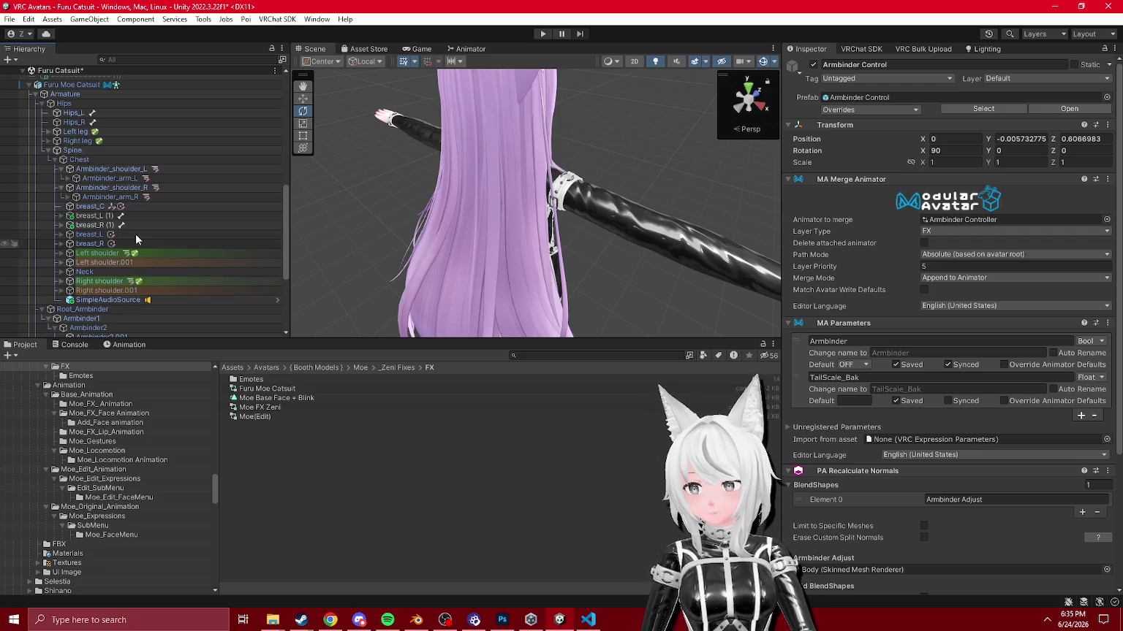
scroll(119, 227, up, 10)
scroll(120, 226, up, 2)
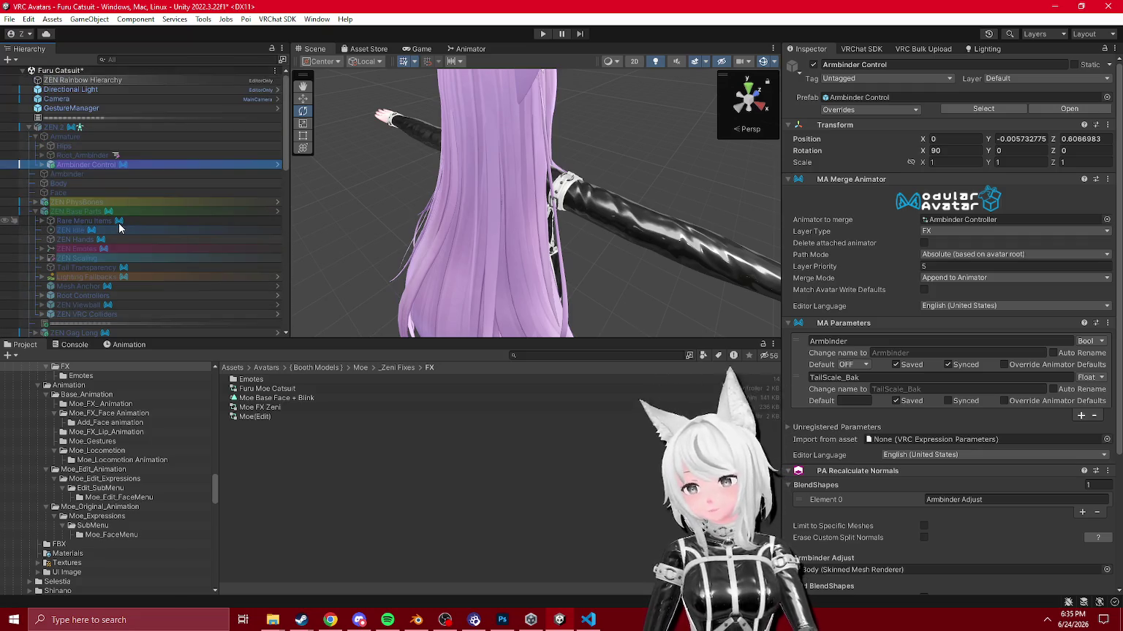
scroll(128, 221, down, 12)
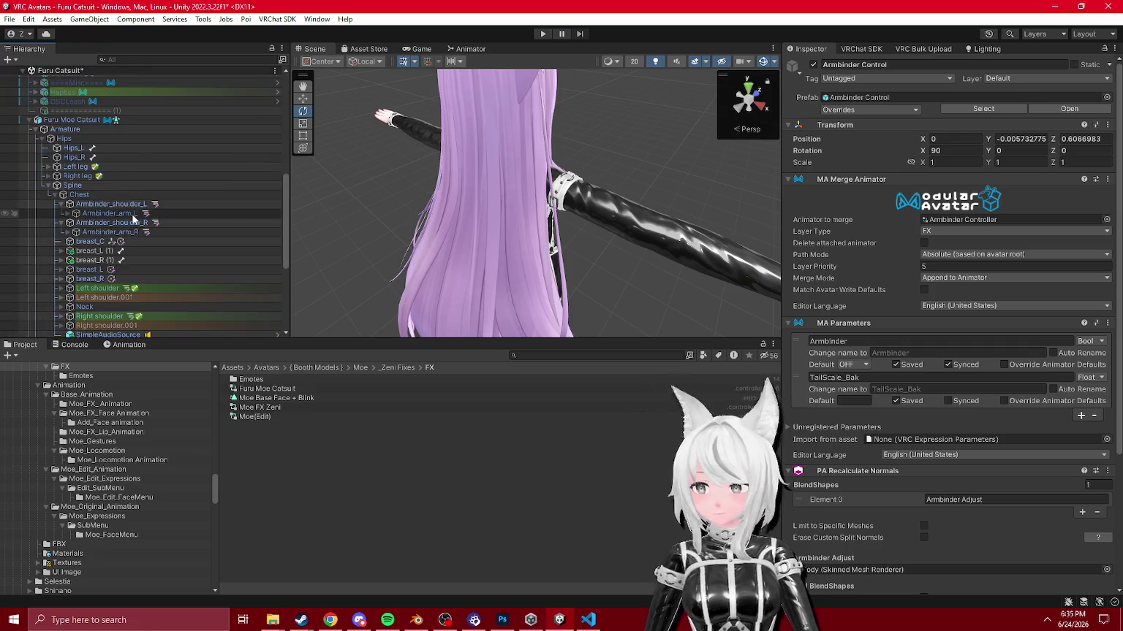
Step: Place Armbinder Control and the Root_Armbinder Example prefab under the catsuit Armature
click(58, 151)
click(42, 112)
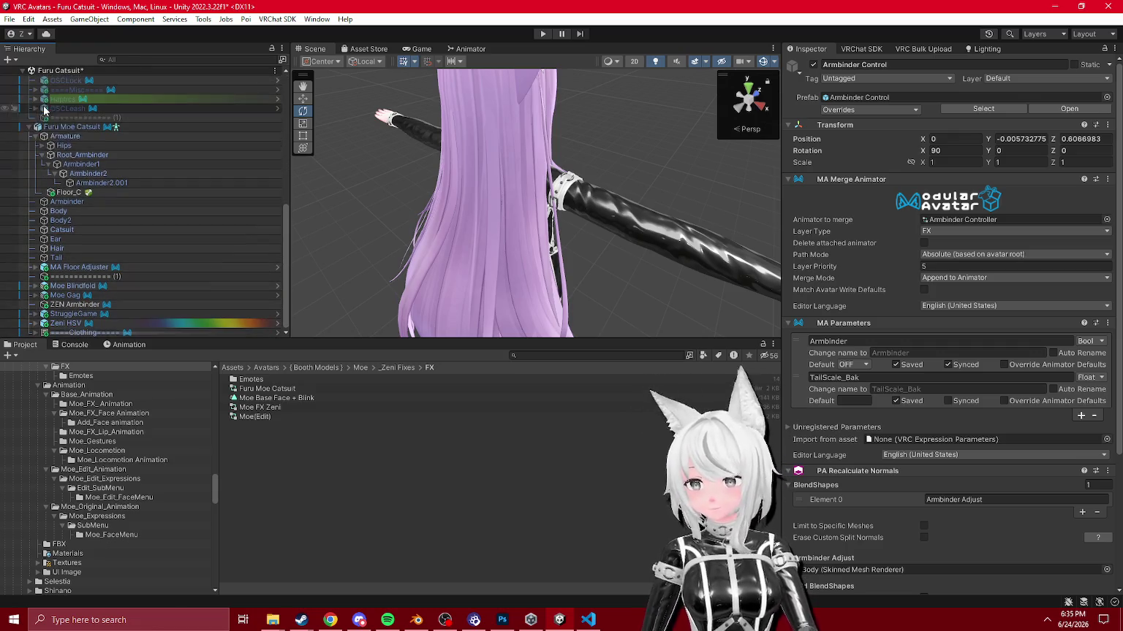
click(80, 183)
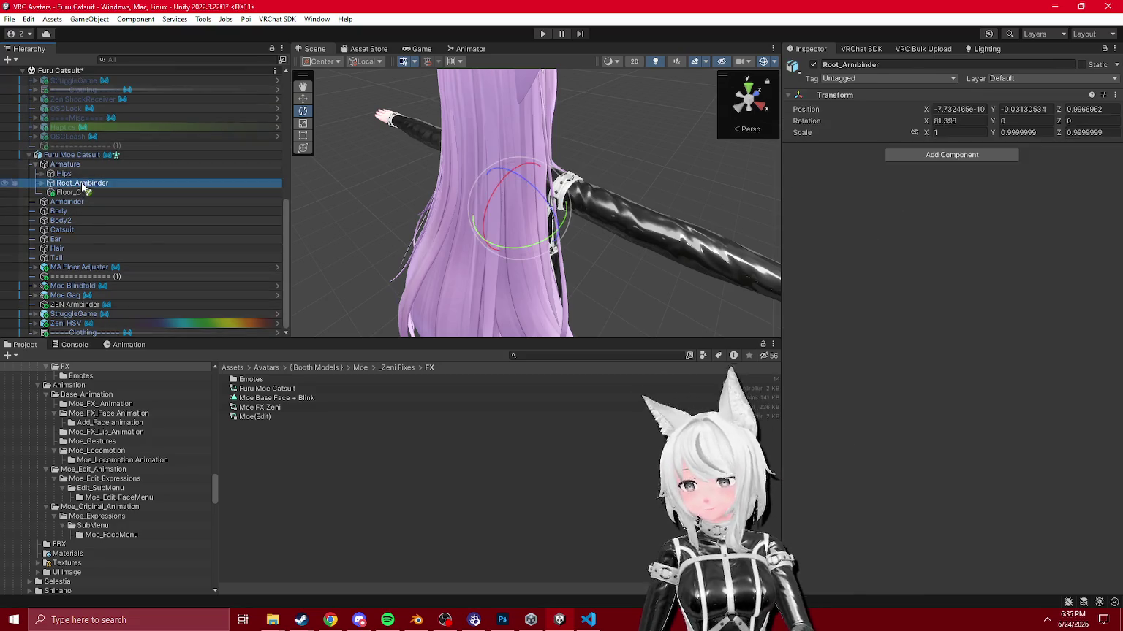
click(91, 192)
click(81, 192)
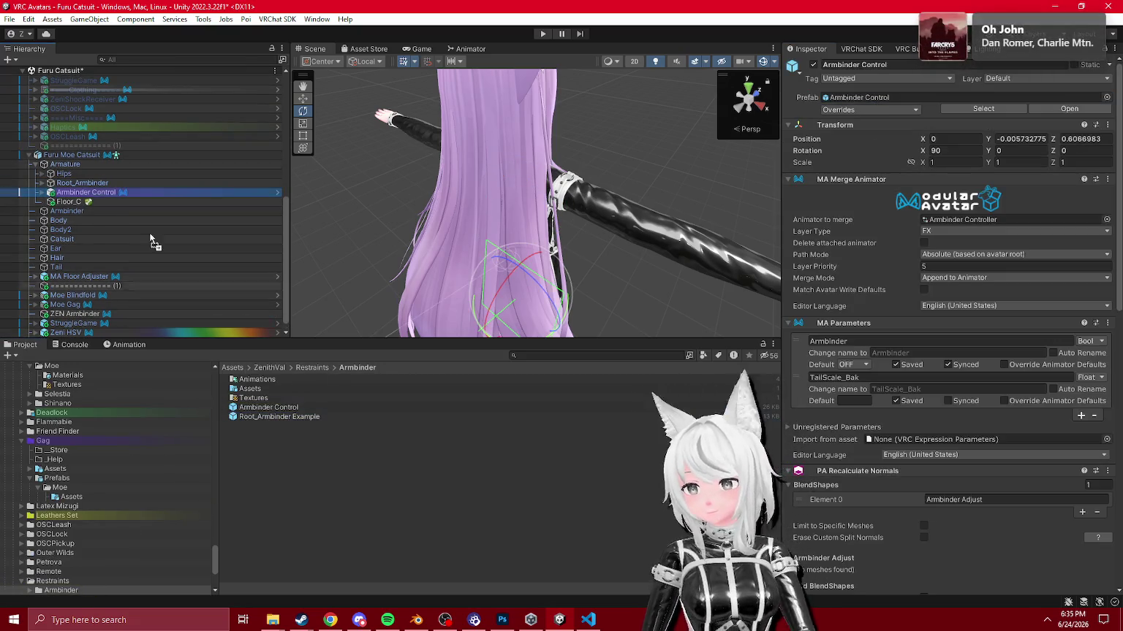
drag(79, 192, 73, 192)
Step: Select the catsuit's Root_Armbinder bone, then return to Blender
click(176, 184)
click(932, 155)
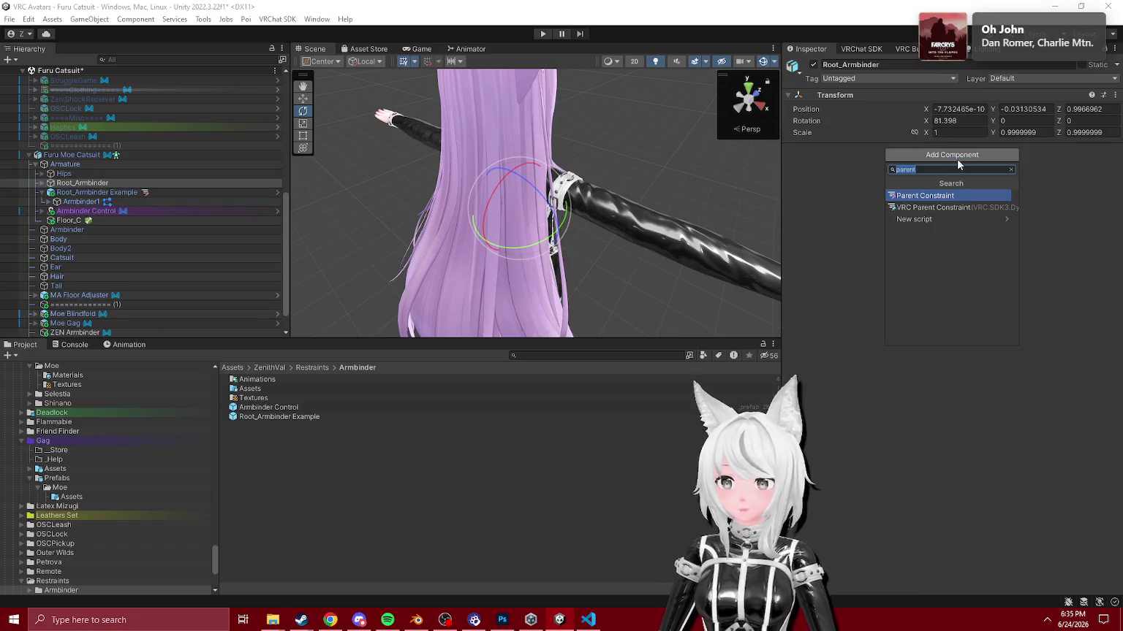
click(416, 619)
scroll(228, 285, up, 10)
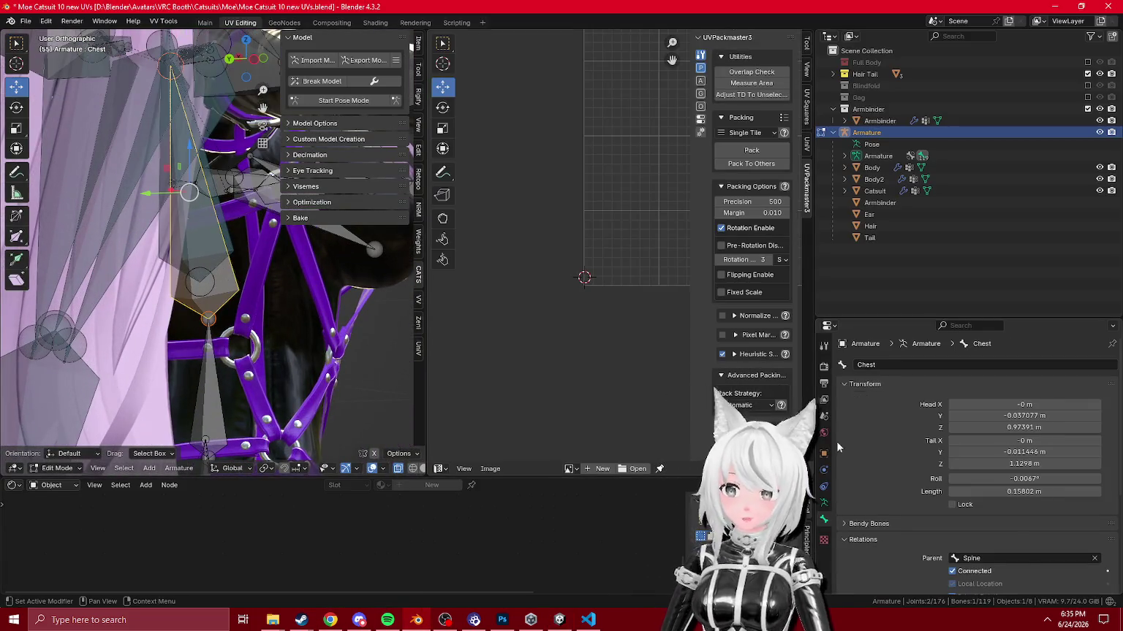
Step: Set Root_Armbinder's head Y to the Chest bone's -0.037077 m
click(232, 240)
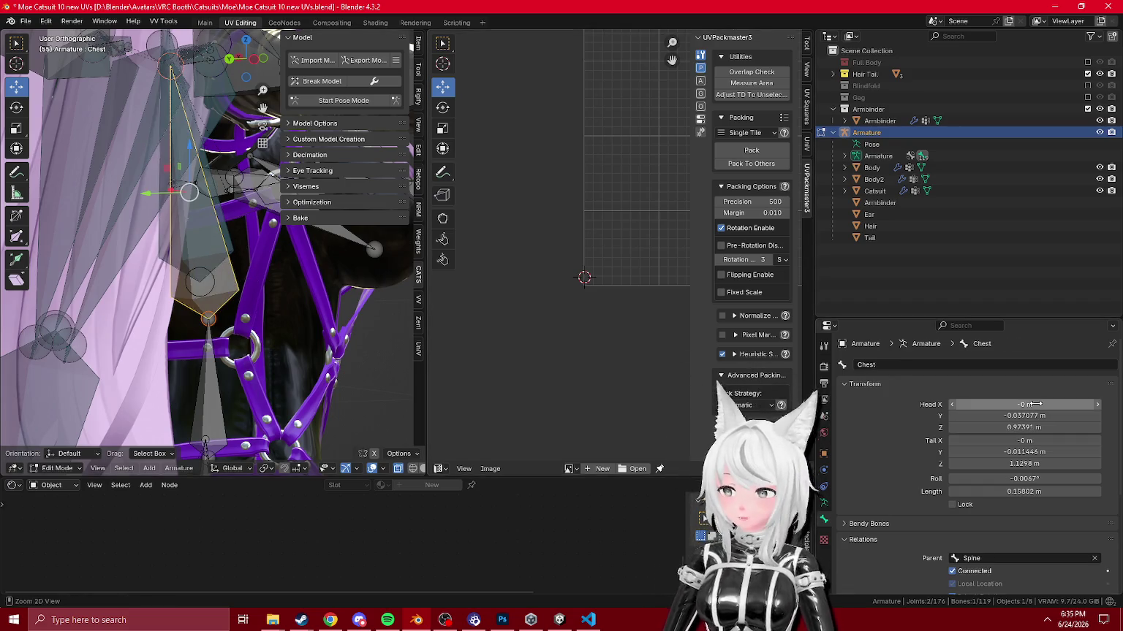
click(200, 279)
click(228, 242)
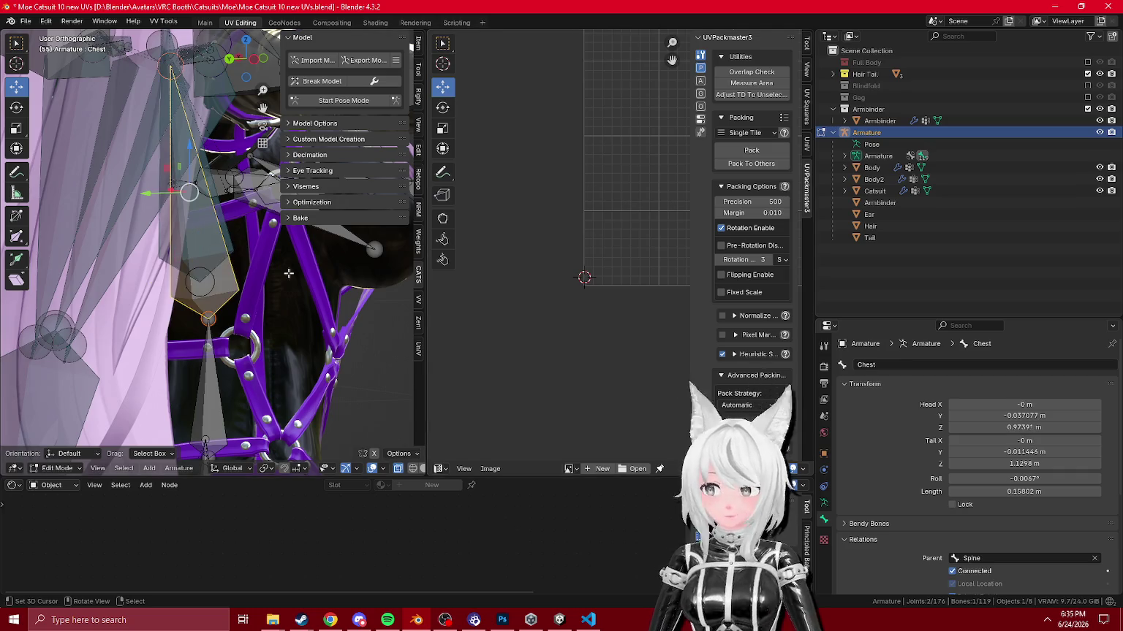
click(224, 224)
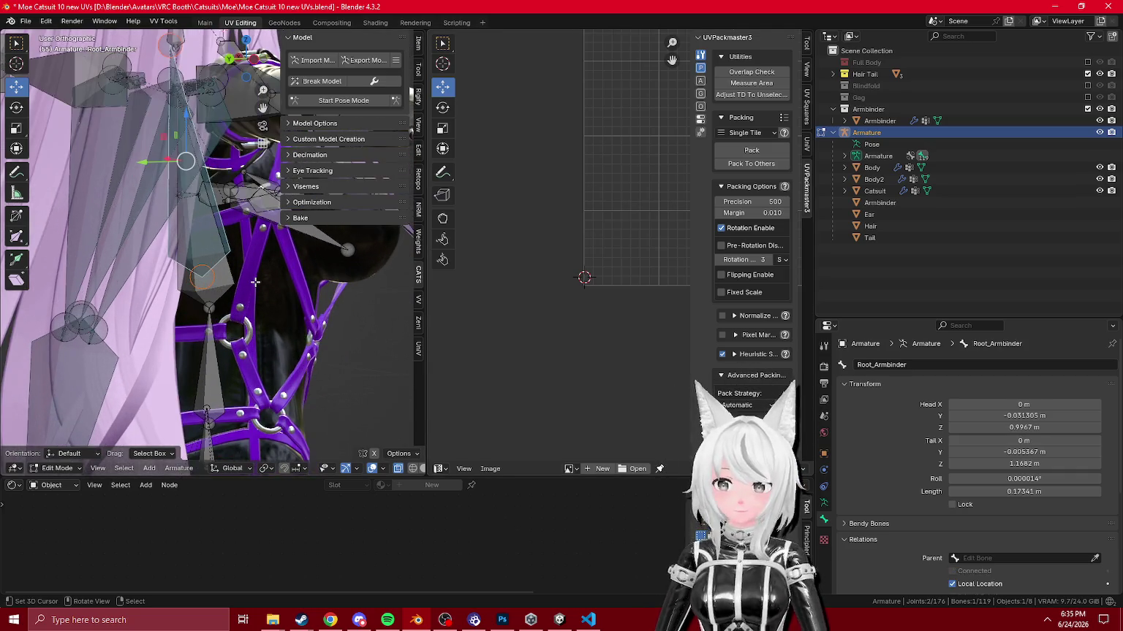
scroll(180, 295, up, 2)
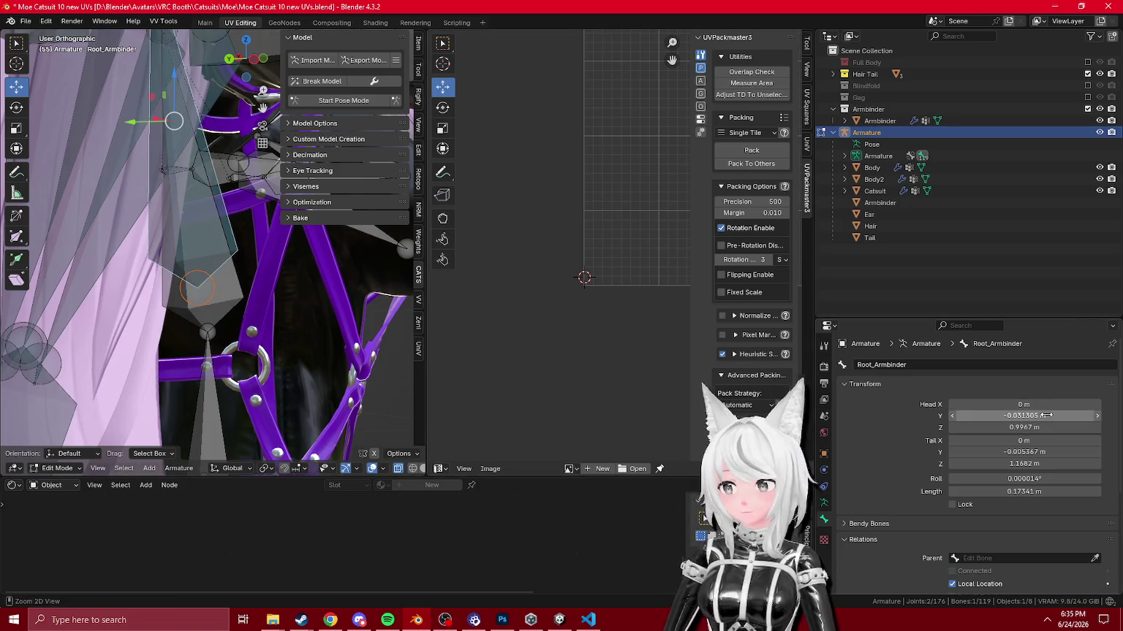
drag(1047, 415, 1030, 415)
Step: Compare the Root_Armbinder bone's properties with the Chest bone's, ending with Root_Armbinder selected
click(232, 285)
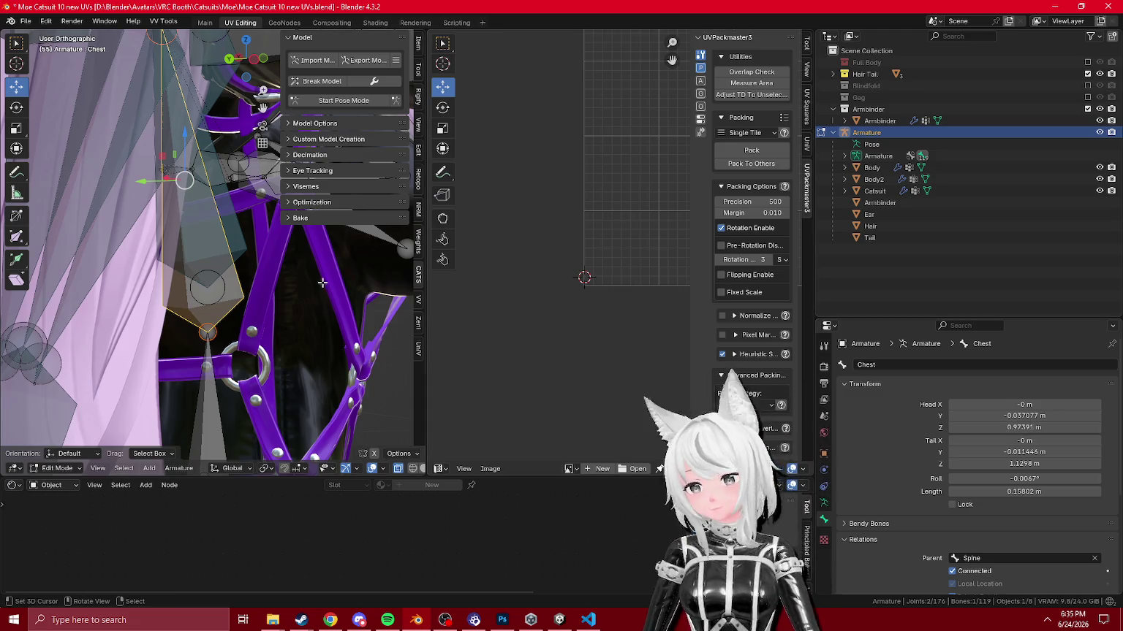
click(220, 238)
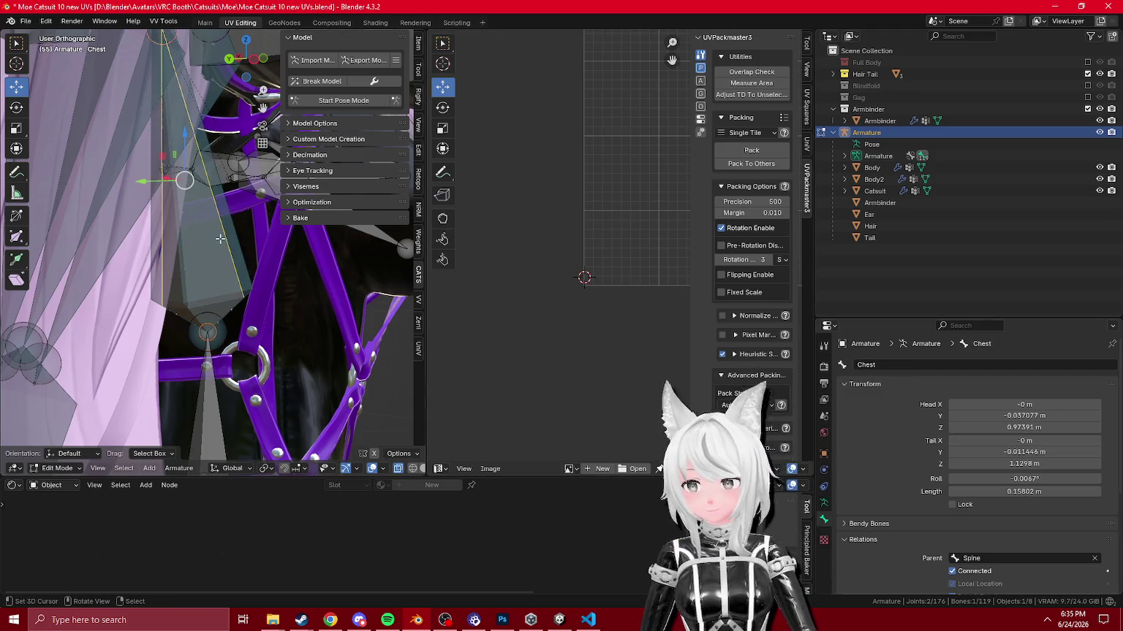
click(231, 241)
click(227, 253)
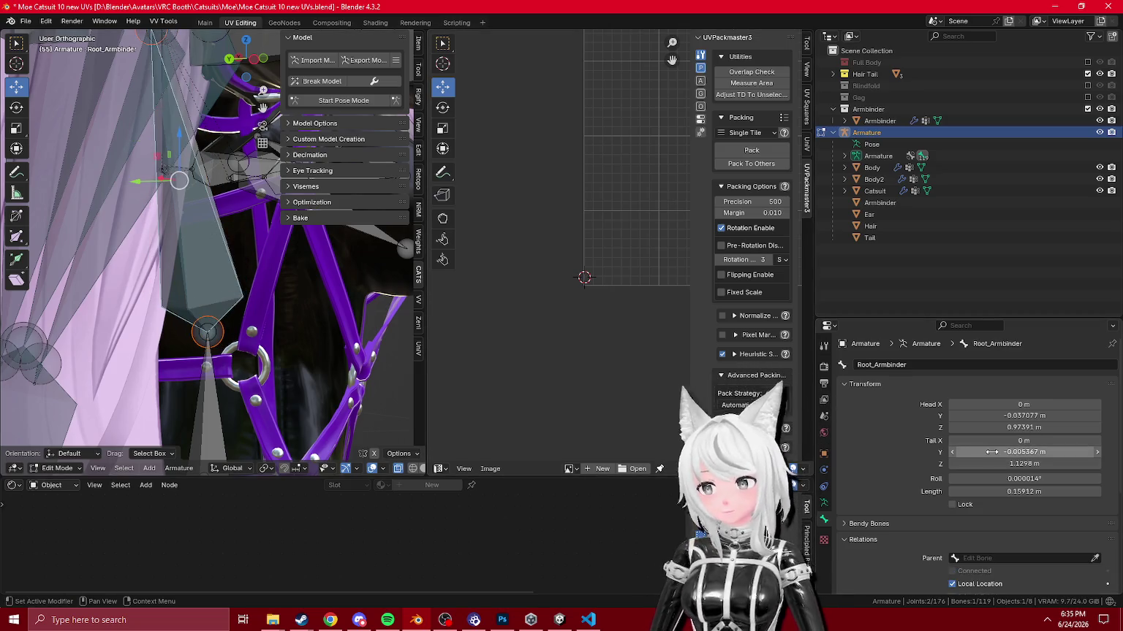
click(220, 217)
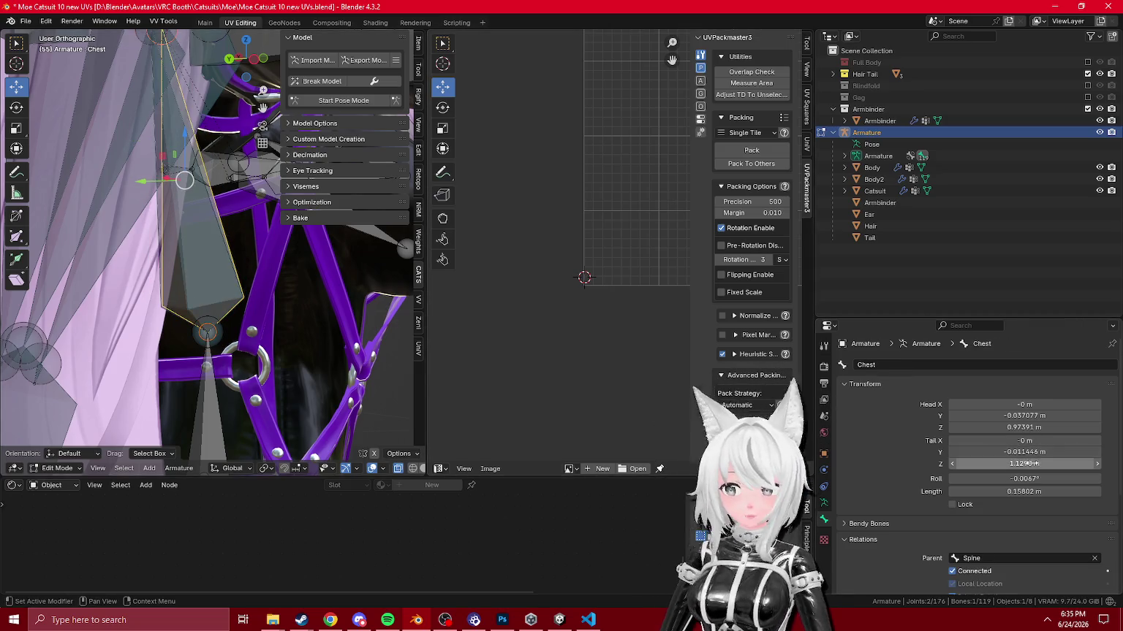
click(135, 269)
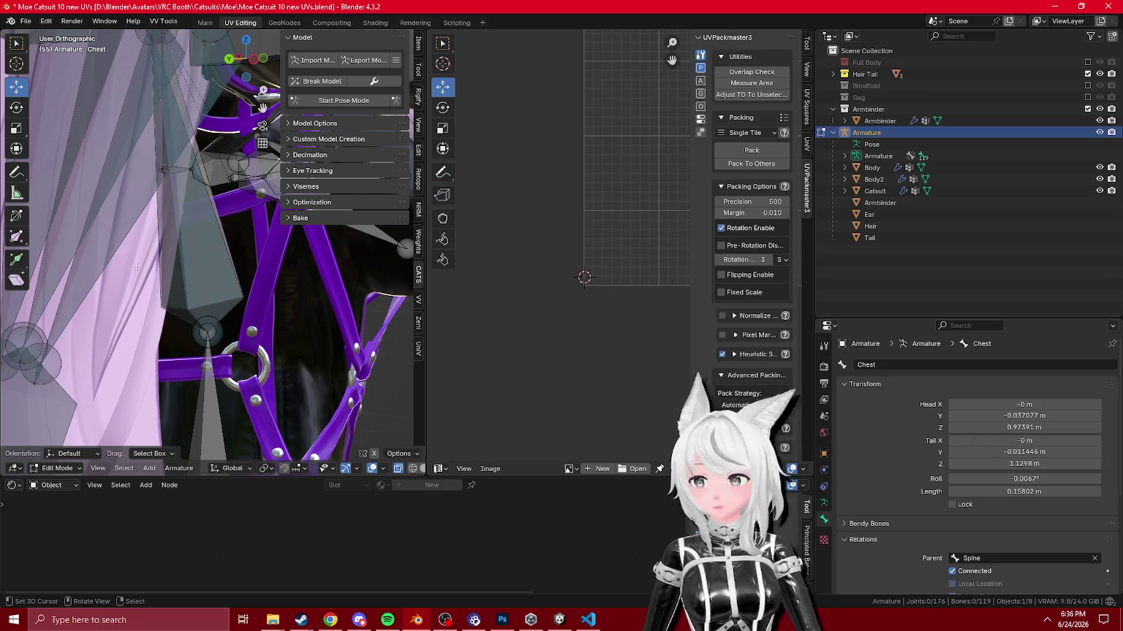
click(153, 231)
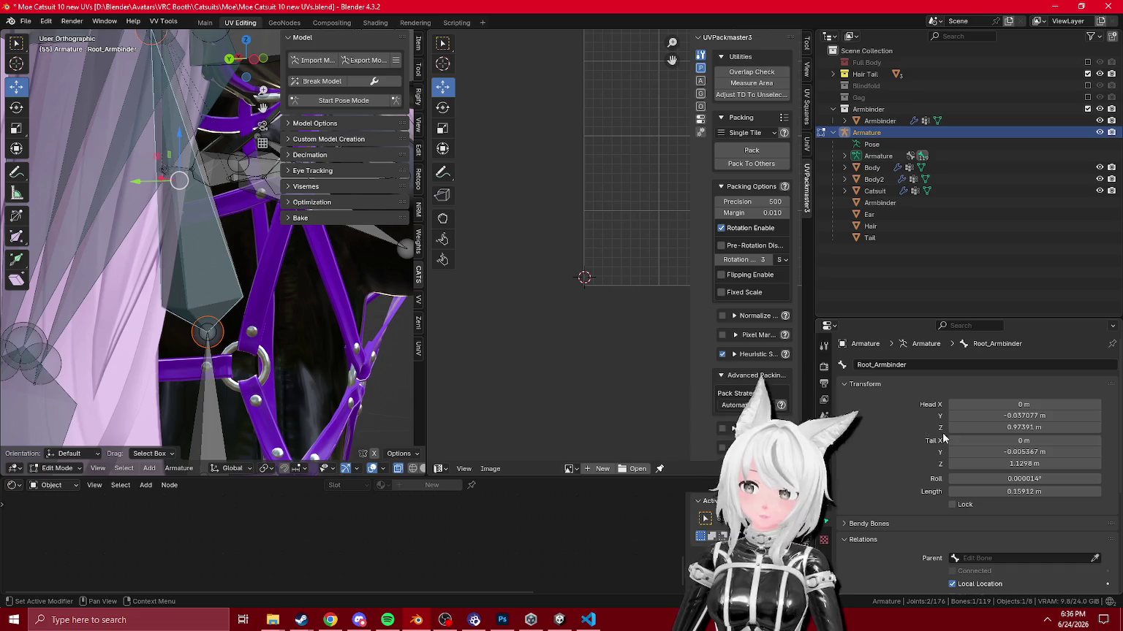
Step: Return to Object Mode and export the model, overwriting the existing FBX in Assets
key(Tab)
drag(146, 242, 111, 261)
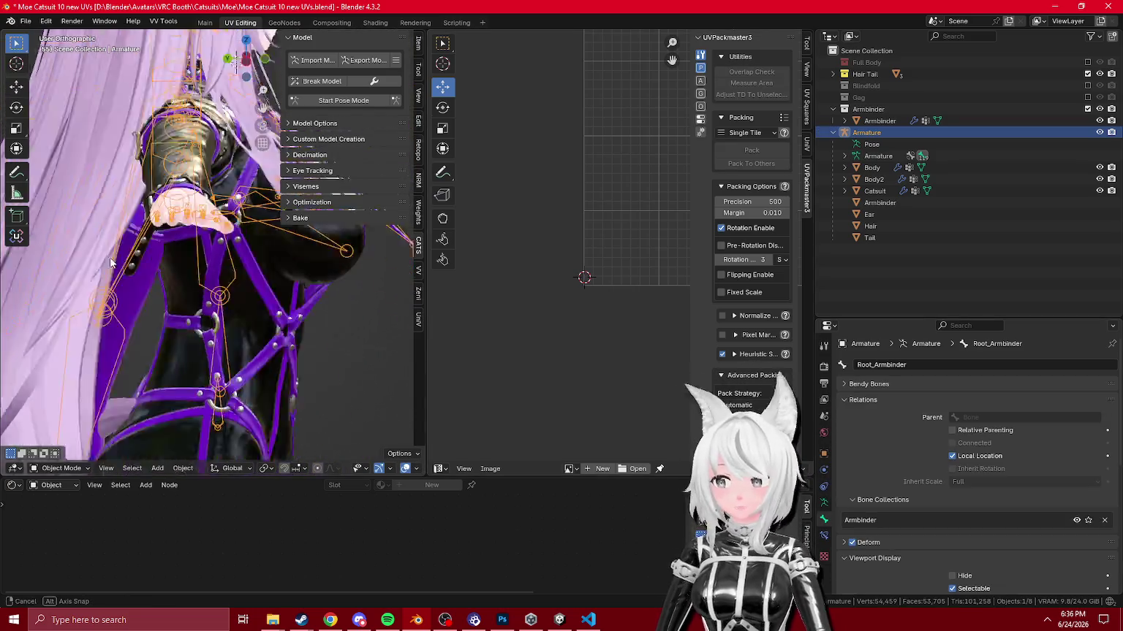
click(363, 60)
click(285, 398)
double_click(464, 143)
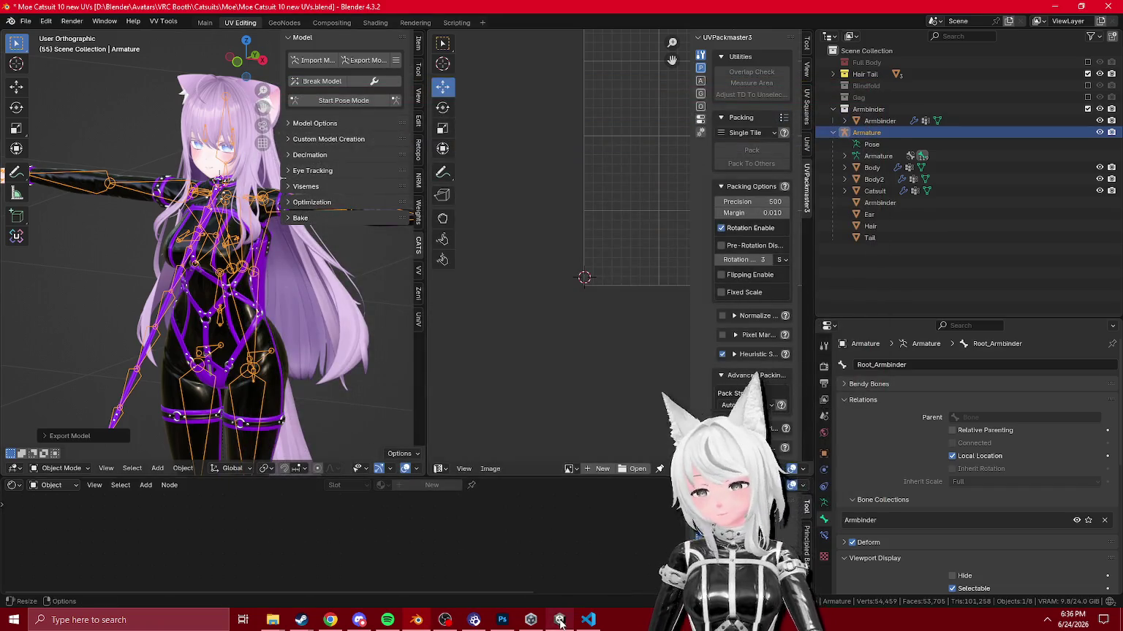
click(559, 621)
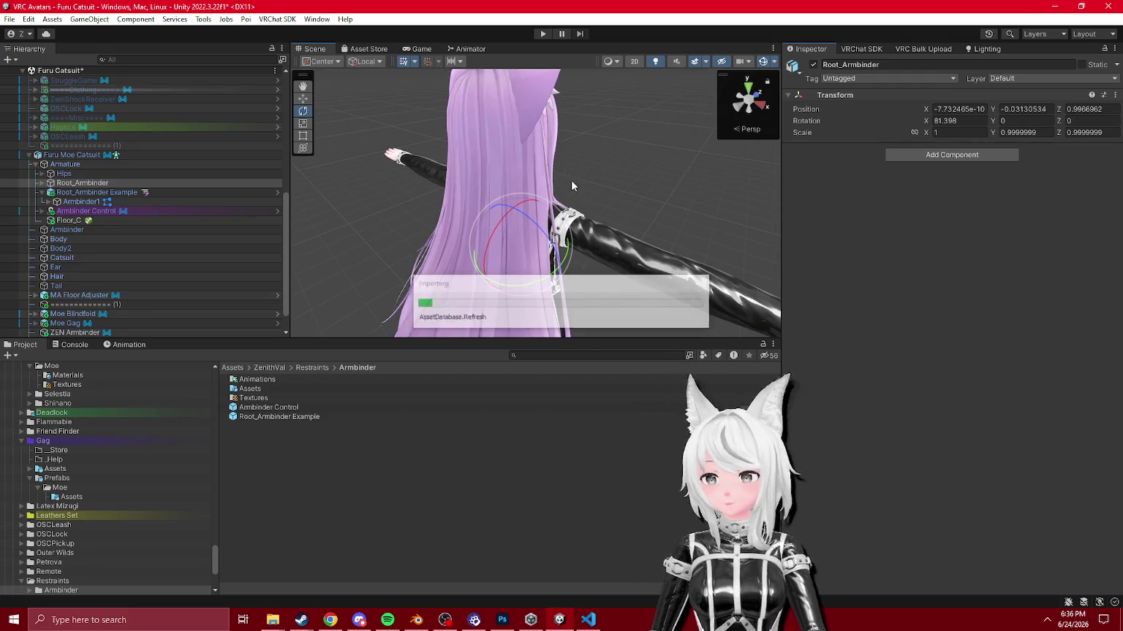
Step: Add a Parent Constraint with one empty source to Root_Armbinder
mouse_move(571, 179)
mouse_down()
mouse_move(393, 203)
mouse_move(326, 191)
mouse_up()
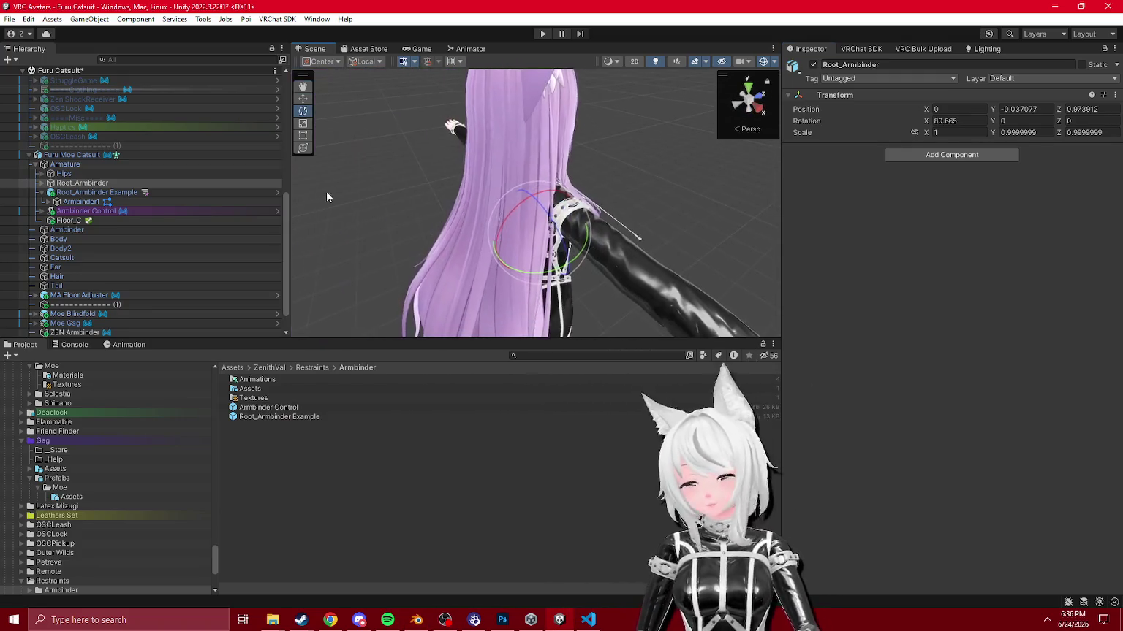
click(984, 149)
text(poa)
key(BackSpace)
key(BackSpace)
text(ar)
key(Return)
click(1089, 239)
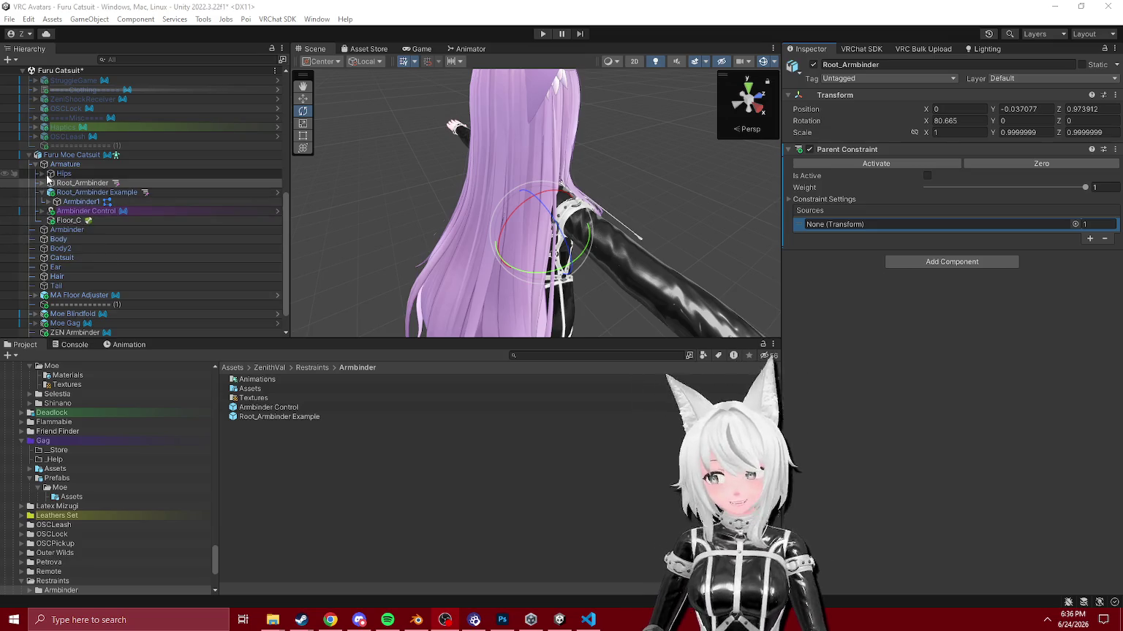
Step: Make the Chest bone the constraint source, then zero and activate it
click(40, 174)
click(48, 220)
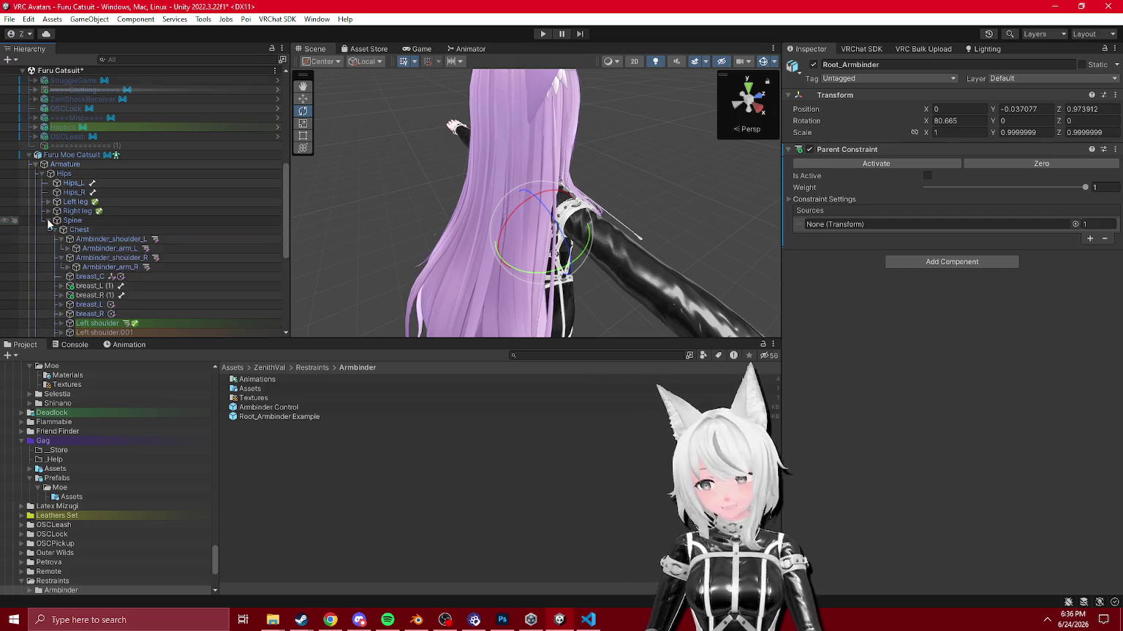
scroll(95, 227, down, 3)
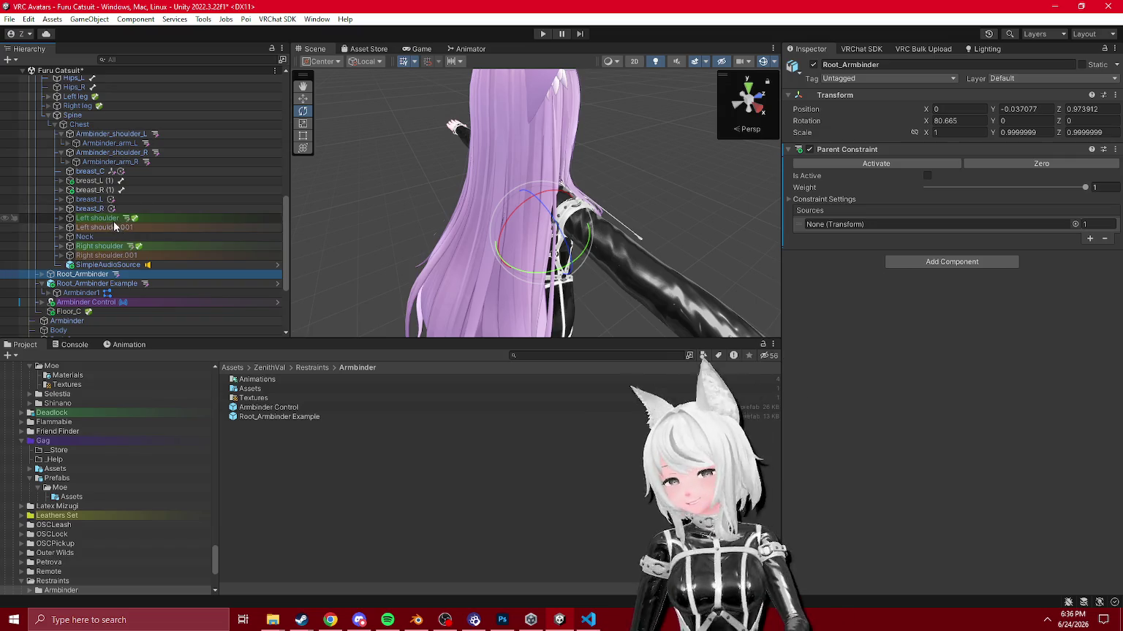
drag(79, 124, 936, 224)
click(1012, 163)
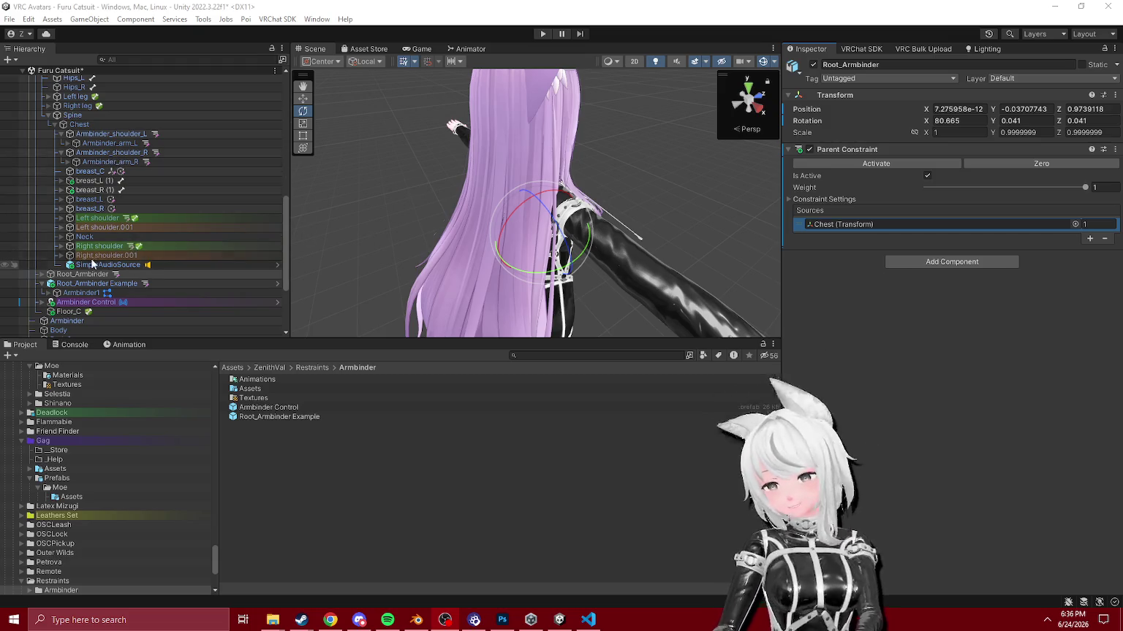
click(80, 293)
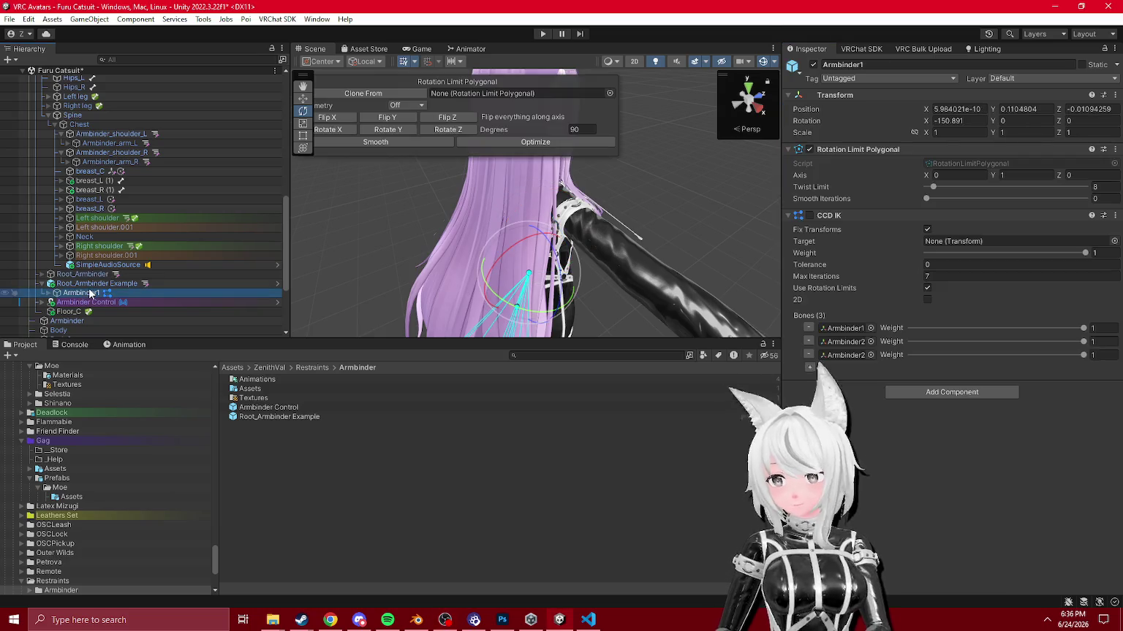
Step: Copy the example's CCD IK onto the new Armbinder1, with Armbinder1 as the first IK bone
right_click(864, 217)
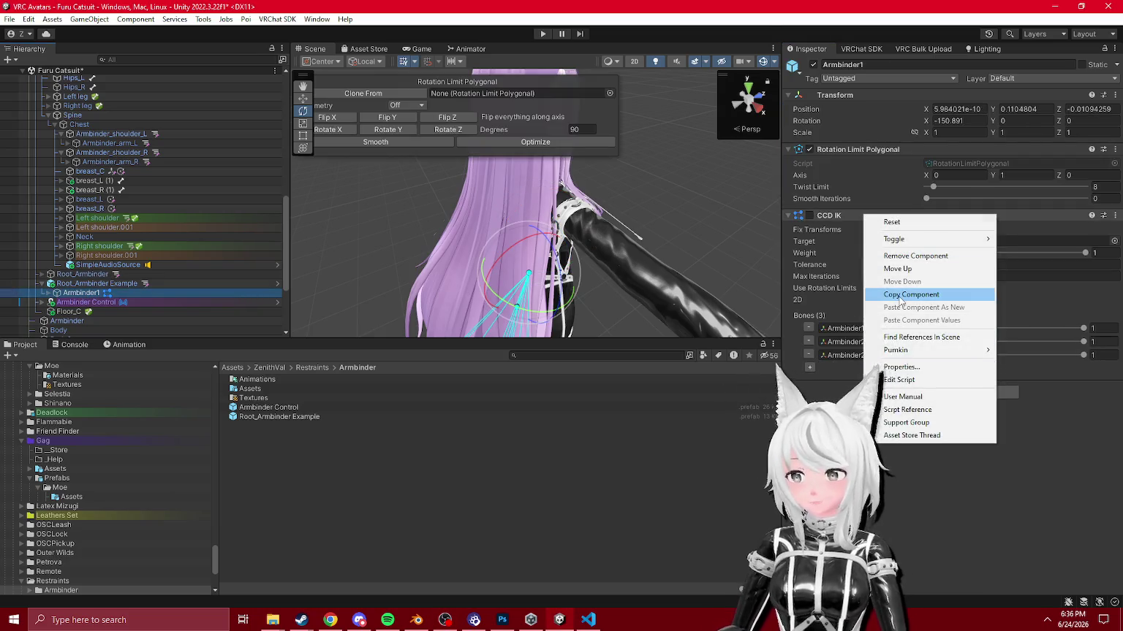
click(901, 295)
click(43, 274)
click(73, 284)
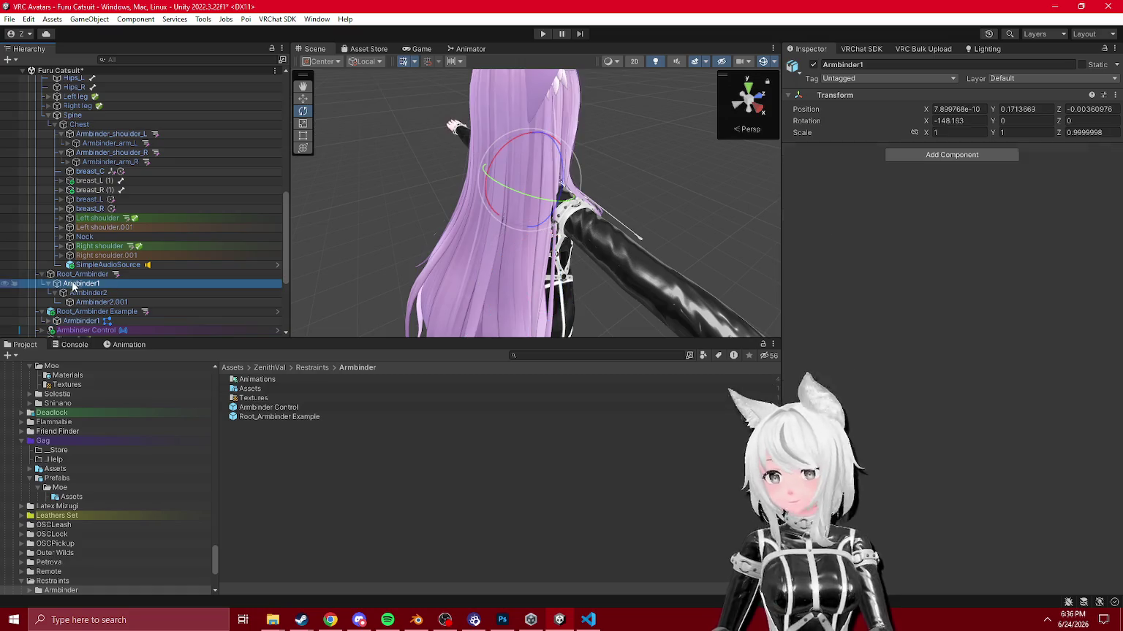
right_click(871, 97)
mouse_move(943, 296)
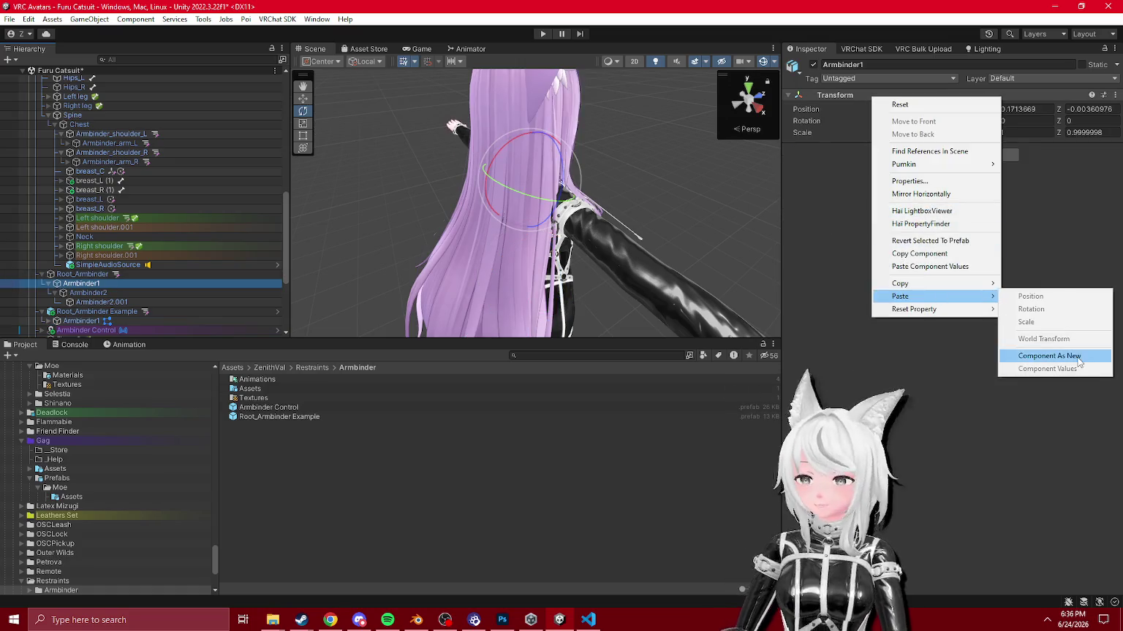
click(1049, 355)
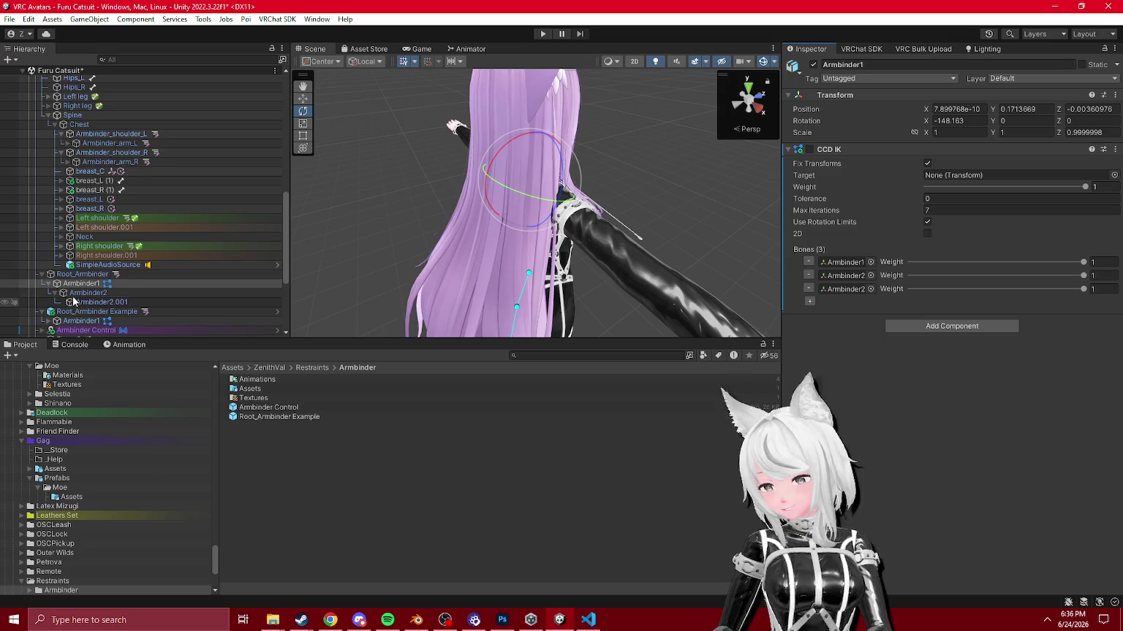
drag(85, 283, 848, 282)
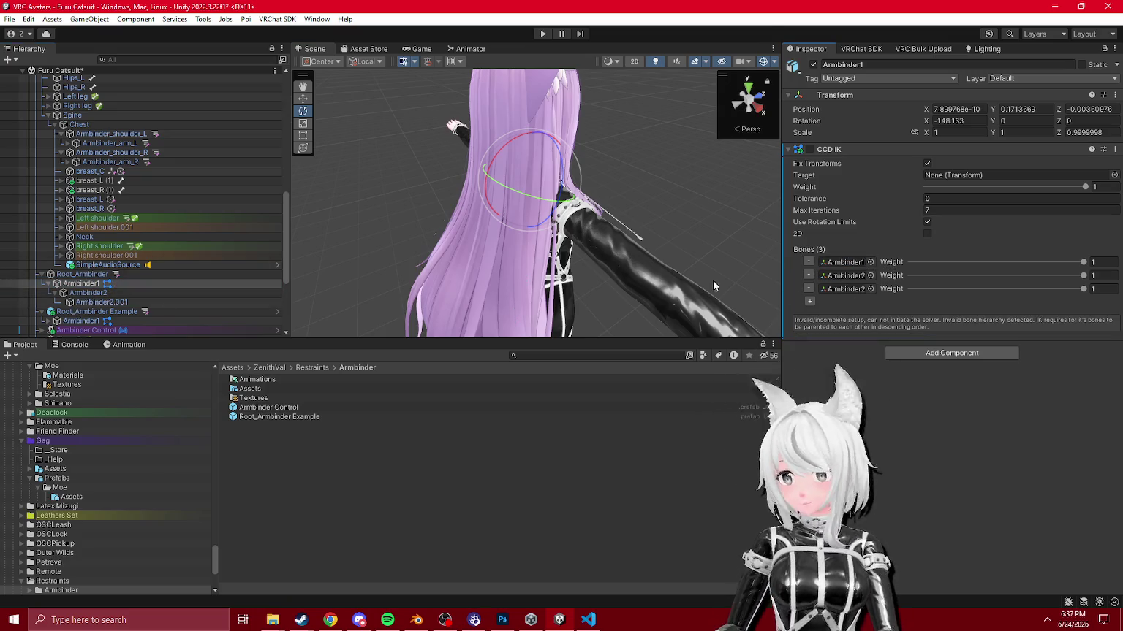
drag(857, 292, 857, 290)
scroll(71, 234, down, 5)
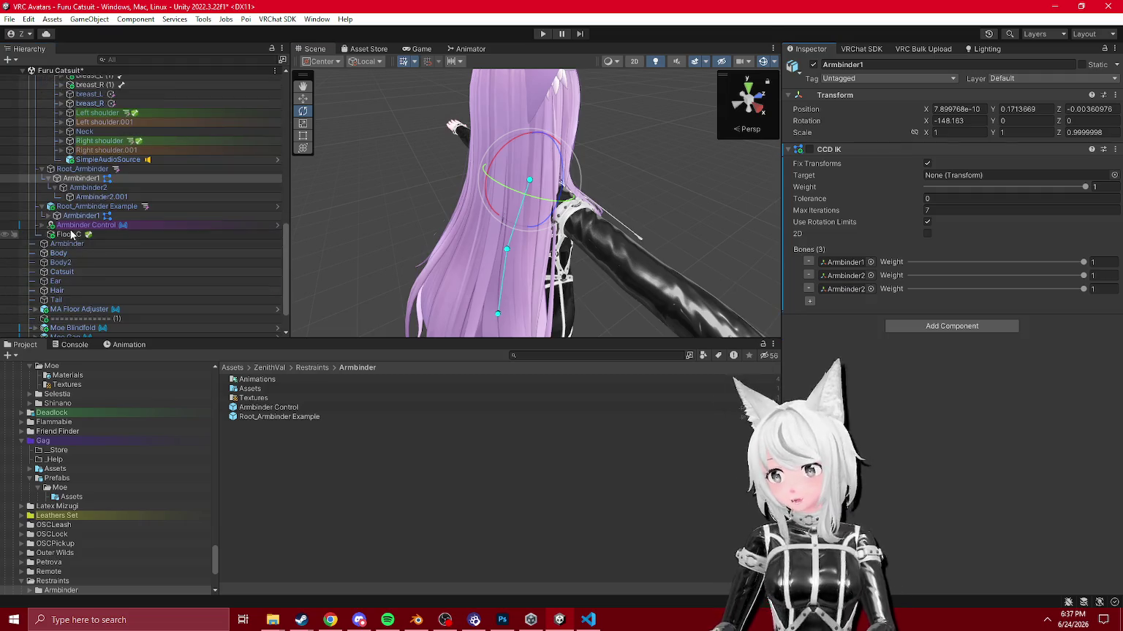
Step: Copy the example Armbinder1's Rotation Limit Polygonal onto the new Armbinder1
click(48, 216)
click(73, 215)
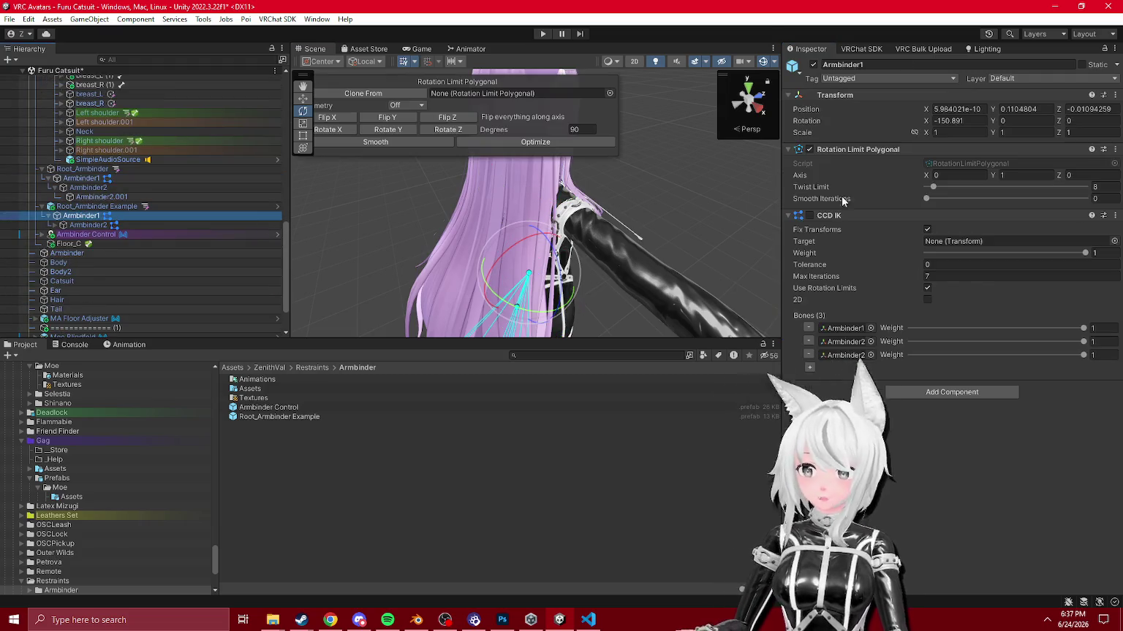
right_click(853, 149)
click(930, 257)
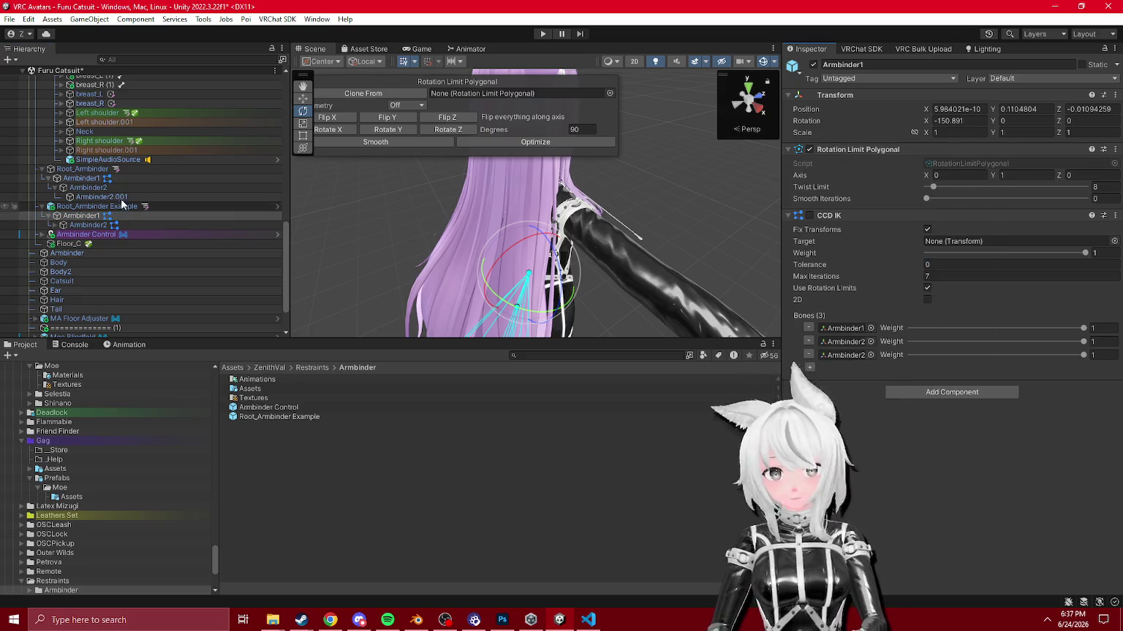
click(218, 179)
right_click(840, 150)
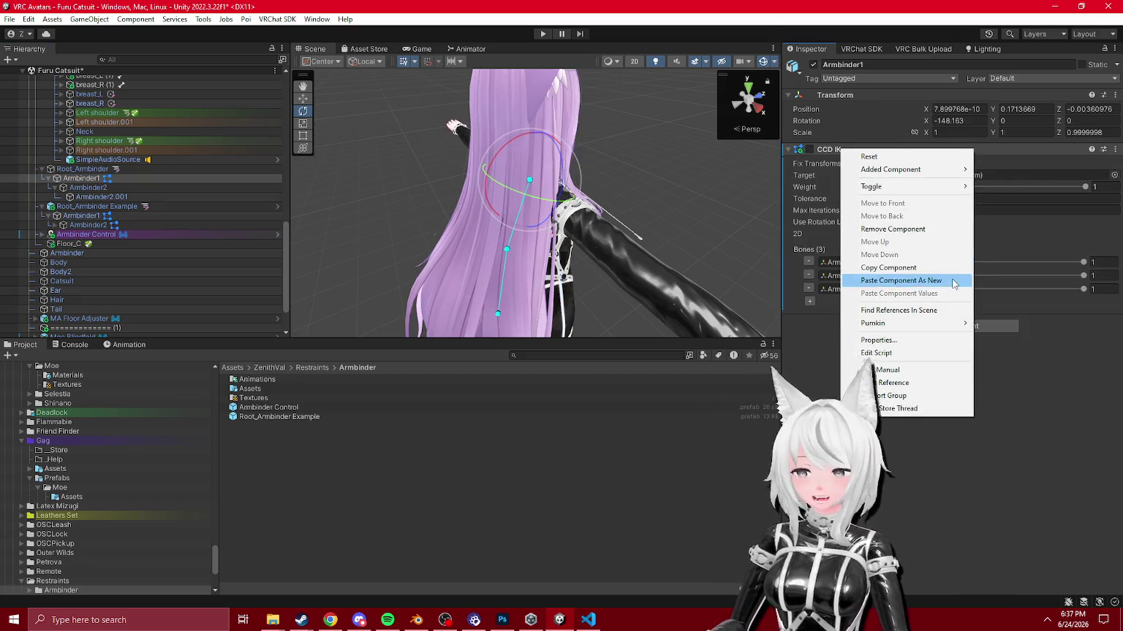
click(907, 280)
Step: Copy the example Armbinder2's Rotation Limit Polygonal onto the new Armbinder2
click(103, 218)
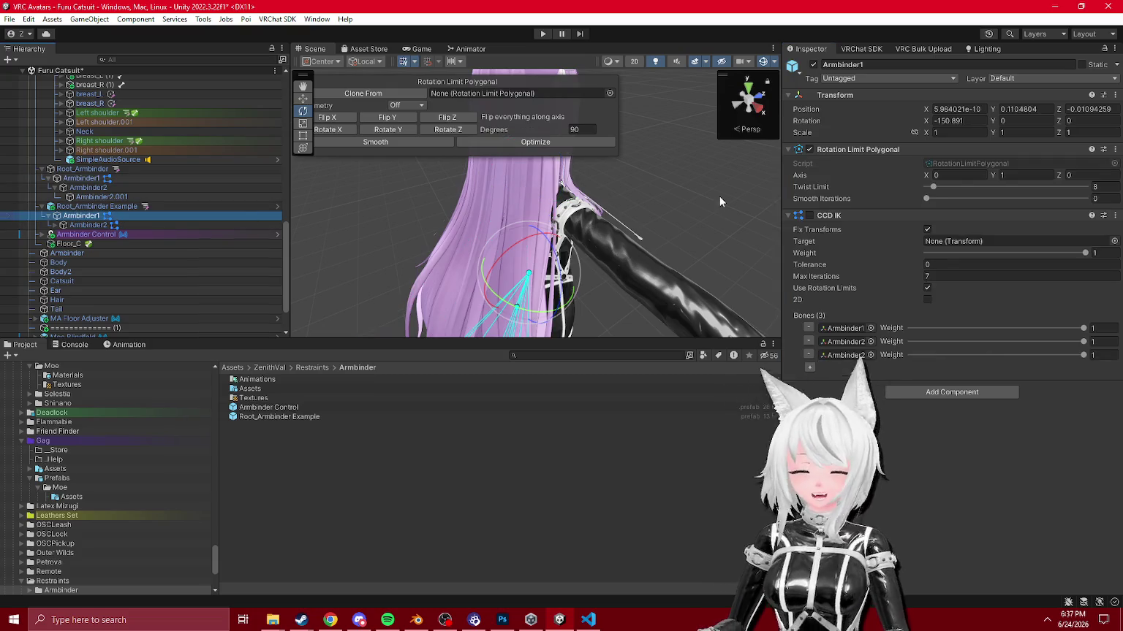
click(87, 226)
right_click(875, 150)
click(925, 256)
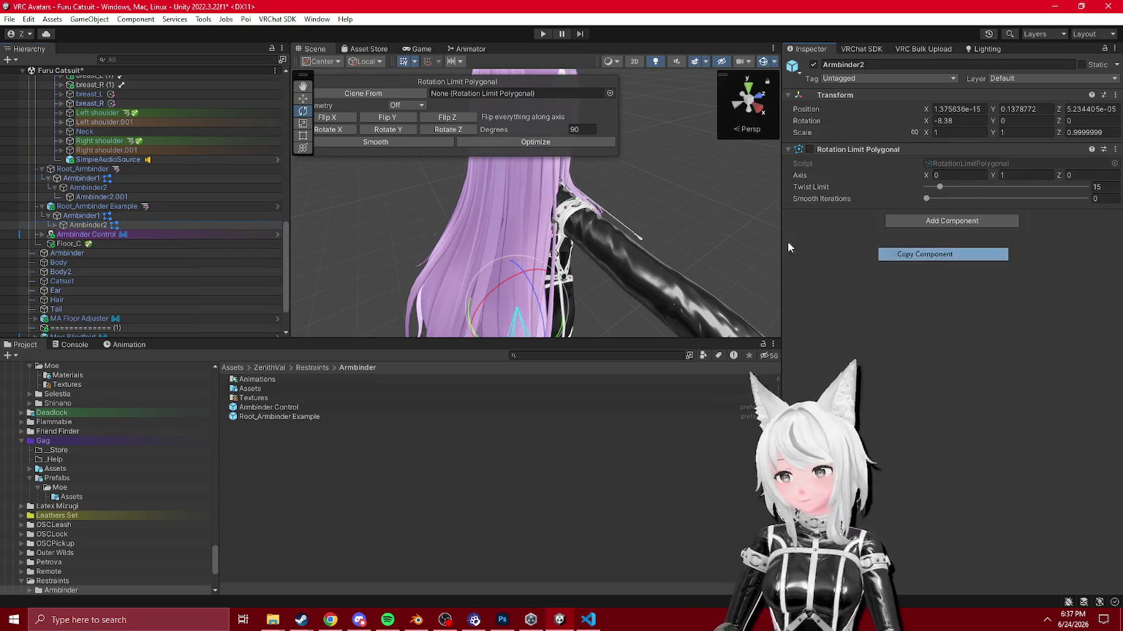
click(113, 188)
right_click(858, 93)
mouse_move(911, 280)
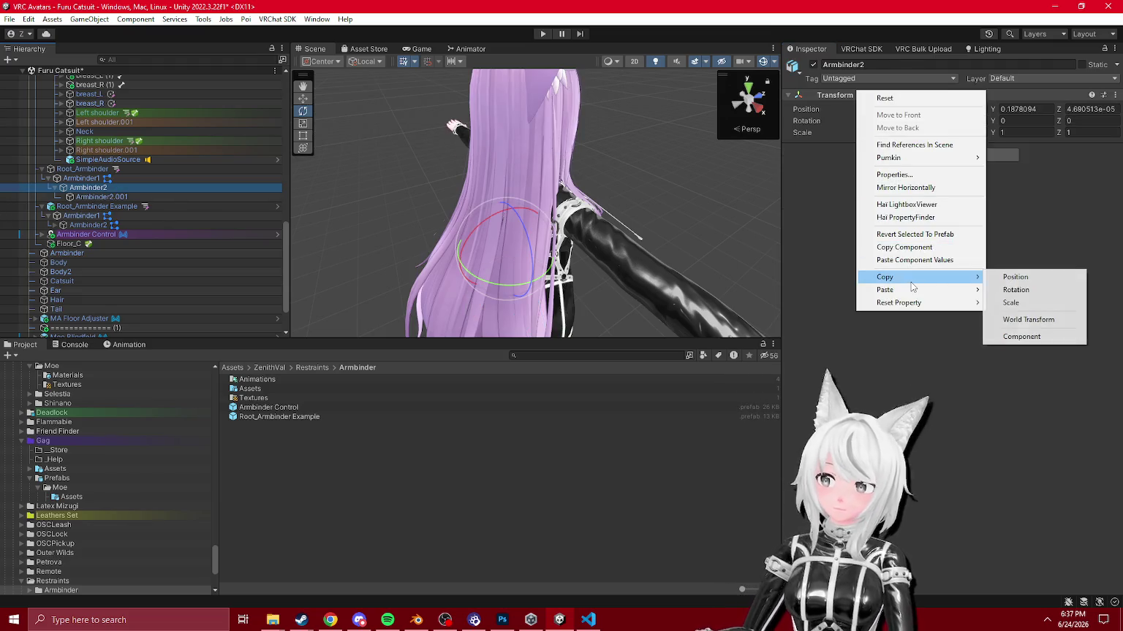
click(1030, 343)
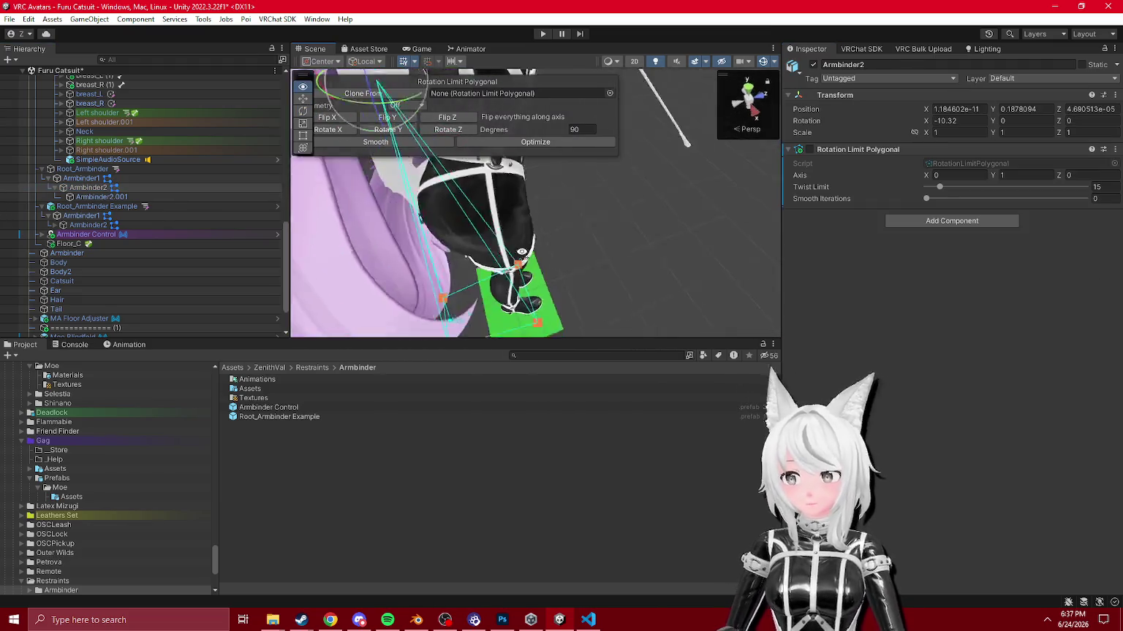
Step: Frame the new Armbinder1 and orbit to inspect the IK chain
double_click(81, 178)
drag(679, 225, 512, 220)
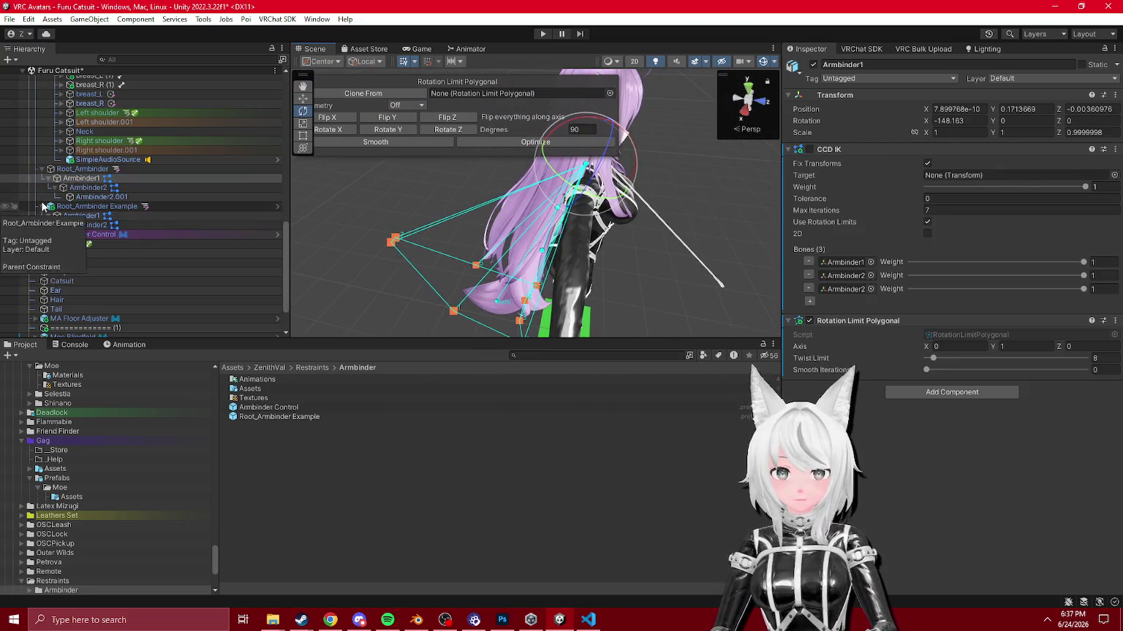
click(98, 206)
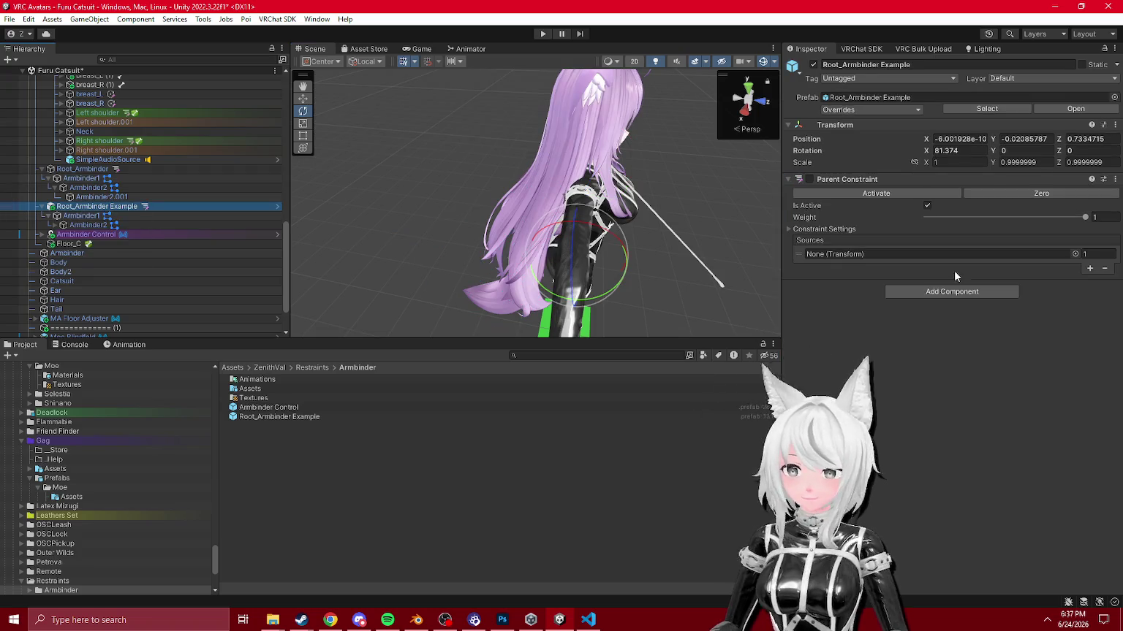
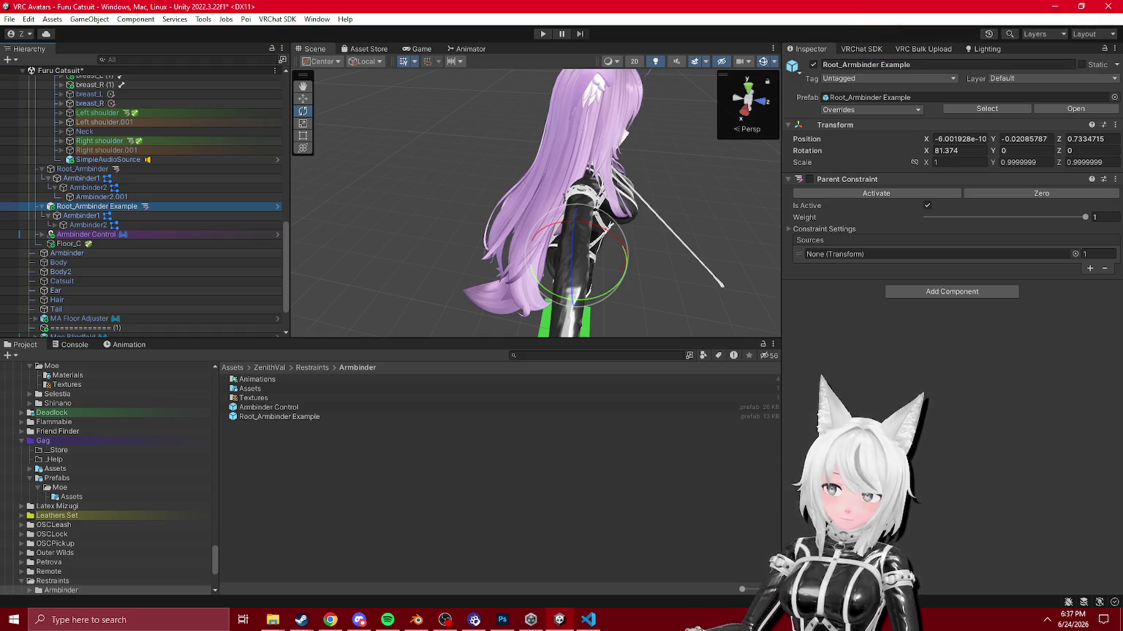
Step: Revert the prefab overrides on the Furu Moe Catsuit avatar's Animator component
click(461, 317)
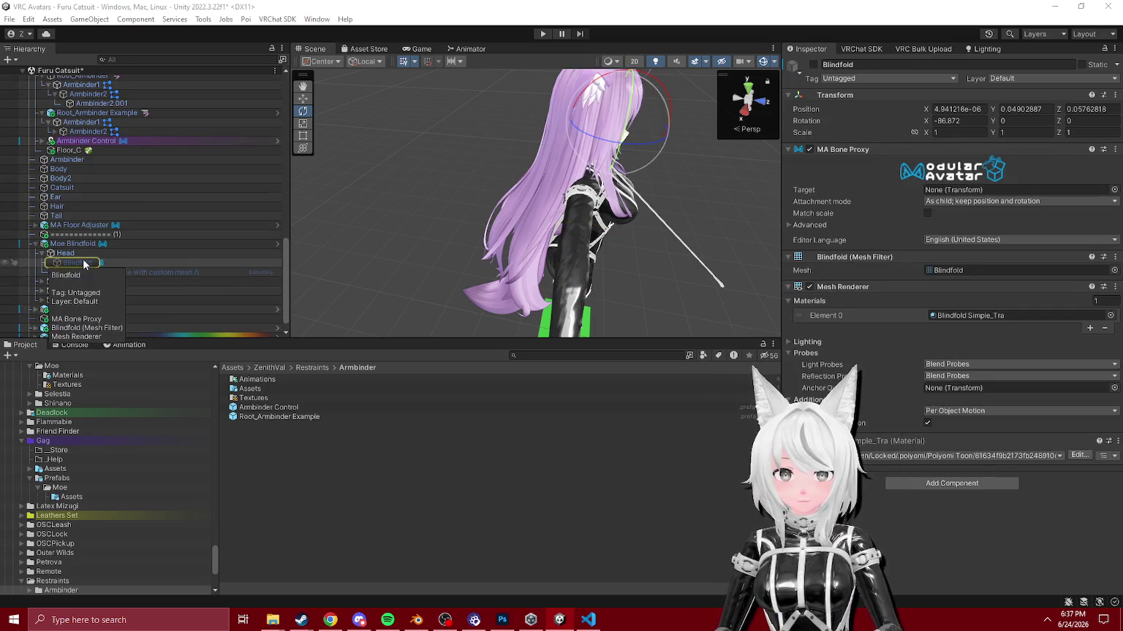
scroll(91, 222, down, 5)
click(71, 307)
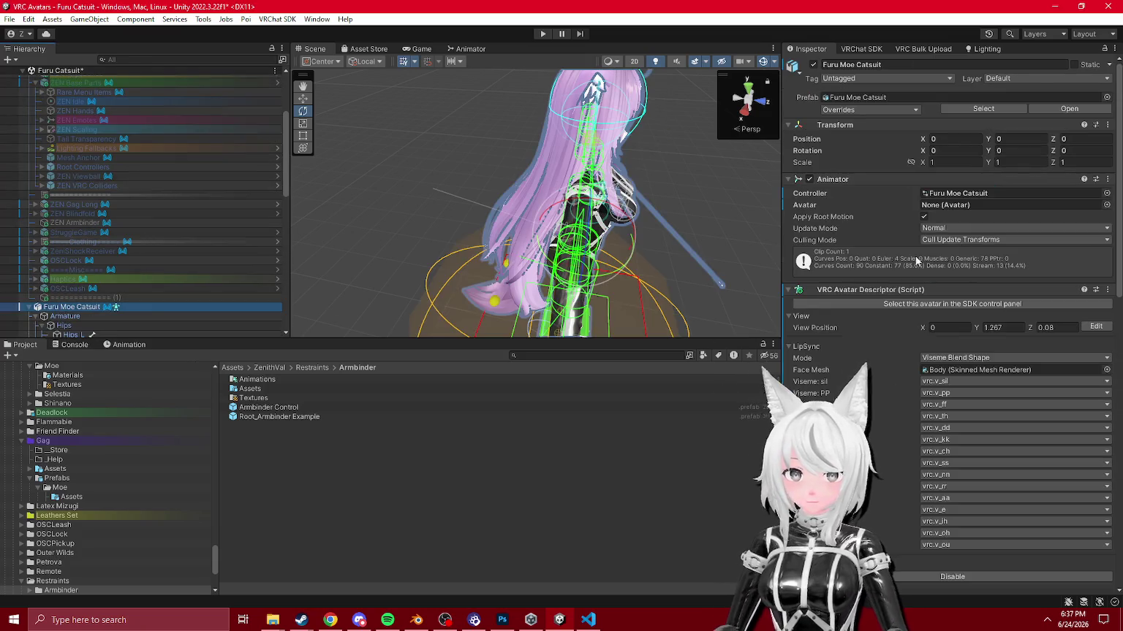
right_click(801, 210)
right_click(829, 178)
mouse_move(852, 196)
click(716, 213)
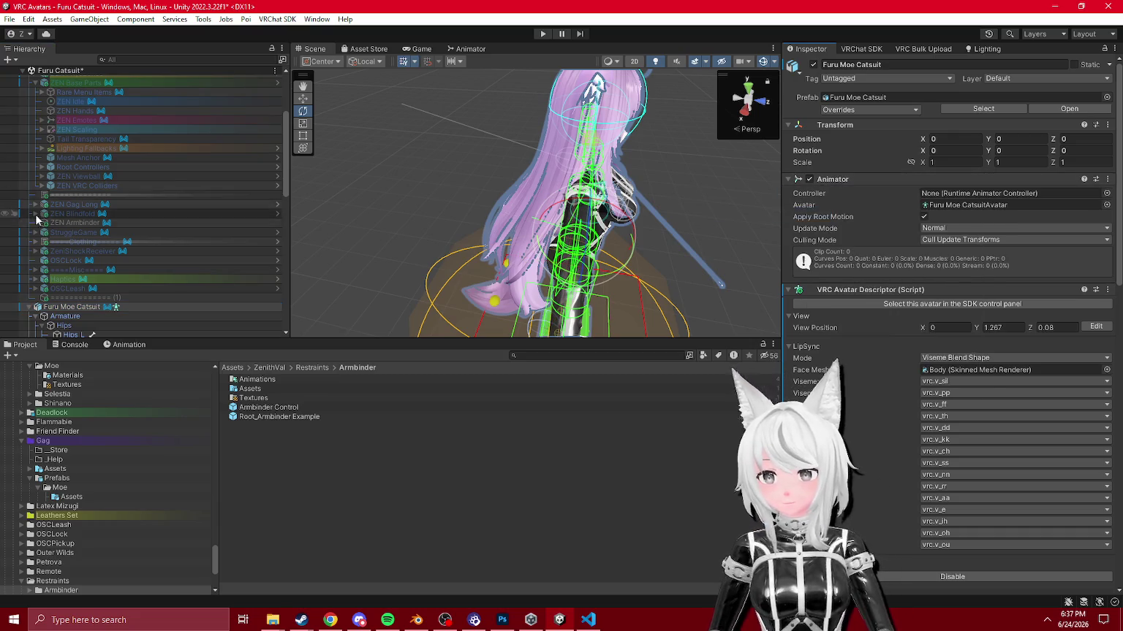
scroll(73, 214, down, 5)
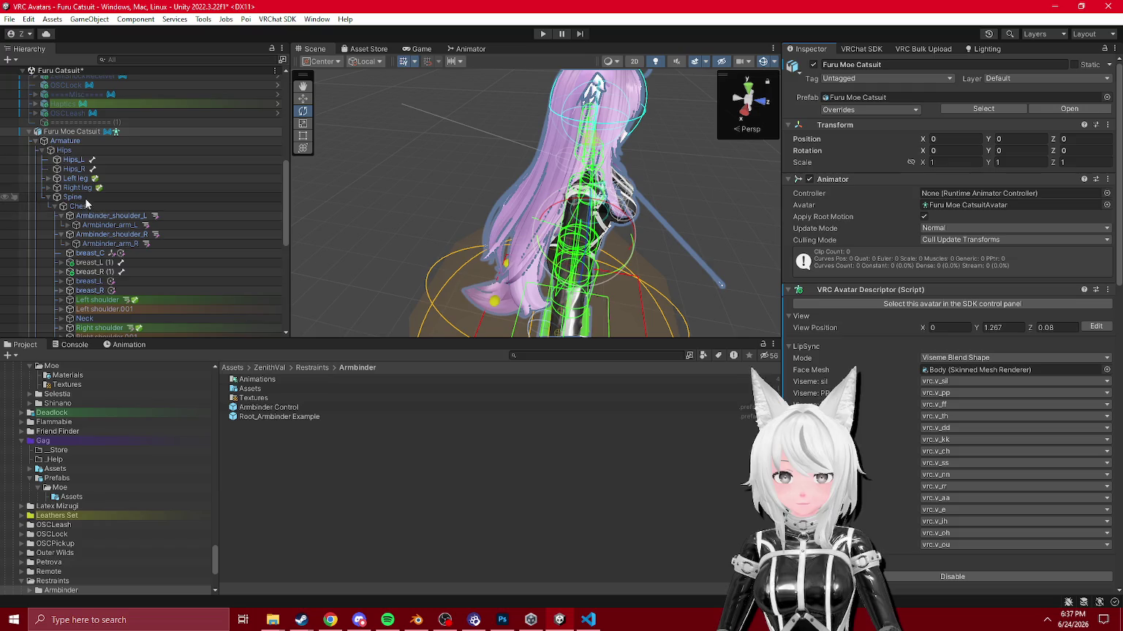
scroll(85, 199, down, 3)
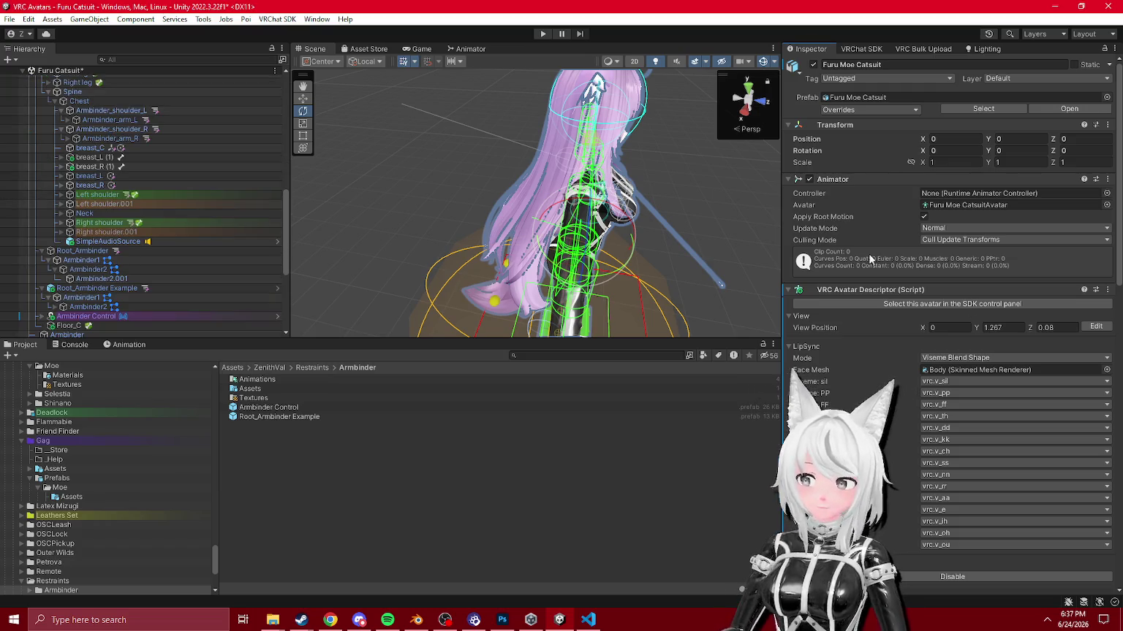
Step: Delete the Root_Armbinder Example object, then select and expand Armbinder Control
click(125, 241)
scroll(128, 270, down, 2)
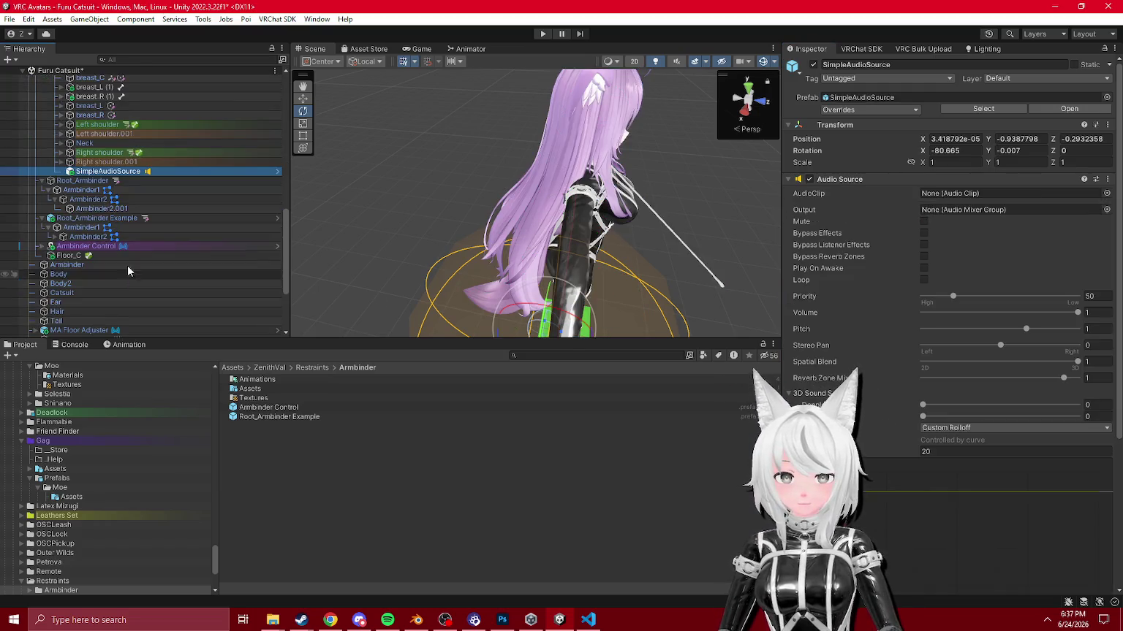
click(153, 218)
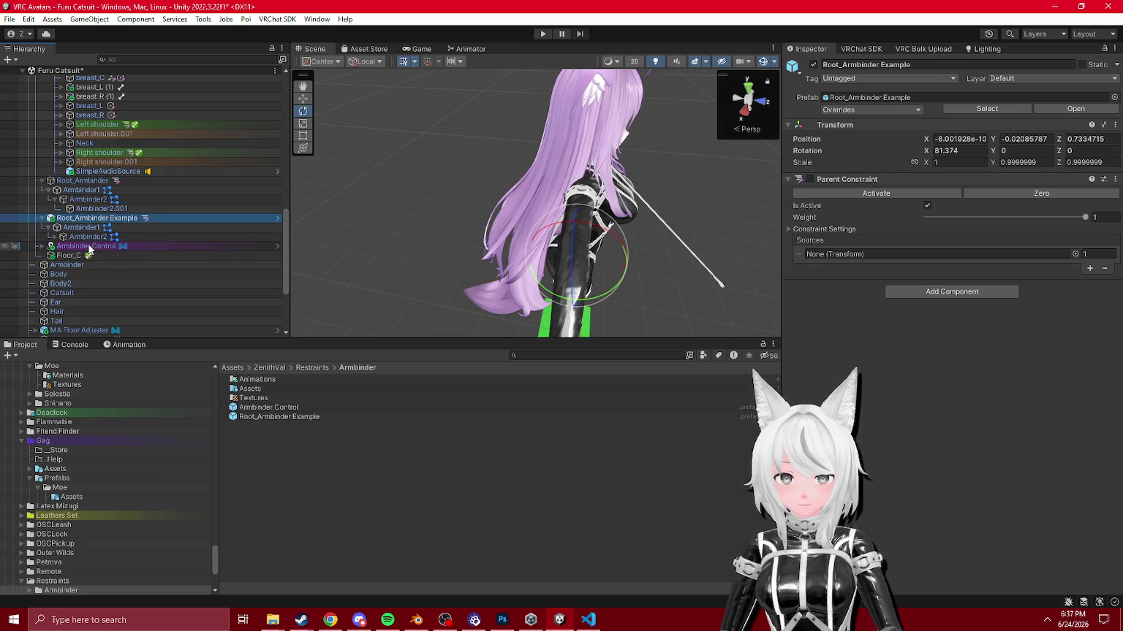
key(Delete)
click(84, 217)
click(42, 218)
Step: Select Hand Colliders > Left and expand the left arm's finger bones in the Hierarchy
click(90, 208)
drag(468, 161, 527, 134)
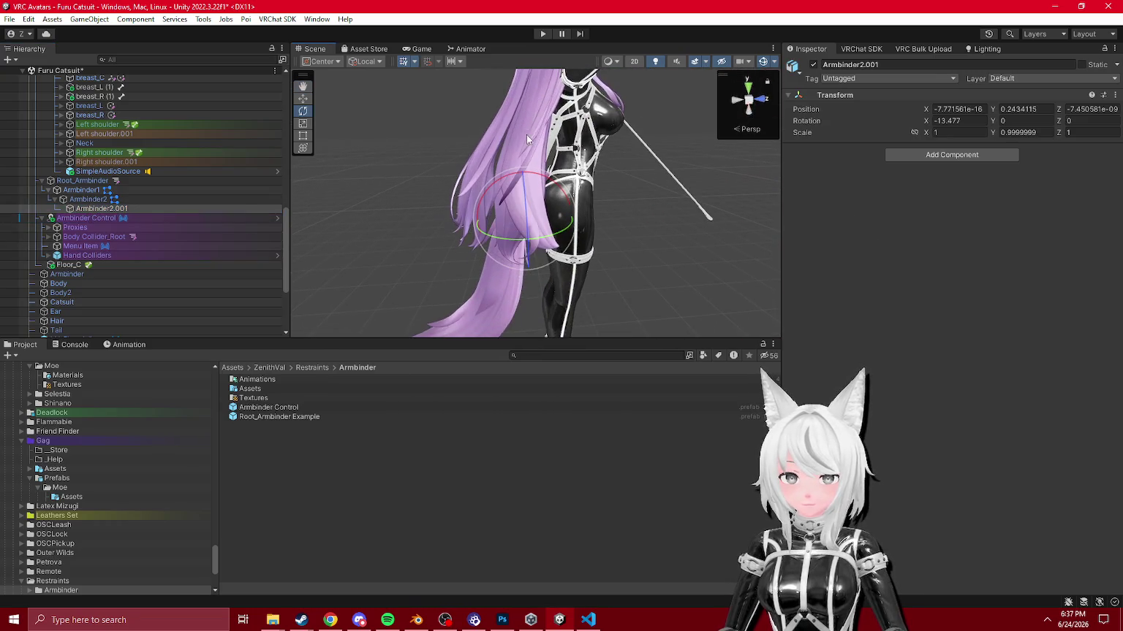
click(66, 255)
click(78, 274)
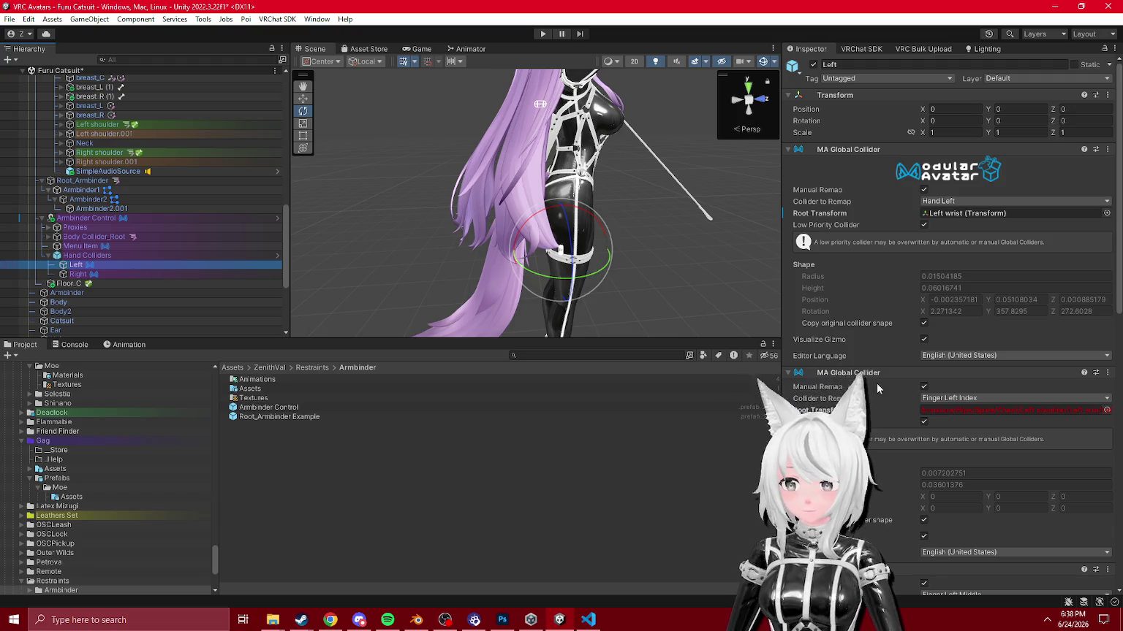
scroll(139, 224, up, 10)
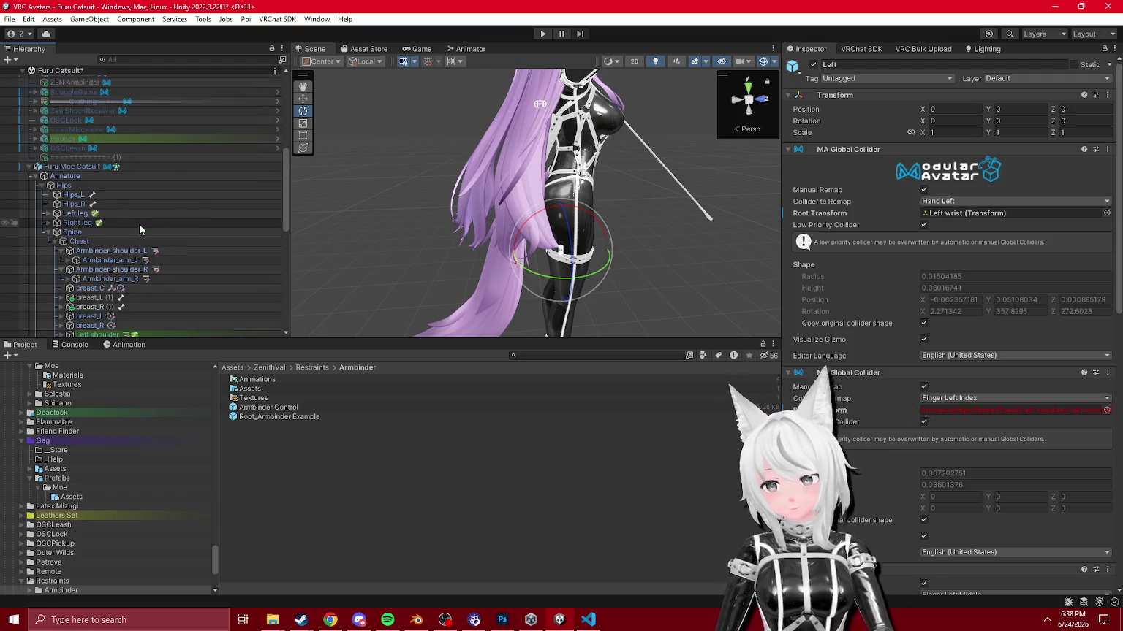
scroll(117, 213, up, 2)
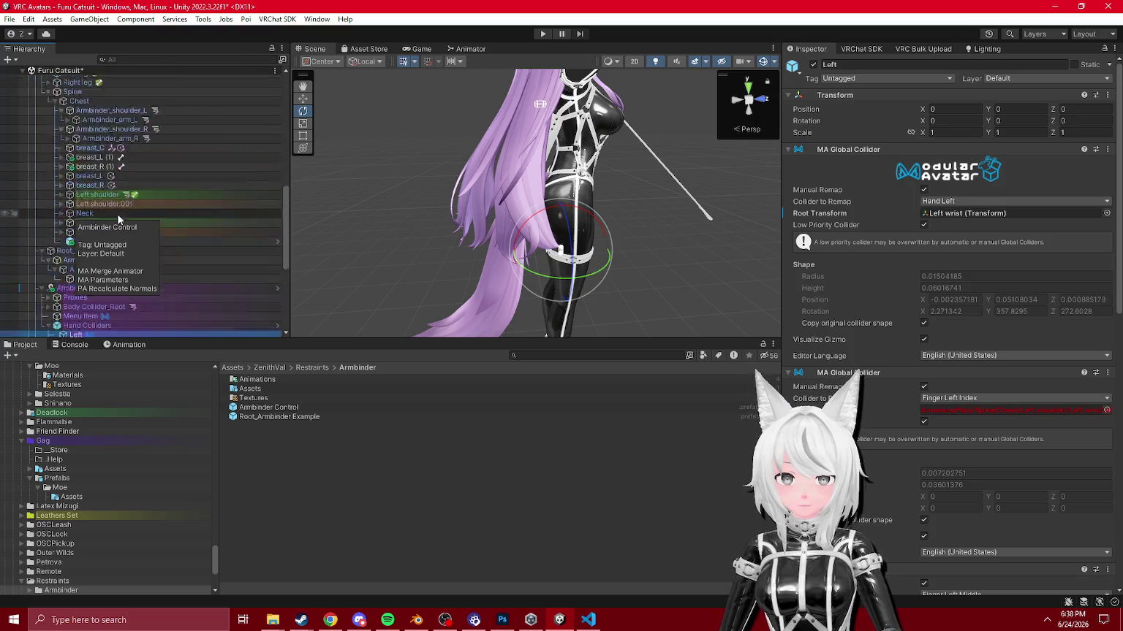
scroll(73, 221, down, 4)
scroll(84, 209, down, 4)
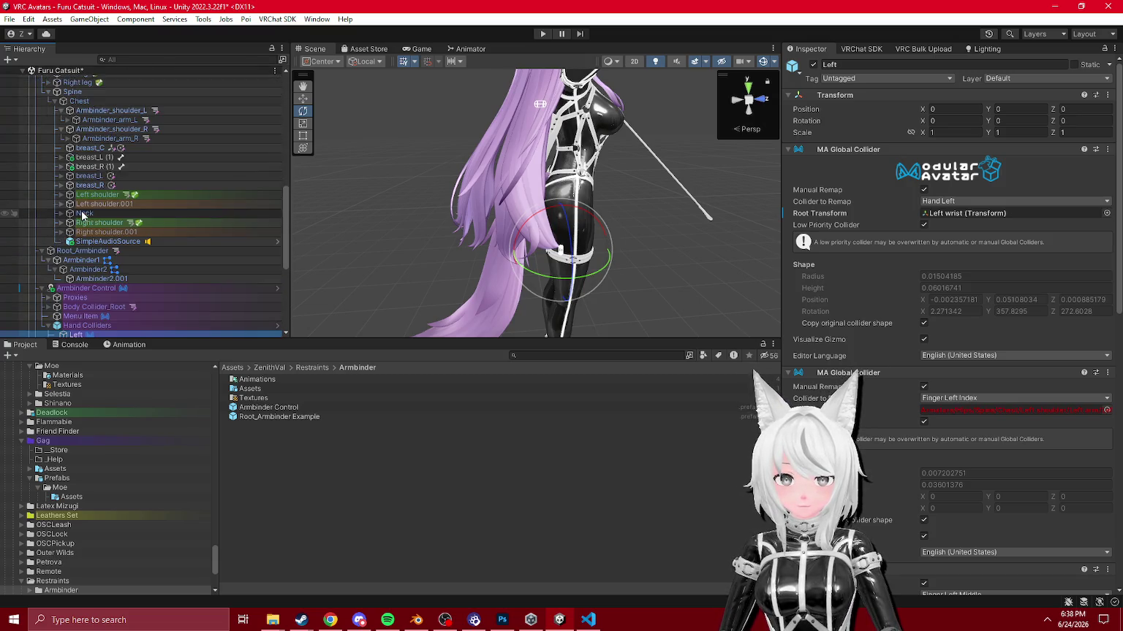
alt+click(62, 204)
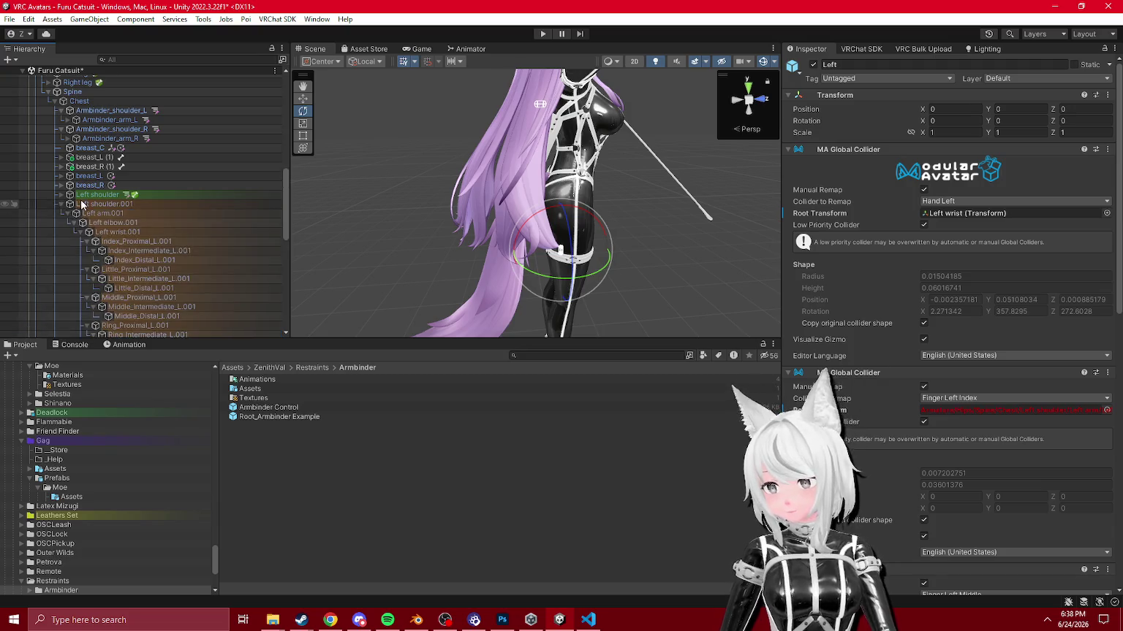
scroll(117, 219, down, 10)
mouse_move(781, 429)
mouse_down()
mouse_move(287, 429)
mouse_move(867, 429)
mouse_up()
scroll(165, 211, up, 5)
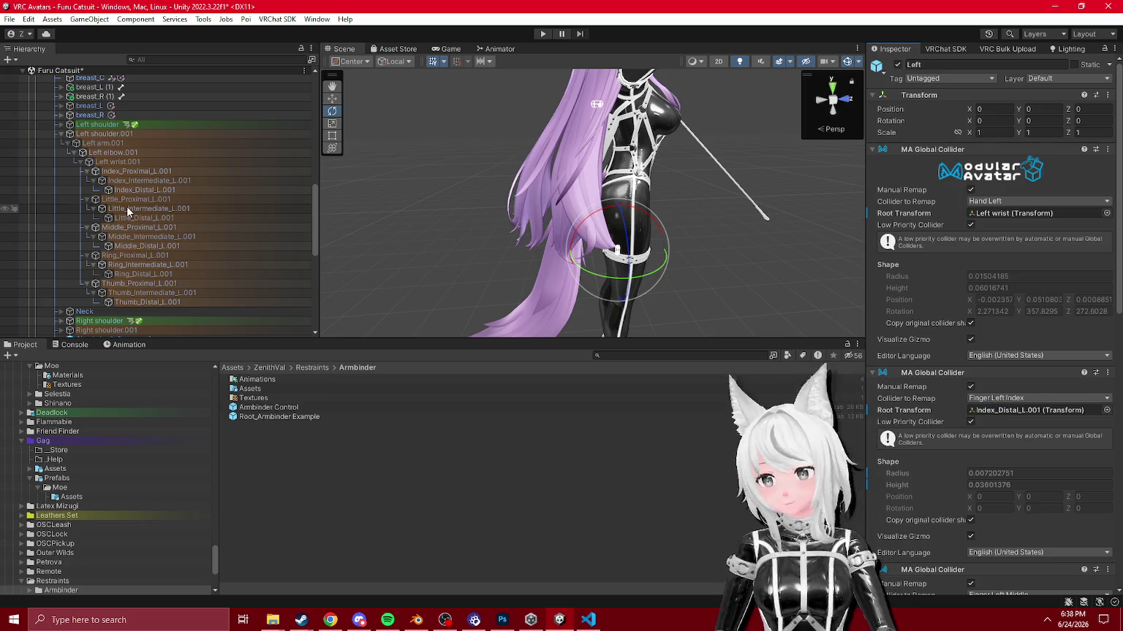
click(61, 133)
click(60, 124)
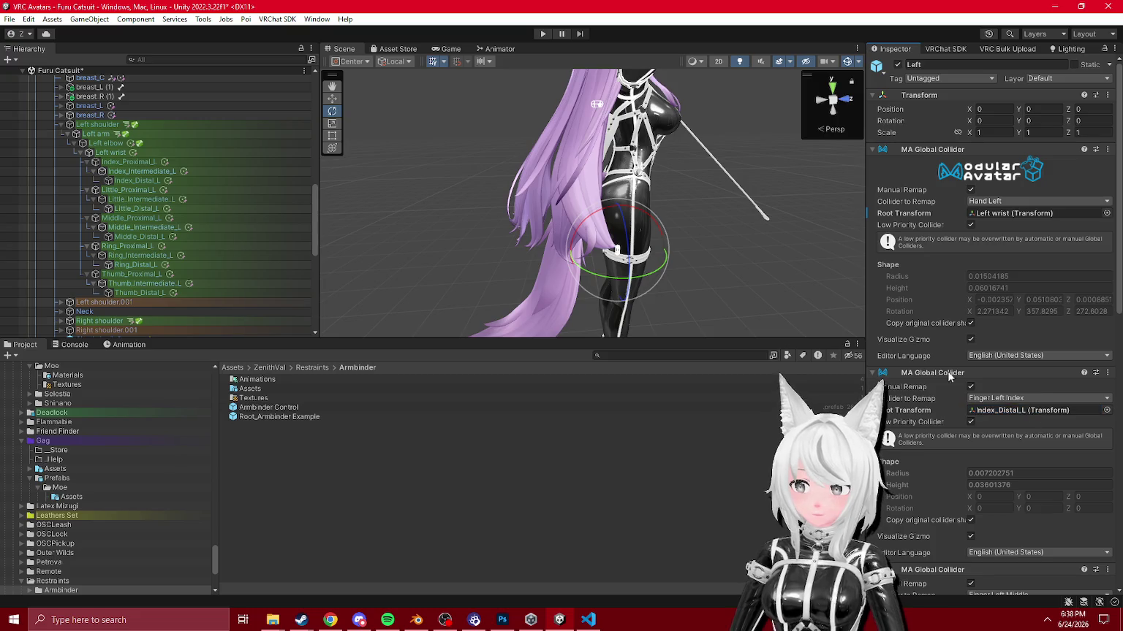
Step: Drag Middle_Distal_L, Ring_Distal_L and Little_Distal_L into the finger colliders' empty Root Transform fields
scroll(949, 375, down, 4)
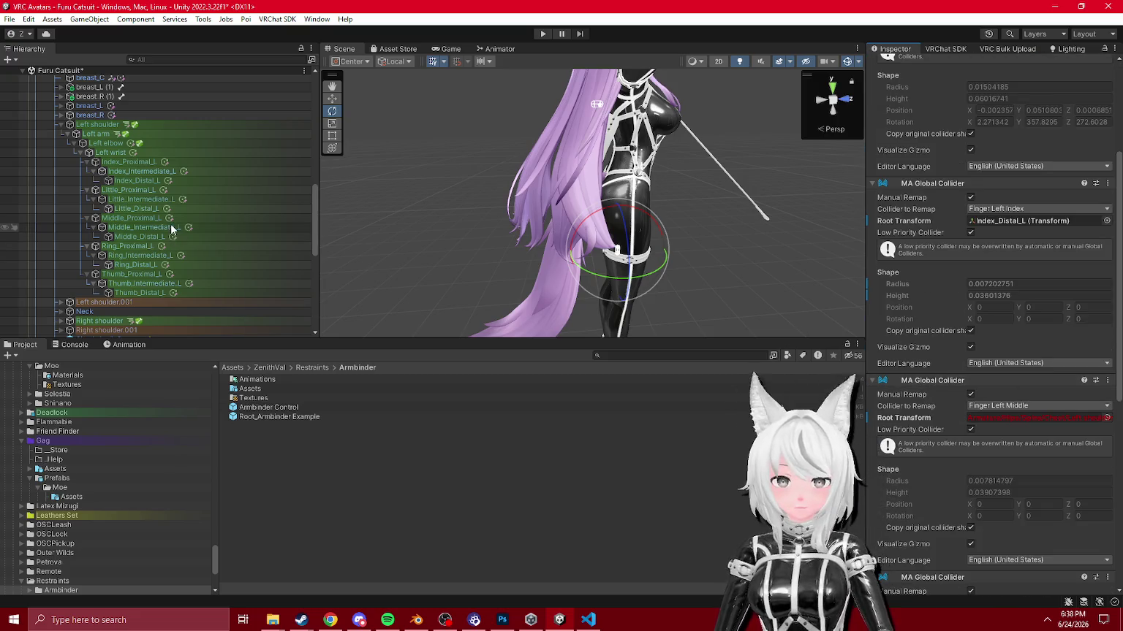
drag(146, 236, 1037, 419)
scroll(950, 398, down, 5)
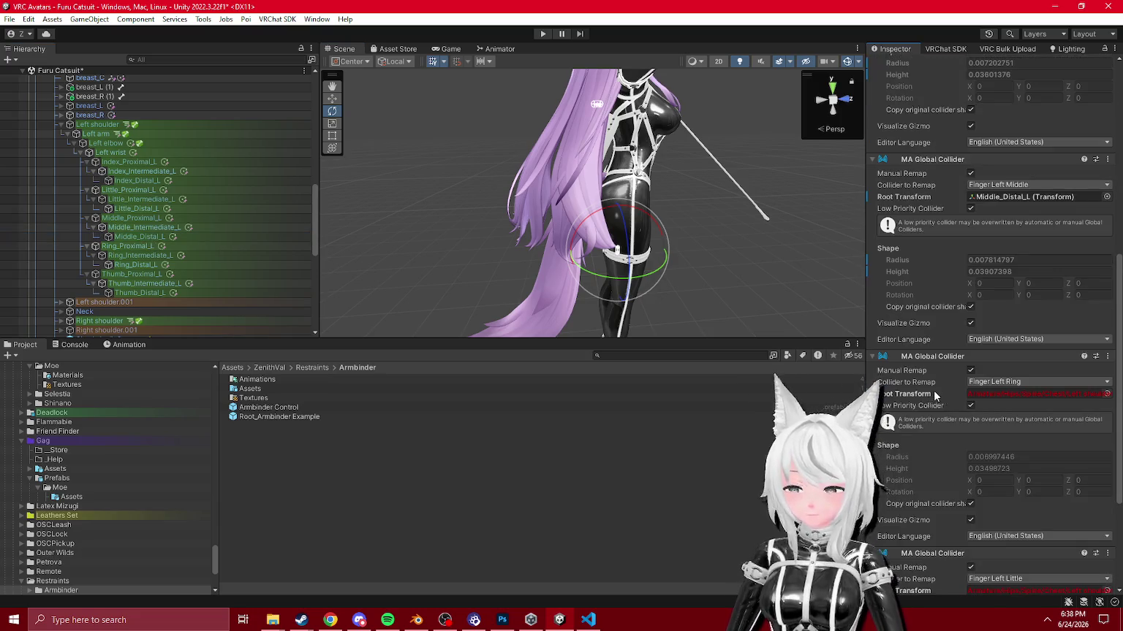
drag(136, 265, 1038, 396)
scroll(903, 389, down, 3)
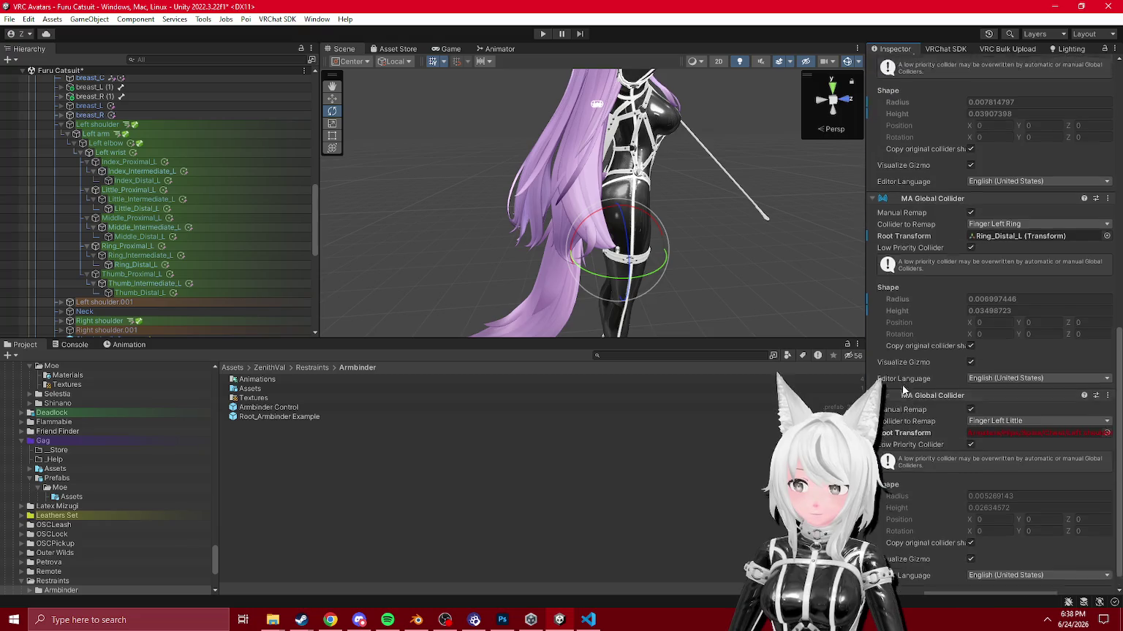
scroll(904, 390, down, 1)
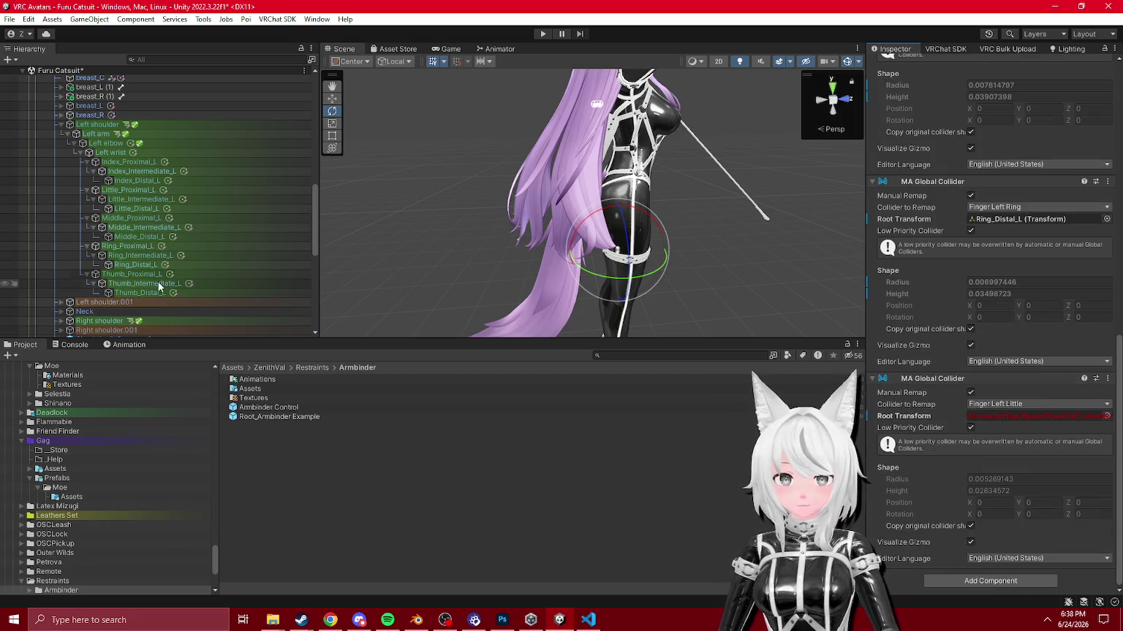
mouse_move(135, 209)
mouse_down()
mouse_move(839, 388)
mouse_move(1023, 416)
mouse_up()
scroll(955, 346, up, 7)
scroll(956, 346, up, 6)
scroll(91, 249, down, 7)
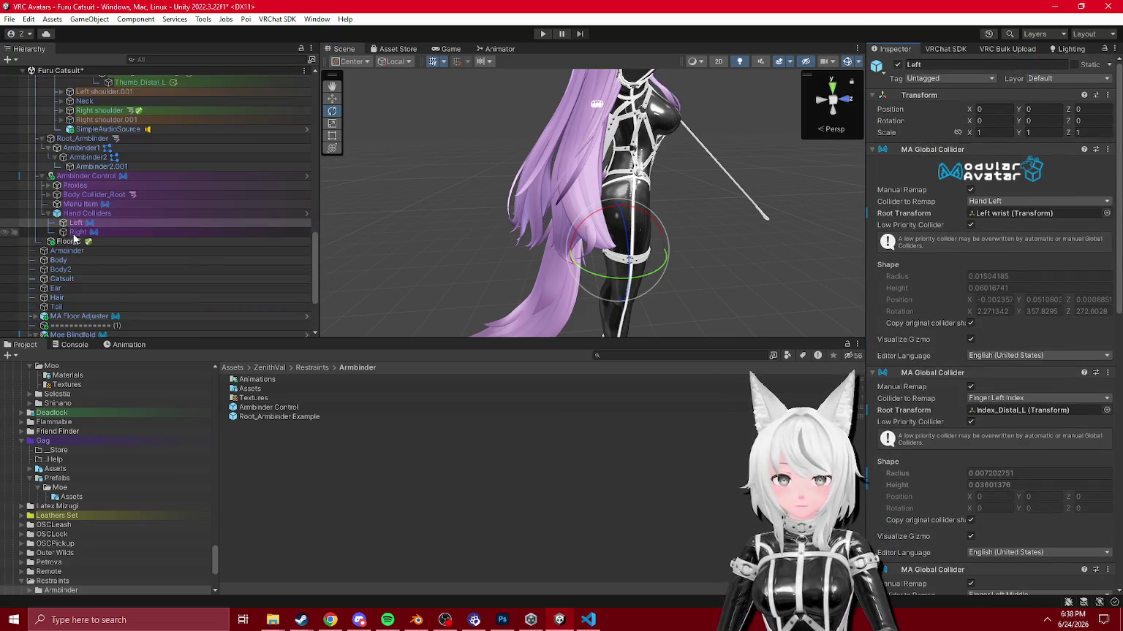
Step: Select the Right hand collider and set Finger Right Index's Root Transform to Index_Distal_L
click(76, 232)
scroll(72, 253, up, 7)
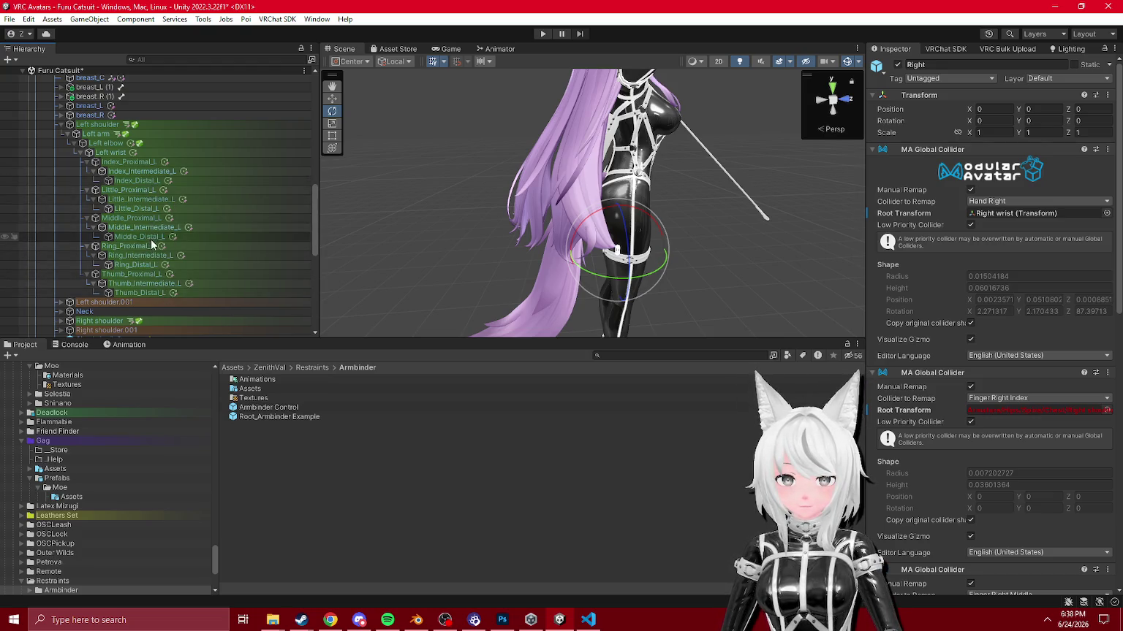
drag(153, 183, 1032, 411)
scroll(891, 398, down, 8)
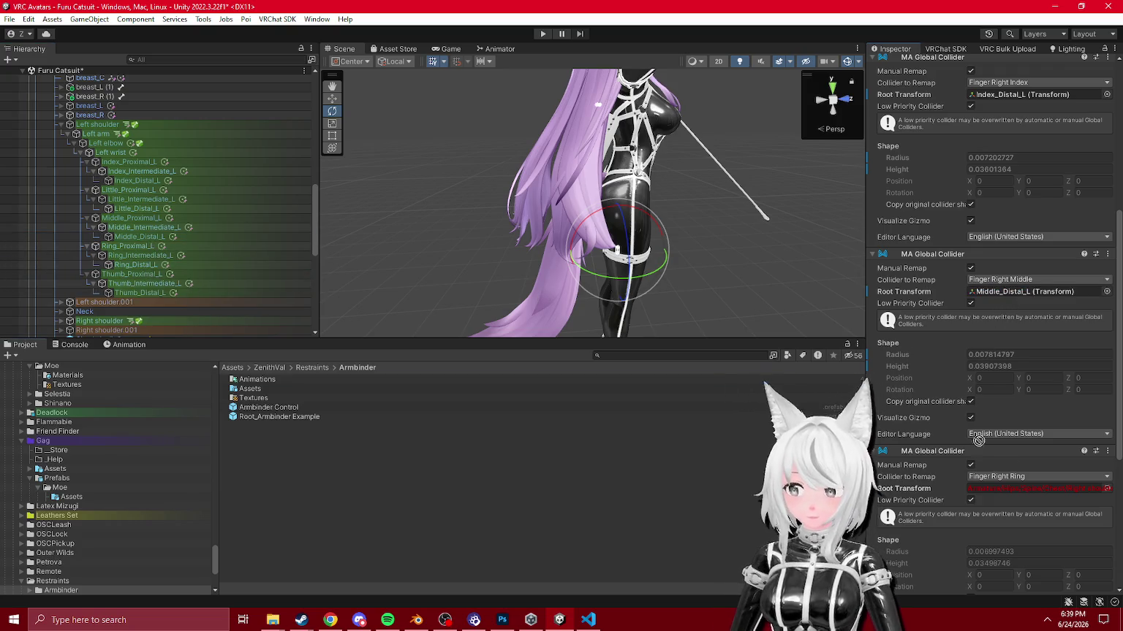
scroll(1008, 438, down, 7)
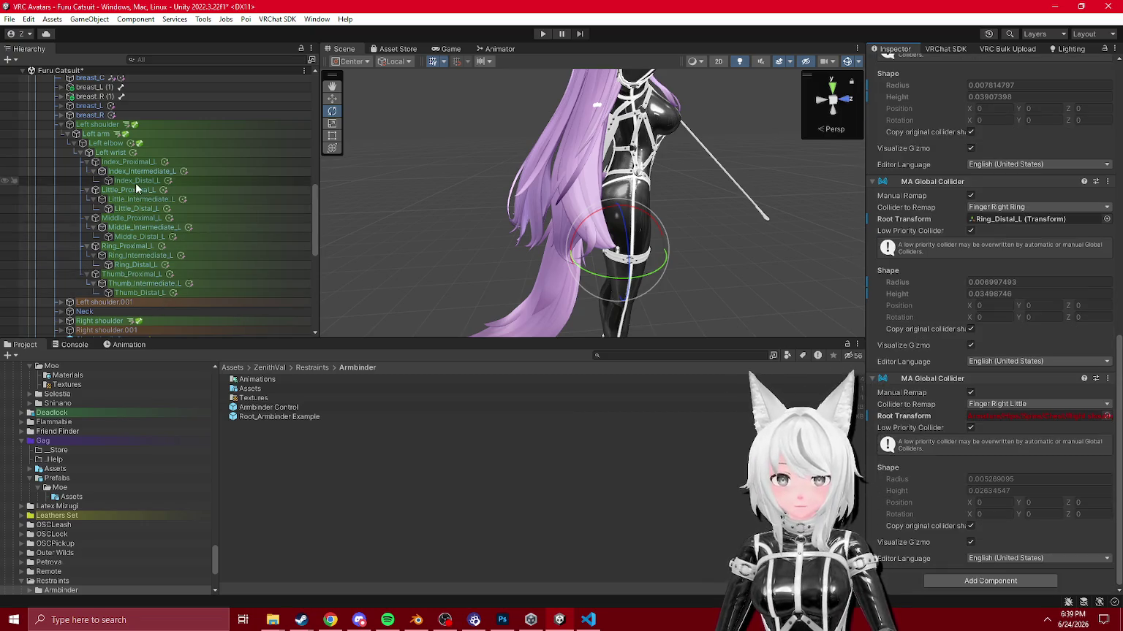
mouse_move(727, 276)
mouse_down()
mouse_move(691, 222)
mouse_move(487, 205)
mouse_move(268, 268)
mouse_move(307, 336)
mouse_move(349, 334)
mouse_move(314, 314)
mouse_up()
scroll(146, 256, up, 3)
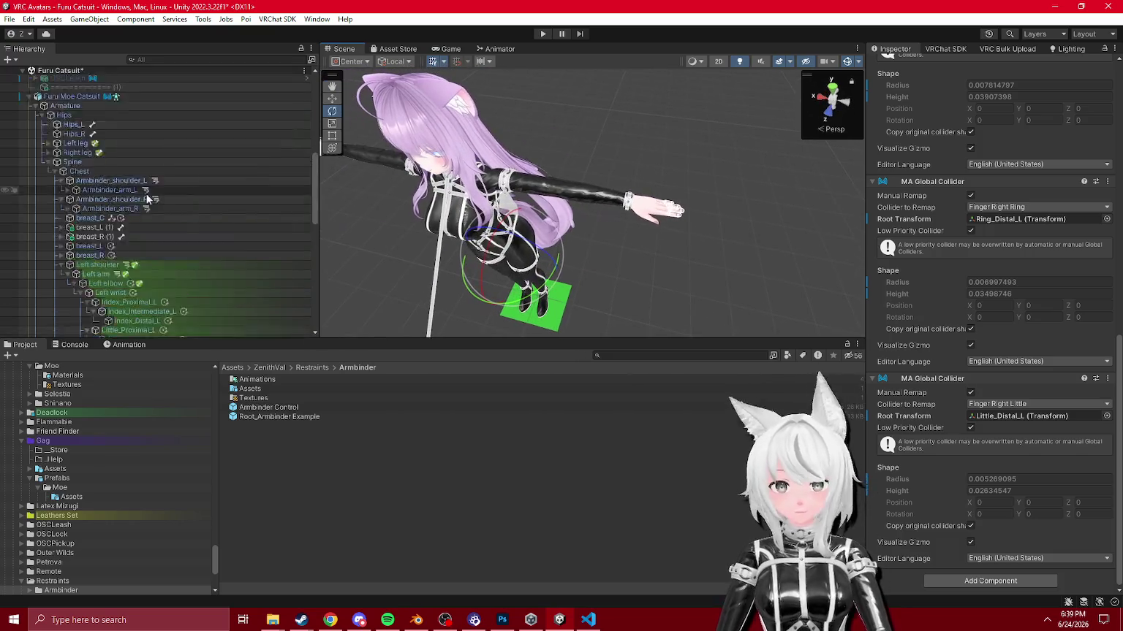
Step: Select the armbinder Menu Item and ping its Install To target, Menu - 1 Inventory Empty
click(60, 196)
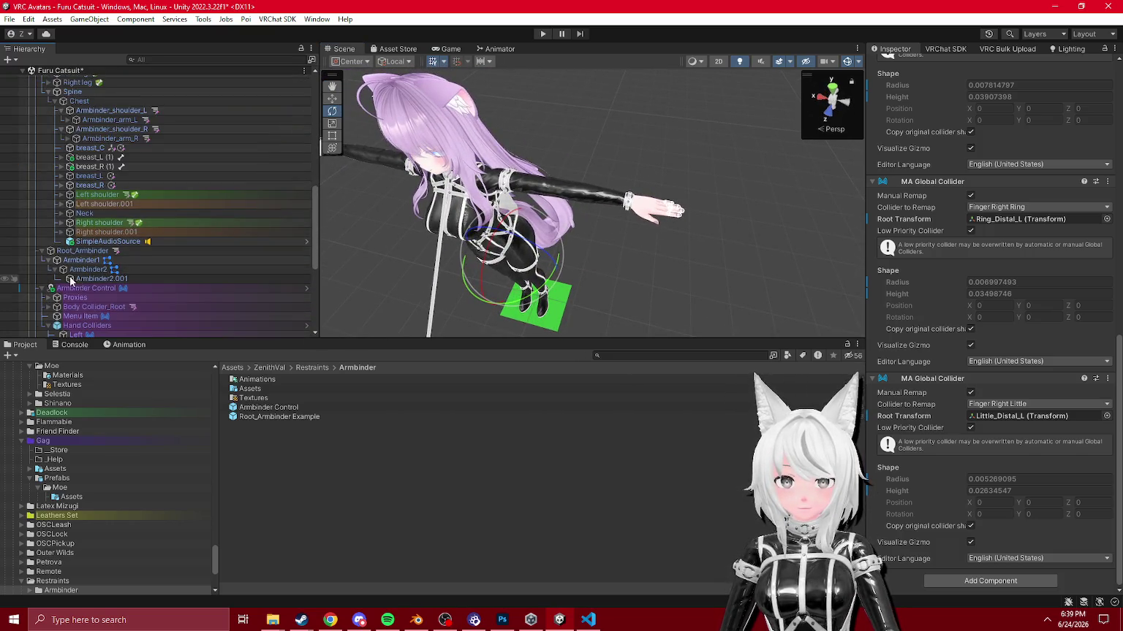
scroll(72, 197, down, 5)
click(78, 177)
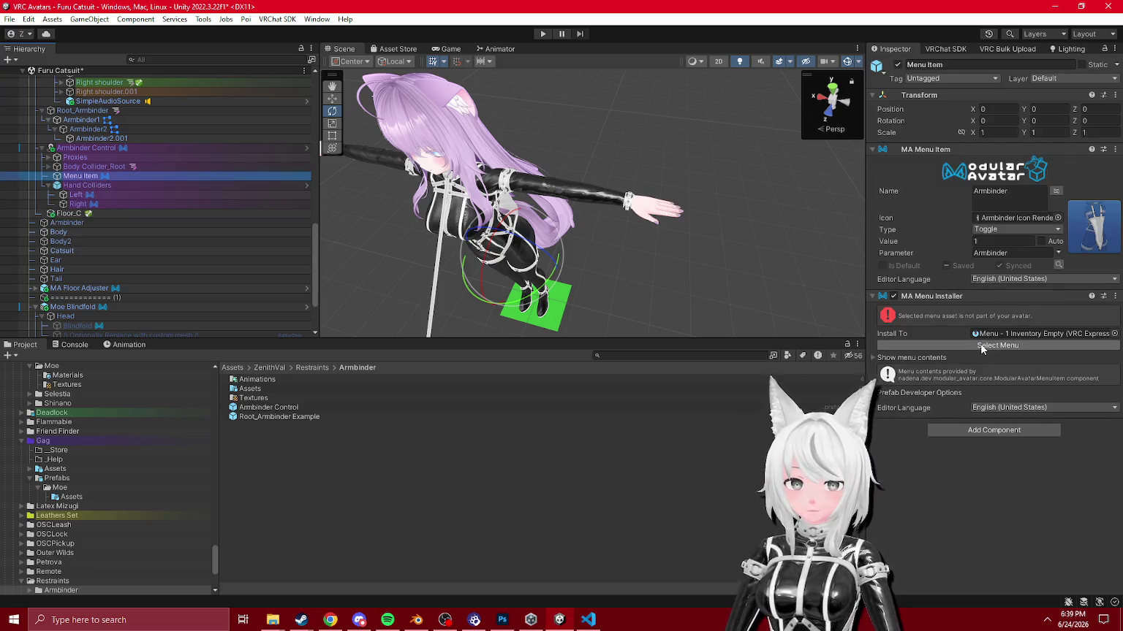
scroll(123, 193, down, 3)
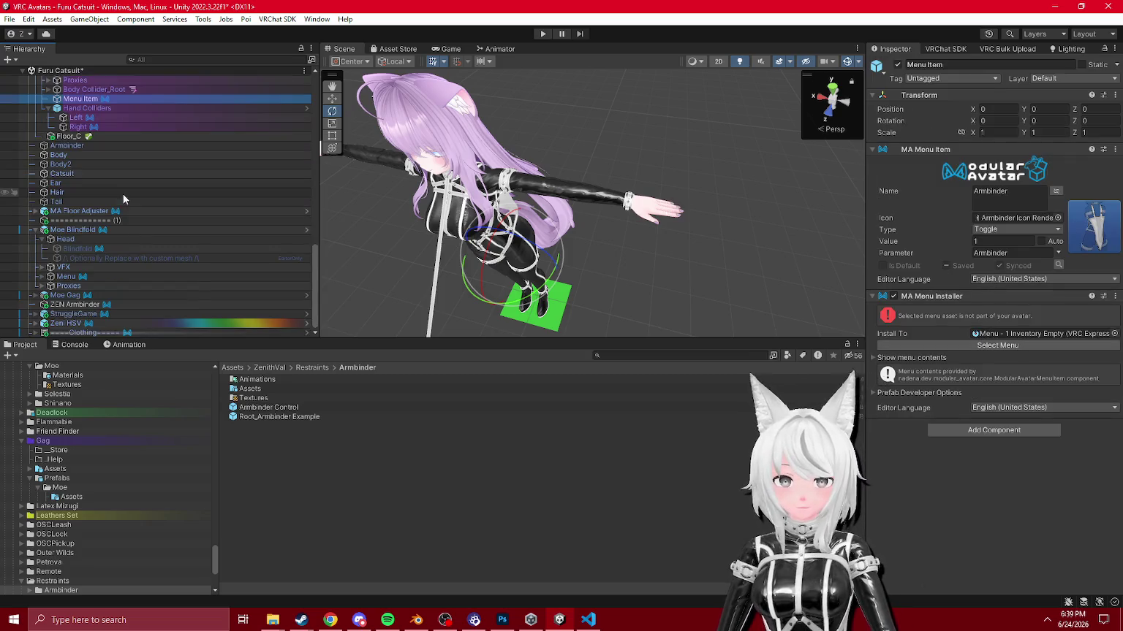
click(1026, 334)
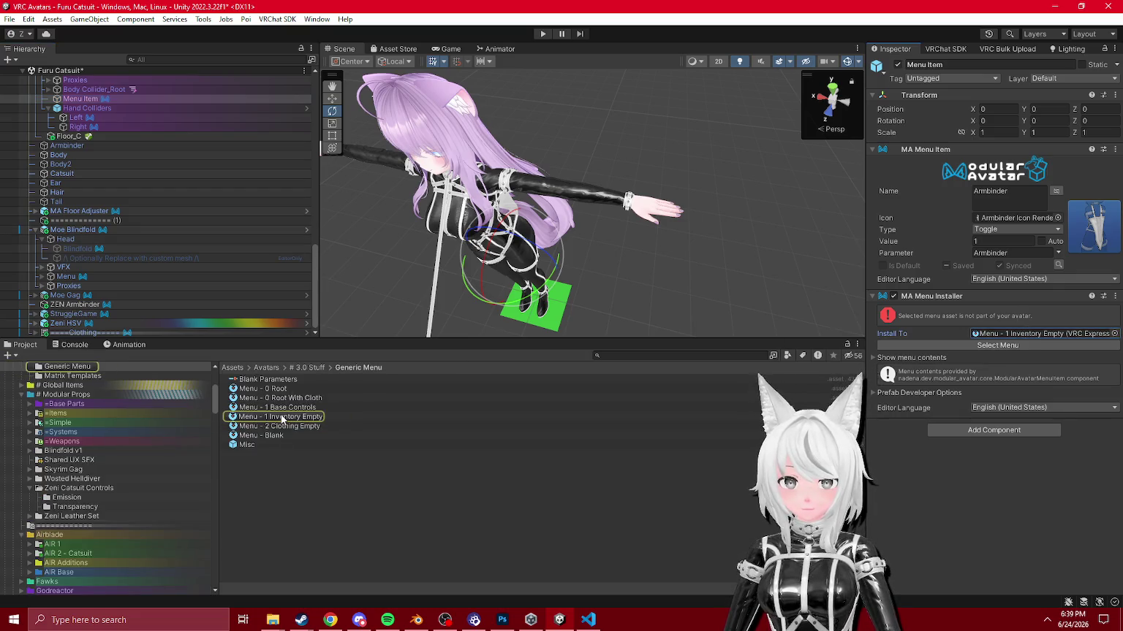
Step: Move ====Clothing==== above Moe Blindfold, unpack the prefab and rename it Inventory
right_click(81, 221)
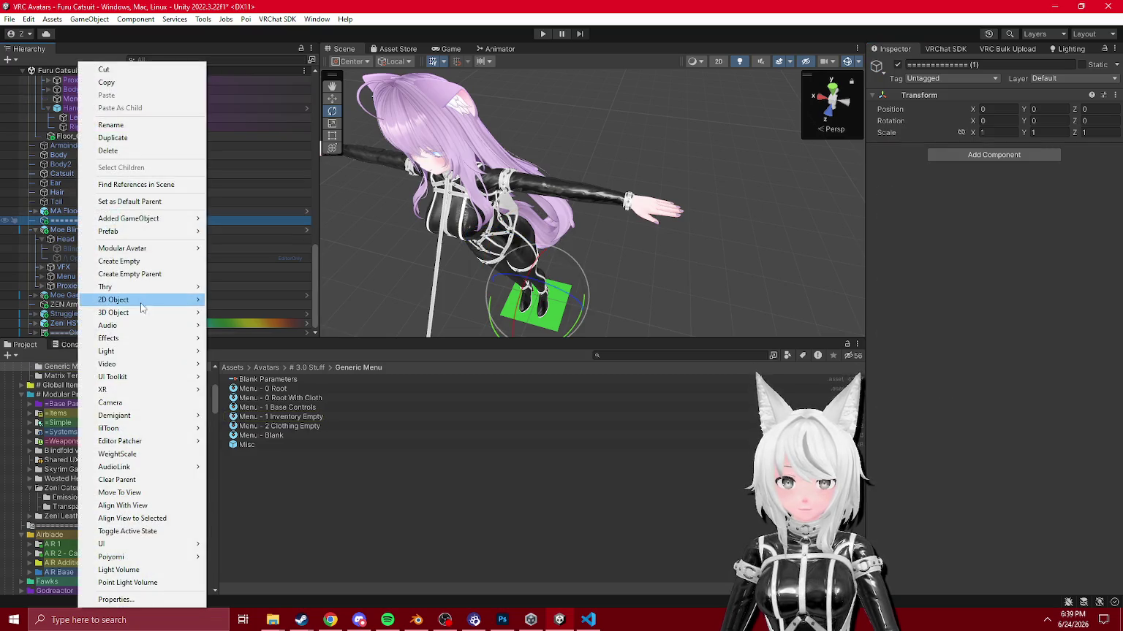
click(35, 230)
click(82, 332)
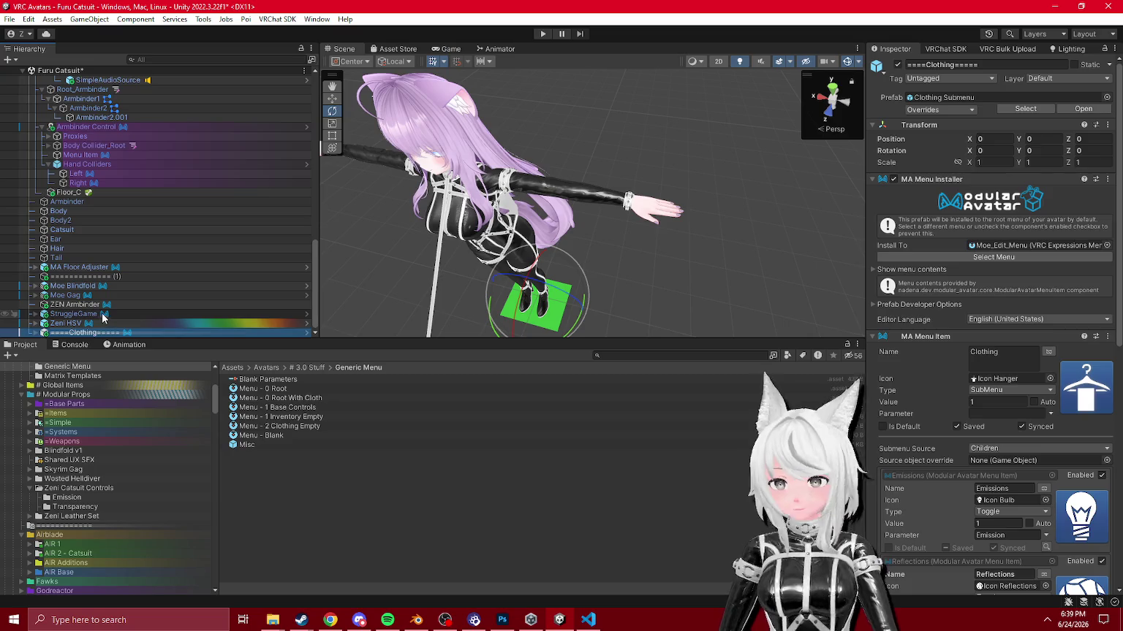
drag(82, 328, 82, 276)
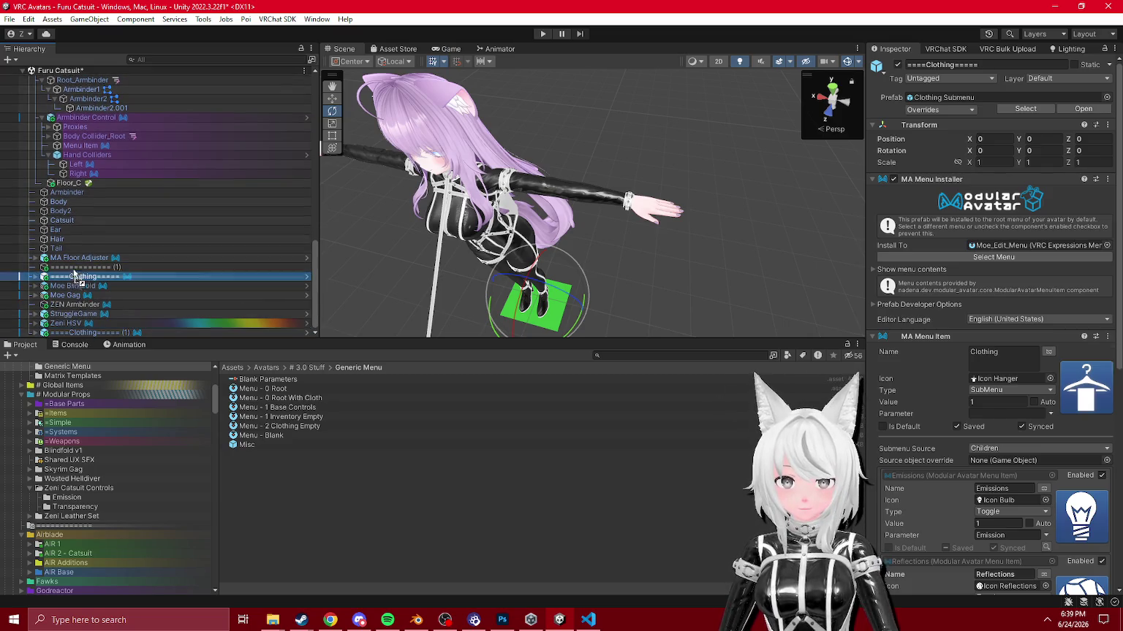
right_click(83, 277)
mouse_move(131, 219)
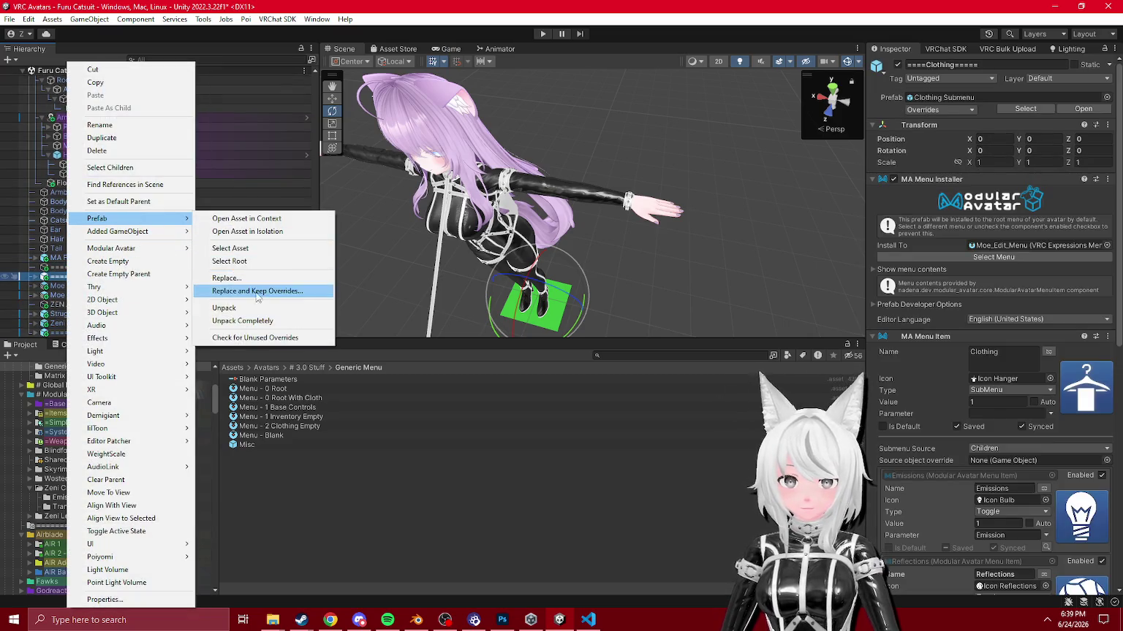
click(241, 292)
click(34, 278)
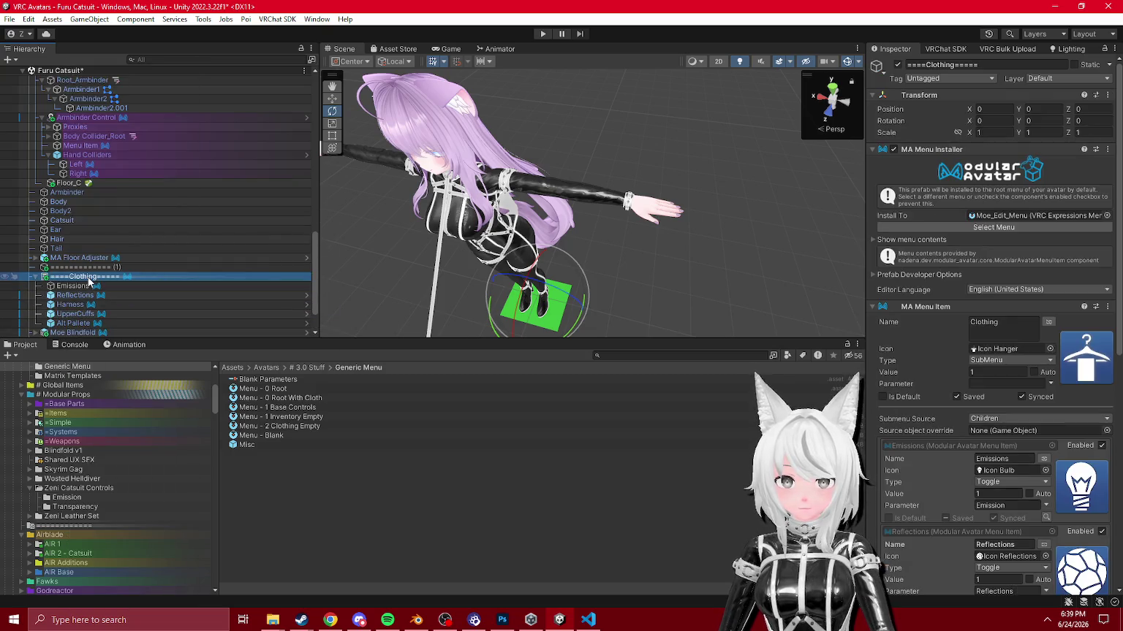
click(88, 278)
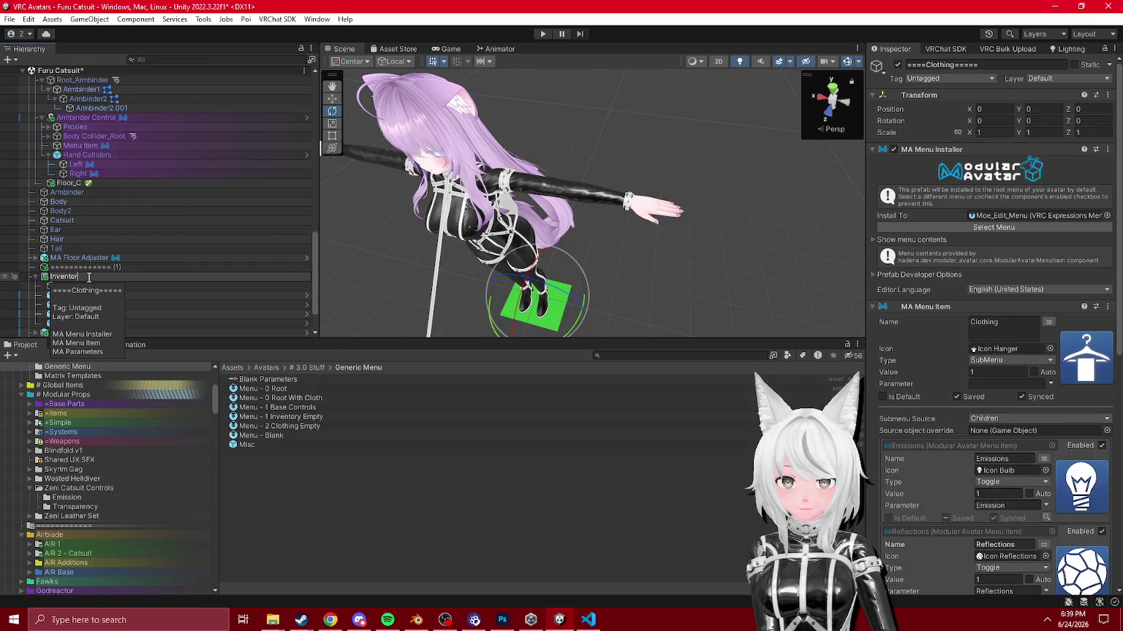
text(y)
key(Return)
Step: Set the Inventory MA Menu Item's name to Inventory and its icon to Icon Inventory
scroll(89, 278, down, 2)
click(71, 252)
shift+click(76, 288)
click(64, 242)
click(35, 242)
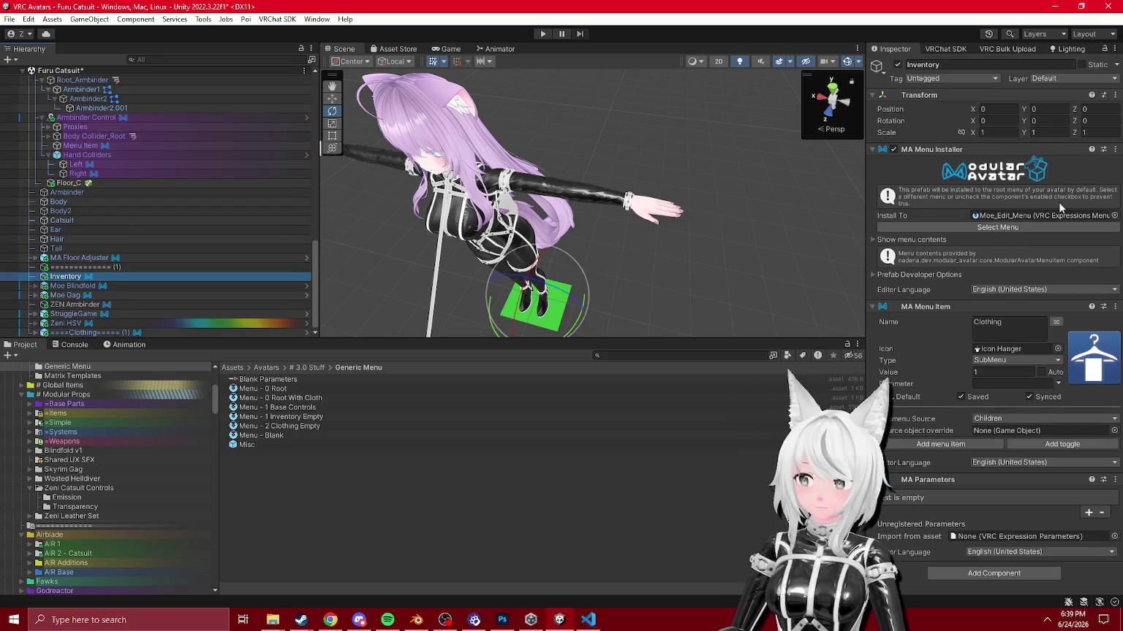
click(1009, 319)
text(Inventory)
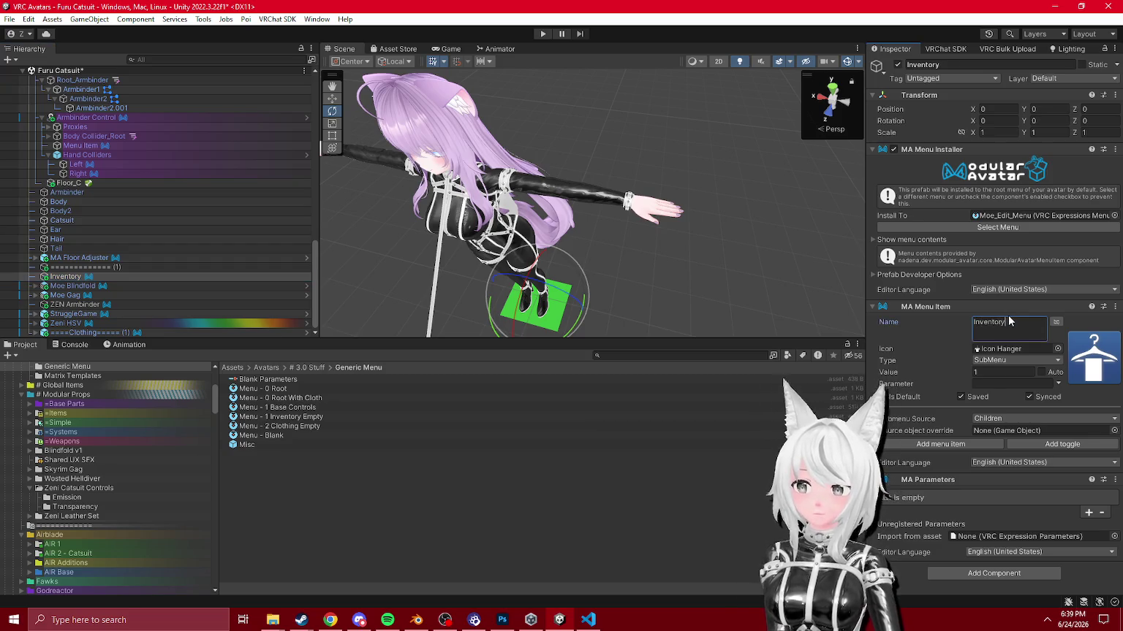
click(1057, 349)
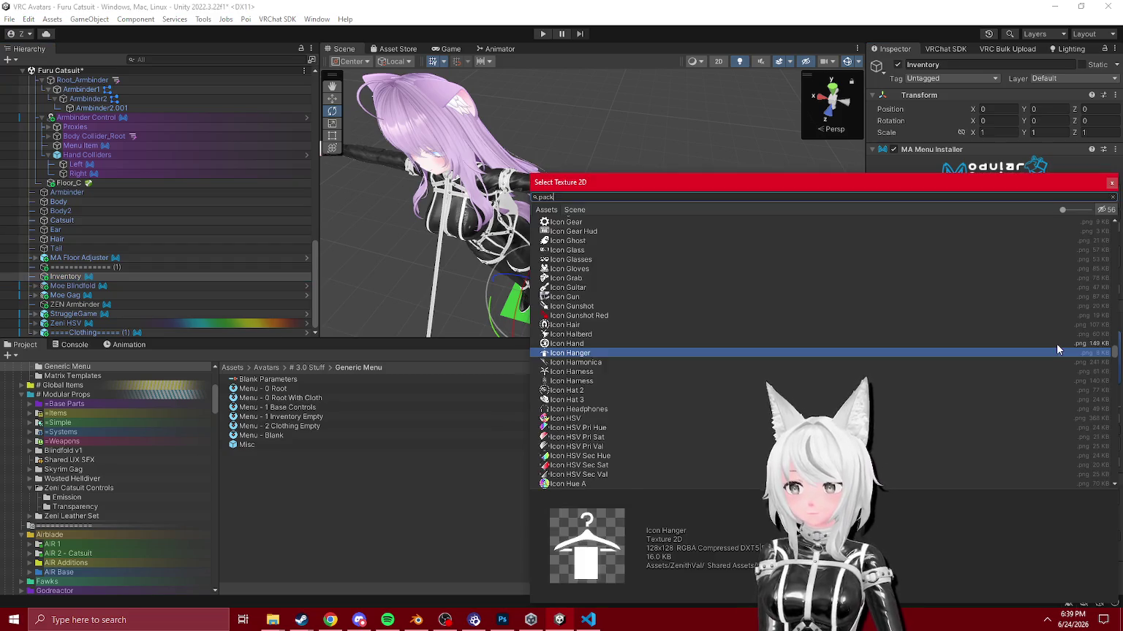
text(inven)
double_click(590, 229)
Step: Remove the empty MA Parameters component from the Inventory object
drag(326, 252, 583, 119)
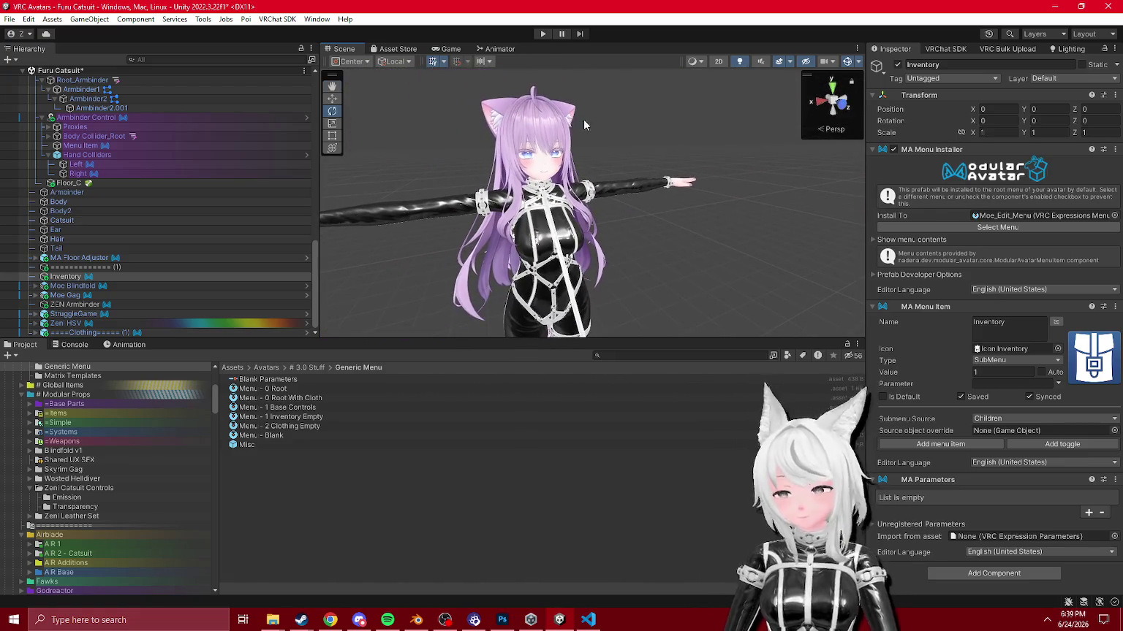
right_click(931, 480)
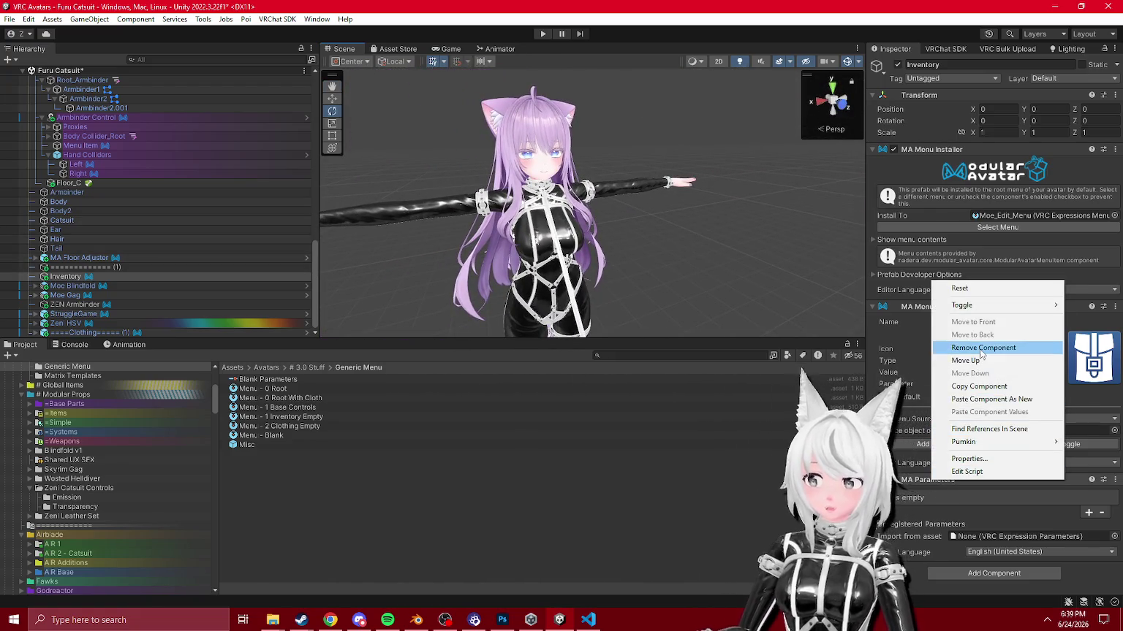
click(983, 348)
double_click(47, 277)
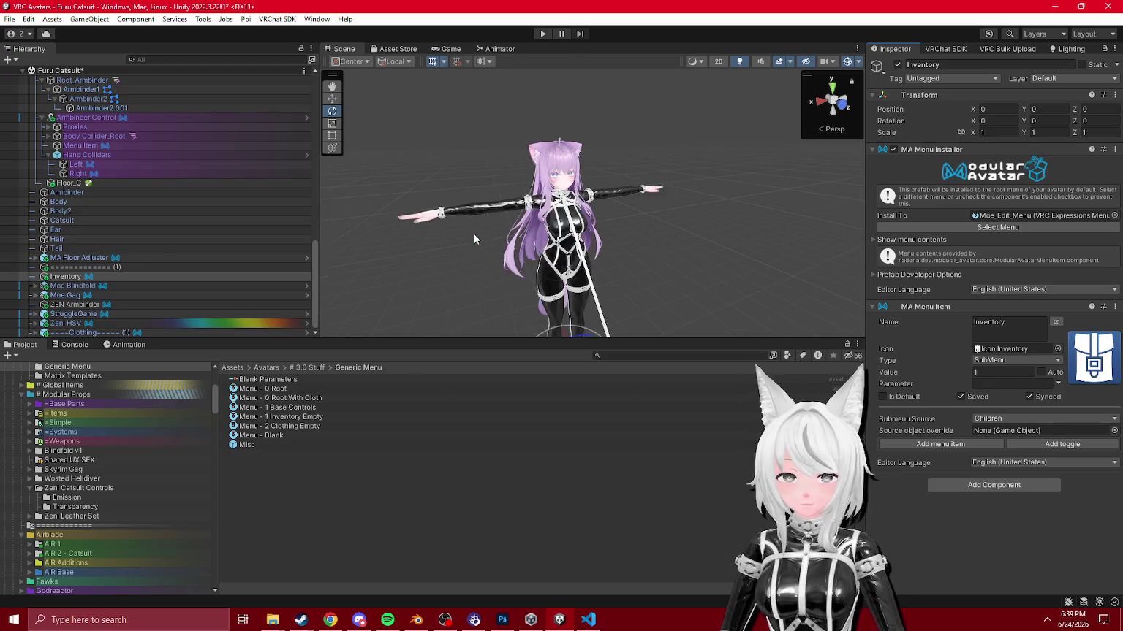
Step: Parent ZEN Armbinder under Inventory and remove its MA Menu Installer component
click(80, 306)
click(994, 256)
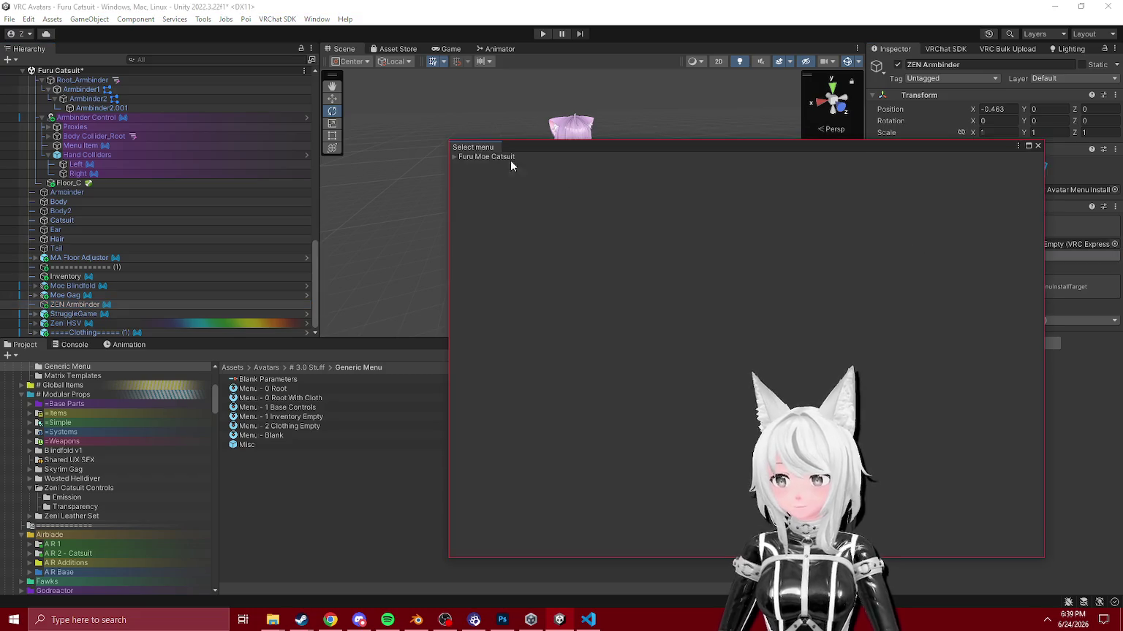
click(1037, 146)
drag(77, 305, 80, 280)
right_click(948, 212)
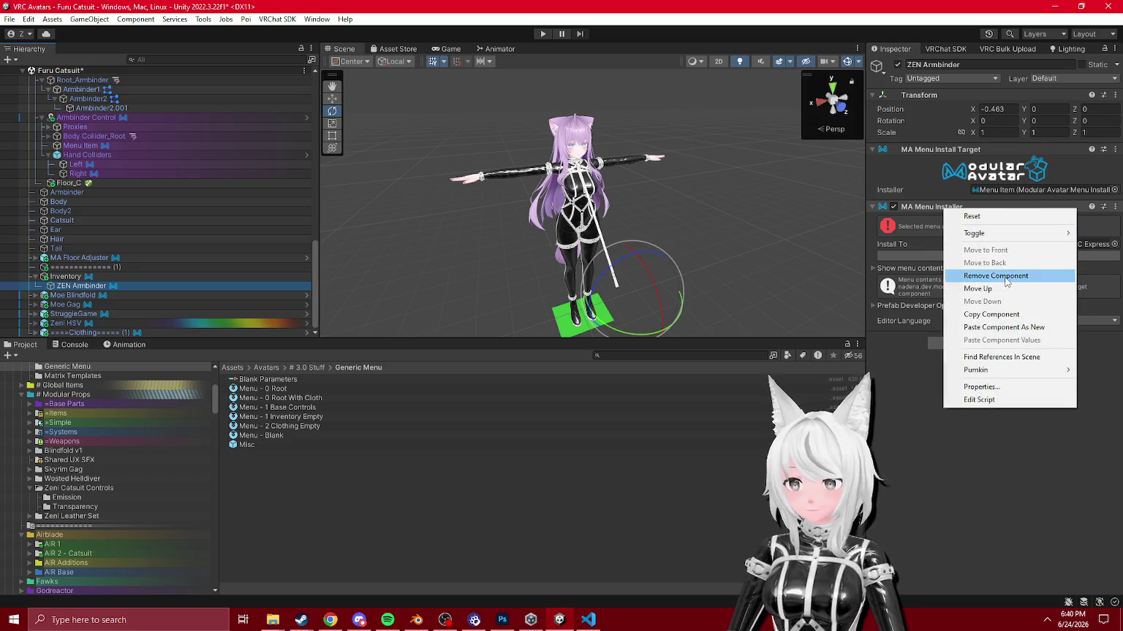
click(1005, 277)
click(90, 279)
scroll(949, 273, down, 2)
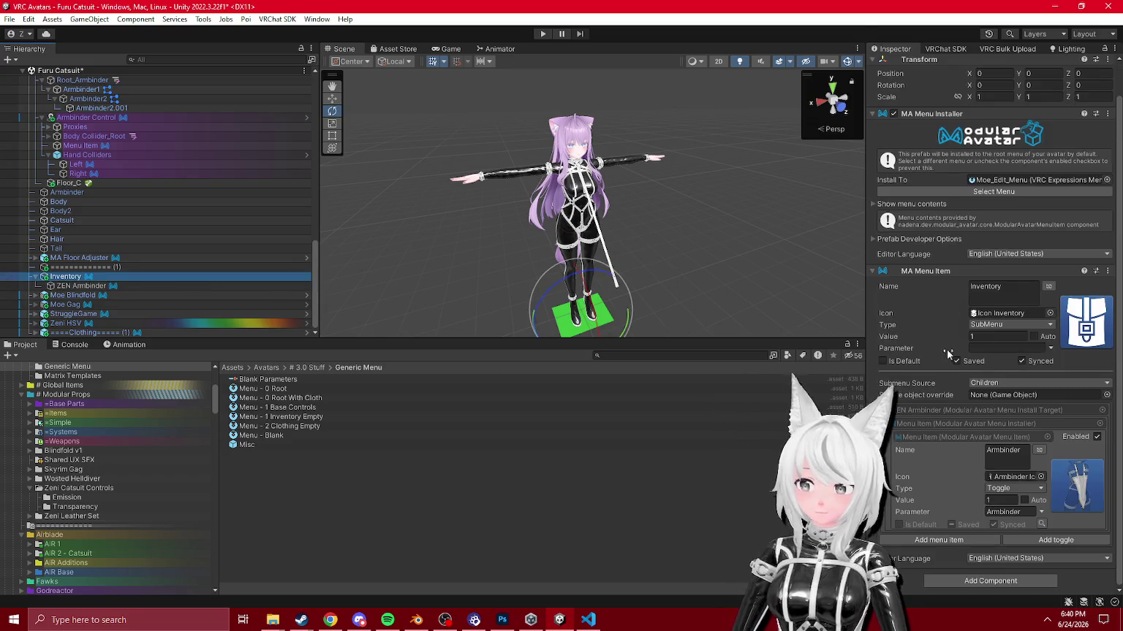
Step: Set the Moe Blindfold Menu object's Install To target to Inventory
click(70, 294)
click(35, 296)
scroll(51, 297, down, 3)
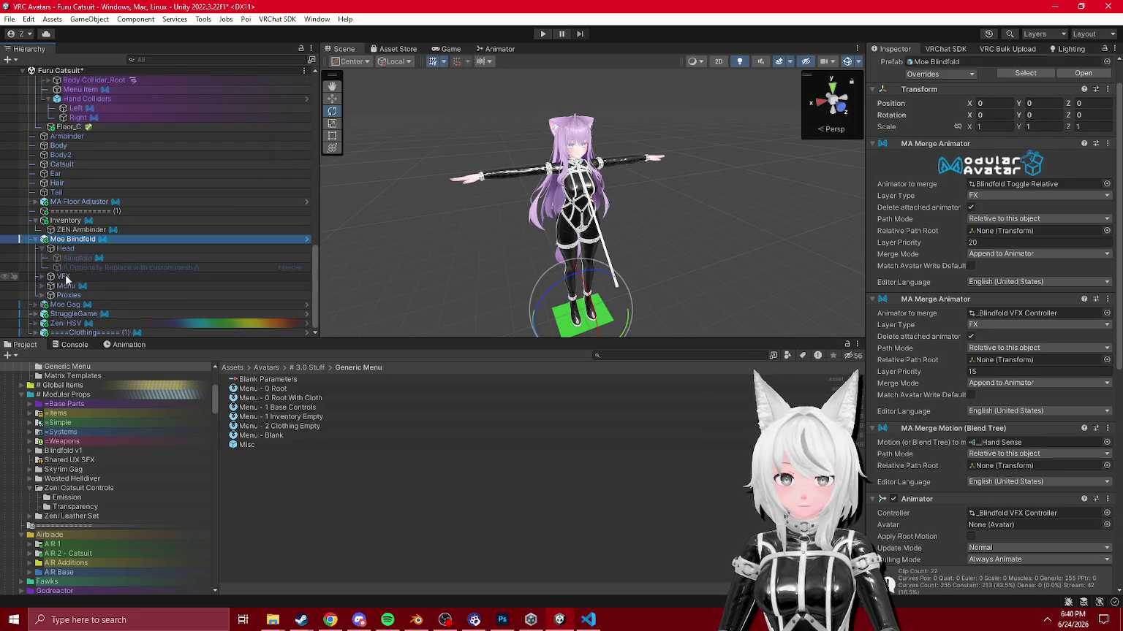
click(66, 286)
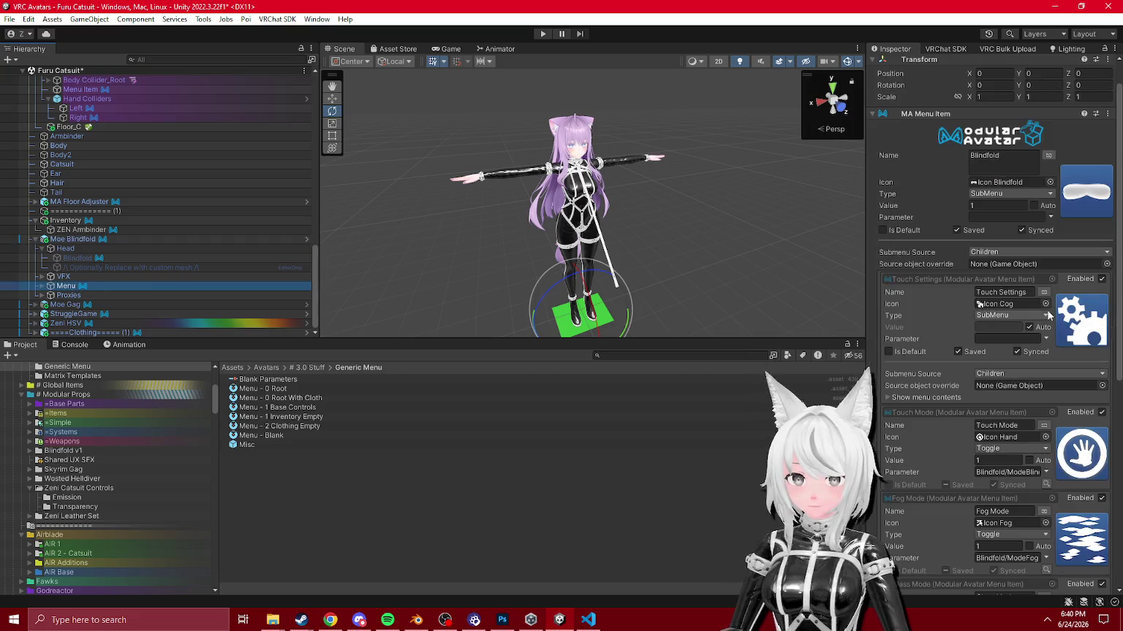
scroll(993, 328, down, 5)
click(993, 510)
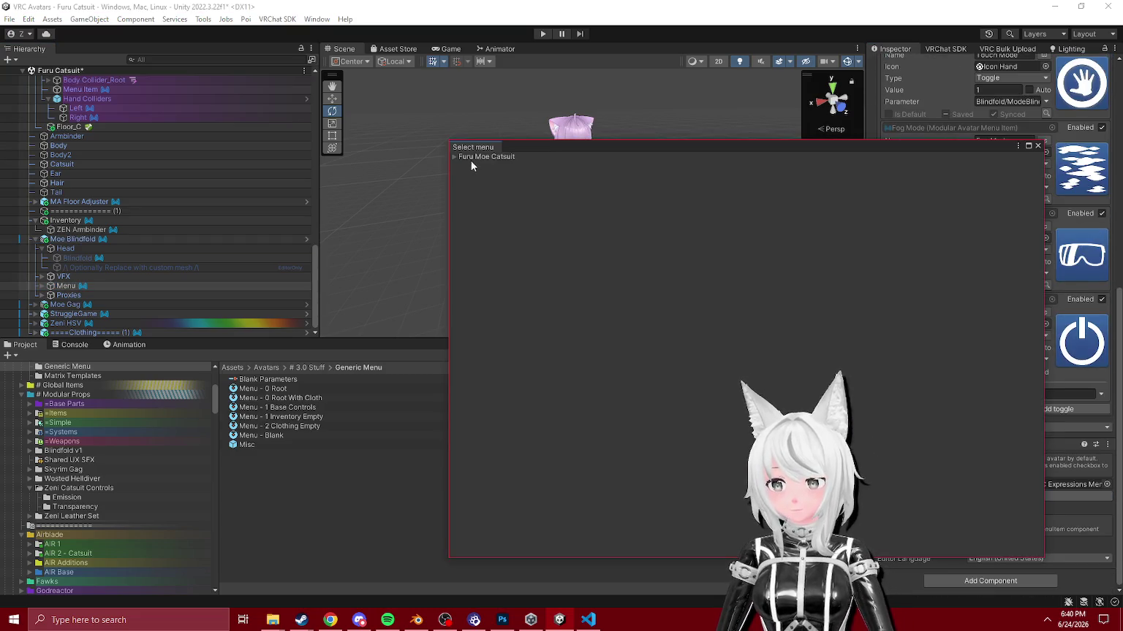
click(451, 156)
click(570, 175)
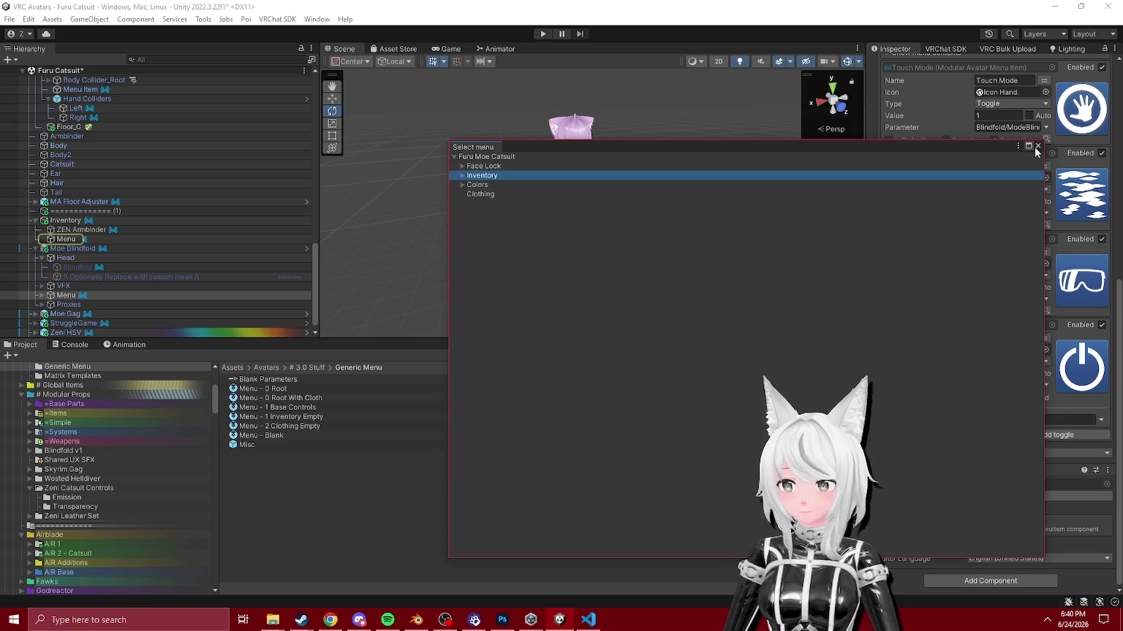
click(1036, 145)
Step: Set the Moe Gag Menu object's Install To target to Inventory
scroll(64, 223, down, 1)
click(52, 305)
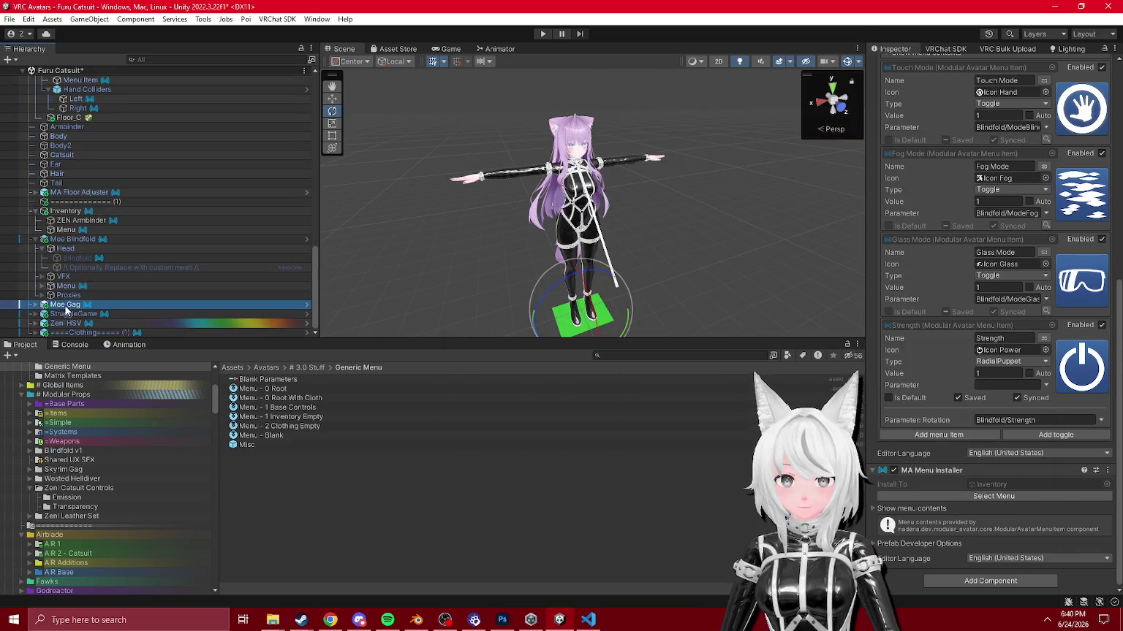
click(34, 304)
scroll(66, 300, down, 3)
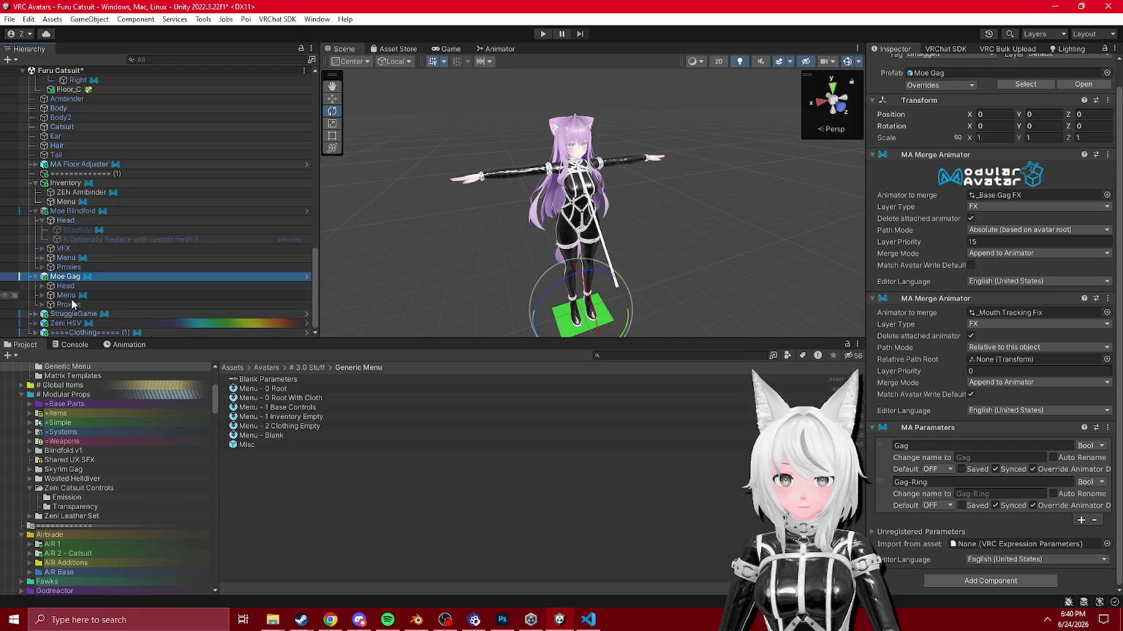
click(66, 295)
scroll(1034, 386, down, 1)
click(993, 496)
click(455, 156)
double_click(475, 175)
Step: Rename the Inventory entries to Blindfold, Gag and Armbinder
click(68, 200)
key(F2)
text(Blindfold)
key(Return)
drag(168, 217, 159, 211)
key(F2)
key(Return)
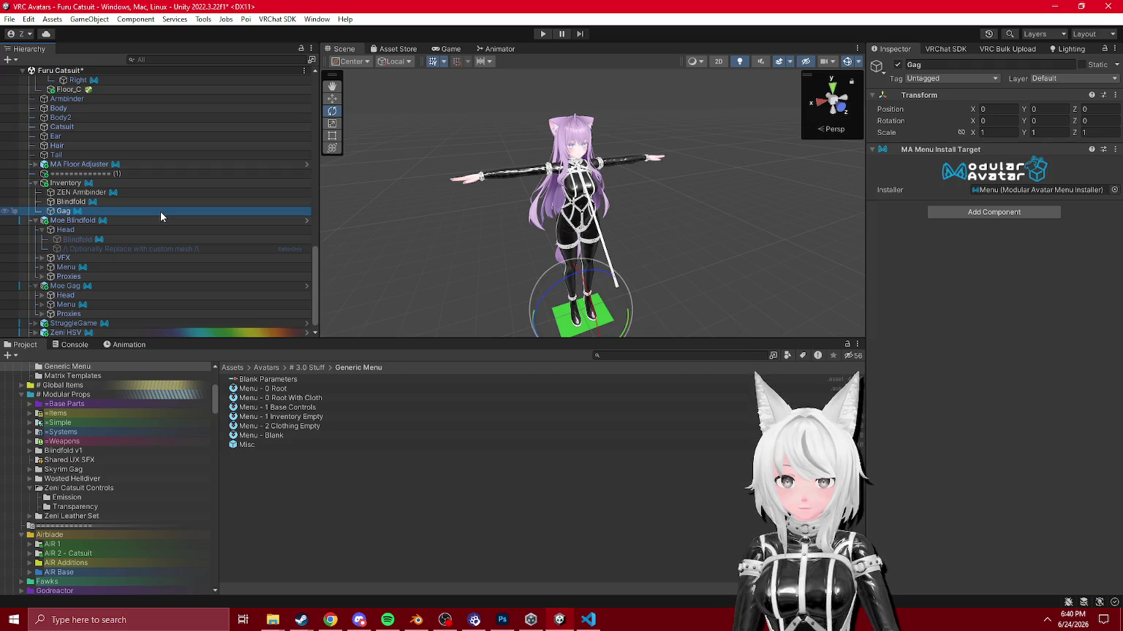
click(116, 193)
key(F2)
text(Armbi)
key(Return)
scroll(195, 195, up, 5)
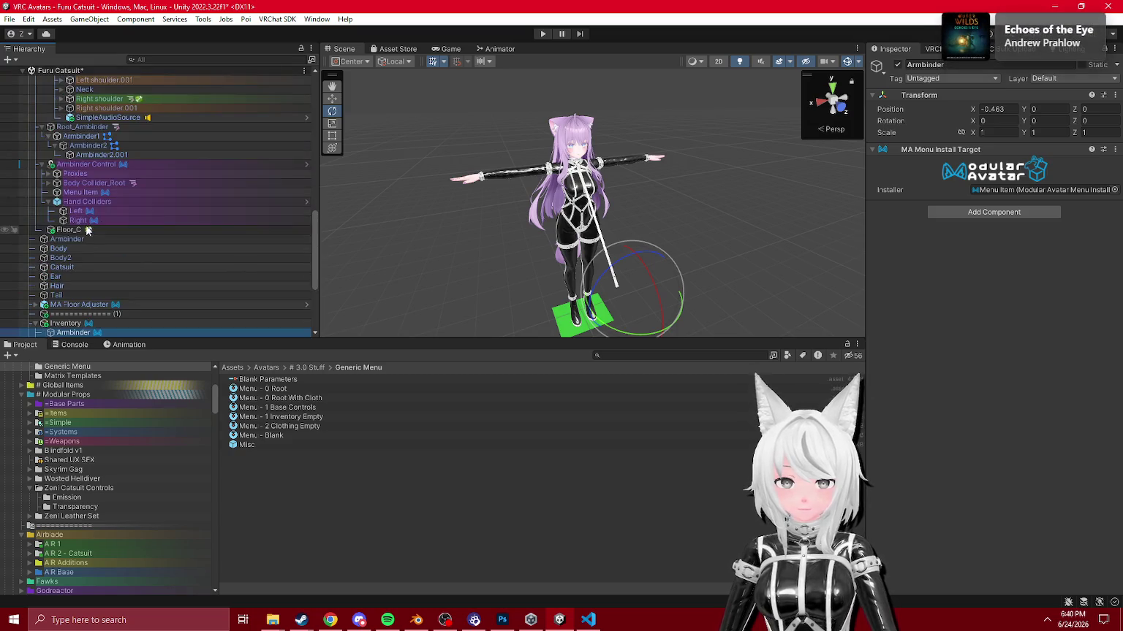
Step: Inspect Hand Colliders, the armbinder Menu Item and the Proxies, selecting Armbinder Target Left
click(82, 204)
click(79, 192)
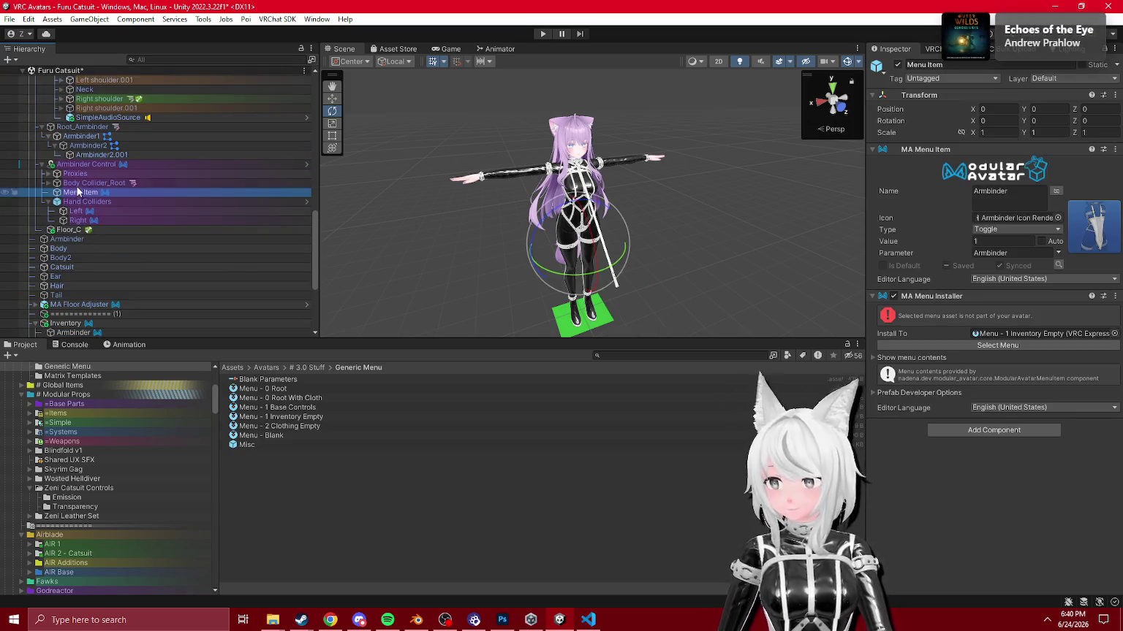
click(80, 187)
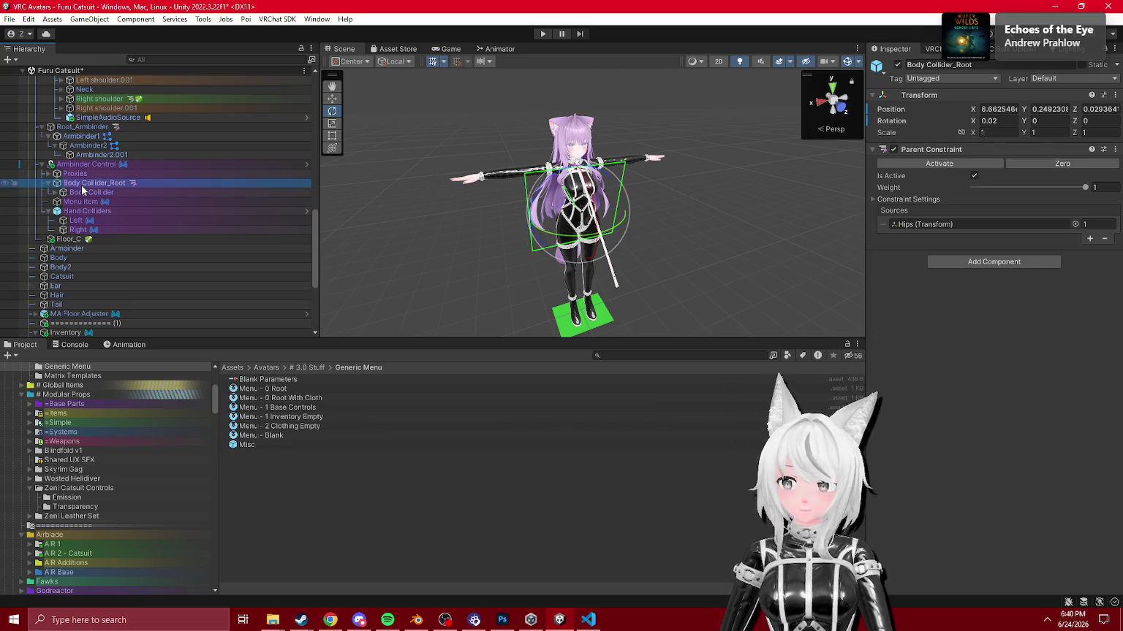
click(48, 174)
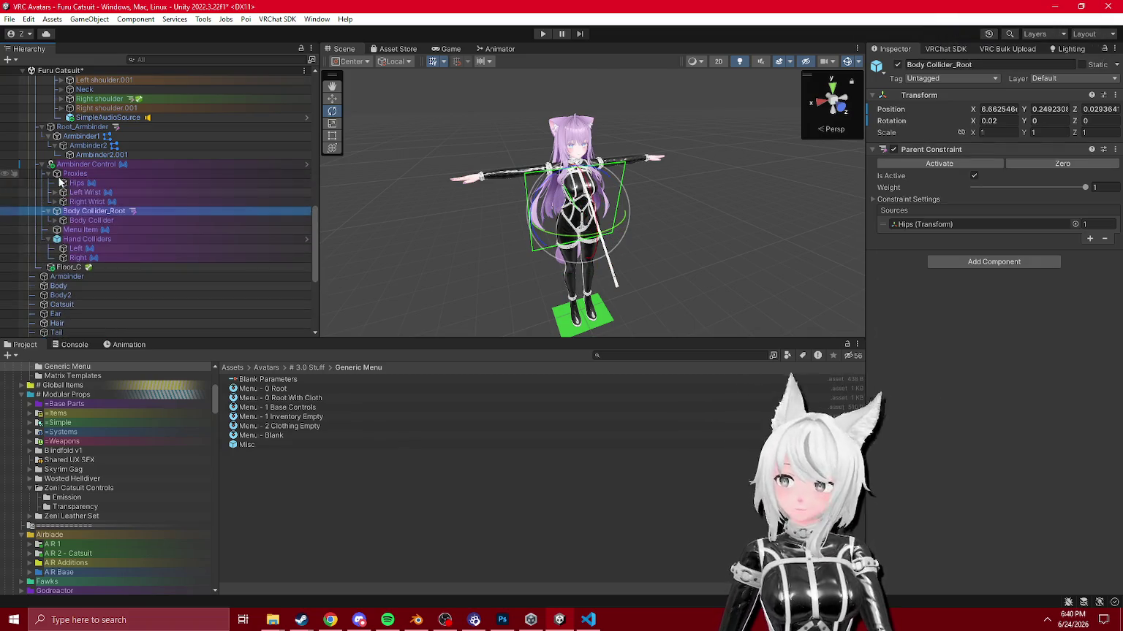
click(81, 184)
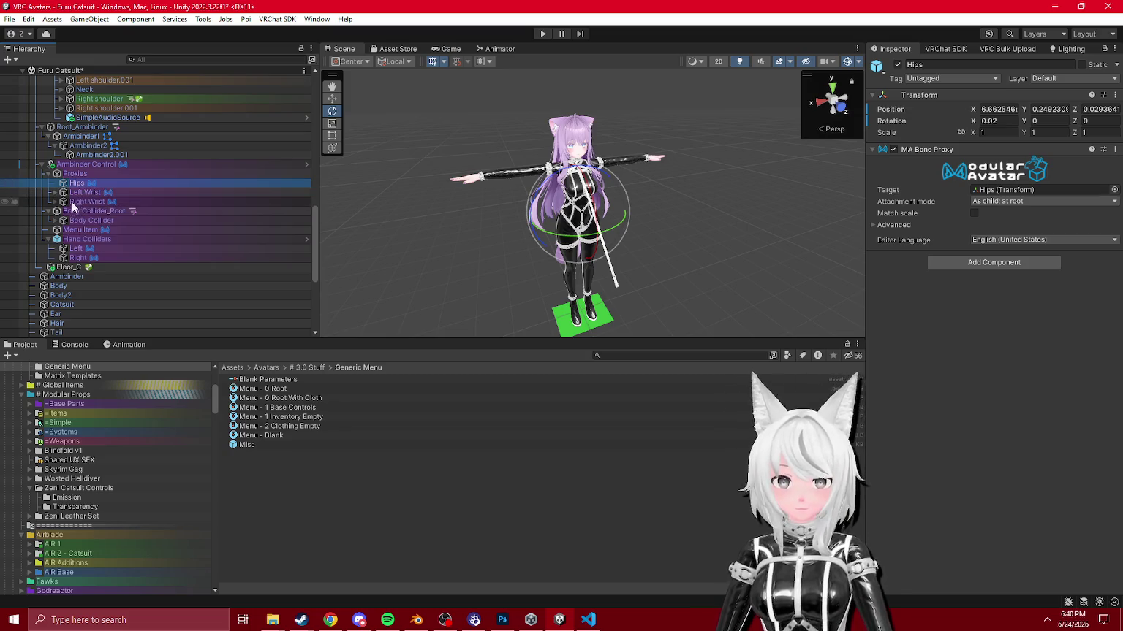
click(54, 201)
click(53, 191)
click(121, 201)
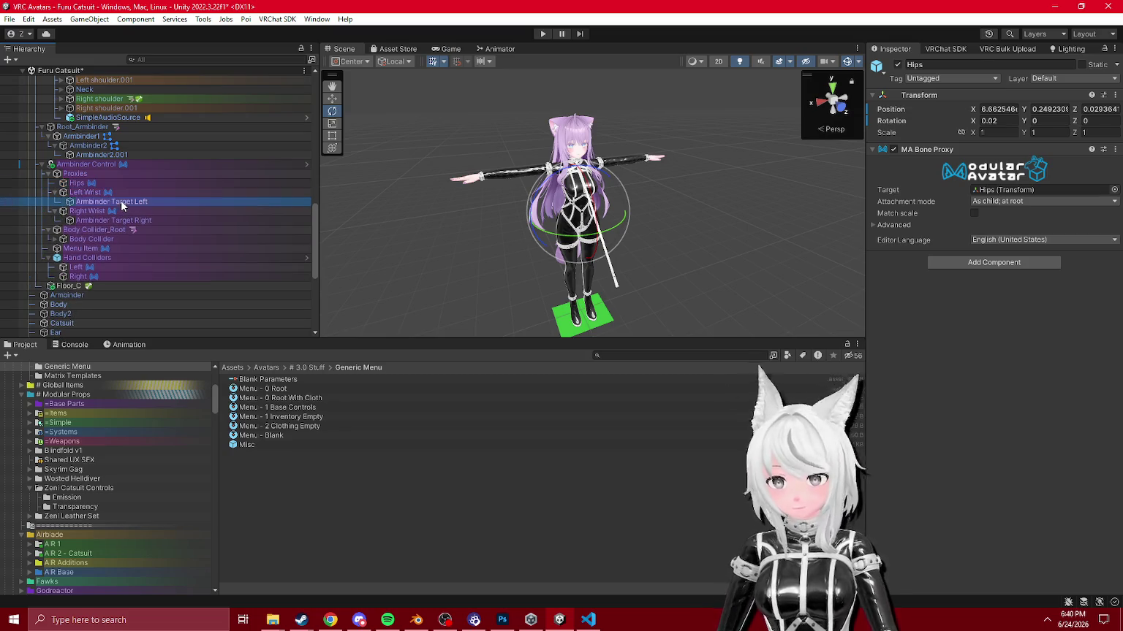
scroll(454, 217, up, 5)
Step: Frame the Right leg collider and orbit the view around the avatar's legs
mouse_move(454, 218)
mouse_down()
mouse_move(314, 171)
mouse_move(636, 235)
mouse_move(611, 215)
mouse_move(597, 226)
mouse_up()
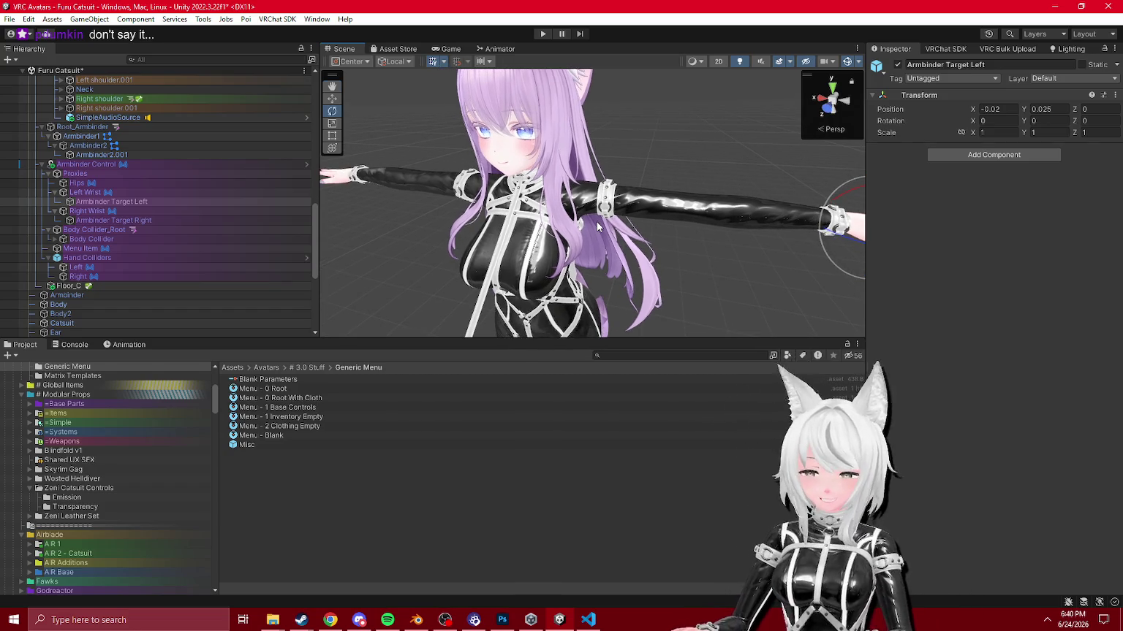
scroll(170, 239, up, 8)
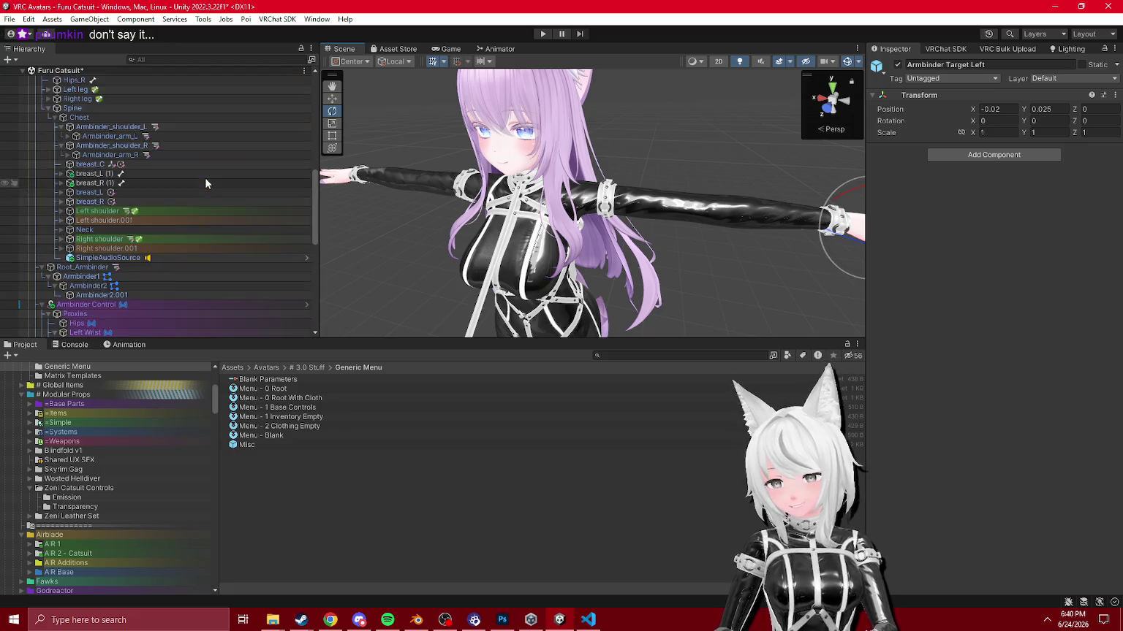
click(130, 234)
double_click(77, 168)
drag(527, 213, 468, 205)
scroll(214, 178, down, 4)
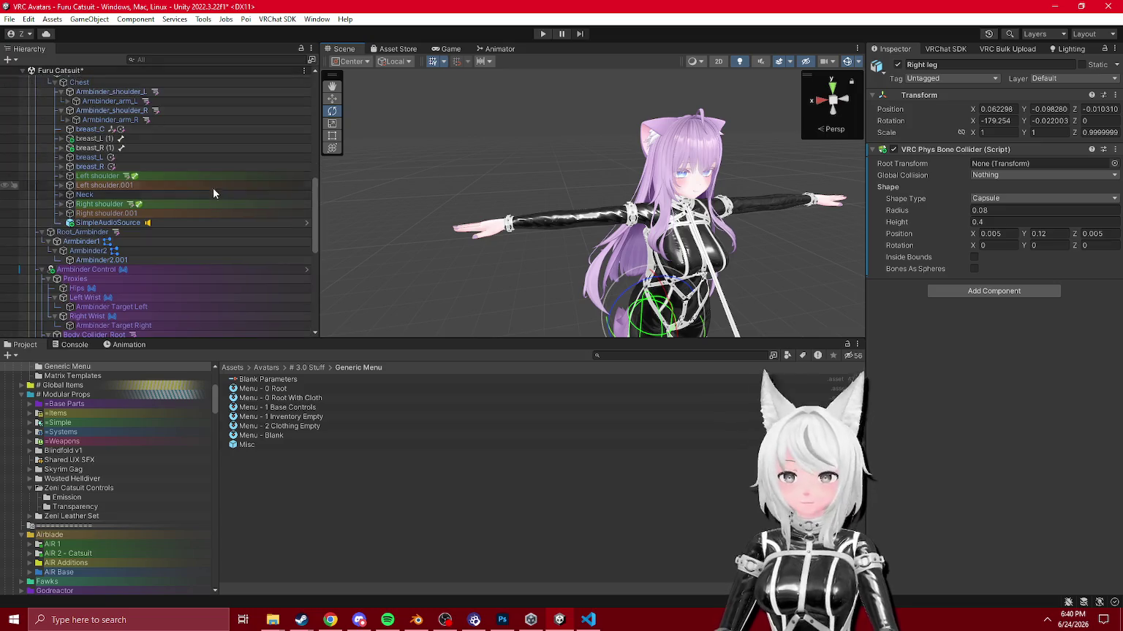
drag(343, 249, 391, 265)
scroll(183, 230, down, 5)
scroll(184, 227, down, 4)
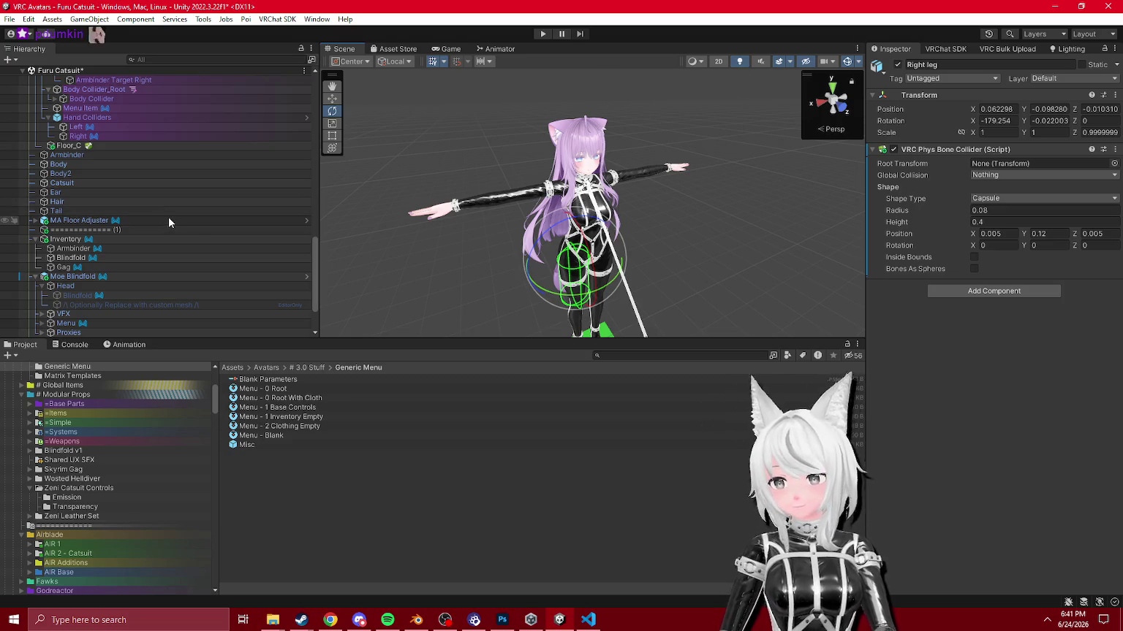
scroll(168, 216, up, 3)
scroll(137, 220, up, 9)
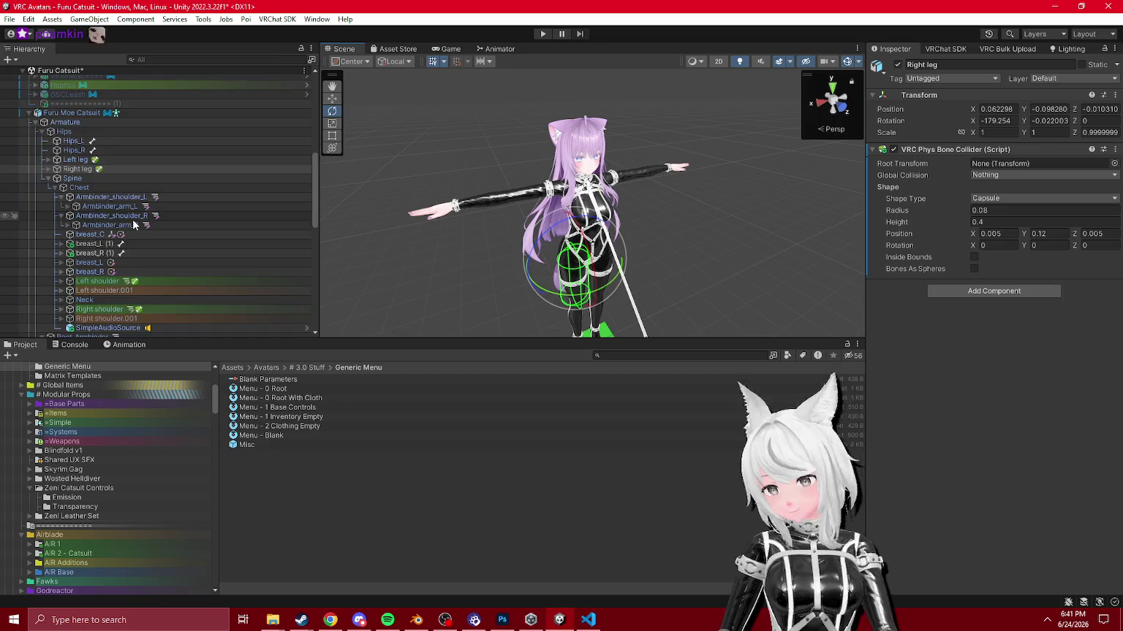
scroll(132, 212, down, 5)
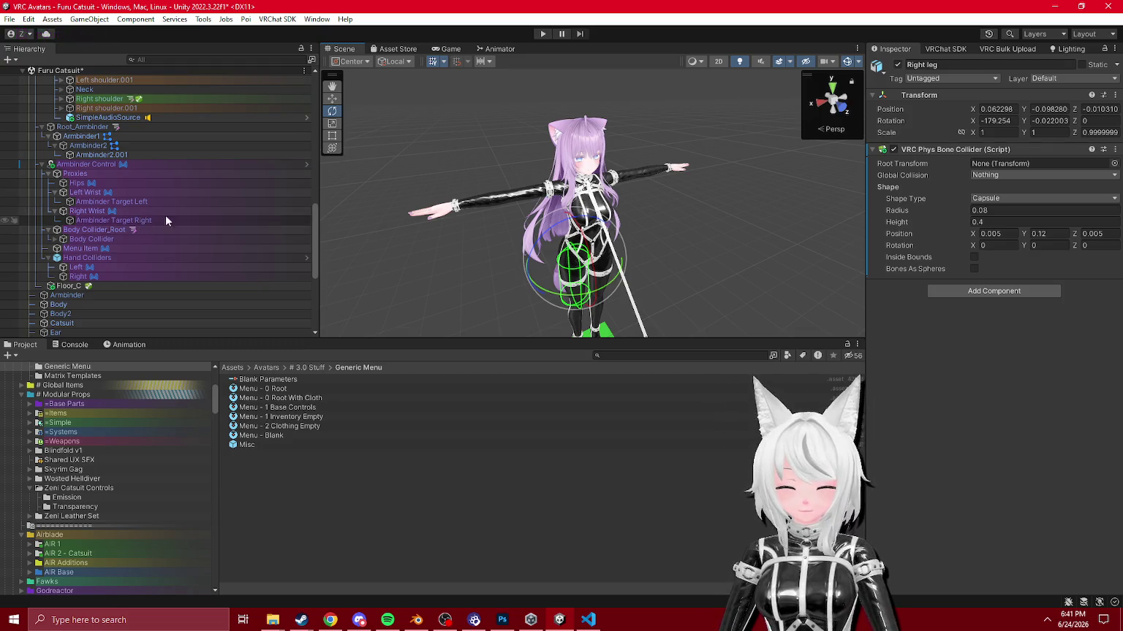
mouse_move(643, 242)
mouse_down()
mouse_move(670, 266)
mouse_move(661, 263)
mouse_up()
scroll(671, 266, up, 3)
scroll(9, 224, down, 5)
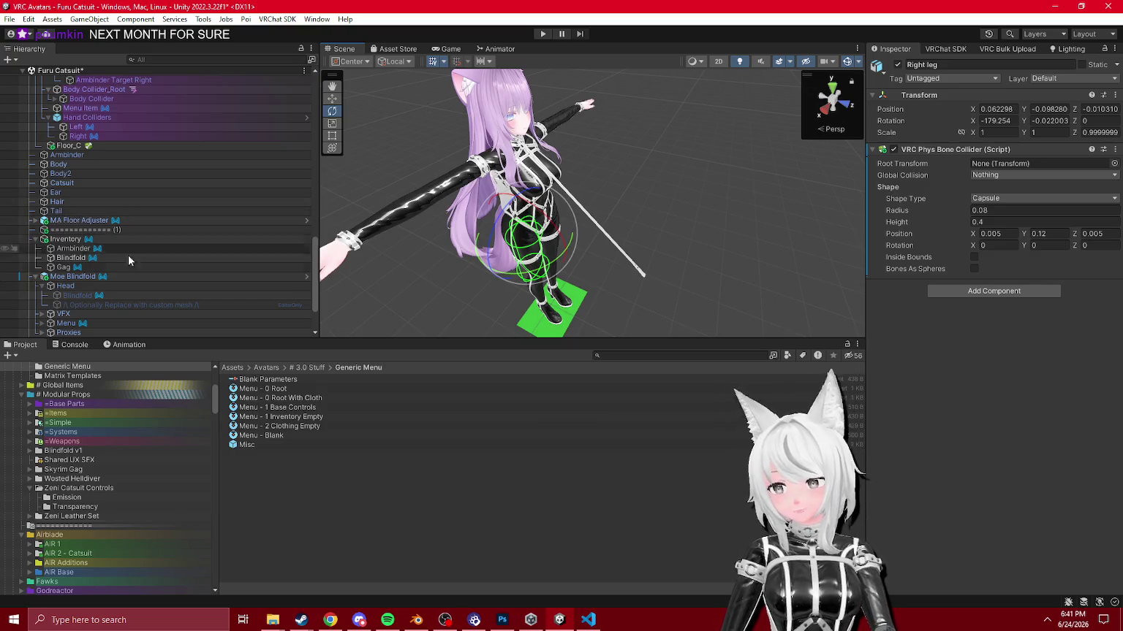
click(74, 276)
click(71, 258)
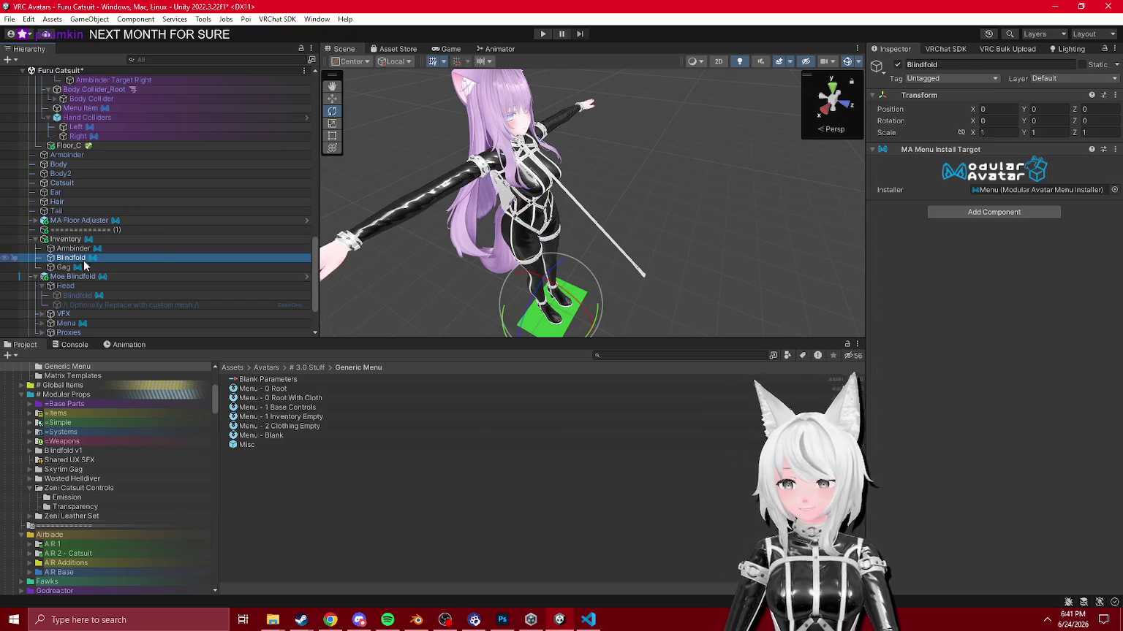
scroll(527, 253, up, 3)
drag(527, 254, 484, 253)
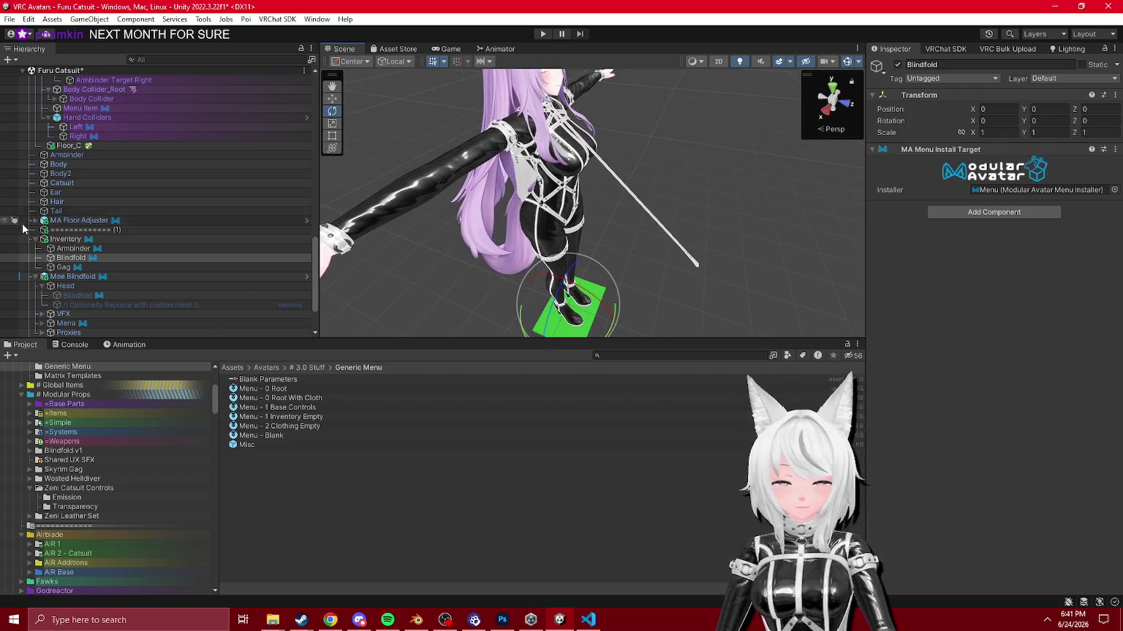
scroll(99, 221, up, 4)
scroll(83, 235, down, 6)
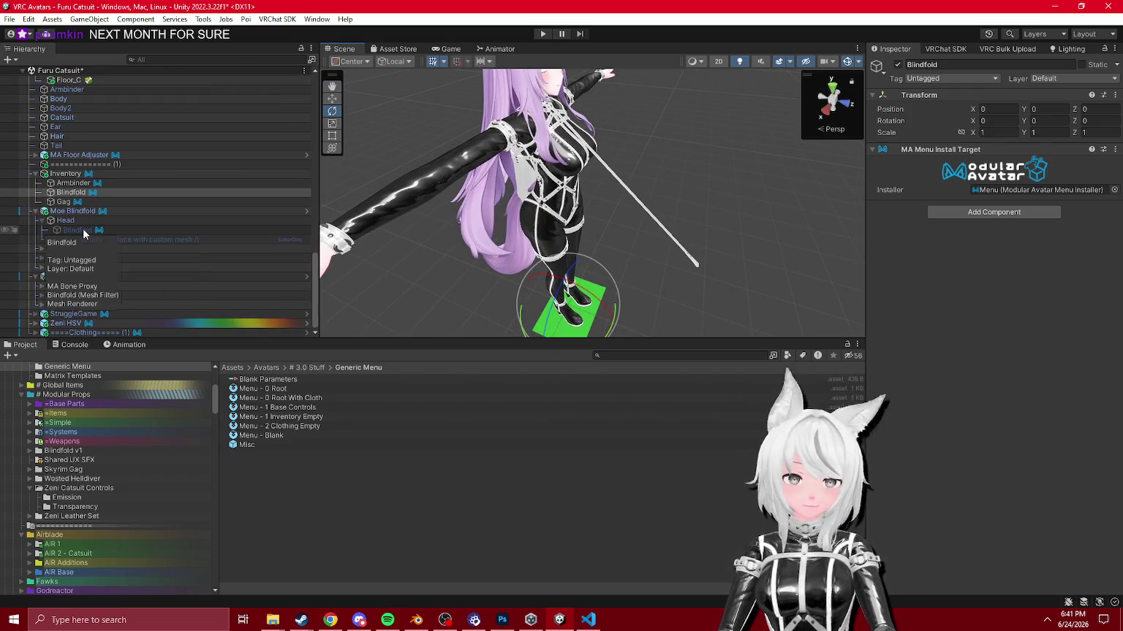
click(65, 249)
click(73, 211)
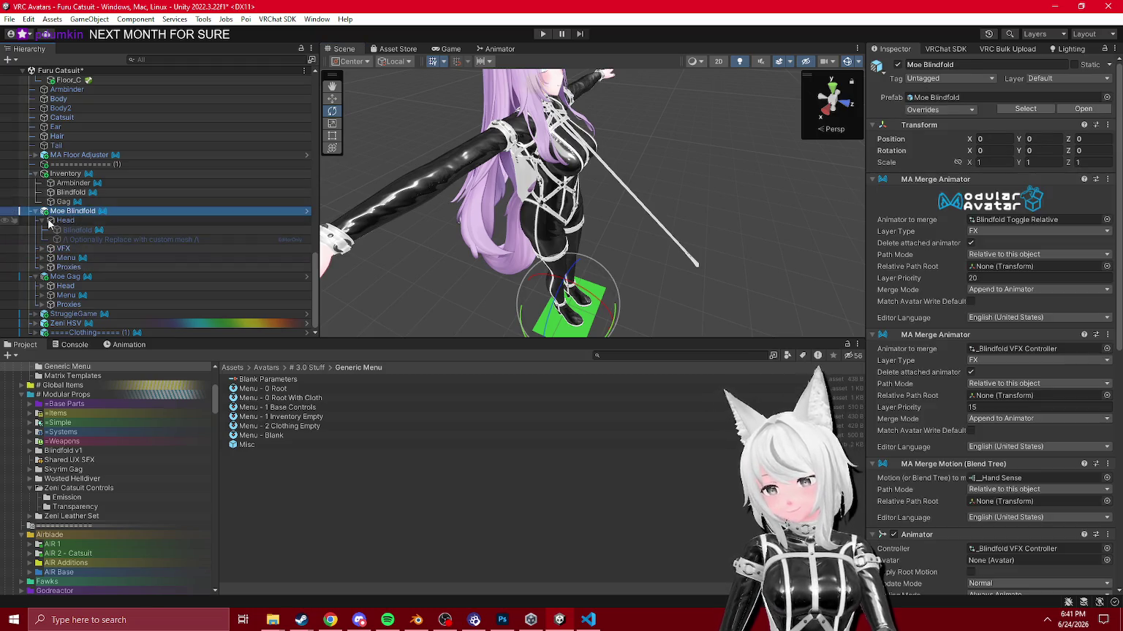
scroll(74, 212, up, 1)
mouse_move(643, 190)
mouse_down()
mouse_move(701, 185)
mouse_move(614, 163)
mouse_up()
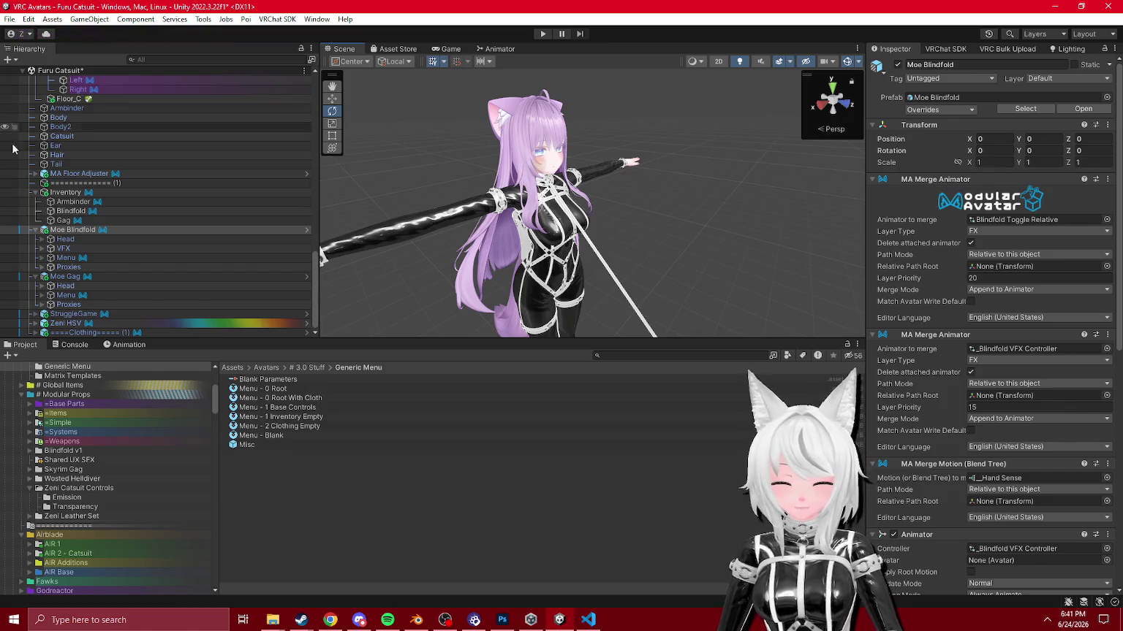
scroll(70, 218, up, 7)
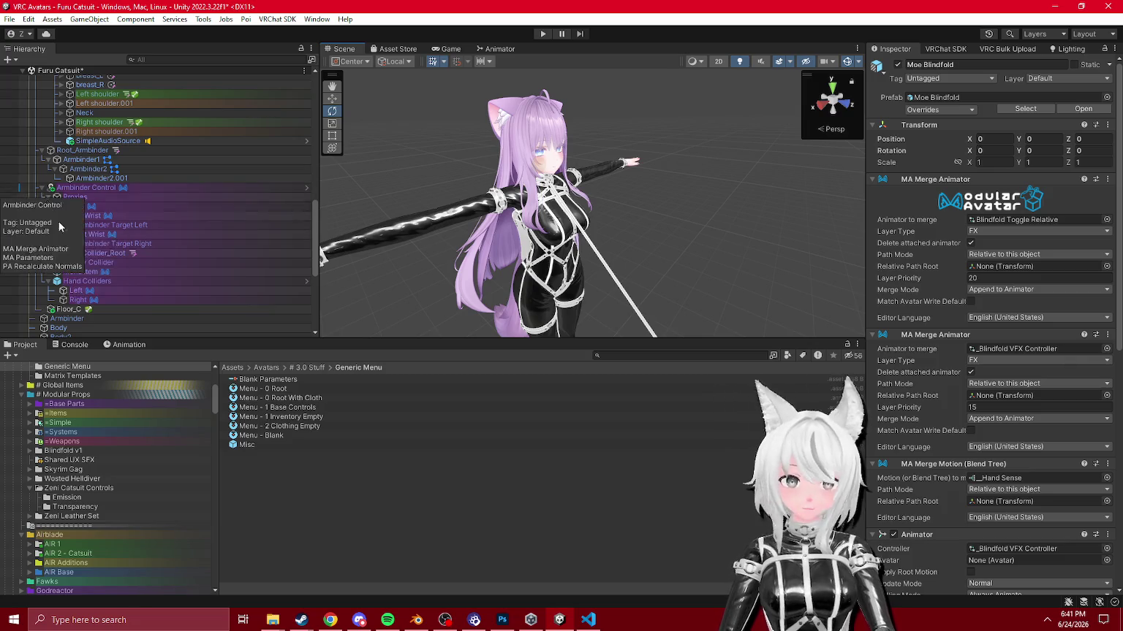
scroll(60, 227, down, 5)
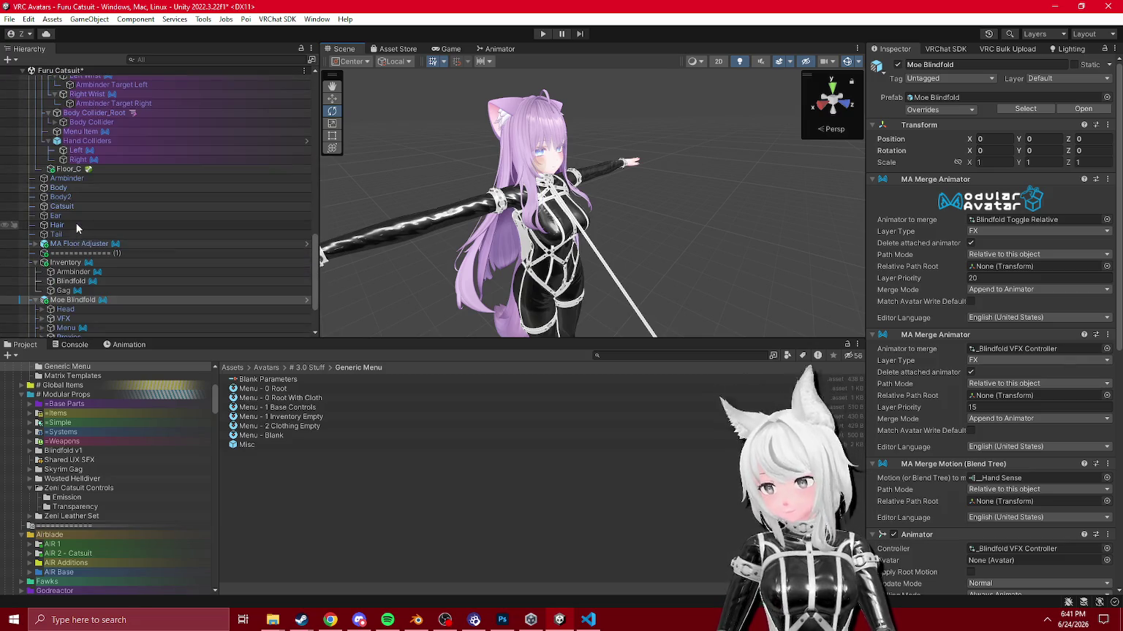
scroll(76, 223, down, 3)
click(68, 202)
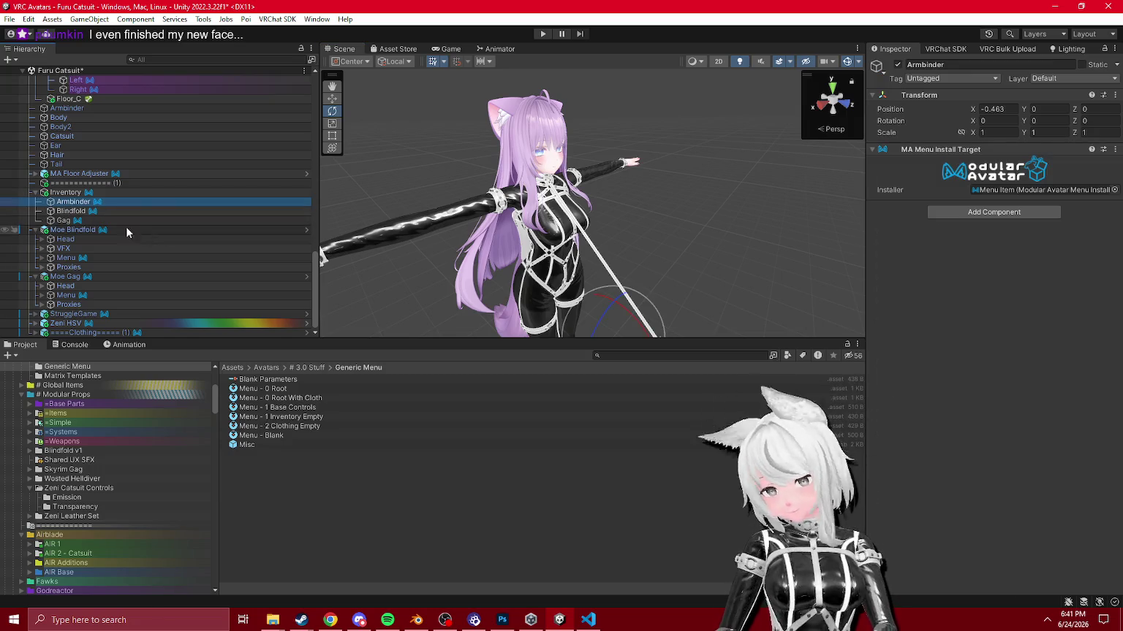
mouse_move(505, 242)
mouse_down()
mouse_move(541, 252)
mouse_move(522, 242)
mouse_up()
scroll(122, 230, up, 5)
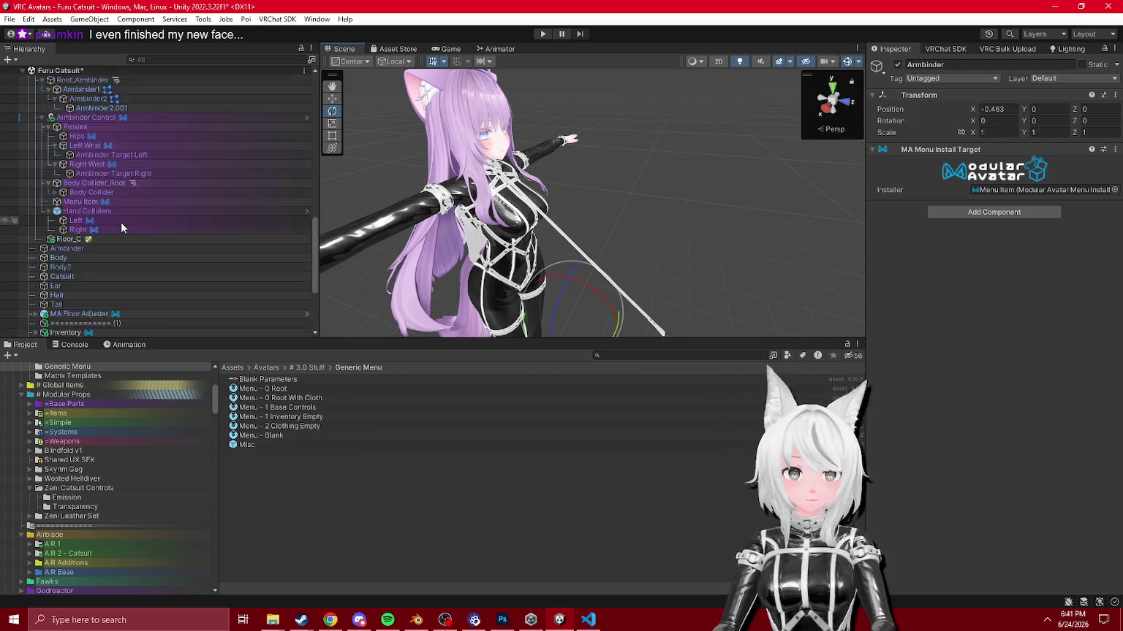
scroll(125, 235, up, 7)
scroll(110, 217, down, 1)
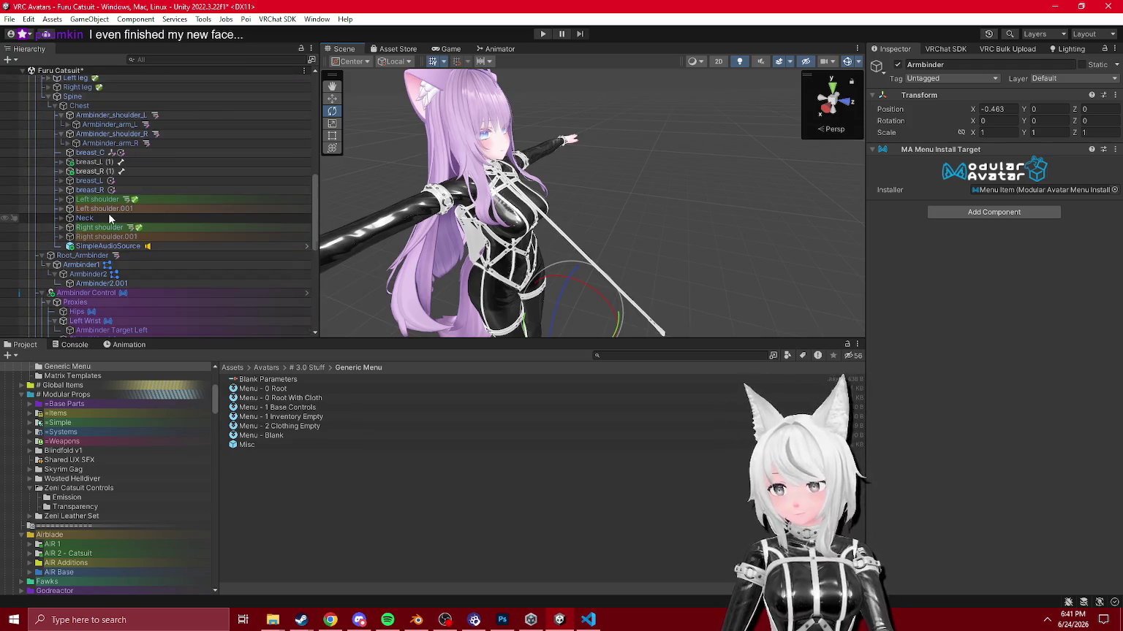
click(416, 620)
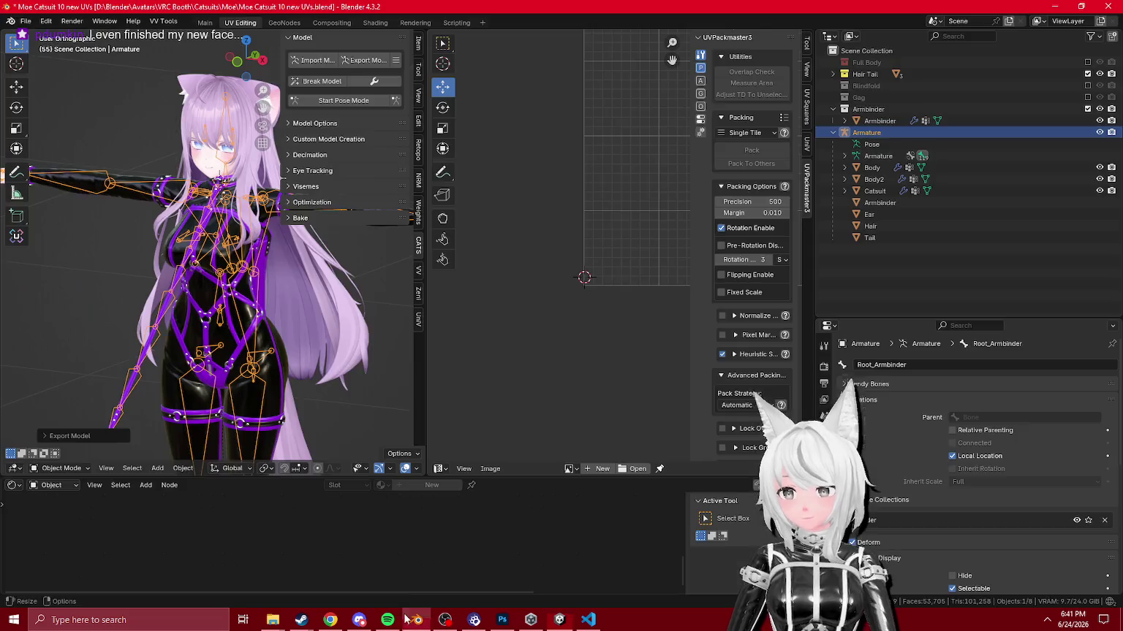
scroll(174, 274, up, 5)
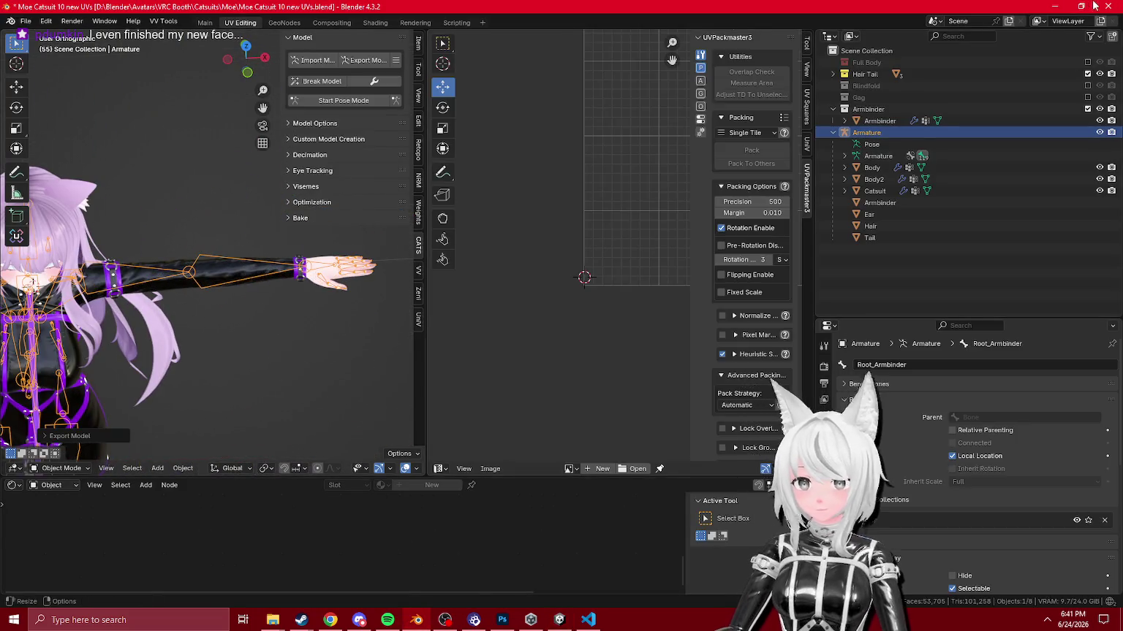
click(1056, 7)
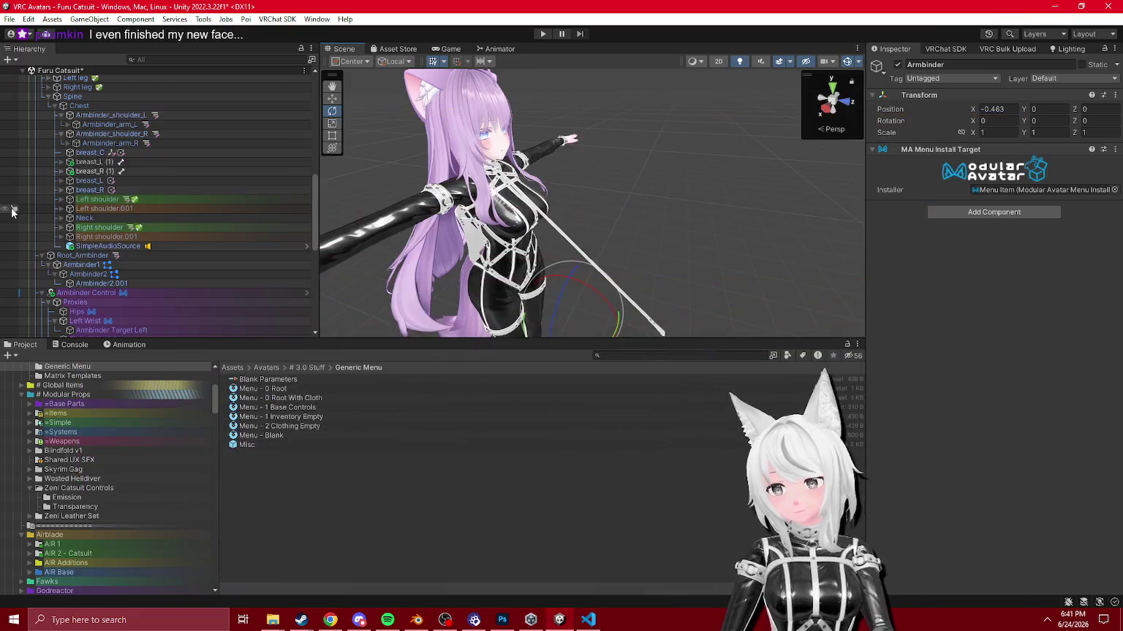
Step: Collapse the catsuit bone tree and expand the ZEN avatar's Hips, Spine and Chest bones
alt+click(58, 209)
alt+click(58, 199)
scroll(58, 200, down, 3)
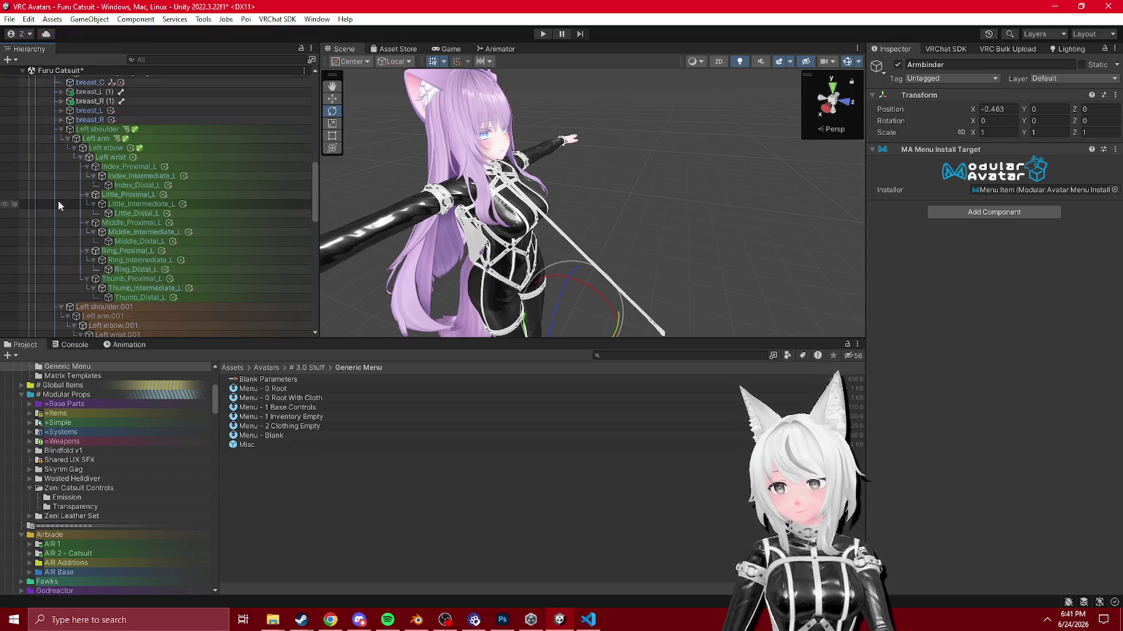
scroll(100, 190, up, 10)
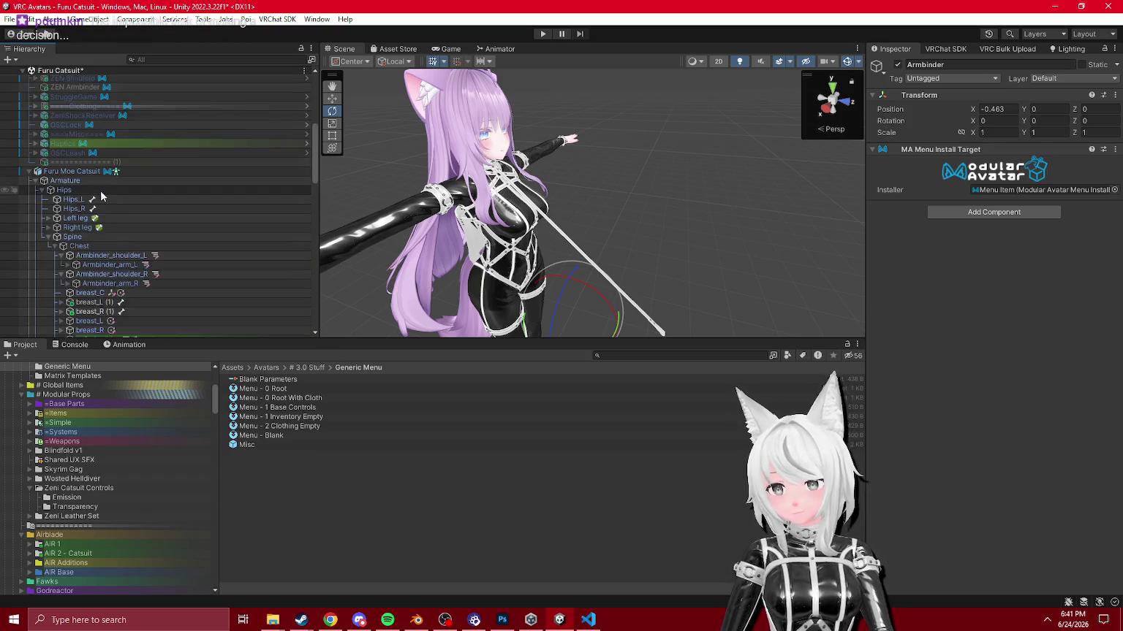
click(43, 145)
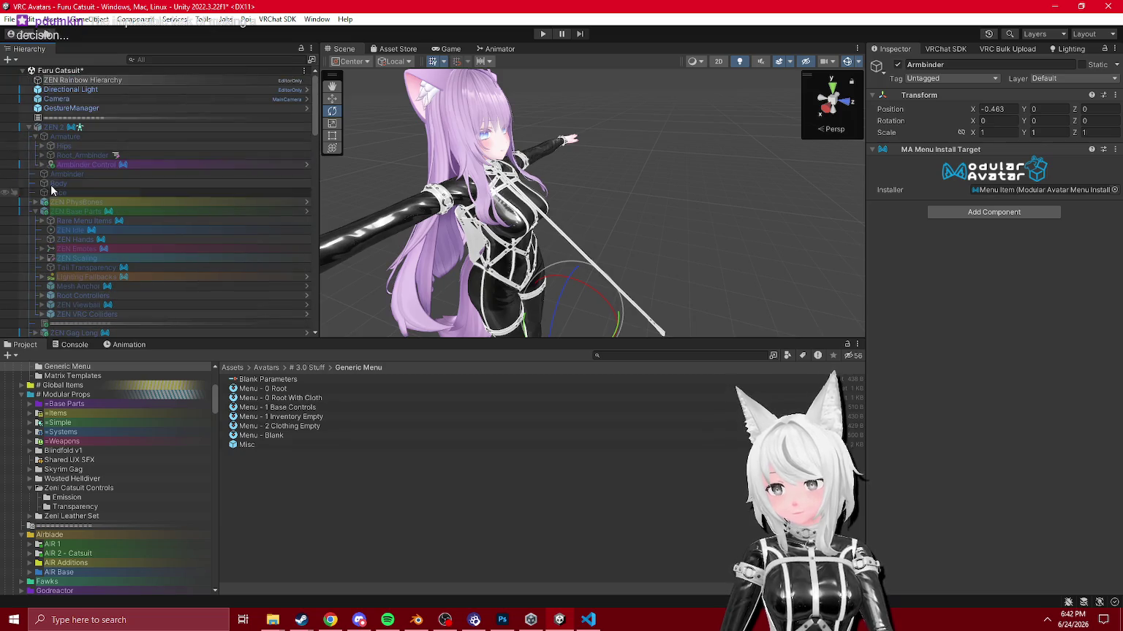
click(34, 212)
click(42, 146)
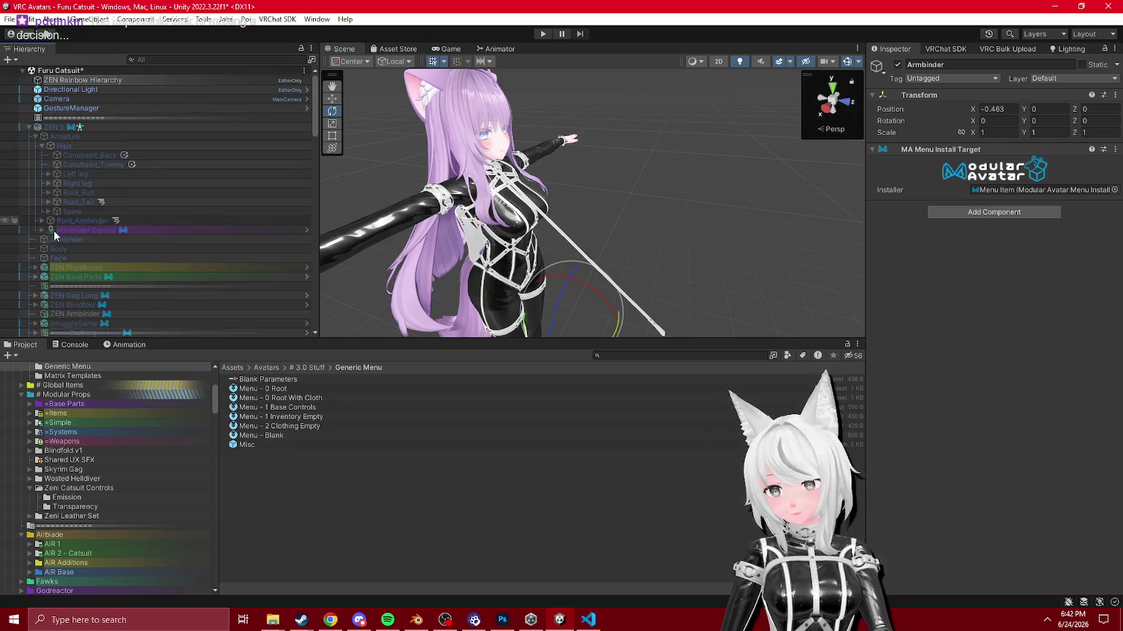
click(49, 211)
click(54, 222)
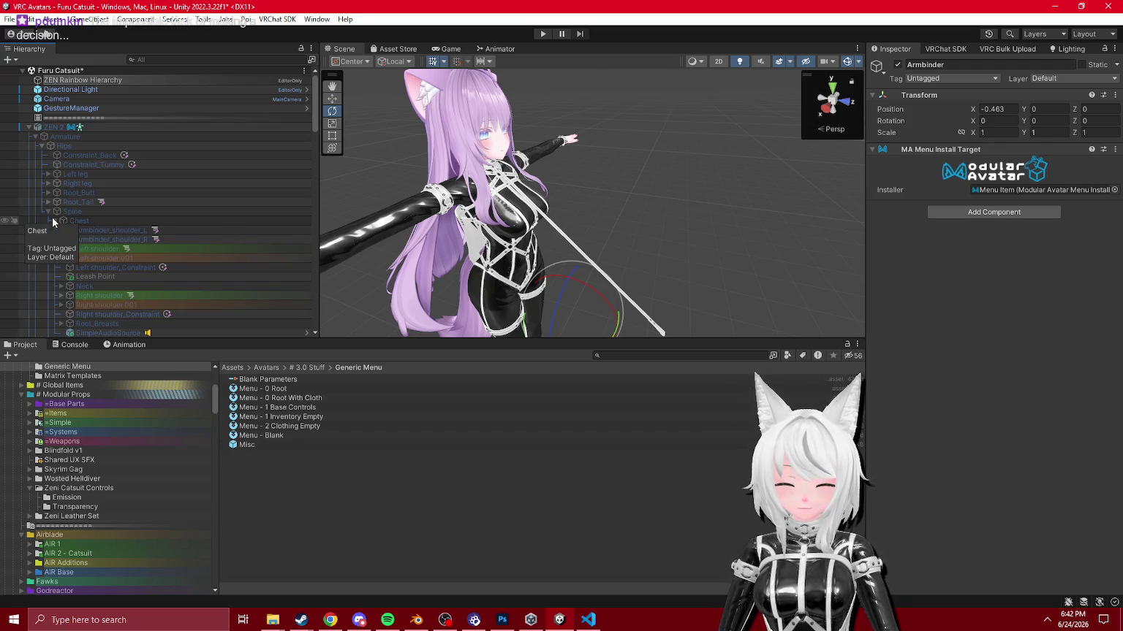
Step: Expand Left shoulder, arm, elbow and wrist down to IndexFinger1_L and check its rotation constraint
scroll(87, 234, down, 3)
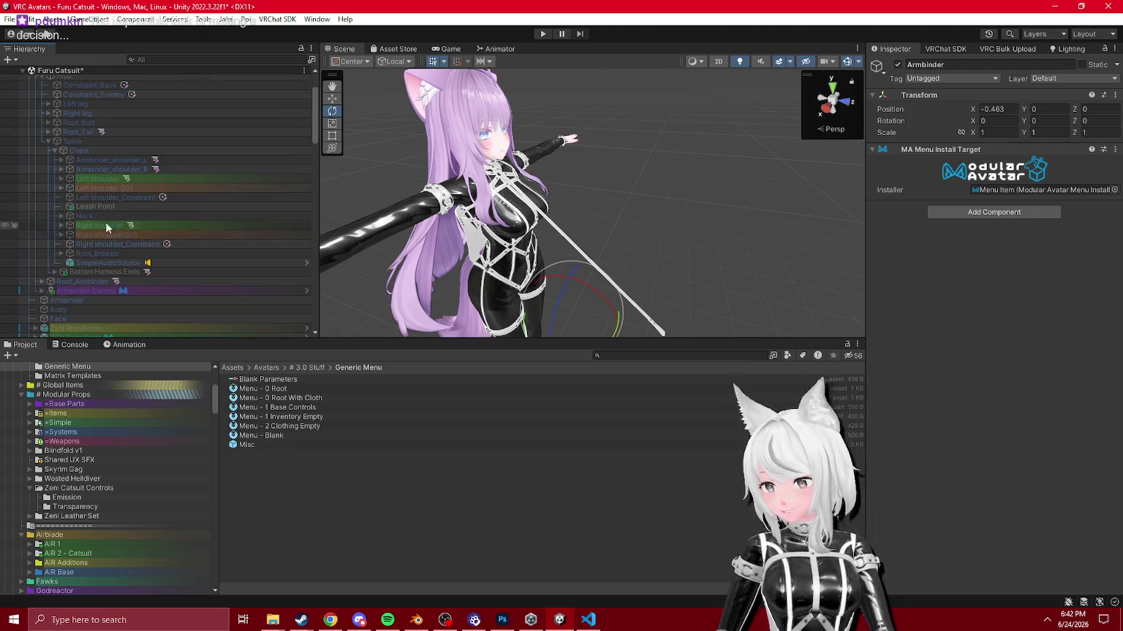
click(60, 178)
click(68, 188)
click(73, 197)
click(81, 206)
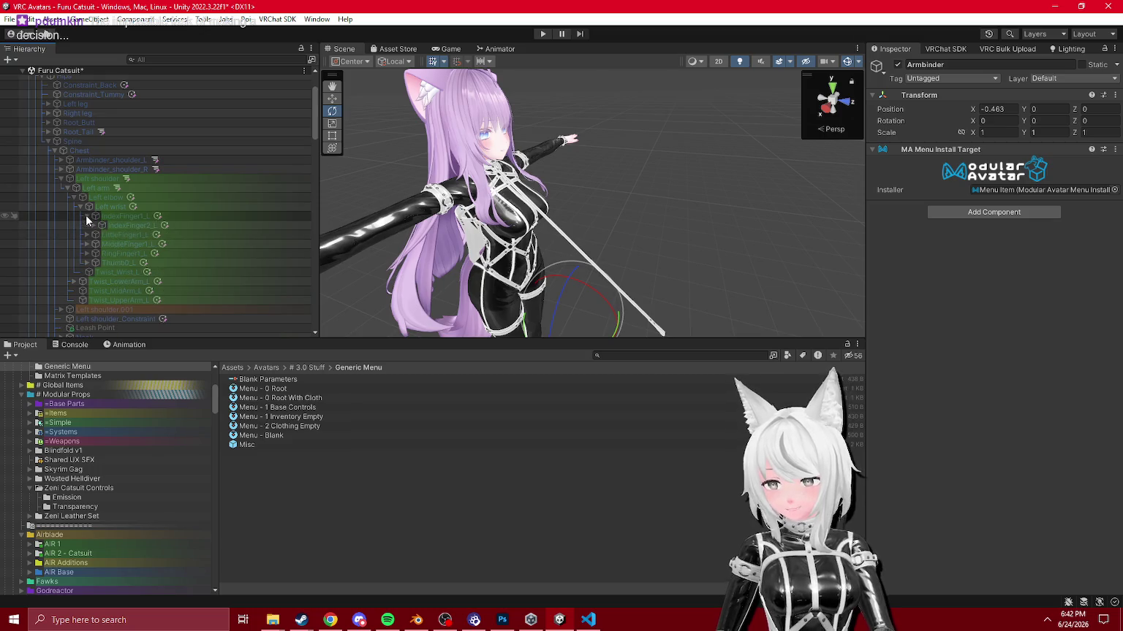
click(87, 217)
click(123, 215)
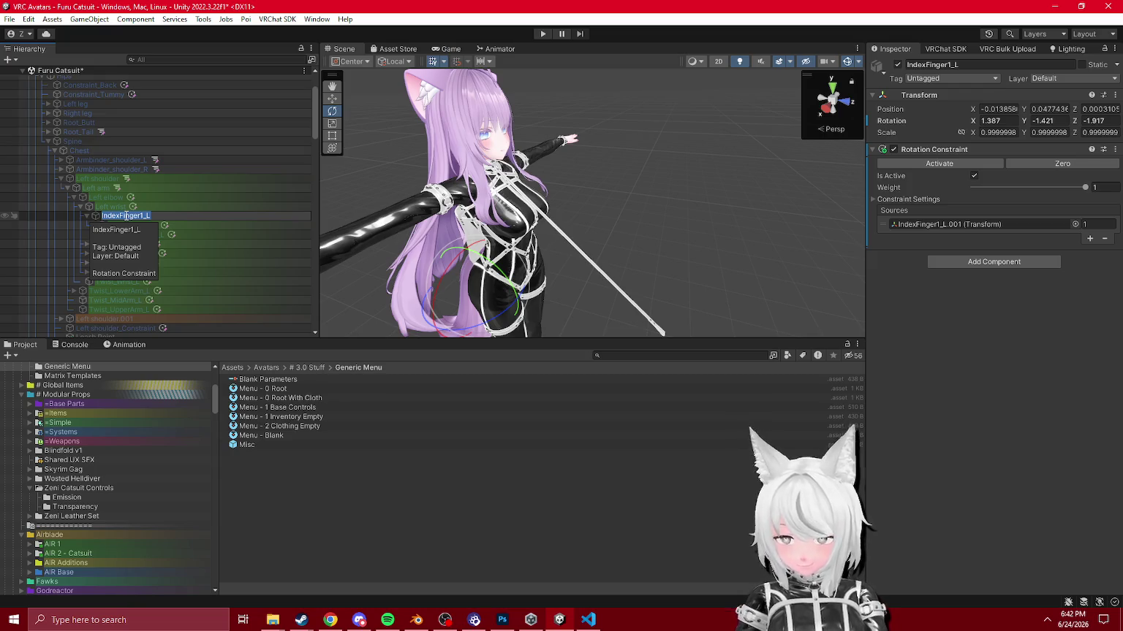
Step: Select Root_Ambinder to check its parent constraint to Chest
scroll(210, 223, down, 10)
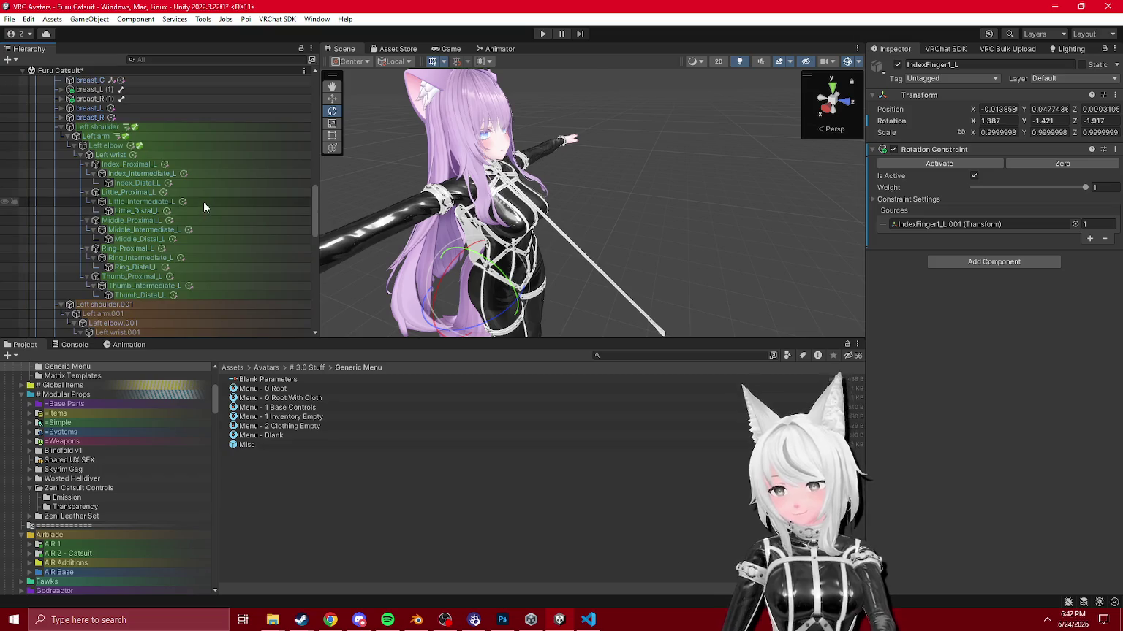
scroll(200, 205, up, 10)
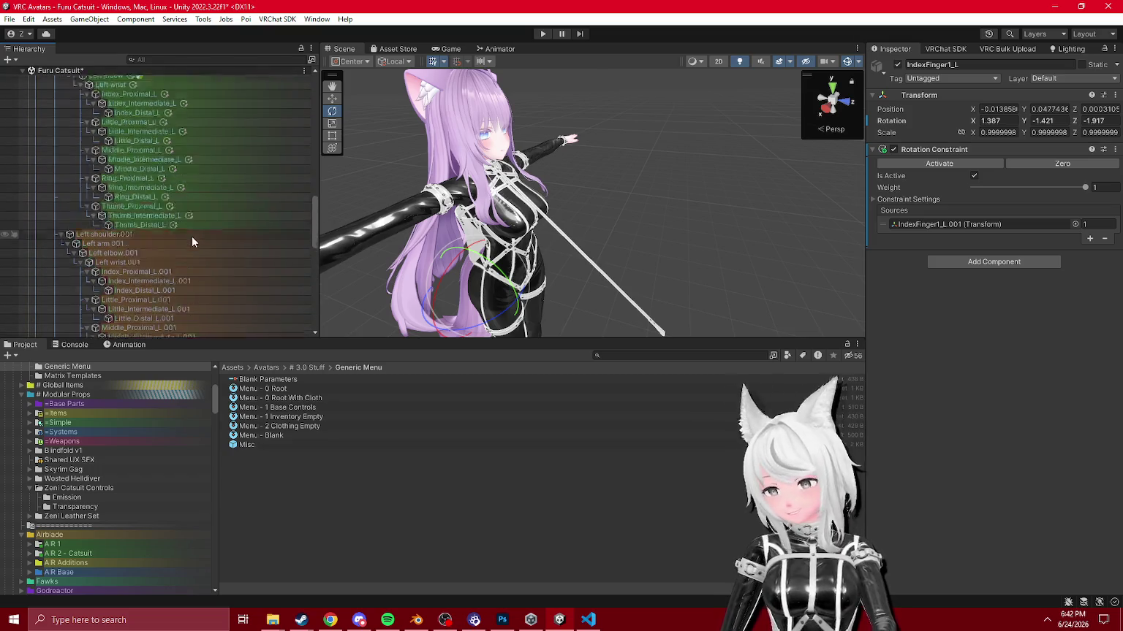
scroll(152, 243, down, 10)
click(84, 182)
click(84, 176)
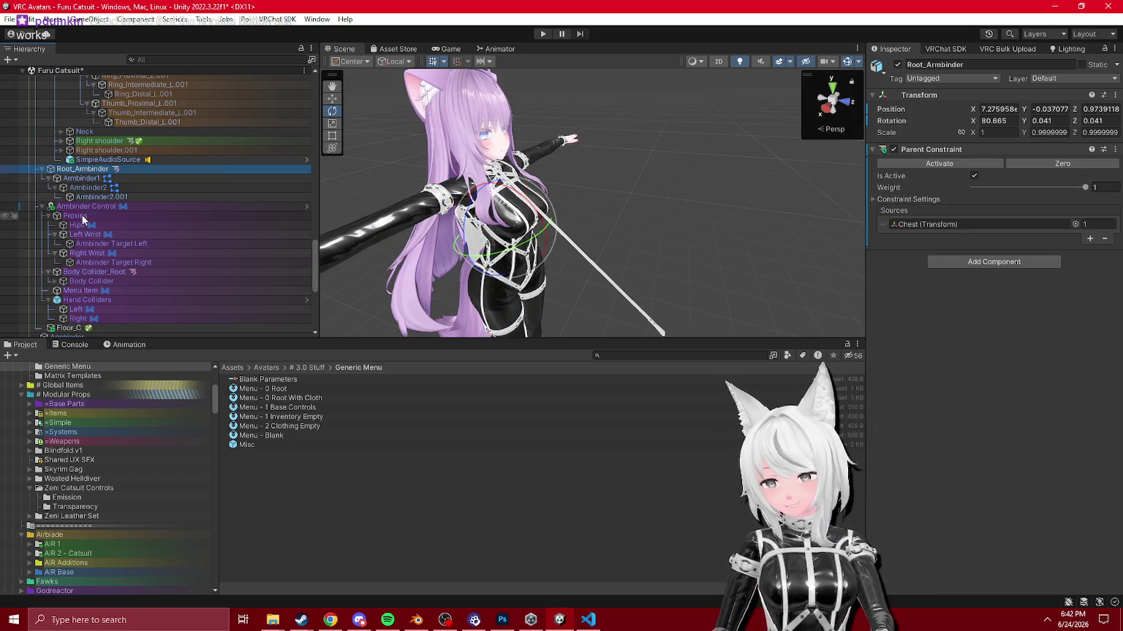
Step: Inspect the Ambinder Control object and the Armbinder Off clip's animated properties
click(83, 209)
click(998, 220)
click(273, 389)
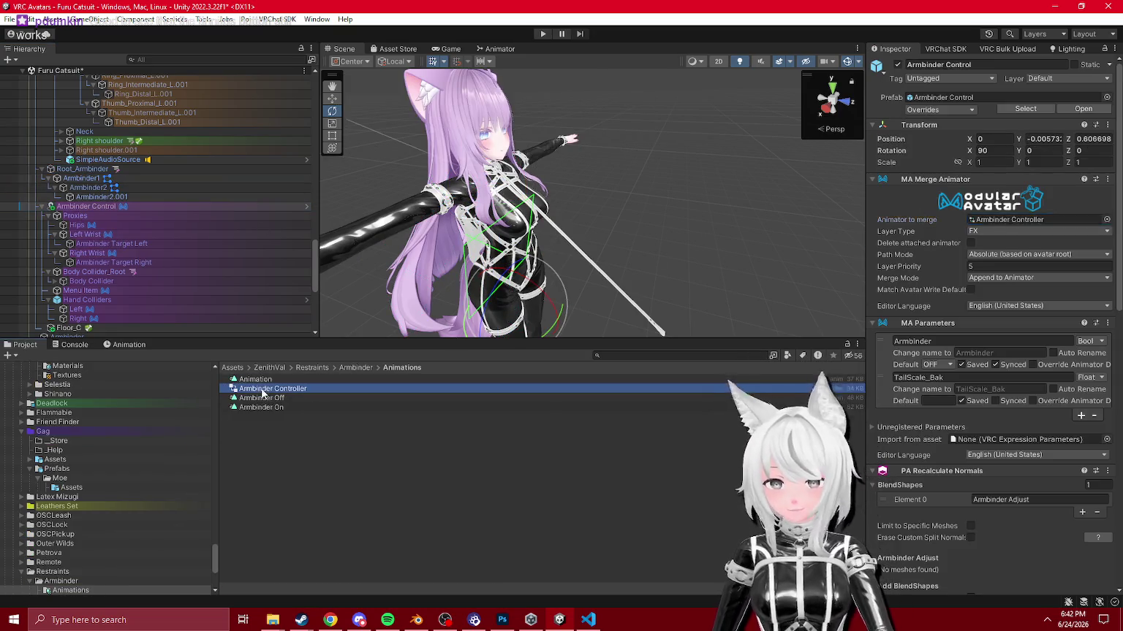
click(262, 398)
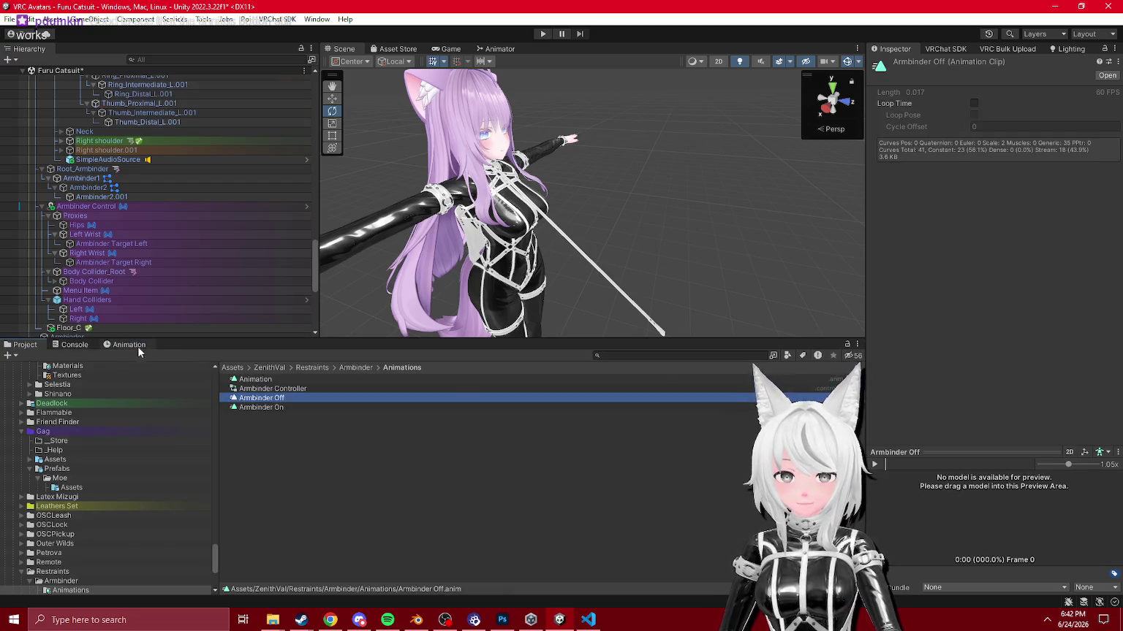
click(129, 345)
scroll(205, 442, down, 3)
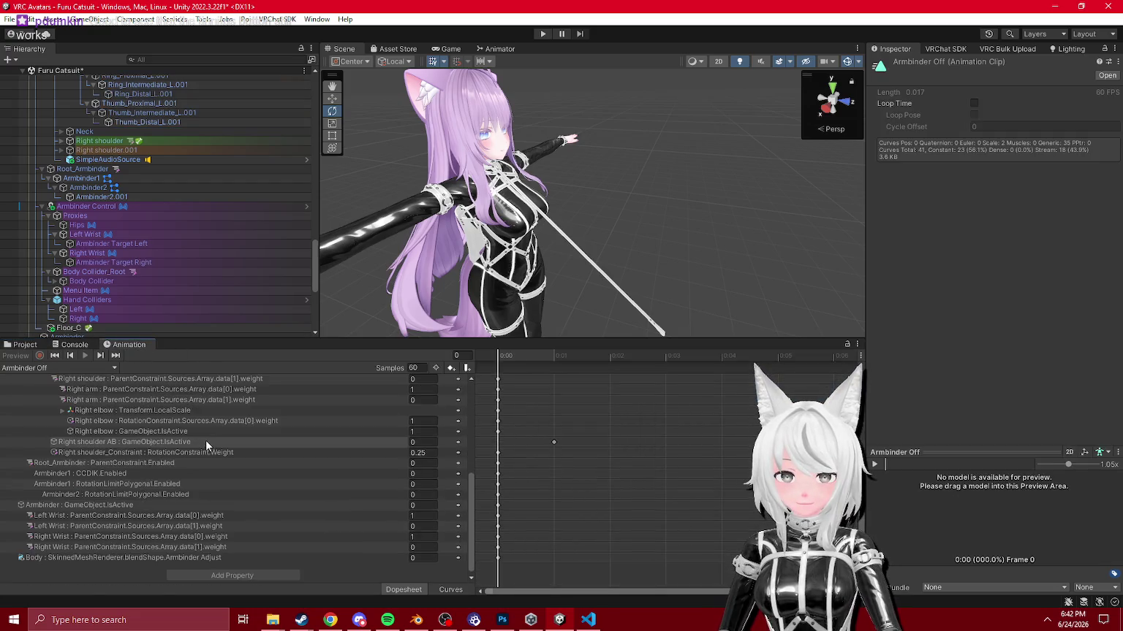
click(23, 345)
scroll(150, 238, up, 10)
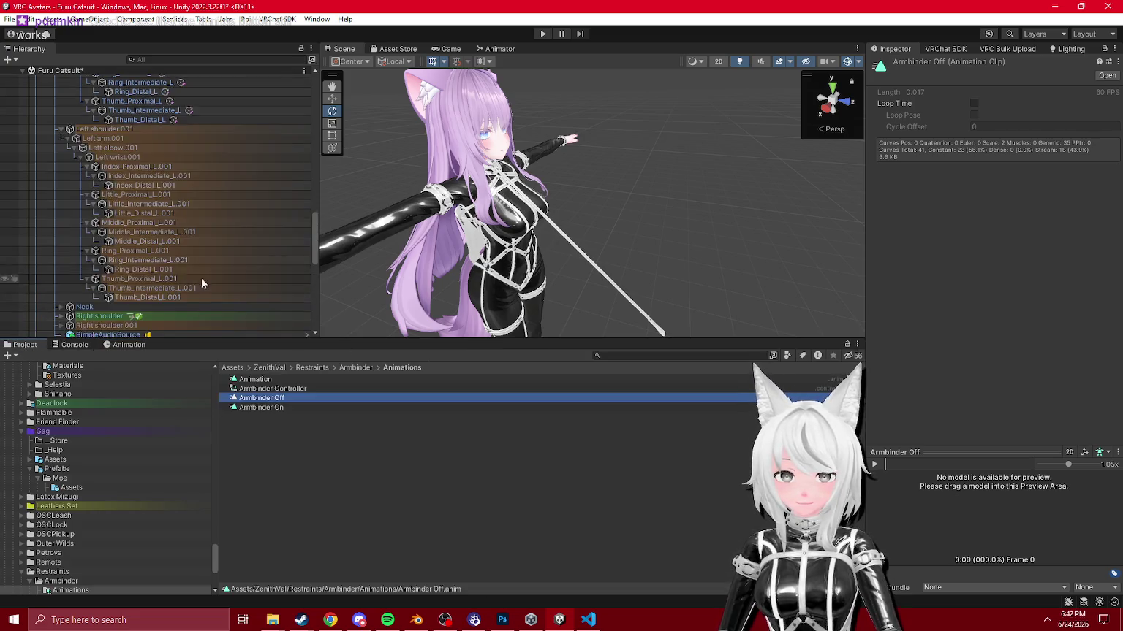
click(124, 345)
scroll(74, 254, up, 5)
scroll(73, 255, up, 10)
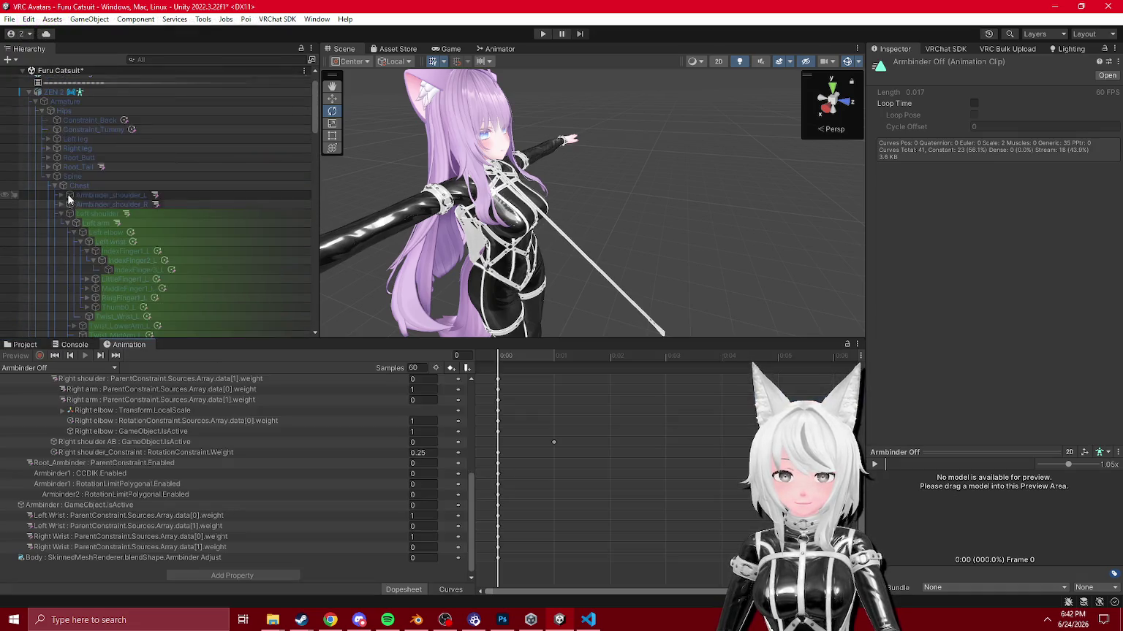
Step: Collapse the Left shoulder bone and show Left shoulder.001's transform in the Inspector
click(29, 127)
scroll(165, 216, down, 5)
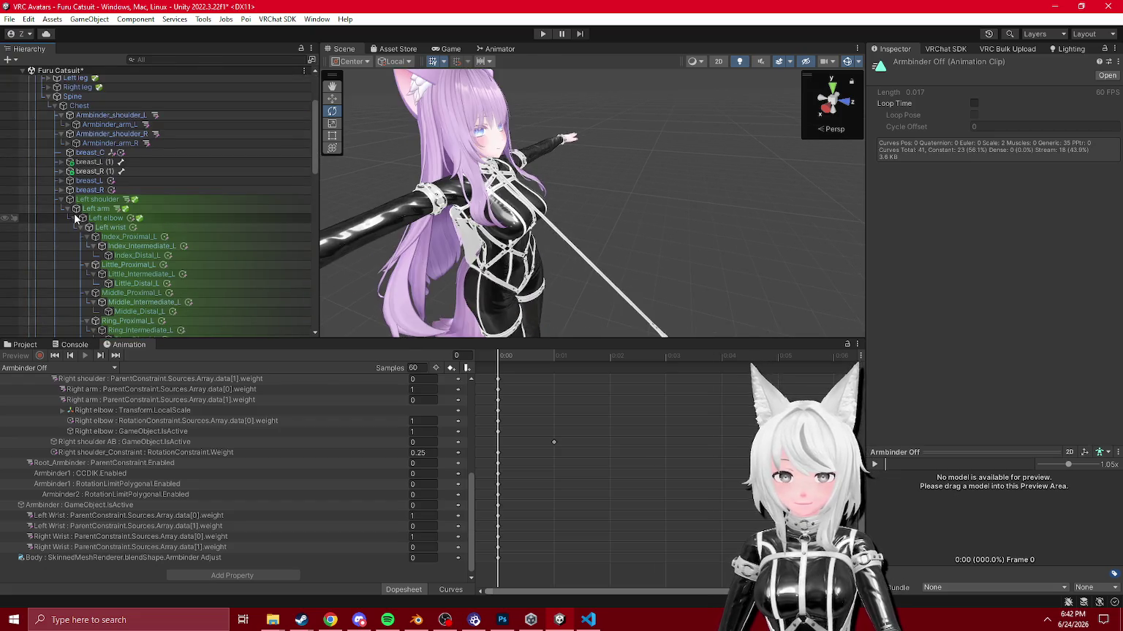
click(60, 198)
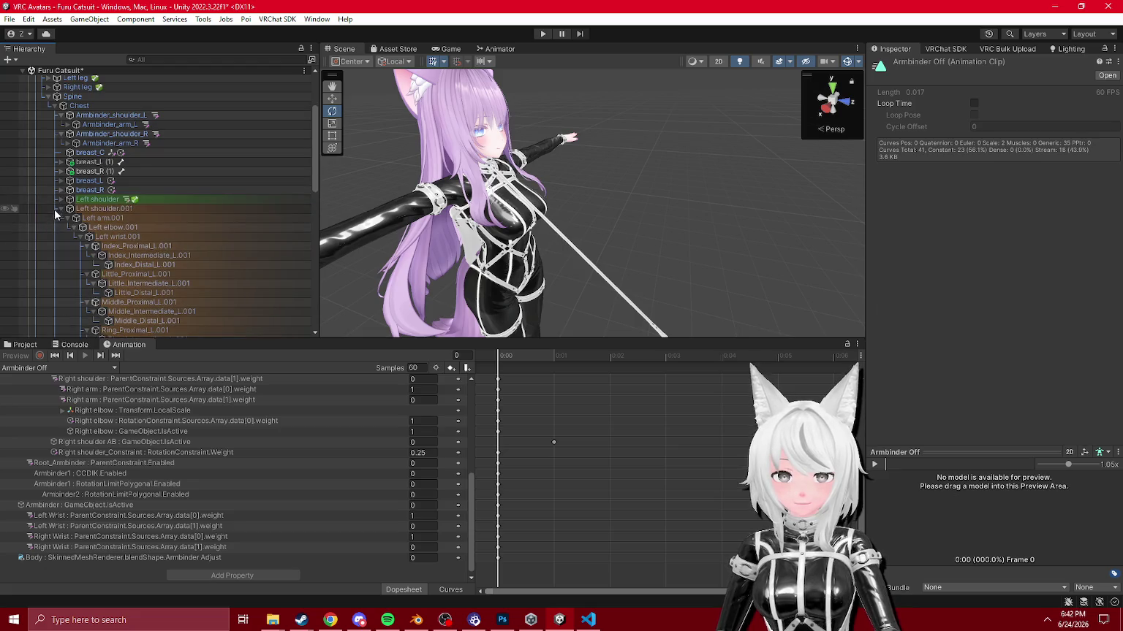
click(55, 209)
click(60, 209)
scroll(119, 242, down, 5)
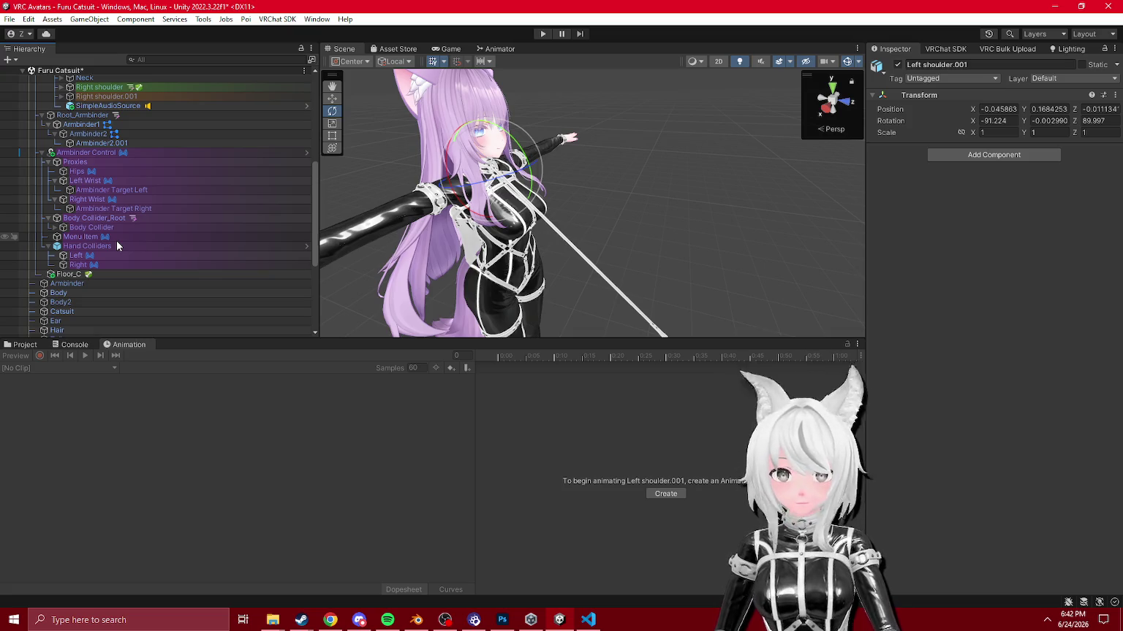
Step: Review the left hand MA Global Colliders and the Armbinder menu item toggle settings
click(115, 253)
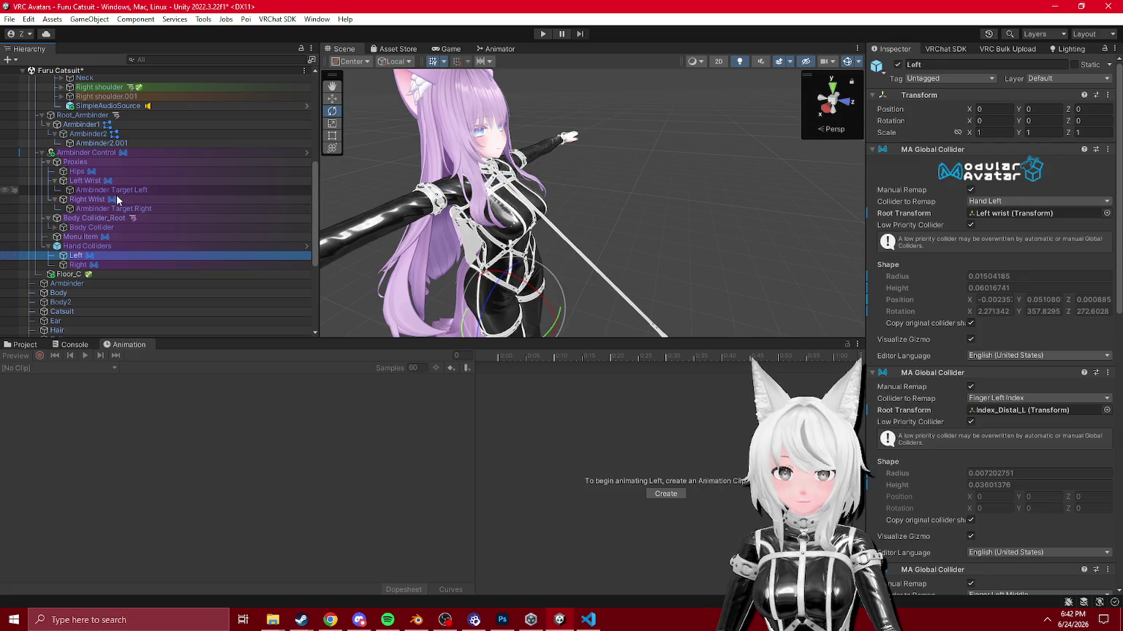
scroll(996, 432, down, 10)
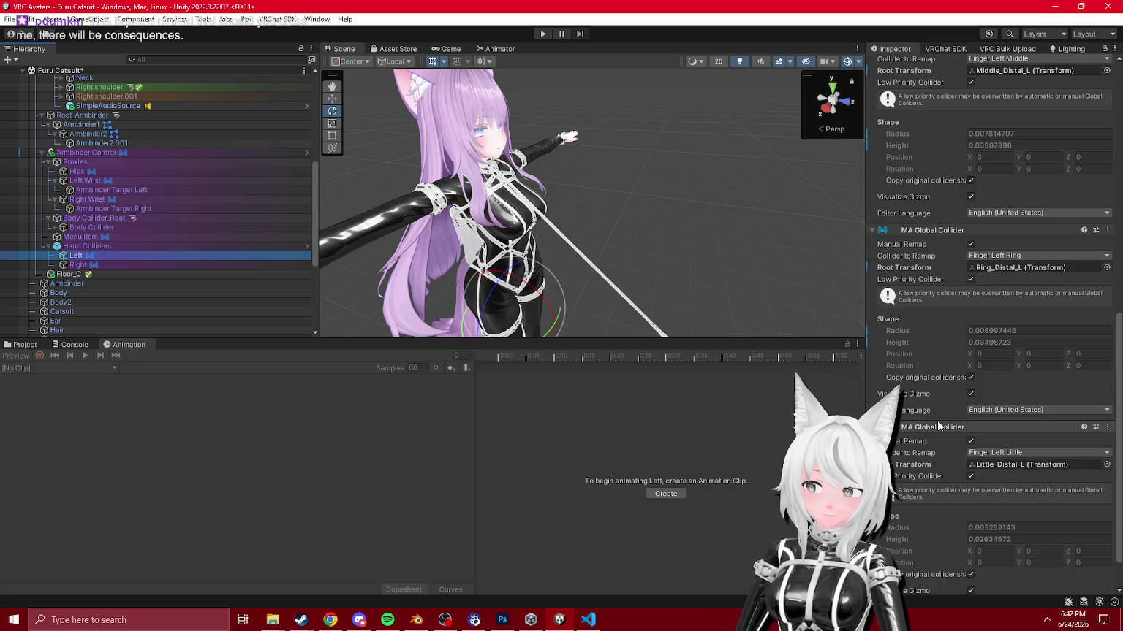
click(22, 343)
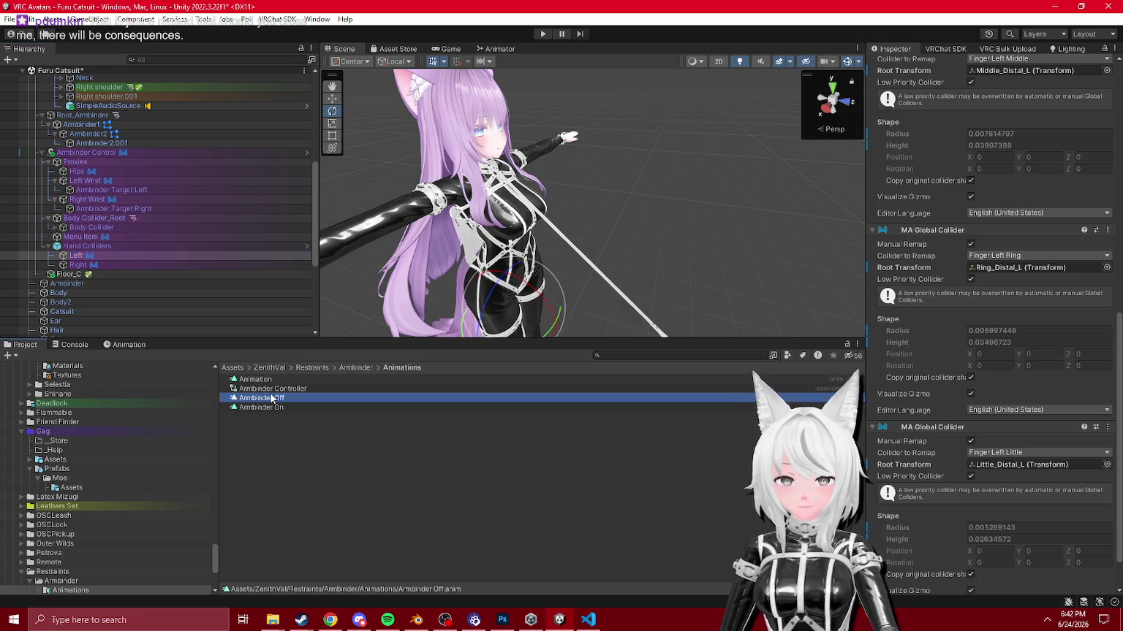
click(146, 237)
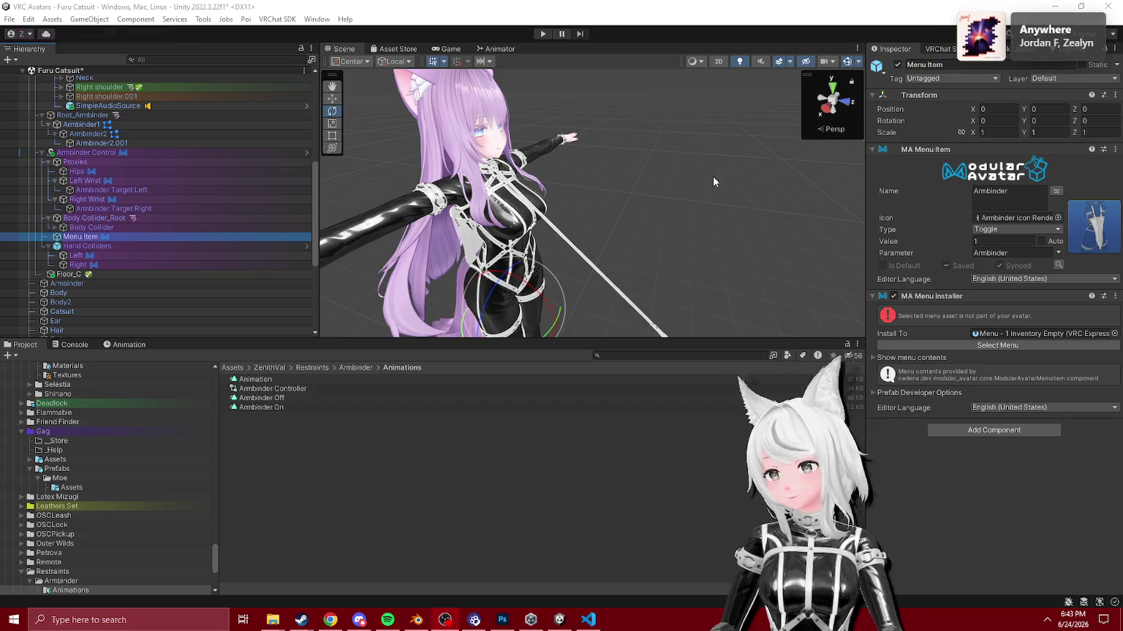
Step: Recheck the left hand colliders, clear the selection, and enter Play mode
click(113, 254)
scroll(628, 221, down, 5)
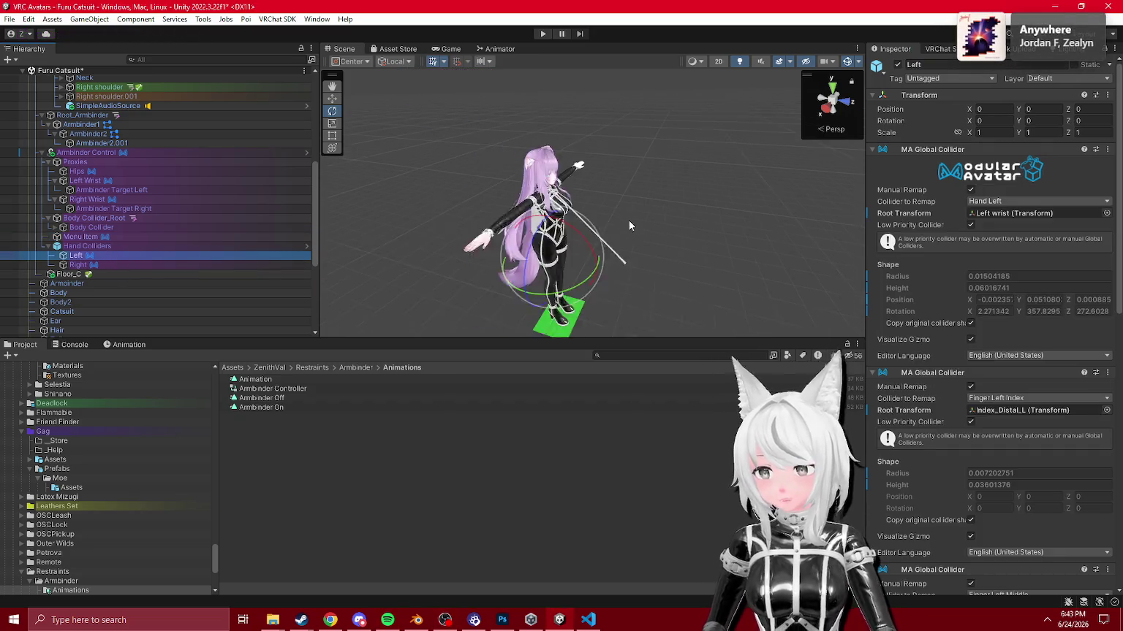
scroll(624, 232, up, 3)
click(625, 233)
click(542, 35)
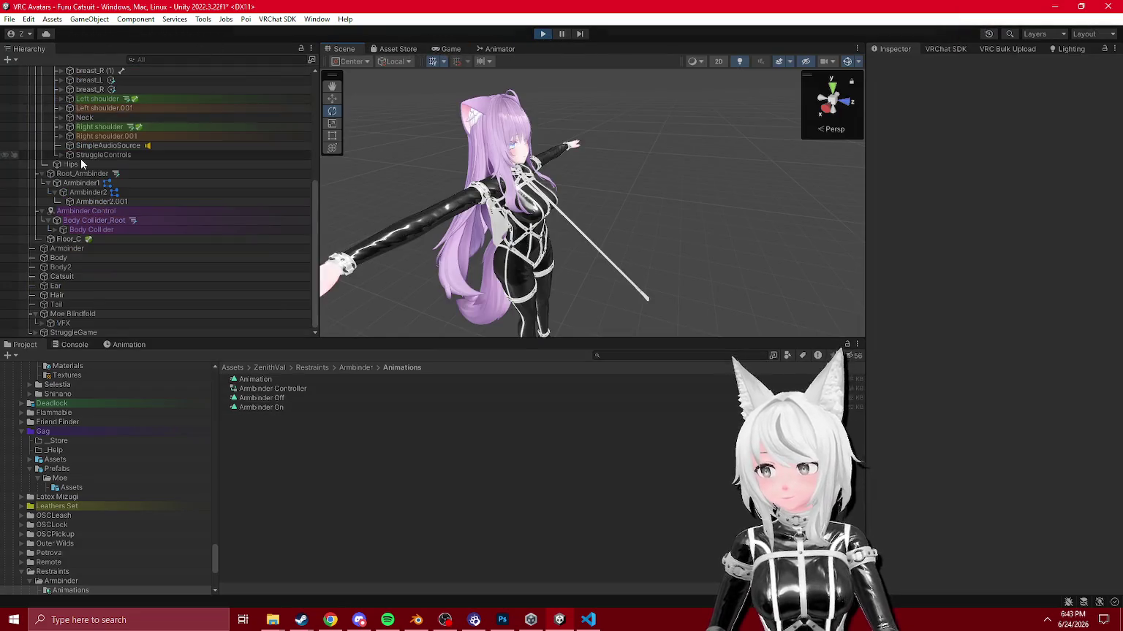
Step: Open the Gag/Armbinder/Blindfold submenu in Gesture Manager, exit Play mode, and ping Ambinder1
click(68, 111)
click(963, 405)
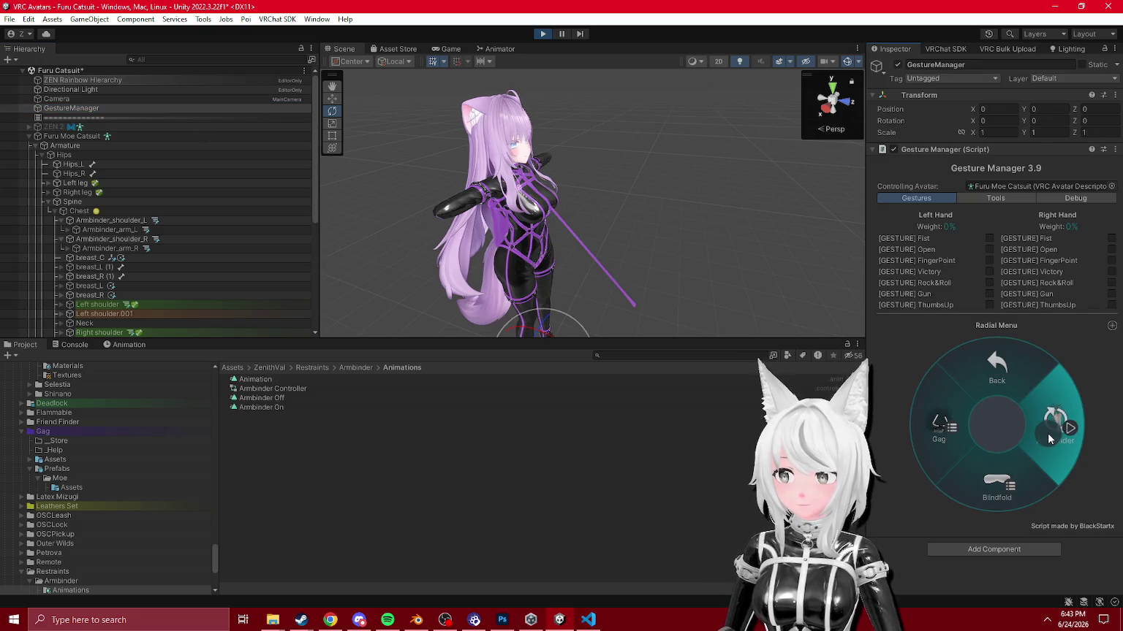
click(542, 34)
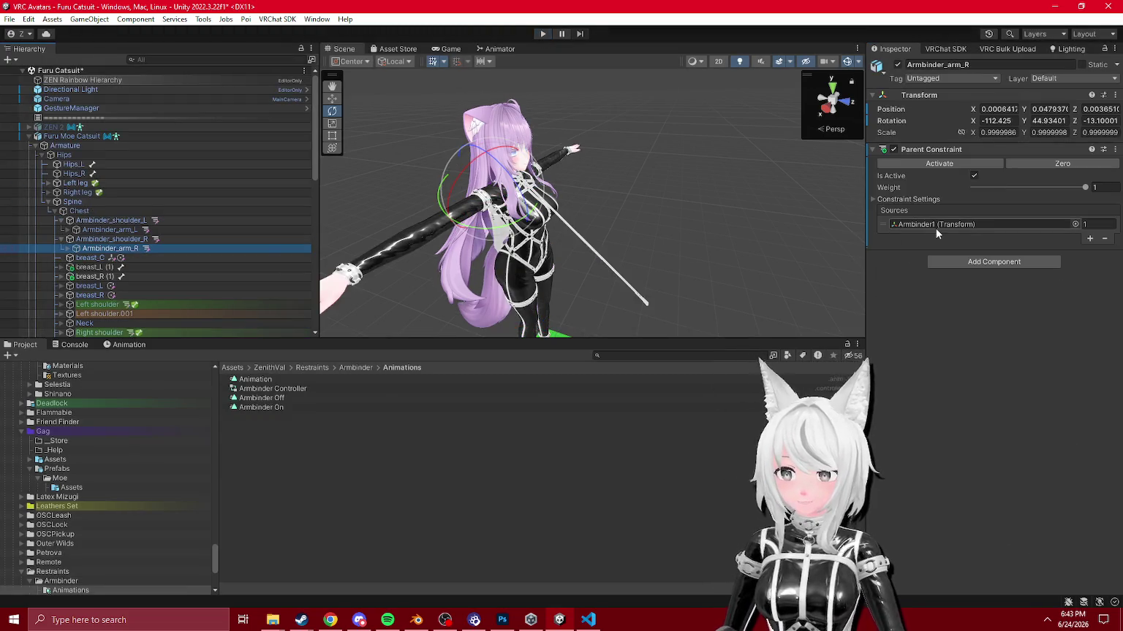
click(938, 224)
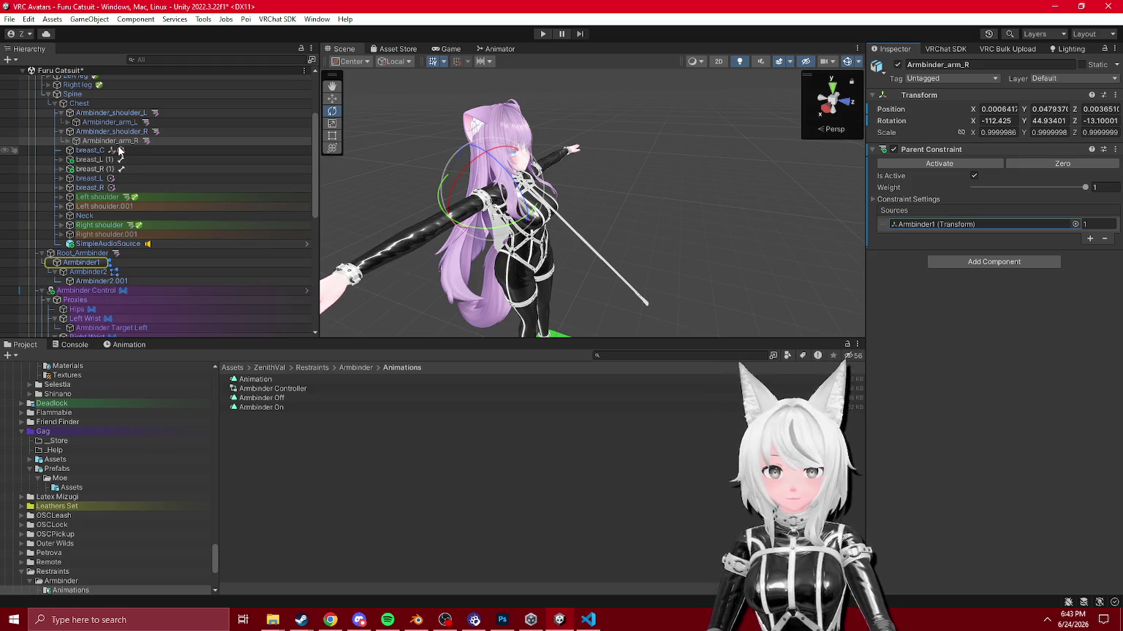
click(100, 198)
Step: Expand the Left and Right shoulder bone chains, collapsing the finger and elbow children
click(59, 196)
scroll(88, 280, down, 3)
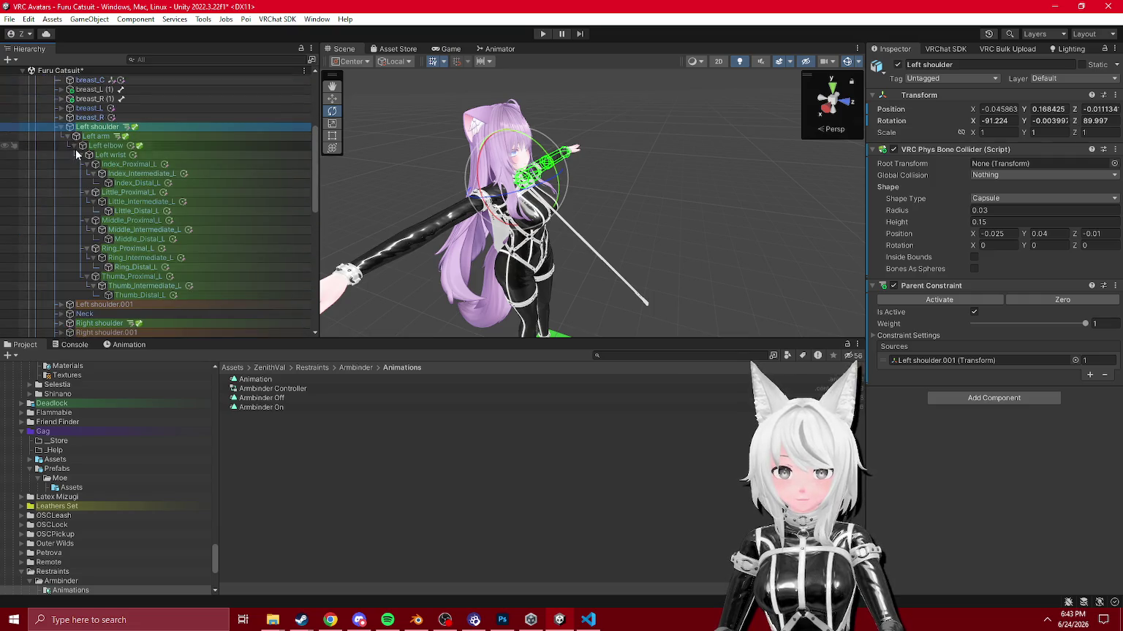
click(81, 157)
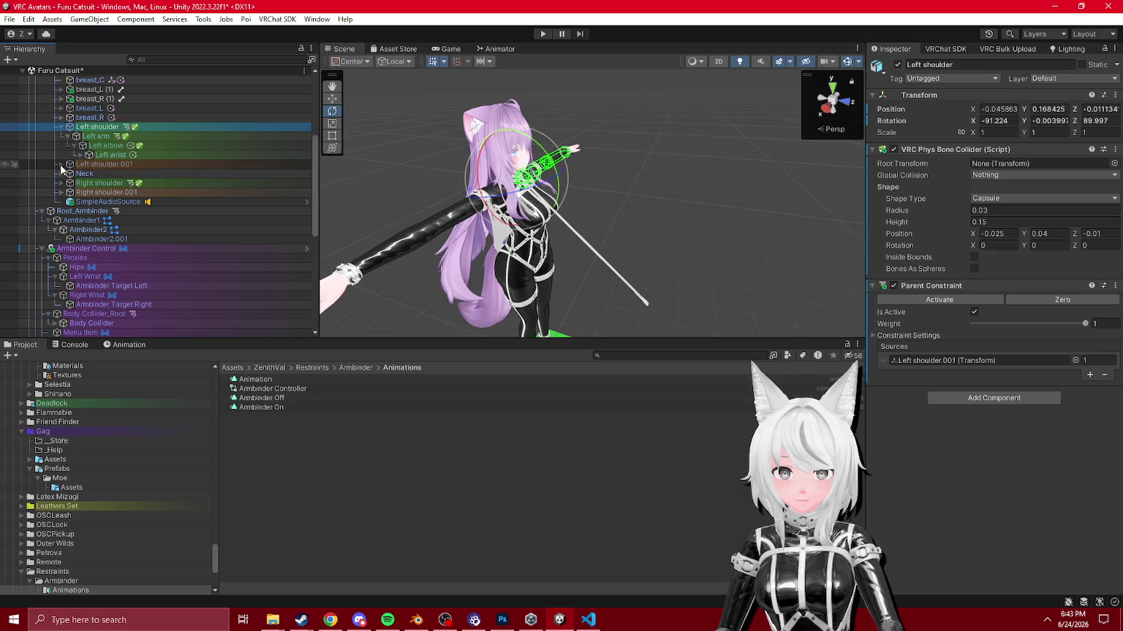
alt+click(60, 166)
click(74, 183)
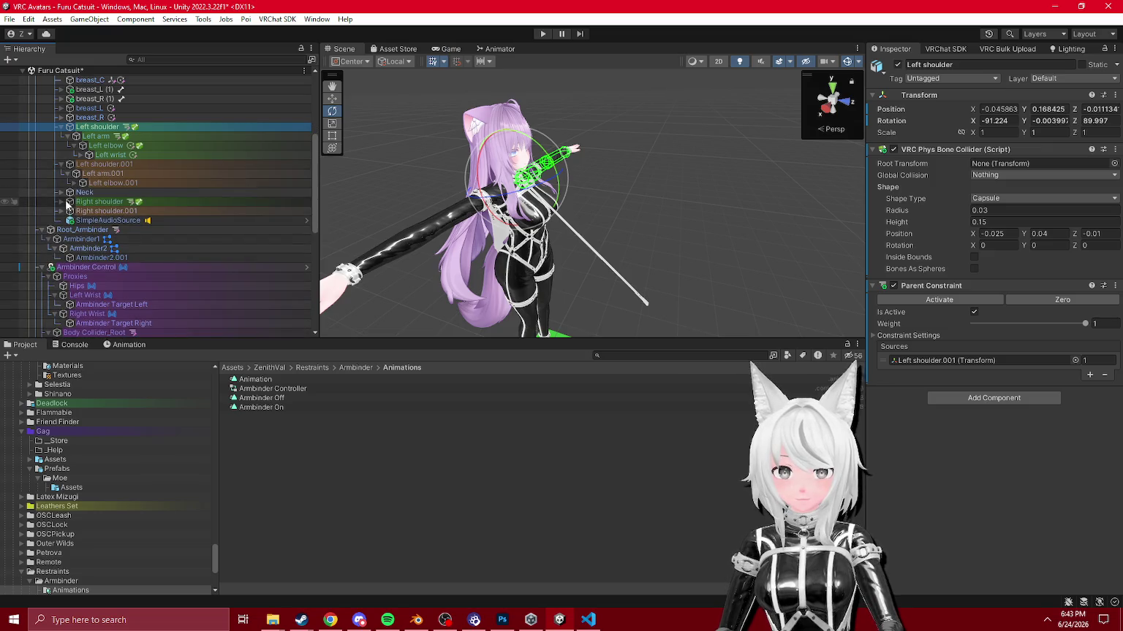
alt+click(60, 202)
click(72, 220)
Step: Select both shoulder and arm bones, add a second Parent Constraint source, and set the first weight to 1
click(97, 211)
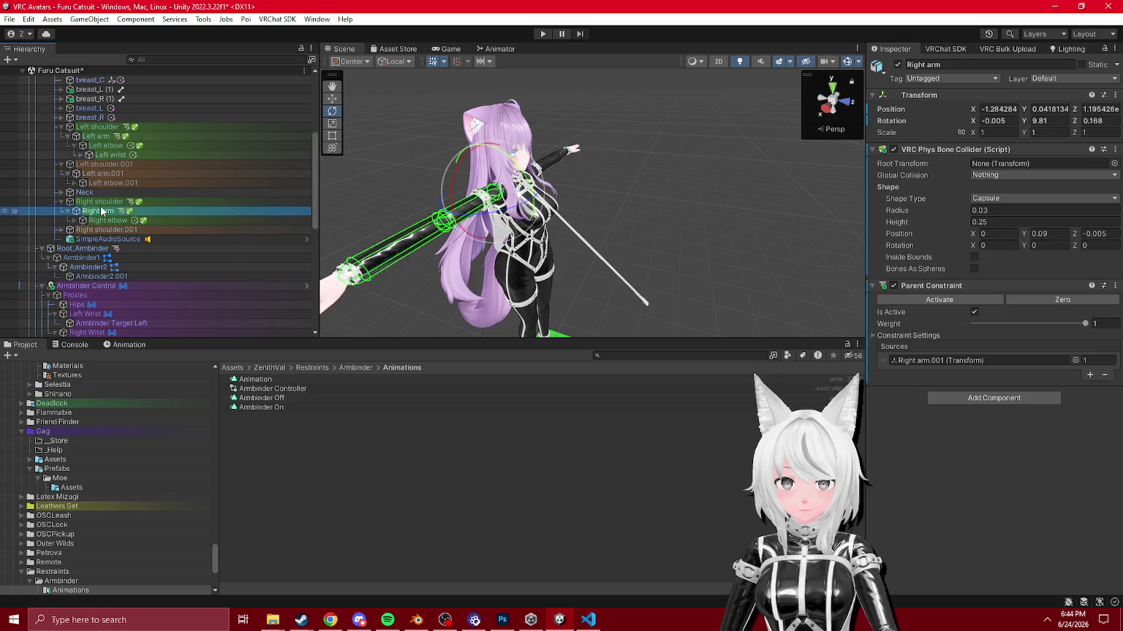
ctrl+click(99, 202)
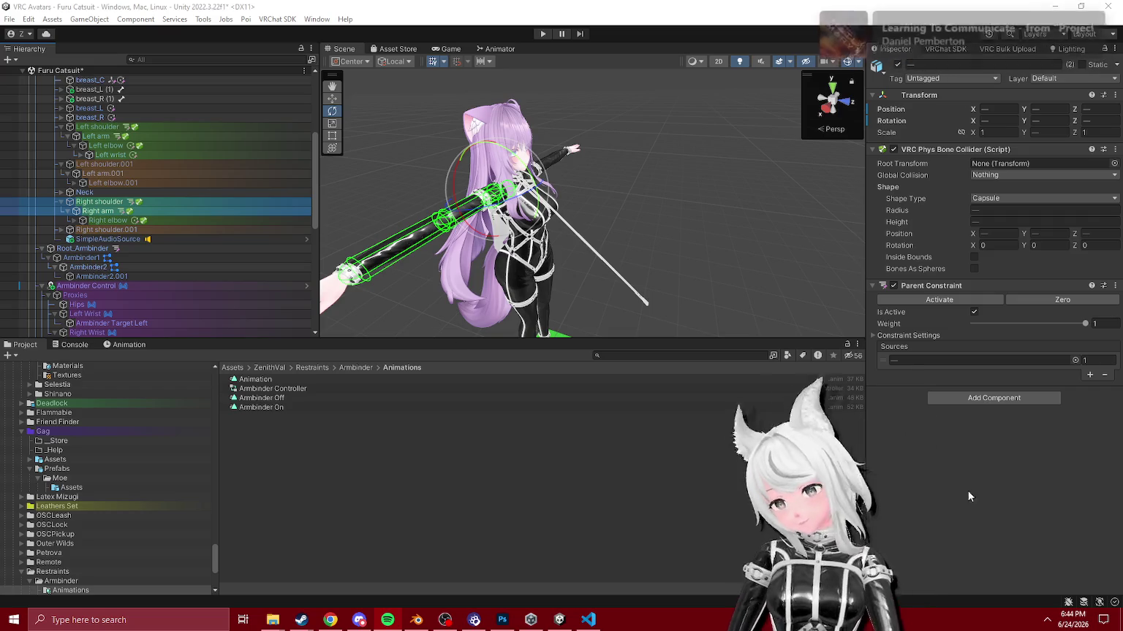
ctrl+click(104, 127)
ctrl+click(101, 136)
click(1090, 374)
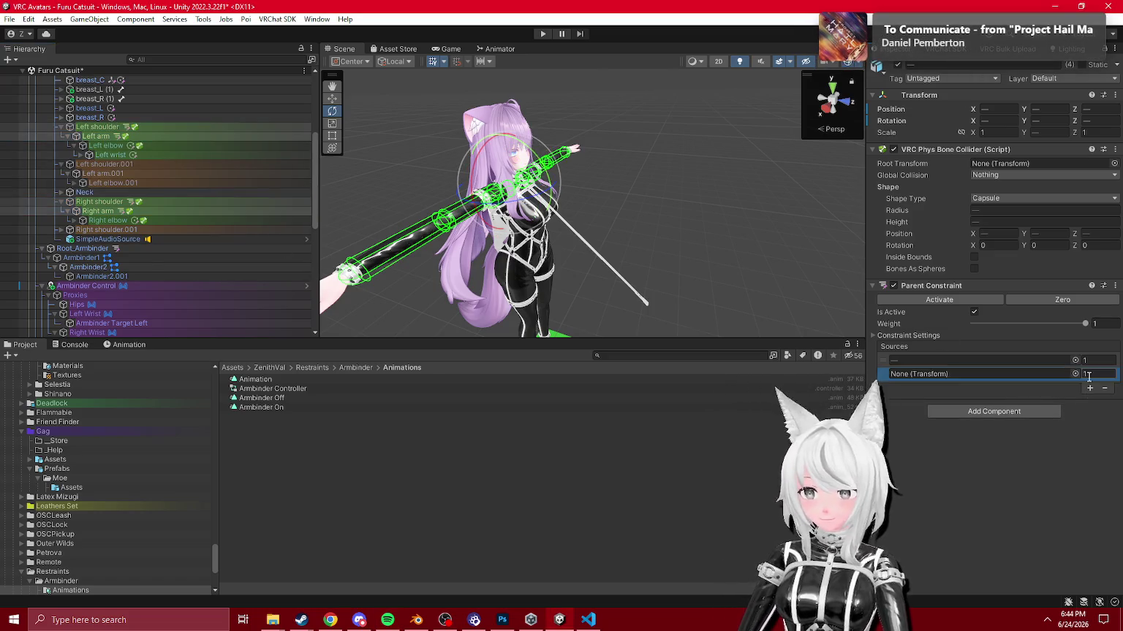
drag(96, 256, 932, 375)
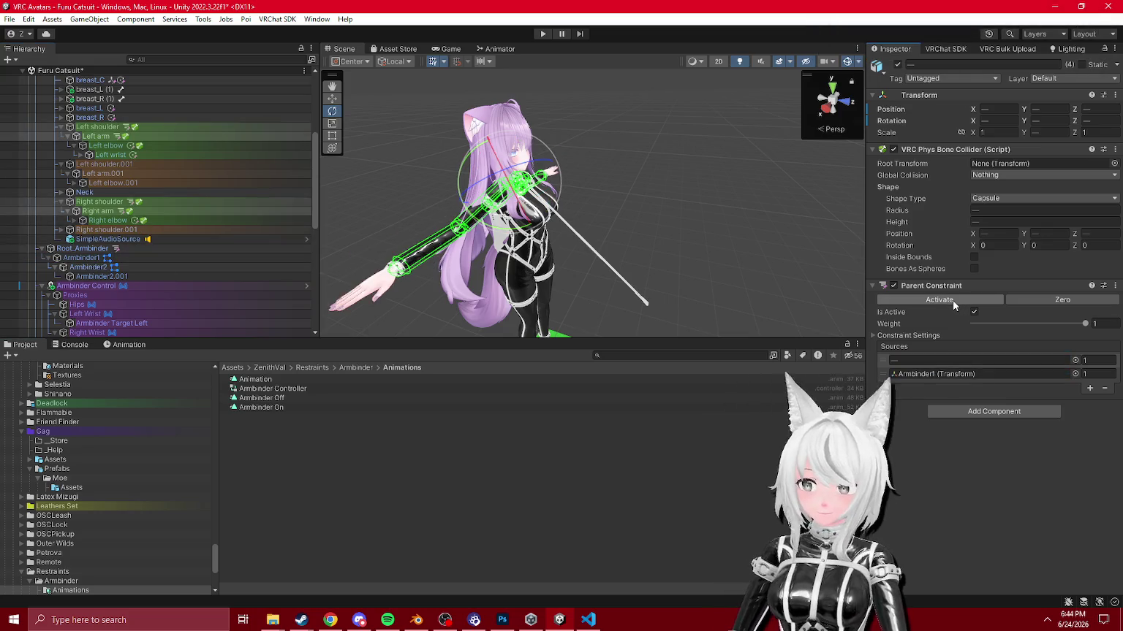
click(1106, 363)
key(BackSpace)
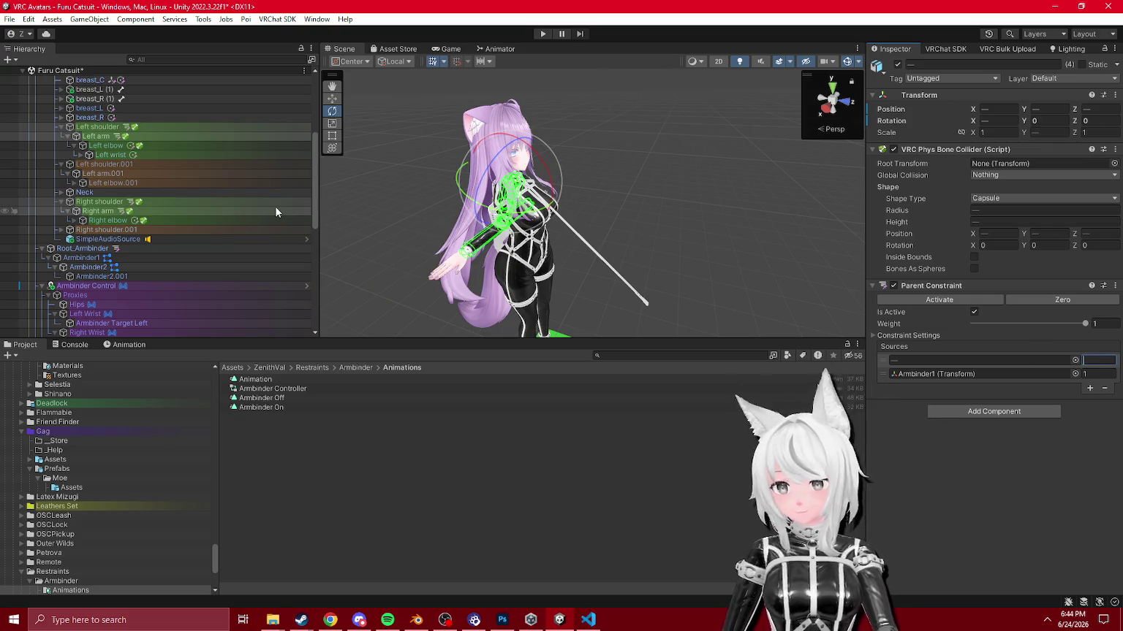
text(1)
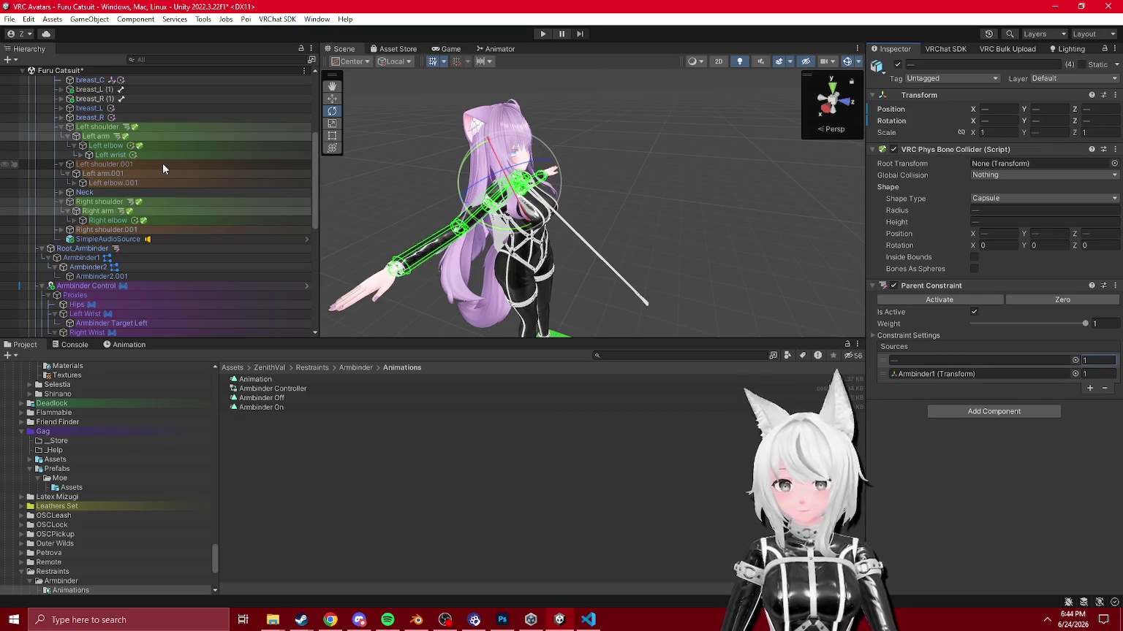
Step: Fill Left shoulder's second slot, then set Left arm to Ambinder_arm_L and Right arm to Ambinder_arm_R
scroll(169, 177, up, 5)
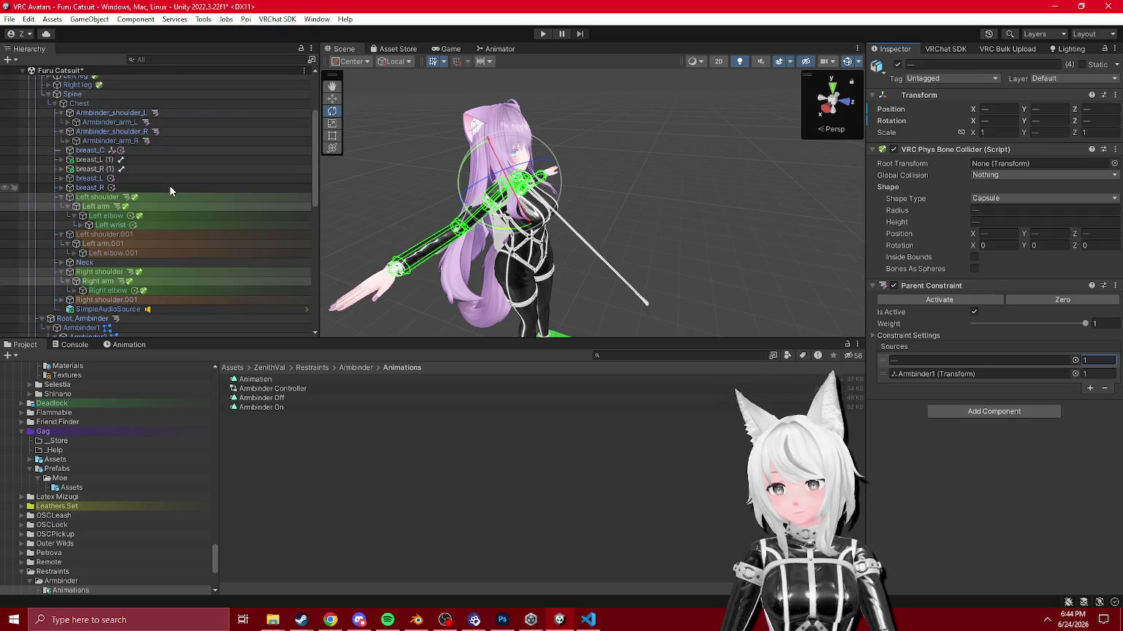
click(126, 197)
drag(117, 112, 962, 375)
click(98, 272)
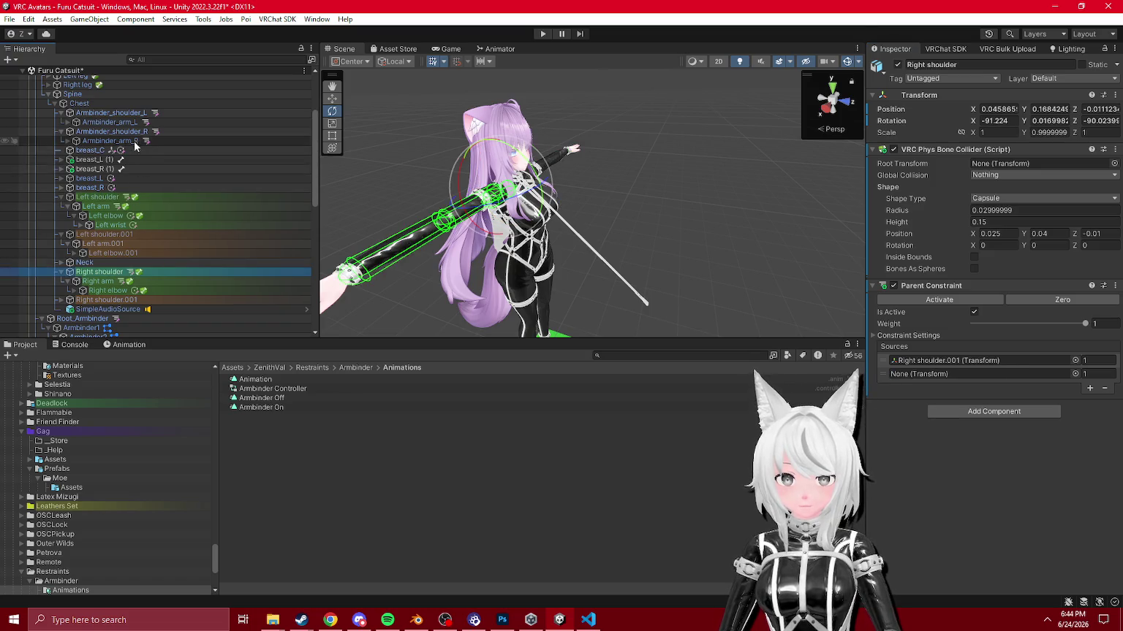
click(96, 206)
drag(129, 122, 949, 374)
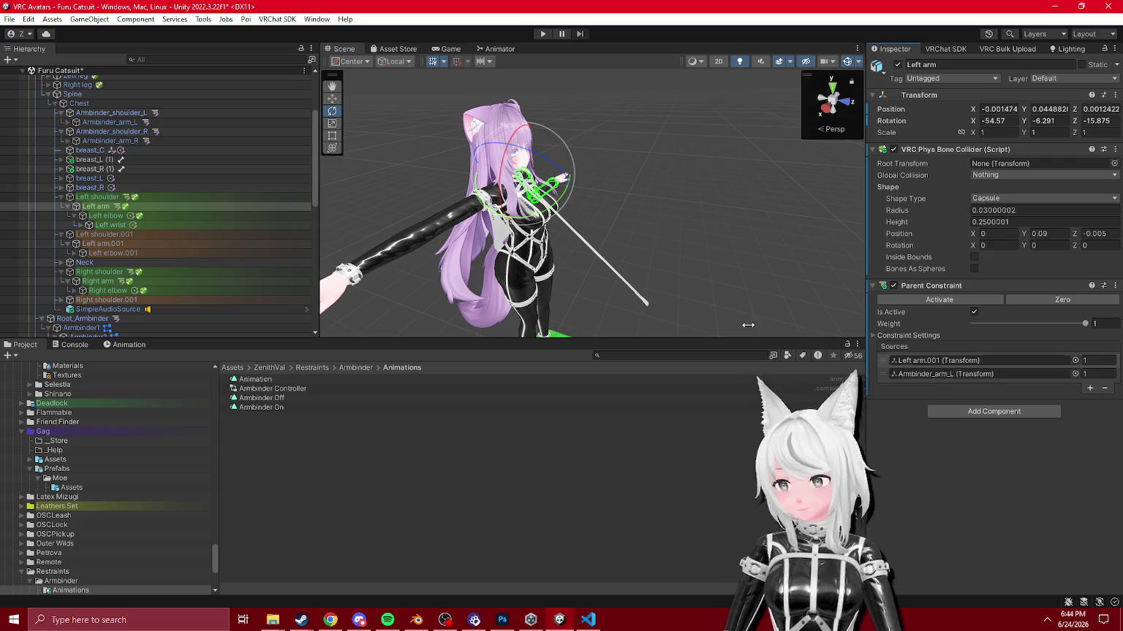
click(97, 281)
mouse_move(110, 140)
mouse_down()
mouse_move(874, 424)
mouse_move(949, 374)
mouse_up()
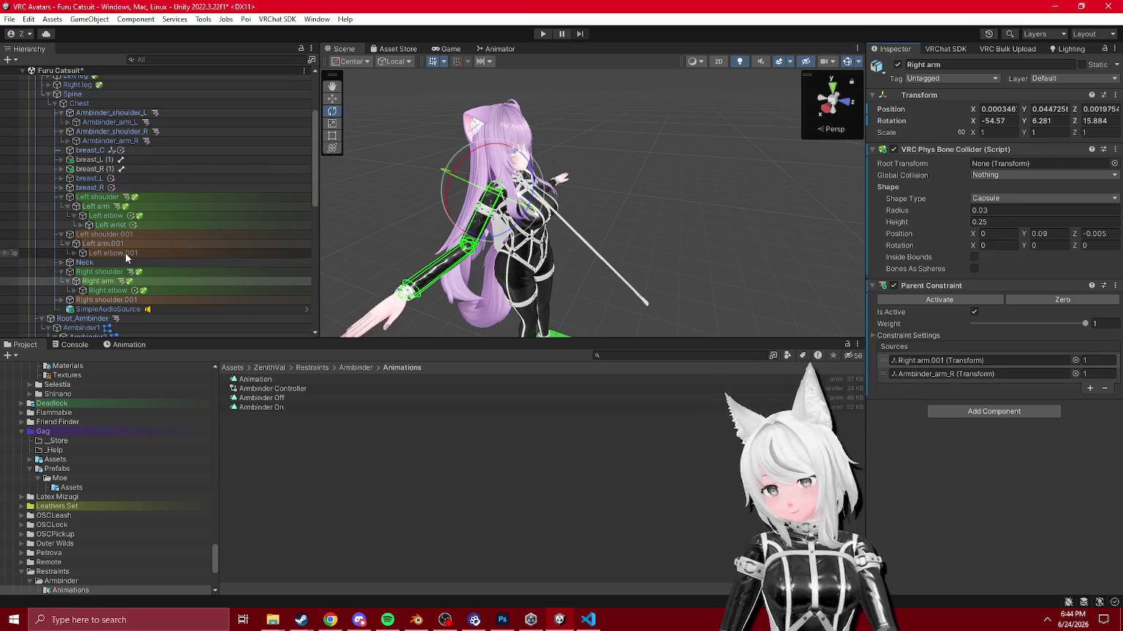
Step: Reselect all four shoulder and arm bones to edit their second source weight
ctrl+click(99, 272)
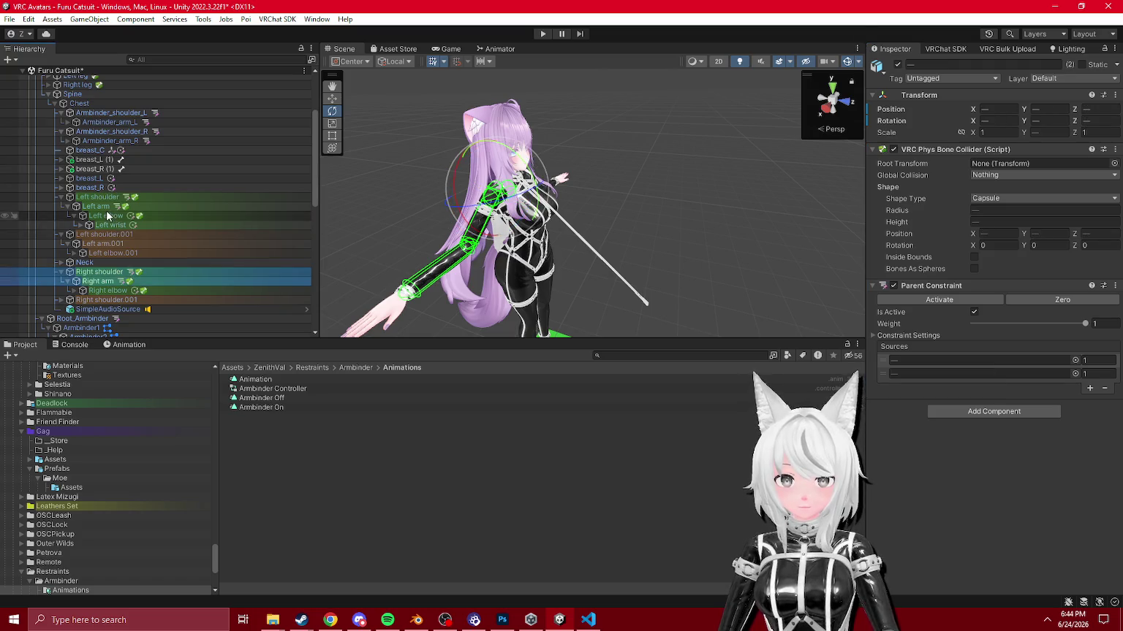
click(96, 206)
ctrl+click(97, 197)
ctrl+click(99, 272)
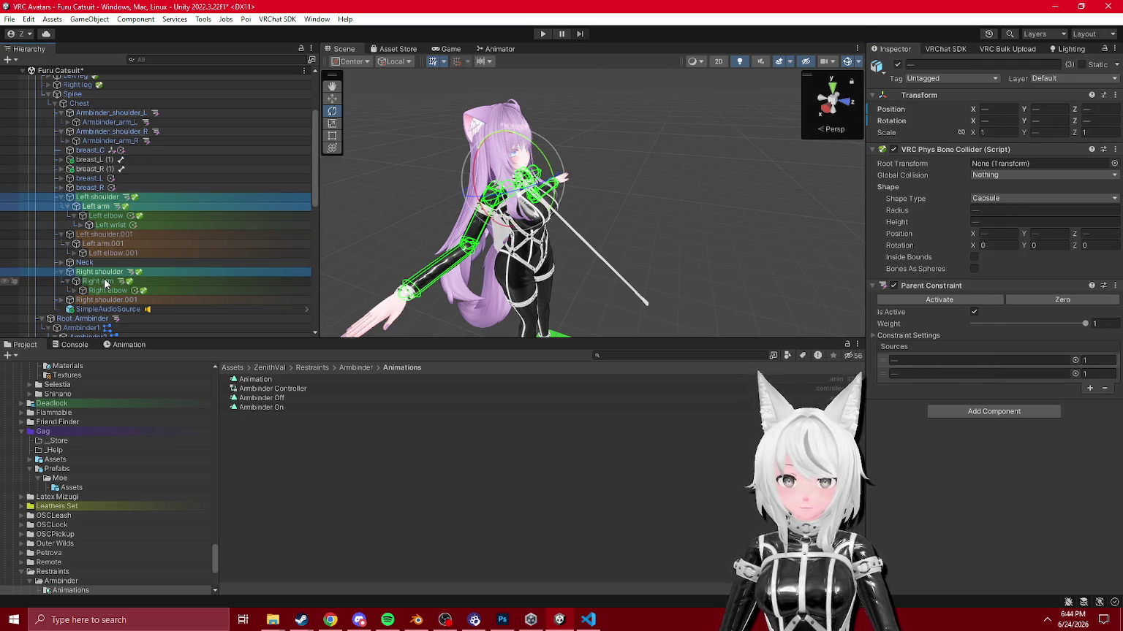
ctrl+click(97, 282)
click(1096, 373)
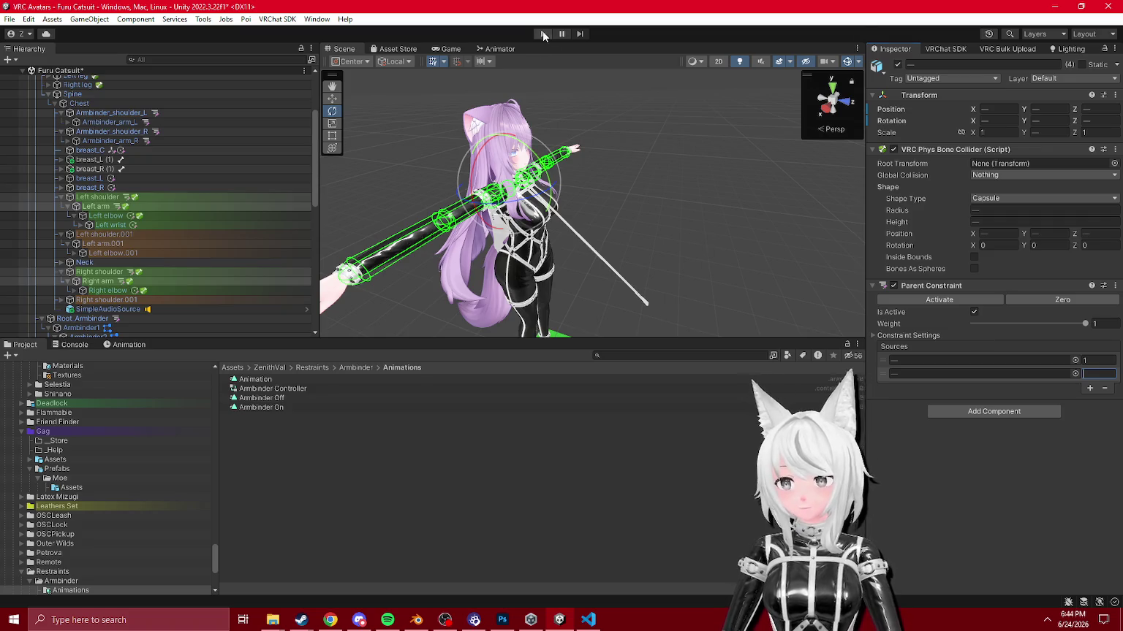
Step: Enter Play mode and open the Gag, Armbinder and Blindfold choices in Gesture Manager's radial menu
click(541, 33)
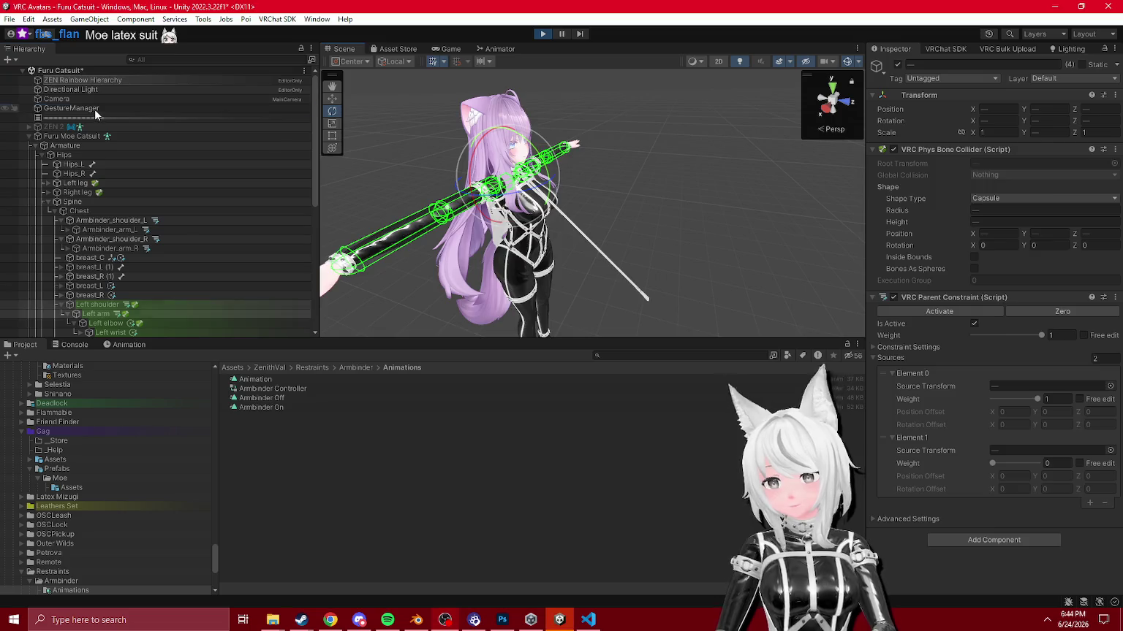
click(72, 108)
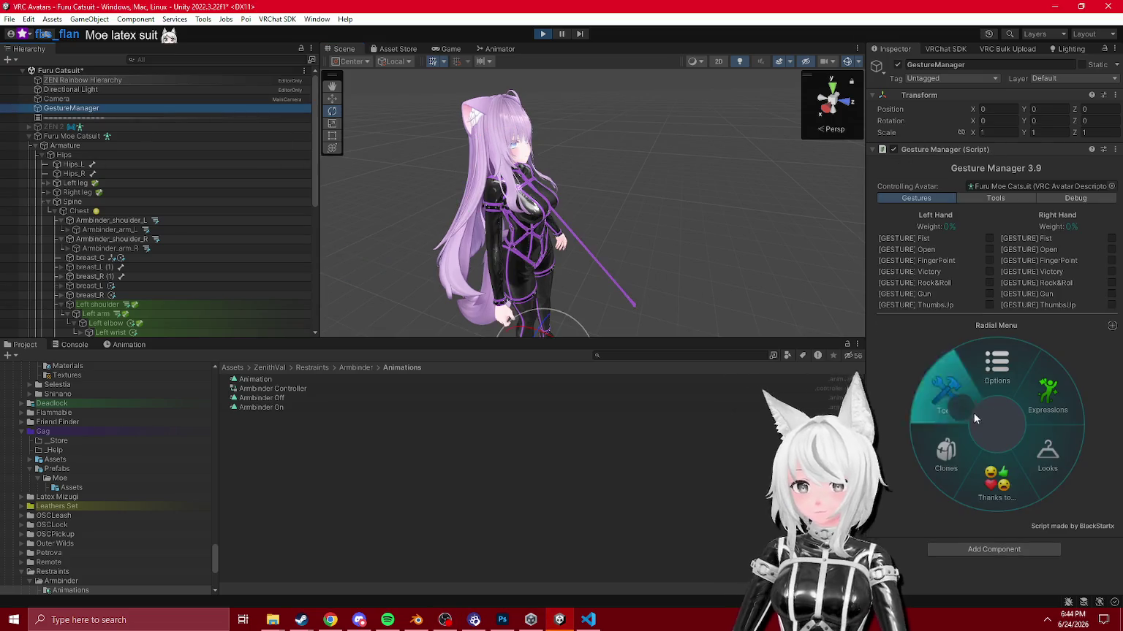
click(950, 401)
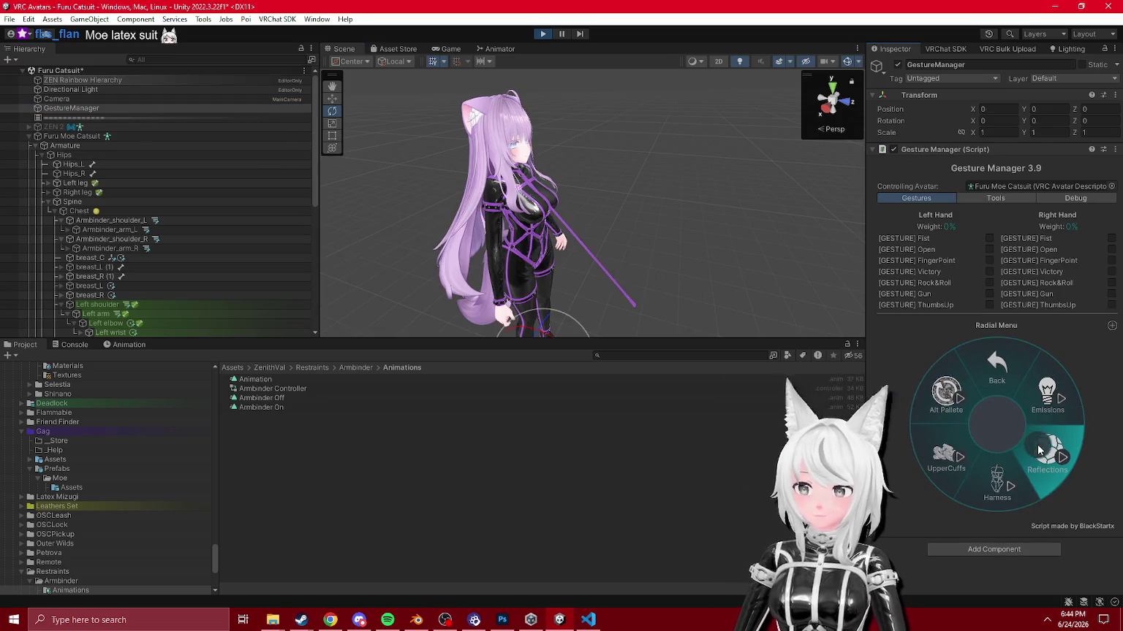
key(alt)
drag(587, 269, 541, 273)
click(1000, 380)
click(974, 474)
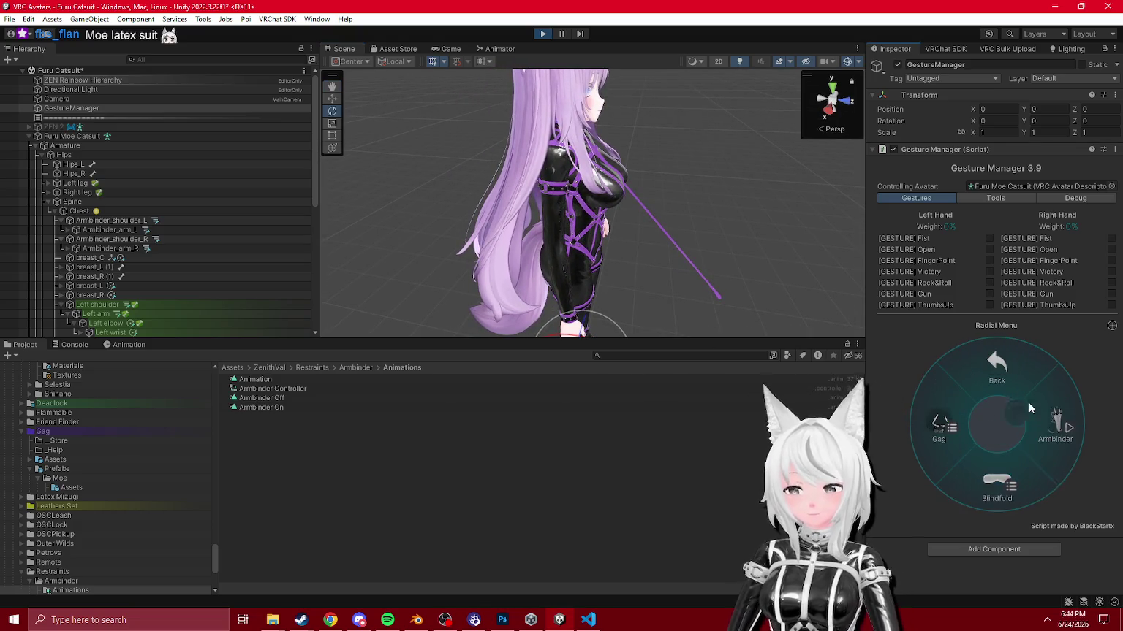
Step: Orbit the Scene view close around the armbinder shoulder strap, then switch to Blender
scroll(538, 134, up, 6)
mouse_move(538, 134)
mouse_down()
mouse_move(498, 154)
mouse_move(555, 131)
mouse_up()
drag(1102, 13, 1038, 69)
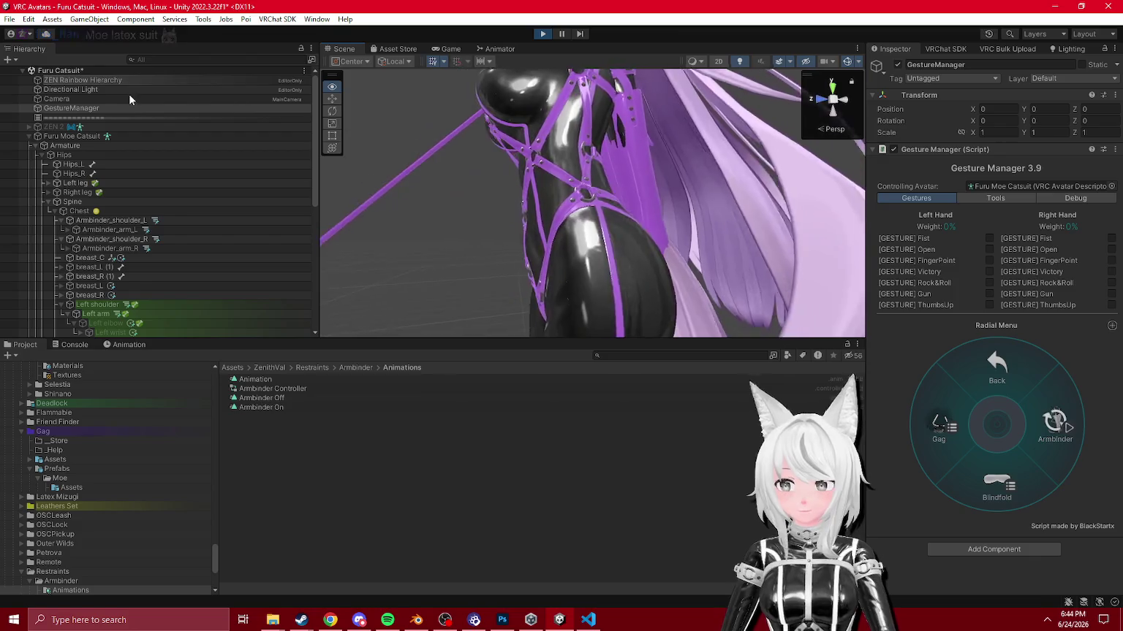
drag(524, 18, 529, 57)
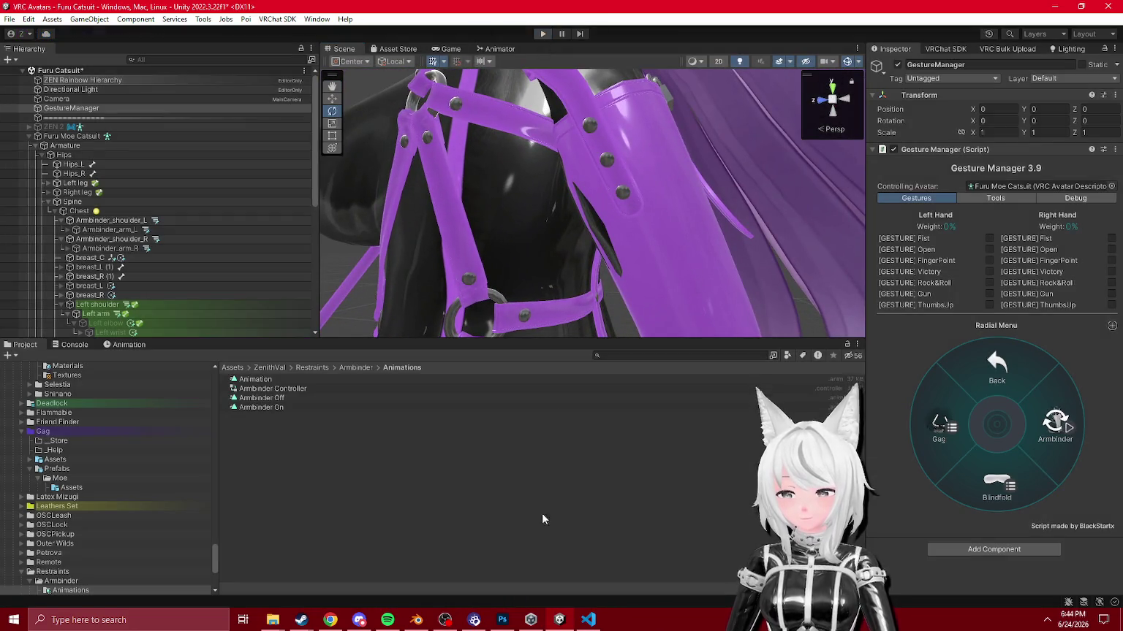
click(418, 621)
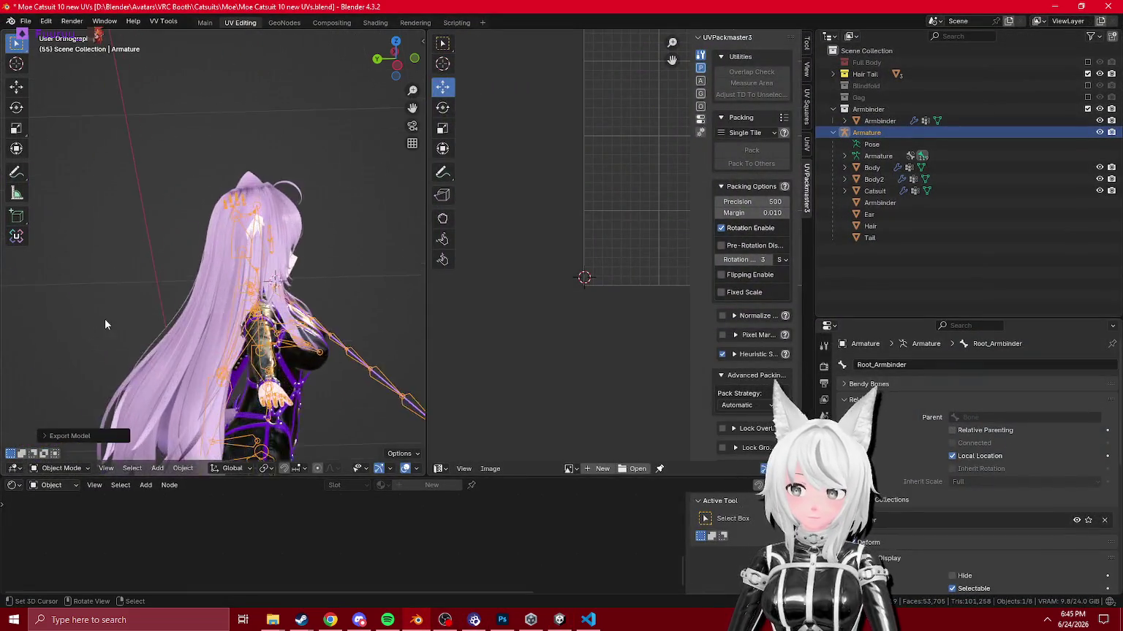
Step: Select the avatar's armature and put it into Pose Mode
click(156, 324)
drag(157, 324, 239, 259)
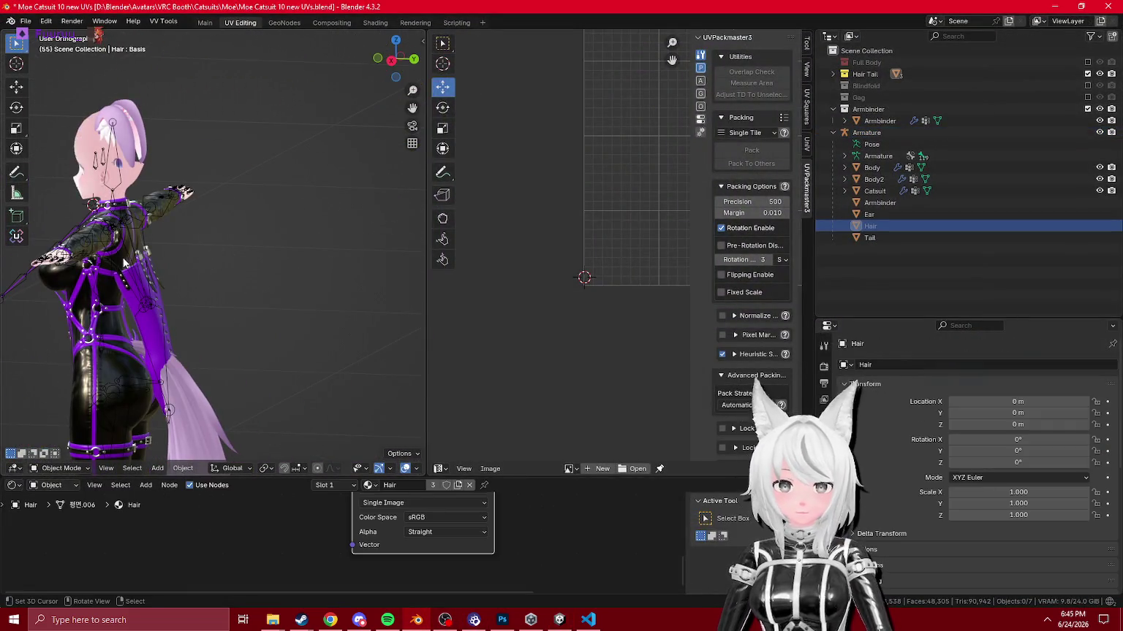
click(125, 263)
mouse_move(124, 263)
mouse_down()
mouse_move(183, 279)
mouse_move(219, 308)
mouse_up()
click(61, 469)
click(73, 432)
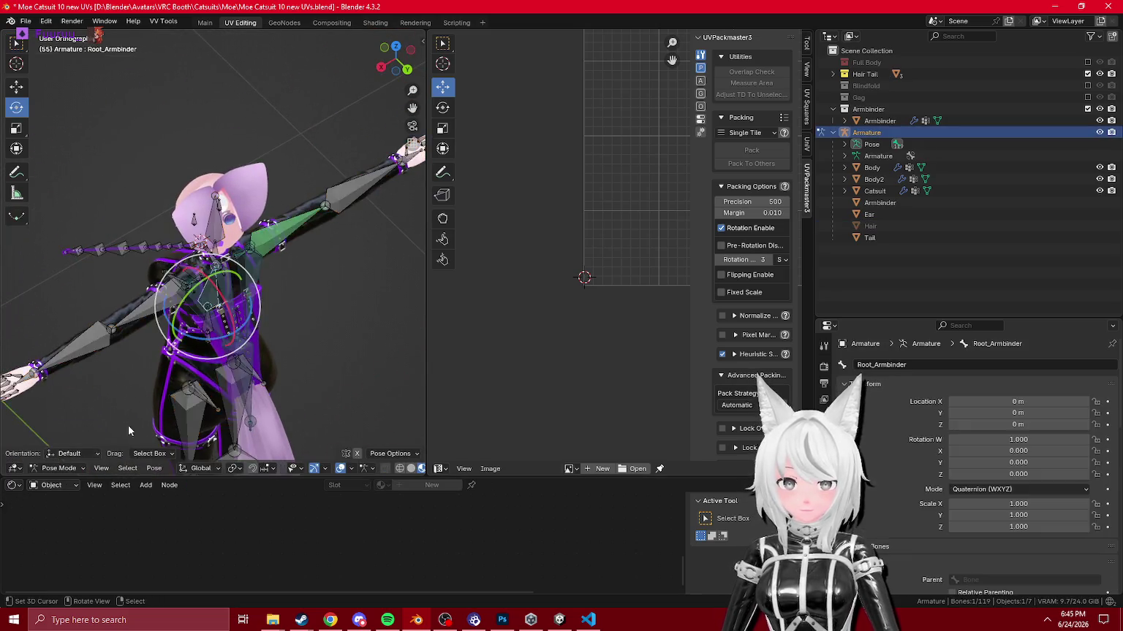
scroll(129, 431, up, 3)
Step: Hide the right upper-arm bone and enable the Right arm bone's Copy Transforms constraint
click(317, 260)
scroll(317, 259, up, 4)
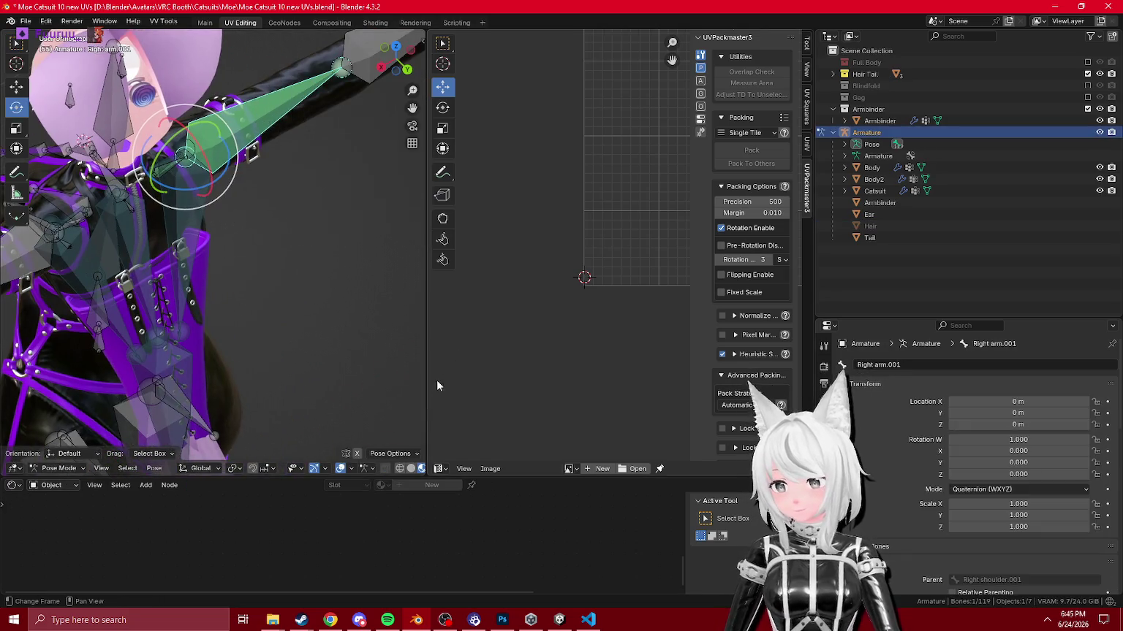
drag(426, 394, 592, 393)
scroll(493, 333, down, 3)
scroll(328, 246, up, 3)
key(h)
click(278, 203)
click(824, 544)
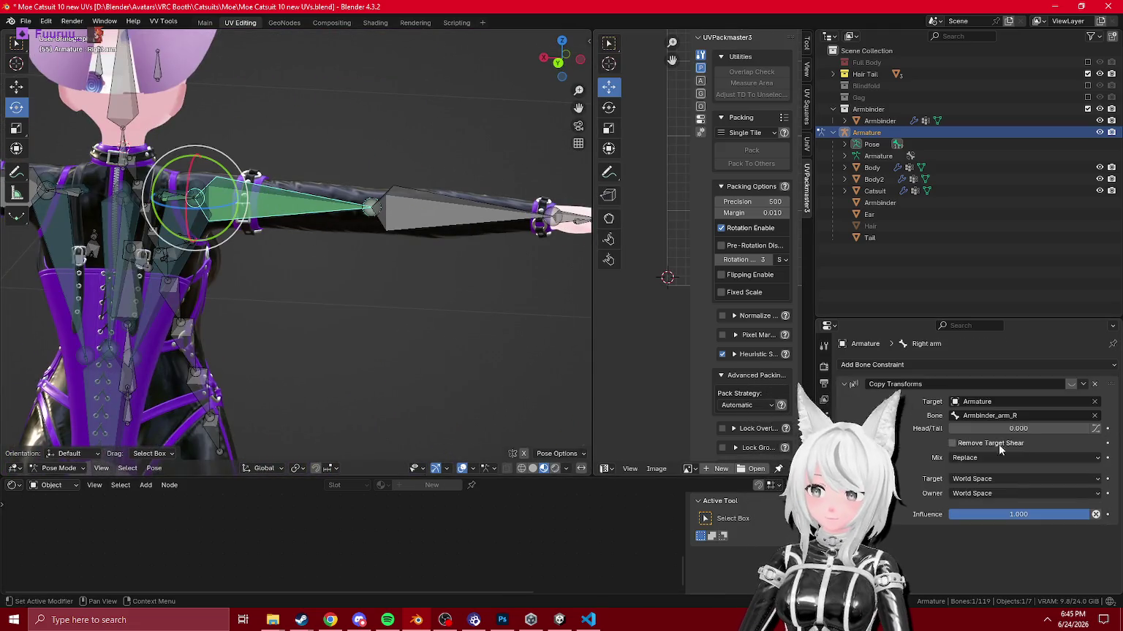
click(1071, 385)
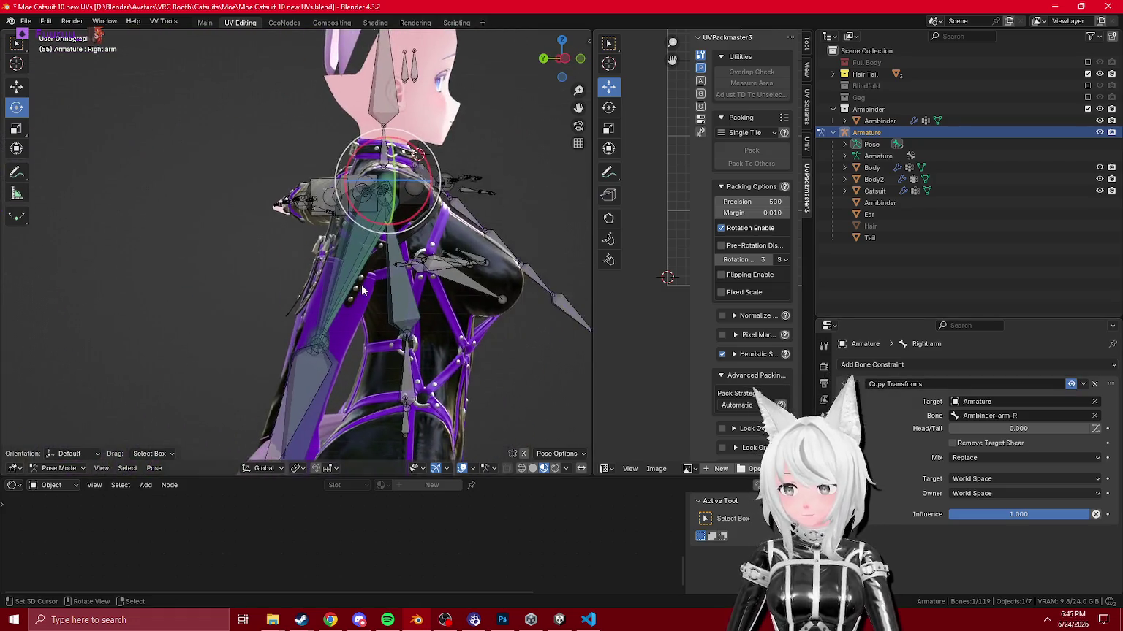
Step: Rotate the Armbinder1 bone and inspect Armbinder_arm_R's Child Of constraint
click(404, 318)
key(r)
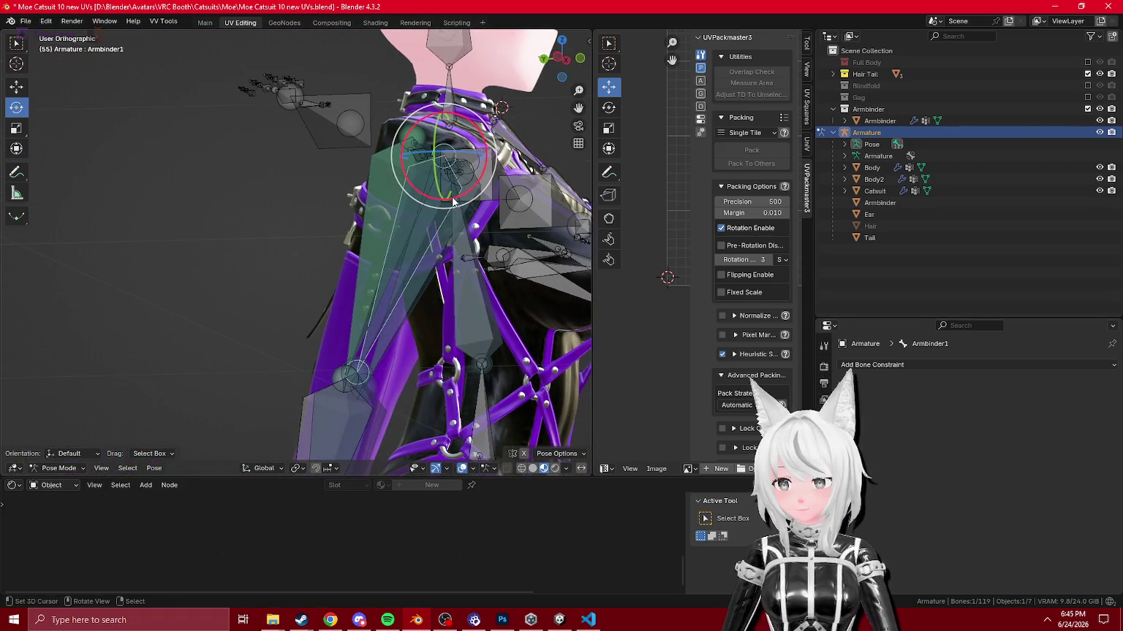
click(435, 223)
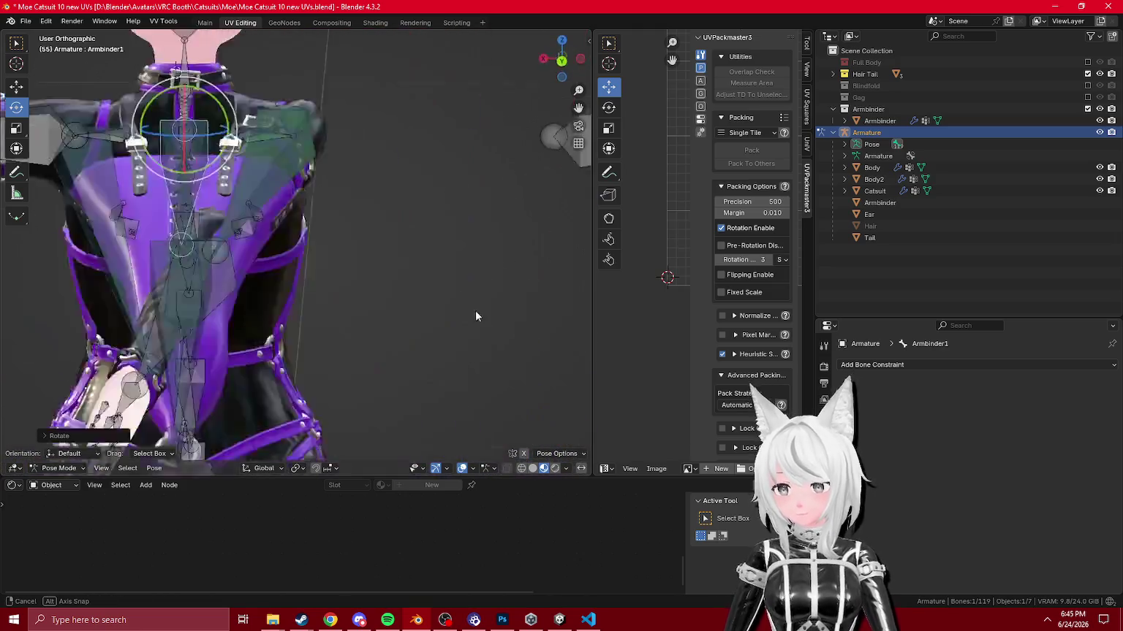
click(200, 227)
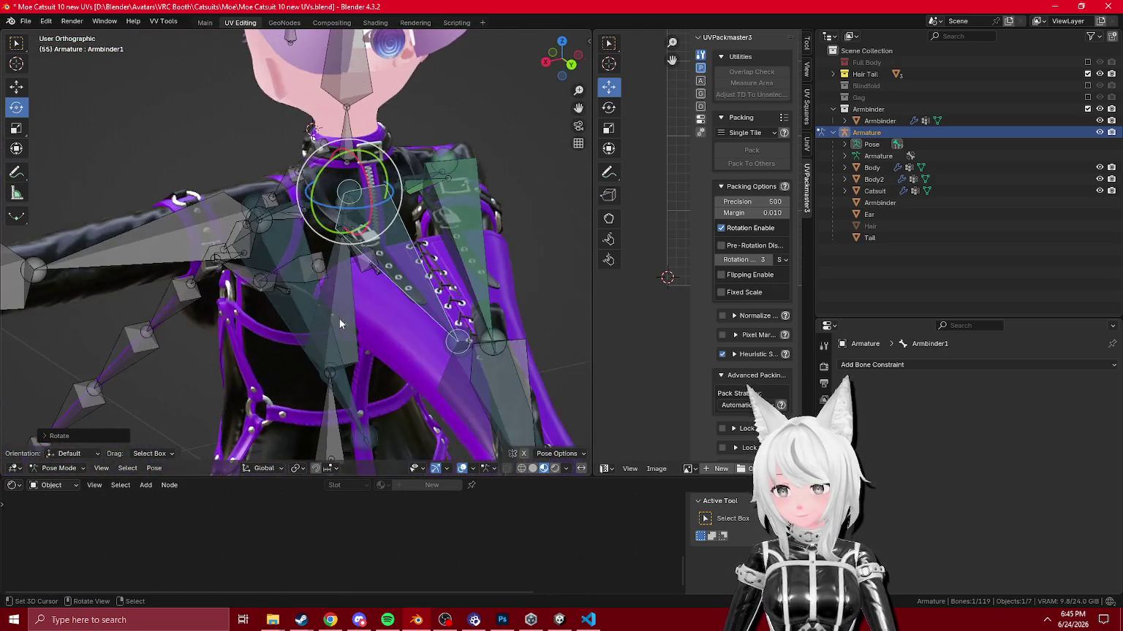
click(438, 150)
click(350, 186)
click(229, 247)
click(229, 247)
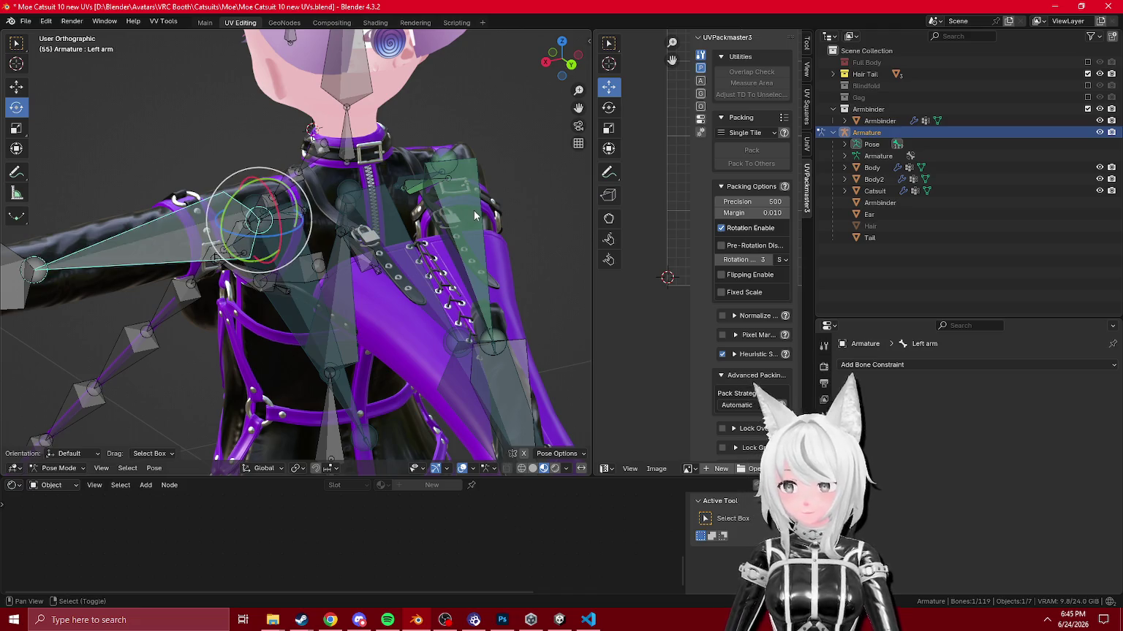
click(1084, 385)
click(296, 288)
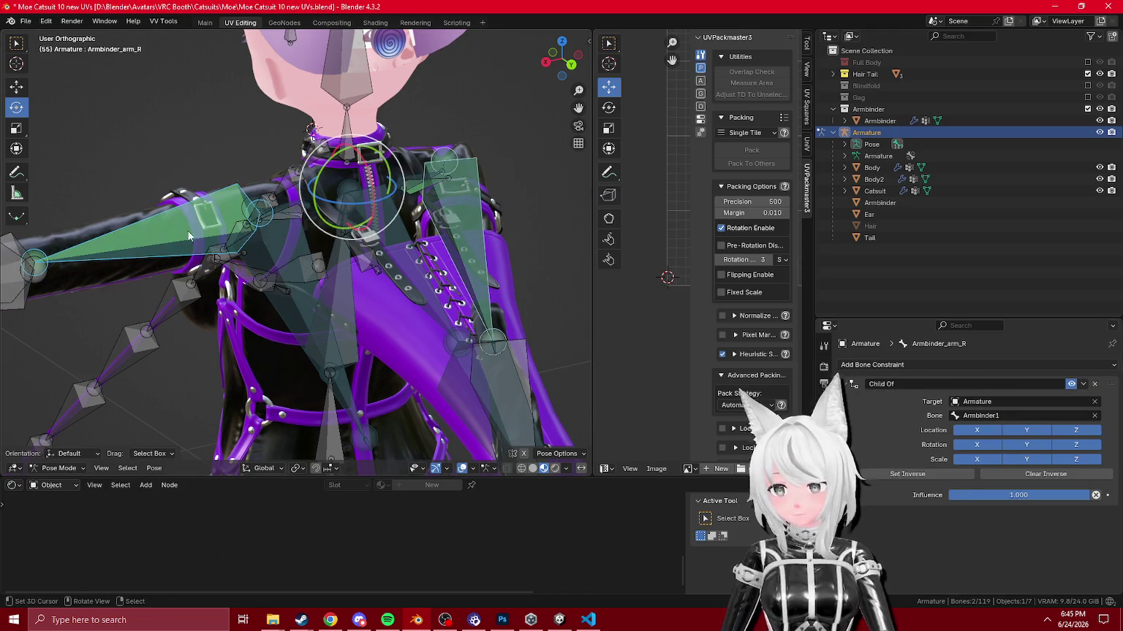
click(174, 239)
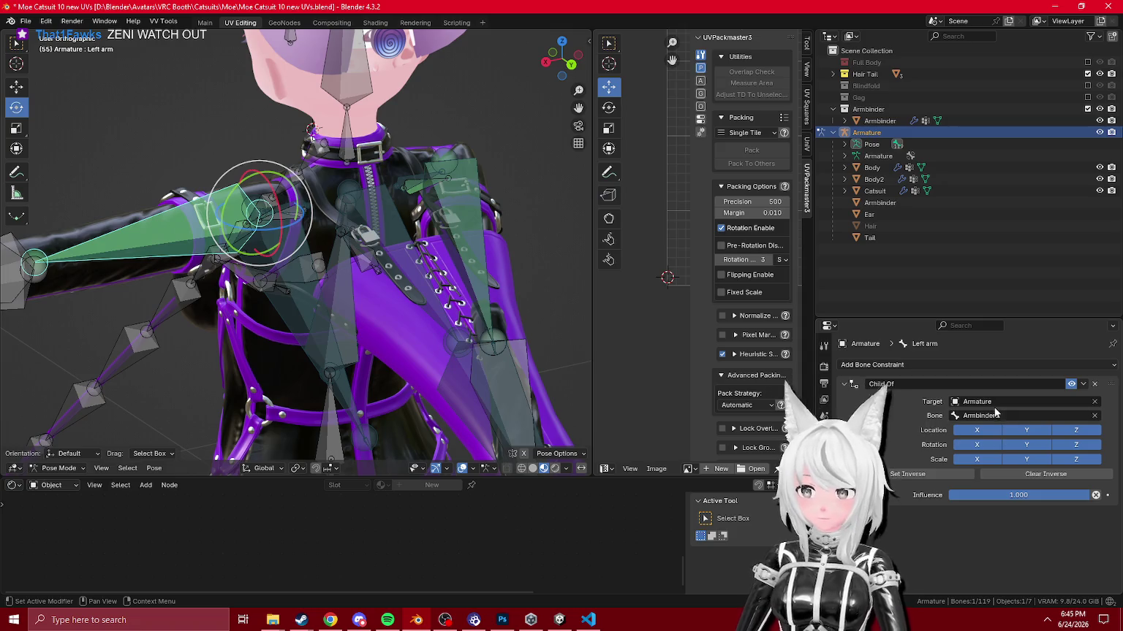
Step: Return to Pose Mode and compare the Left arm Child Of and Right arm Copy Transforms constraints
key(n)
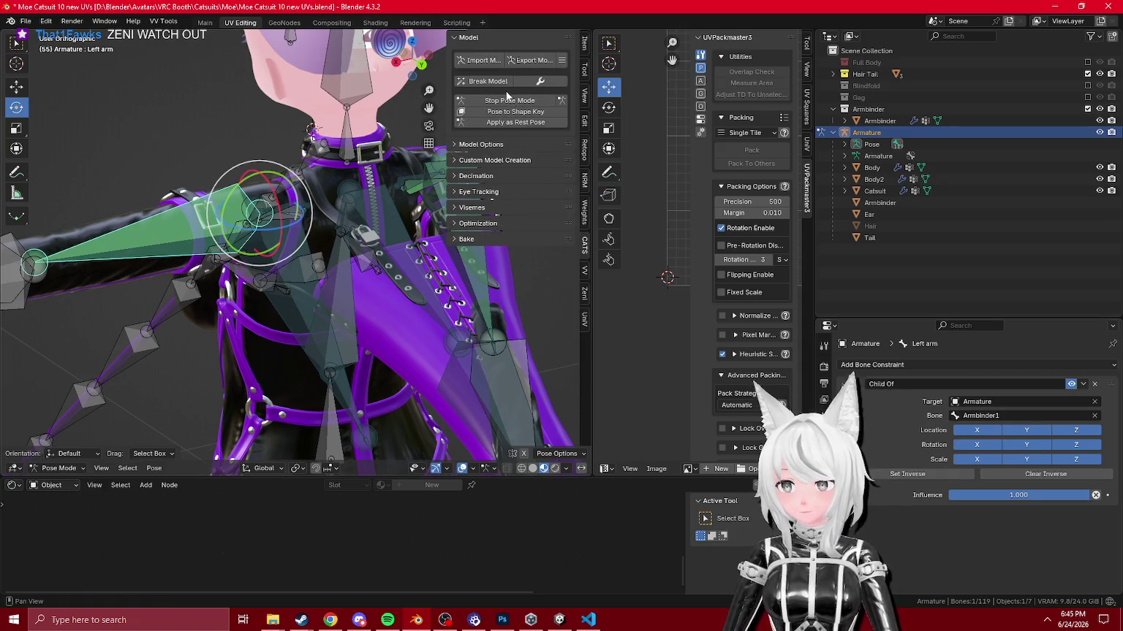
click(508, 100)
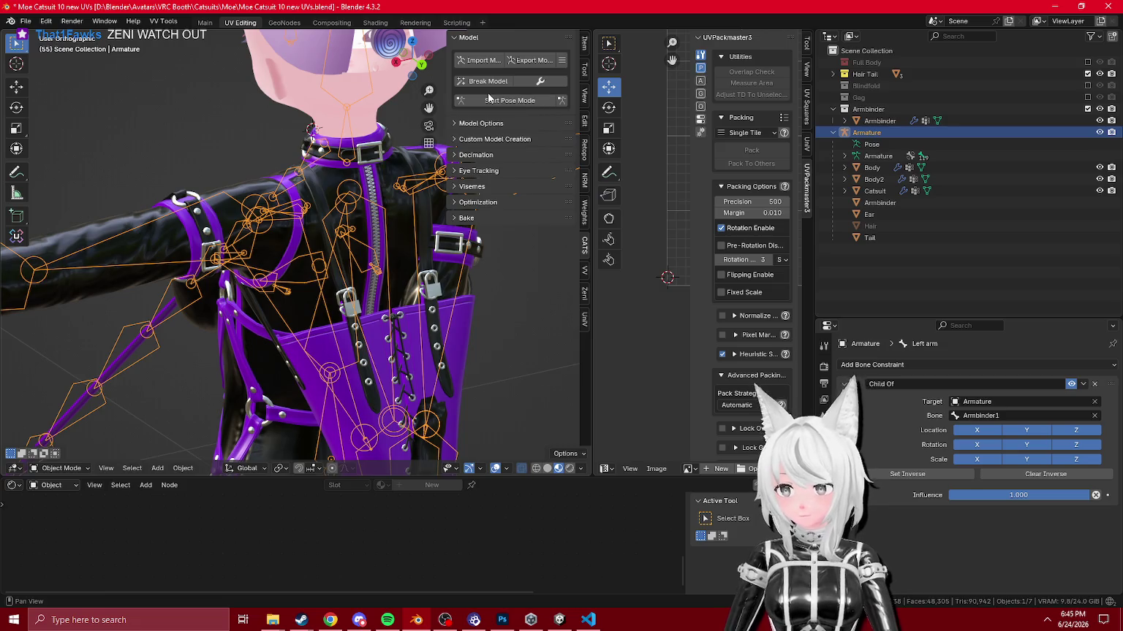
click(492, 103)
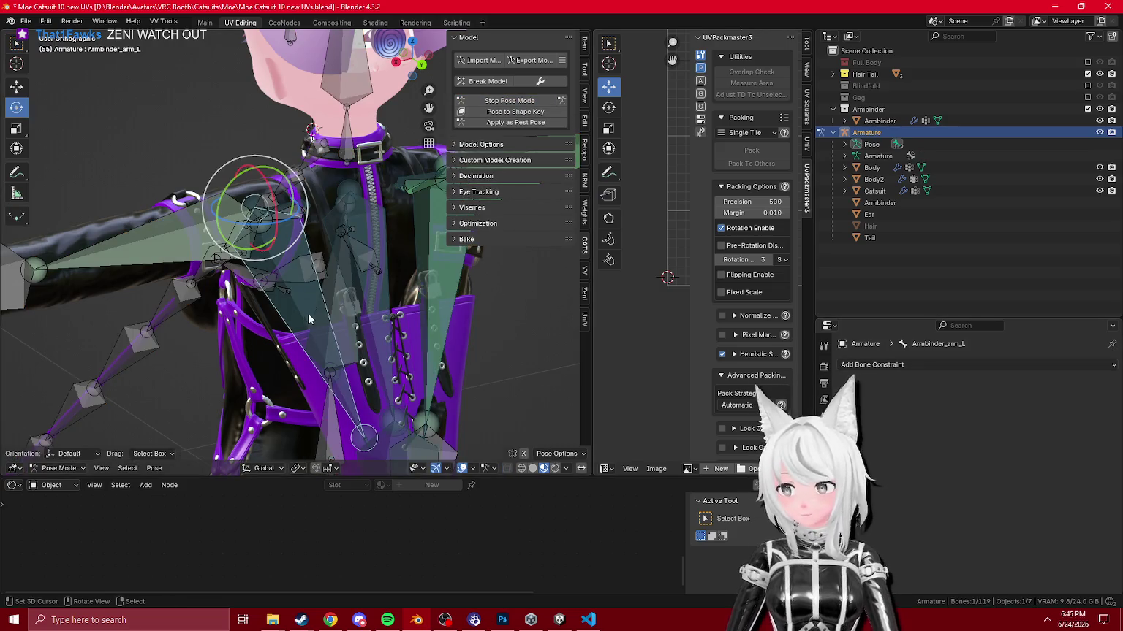
click(292, 289)
click(298, 288)
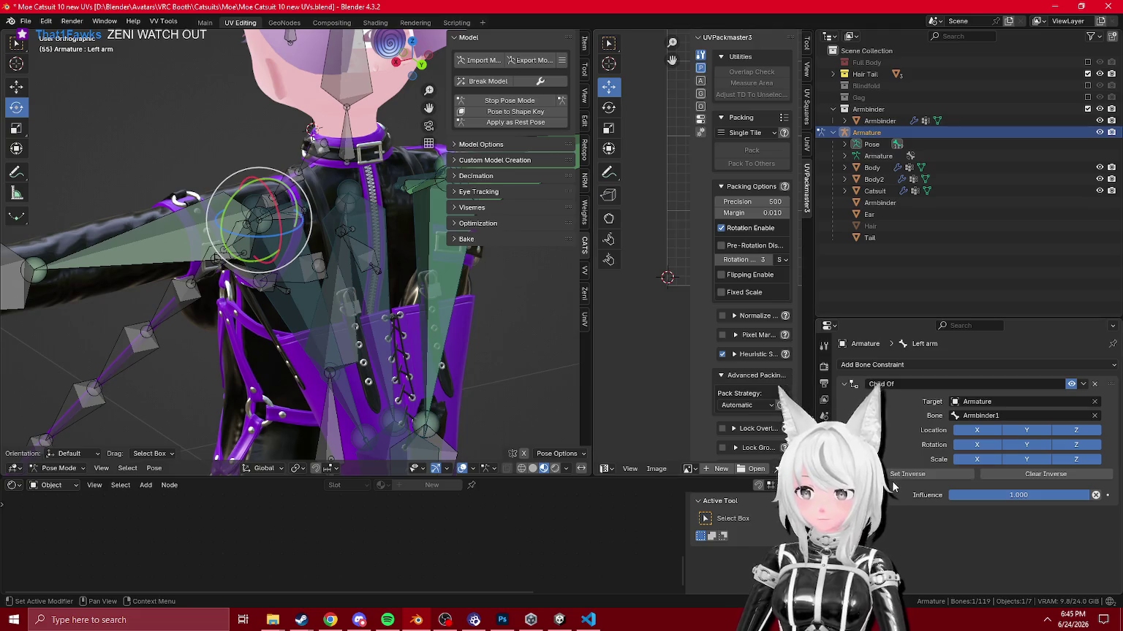
click(439, 278)
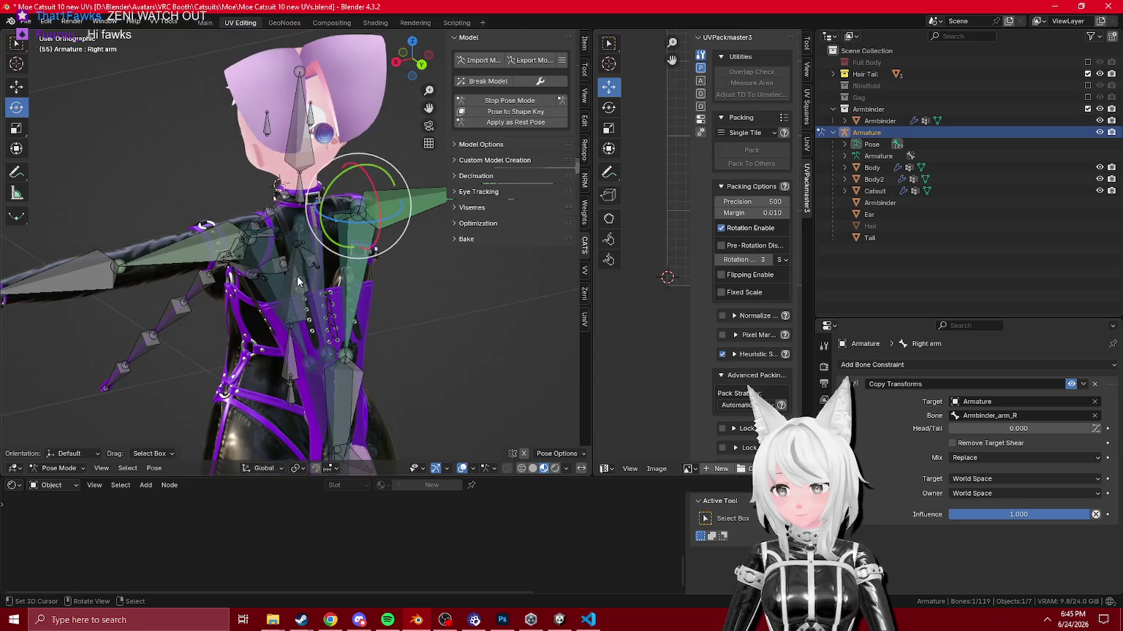
click(279, 293)
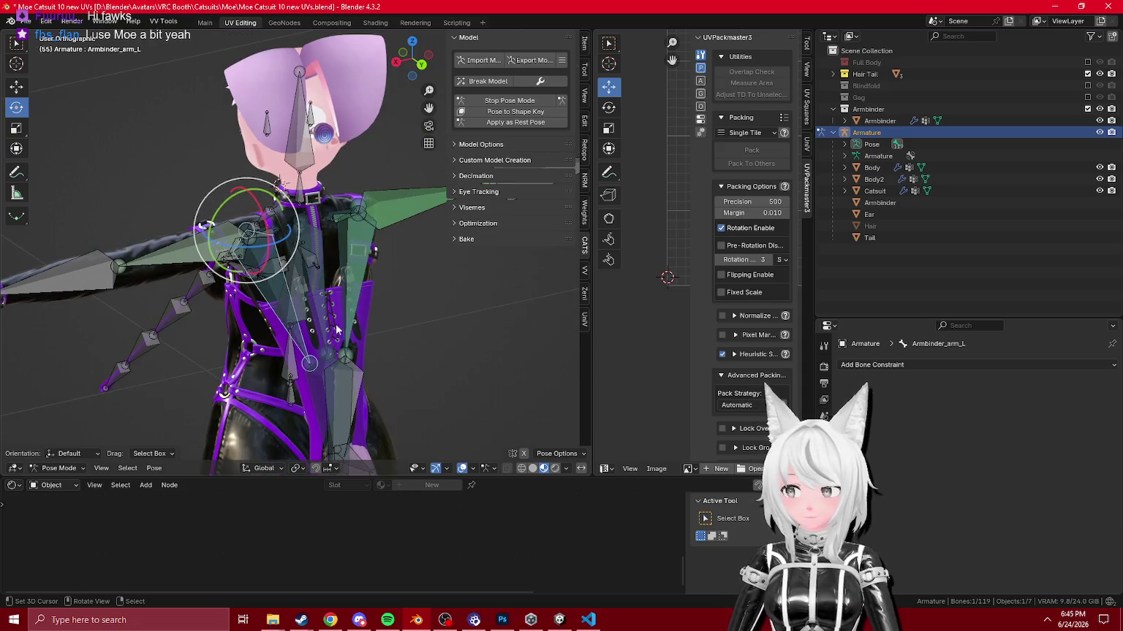
Step: Add a Child Of constraint to Armbinder_arm_L that follows Armature's Armbinder1 bone
click(902, 366)
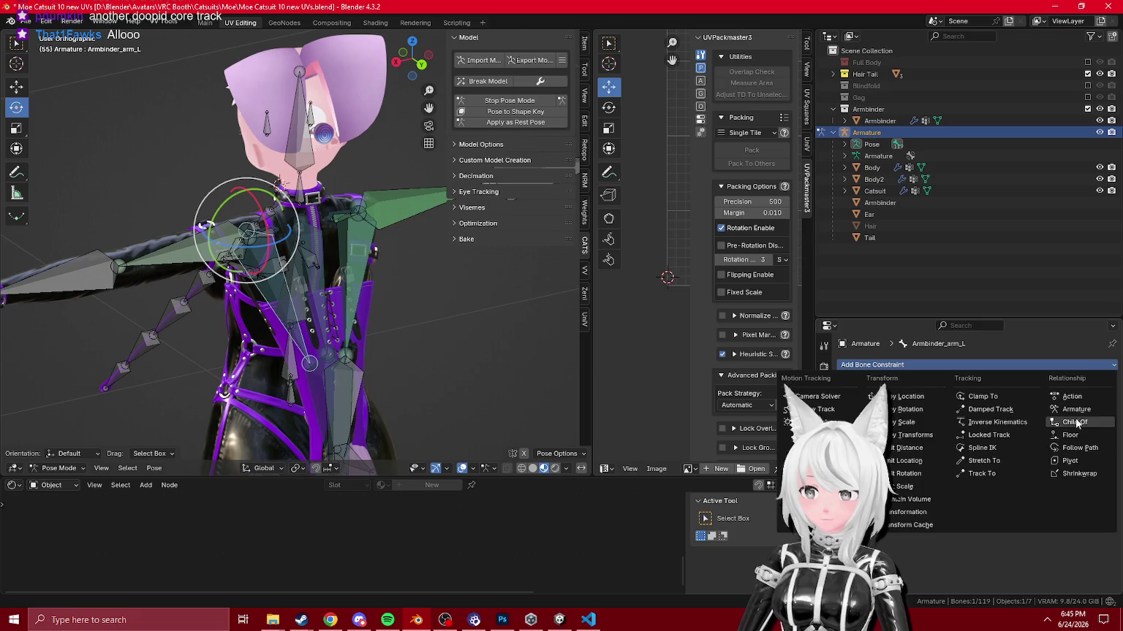
click(991, 399)
click(990, 402)
click(972, 426)
click(1009, 415)
text(armbin)
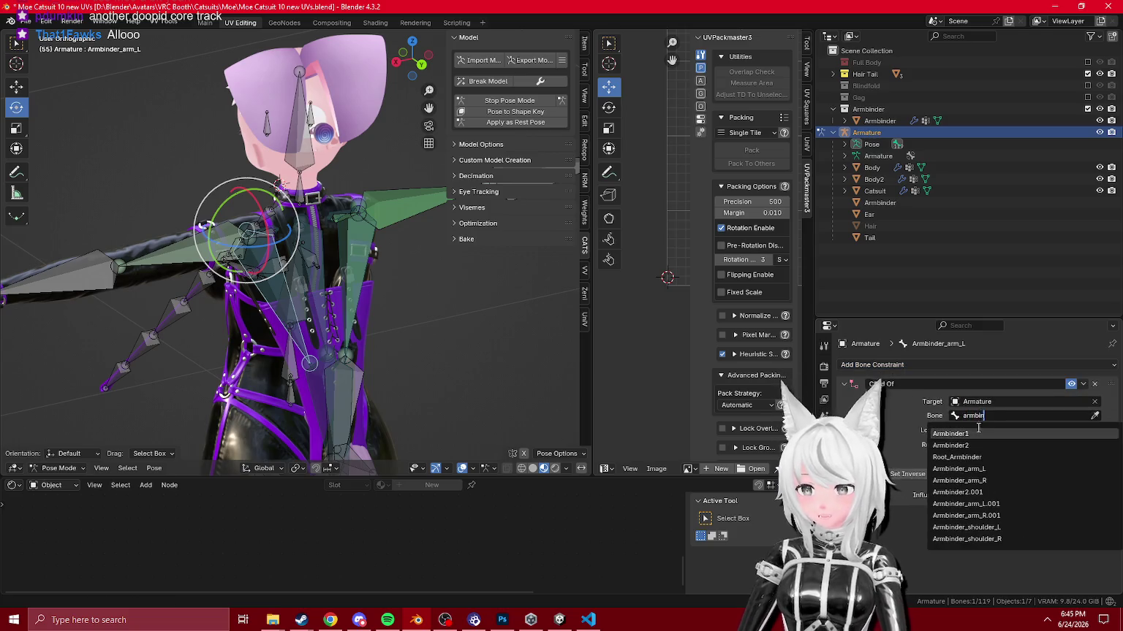
click(979, 433)
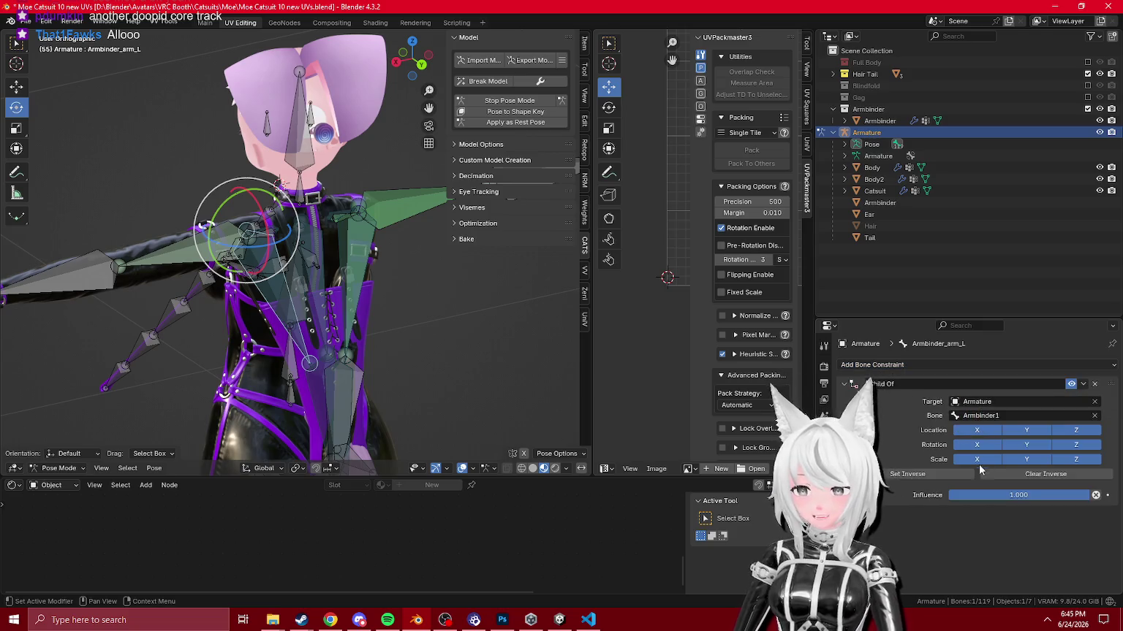
Step: Remove the Copy Transforms constraint from the Right arm.001 bone
scroll(394, 219, up, 2)
click(405, 188)
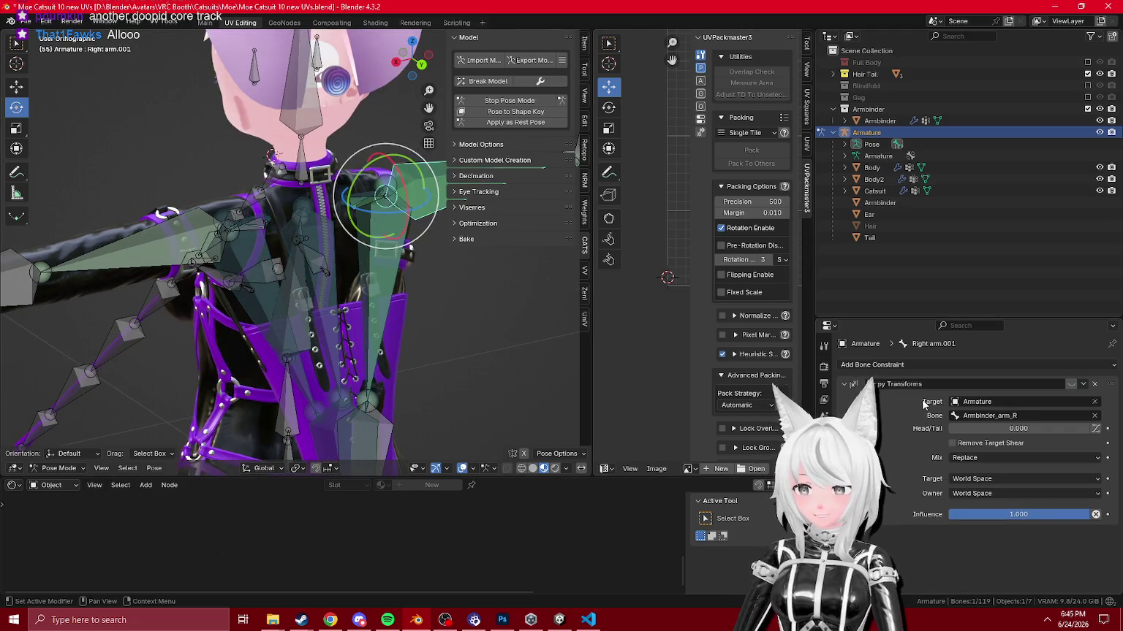
click(1072, 384)
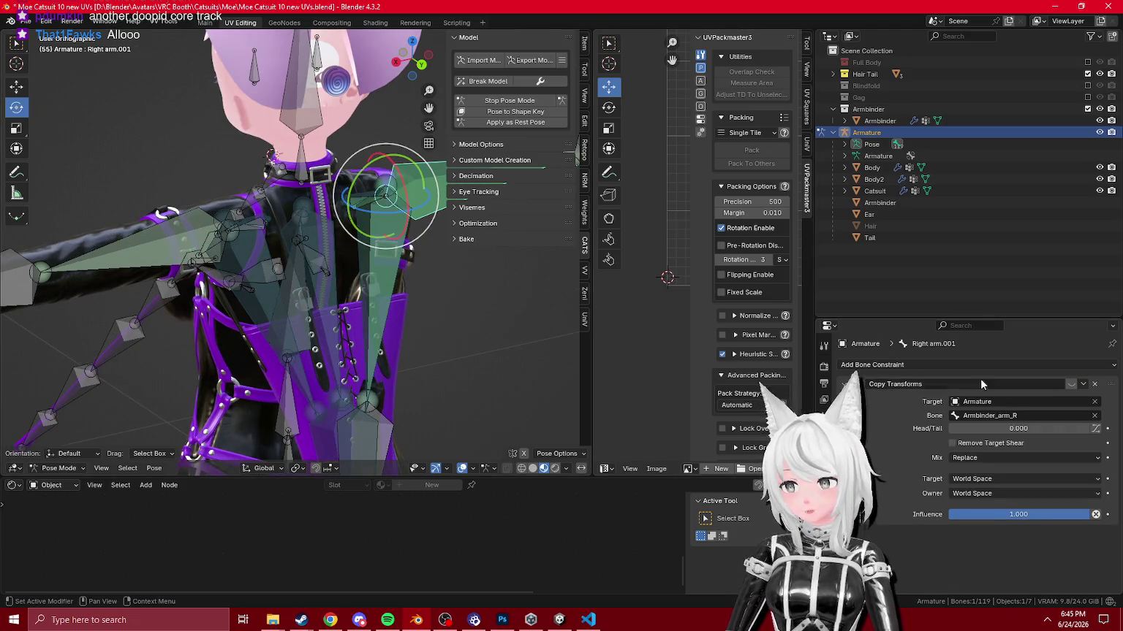
click(1095, 385)
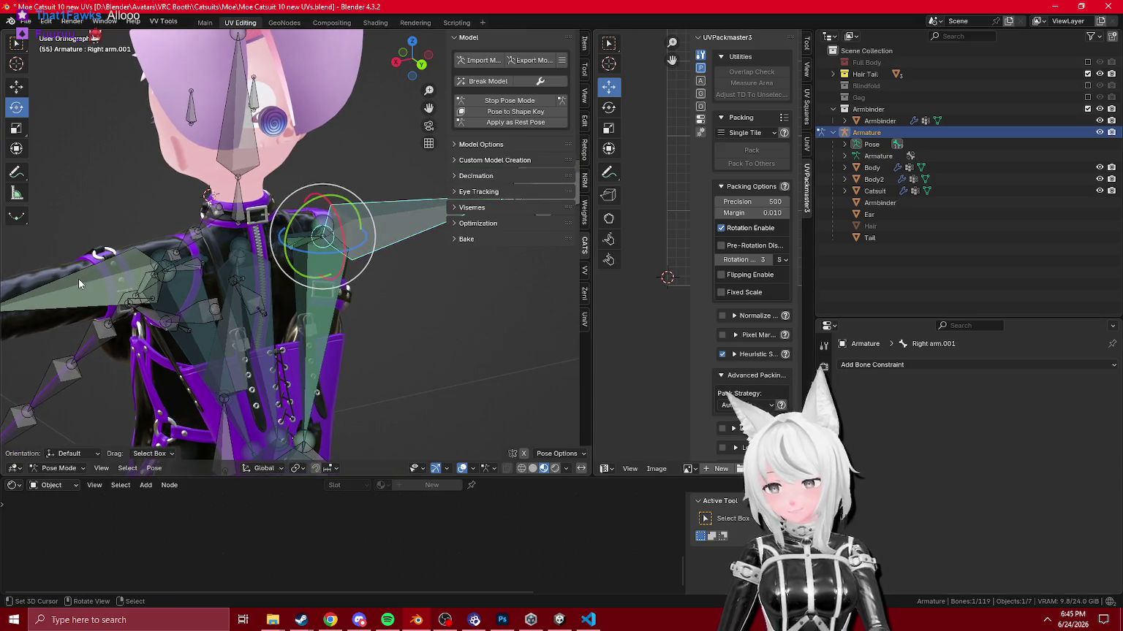
Step: Point the Left arm's Child Of at an Armbinder bone, then test-rotate Left arm and Right arm.001
click(79, 279)
click(1011, 414)
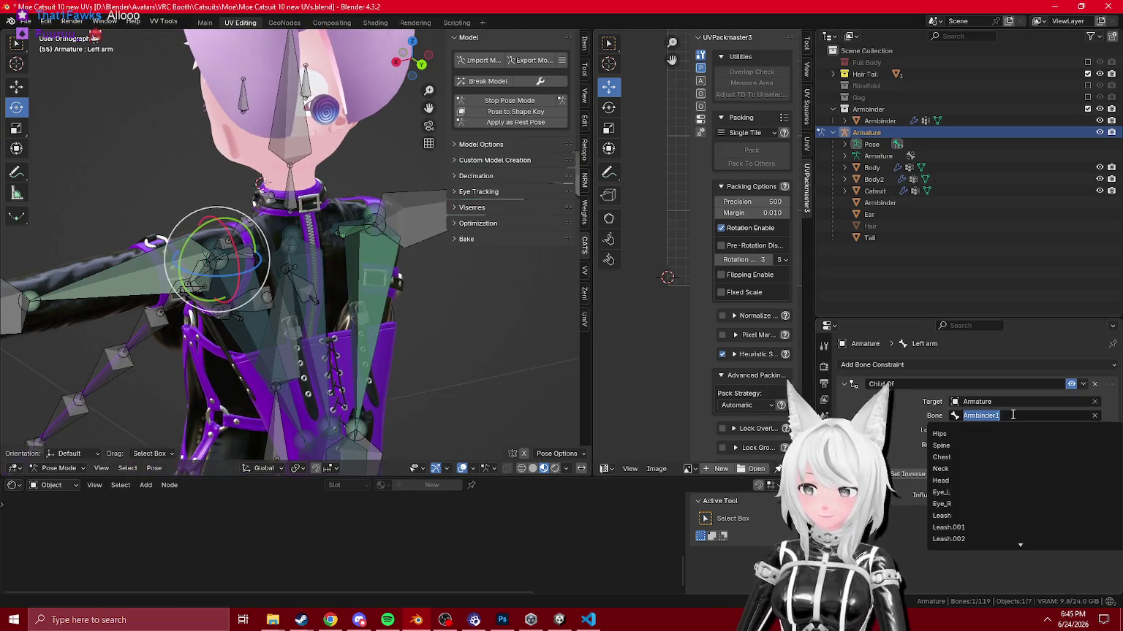
text(armbinder_a)
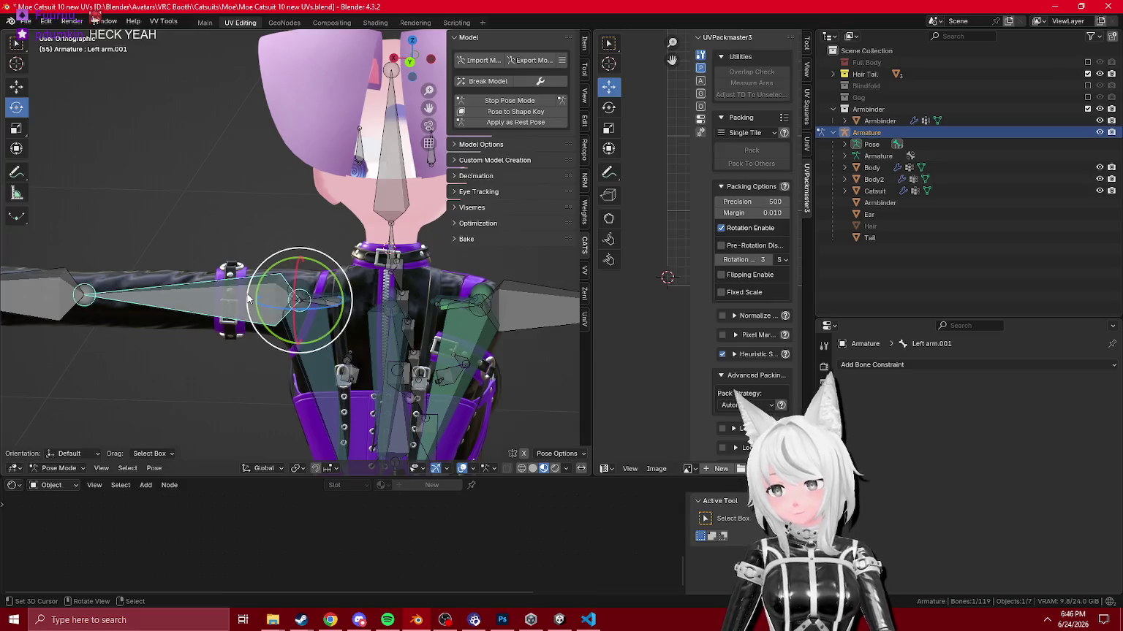
click(186, 311)
key(r)
key(Return)
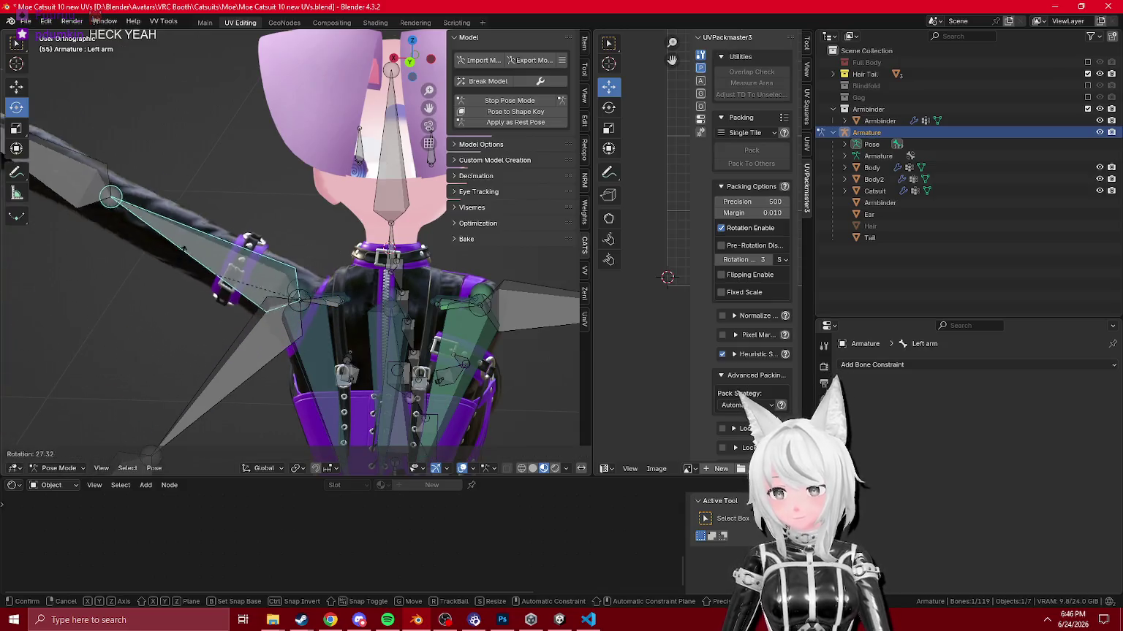
click(939, 363)
click(523, 297)
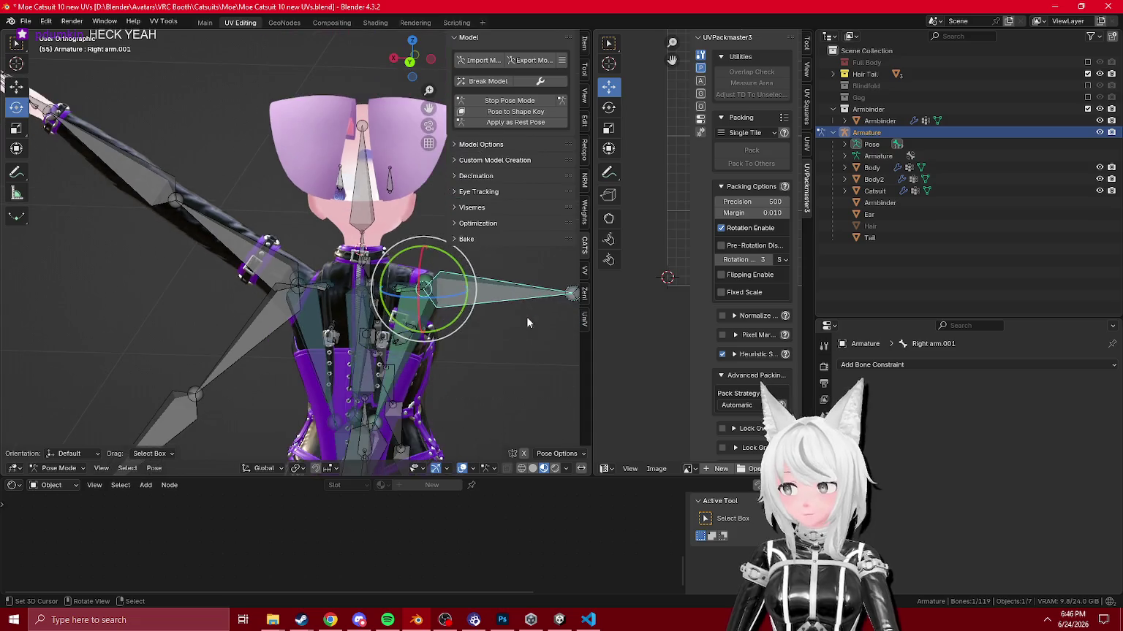
key(r)
click(509, 276)
Step: Copy Right arm's Armbinder_arm_R Copy Transforms constraint to the Left arm with Copy to Selected
click(384, 332)
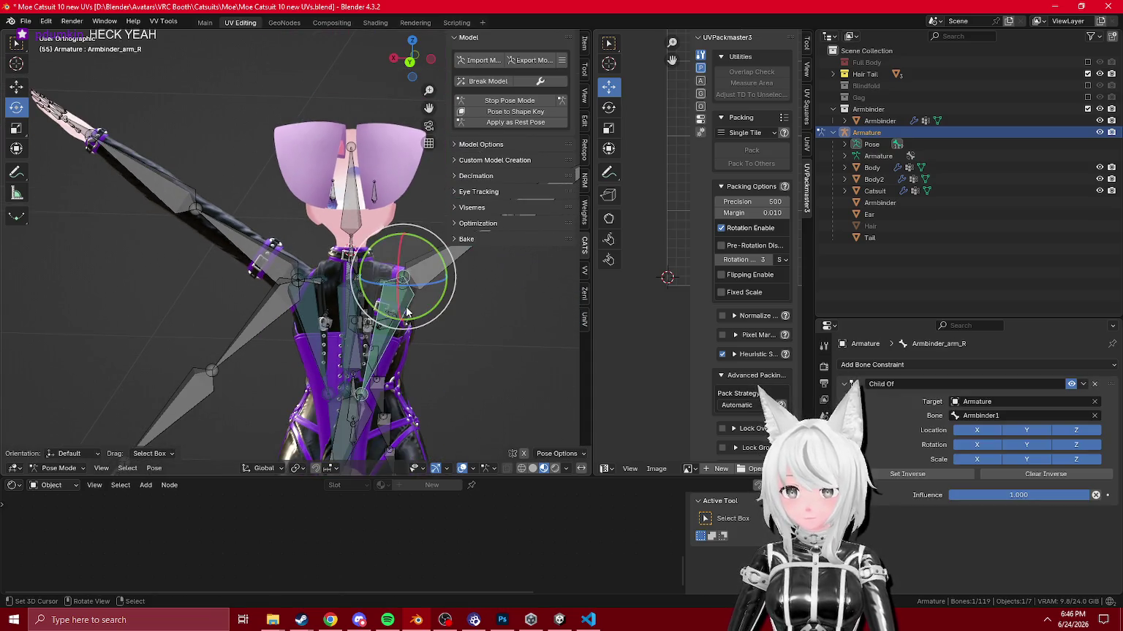
shift+click(262, 266)
shift+click(276, 261)
click(403, 315)
scroll(403, 314, up, 1)
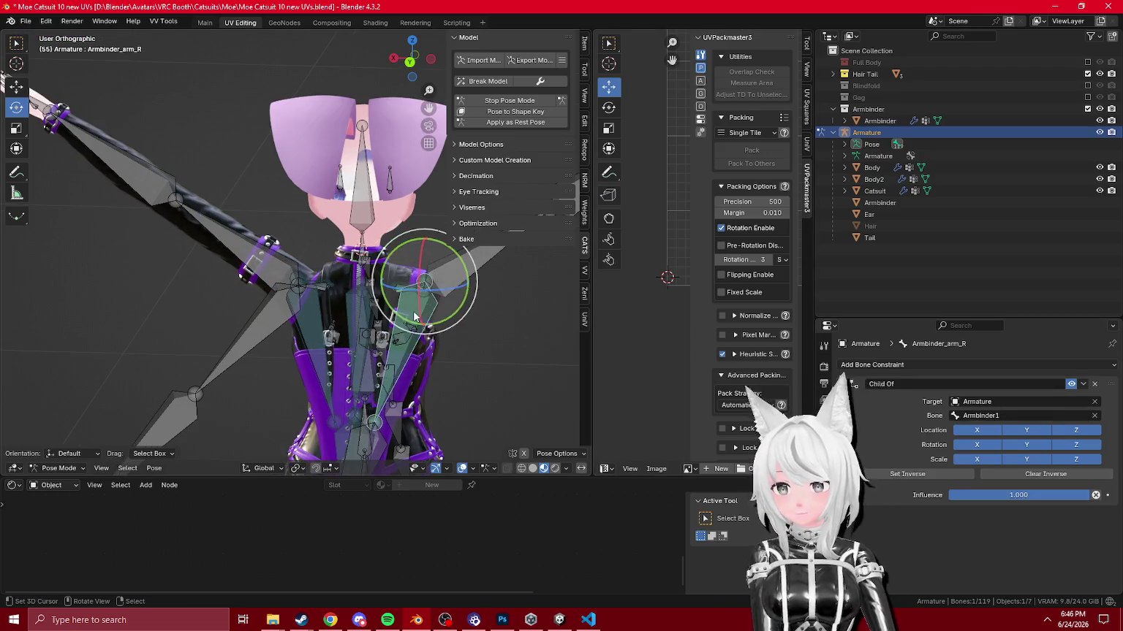
shift+click(234, 241)
click(1085, 385)
click(1038, 438)
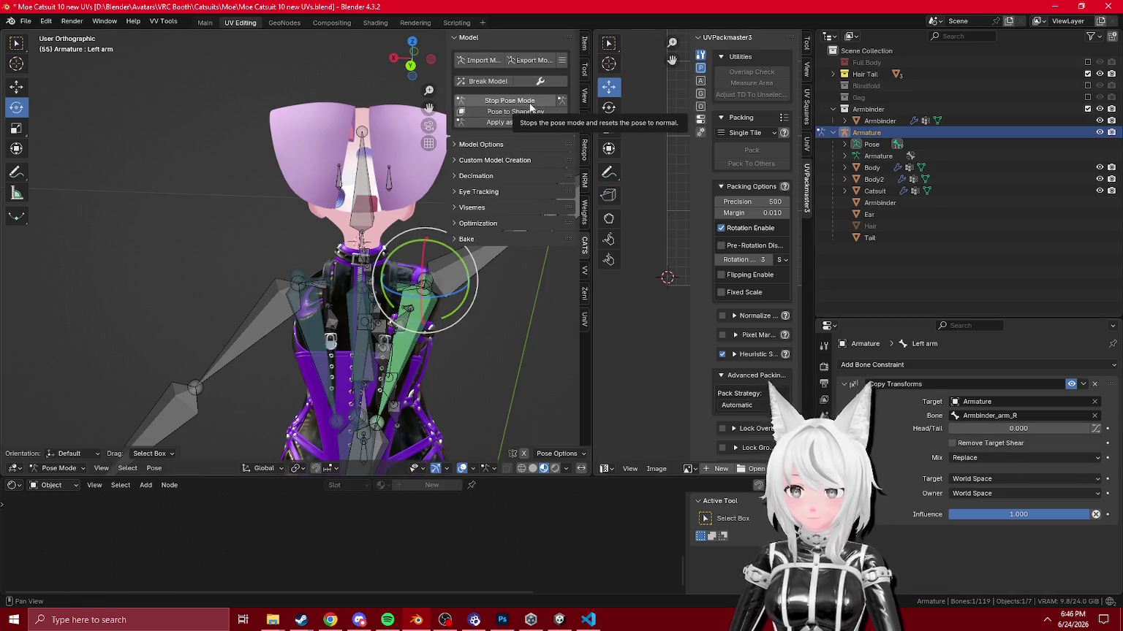
Step: Retarget the Left arm's Copy Transforms to Armbinder_arm_L and hide the Armbinder1 bone
click(994, 416)
text(arm_L)
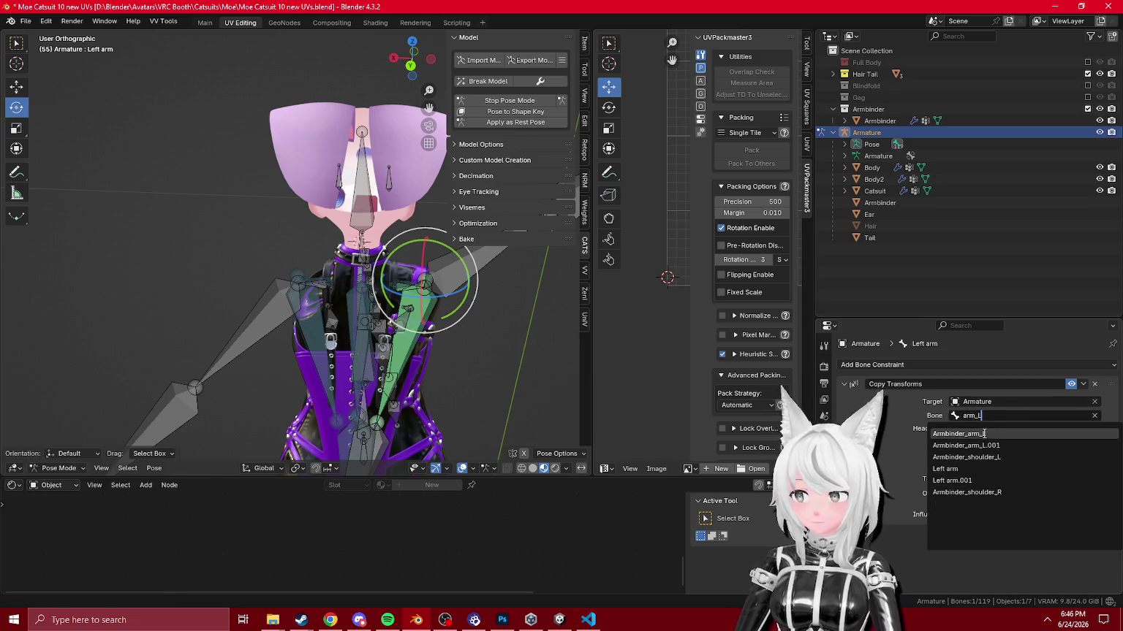
click(984, 432)
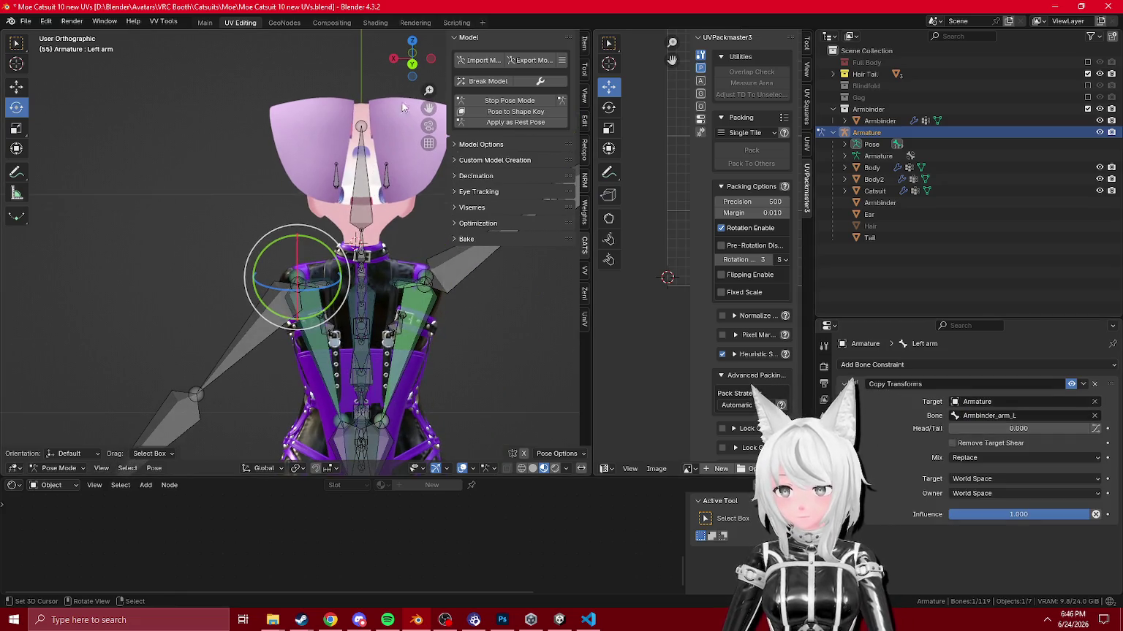
click(502, 103)
mouse_move(336, 336)
mouse_down()
mouse_move(377, 340)
mouse_move(322, 269)
mouse_up()
click(367, 355)
scroll(316, 265, up, 2)
key(h)
scroll(366, 261, up, 5)
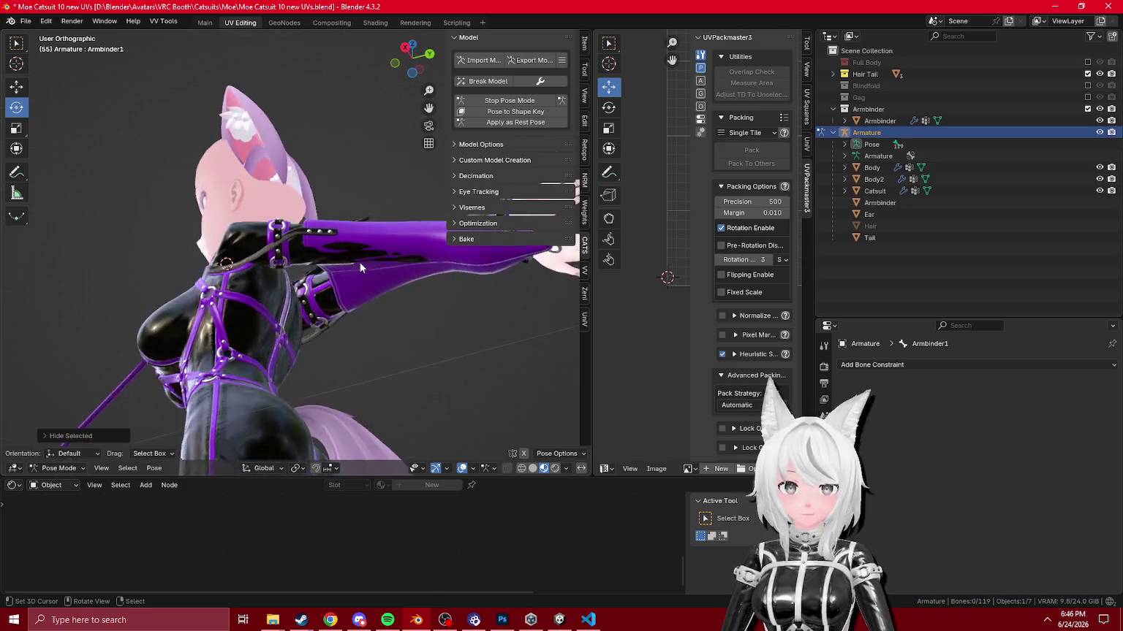
Step: Hide the Armbinder_arm_R bone, reset the pose, and return to Pose Mode
key(Tab)
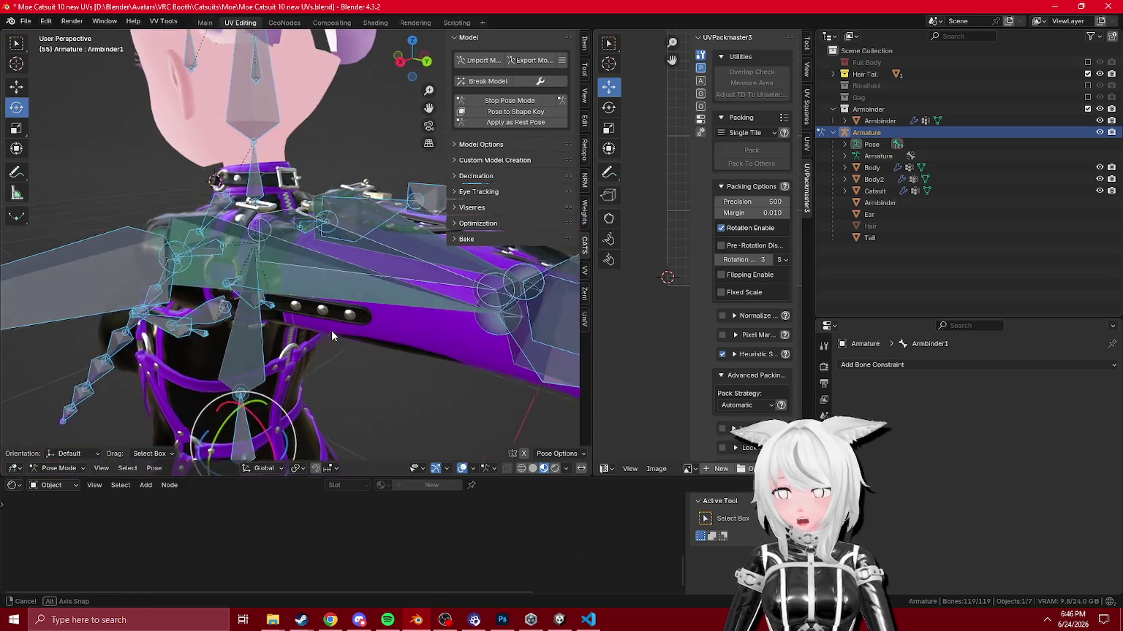
alt+click(348, 322)
click(348, 321)
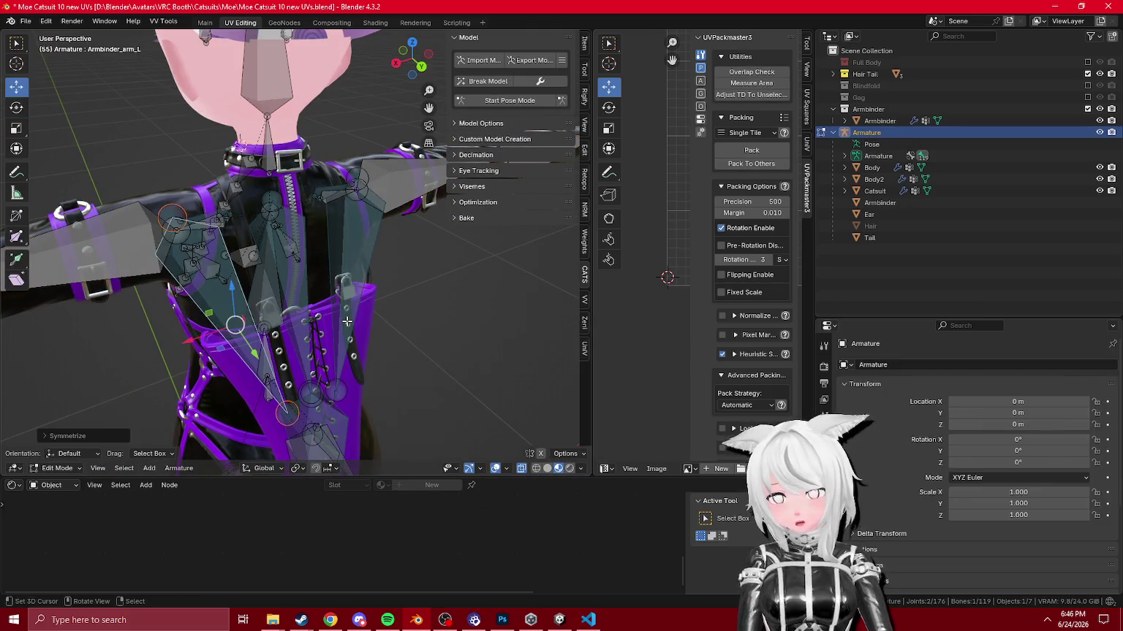
key(Tab)
key(h)
click(509, 100)
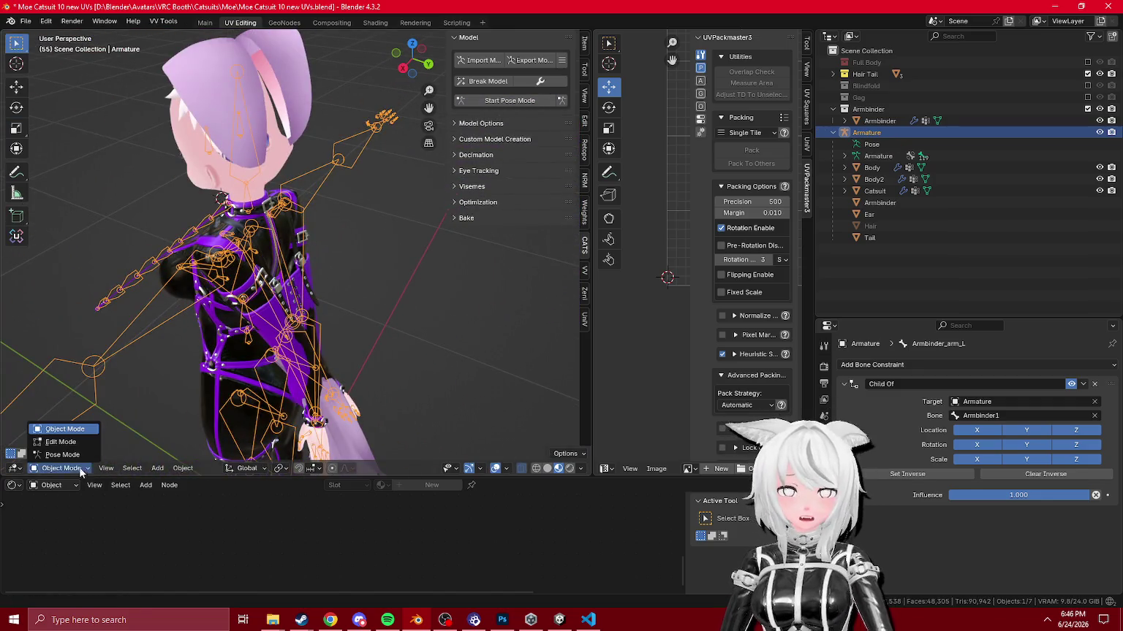
click(62, 453)
Step: Turn off the Copy Transforms constraints on both the Left arm and Right arm bones
click(1072, 384)
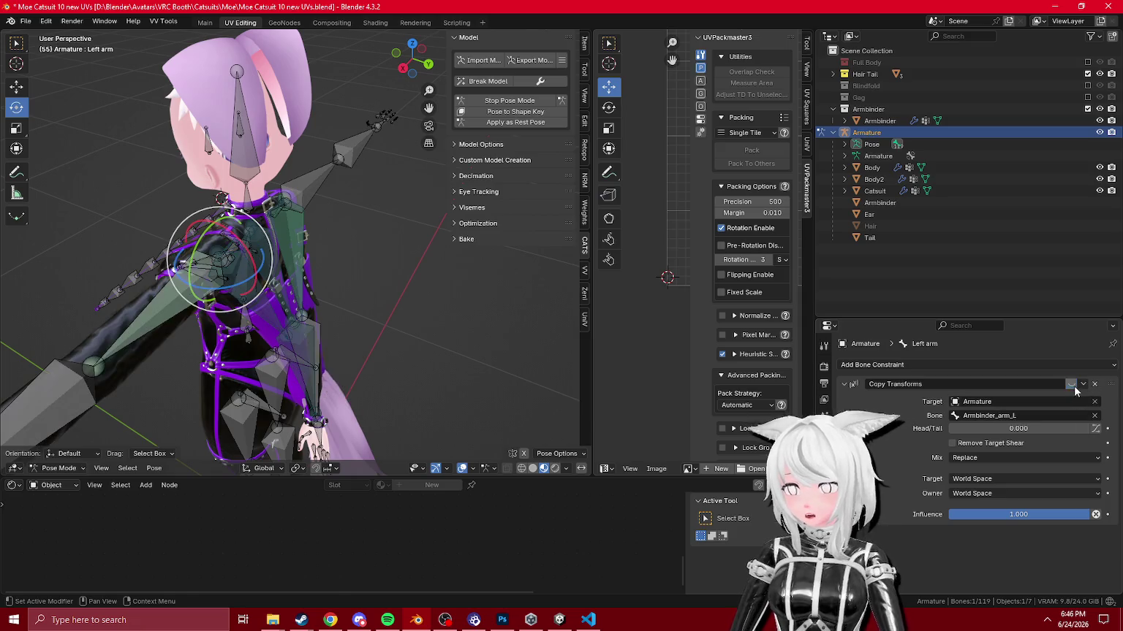
click(308, 269)
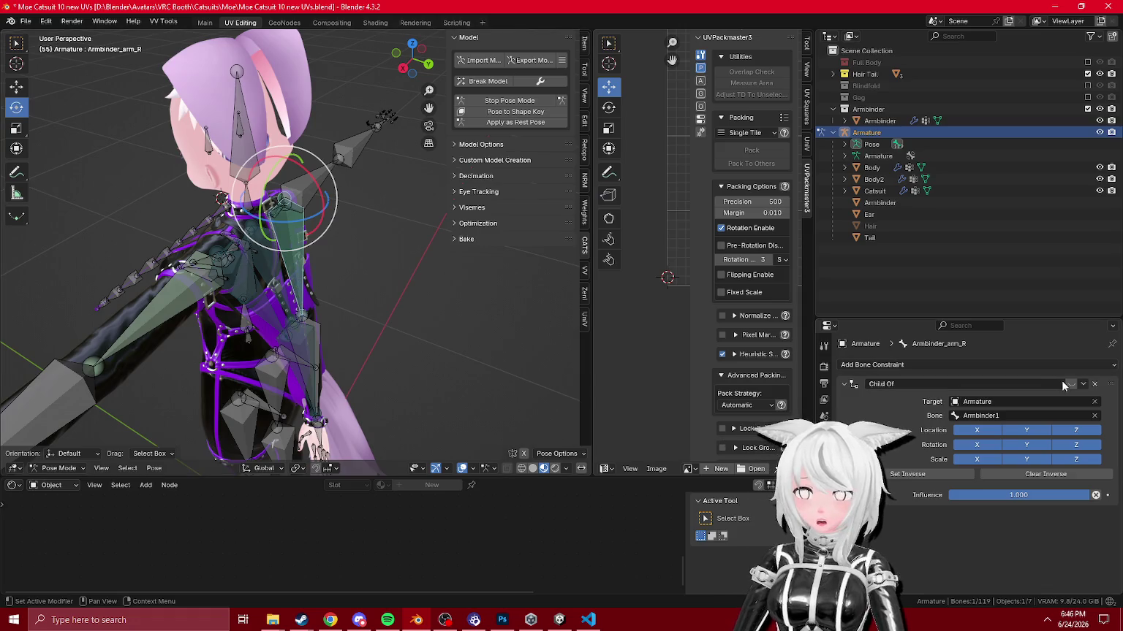
click(296, 256)
click(1071, 384)
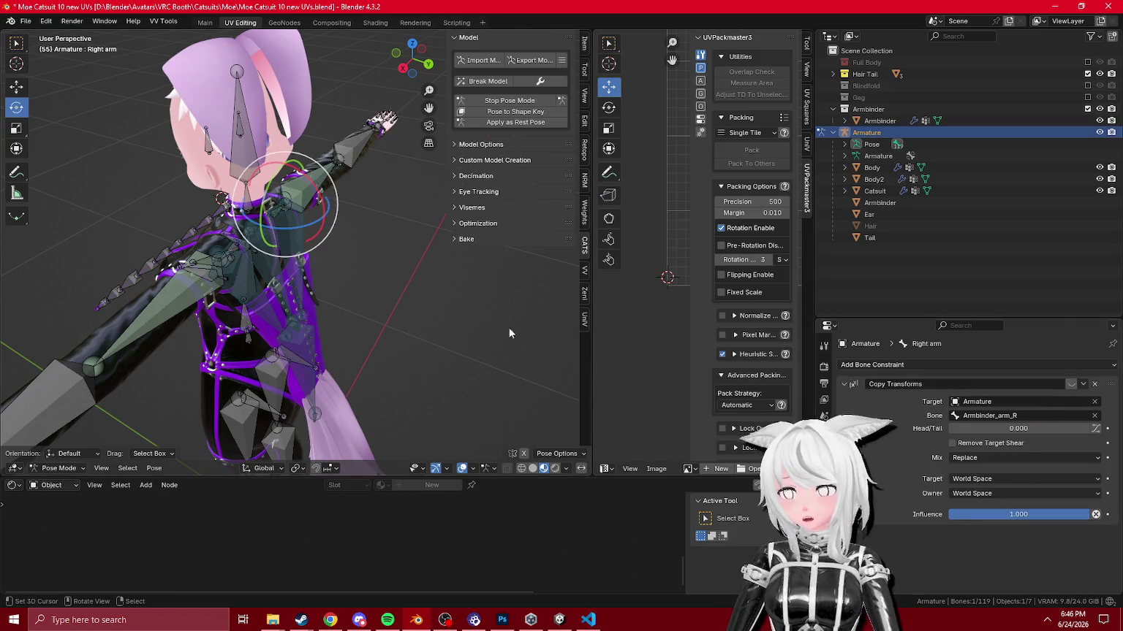
Step: Export the avatar over the existing FBX file and bring Unity forward
key(Tab)
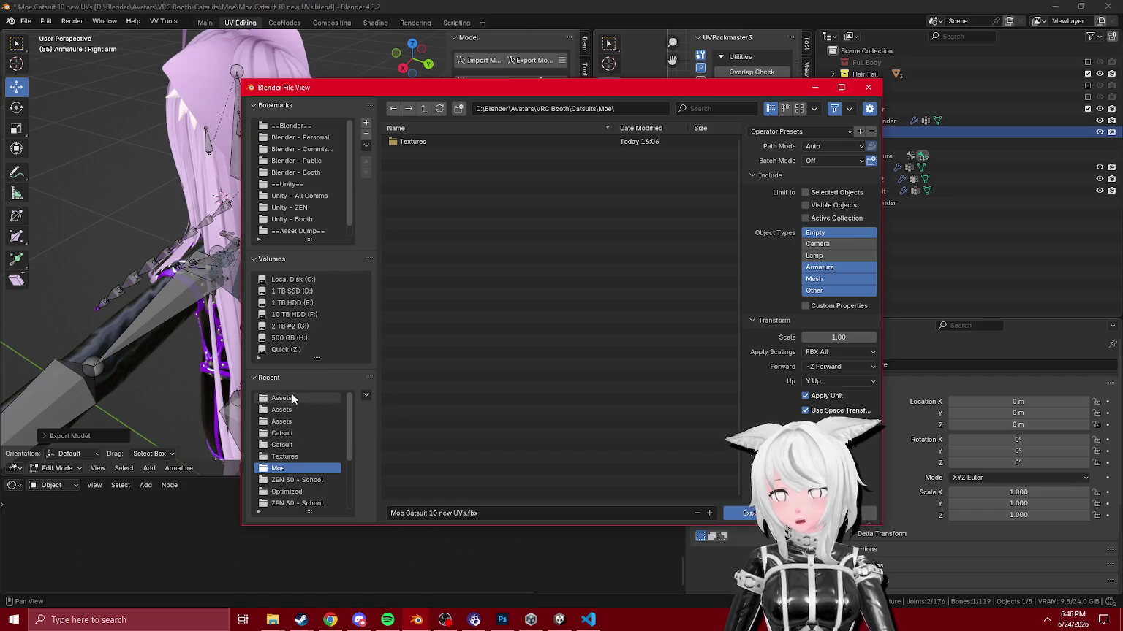
double_click(431, 141)
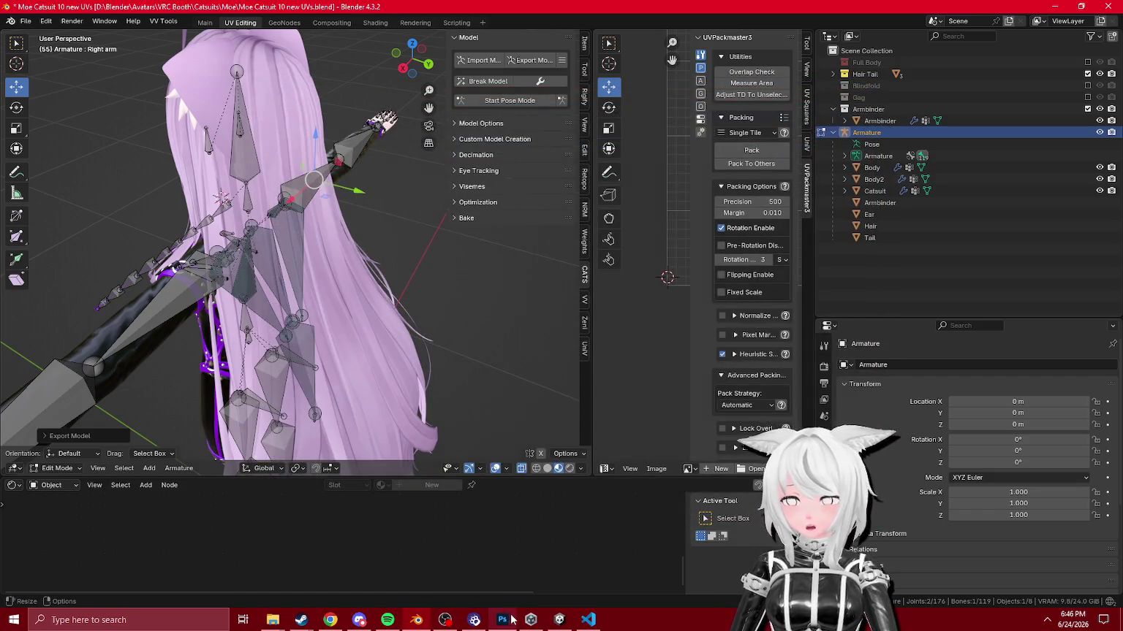
click(560, 620)
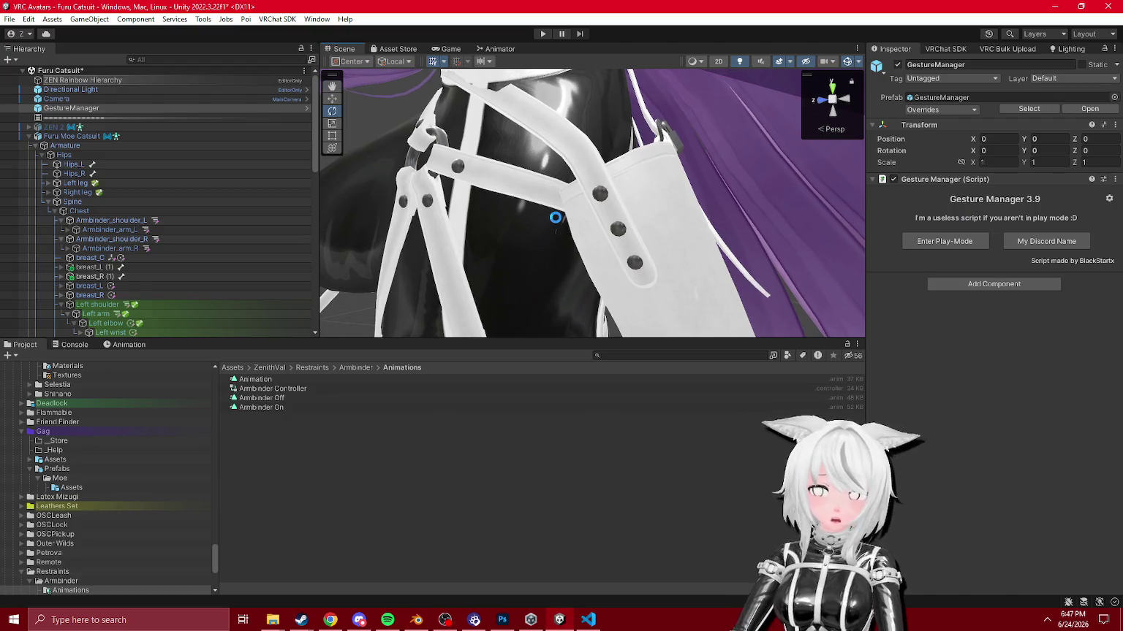
Step: Enter Play mode, switch on Armbinder from Expressions > Inventory, and inspect the harness
mouse_move(612, 221)
mouse_down()
mouse_move(617, 242)
mouse_move(603, 134)
mouse_up()
click(542, 33)
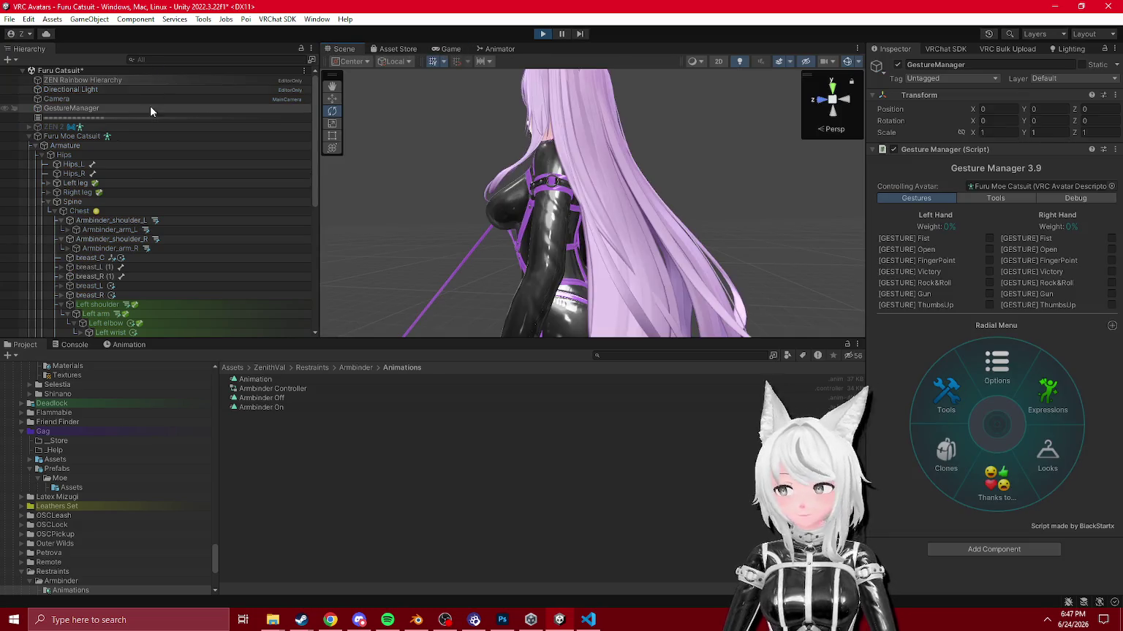
click(1033, 422)
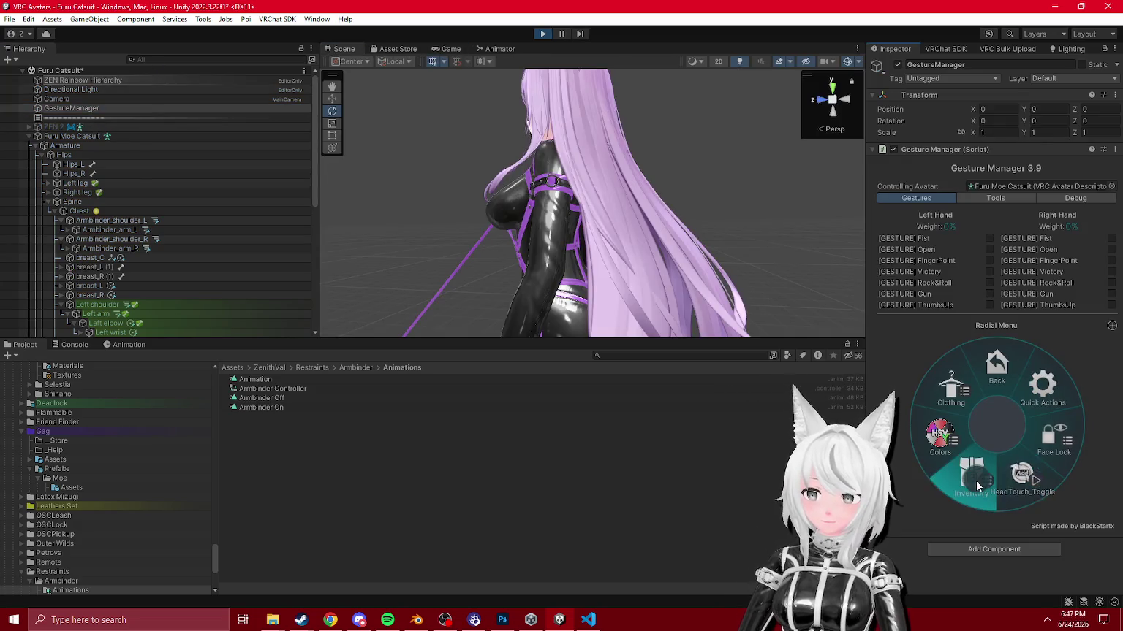
click(976, 481)
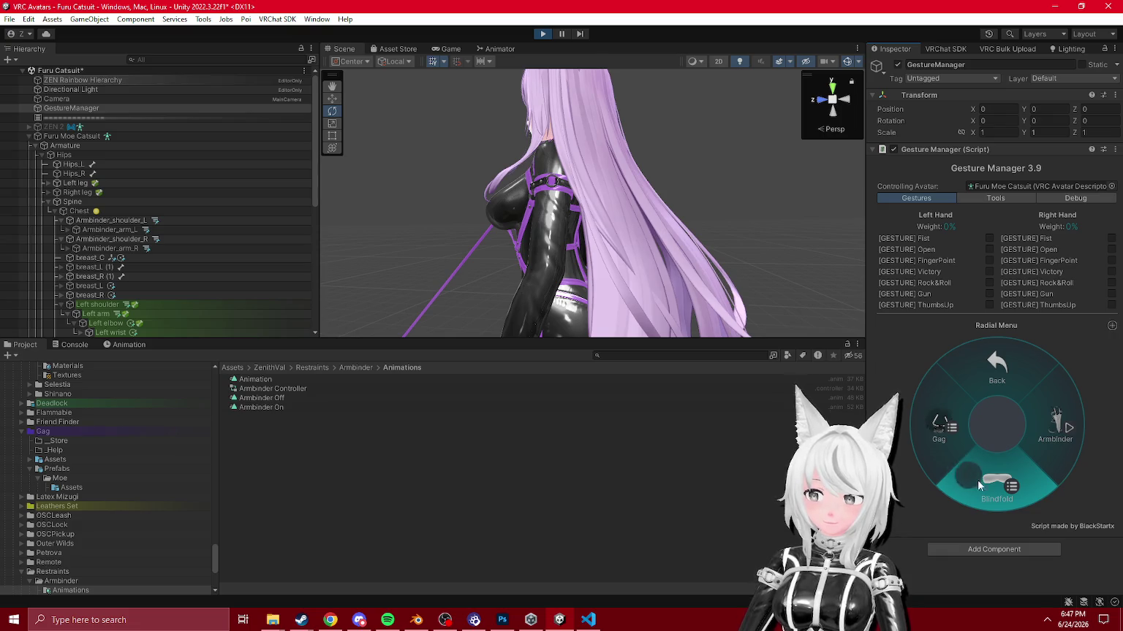
click(1044, 435)
drag(625, 270, 616, 150)
click(541, 37)
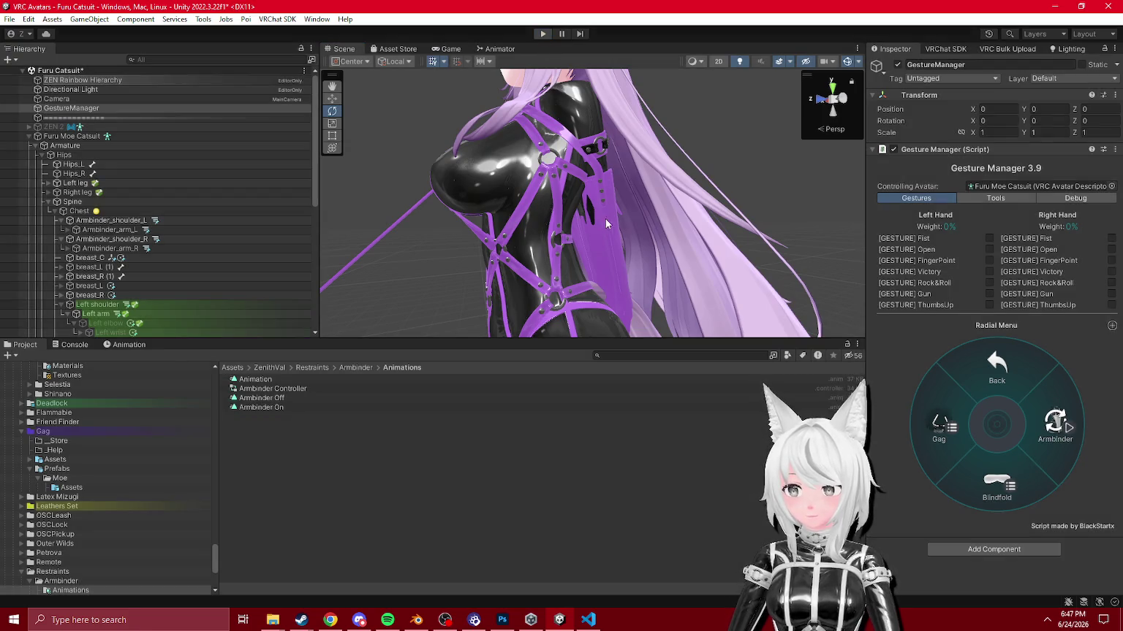
Step: Re-export the FBX from Blender, overwriting the old file, and return to Unity
key(alt+Tab)
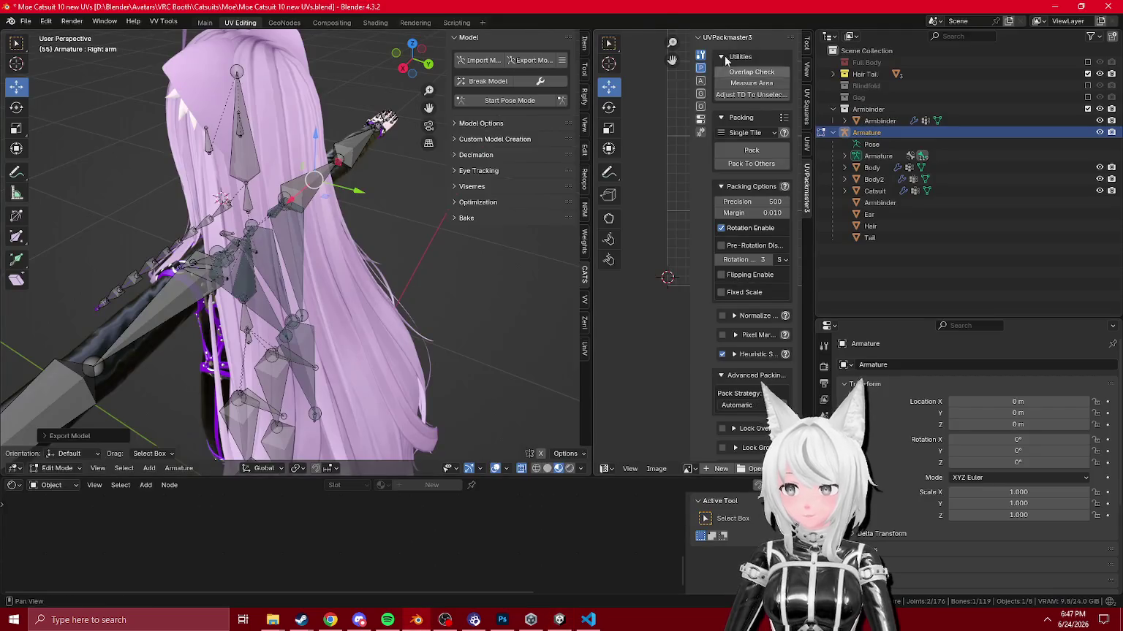
click(528, 61)
double_click(431, 141)
key(alt+Tab)
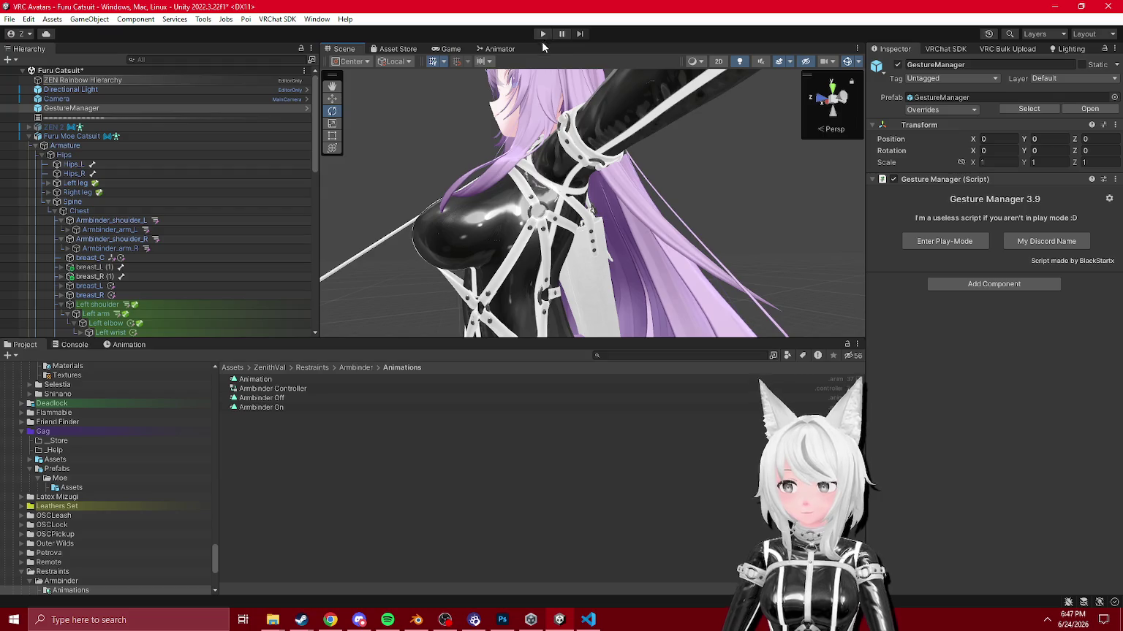
Step: Replay with Armbinder on, checking the arm strap, ring and front harness before returning to Blender
click(542, 33)
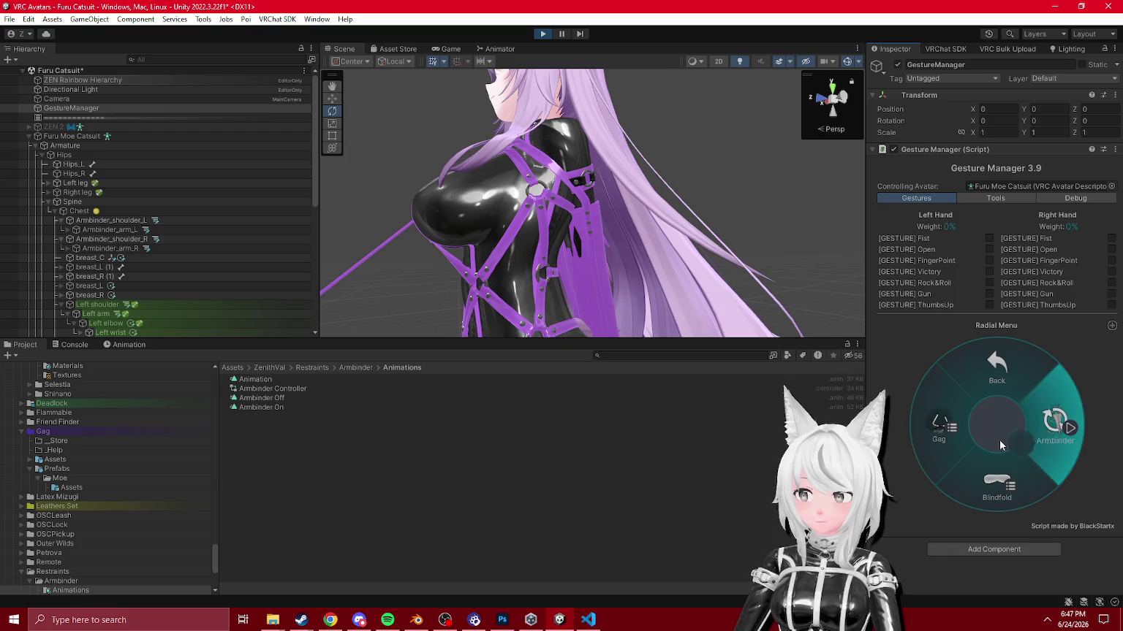
click(999, 440)
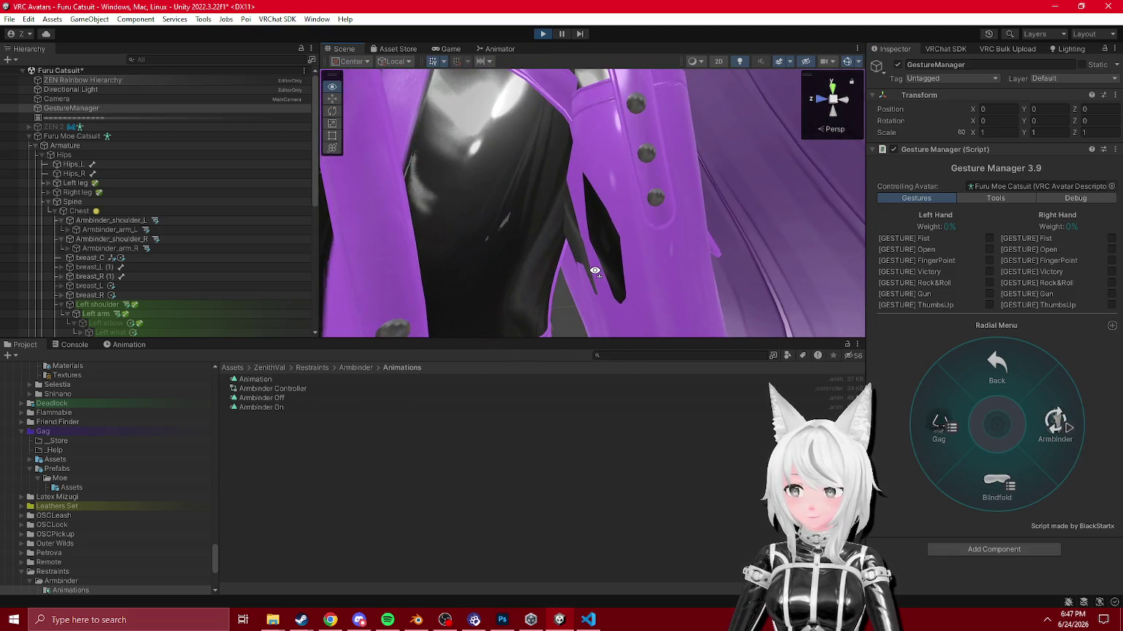
drag(595, 271, 9, 303)
mouse_move(439, 219)
mouse_down()
mouse_move(555, 241)
mouse_move(684, 244)
mouse_move(602, 171)
mouse_up()
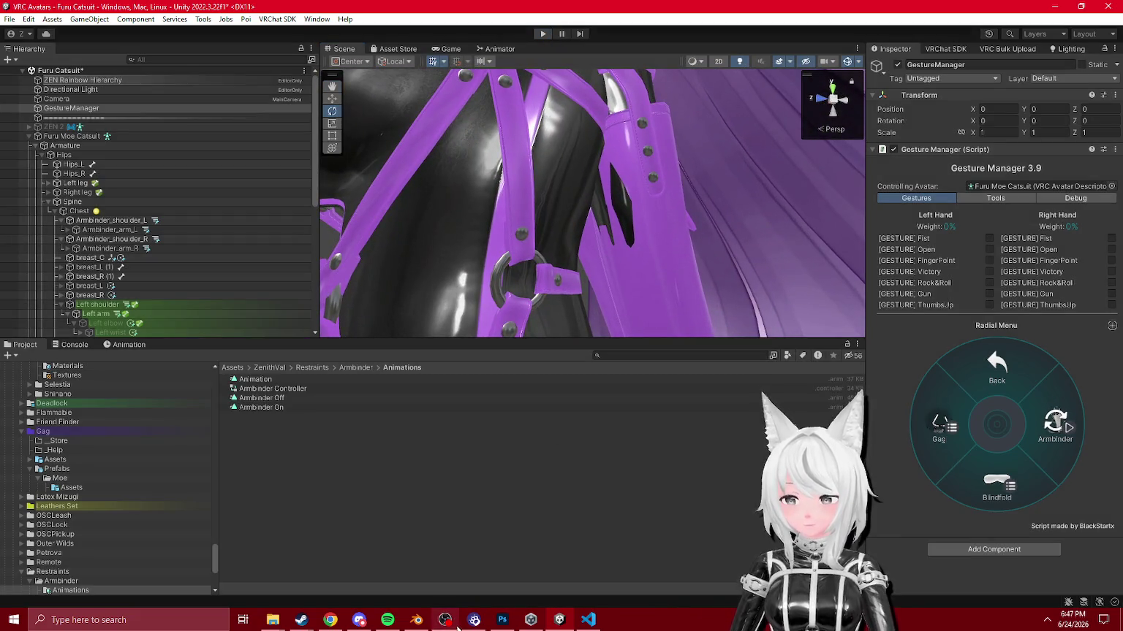
click(415, 621)
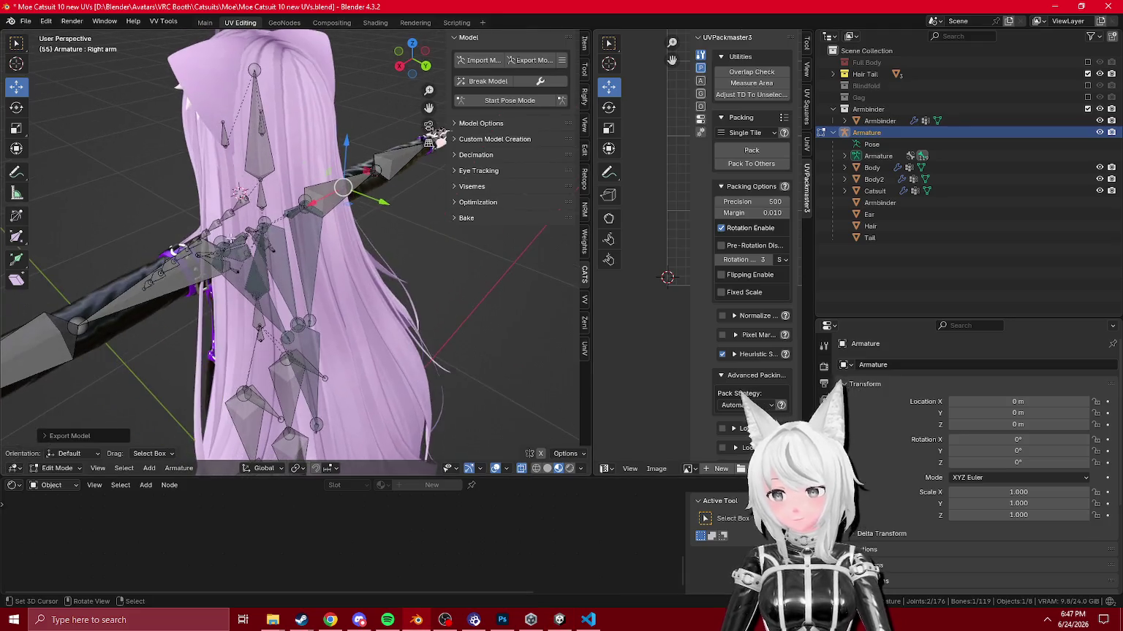
Step: Re-enable the Left arm's Copy Transforms constraint in pose mode, then hide the Hair object
drag(141, 374, 106, 361)
click(62, 454)
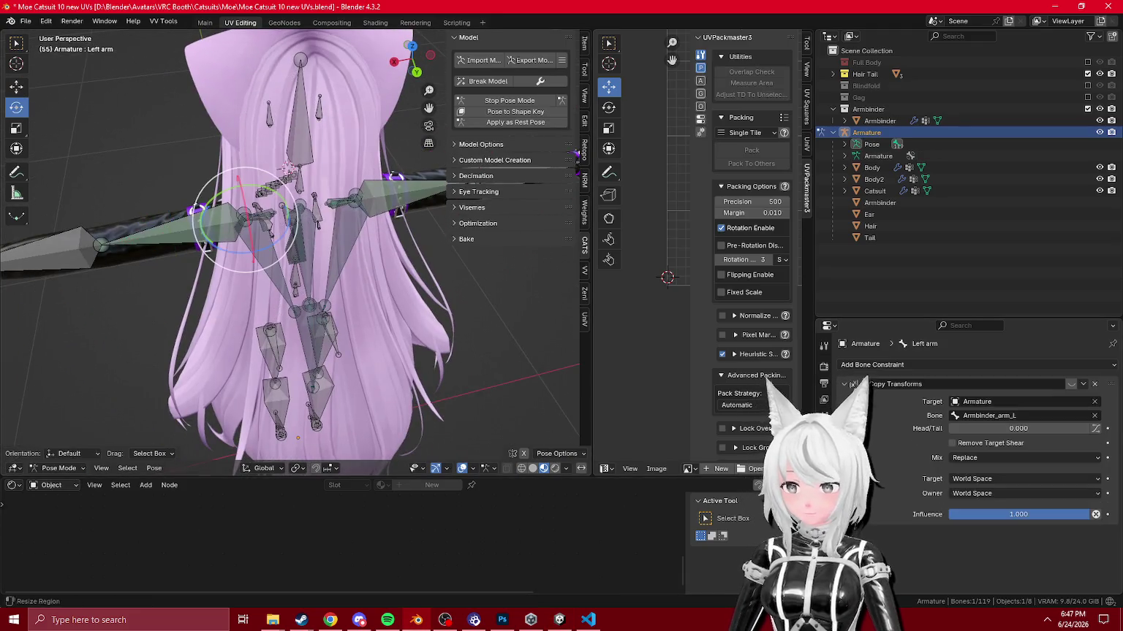
click(1072, 384)
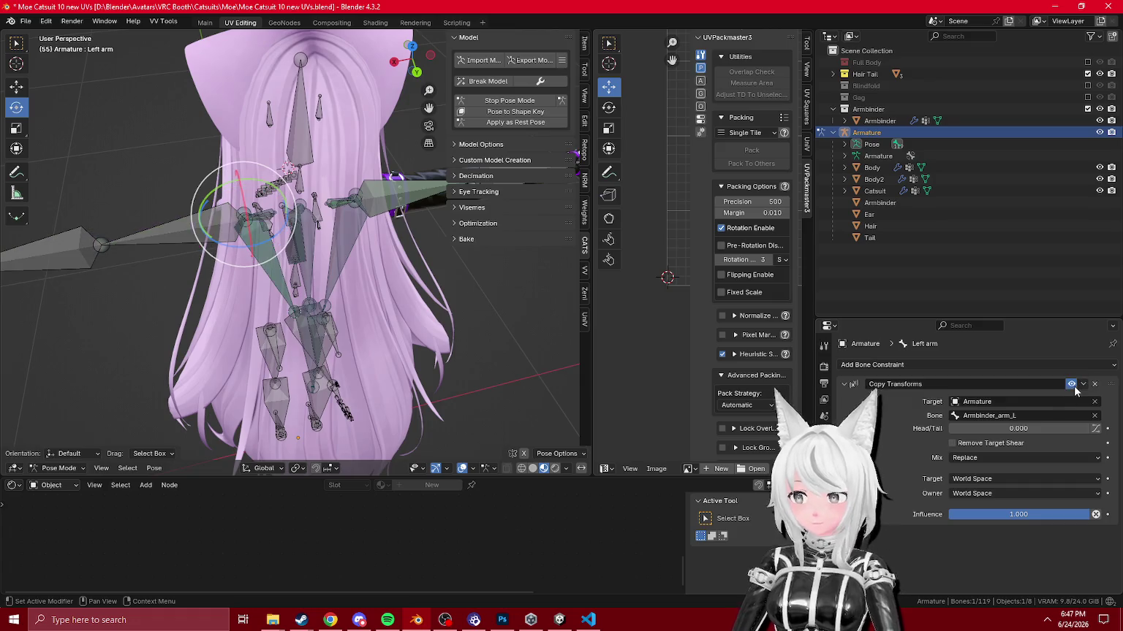
click(62, 468)
click(63, 428)
drag(314, 291, 372, 280)
click(373, 280)
key(h)
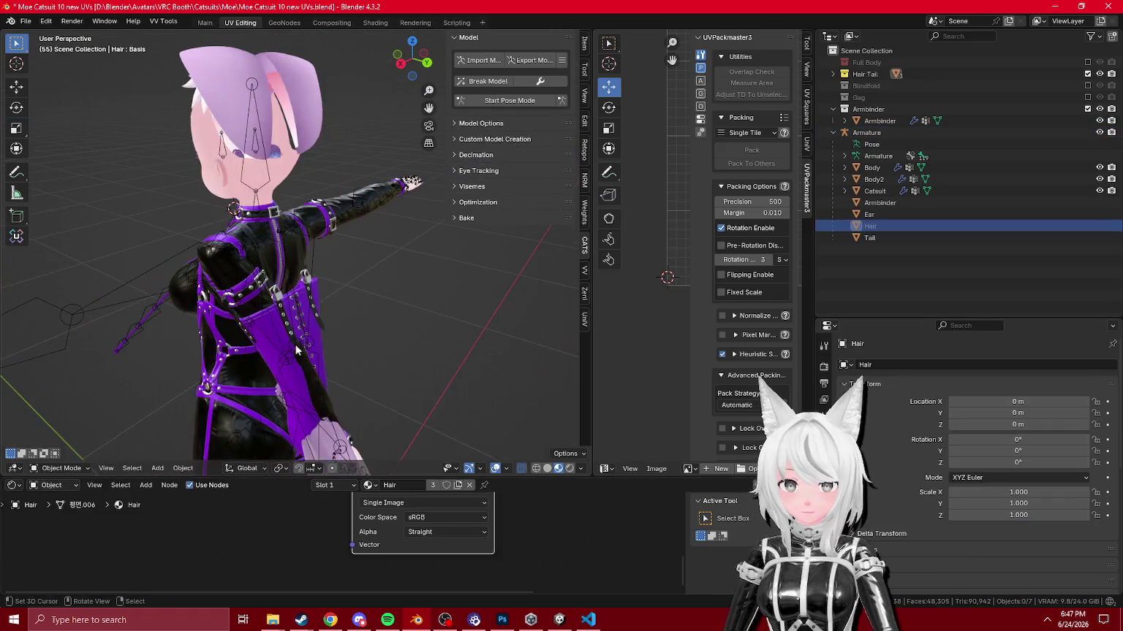
Step: In pose mode, rotate the Armbinder1 bone to swing the arms, then hide that bone
click(78, 470)
click(62, 455)
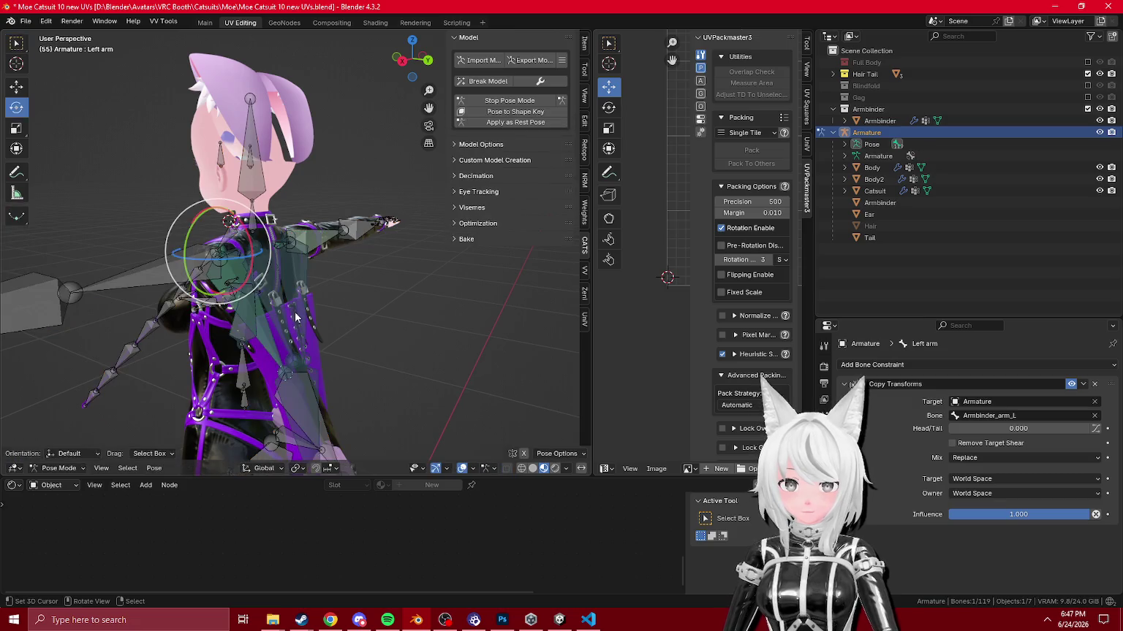
click(322, 257)
mouse_move(301, 253)
mouse_down()
mouse_move(352, 264)
mouse_move(300, 293)
mouse_move(335, 237)
mouse_move(343, 261)
mouse_move(314, 270)
mouse_move(267, 244)
mouse_move(389, 332)
mouse_move(317, 242)
mouse_move(199, 284)
mouse_move(168, 322)
mouse_up()
key(h)
click(58, 468)
Step: On the Catsuit, filter vertex groups by 'arm' and select the Armbinder_Adjust shape key
click(63, 429)
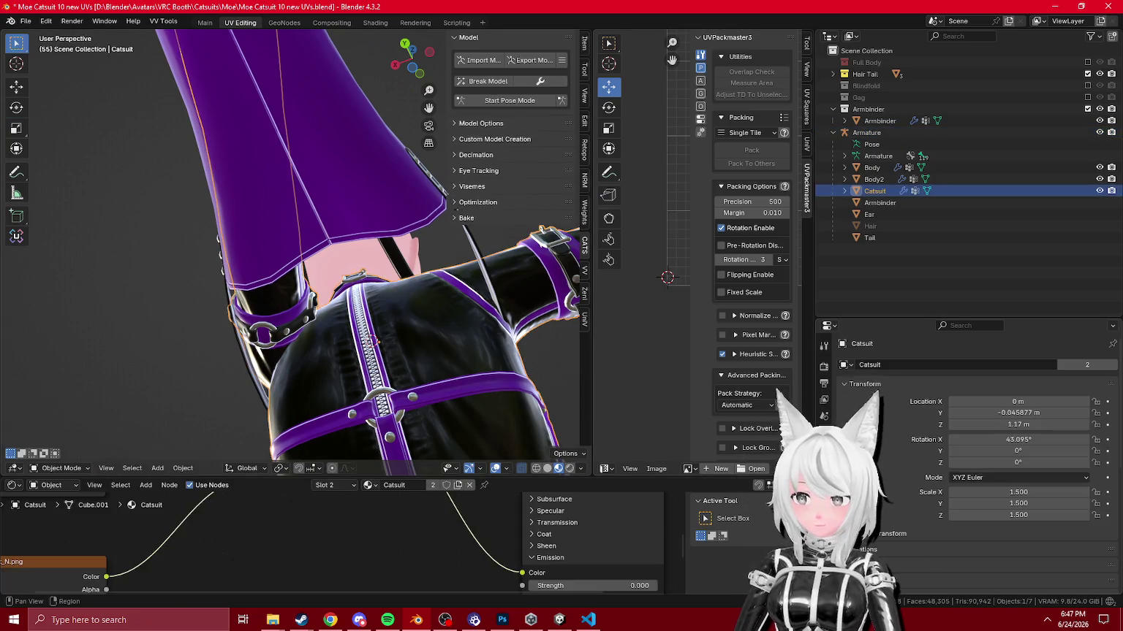
click(824, 548)
scroll(910, 475, down, 5)
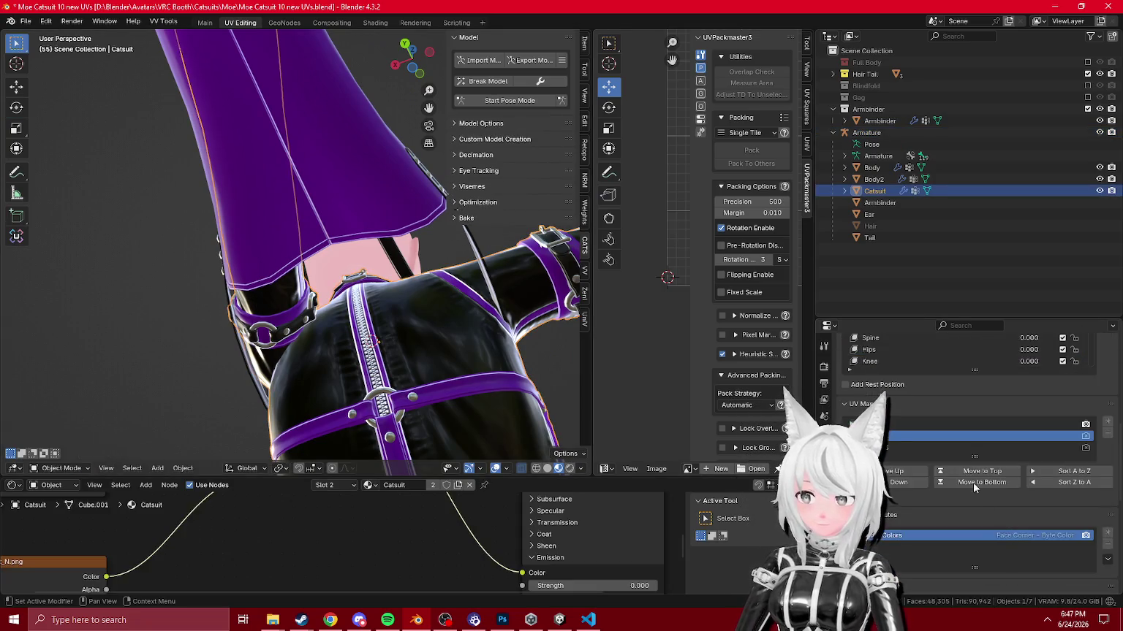
scroll(968, 475, up, 1)
click(870, 357)
text(a)
key(BackSpace)
key(Return)
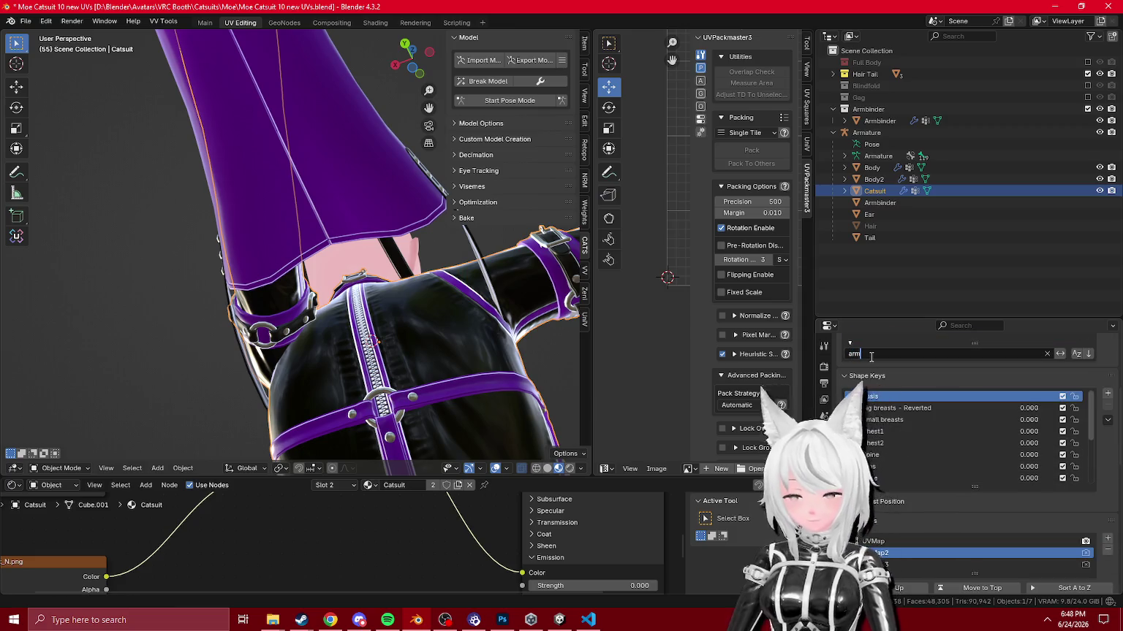
scroll(970, 443, up, 3)
scroll(934, 516, down, 5)
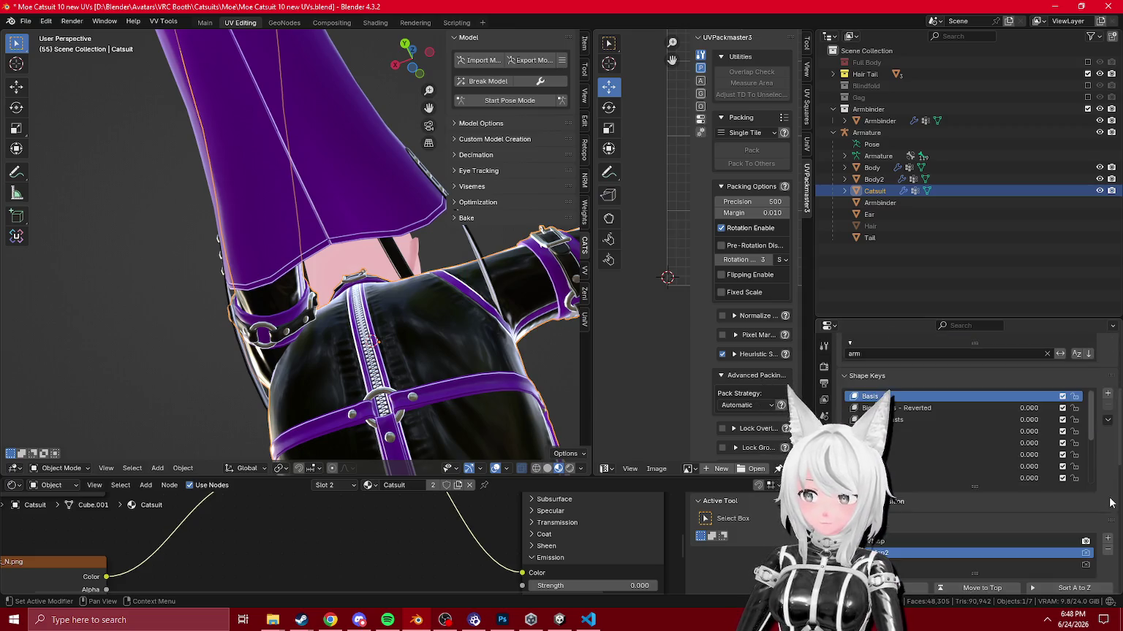
click(896, 396)
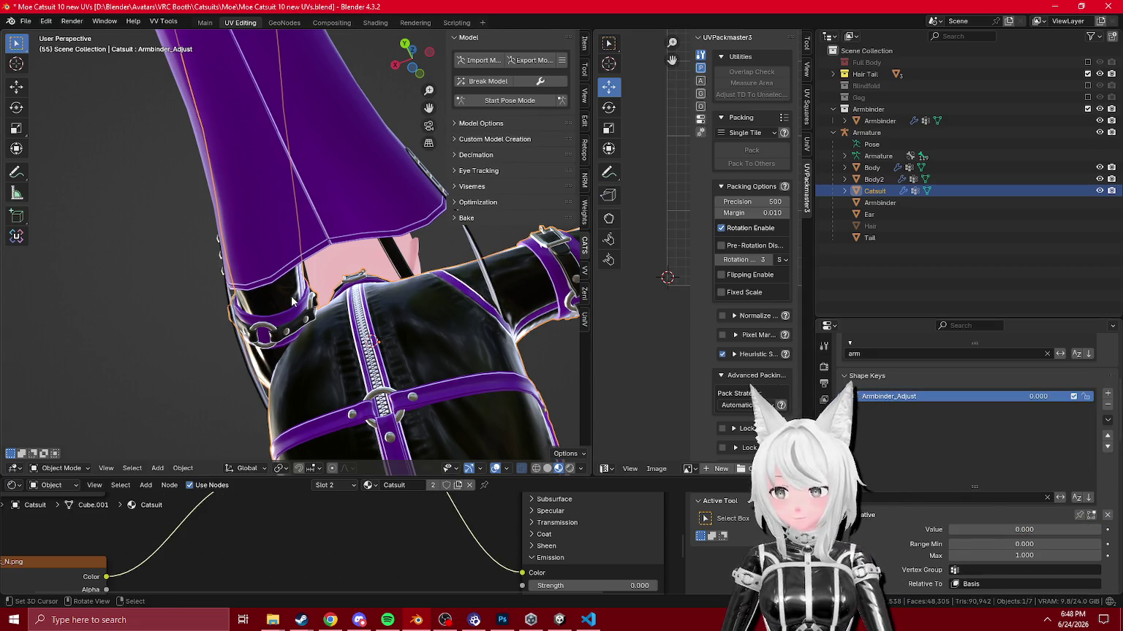
Step: Select the Armbinder object, then unhide the hair with Alt+H and clear the selection
mouse_move(410, 307)
mouse_down()
mouse_move(388, 339)
mouse_move(349, 230)
mouse_move(348, 327)
mouse_move(367, 279)
mouse_move(348, 250)
mouse_up()
click(367, 280)
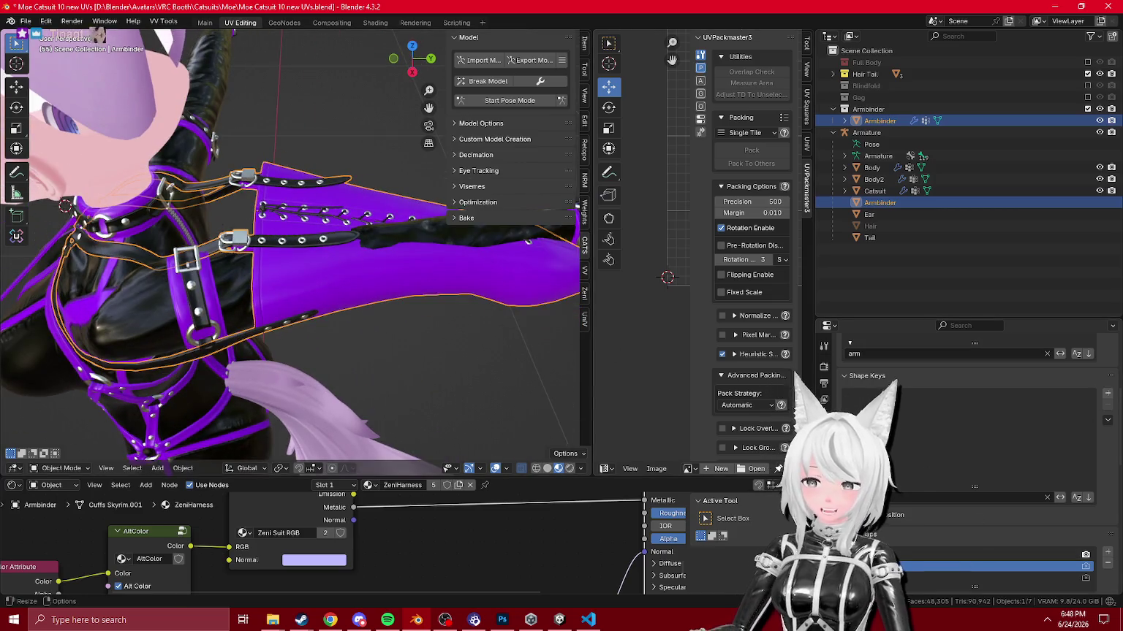
scroll(348, 251, down, 6)
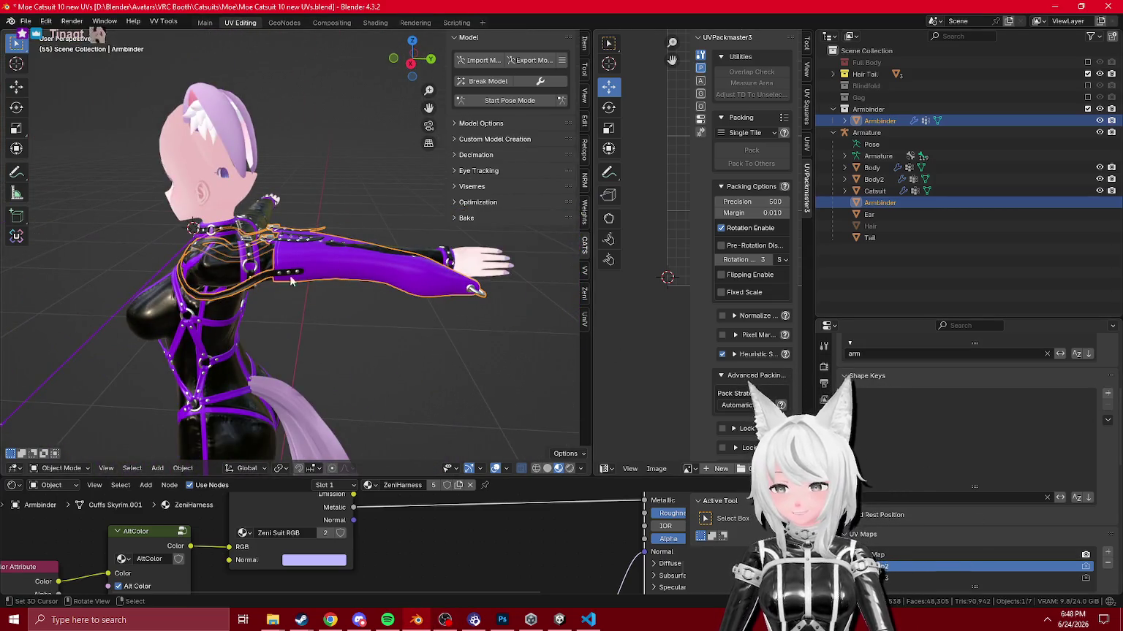
scroll(290, 280, up, 6)
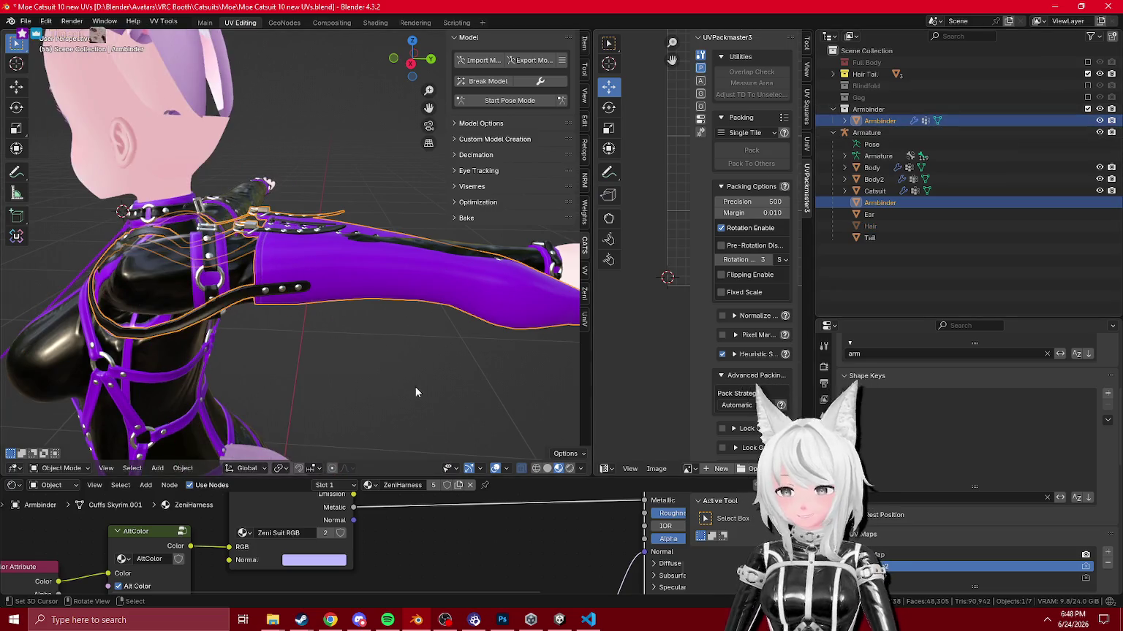
drag(314, 324, 351, 356)
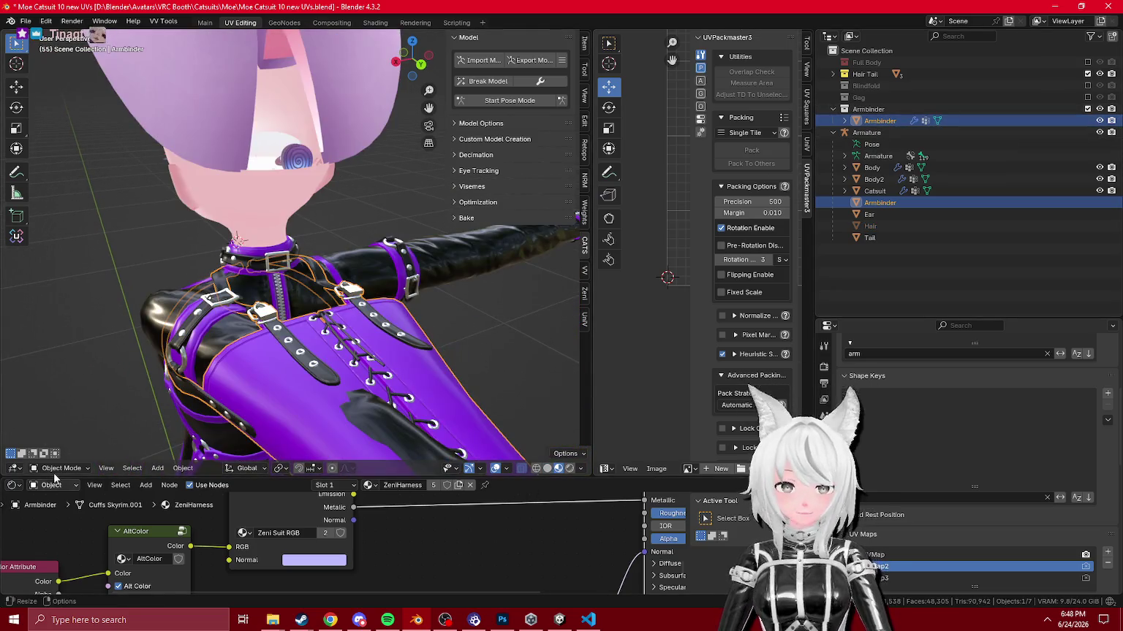
key(alt+h)
key(alt+a)
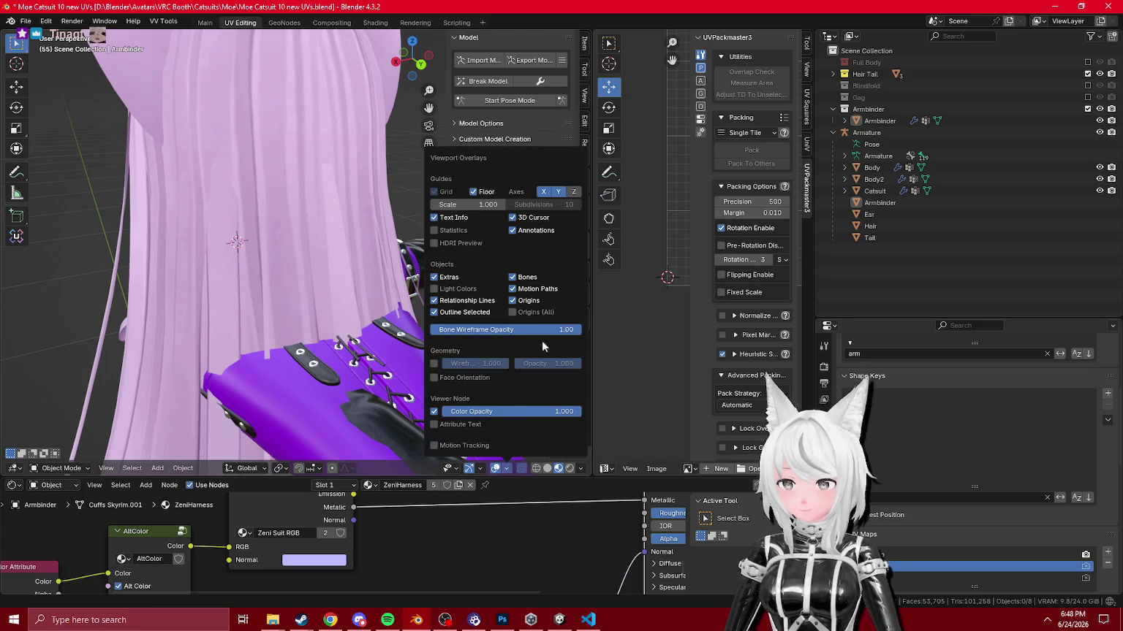
scroll(304, 310, down, 5)
Step: Inspect the Armature's arm and hair bones in pose mode, then switch over to Unity
click(62, 467)
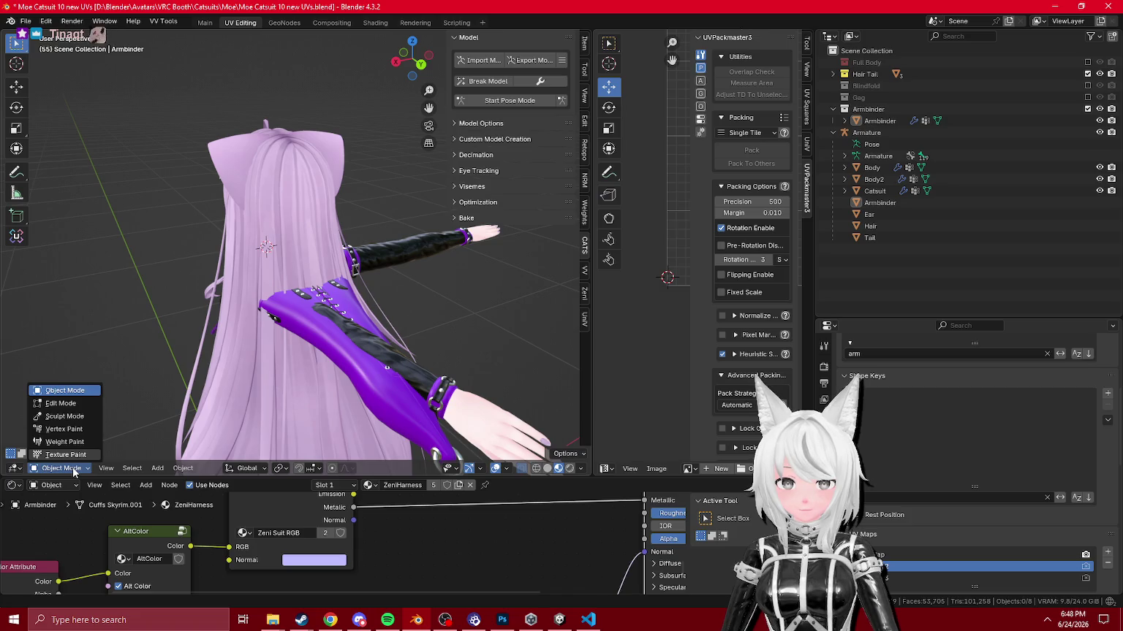
click(65, 454)
click(64, 468)
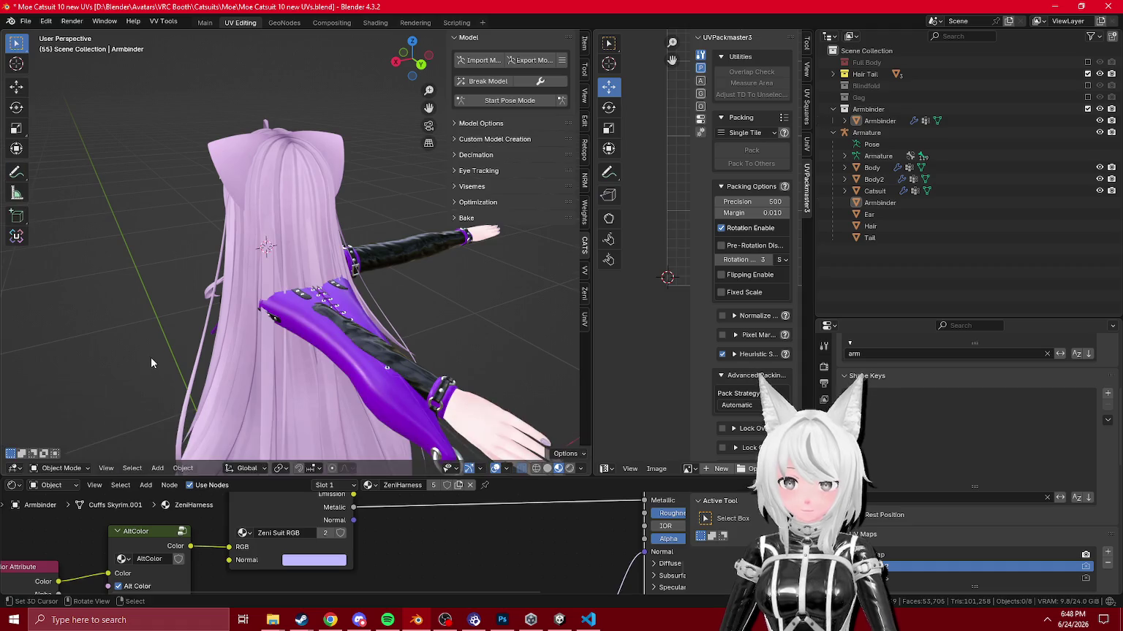
click(64, 468)
click(65, 390)
click(884, 156)
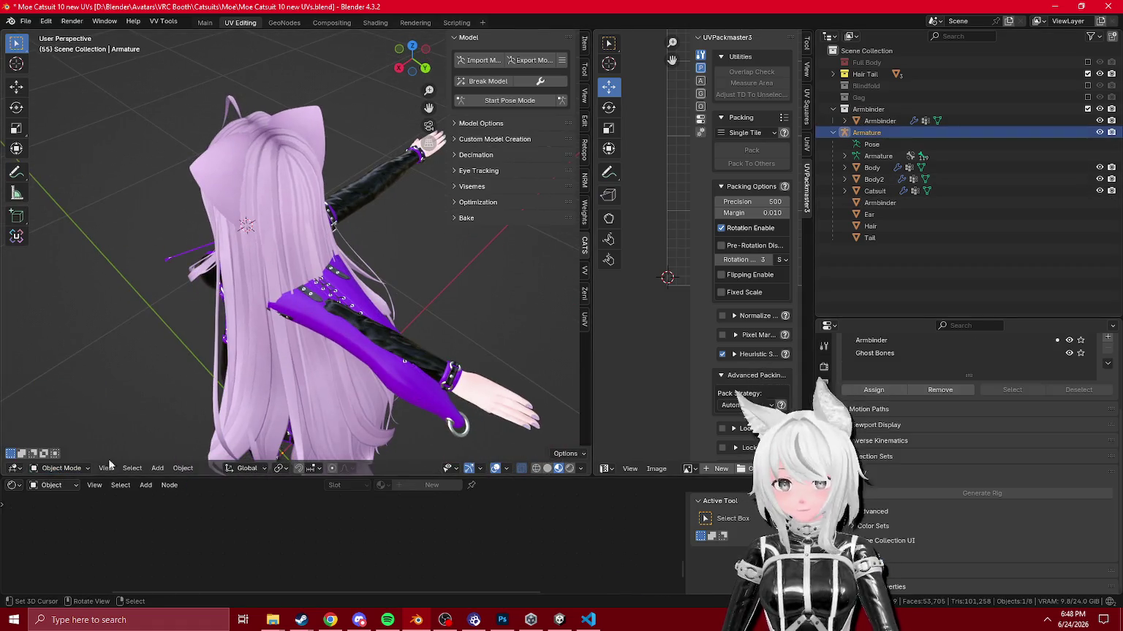
click(63, 454)
scroll(282, 323, up, 5)
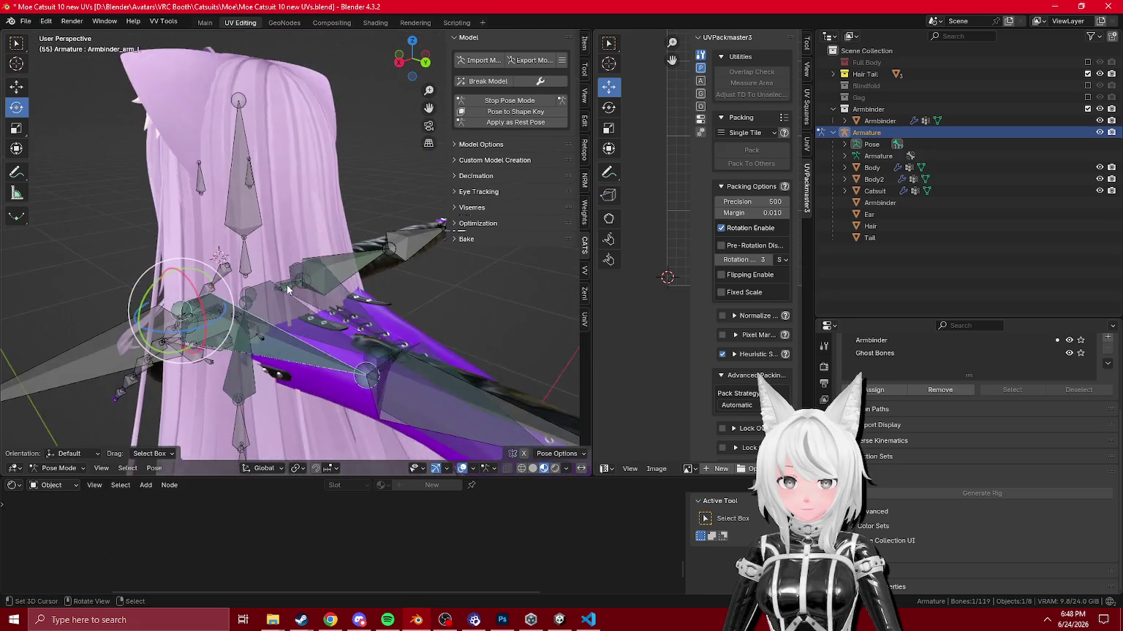
mouse_move(368, 269)
mouse_down()
mouse_move(327, 314)
mouse_move(356, 316)
mouse_up()
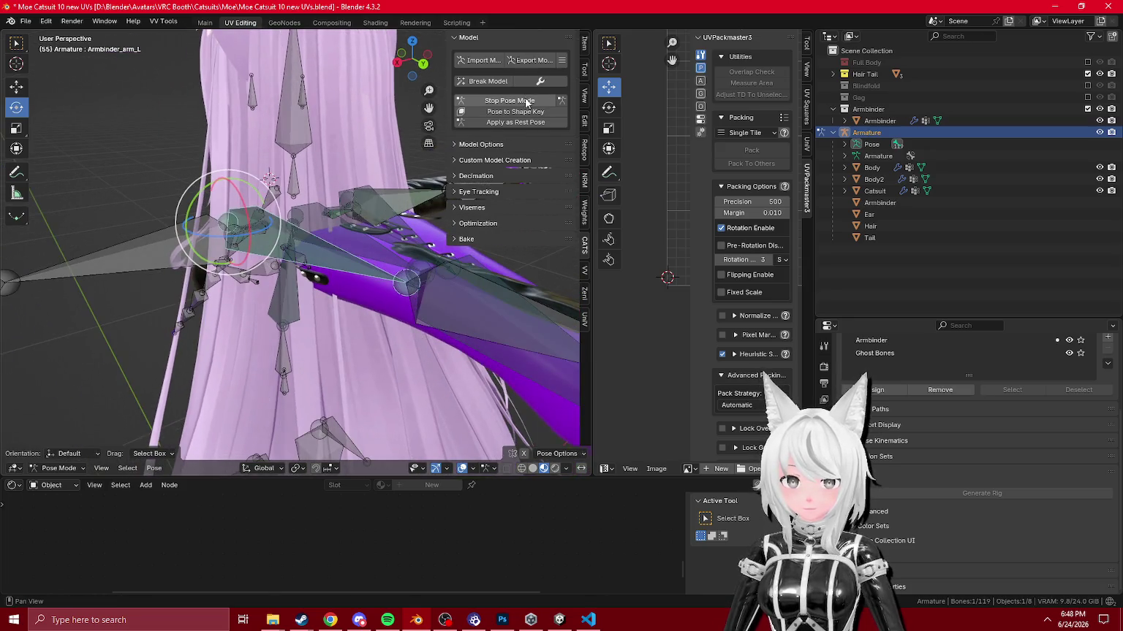
click(527, 101)
click(1055, 7)
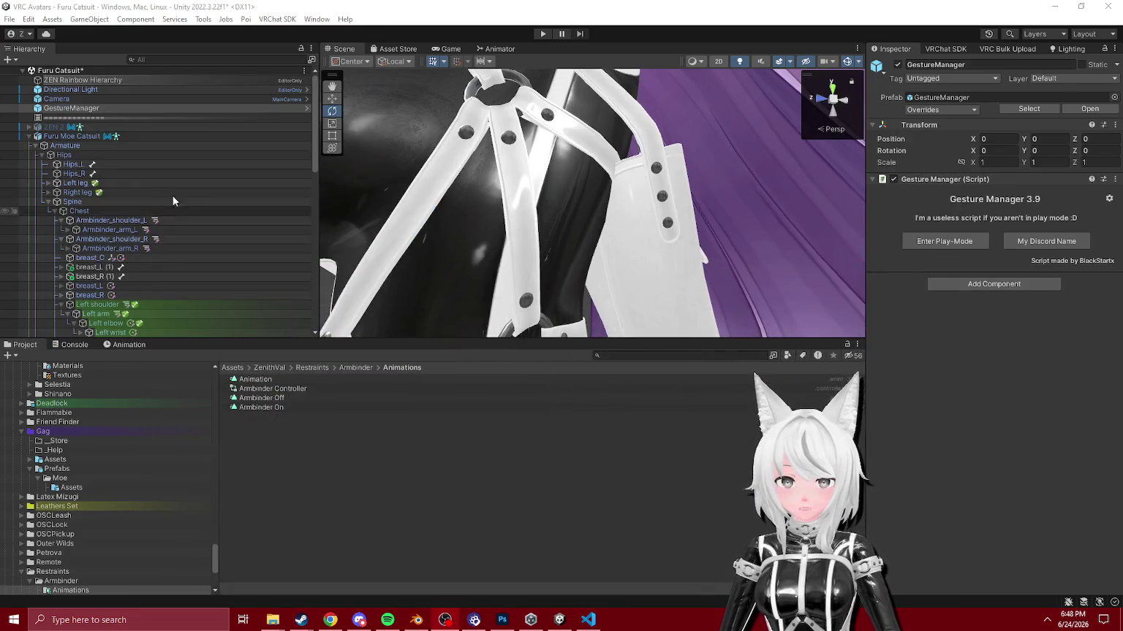
Step: Revert the prefab override on the armbinder shoulder and arm objects' constraints
scroll(135, 239, down, 2)
click(113, 161)
shift+click(112, 179)
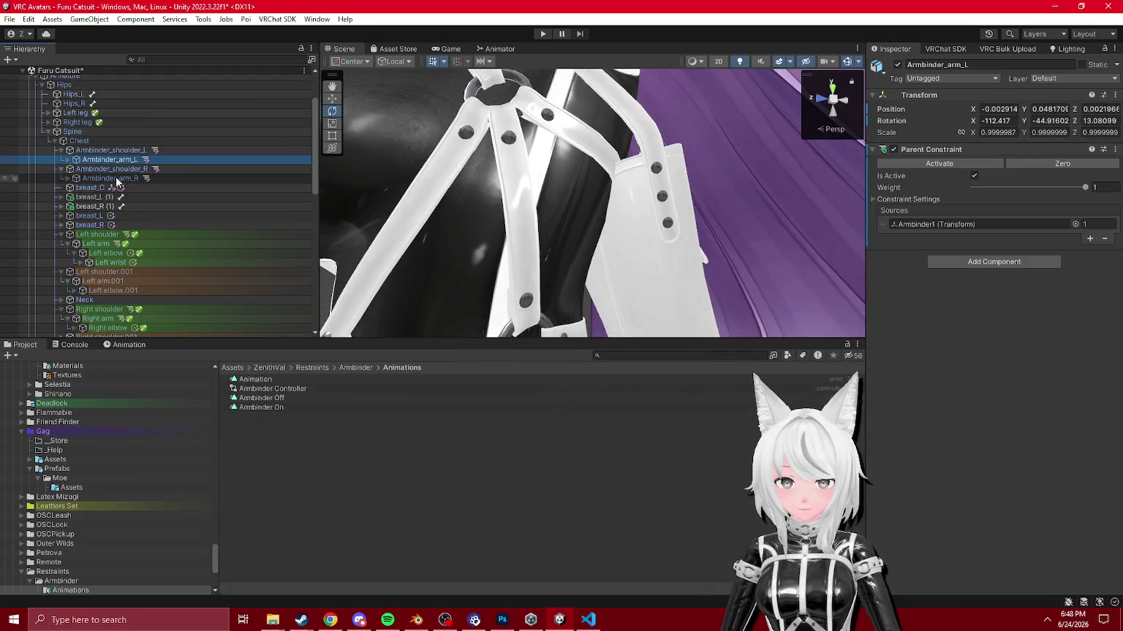
ctrl+click(110, 150)
drag(109, 178, 970, 174)
key(Return)
right_click(939, 95)
click(994, 253)
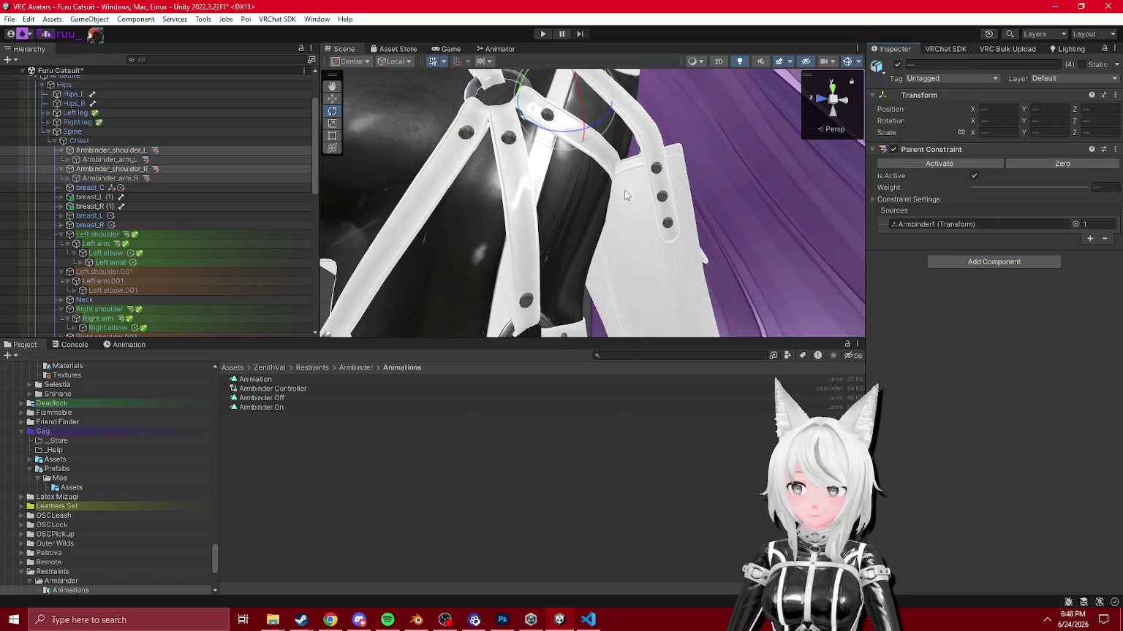
key(f)
Step: Enter Play mode, open the Armbinder expression in Gesture Manager, and hide Hair and Tail
click(542, 35)
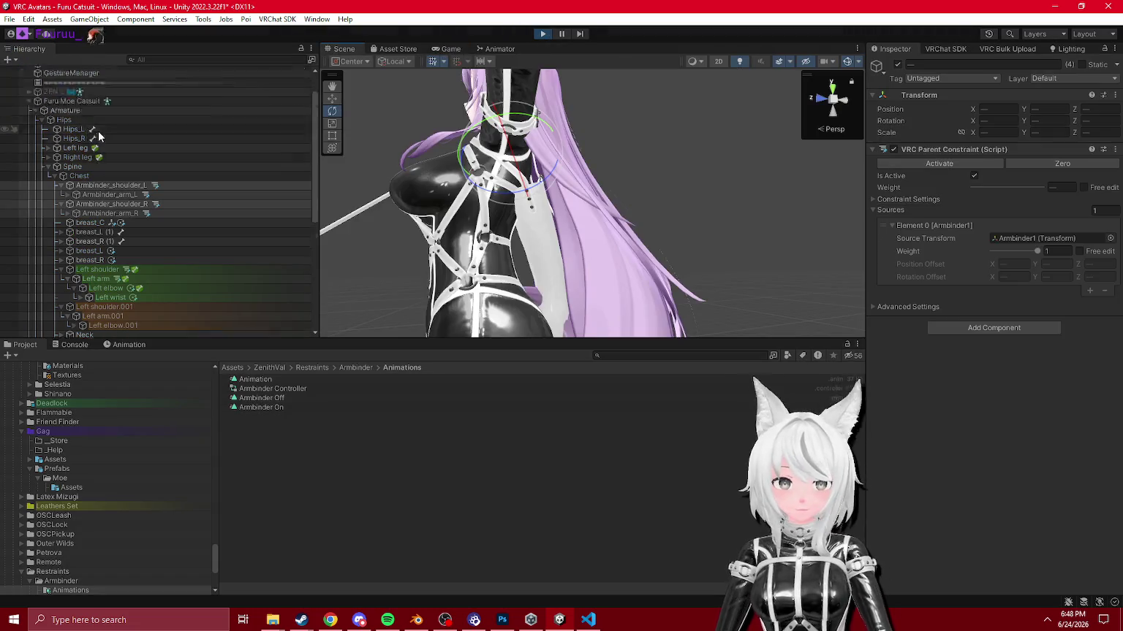
click(94, 109)
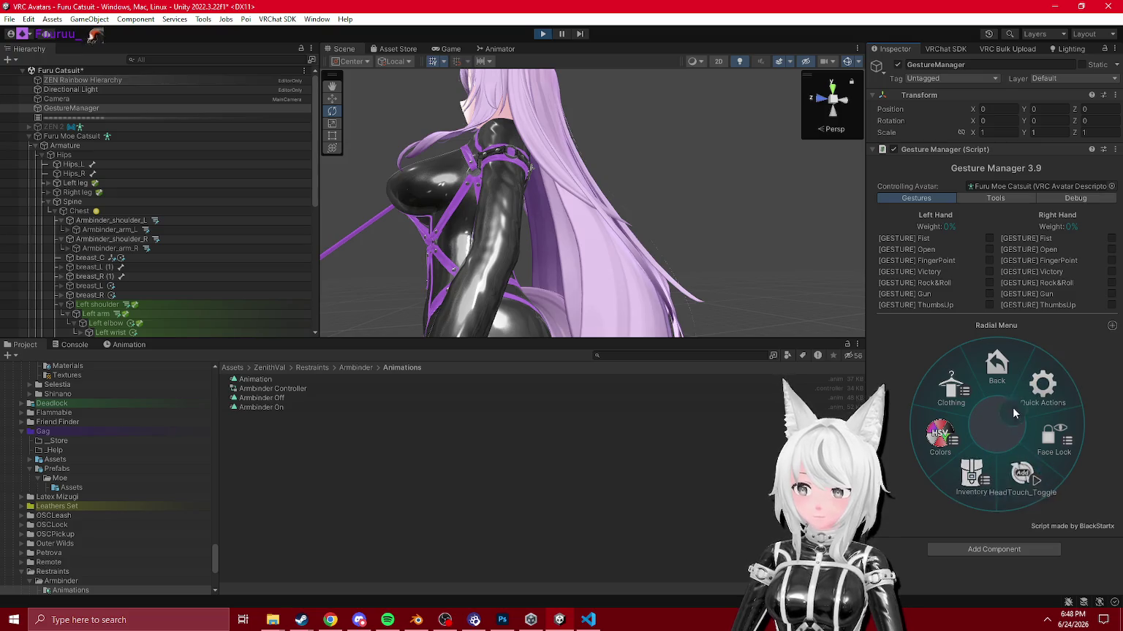
click(1011, 415)
click(1044, 398)
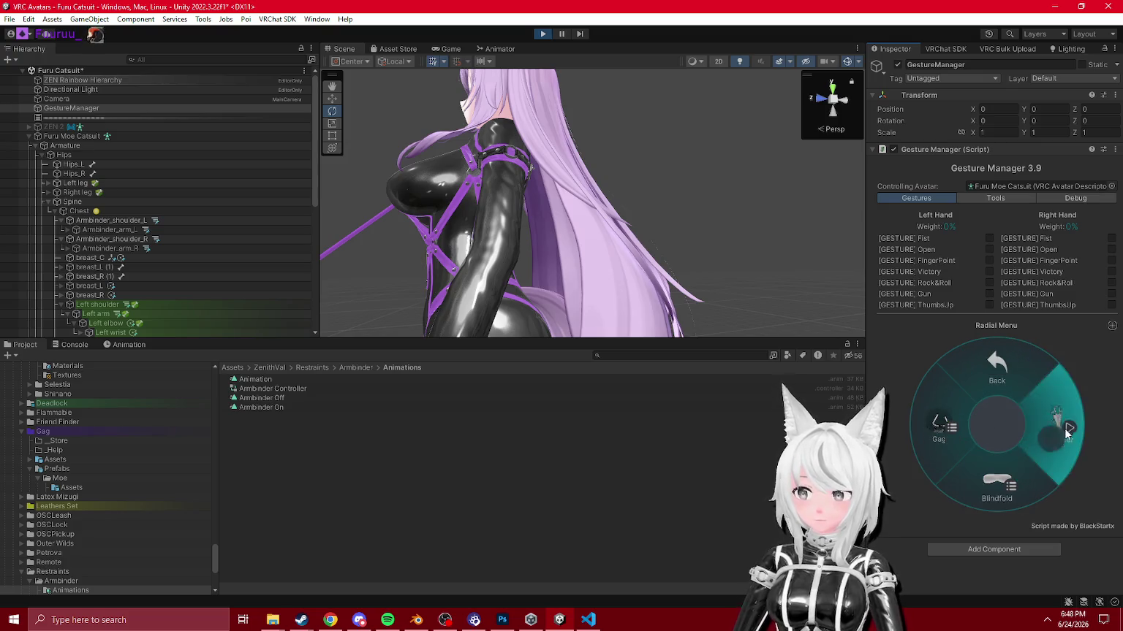
click(450, 49)
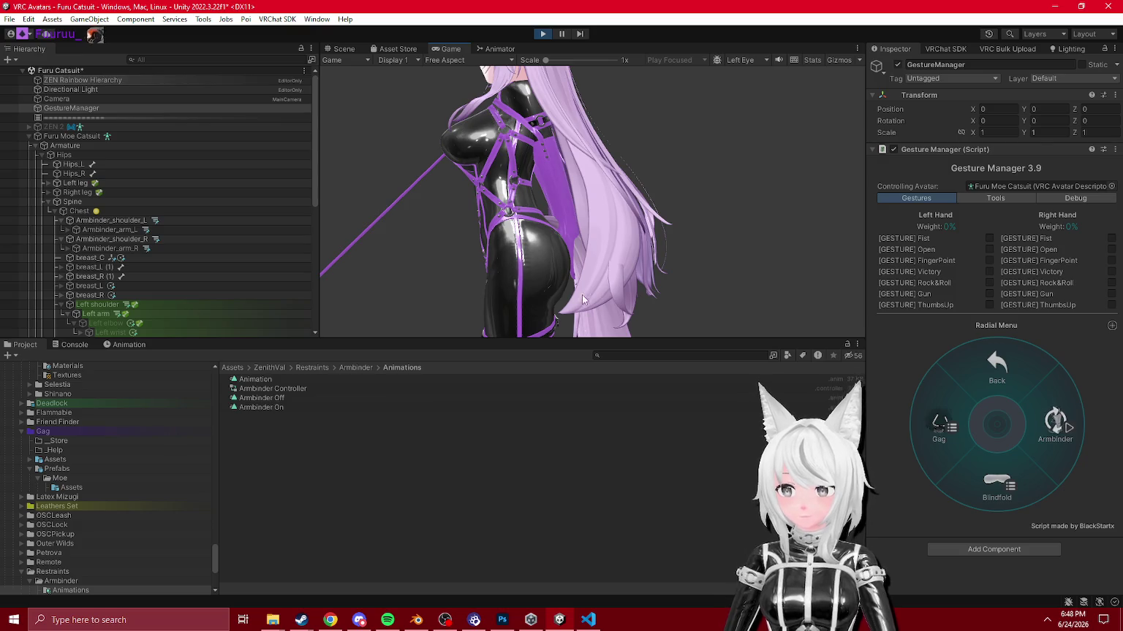
scroll(89, 196, down, 10)
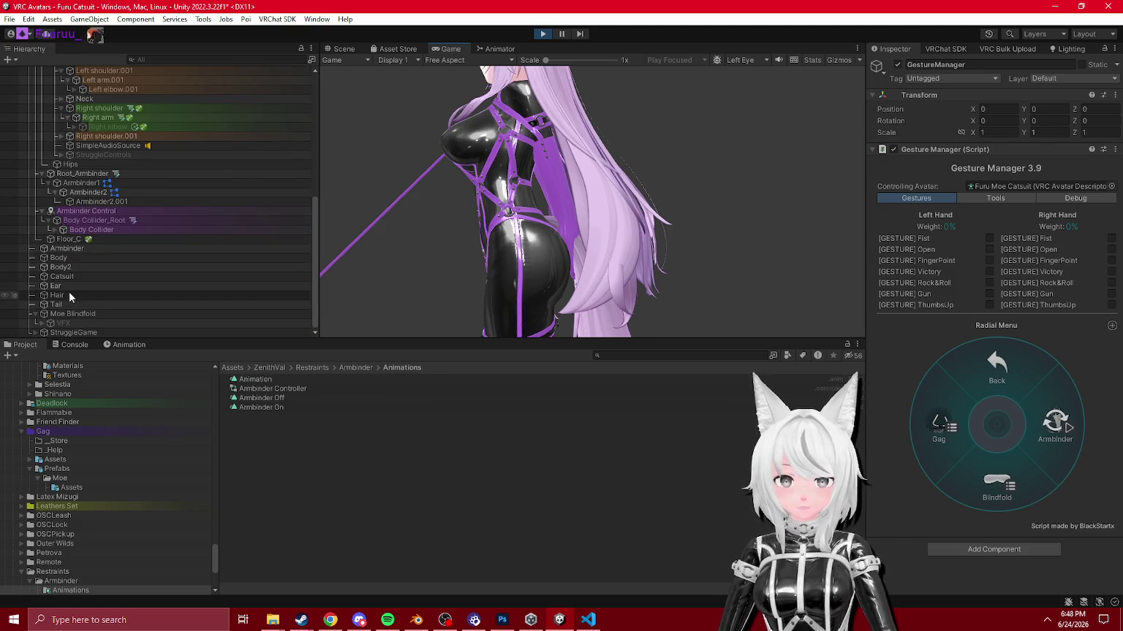
click(57, 296)
shift+click(57, 305)
click(897, 64)
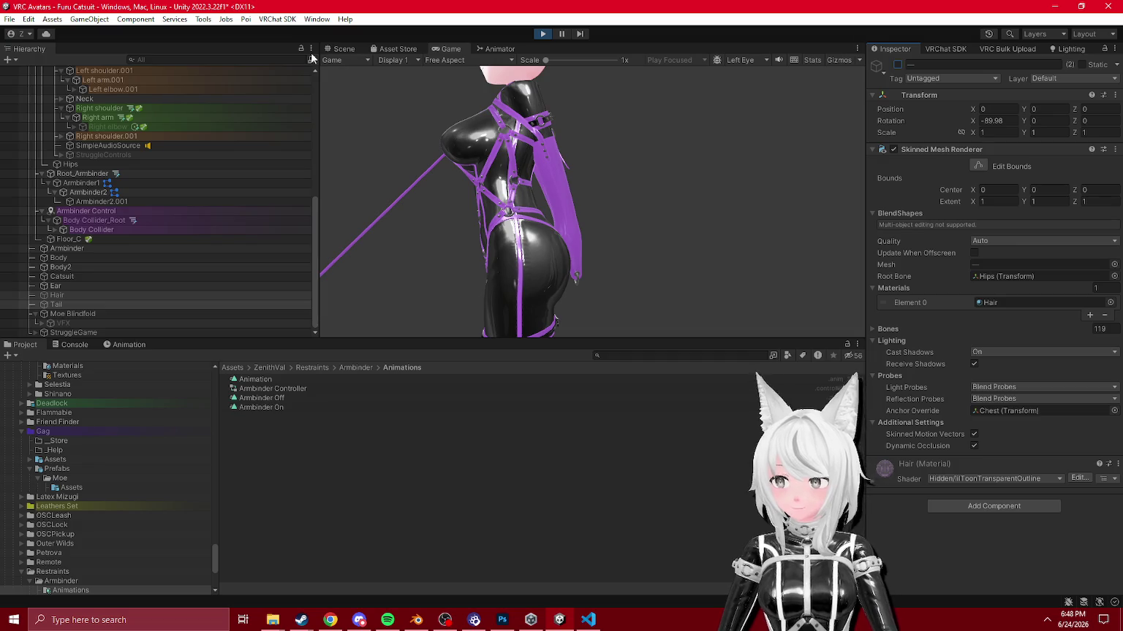
Step: Inspect Armbinder2.001, Root_Armbinder, Armbinder Control and Armbinder1's IK settings
click(343, 49)
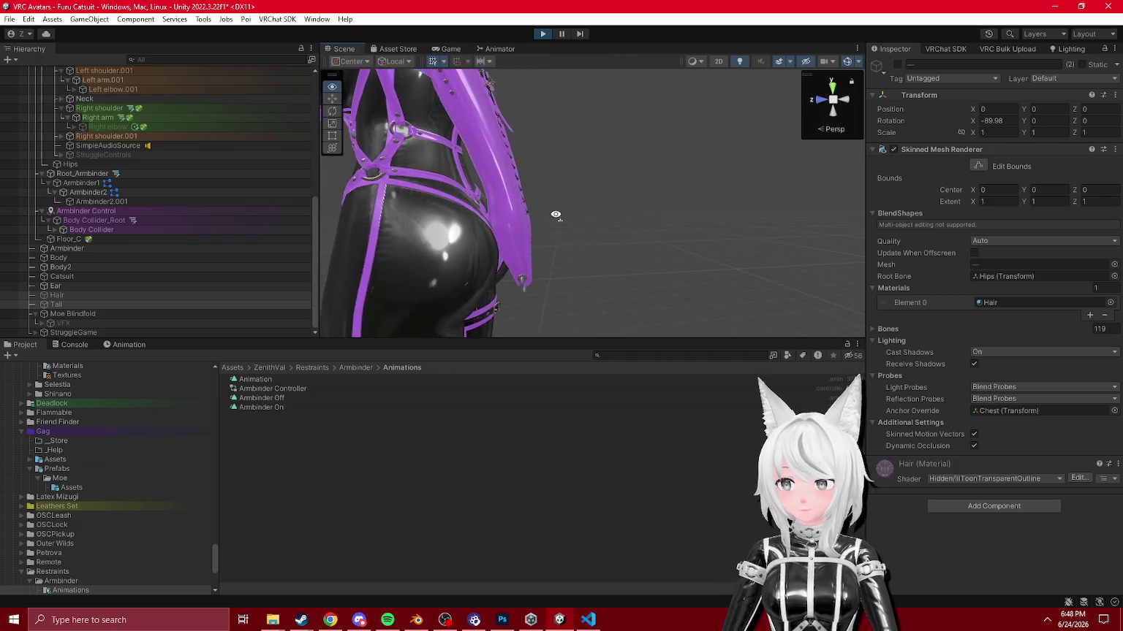
click(449, 49)
scroll(111, 220, up, 6)
scroll(112, 219, down, 4)
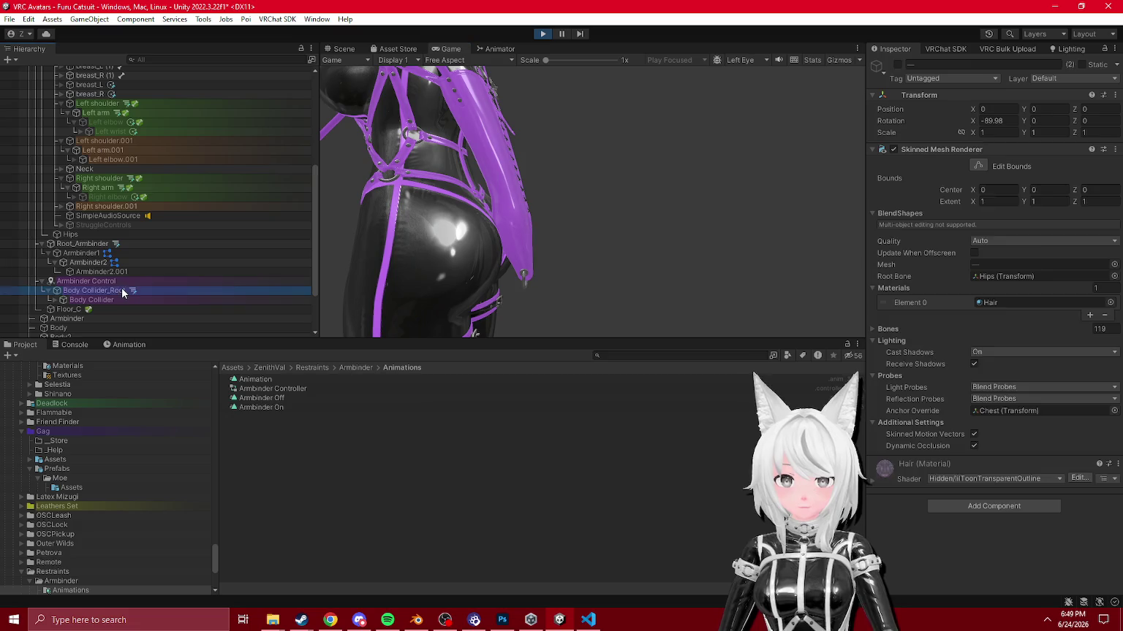
click(117, 273)
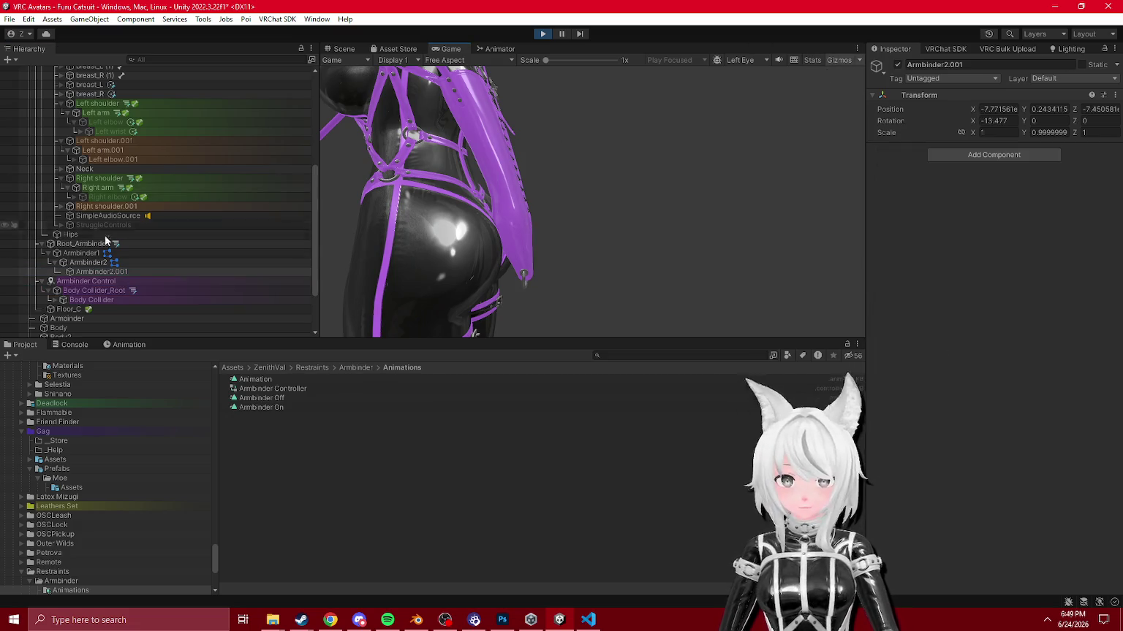
click(87, 244)
scroll(104, 168, up, 1)
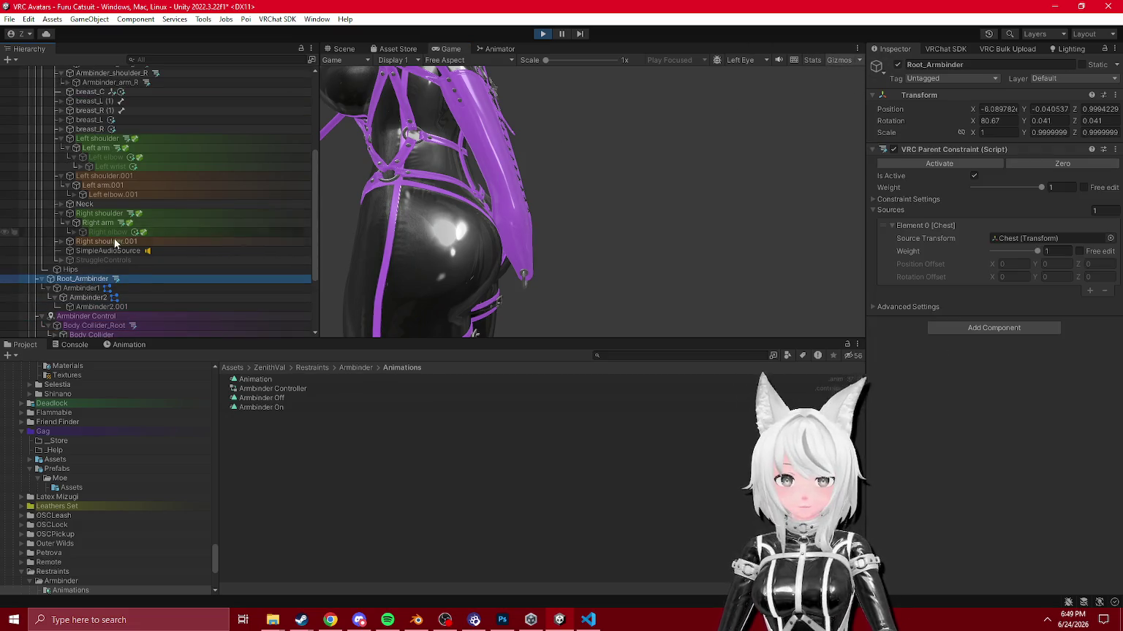
click(95, 316)
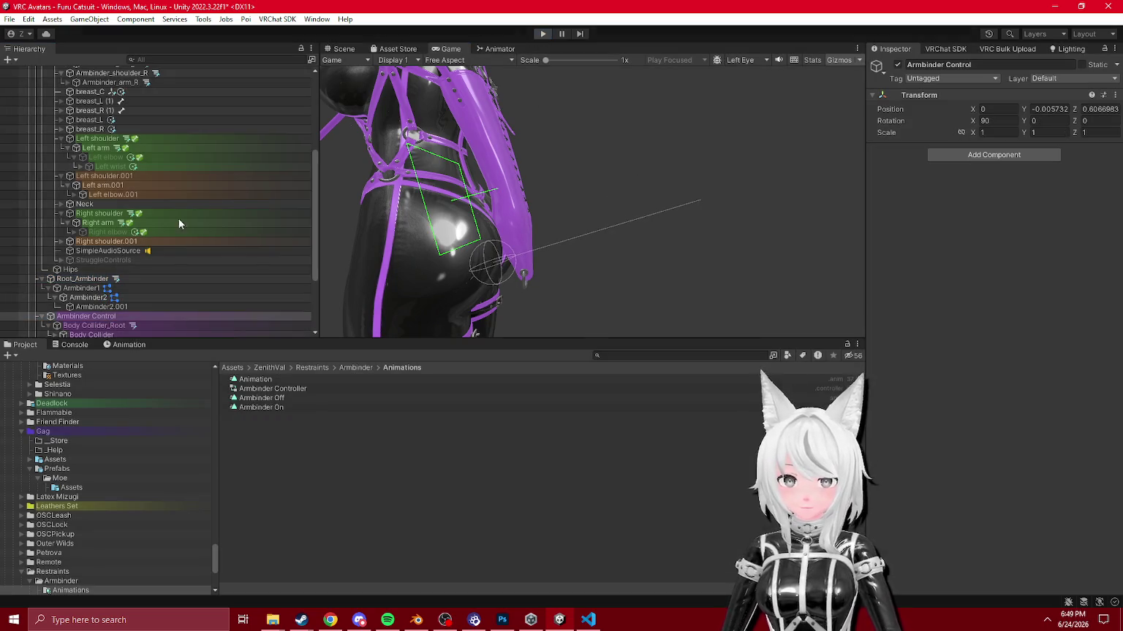
double_click(106, 285)
scroll(99, 278, down, 4)
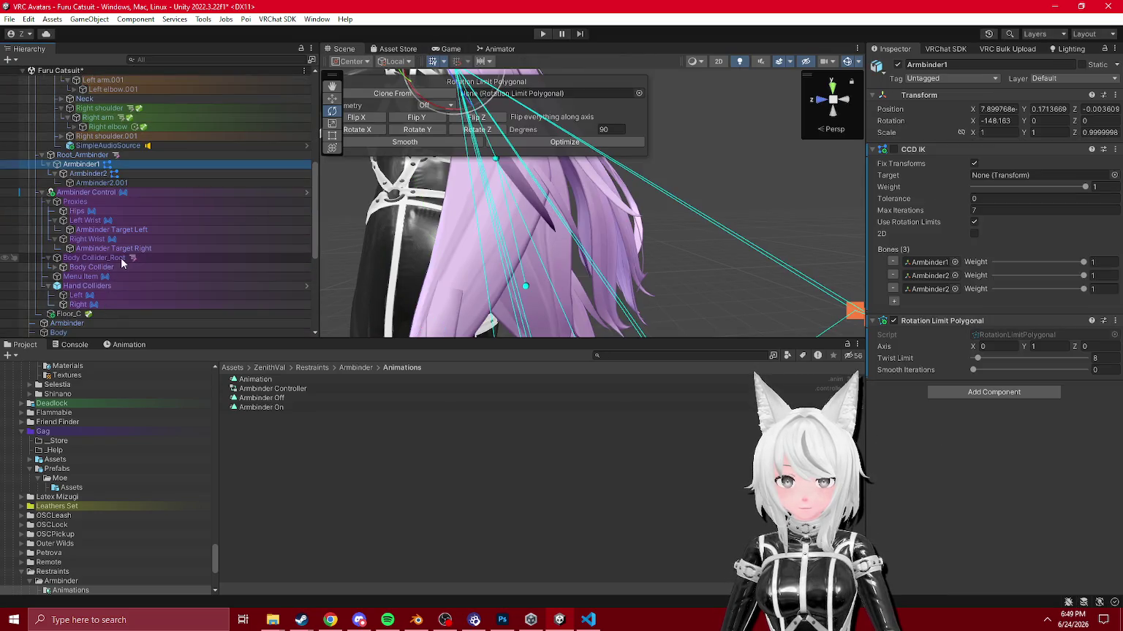
Step: Expand Armbinder Target to reach Phys2, run a quick Play-mode IK test, then return to Blender
click(60, 278)
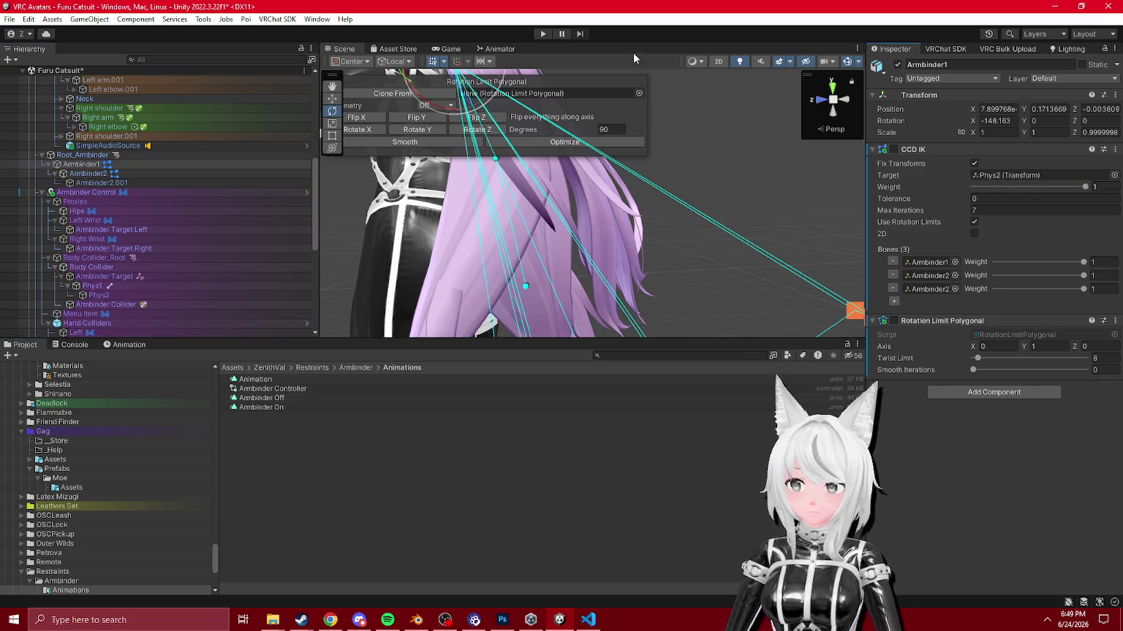
click(542, 33)
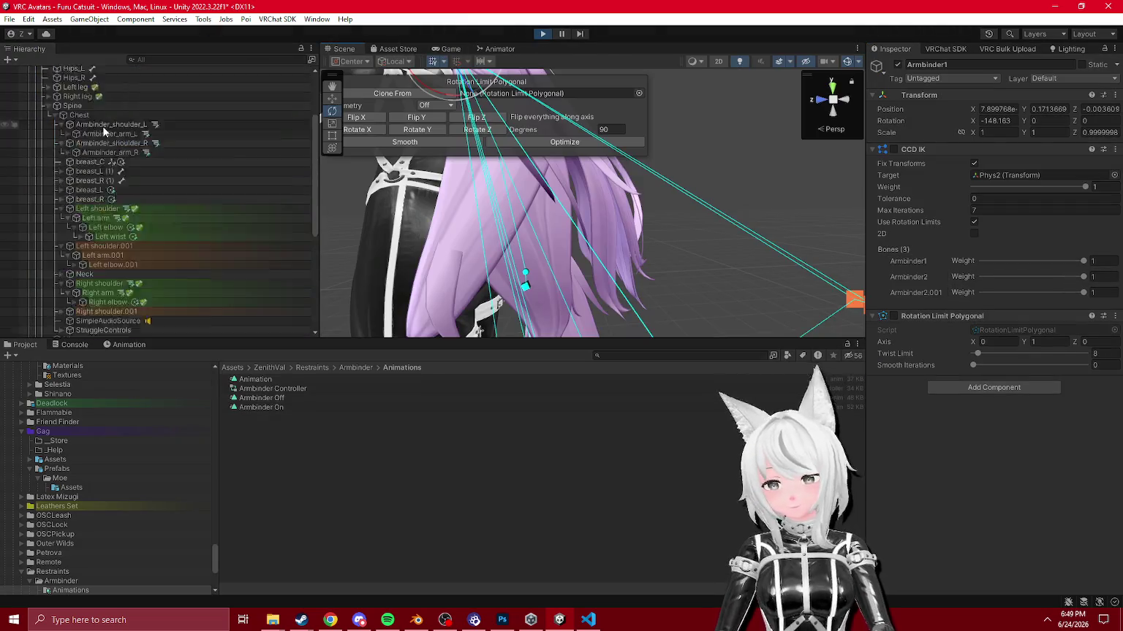
click(543, 34)
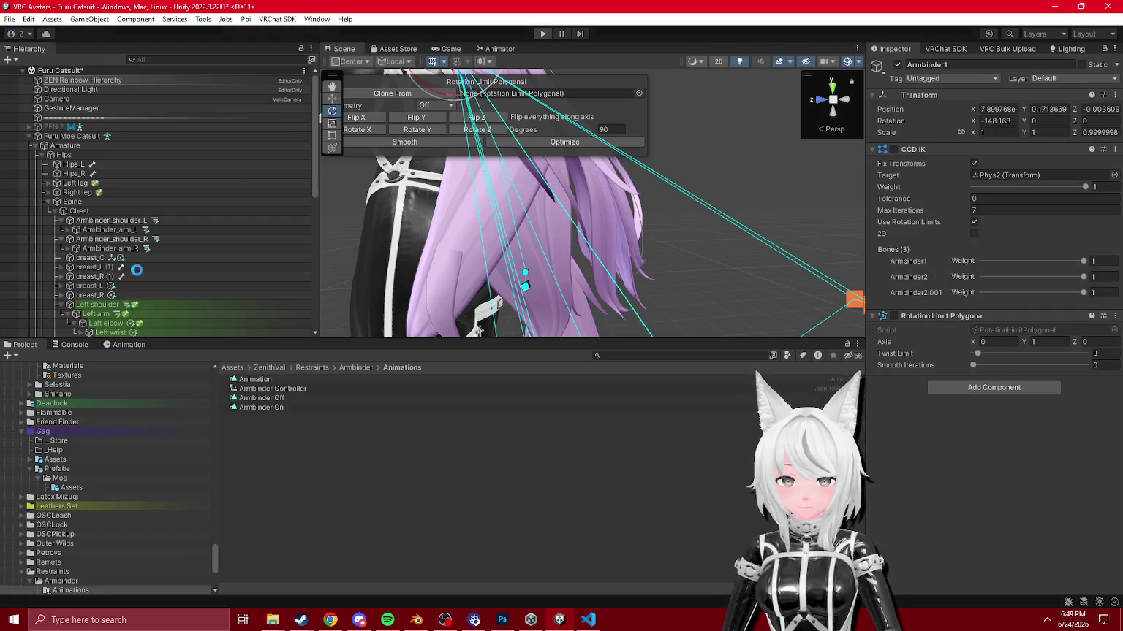
key(alt+Tab)
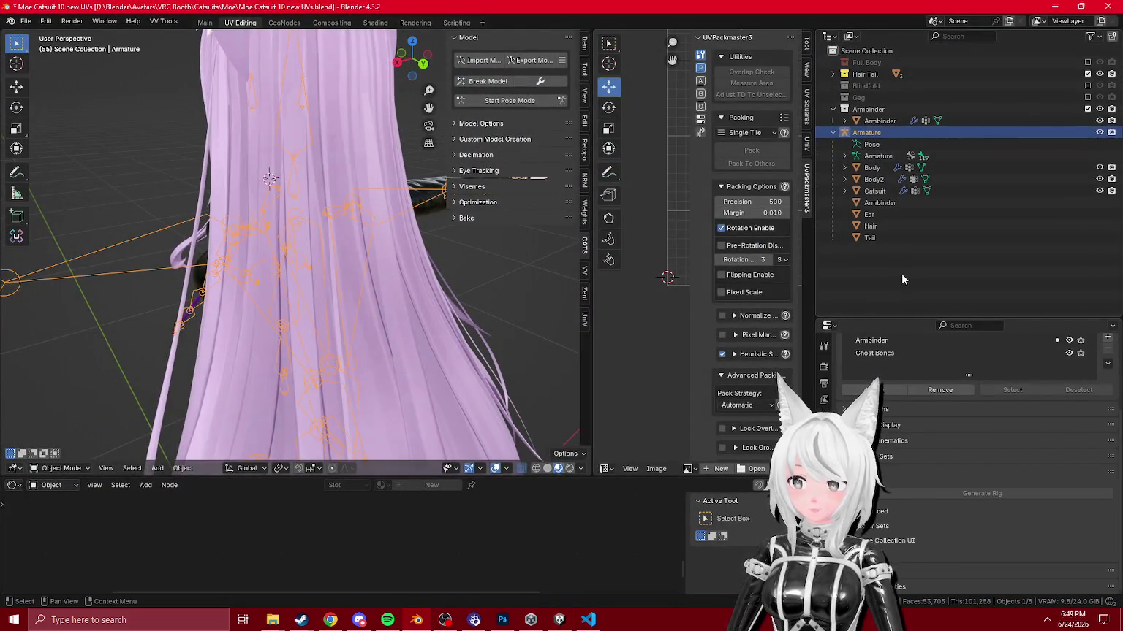
Step: Create a new collection named OG Hair under Armbinder from Ear, Hair and Tail
click(869, 214)
shift+click(870, 238)
key(KP_Decimal)
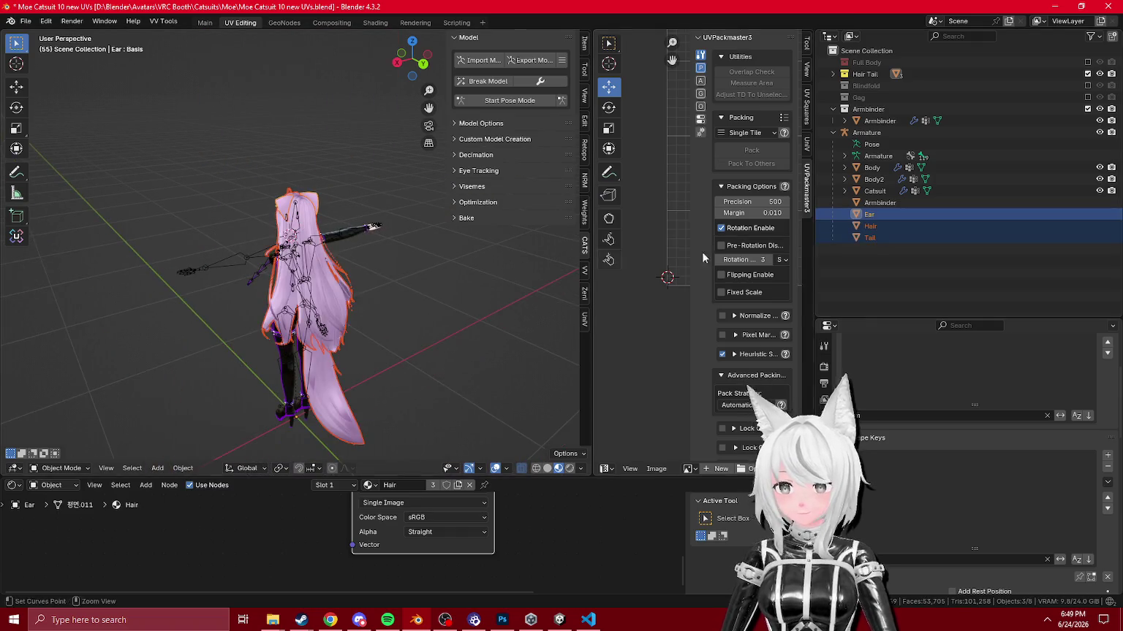
right_click(915, 263)
click(906, 252)
double_click(877, 134)
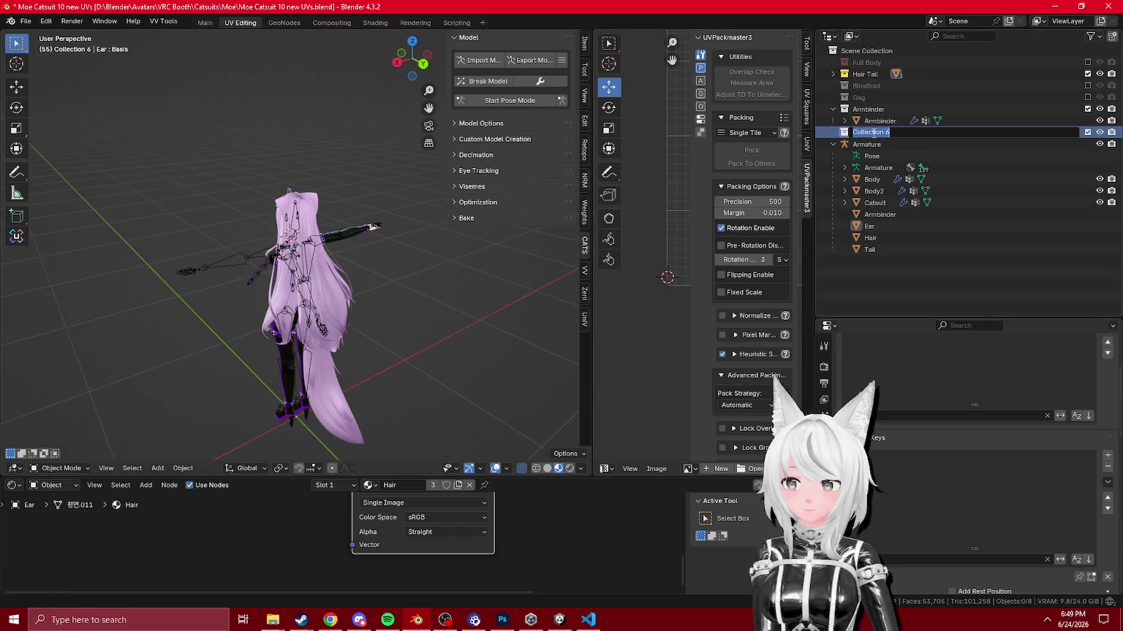
Step: Move Ear, Hair and Tail into OG Hair and toggle its exclusion to check it
click(869, 227)
shift+click(869, 250)
drag(870, 249, 867, 135)
click(1087, 133)
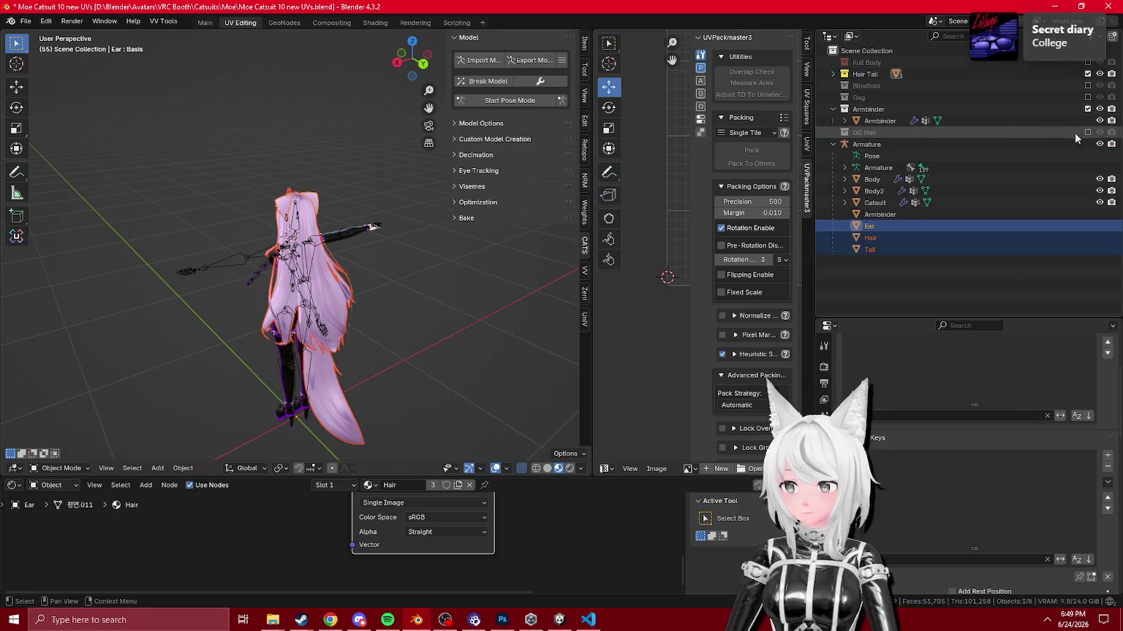
key(KP_Decimal)
click(1087, 133)
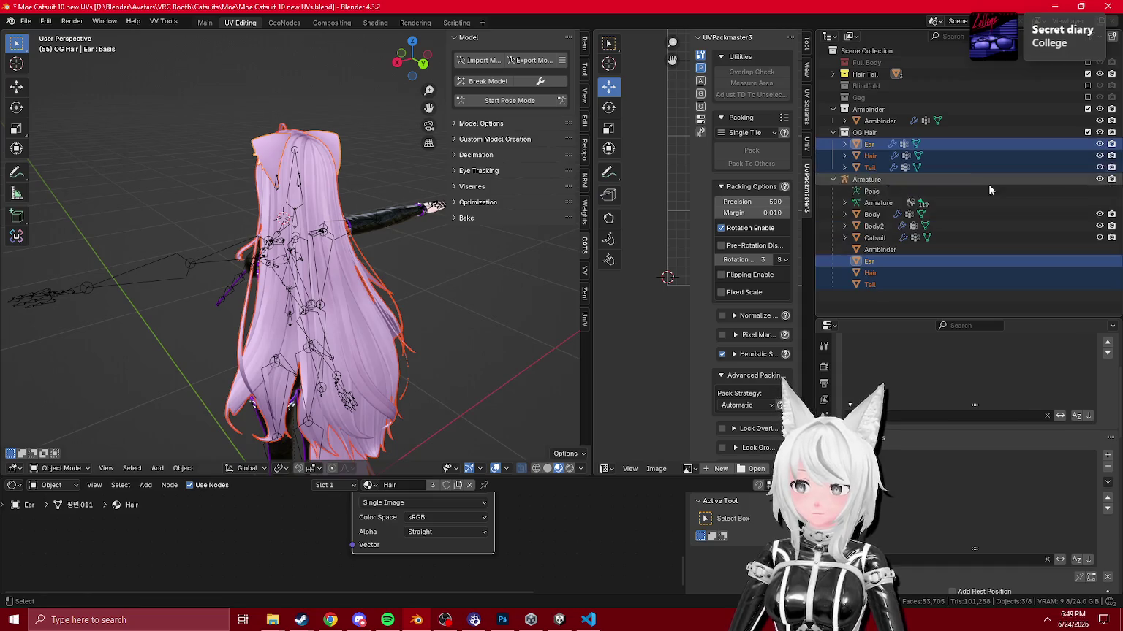
Step: Move Ear, Hair and Tail off the Armature into OG Hair and exclude the collection
click(869, 262)
shift+click(870, 284)
mouse_move(870, 284)
mouse_down()
mouse_move(1024, 135)
mouse_move(1046, 133)
mouse_up()
click(1087, 133)
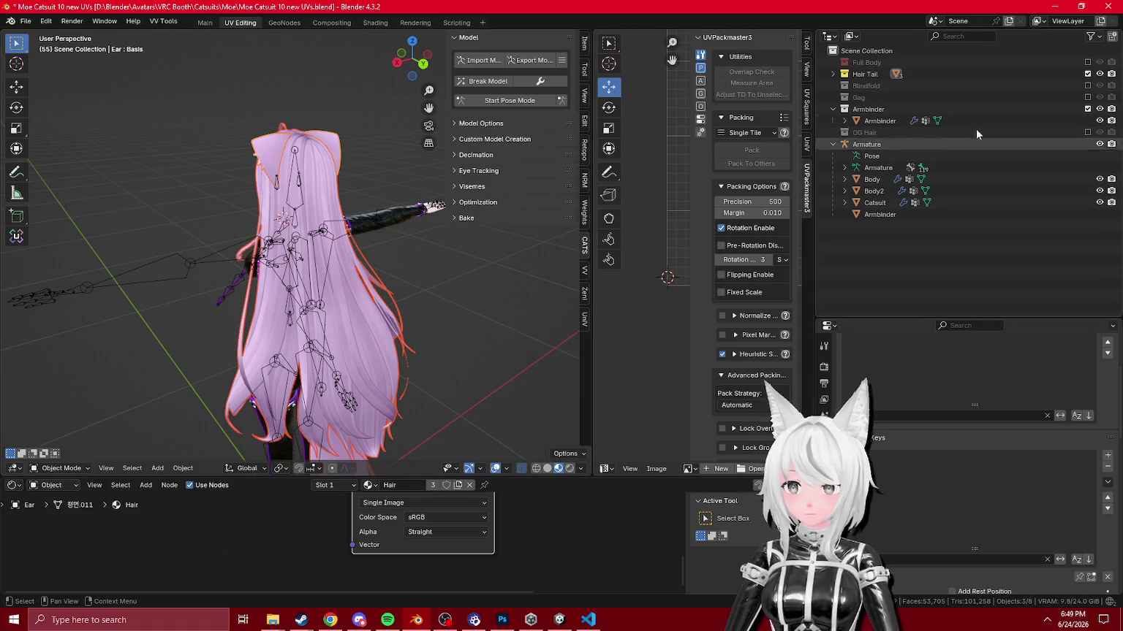
key(KP_1)
key(KP_Divide)
key(KP_Divide)
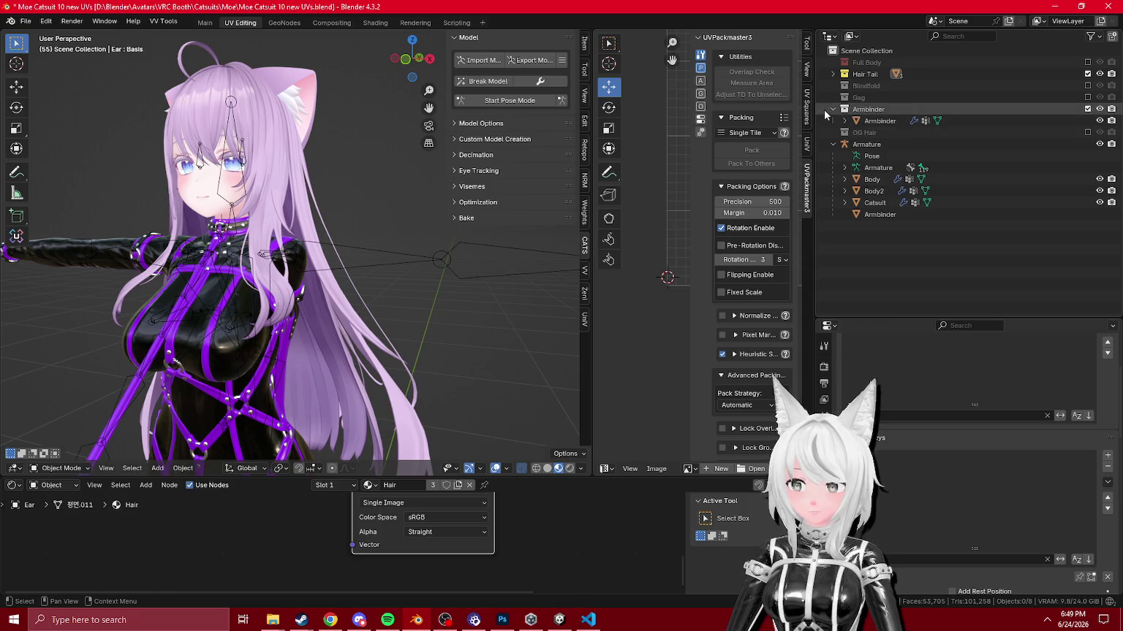
click(832, 109)
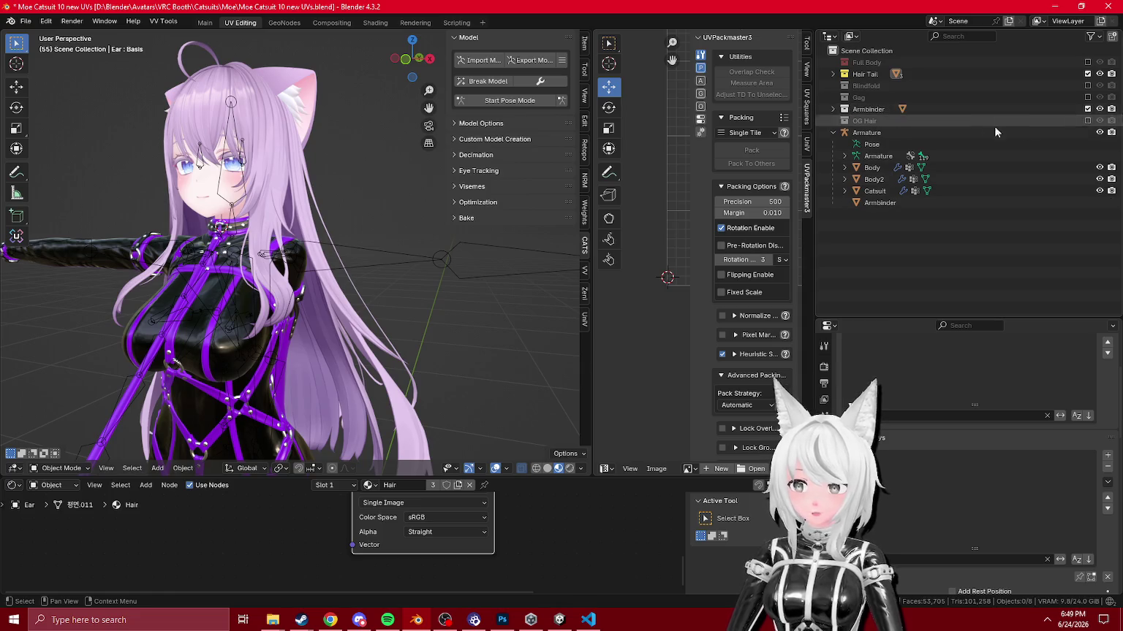
Step: Delete the OG Hair collection, undo back to it being excluded, and select the Armature
right_click(868, 121)
click(806, 182)
click(891, 75)
scroll(270, 189, down, 2)
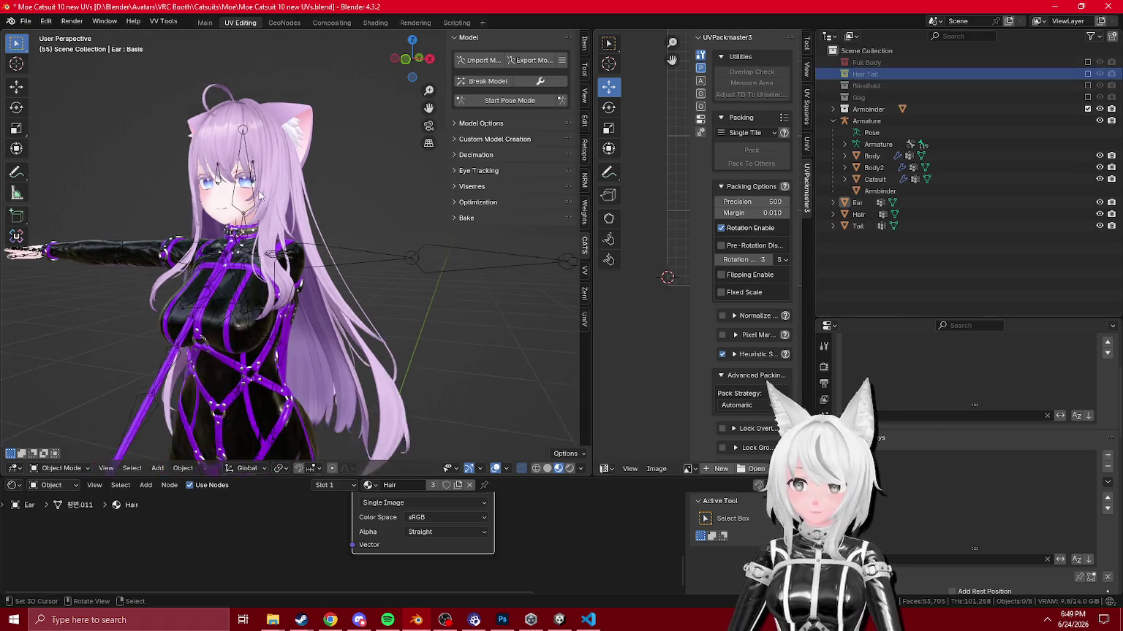
key(ctrl+z)
key(ctrl+z)
key(ctrl+z)
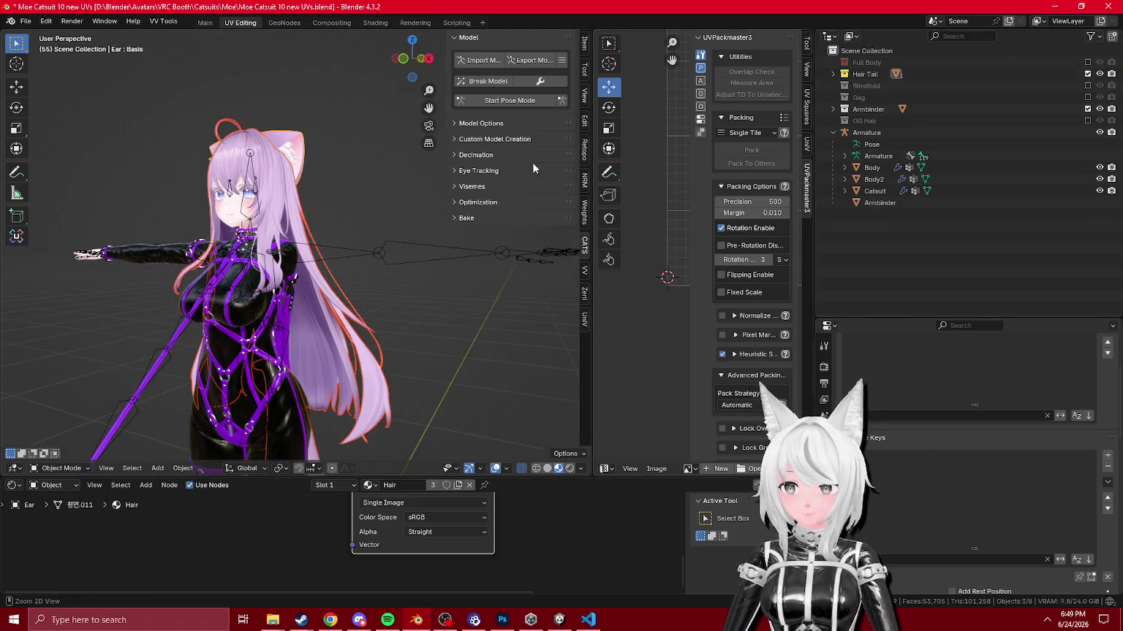
key(ctrl+z)
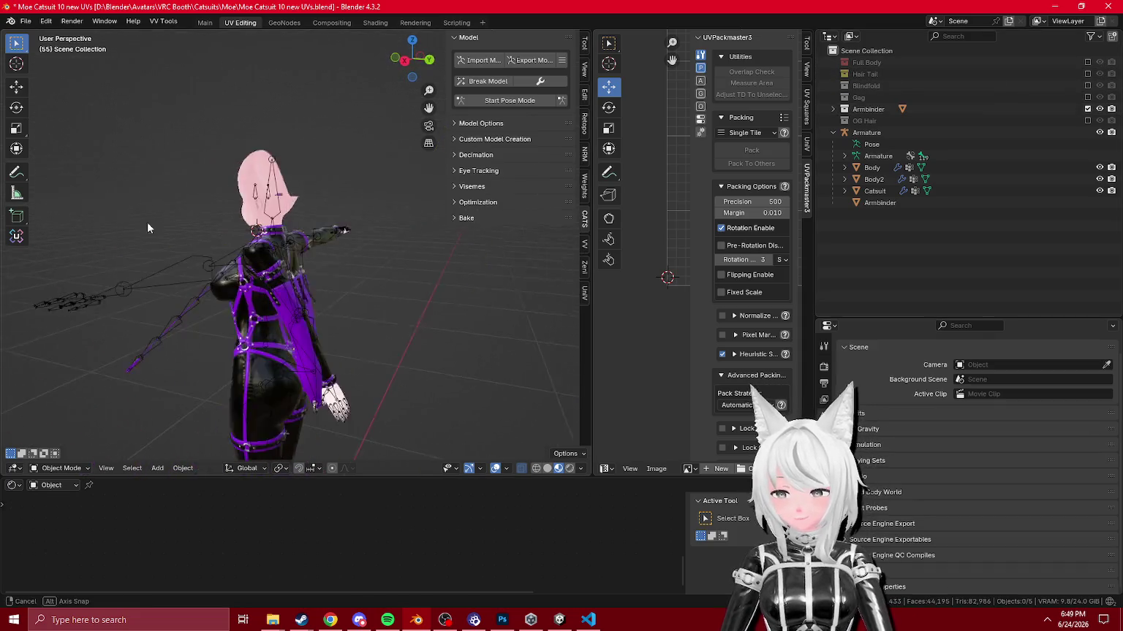
click(287, 315)
Step: Check the bone constraints on Armbinder_arm_L in pose mode
key(KP_Decimal)
click(73, 469)
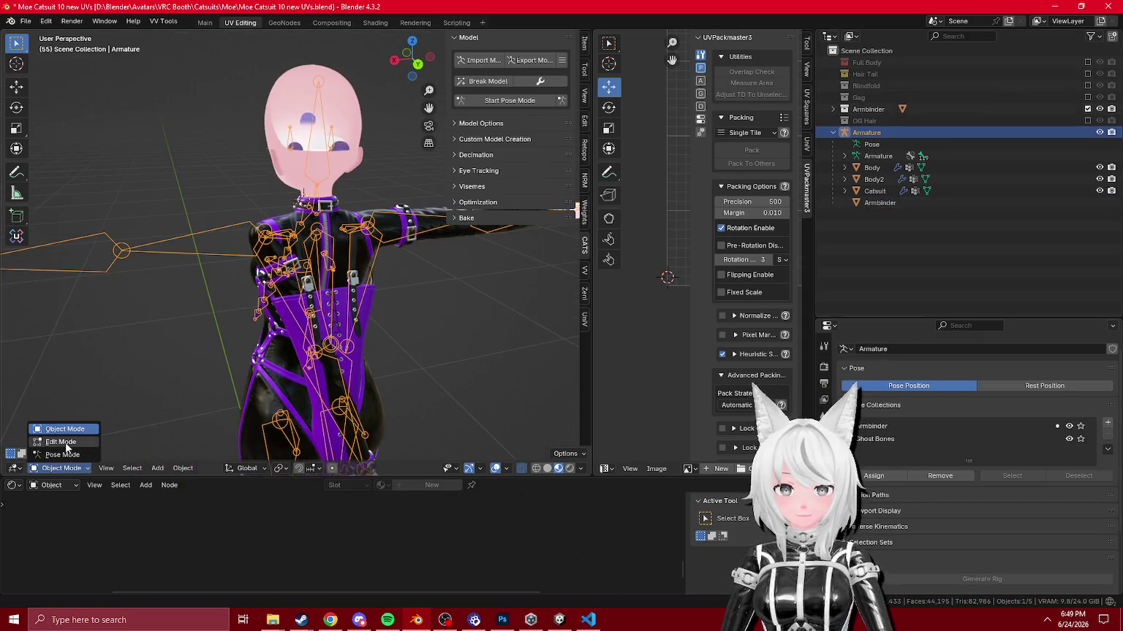
click(64, 454)
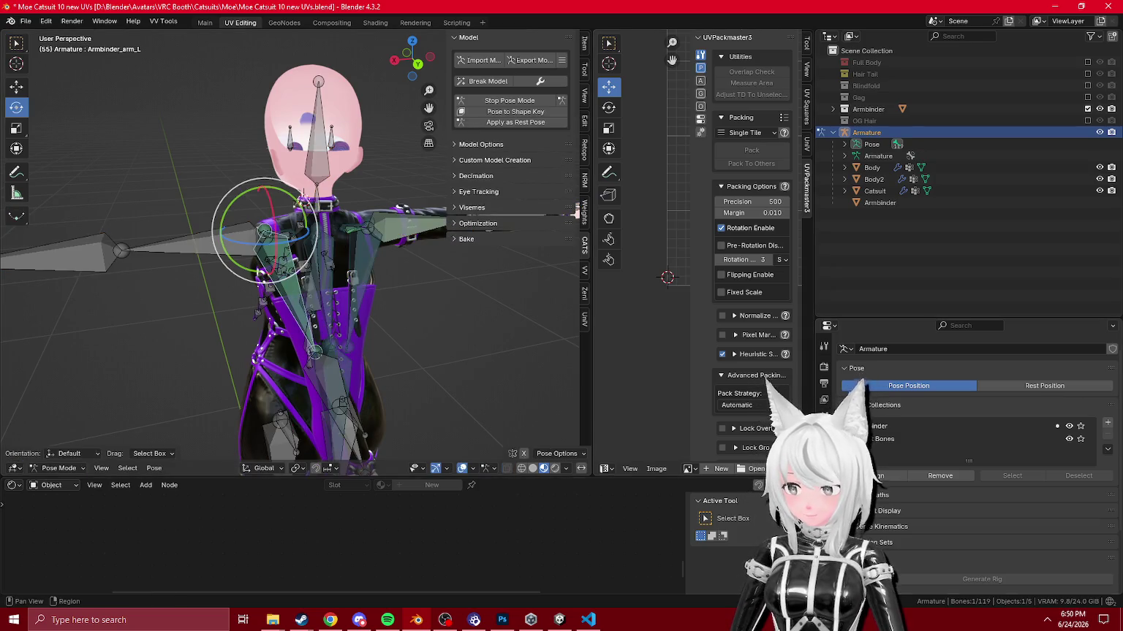
click(824, 541)
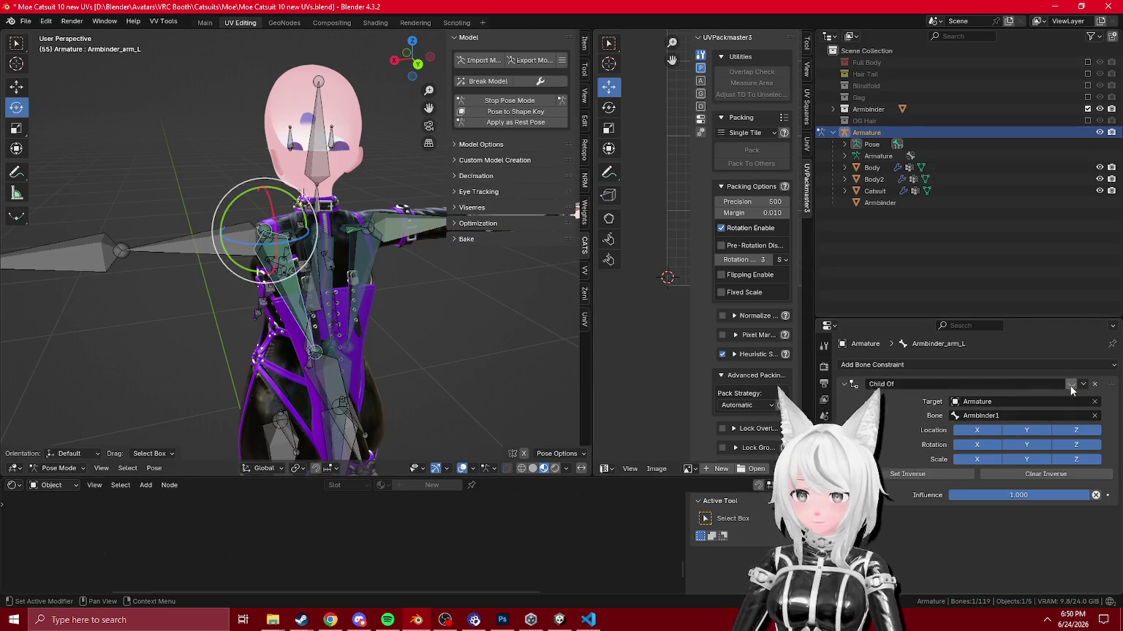
key(Tab)
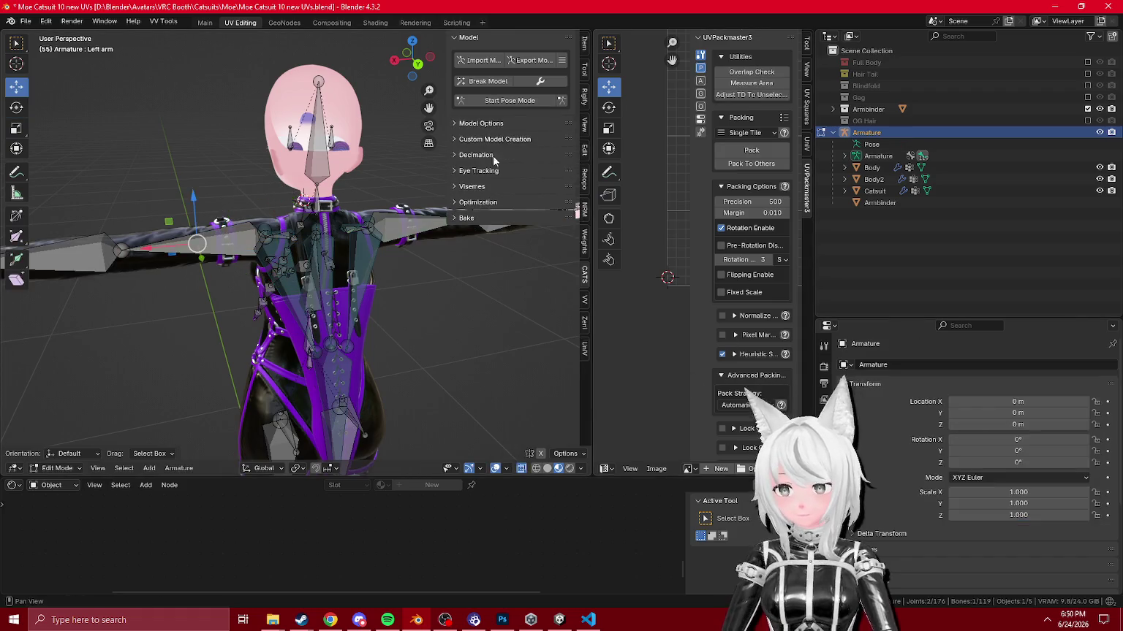
Step: Export the model over Furu Moe Catsuit.fbx in the Unity Assets folder, then switch to Unity
click(541, 62)
click(289, 397)
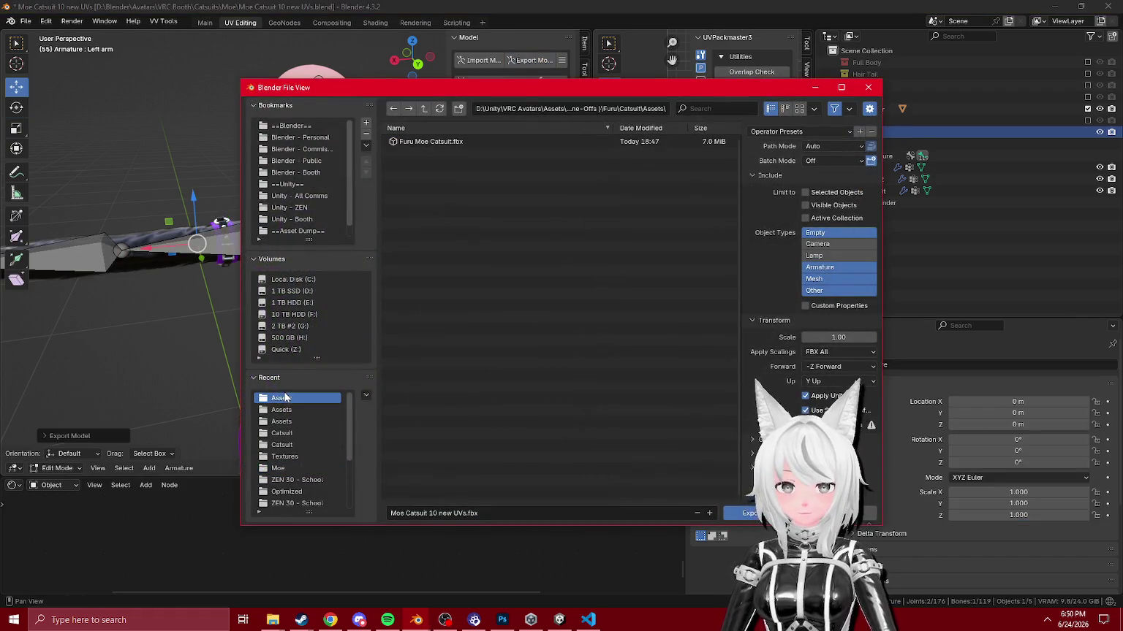
double_click(437, 145)
click(558, 619)
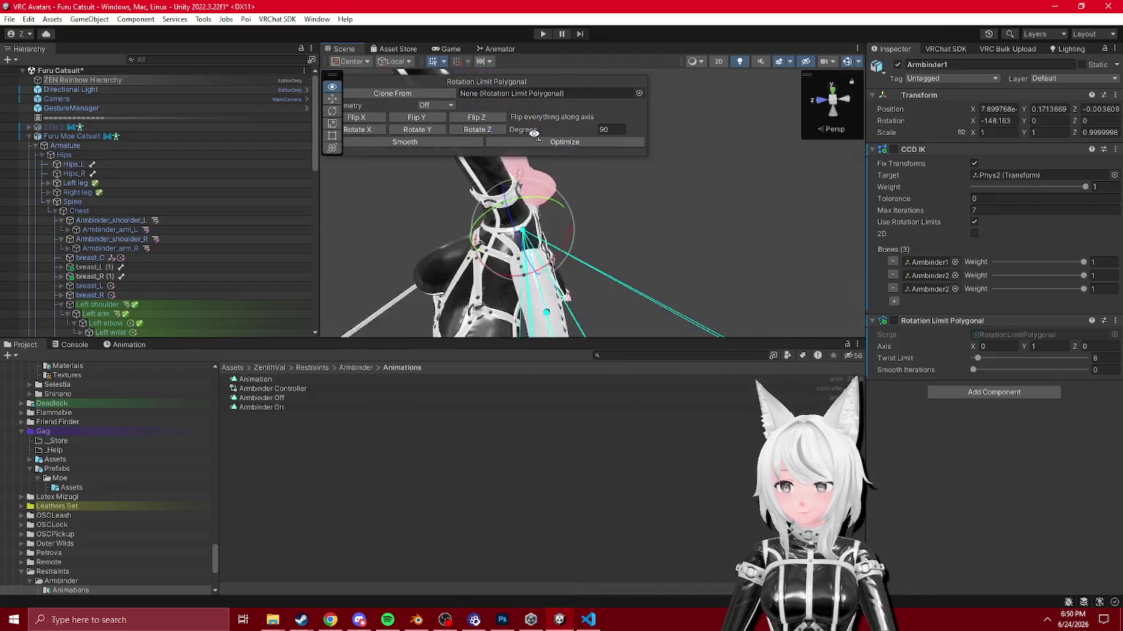
Step: Play-test Expressions > Armbinder in the Game view, check Phys1's phys bone, then stop Play
drag(520, 190, 499, 5)
click(543, 35)
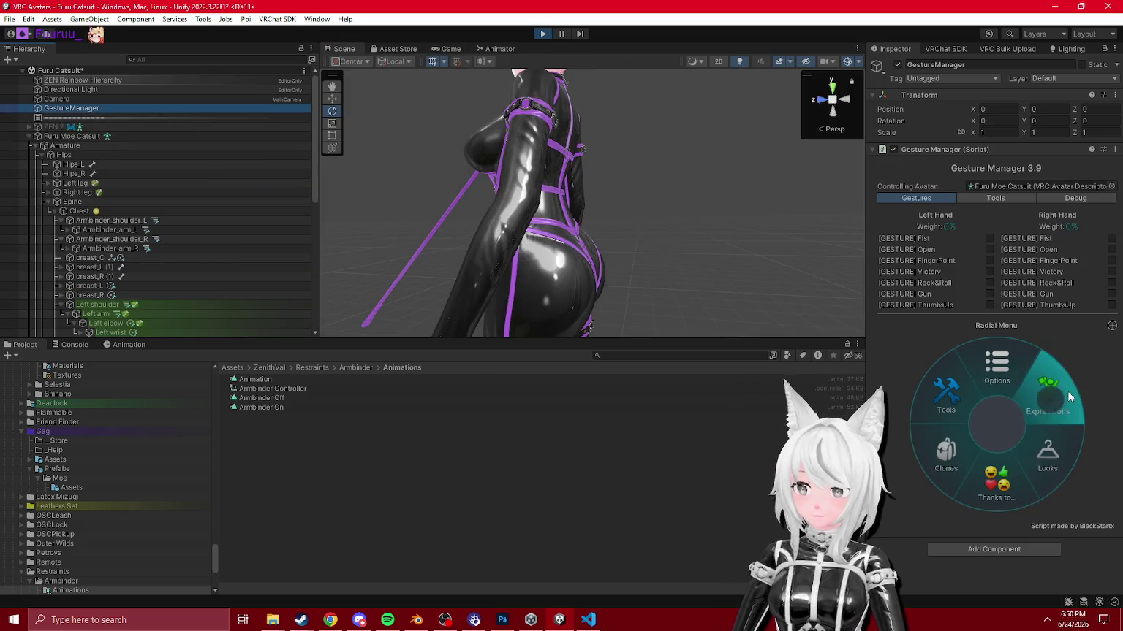
click(1068, 396)
click(1054, 426)
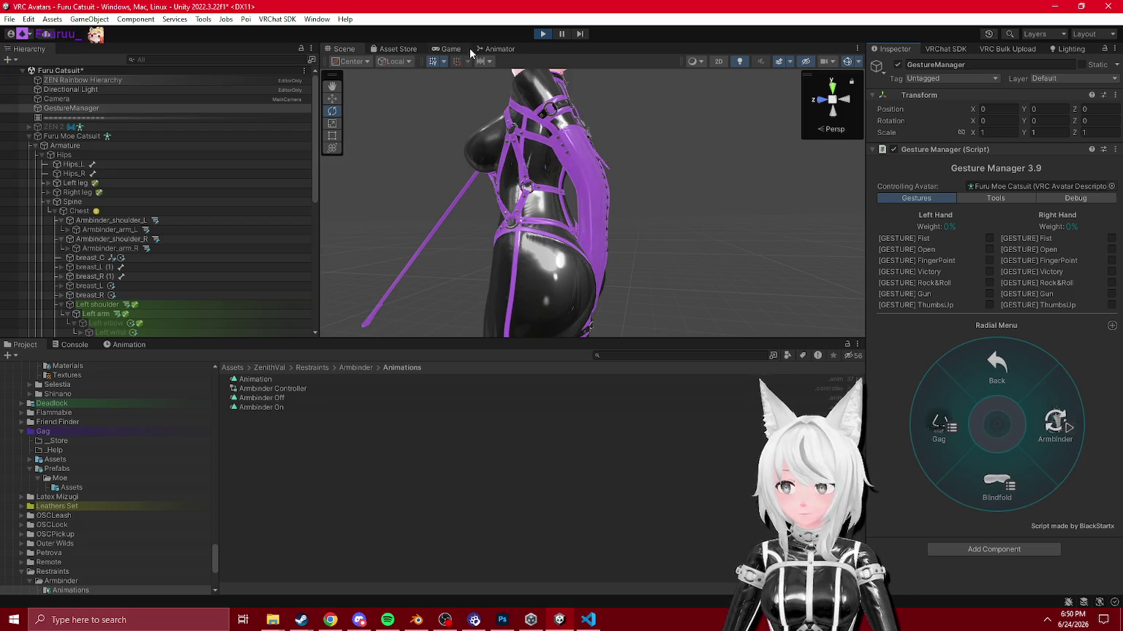
click(467, 49)
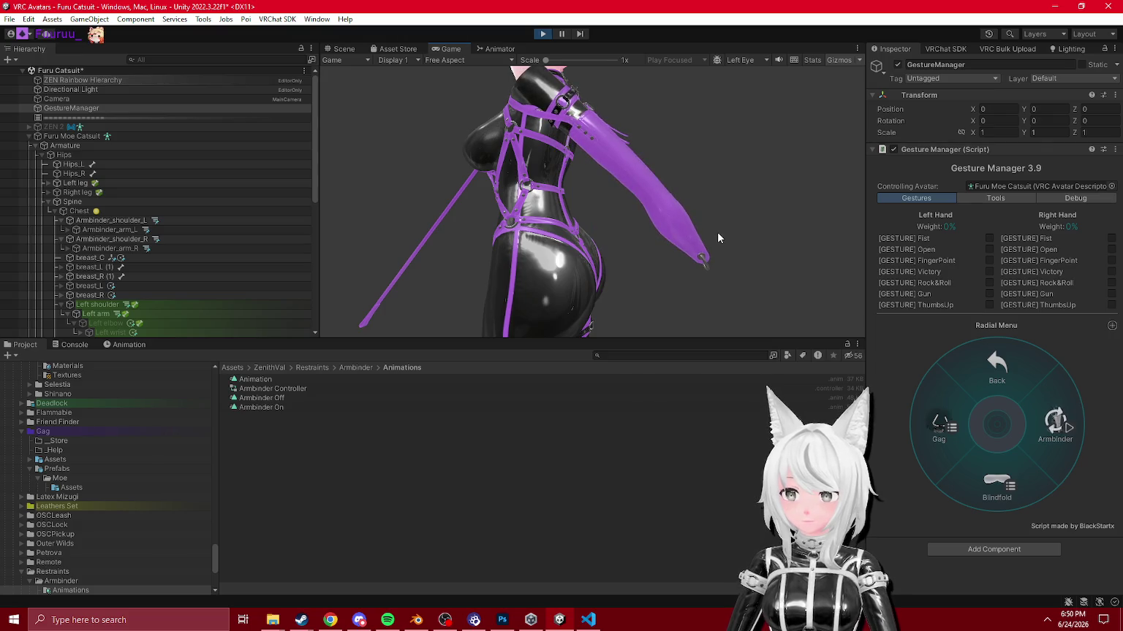
scroll(135, 241, down, 10)
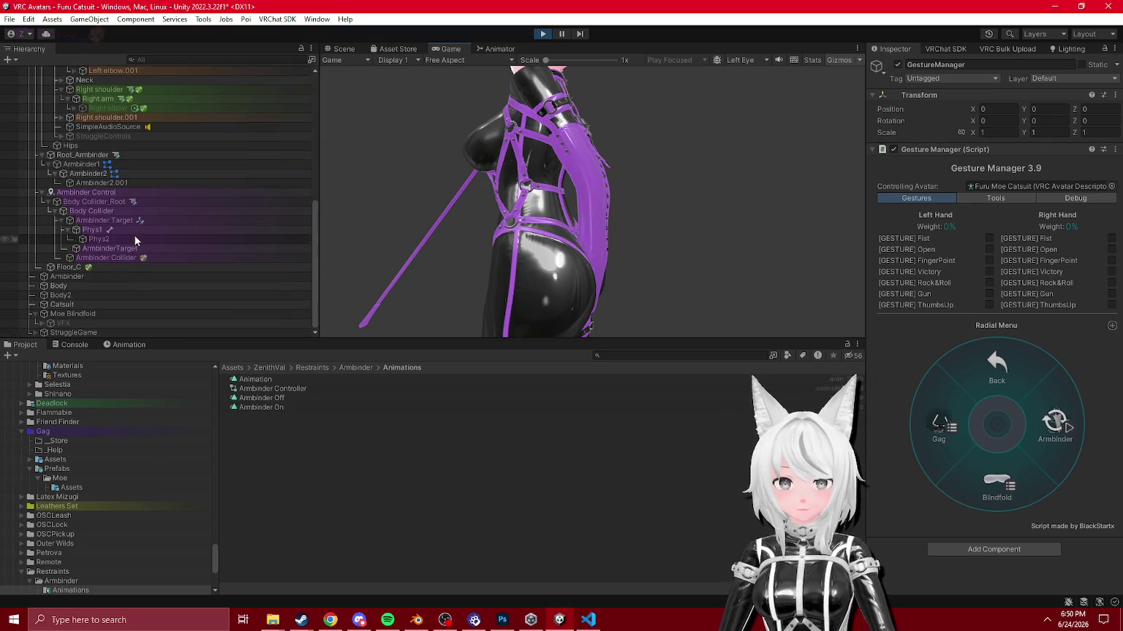
click(92, 231)
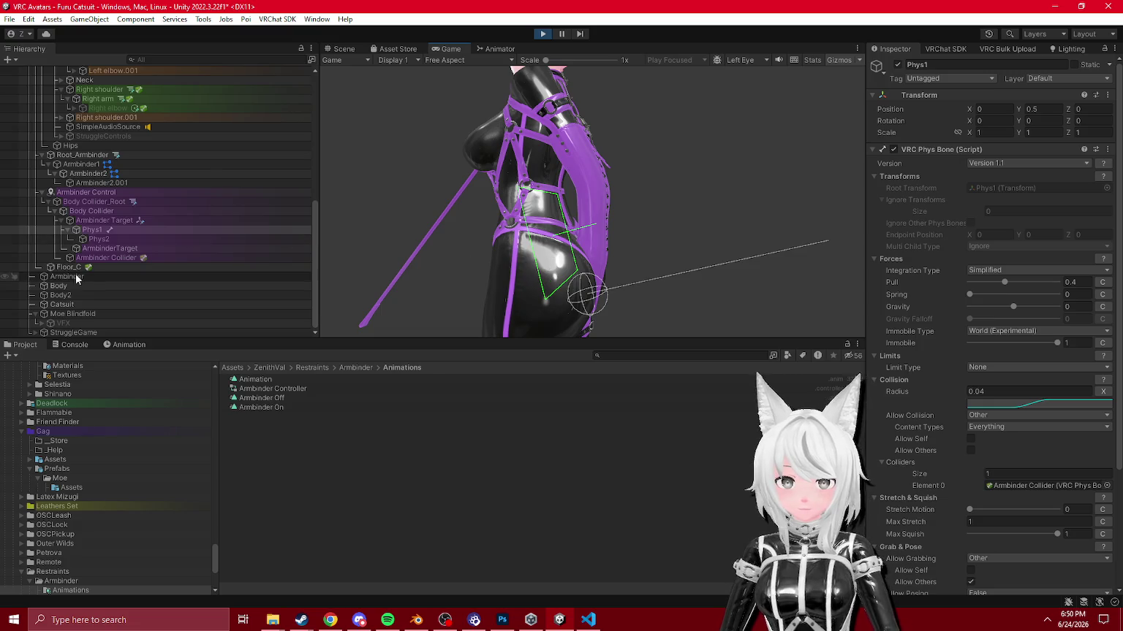
click(542, 33)
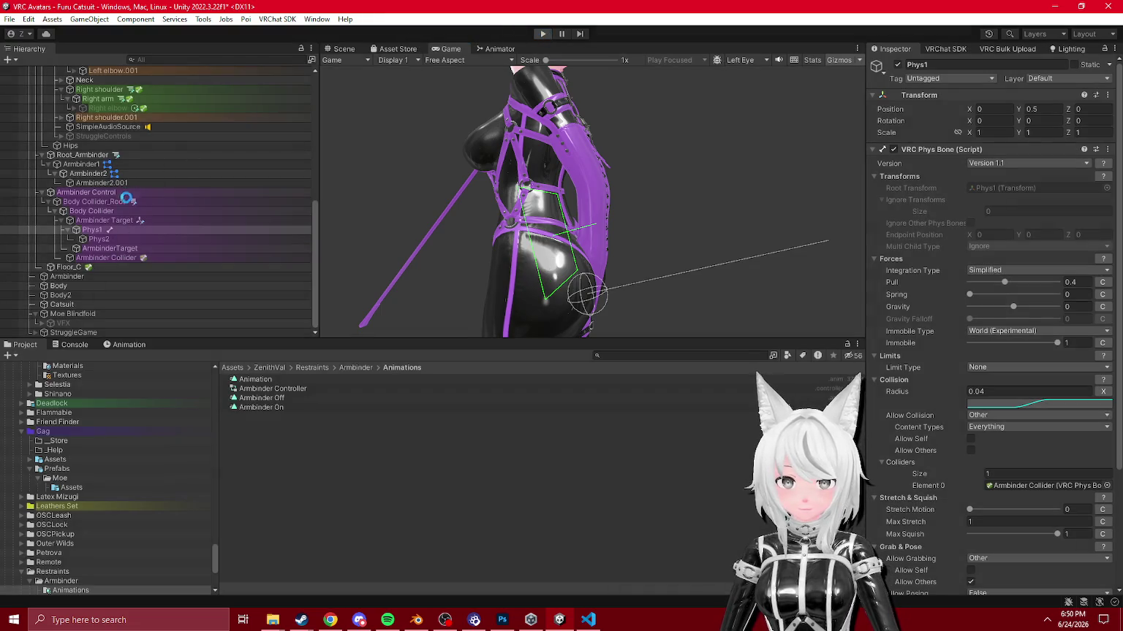
scroll(104, 203, down, 5)
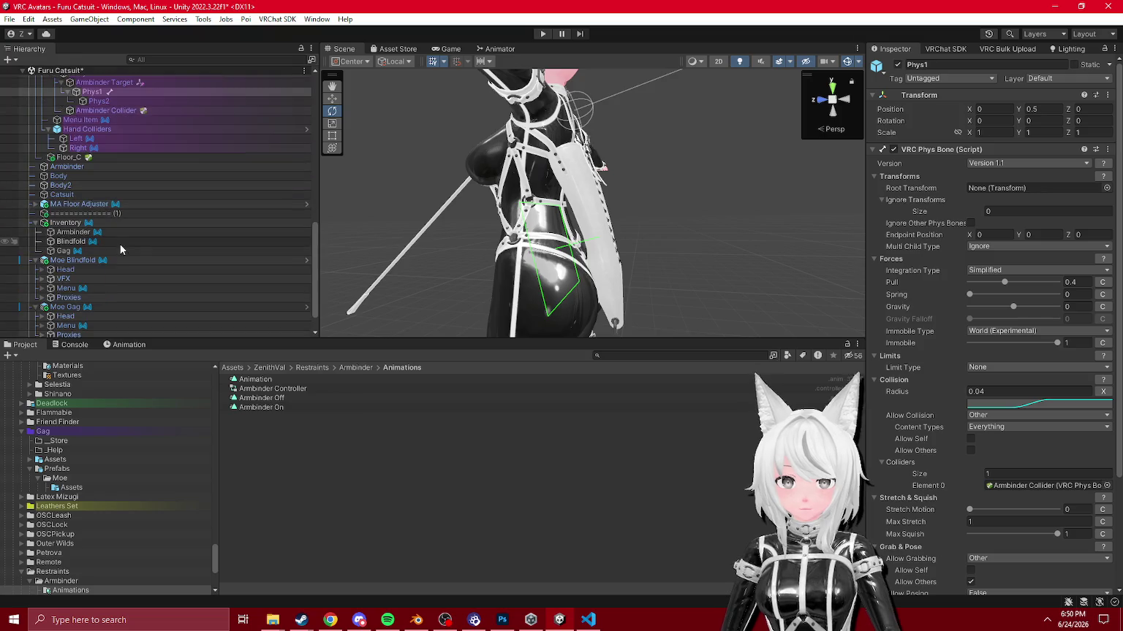
Step: Move the Body Collider down toward the hips and tilt it to about 19.5 degrees
scroll(124, 138, up, 5)
click(190, 213)
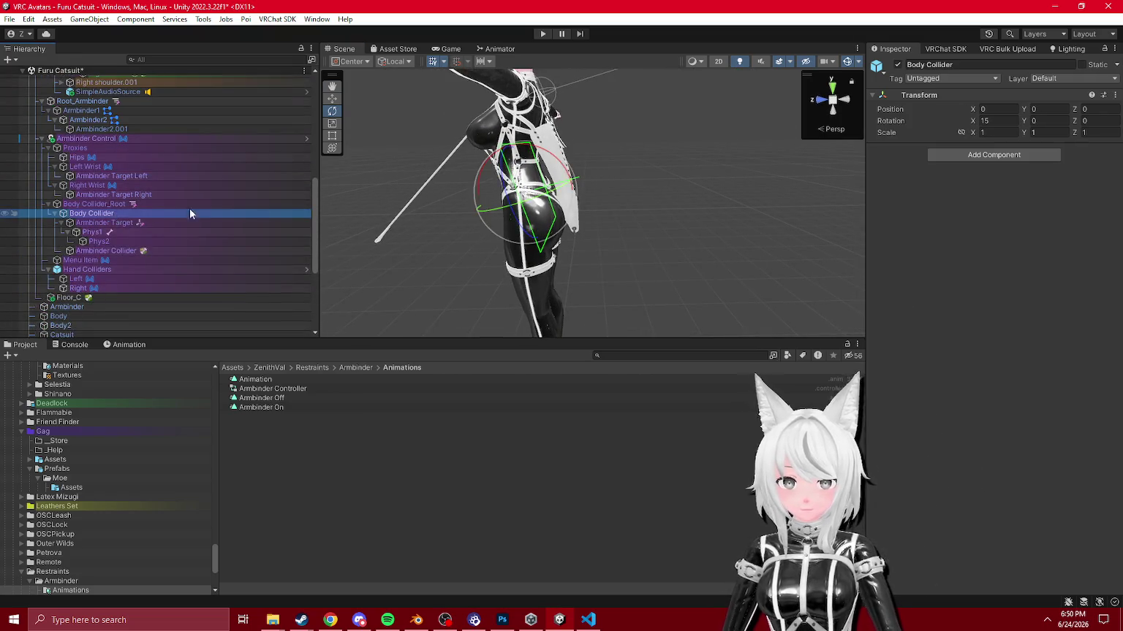
key(f)
key(w)
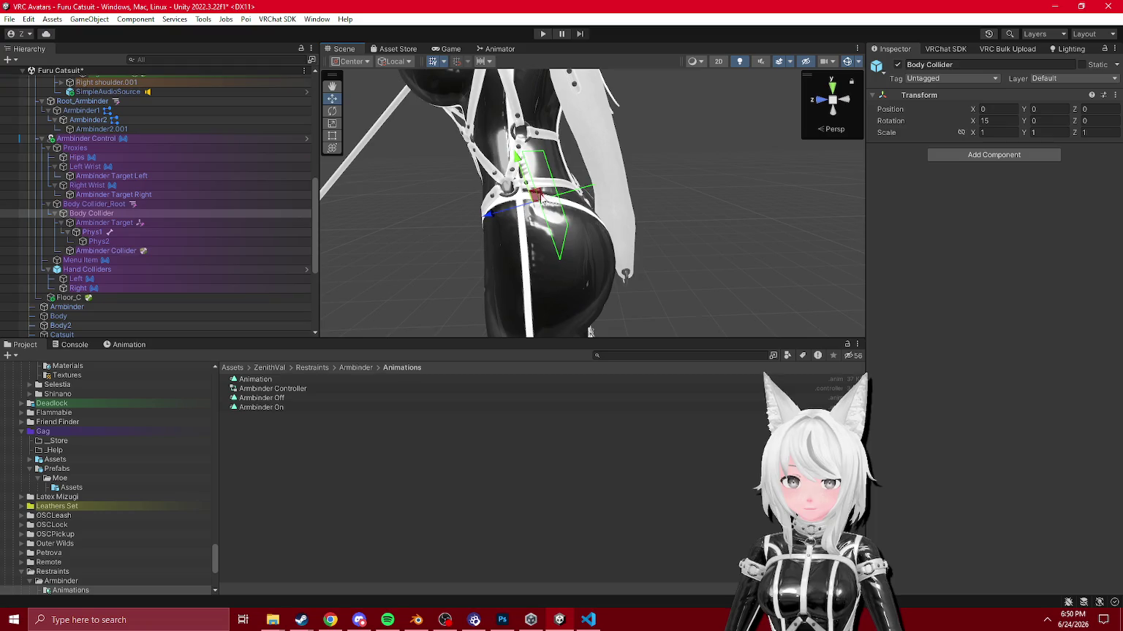
drag(542, 200, 582, 207)
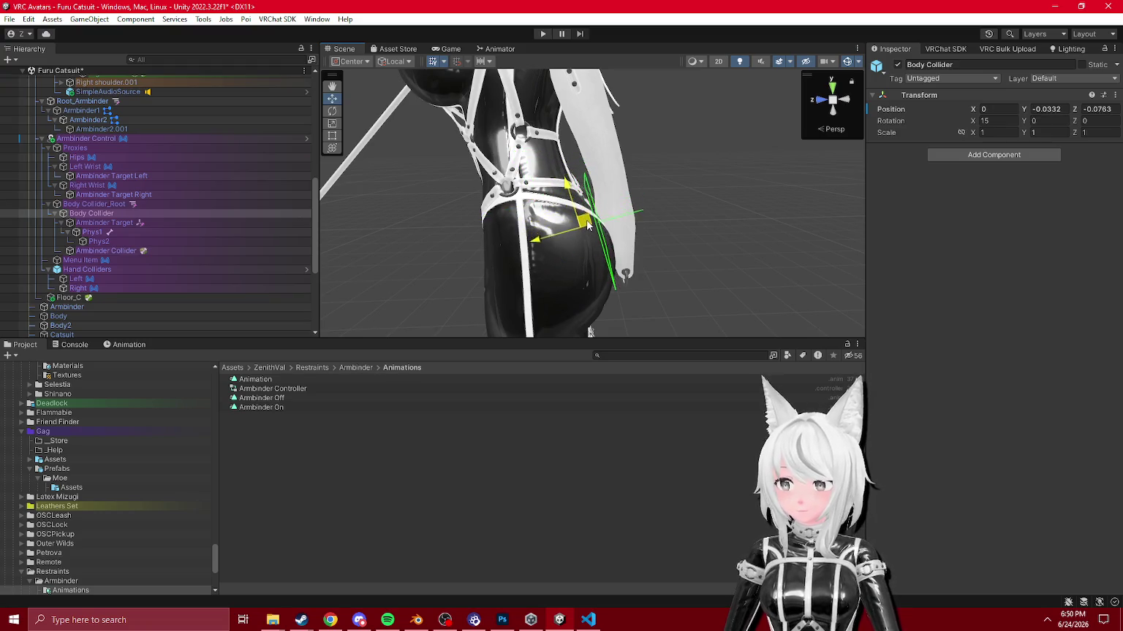
drag(565, 198, 577, 188)
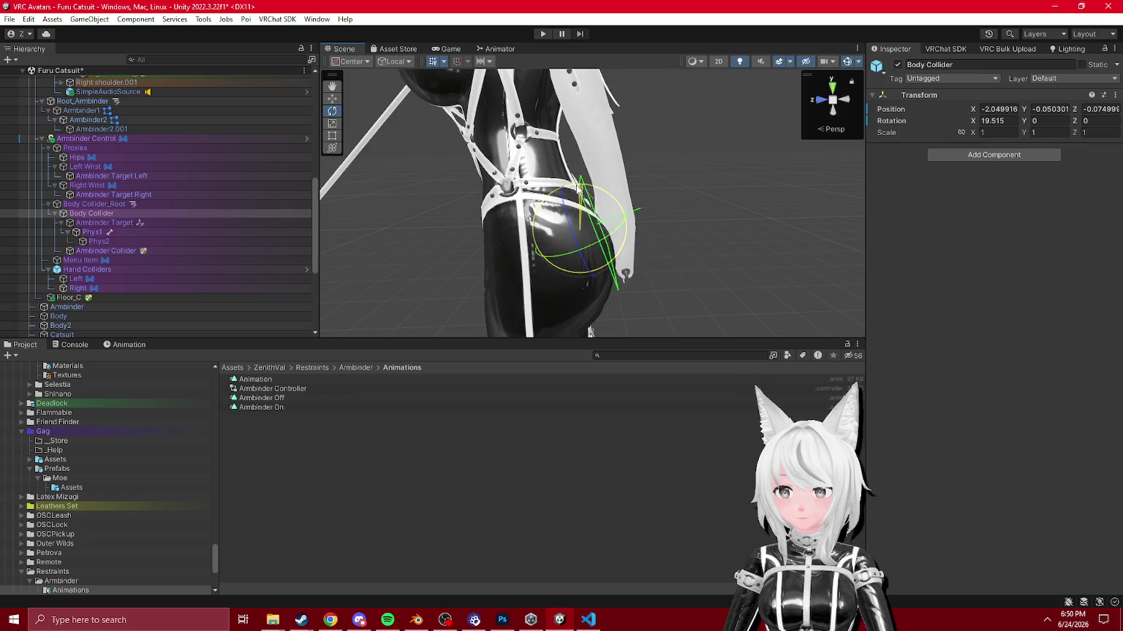
Step: Set Armbinder Target Right's position Y to 0.12
click(157, 223)
mouse_move(325, 225)
mouse_down()
mouse_move(509, 233)
mouse_move(348, 129)
mouse_move(306, 351)
mouse_move(300, 291)
mouse_move(241, 270)
mouse_up()
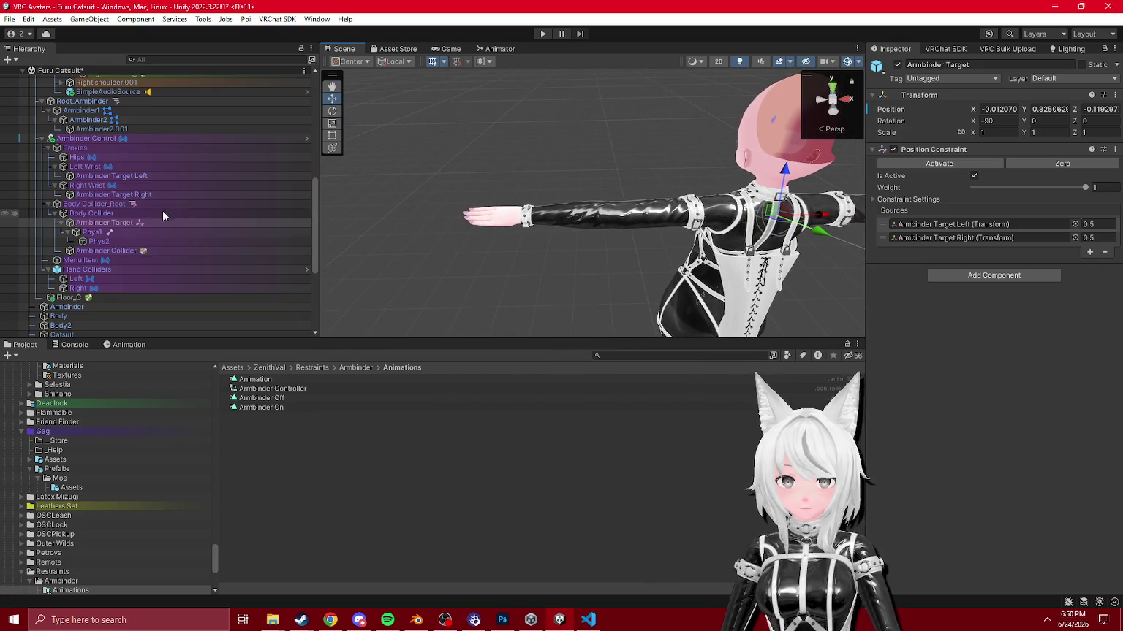
click(146, 194)
mouse_move(571, 192)
mouse_down()
mouse_move(630, 216)
mouse_move(561, 204)
mouse_up()
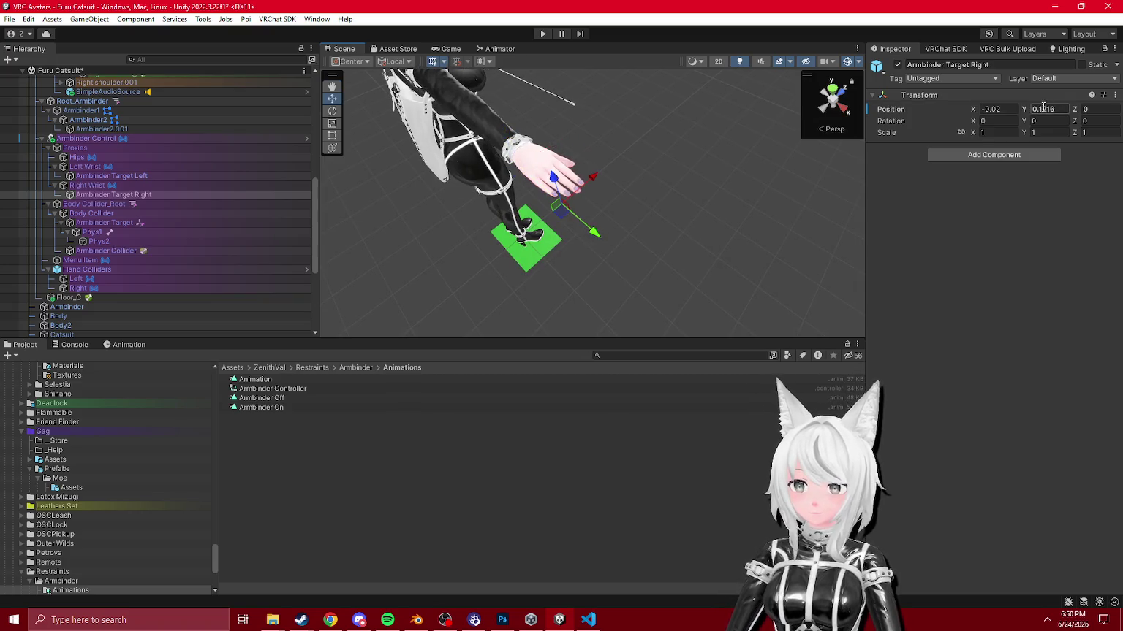
text(5)
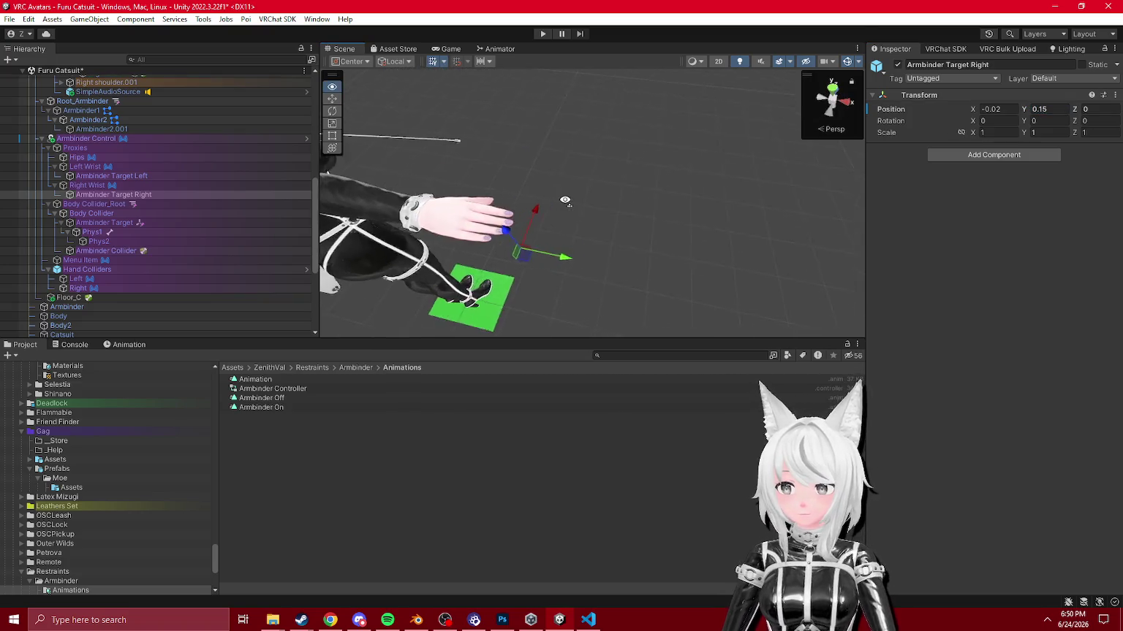
key(BackSpace)
text(5)
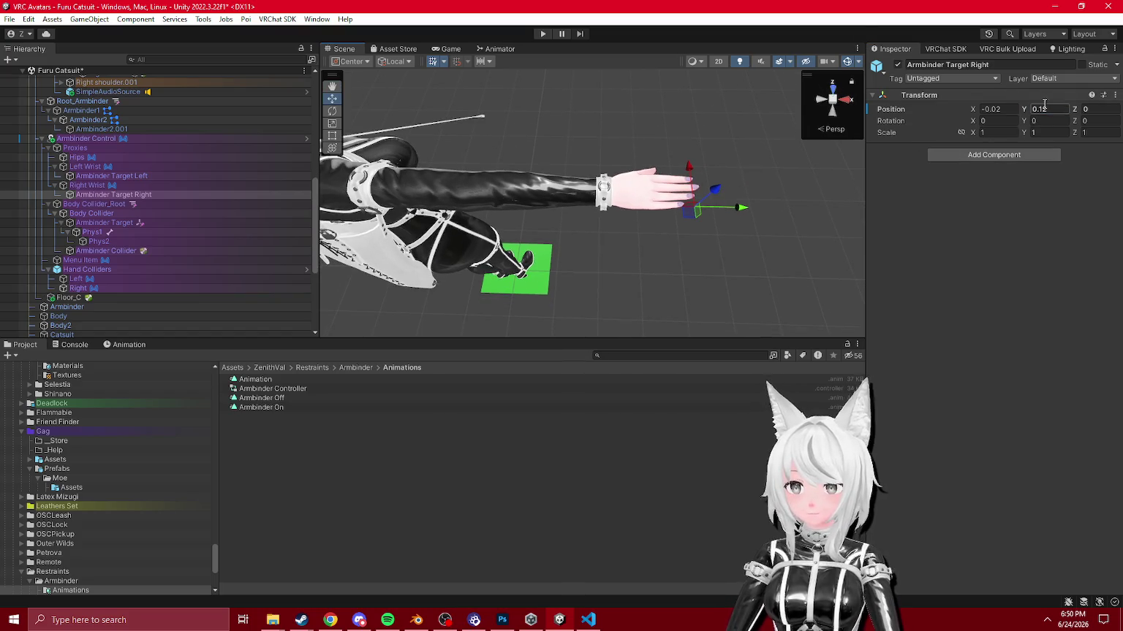
Step: Set Armbinder Target Left's position Y to 0.12
click(165, 178)
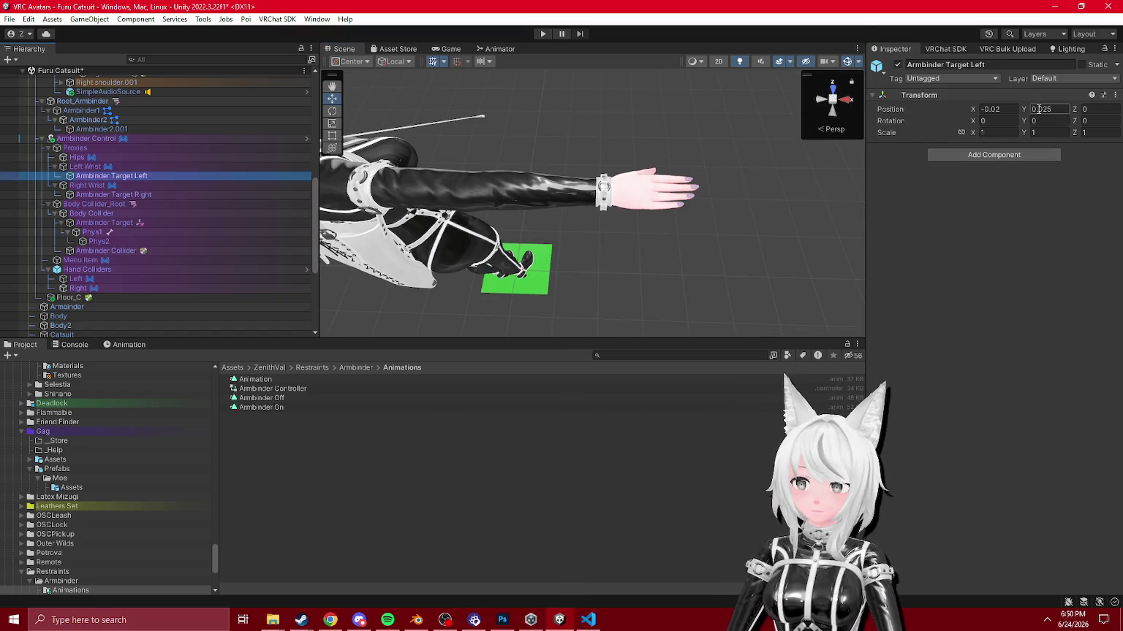
text(2)
drag(809, 149, 642, 172)
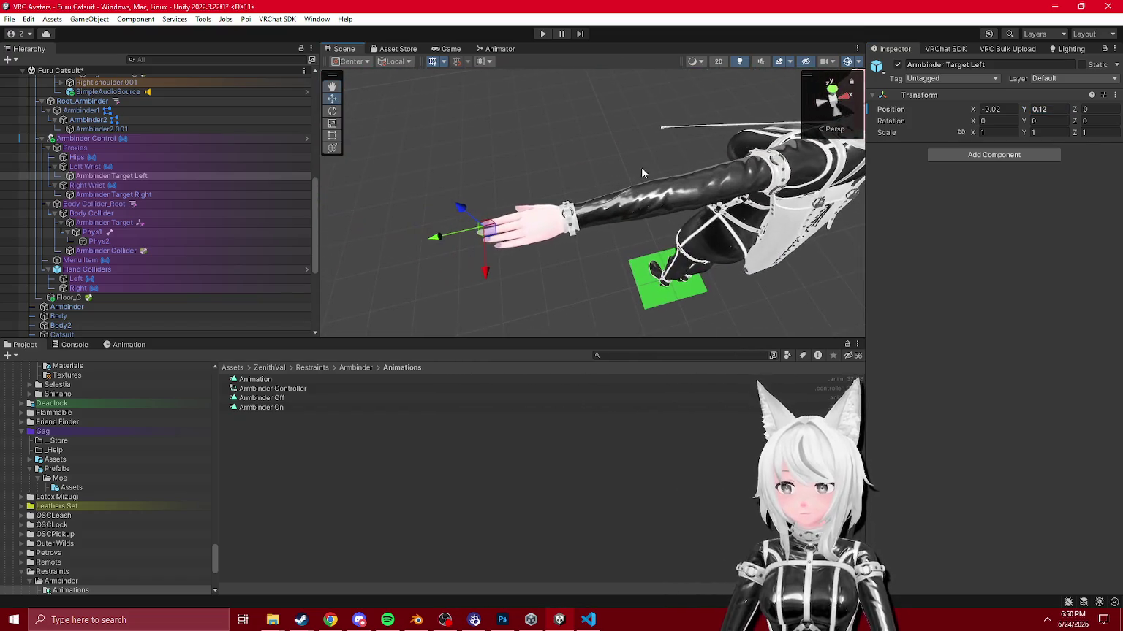
click(124, 175)
drag(461, 223, 474, 160)
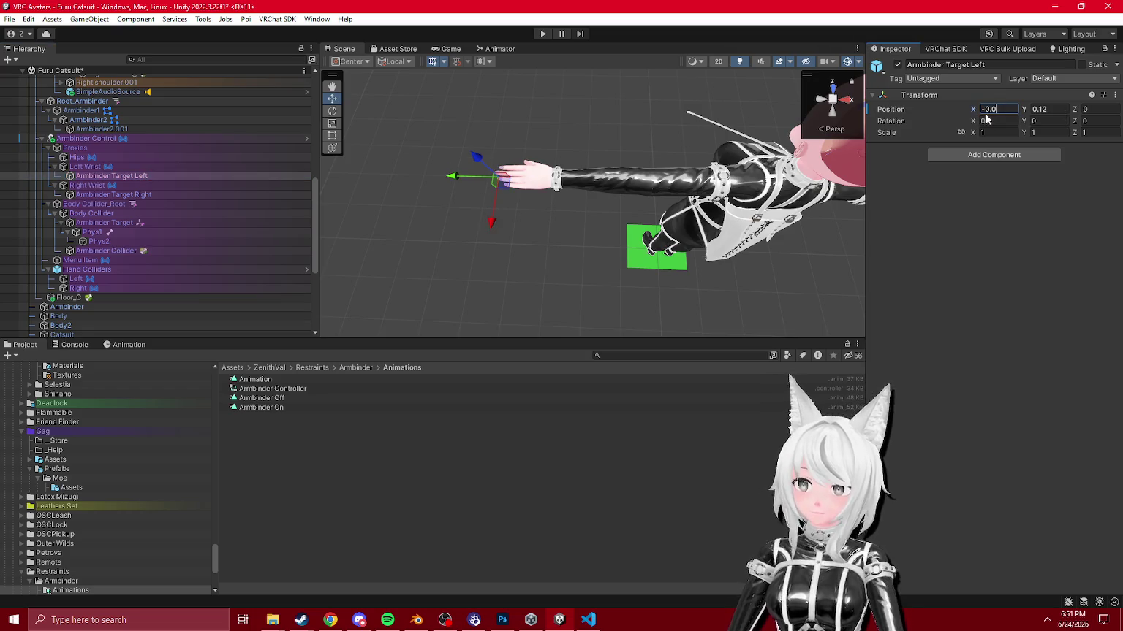
Step: Select and frame both arm targets, then enter Play mode
ctrl+click(141, 193)
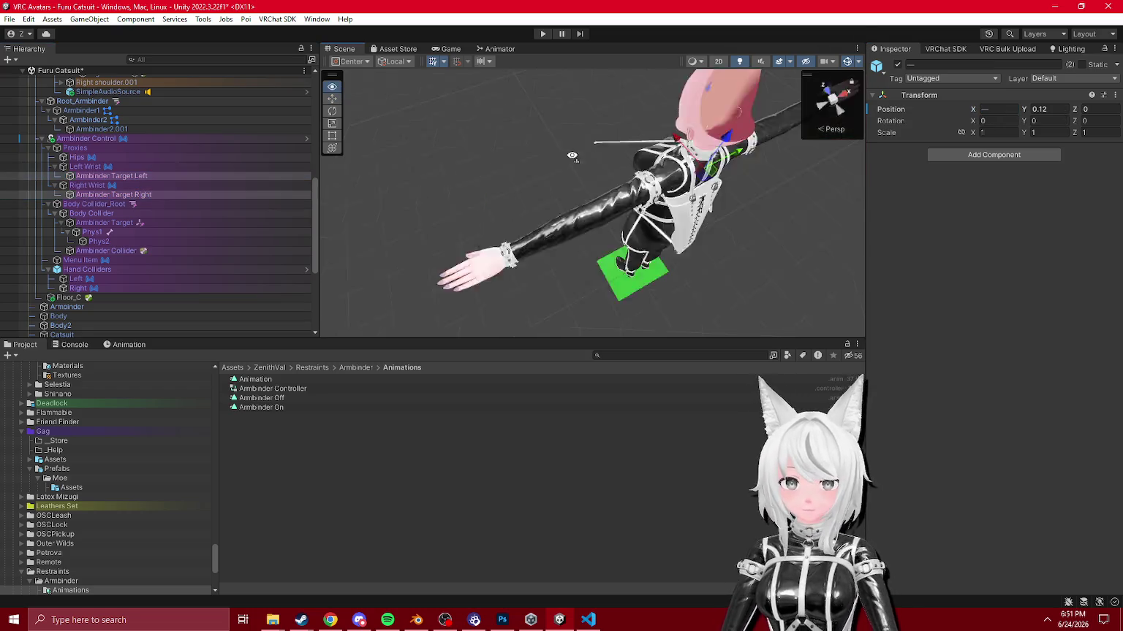
key(f)
click(543, 33)
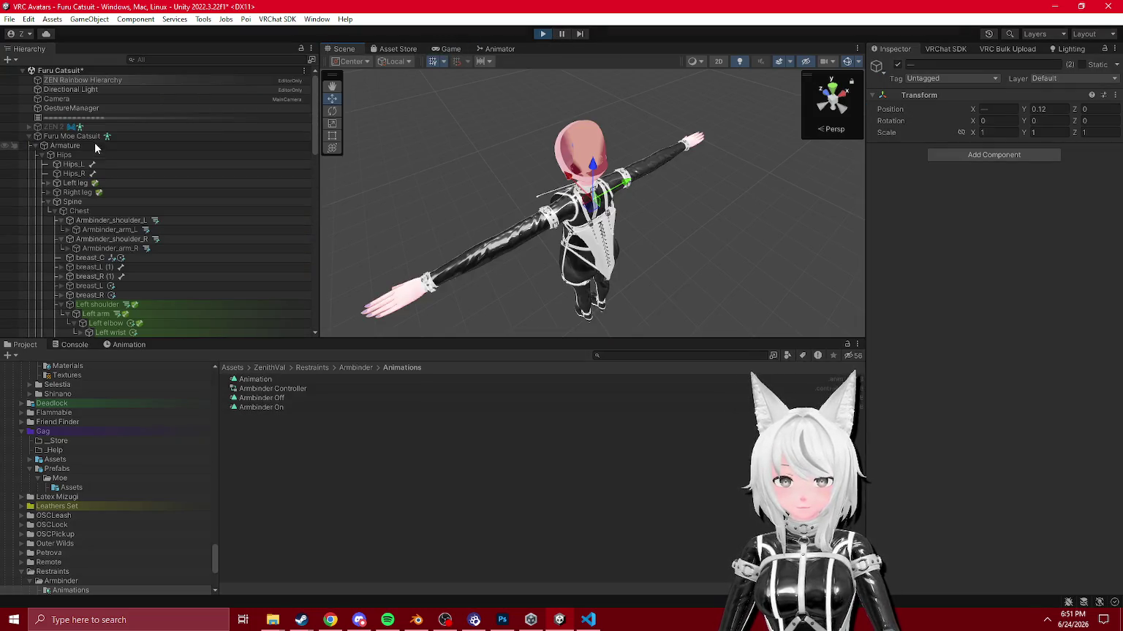
Step: Toggle Armbinder on from the Expressions radial menu, check it in the Game view, then stop Play mode
drag(570, 248, 601, 264)
scroll(601, 264, up, 3)
click(1047, 395)
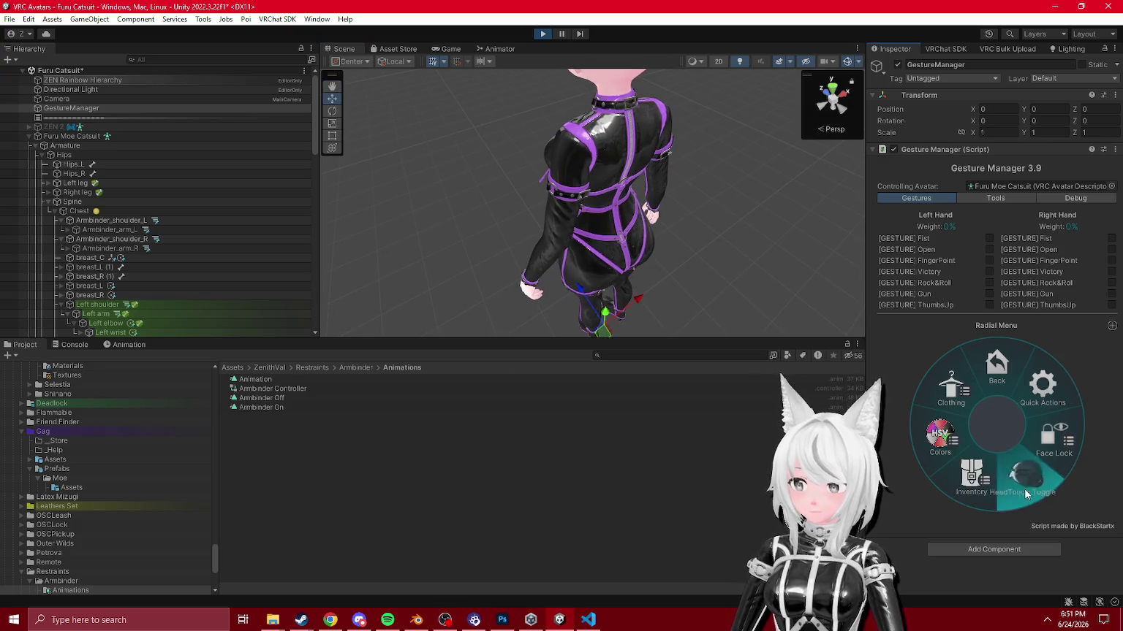
click(1057, 439)
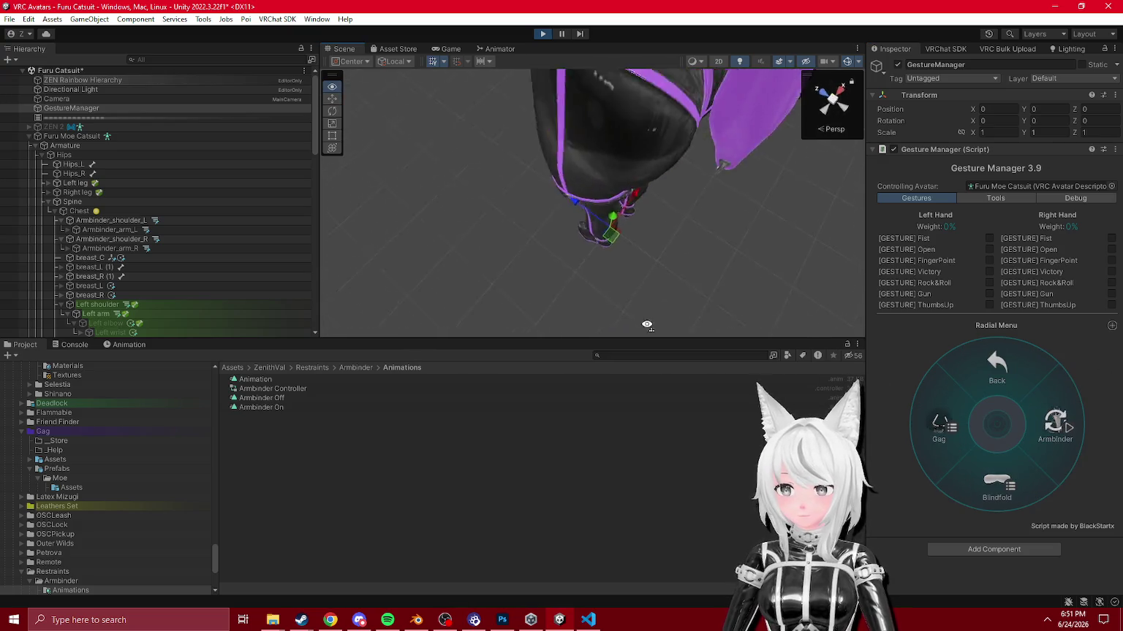
click(450, 49)
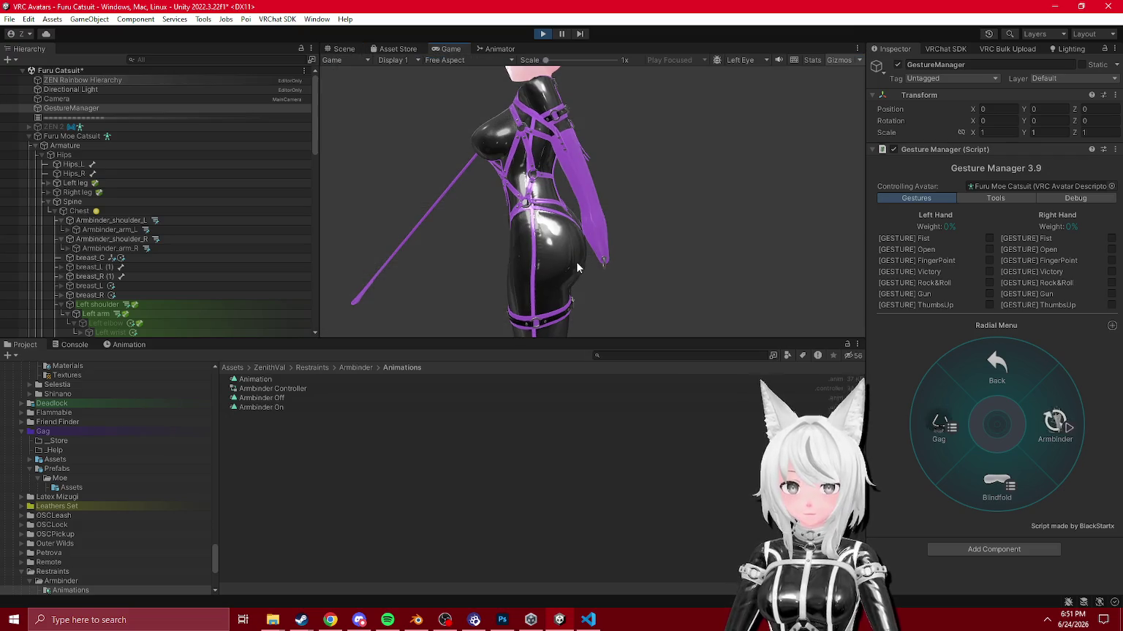
click(543, 33)
scroll(113, 251, down, 5)
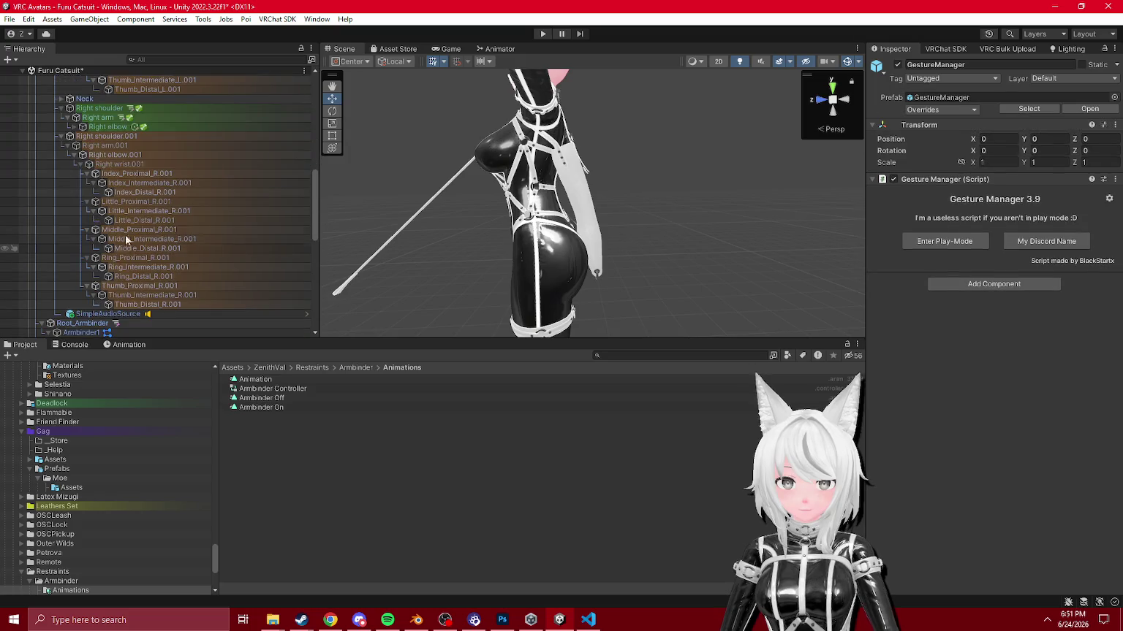
Step: Nudge the Armbinder Collider along its Z axis
scroll(134, 219, down, 10)
click(117, 227)
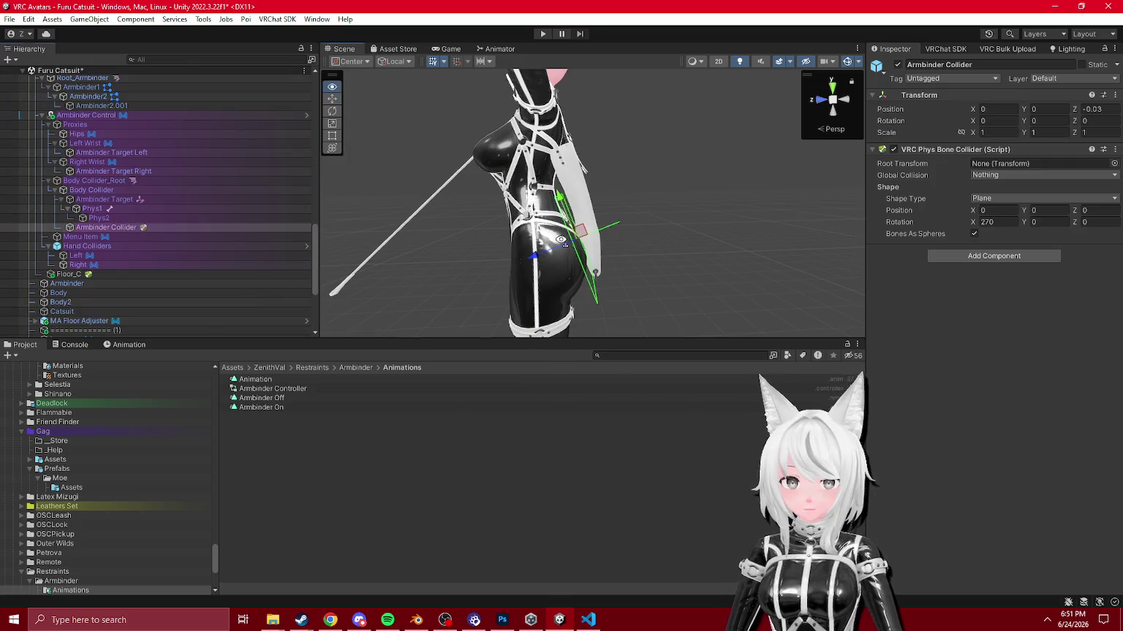
scroll(562, 241, up, 5)
drag(537, 259, 524, 272)
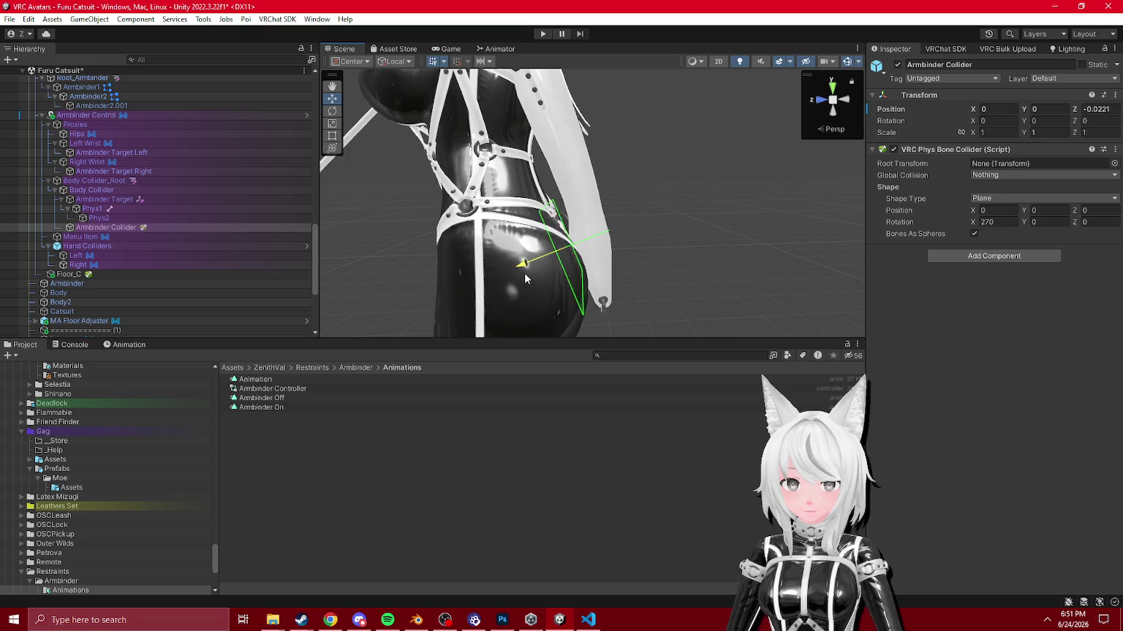
Step: Shift the Body Collider along Z to -0.0635 and collapse the target and collider children
click(92, 191)
click(510, 274)
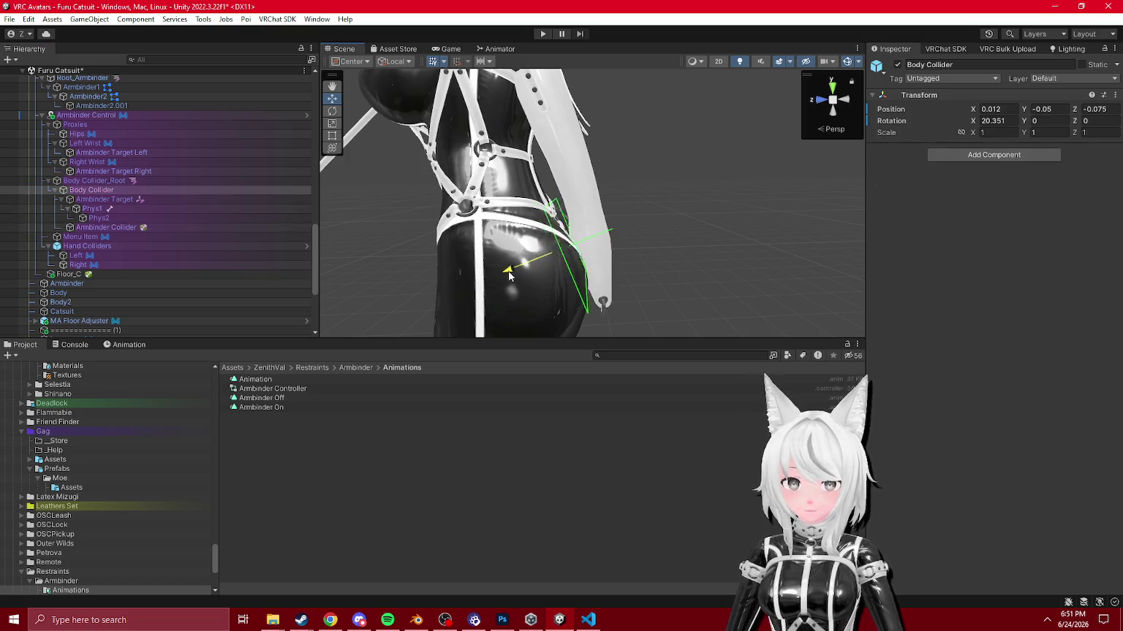
drag(505, 274, 438, 278)
click(64, 192)
click(63, 200)
click(56, 191)
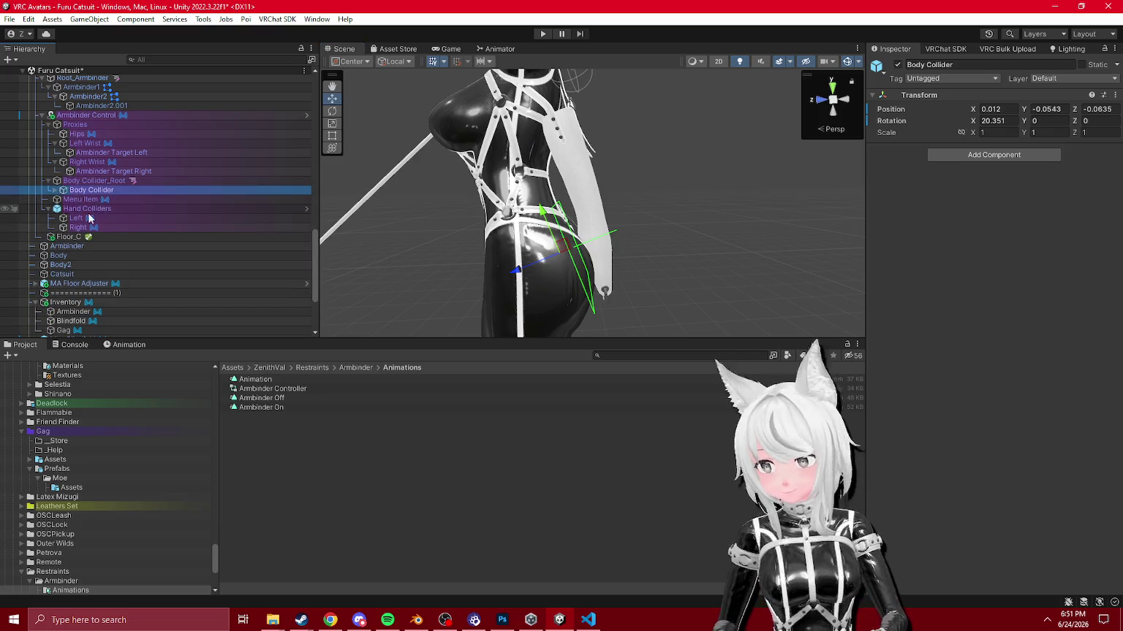
Step: Frame Body Collider_Root and orbit around the model to check its placement
double_click(109, 180)
mouse_move(648, 221)
mouse_down()
mouse_move(706, 201)
mouse_move(462, 229)
mouse_move(493, 213)
mouse_move(533, 239)
mouse_move(693, 228)
mouse_move(476, 209)
mouse_move(512, 215)
mouse_move(491, 222)
mouse_move(481, 190)
mouse_move(557, 162)
mouse_move(511, 176)
mouse_up()
click(480, 191)
scroll(45, 88, up, 2)
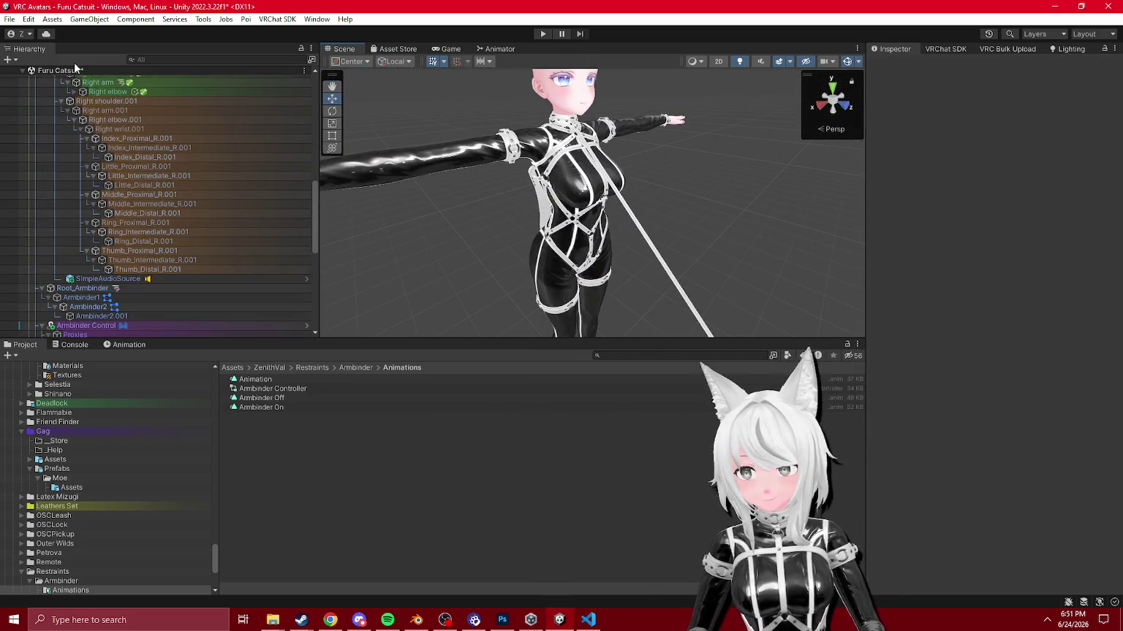
Step: Collapse the Armature, Moe Blindfold and Moe Gag trees and frame the whole avatar
right_click(74, 70)
key(Escape)
scroll(66, 139, up, 10)
click(65, 152)
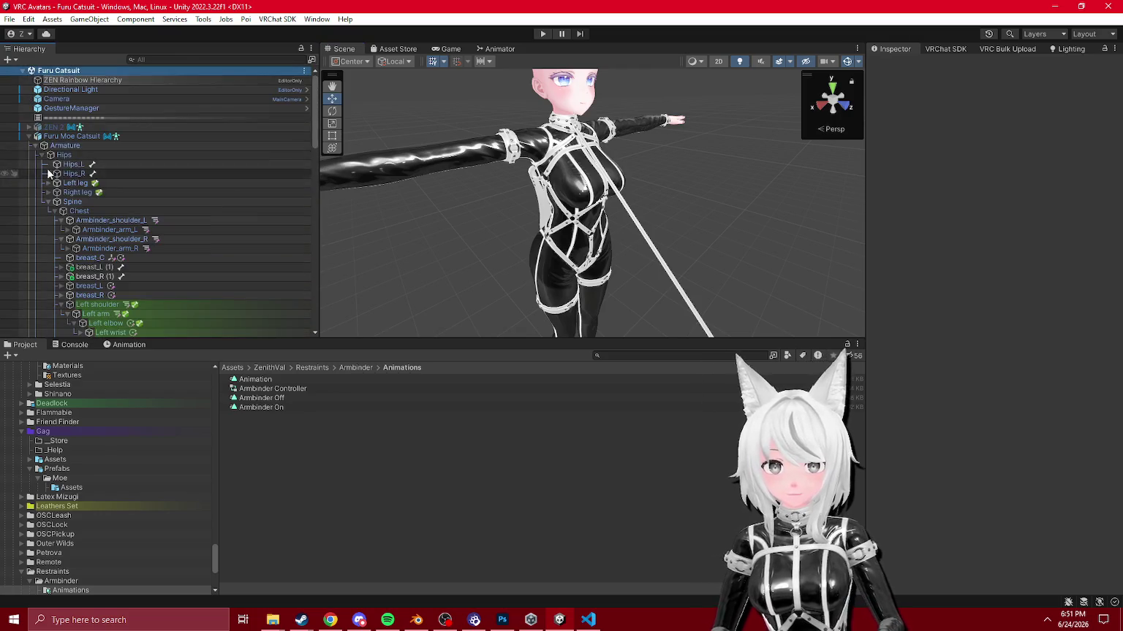
click(35, 145)
click(35, 249)
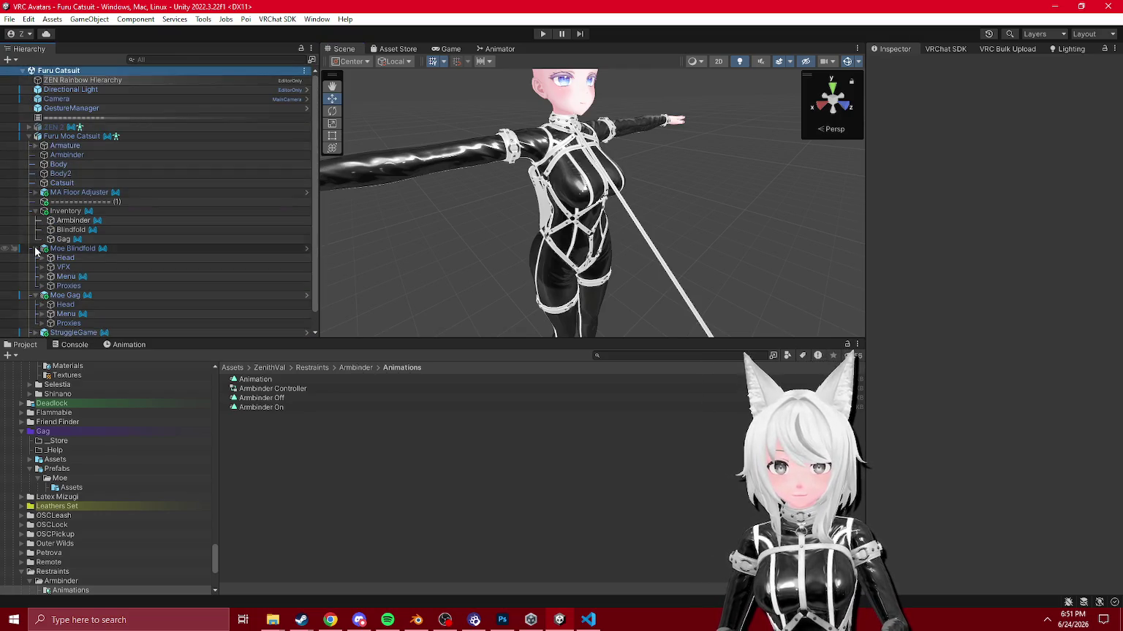
click(35, 258)
click(64, 258)
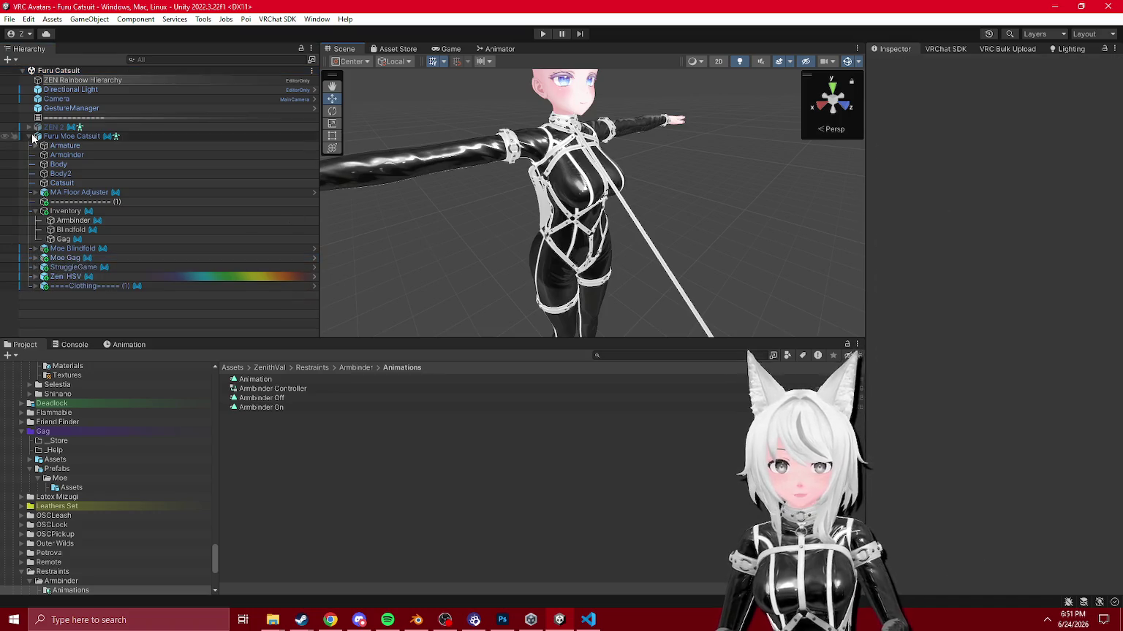
double_click(72, 137)
scroll(511, 205, up, 5)
click(465, 218)
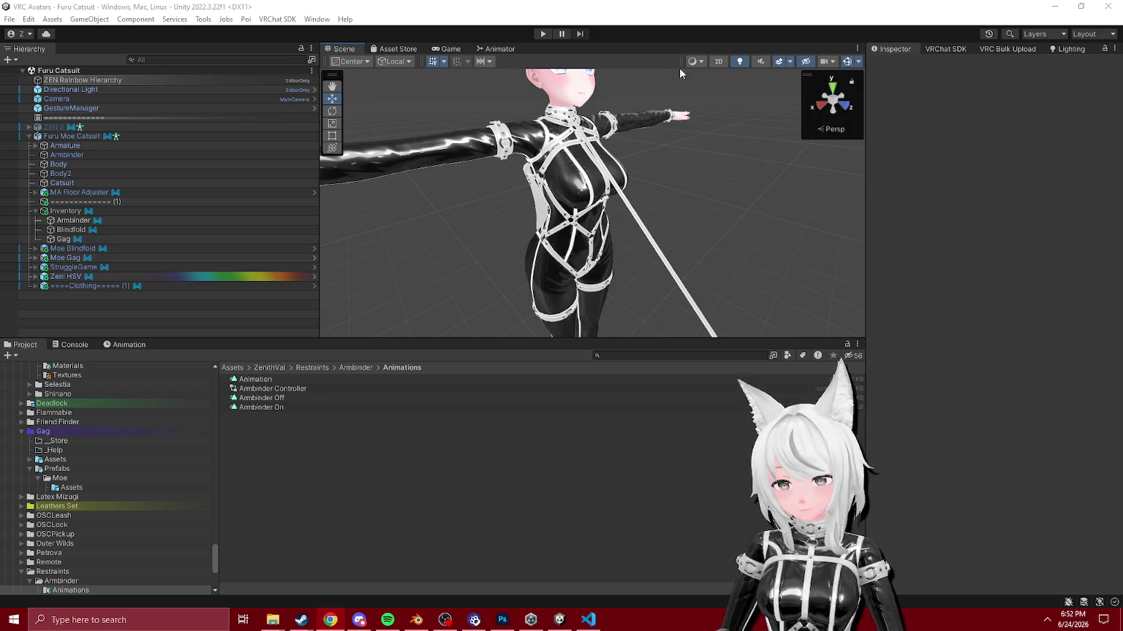
Step: Look over the Gag, Armbinder, Inventory and MA Floor Adjuster items in the Hierarchy
scroll(647, 194, down, 5)
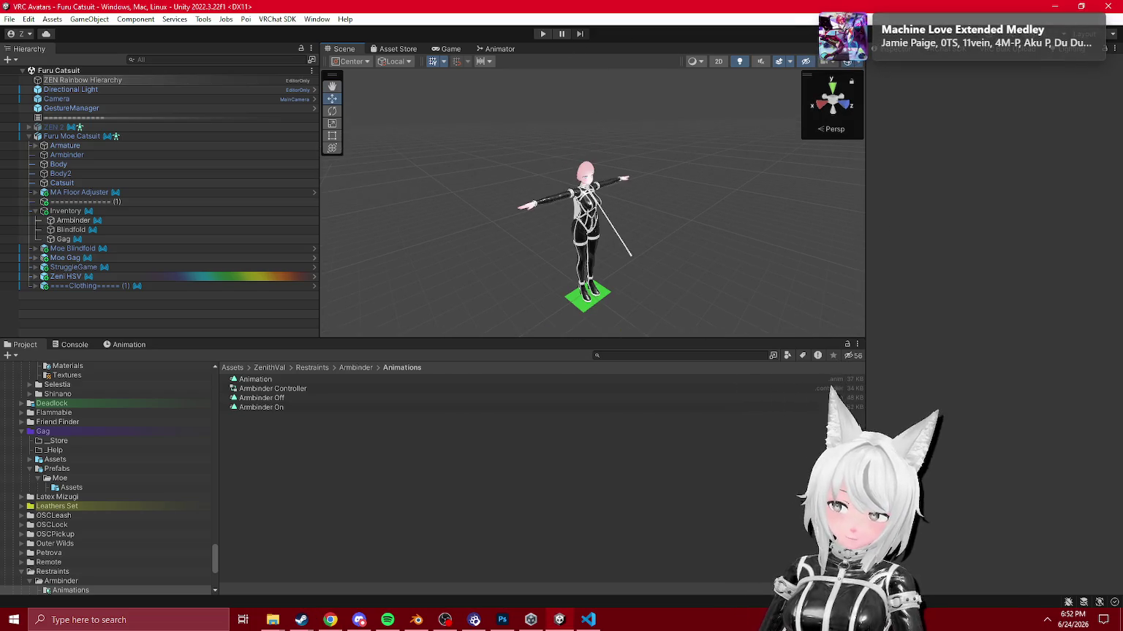
key(alt+Tab)
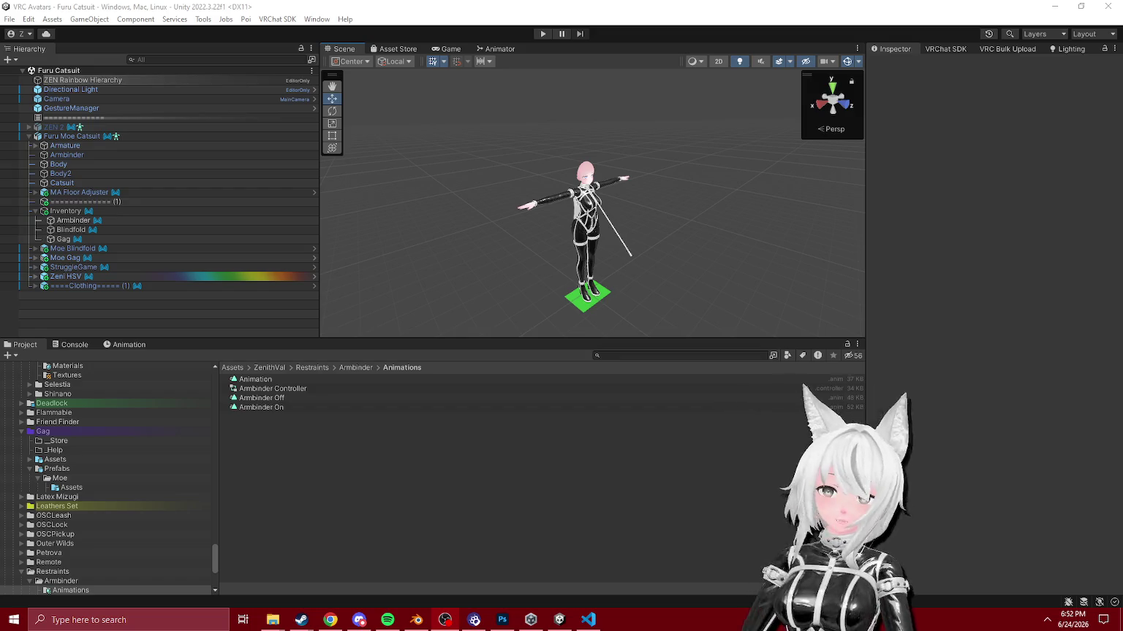
key(alt+Tab)
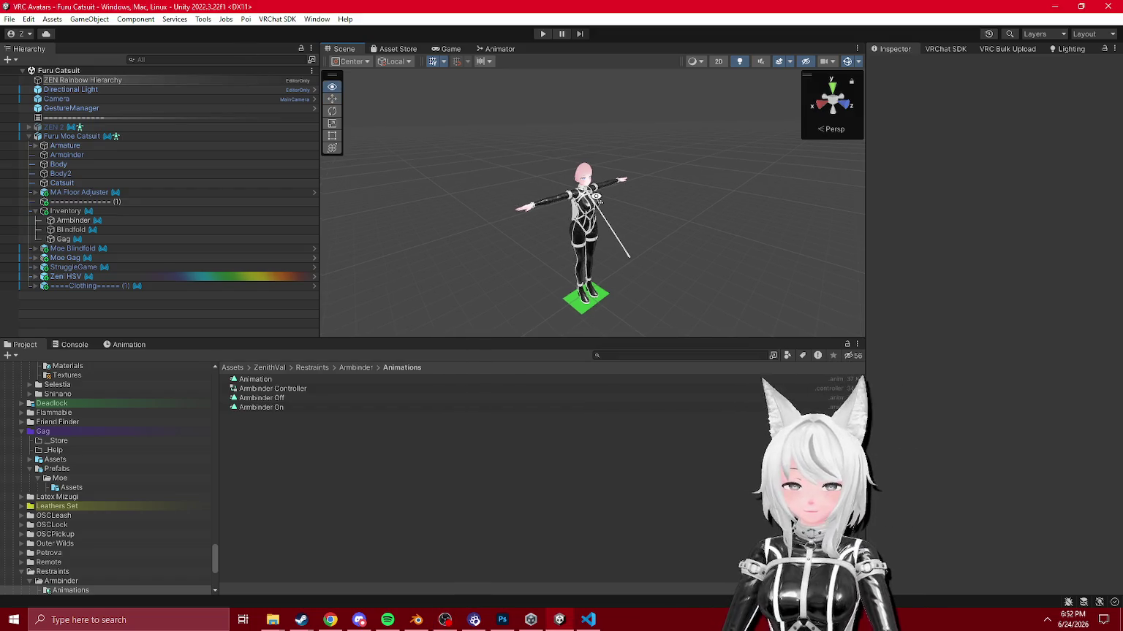
scroll(599, 196, up, 5)
click(68, 238)
click(76, 221)
click(65, 211)
click(60, 192)
click(35, 191)
click(35, 192)
Step: Check Moe Gag's children, collapse it again, and start Play mode
click(64, 258)
click(36, 258)
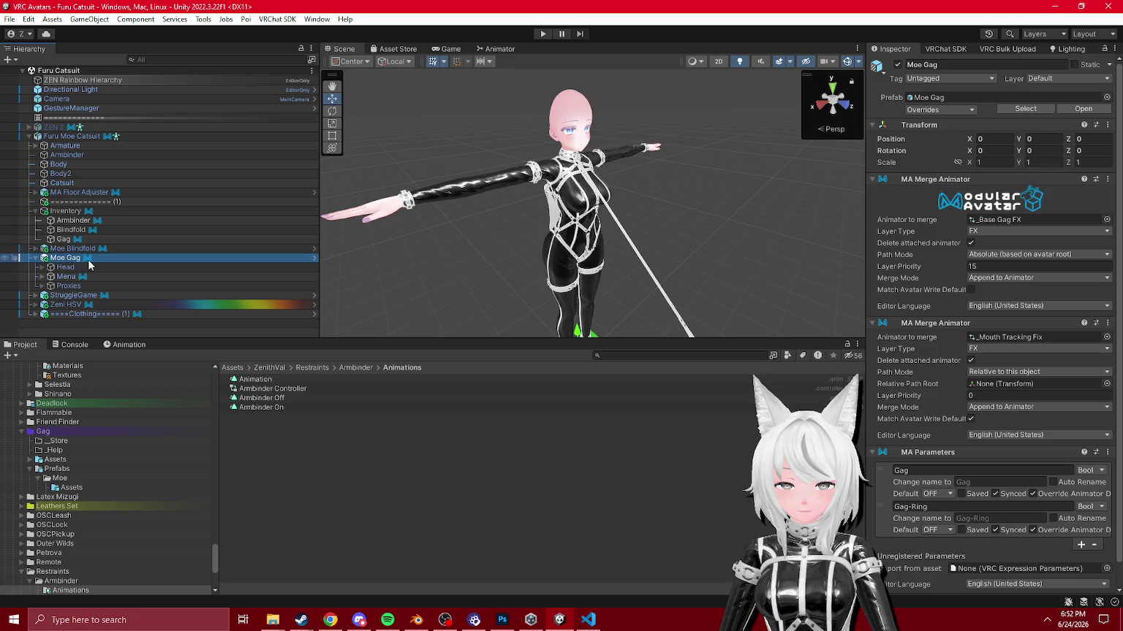
click(35, 258)
click(541, 34)
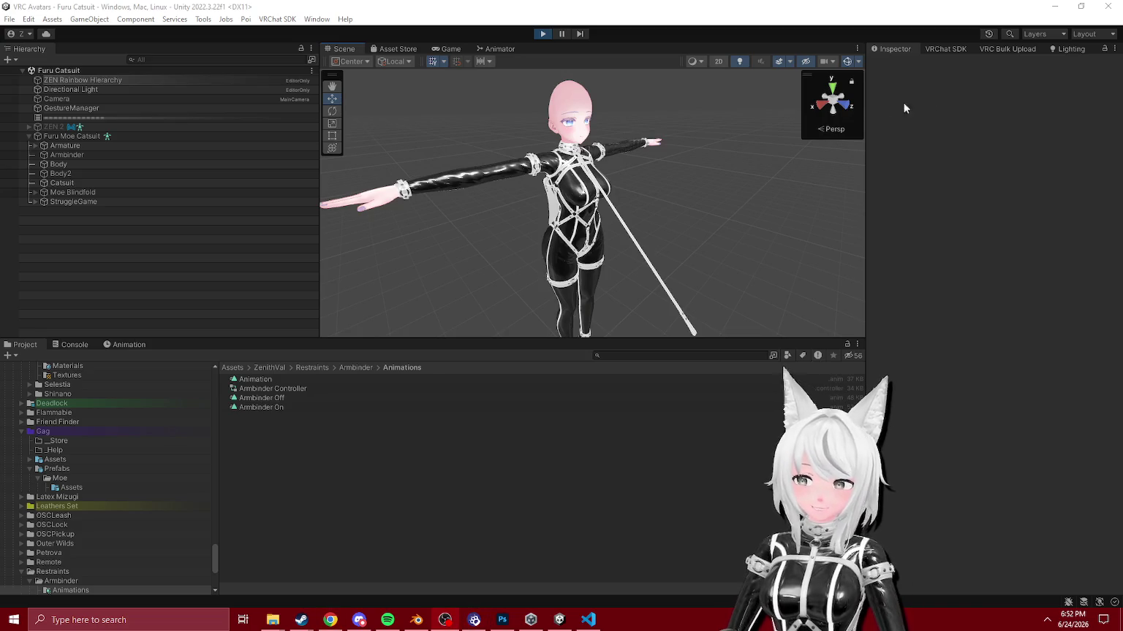
Step: Select GestureManager, open the Gag radial submenu and toggle the Ring gag option
click(51, 99)
click(59, 108)
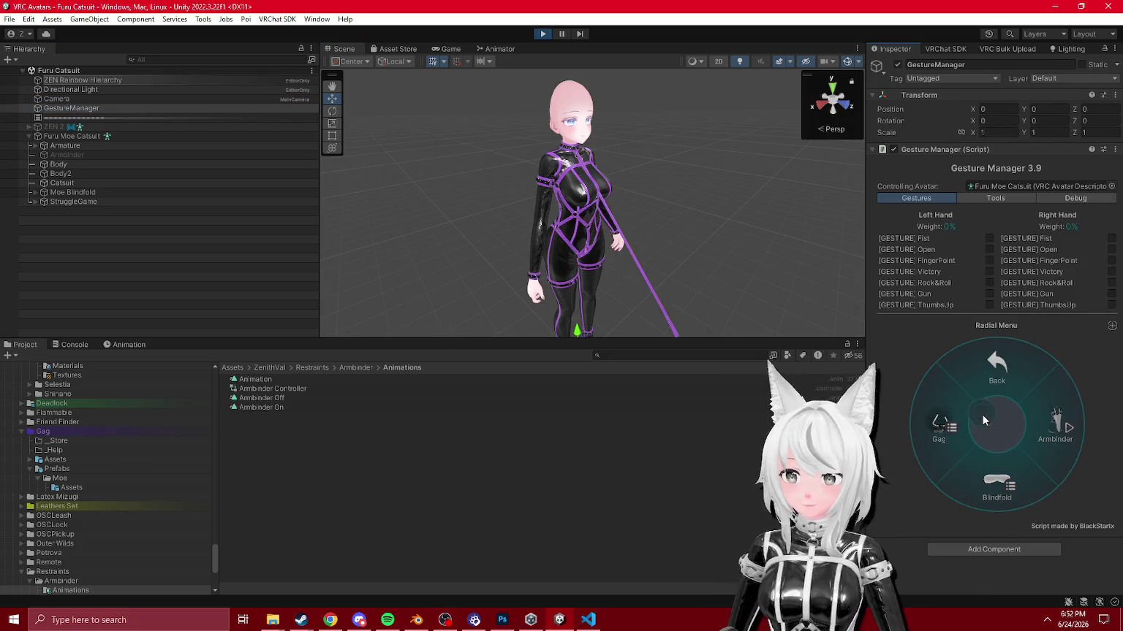
click(982, 468)
click(987, 376)
click(944, 428)
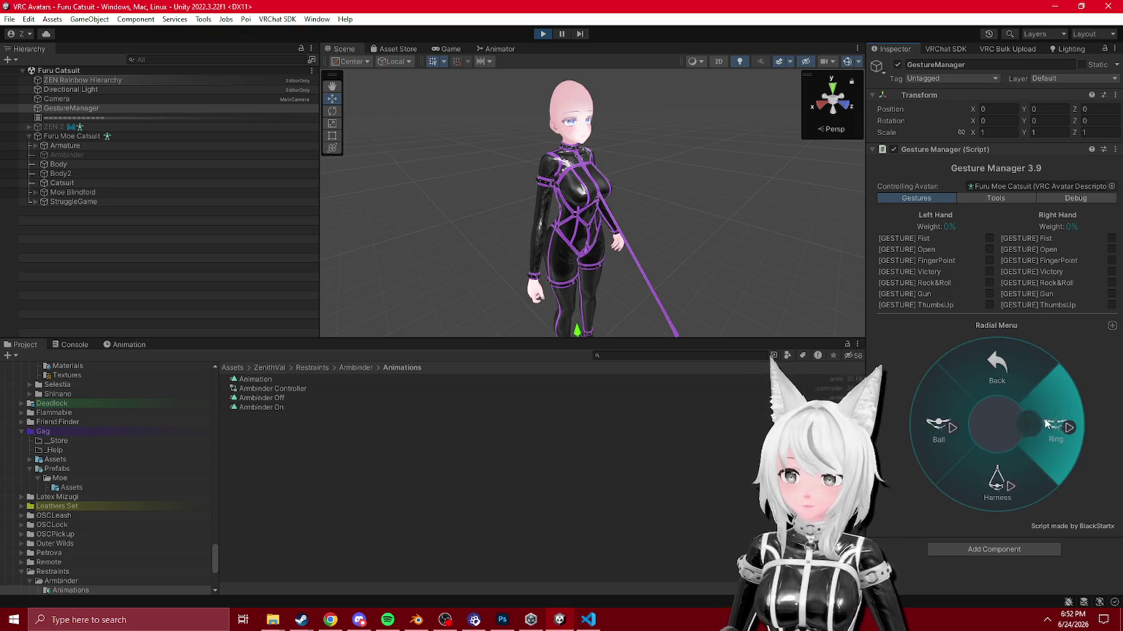
click(1043, 428)
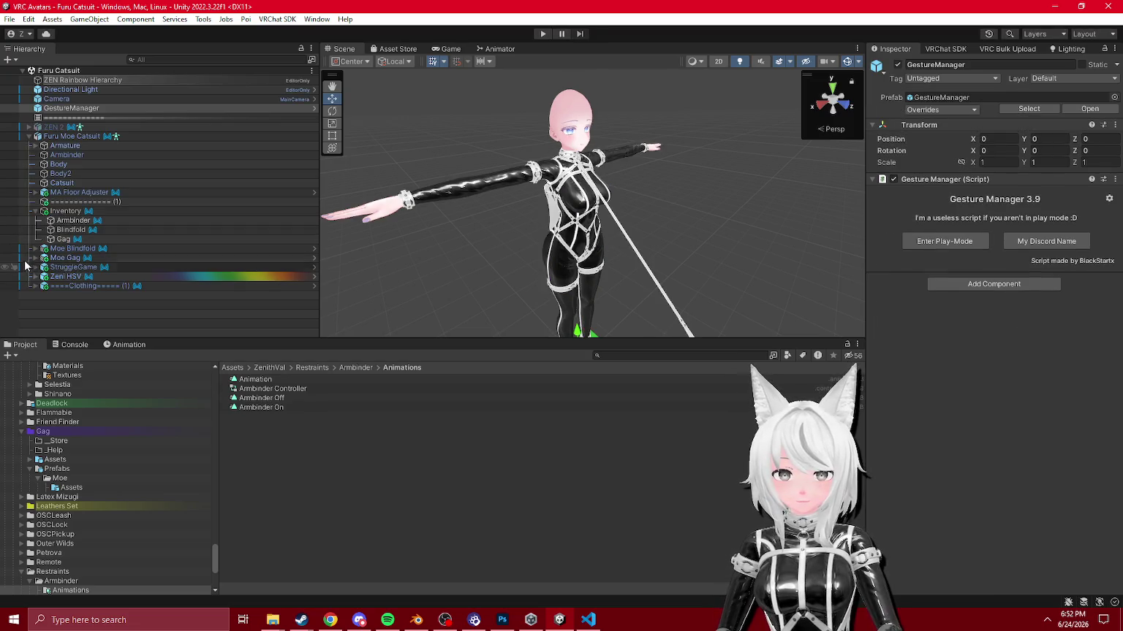
Step: Exit Play mode, open the Moe Gag prefab, and delete Ring from its Menu
click(31, 258)
click(33, 257)
click(314, 258)
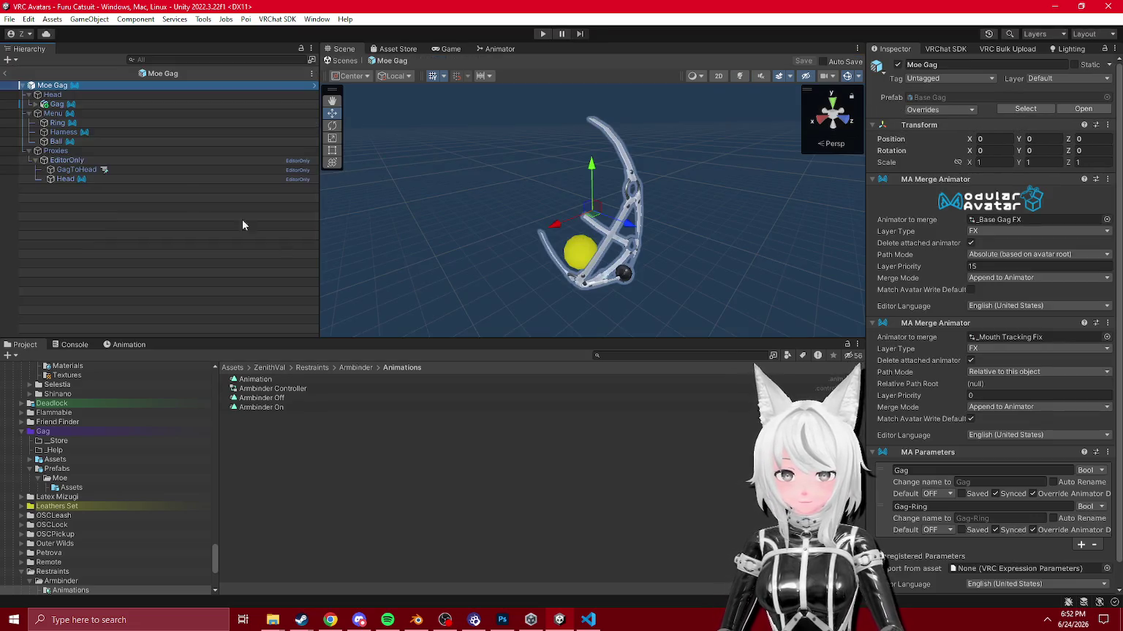
click(63, 133)
click(59, 142)
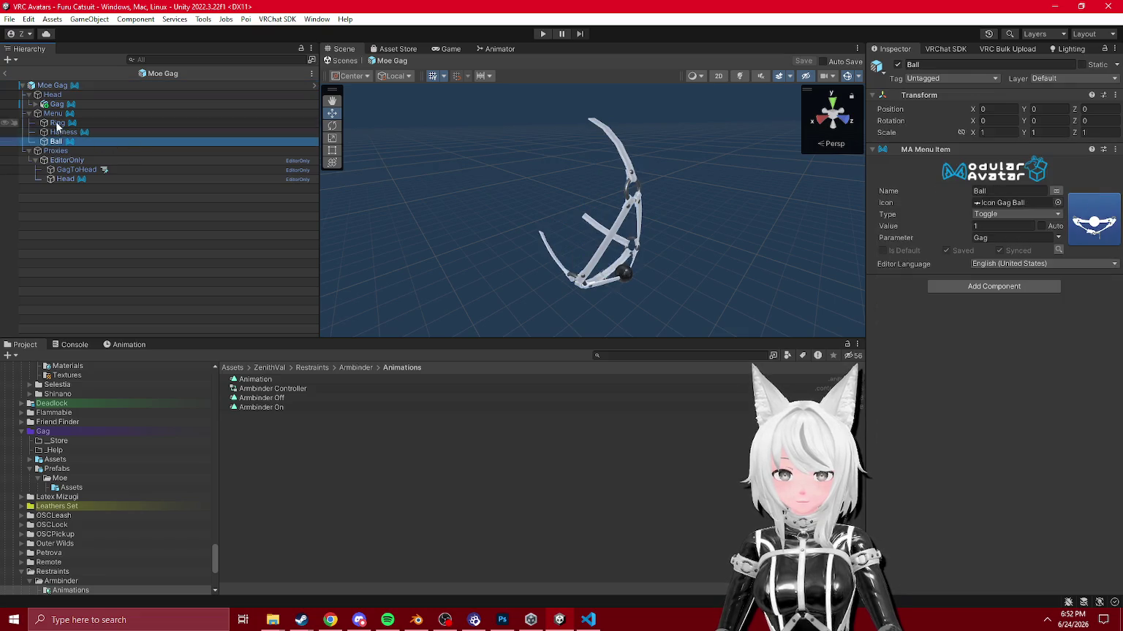
click(57, 123)
key(Delete)
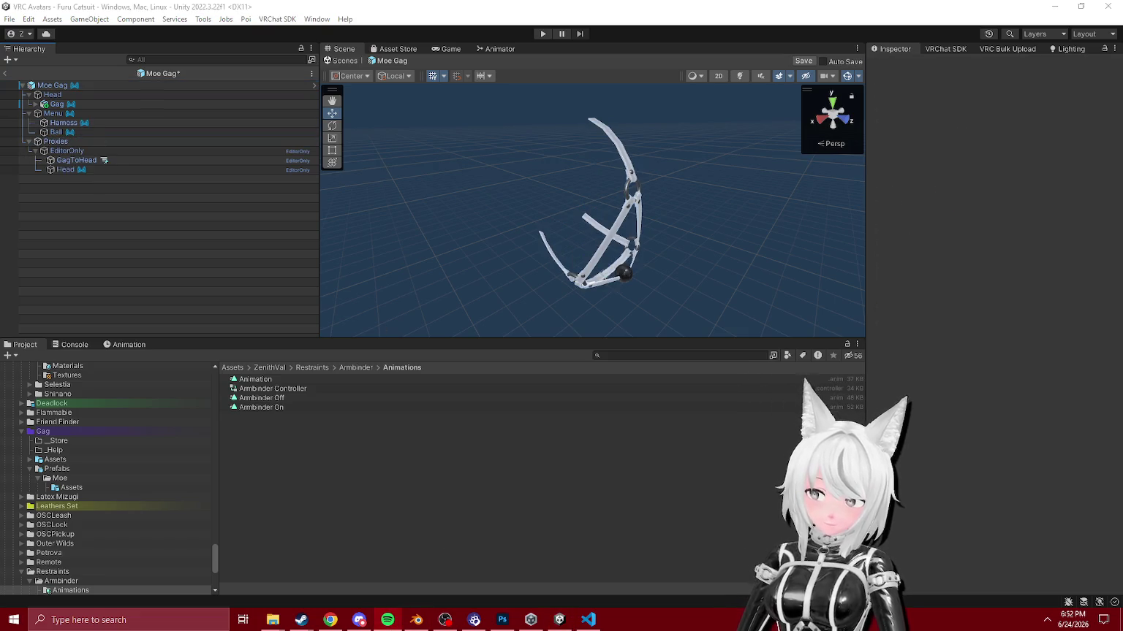
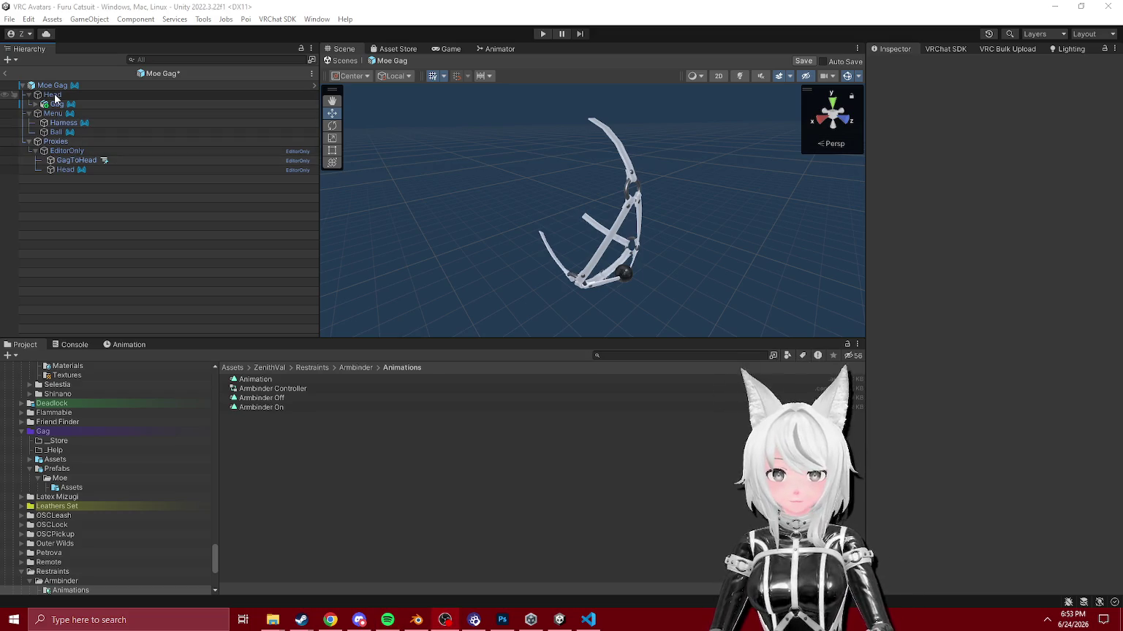
Step: Remove the Gag-Ring parameter from Moe Gag's MA Parameters list
click(55, 113)
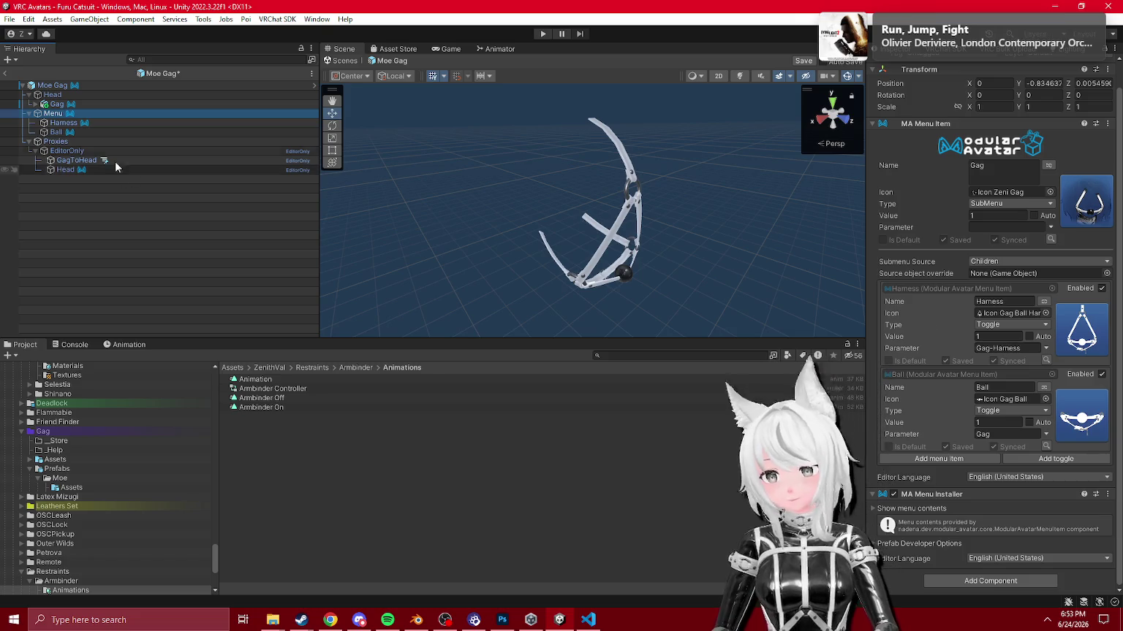
click(52, 86)
click(886, 494)
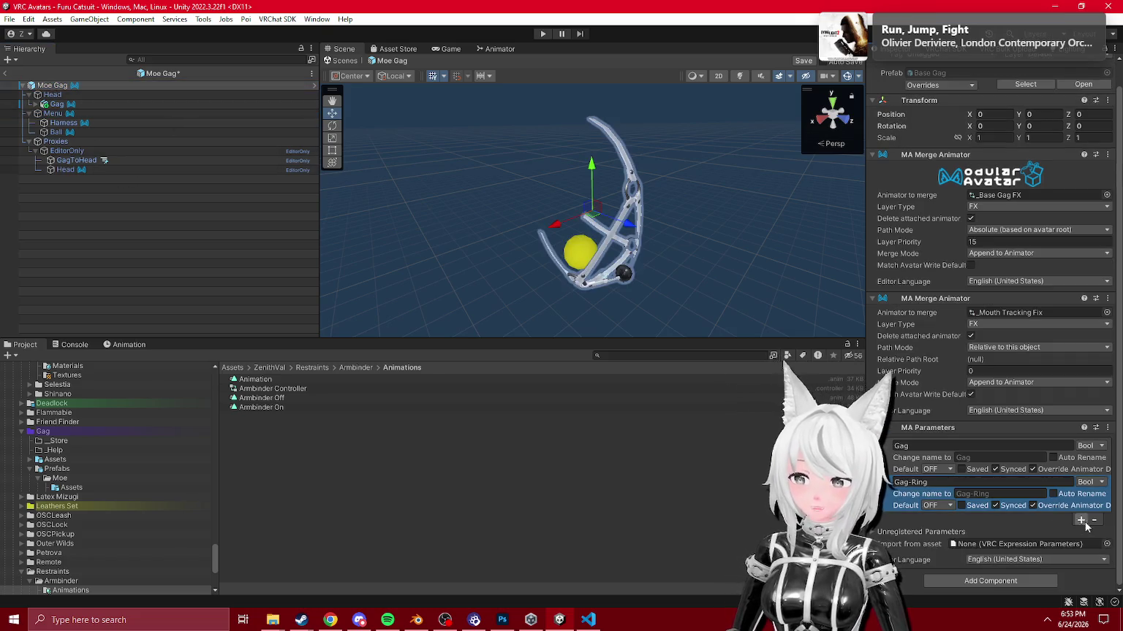
click(1095, 520)
click(877, 521)
scroll(877, 504, down, 3)
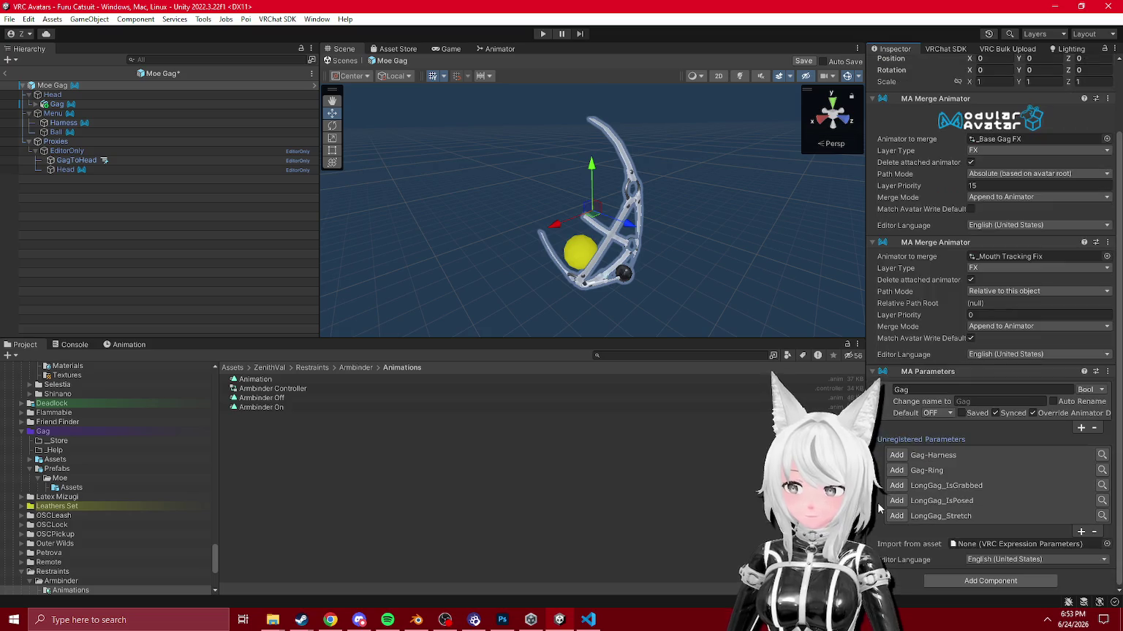
Step: Check the Harness toggle's settings and save the modified Moe Gag prefab
click(64, 122)
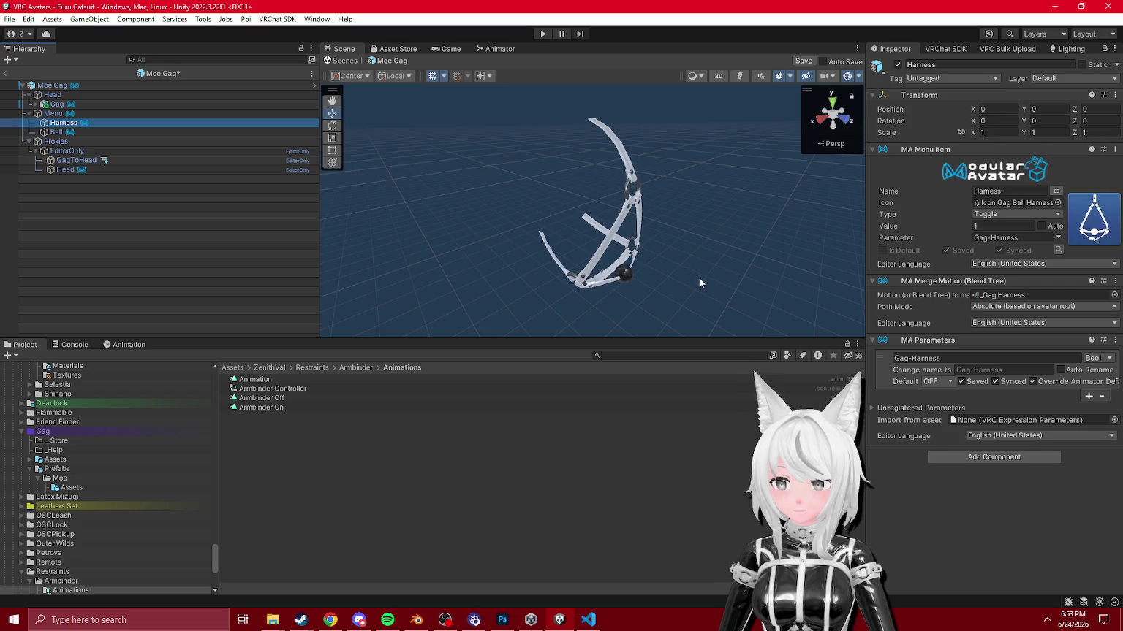
click(35, 104)
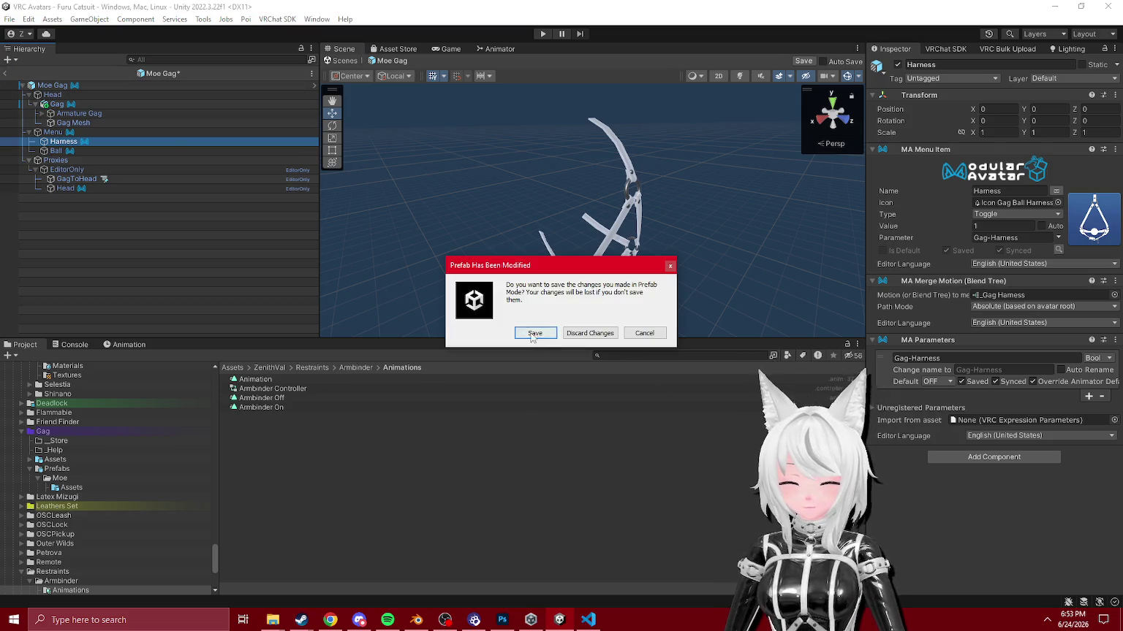
click(533, 334)
click(541, 33)
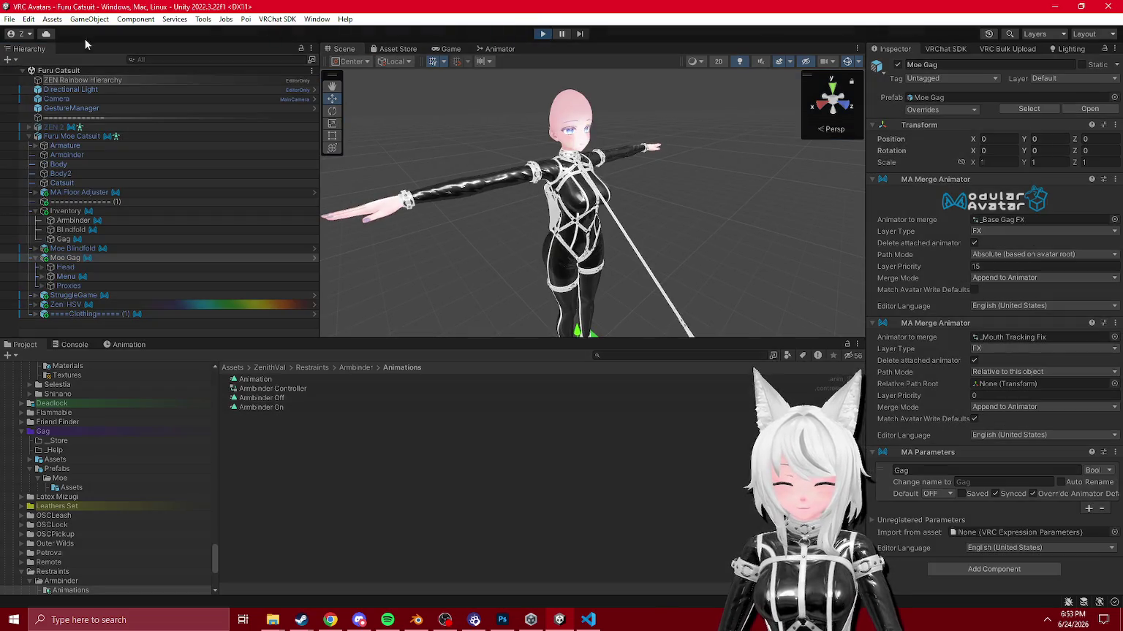
click(70, 107)
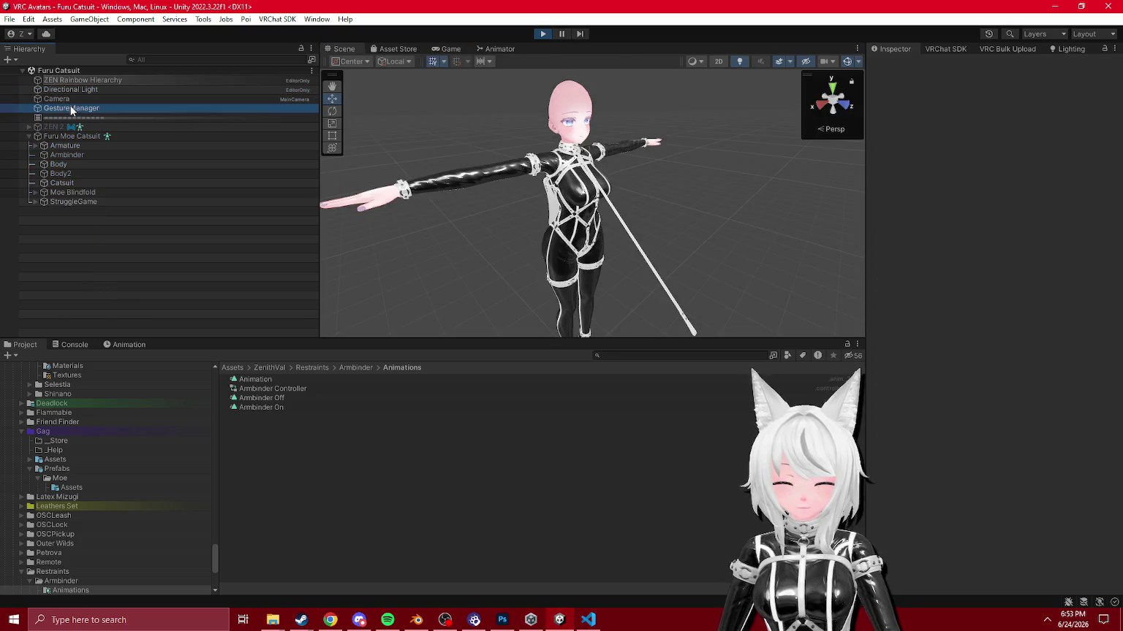
click(1040, 440)
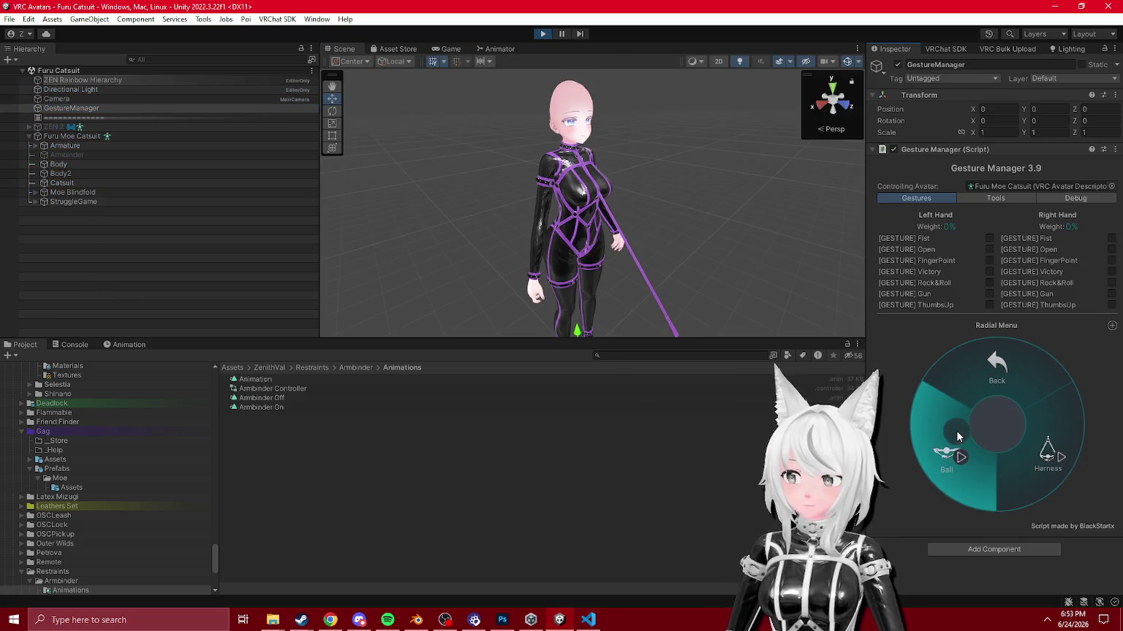
click(986, 471)
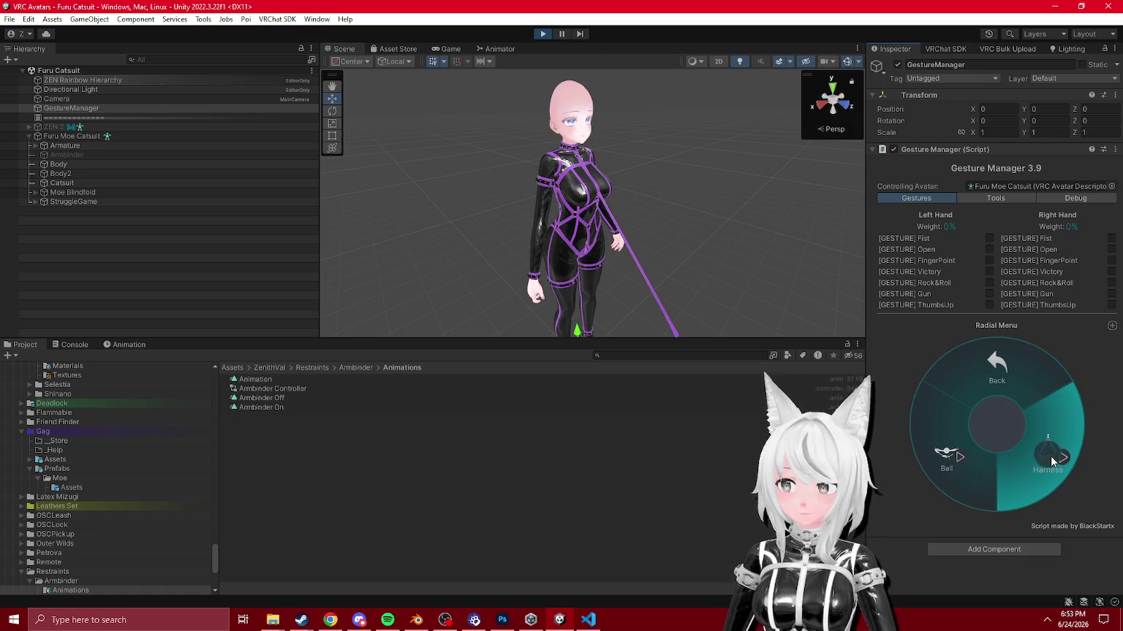
click(969, 456)
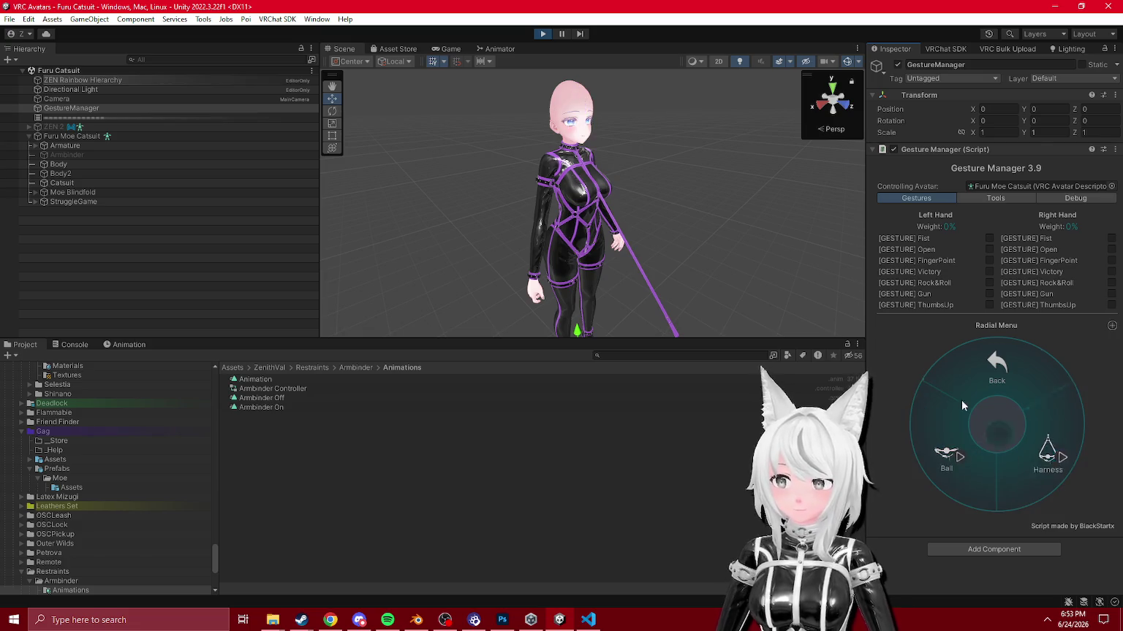
key(ctrl+p)
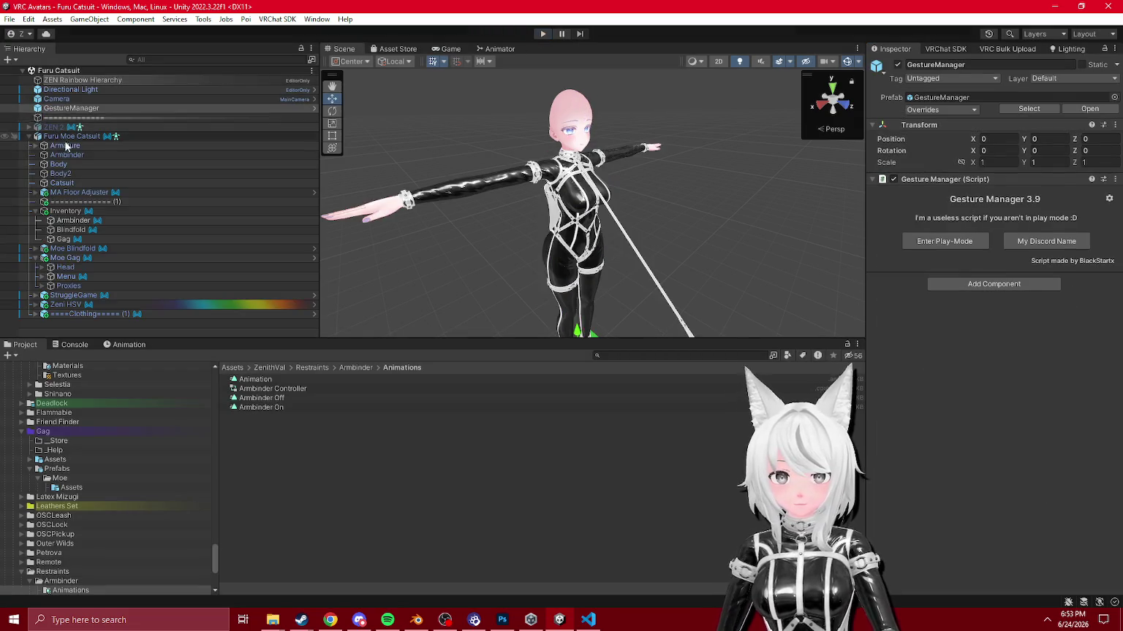
Step: Expand Moe Gag > Head > Gag and inspect Armature Gag and the Gag Mesh using Gag_Opa
click(63, 239)
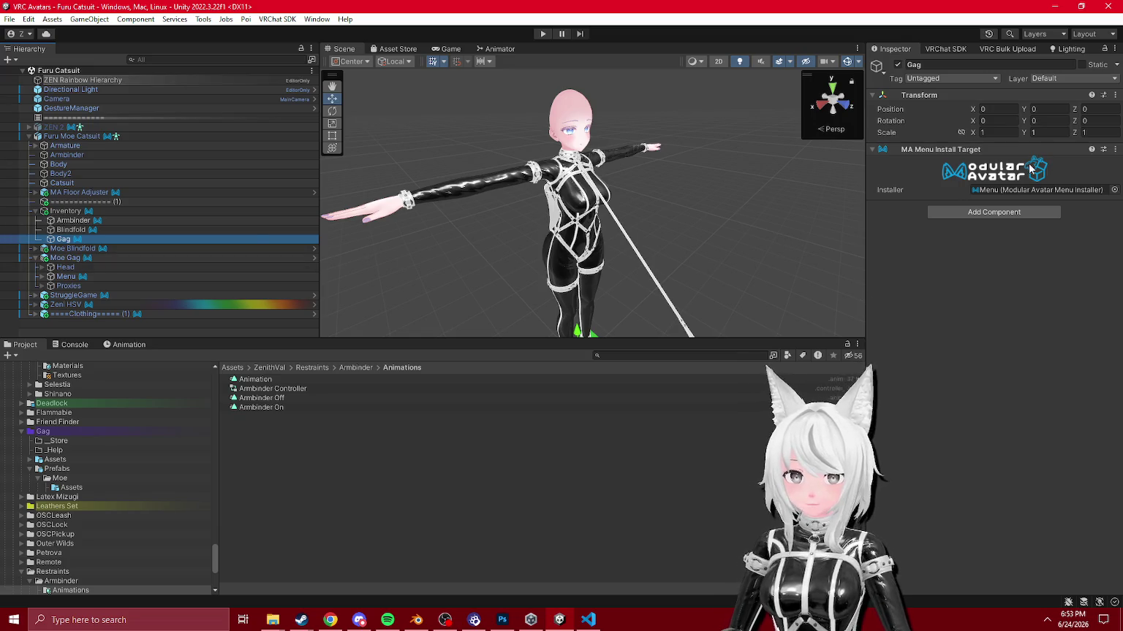
click(65, 268)
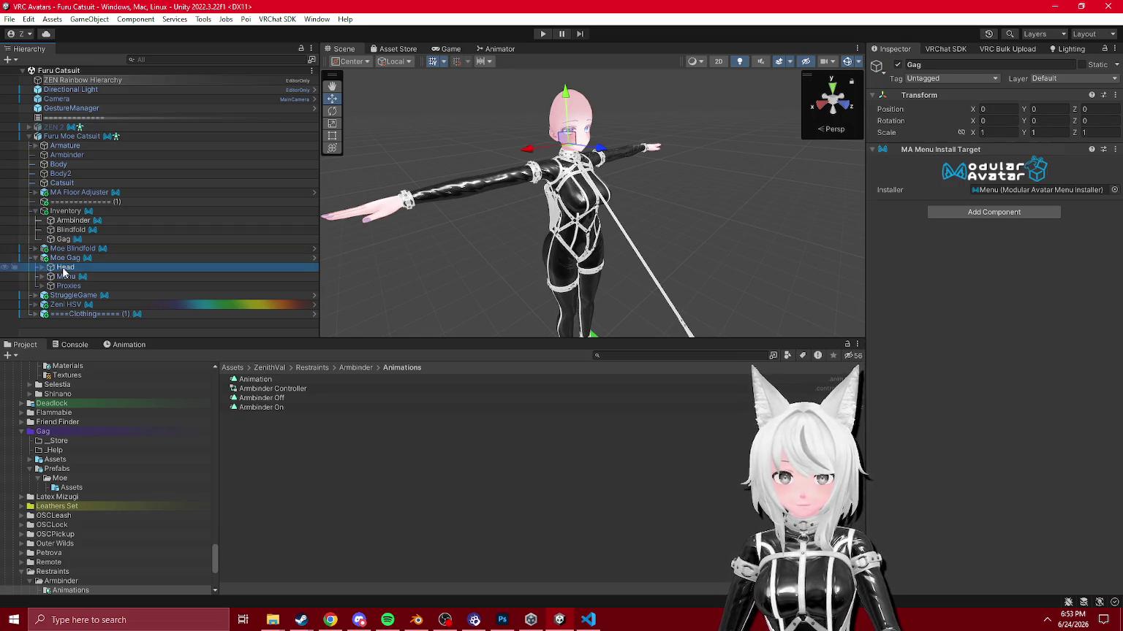
key(Right)
click(64, 277)
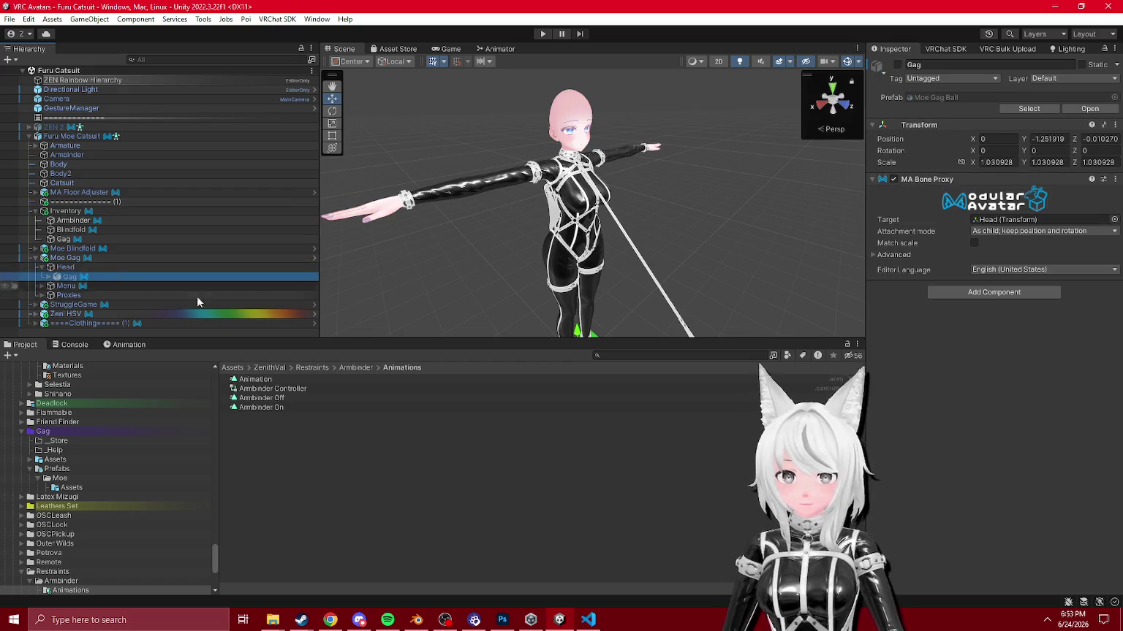
click(48, 277)
click(84, 295)
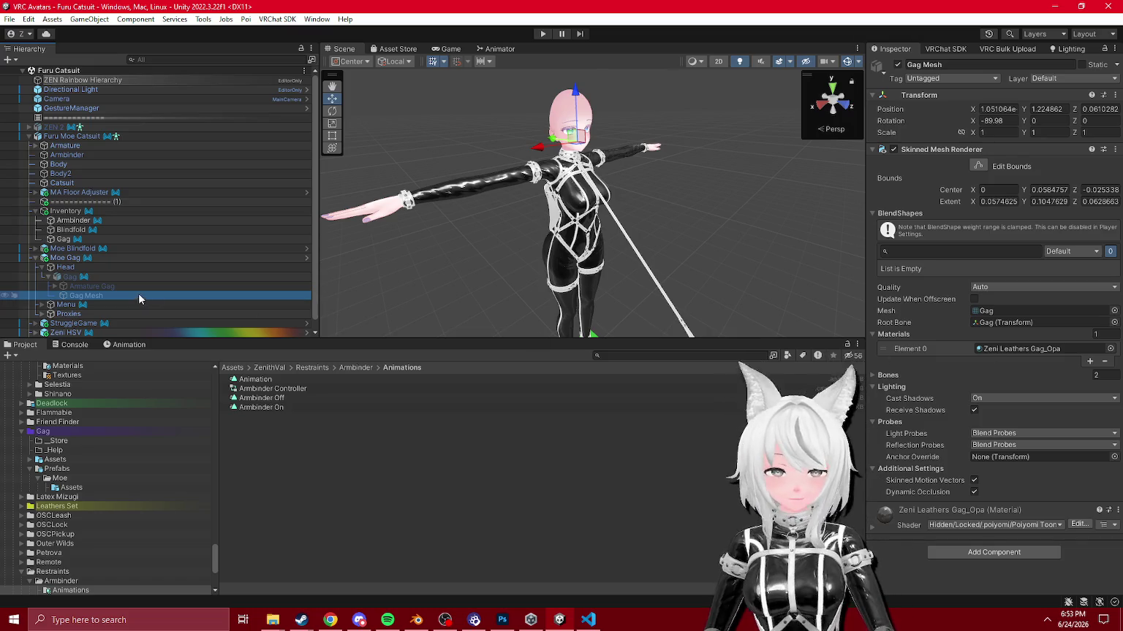
click(91, 286)
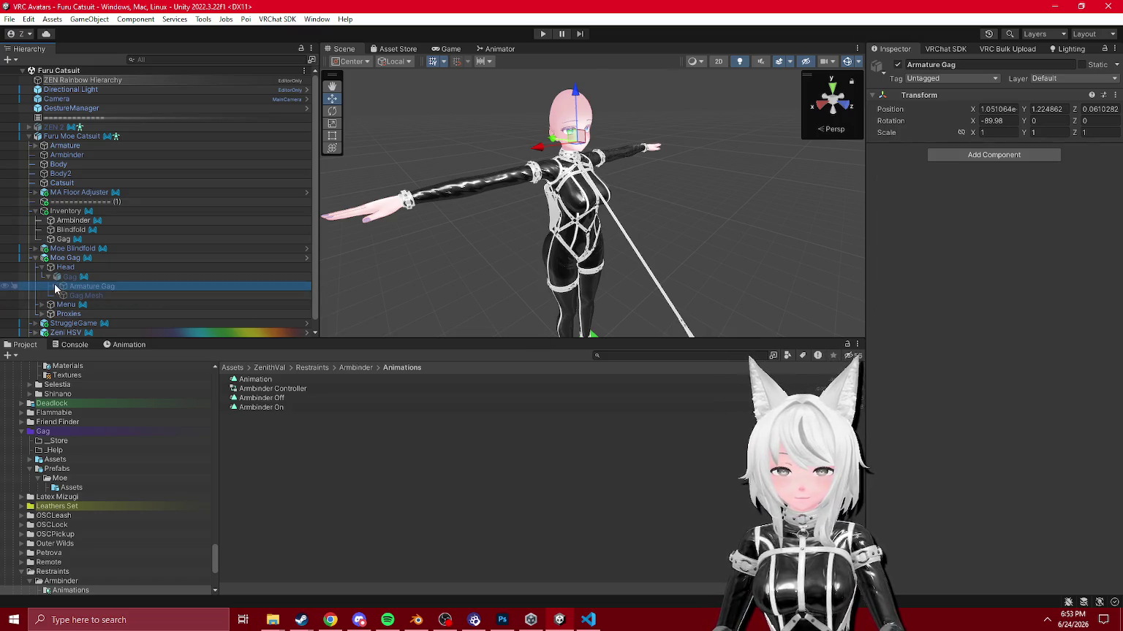
click(188, 296)
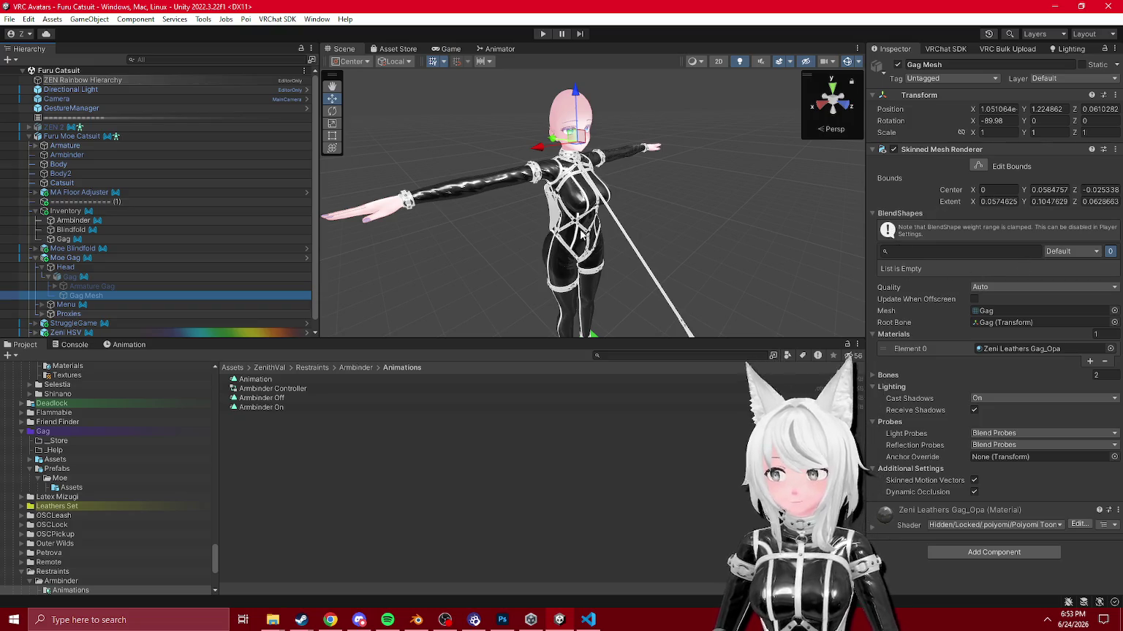
scroll(583, 234, up, 3)
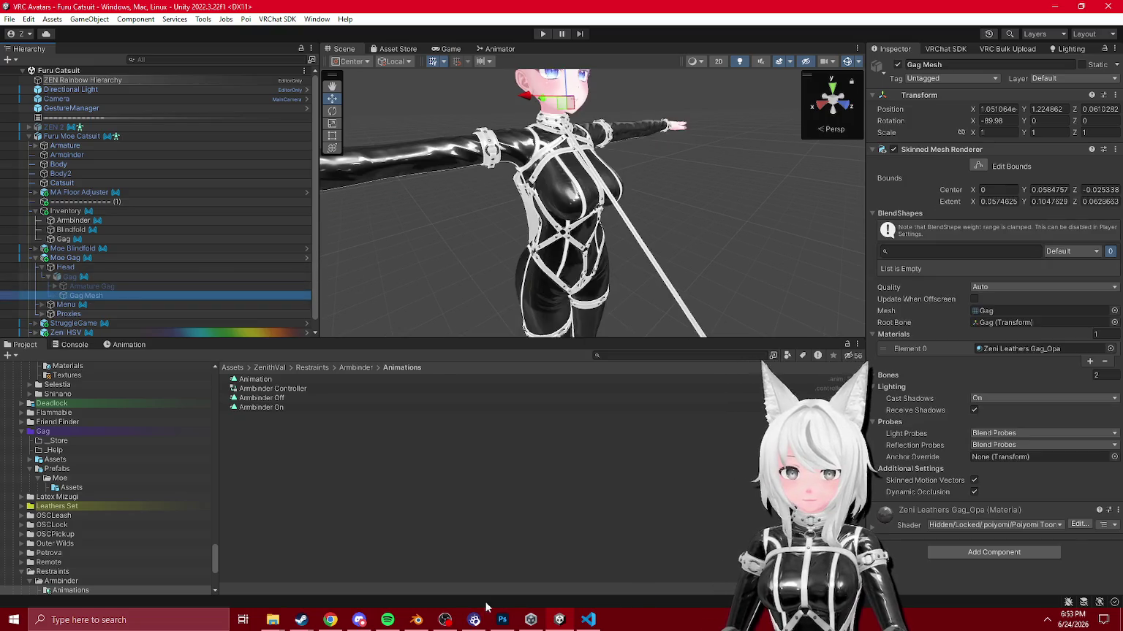
Step: In Blender, unhide the Gag collection and check the Gag mesh's vertex groups in Edit Mode
key(alt+Tab)
scroll(367, 231, up, 4)
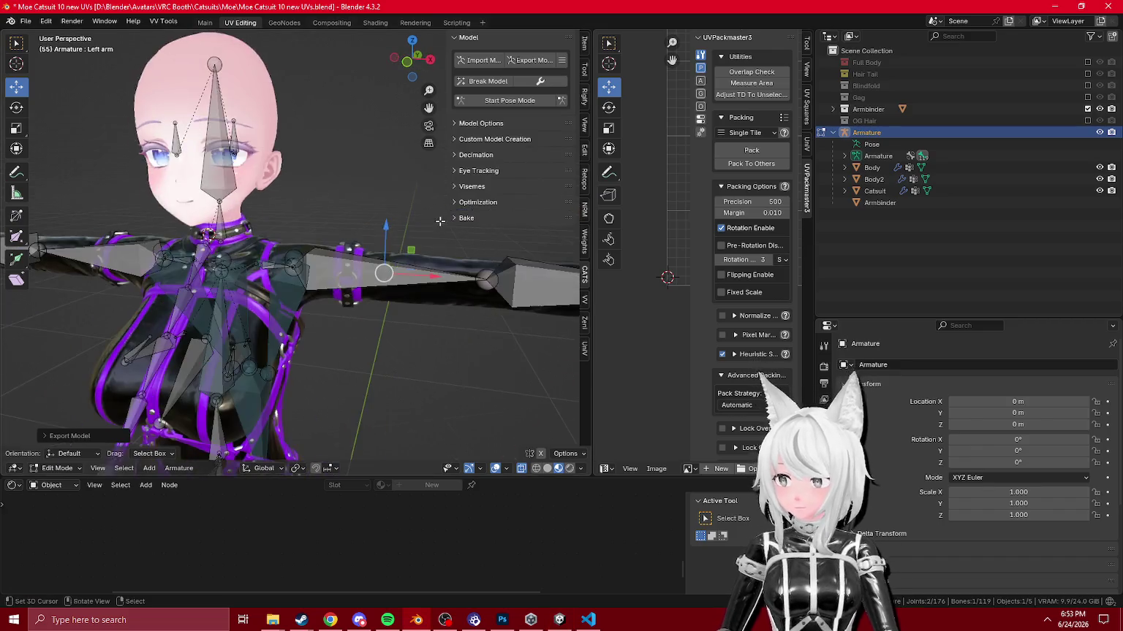
scroll(367, 231, down, 3)
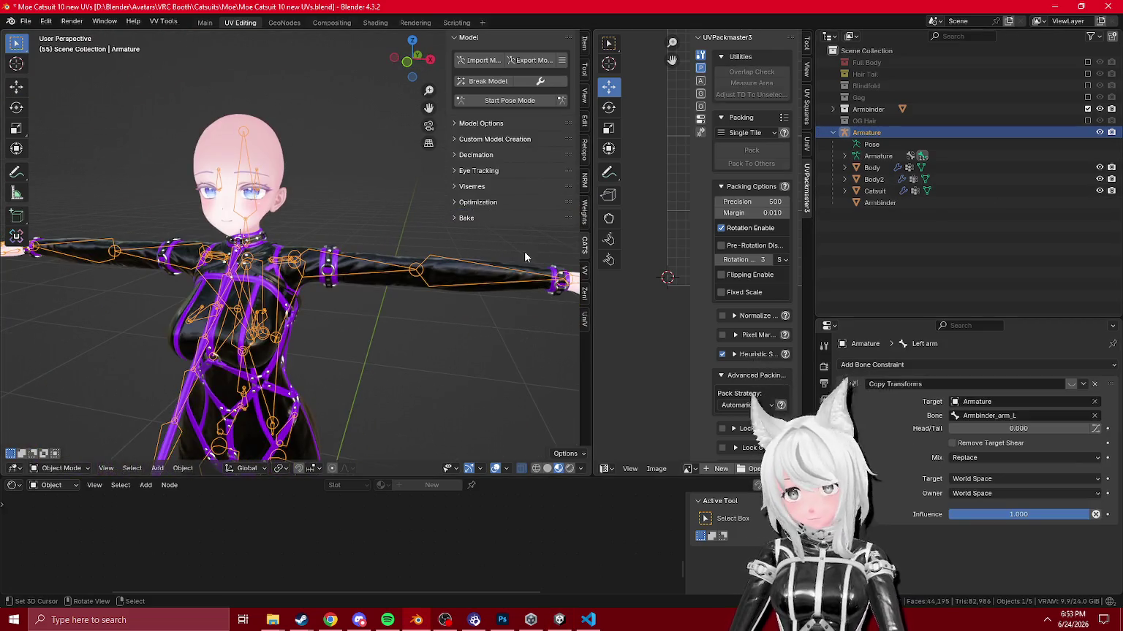
click(1087, 97)
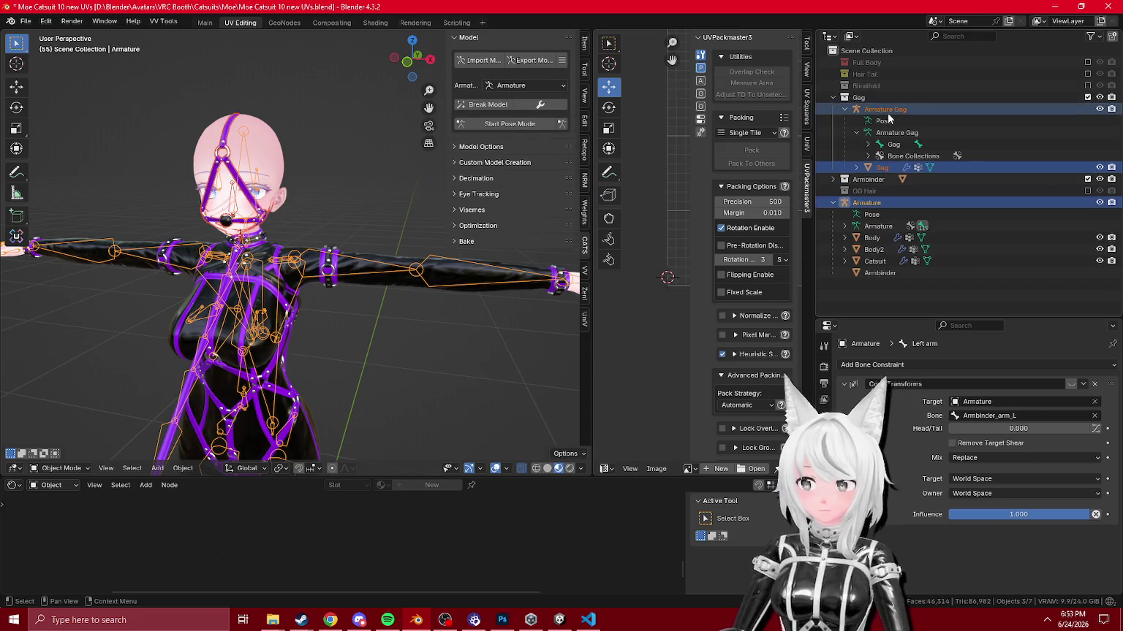
click(882, 168)
key(Tab)
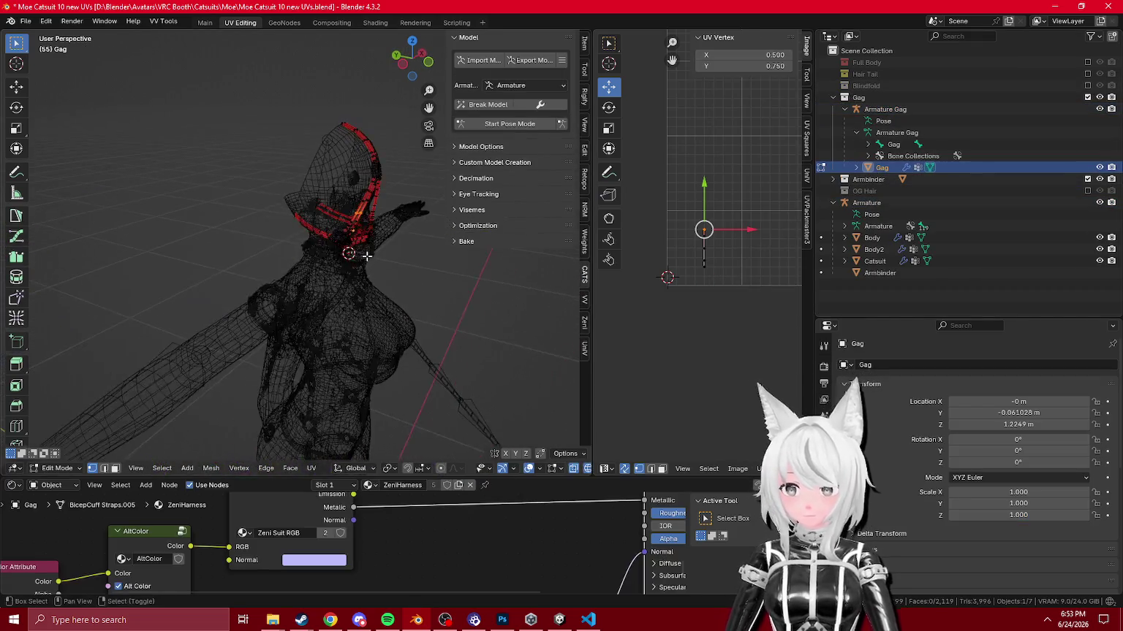
click(823, 548)
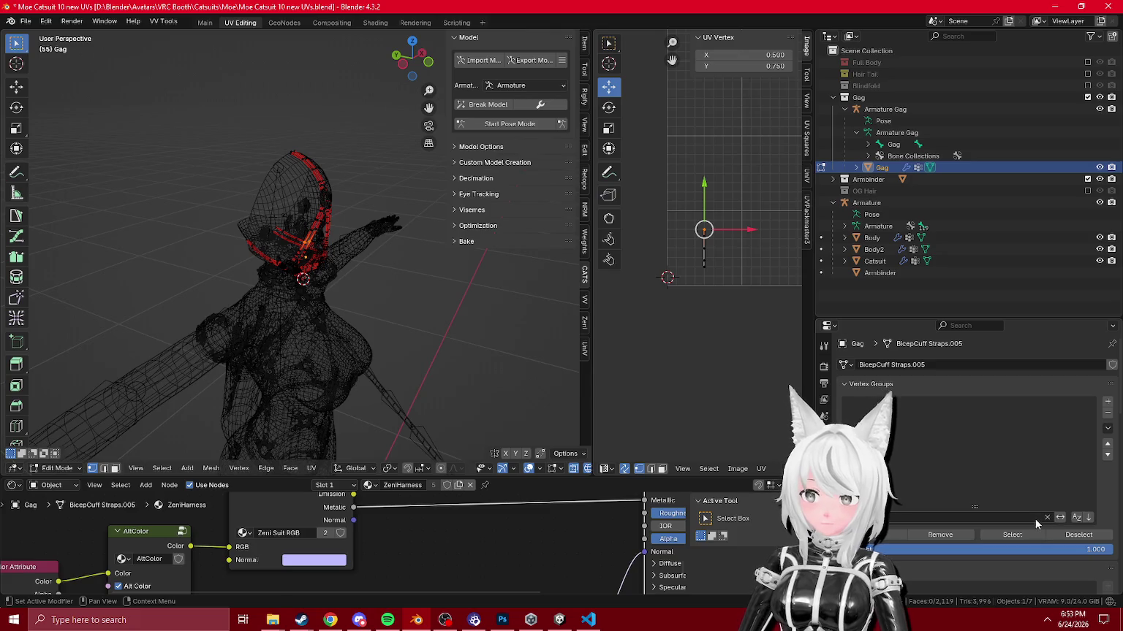
scroll(1049, 535, down, 5)
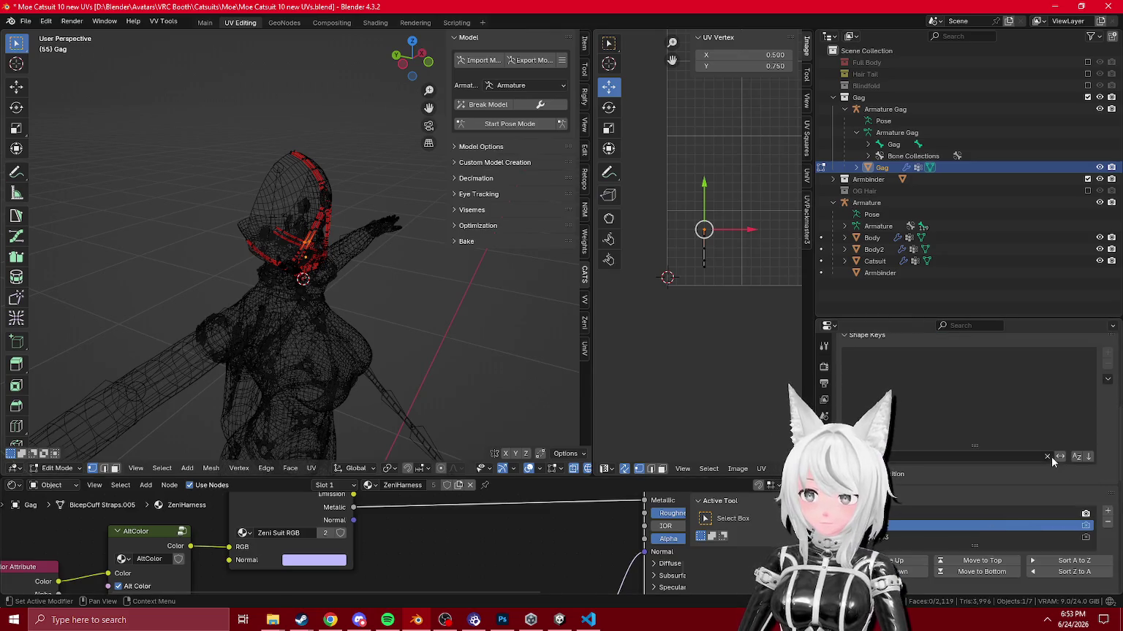
click(560, 620)
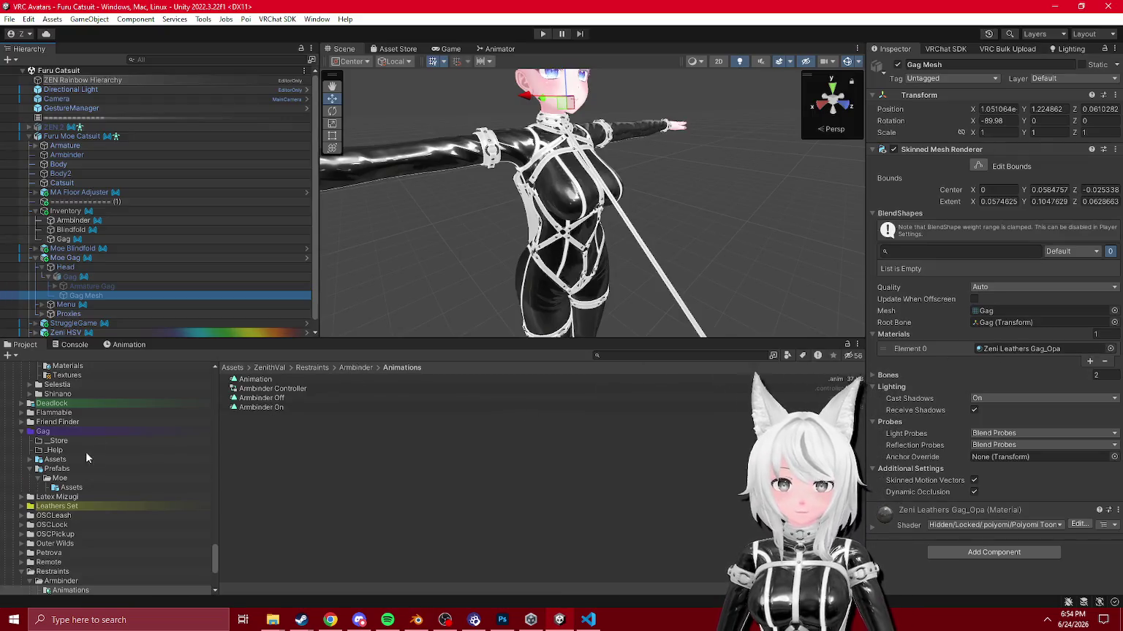
Step: Open the _Base Gag FX controller's Gag Harness state and check the Harness On clip's blend shape key
click(71, 258)
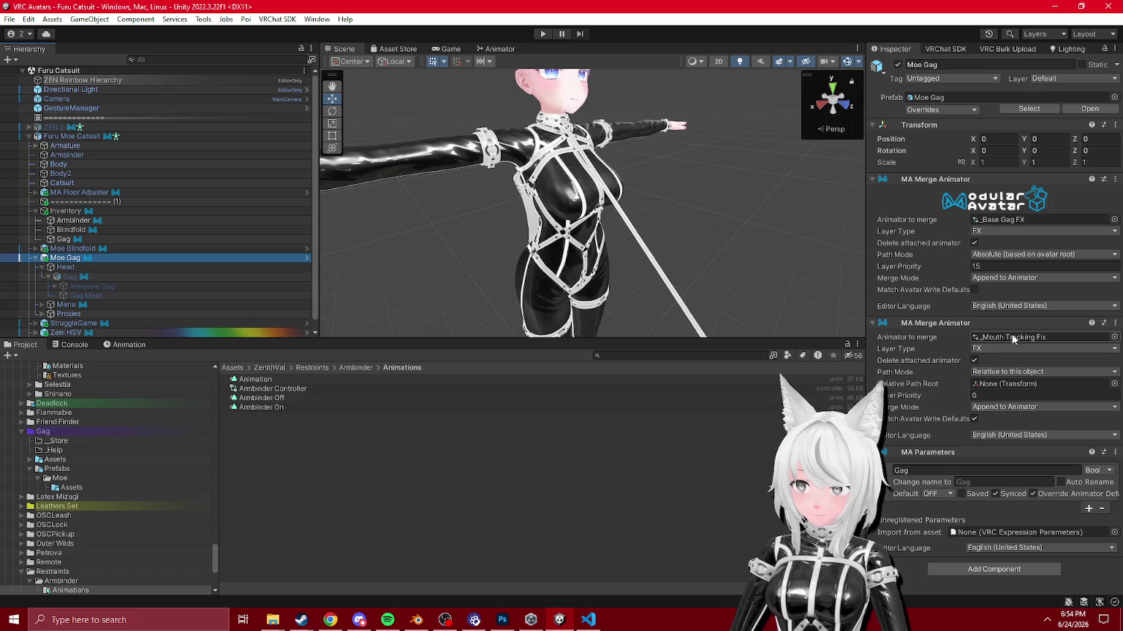
click(1003, 222)
double_click(260, 380)
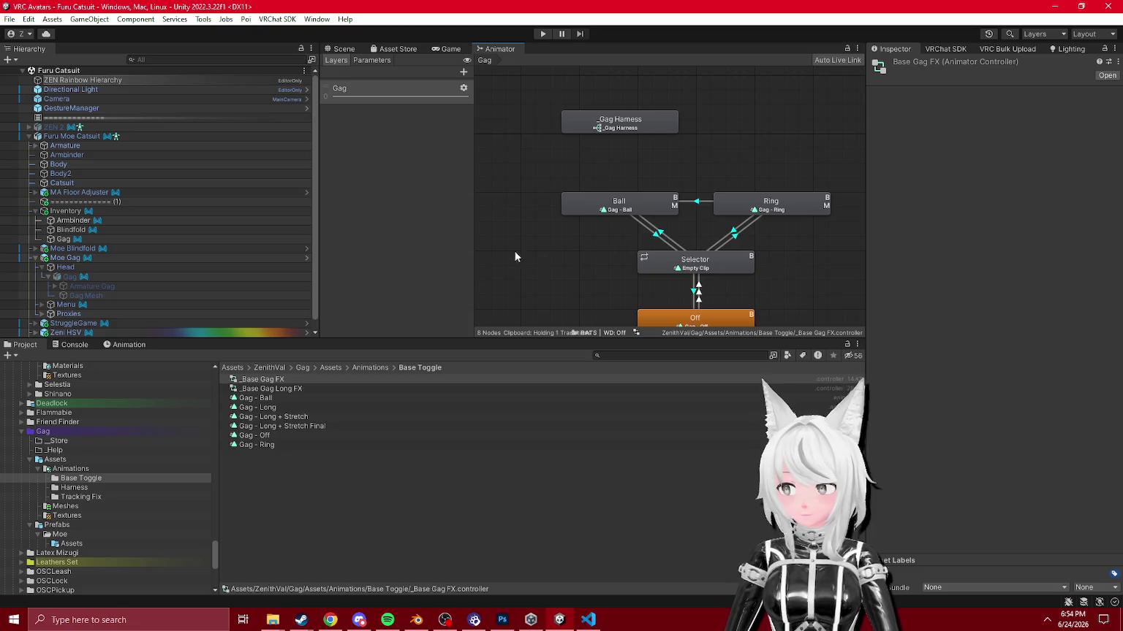
click(571, 127)
click(1038, 99)
click(256, 398)
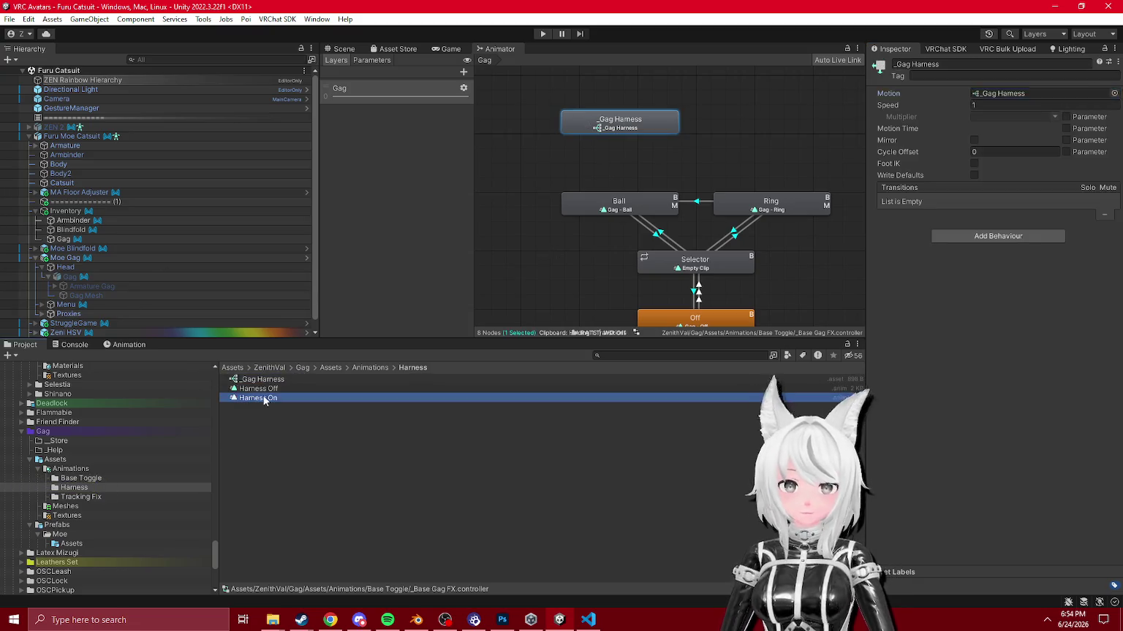
click(124, 345)
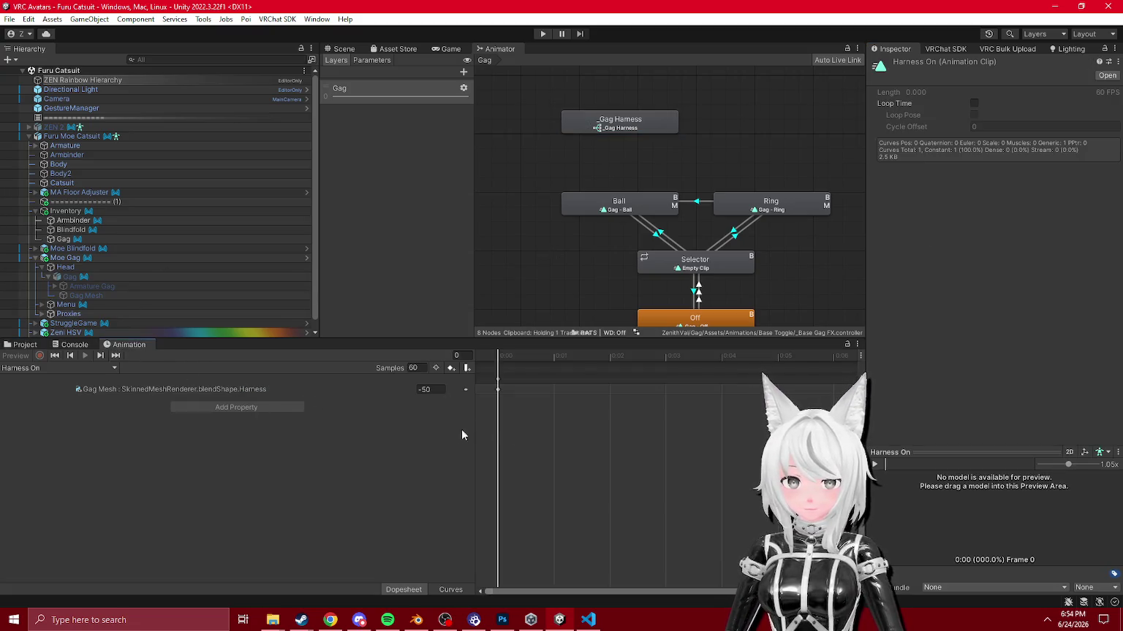
click(1055, 7)
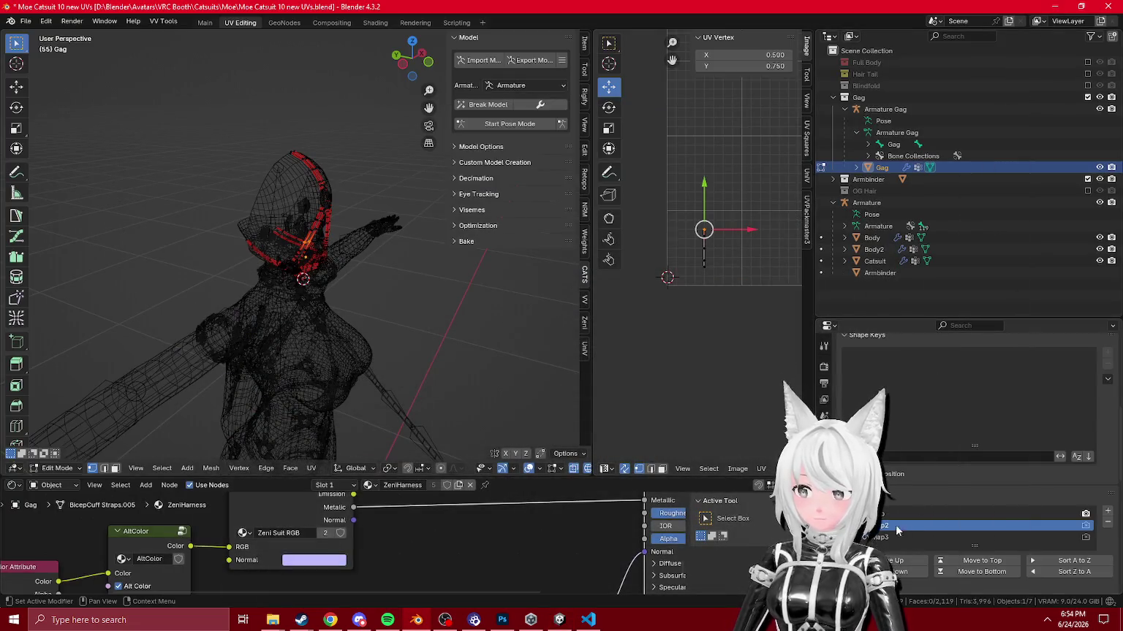
Step: Add shape keys to the gag mesh and set the Harness key to full strength
scroll(1028, 448, up, 2)
key(Tab)
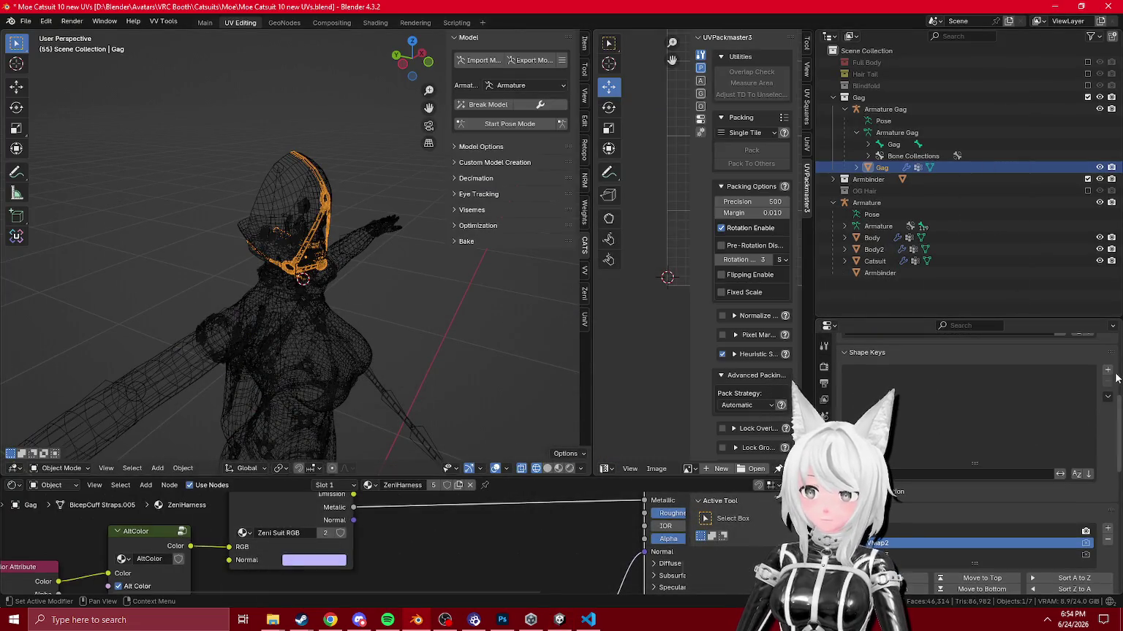
click(1107, 370)
click(1107, 370)
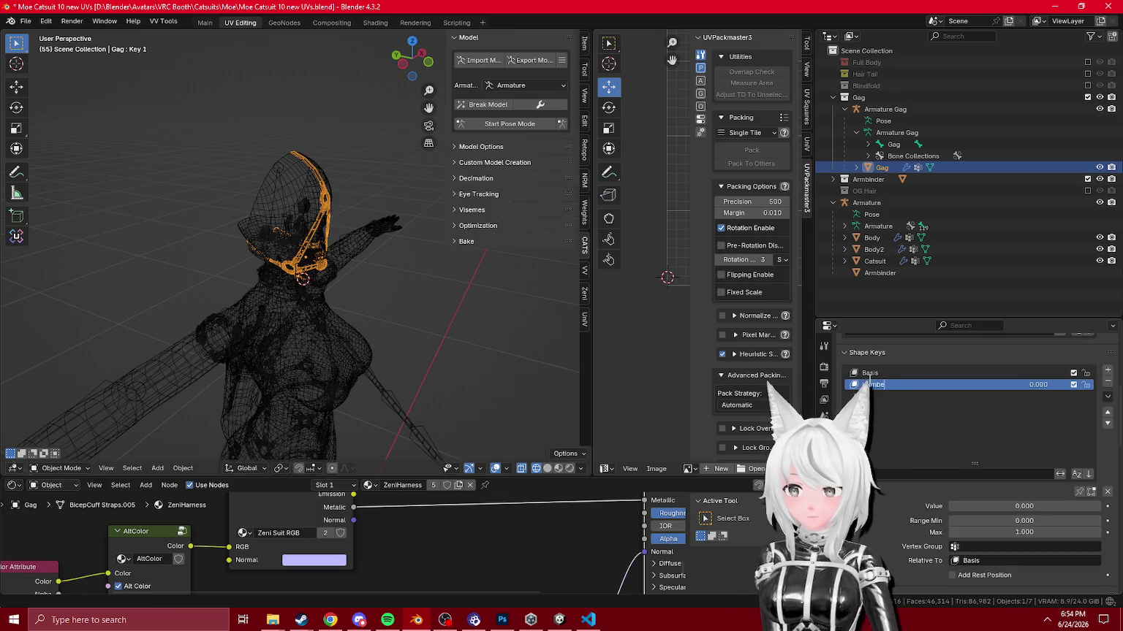
drag(999, 506, 1082, 506)
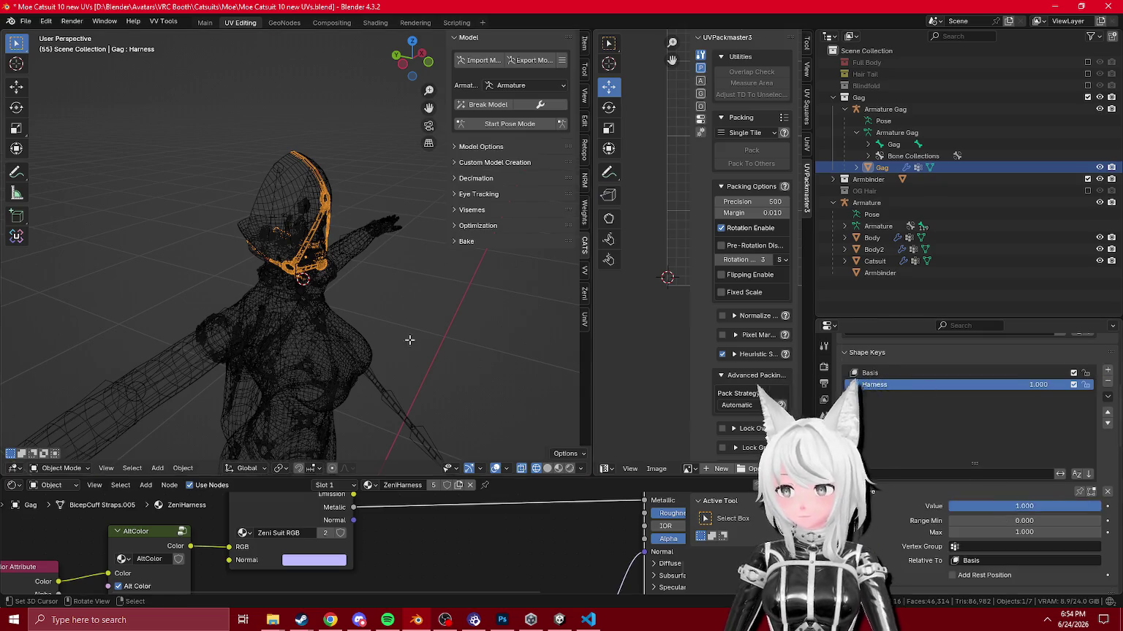
Step: In the Harness shape key, select the whole head strap and scale it down to a tiny size
key(Tab)
scroll(212, 177, up, 2)
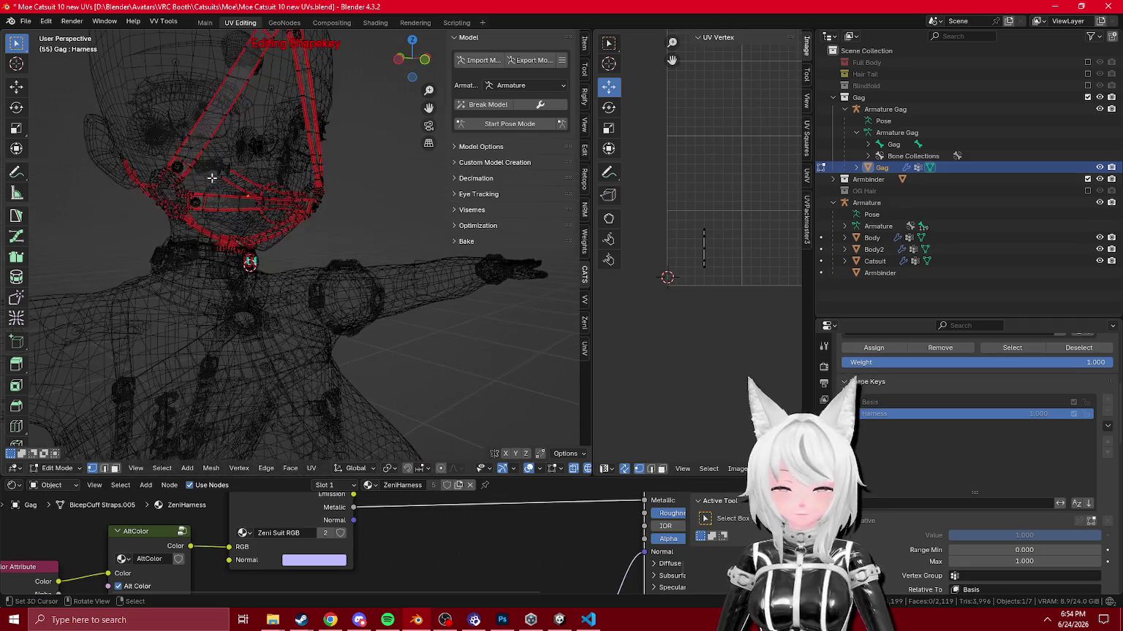
scroll(181, 153, down, 3)
key(ctrl+l)
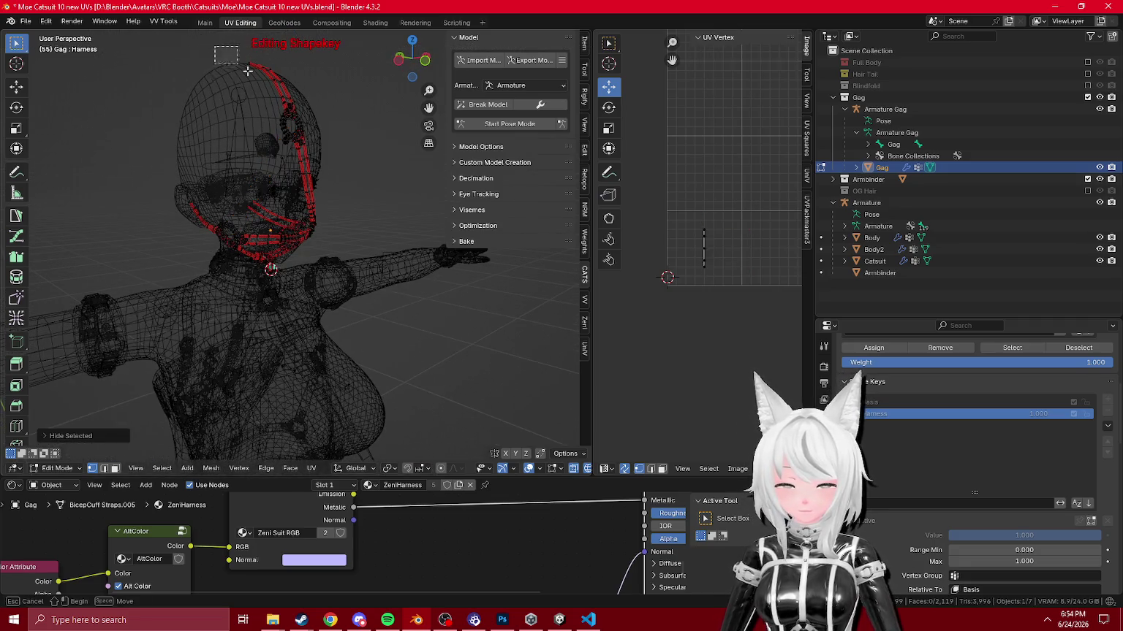
scroll(315, 176, up, 3)
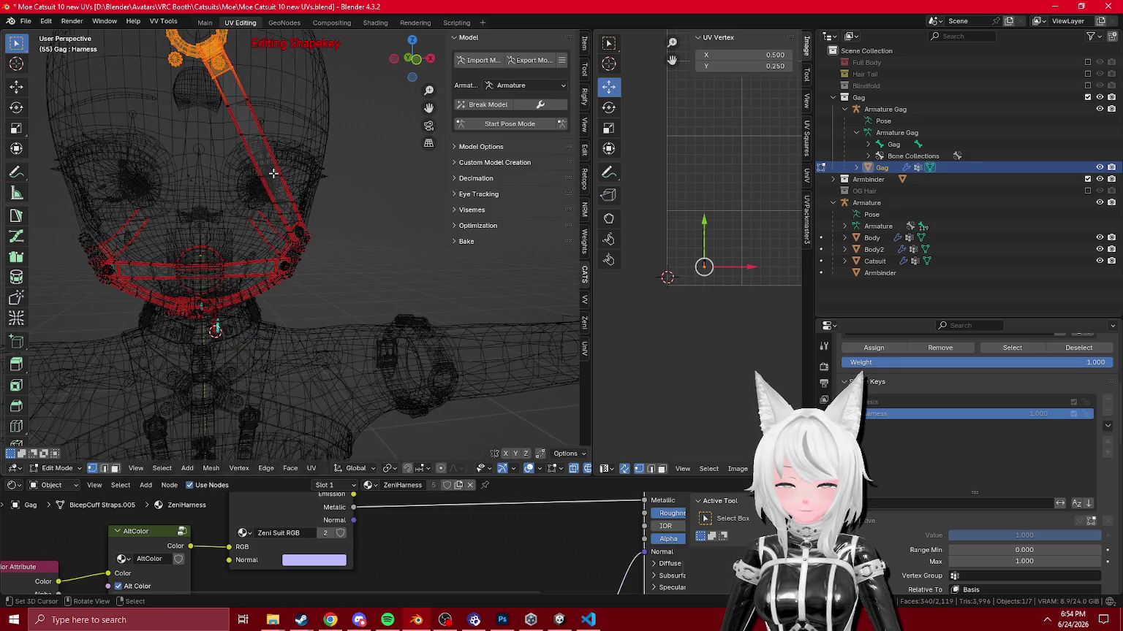
key(l)
key(F3)
key(Return)
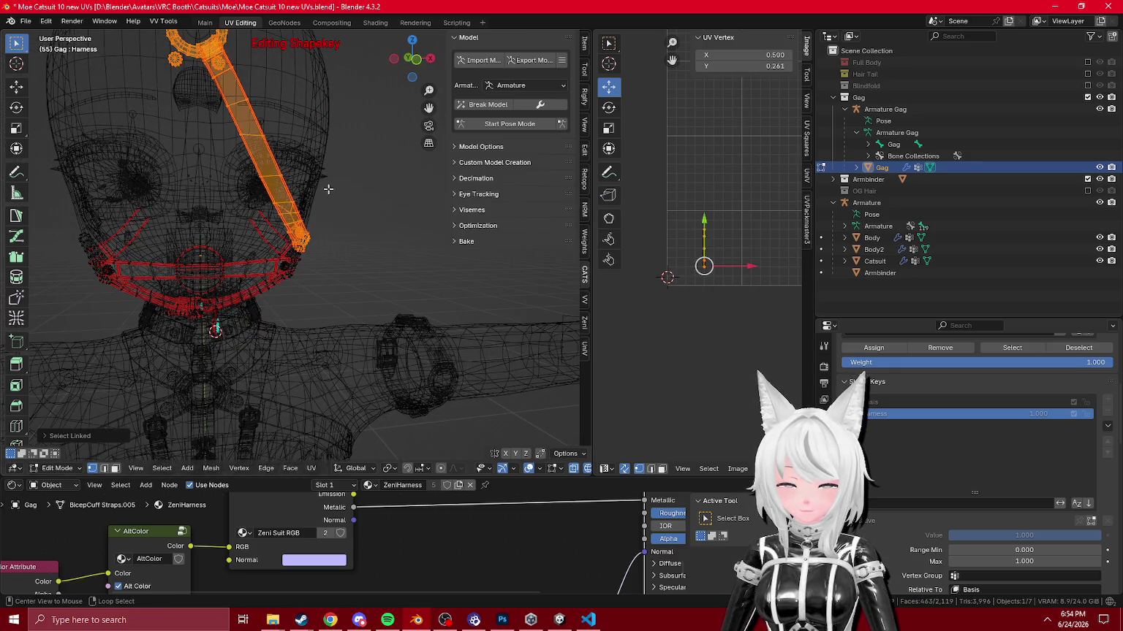
key(s)
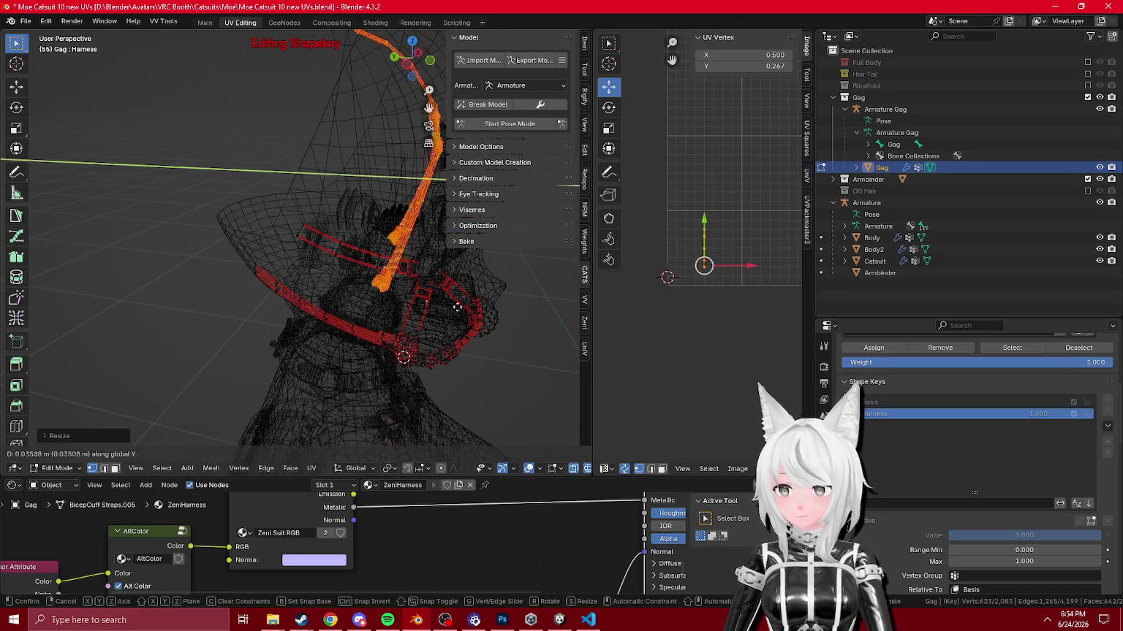
click(413, 257)
key(Tab)
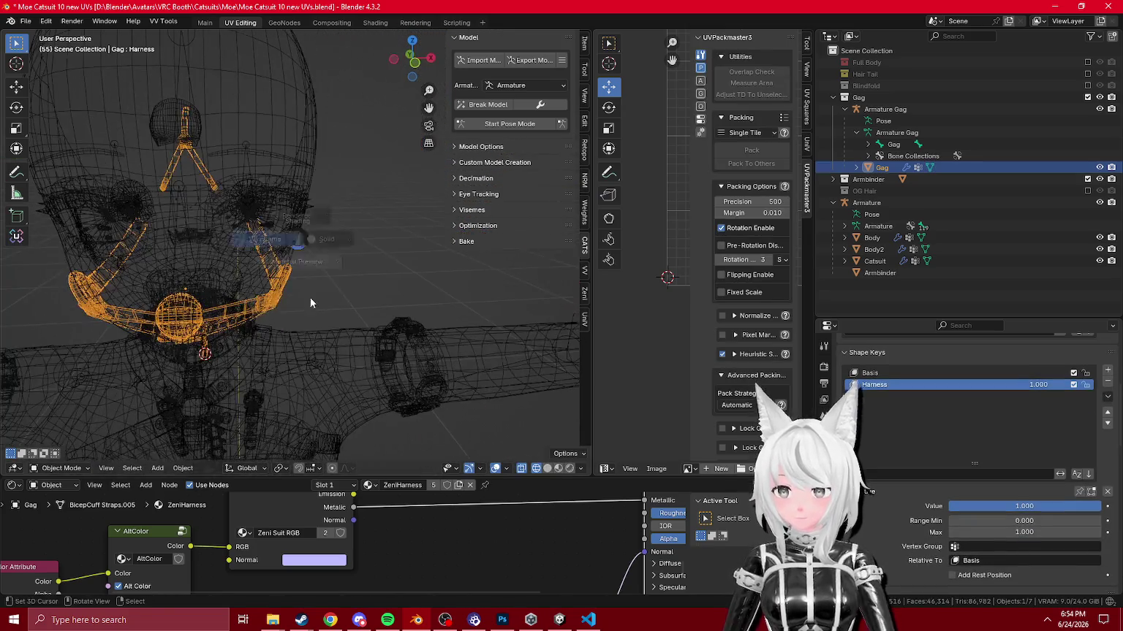
key(shift+z)
Step: Export the gag armature as FBX over Moe Gag Ball.fbx in the Unity gag Assets folder
click(885, 110)
click(532, 60)
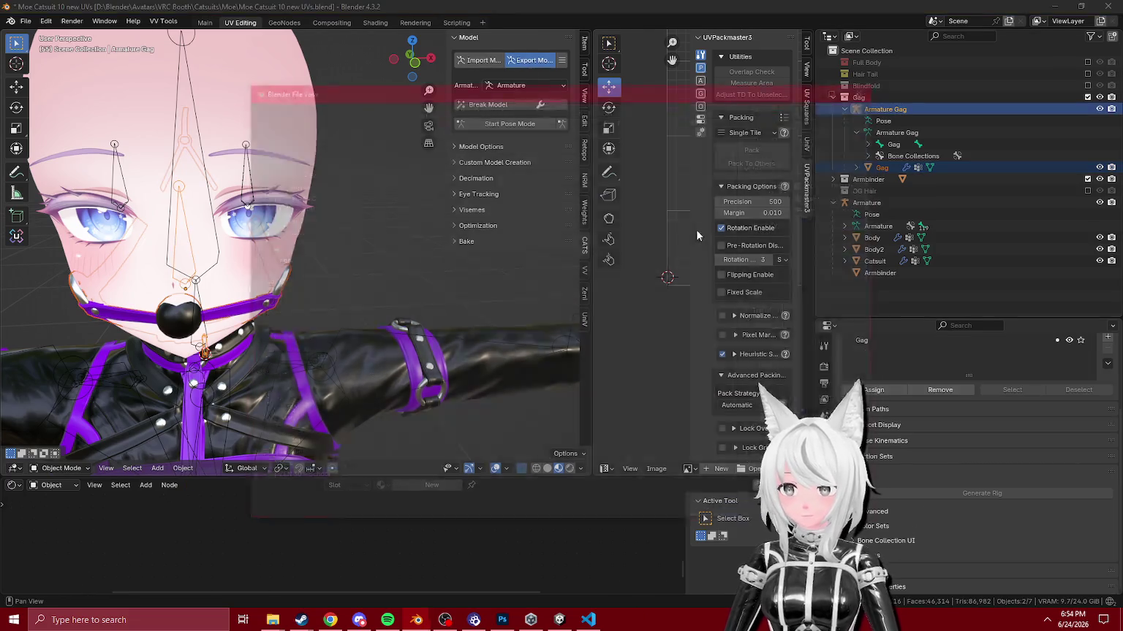
click(293, 411)
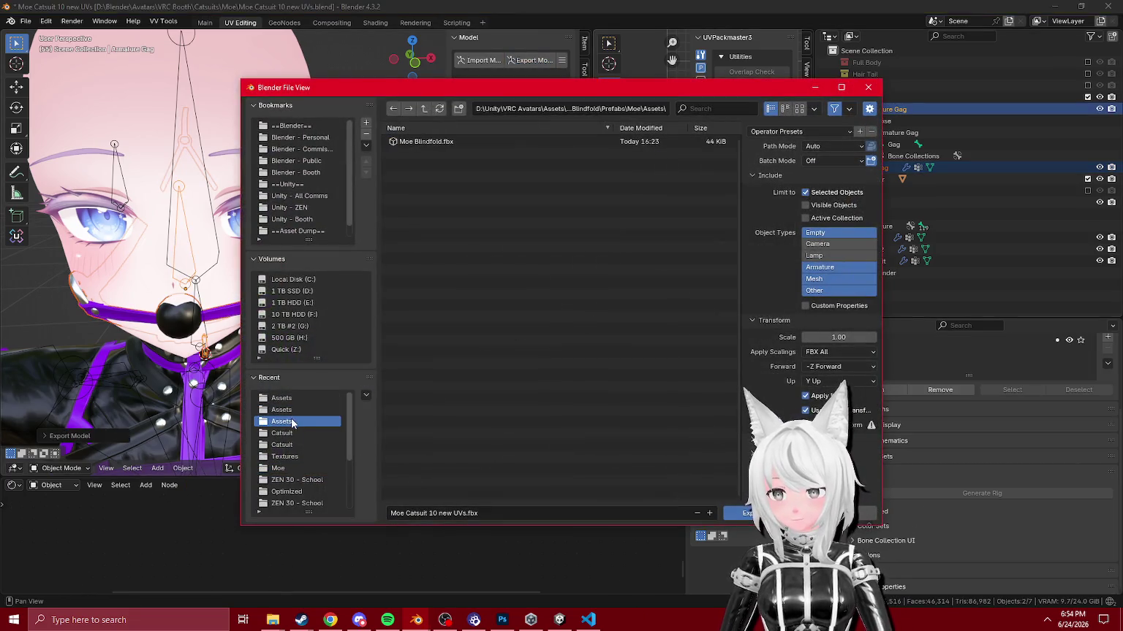
double_click(431, 141)
click(559, 620)
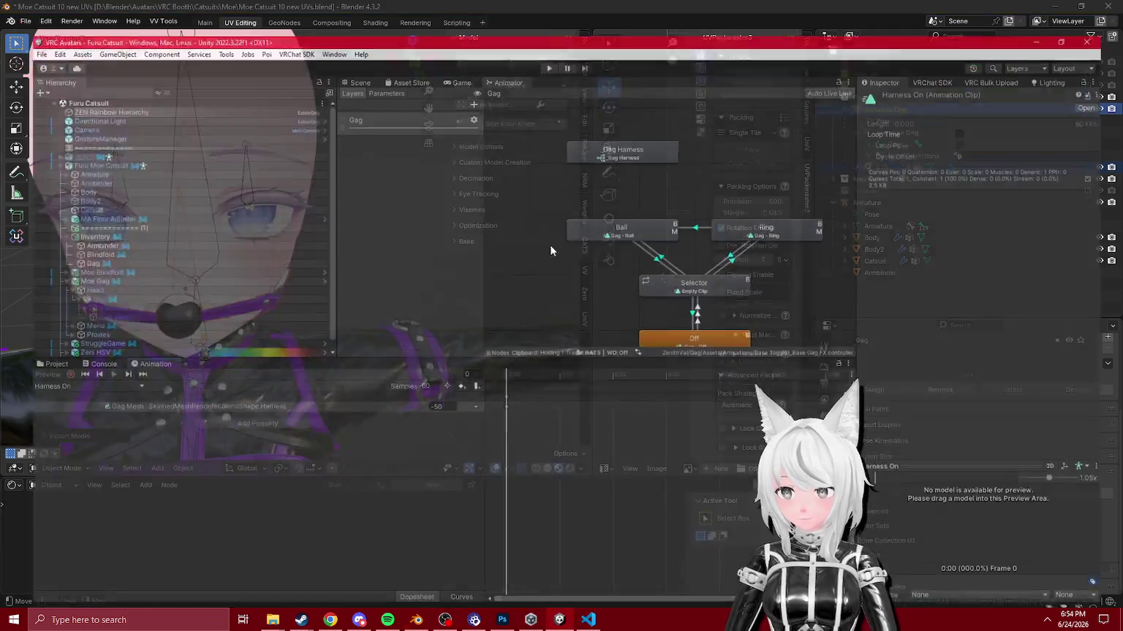
Step: Enter play mode, toggle Gag > Ball in GestureManager's radial menu, then stop testing
right_click(542, 216)
click(344, 48)
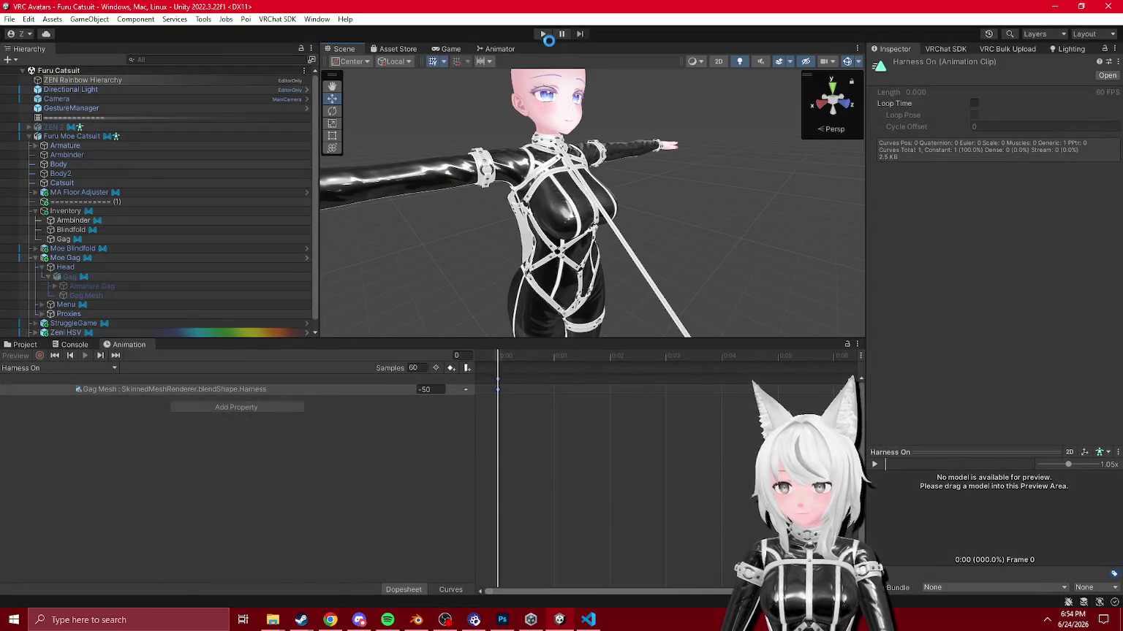
click(543, 33)
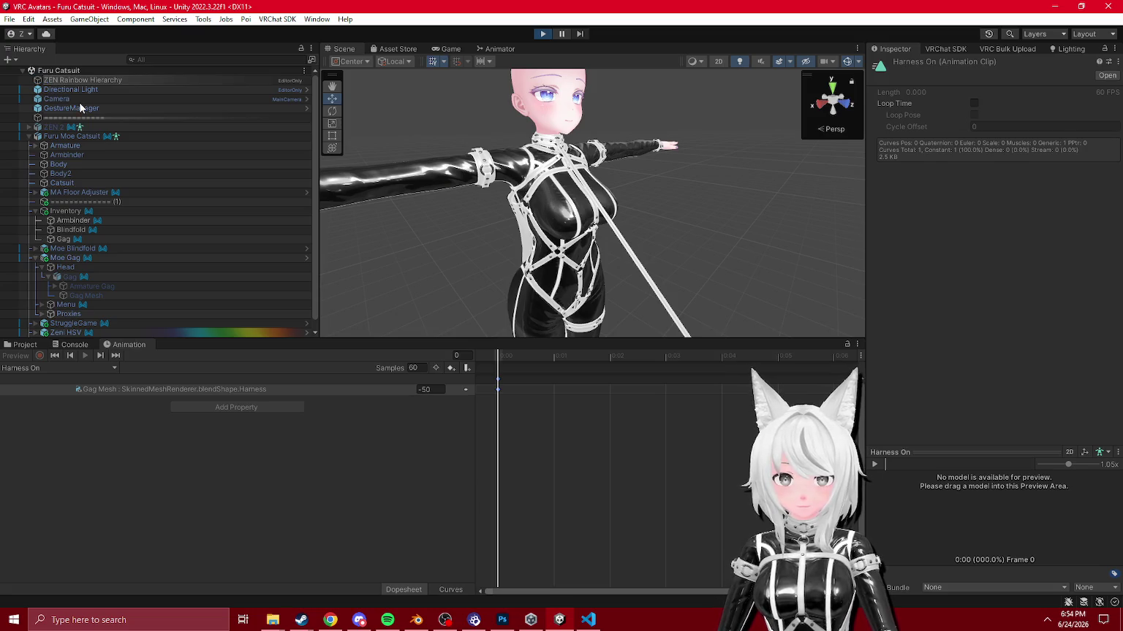
click(80, 109)
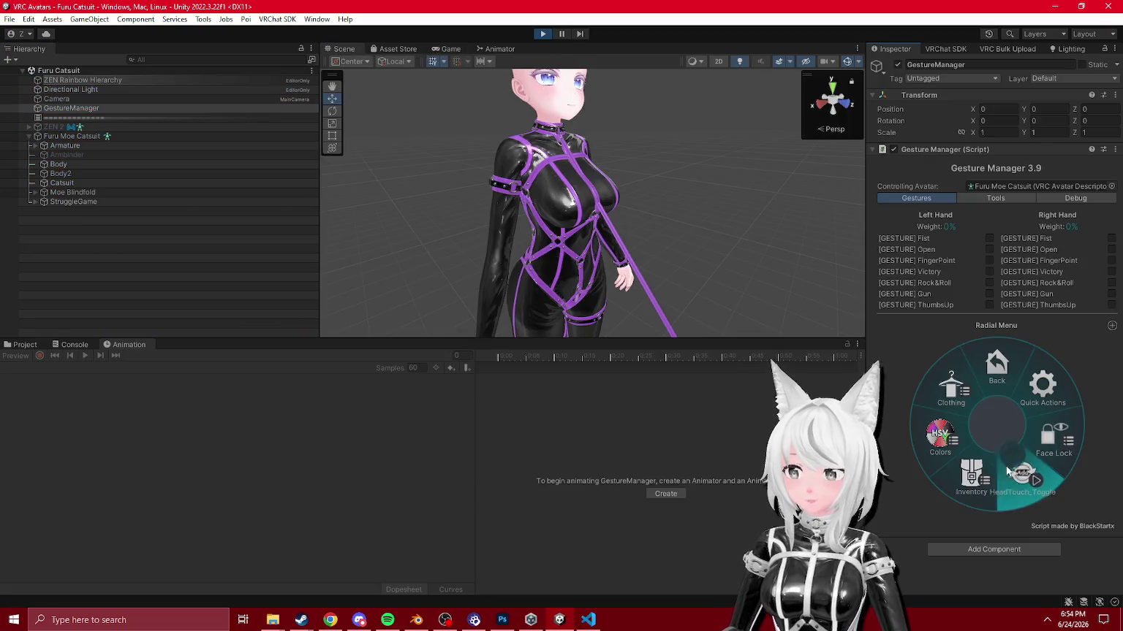
click(943, 420)
click(950, 441)
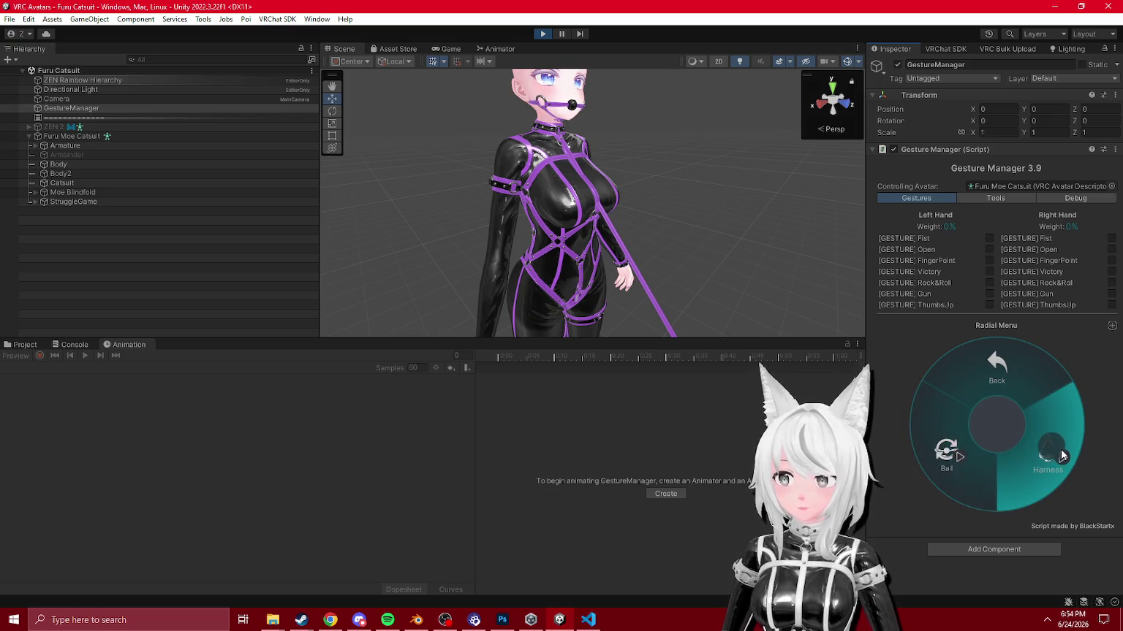
click(1001, 370)
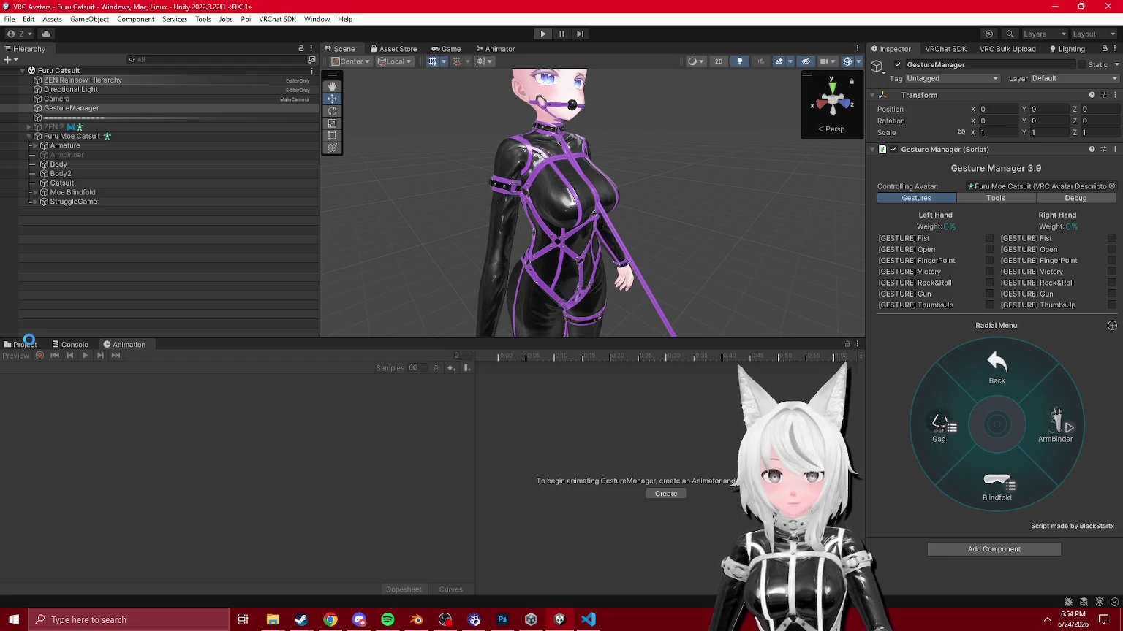
click(26, 344)
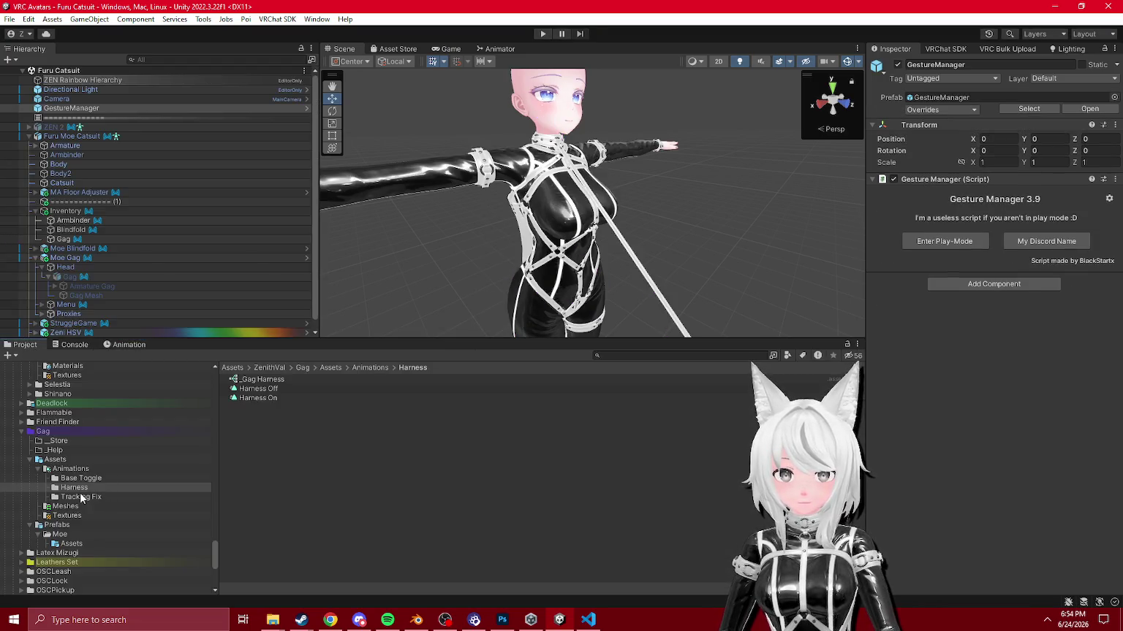
Step: Pick Furu Moe Catsuit in the VRChat SDK Builder, auto-fix both mesh import alerts, and enter play mode
click(947, 49)
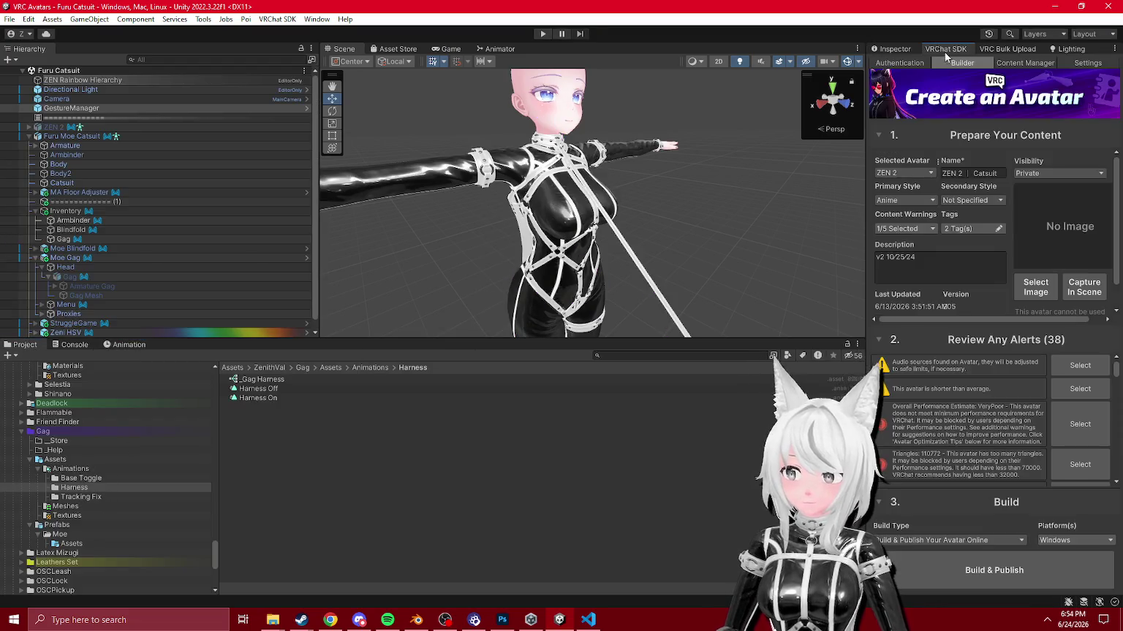
click(896, 173)
click(910, 189)
click(1080, 388)
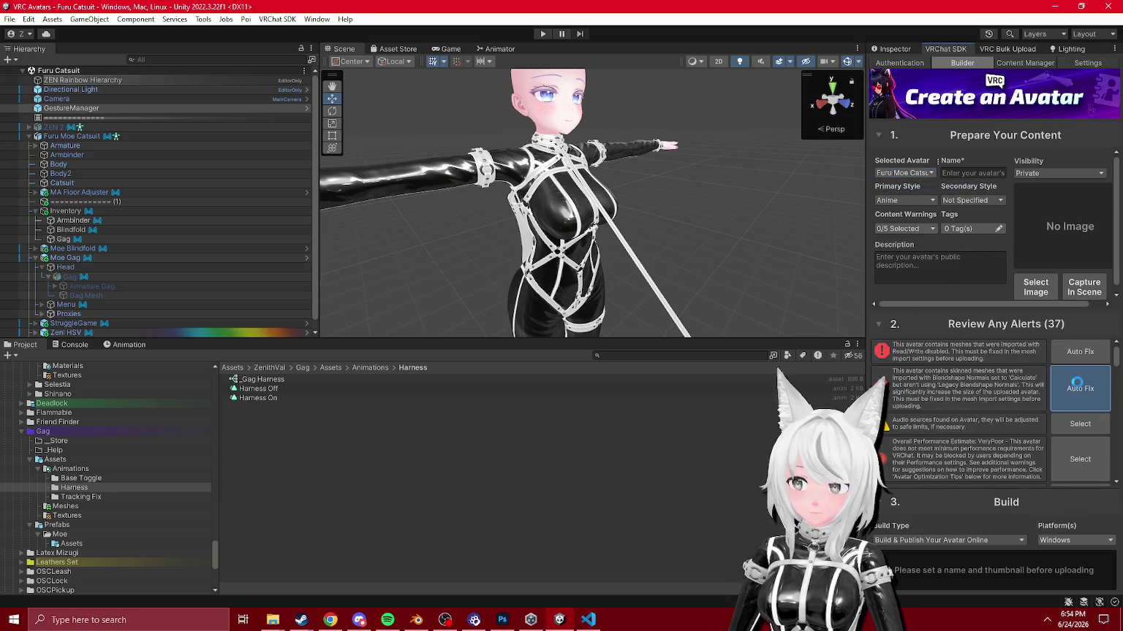
click(1075, 353)
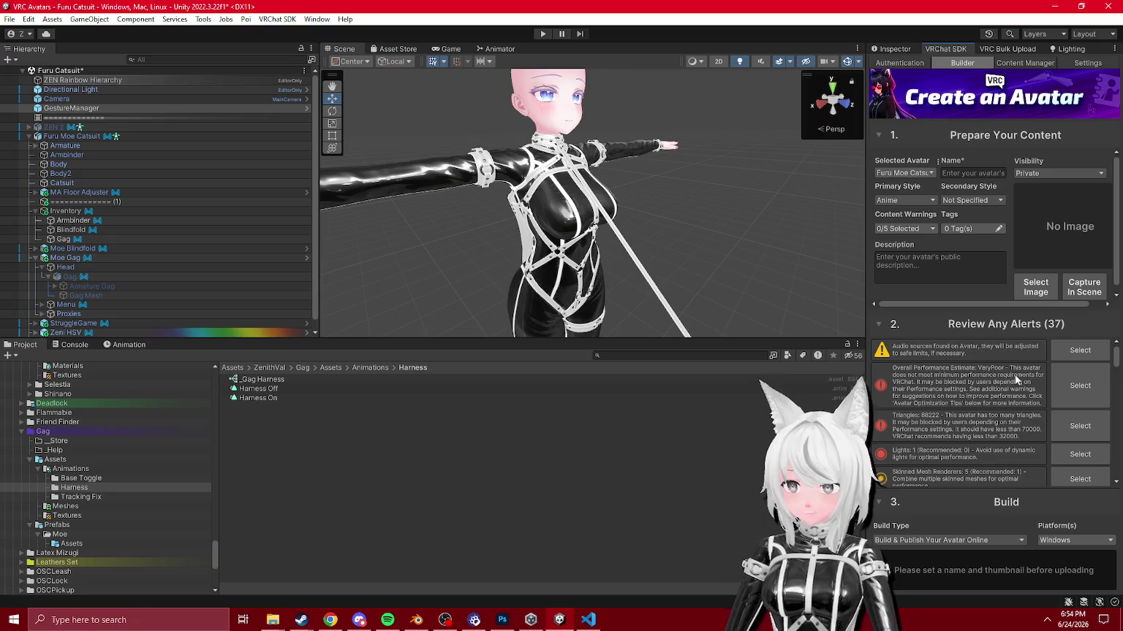
click(541, 35)
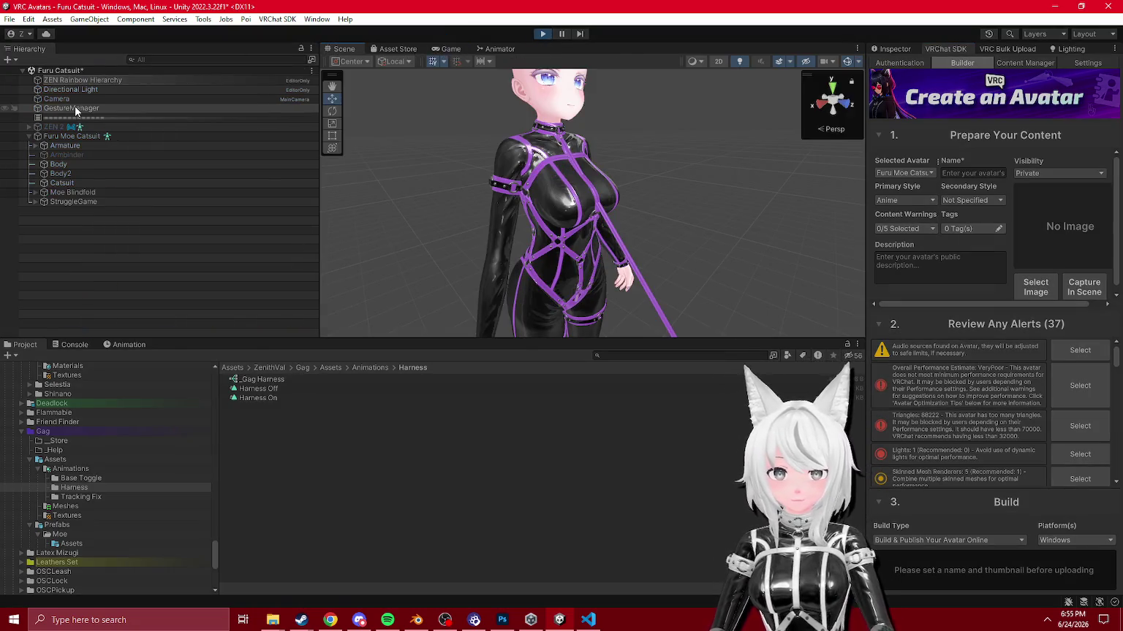
Step: Turn on the Ball gag in Gesture Manager's radial menu, open Blindfold, then exit play mode
click(891, 47)
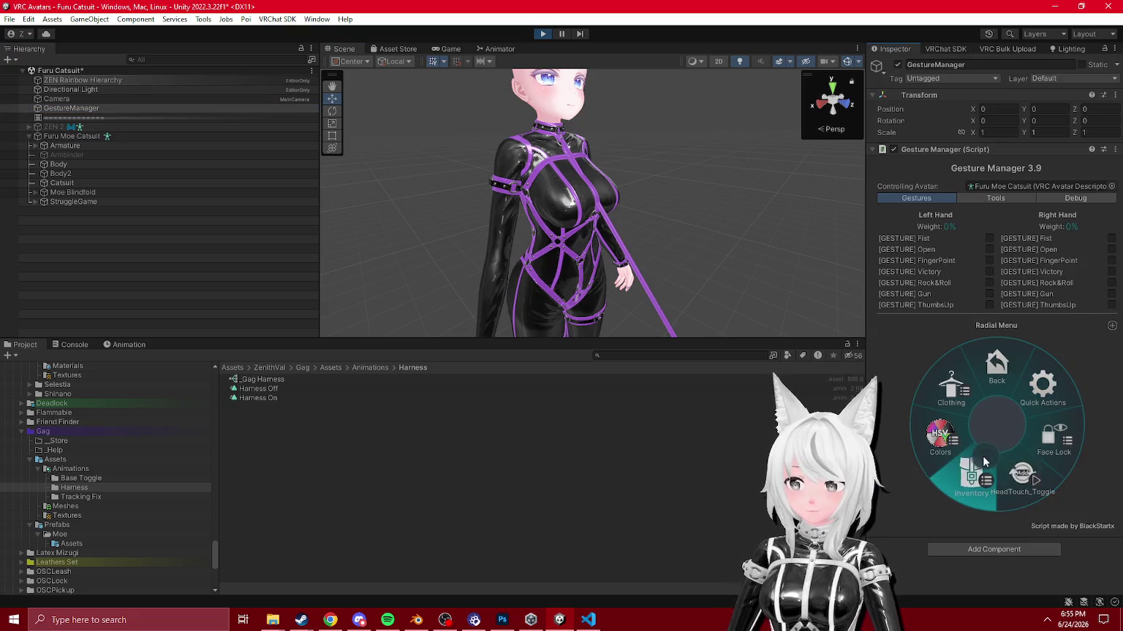
click(955, 421)
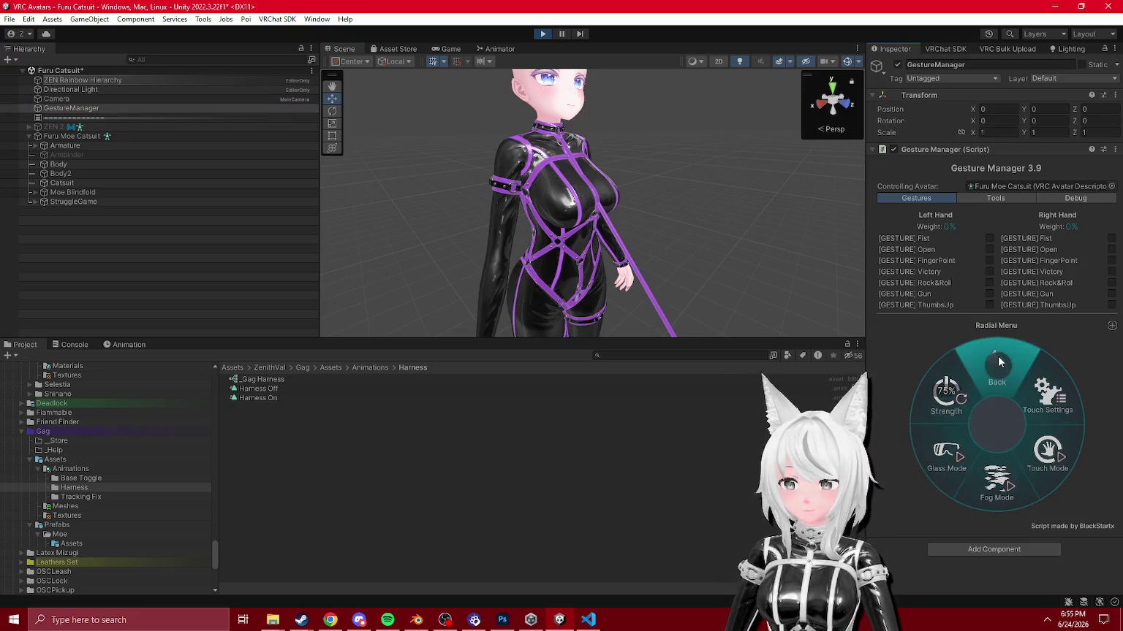
click(950, 424)
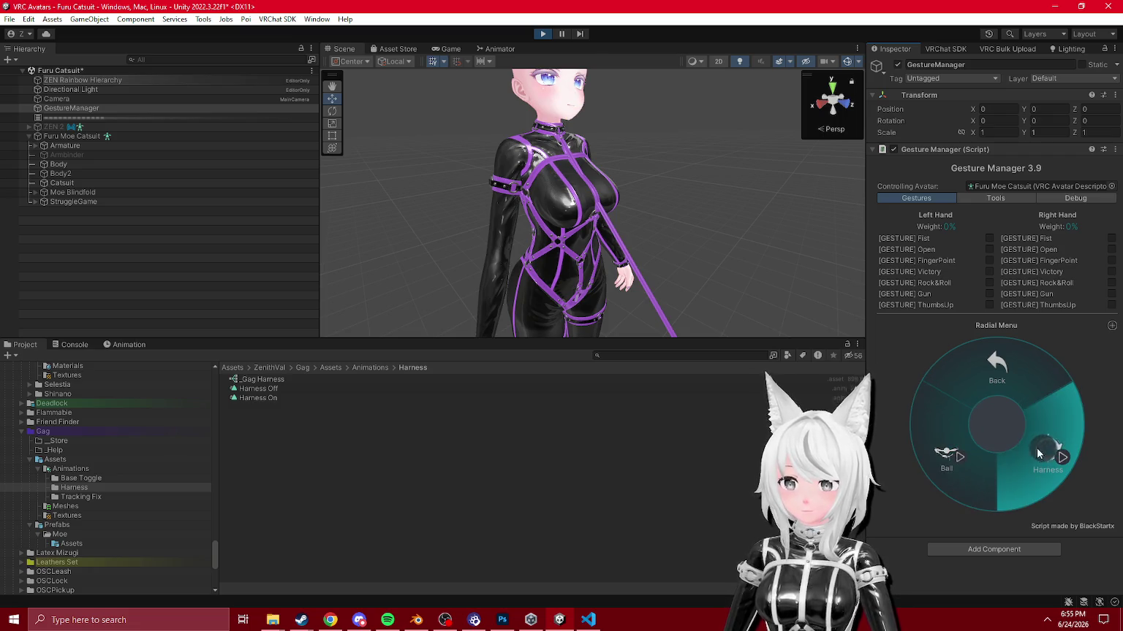
click(998, 374)
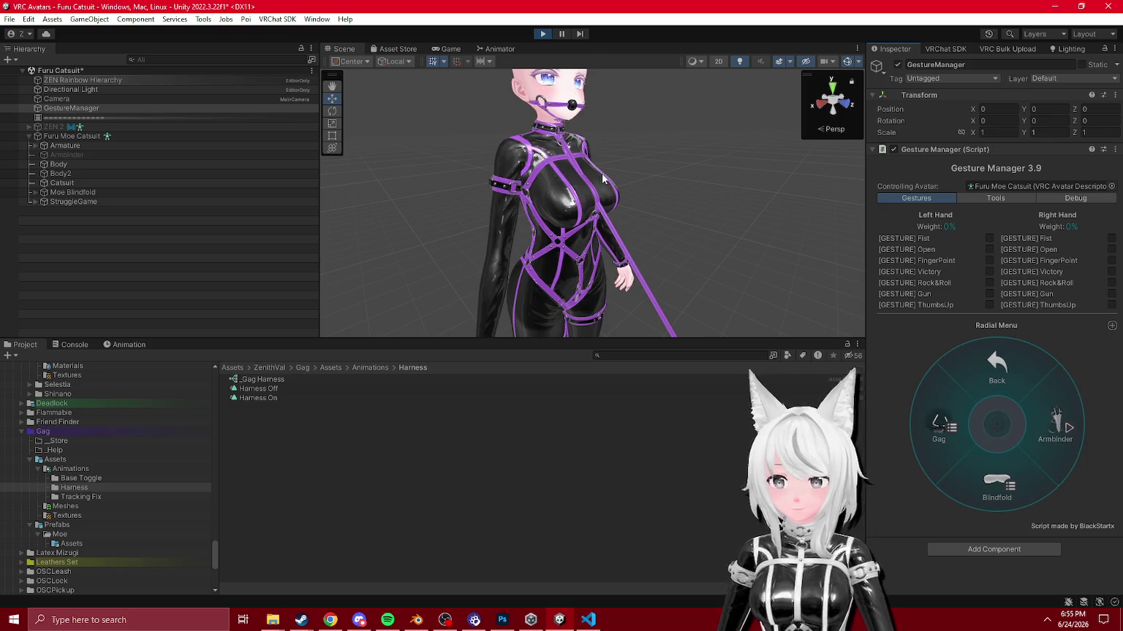
click(974, 478)
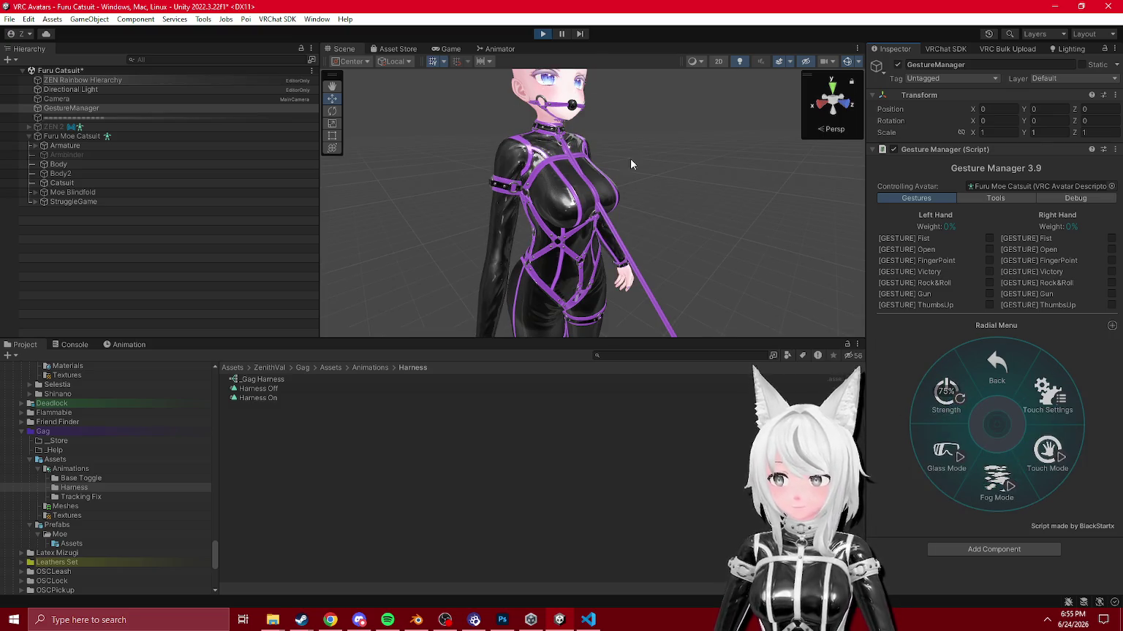
click(541, 33)
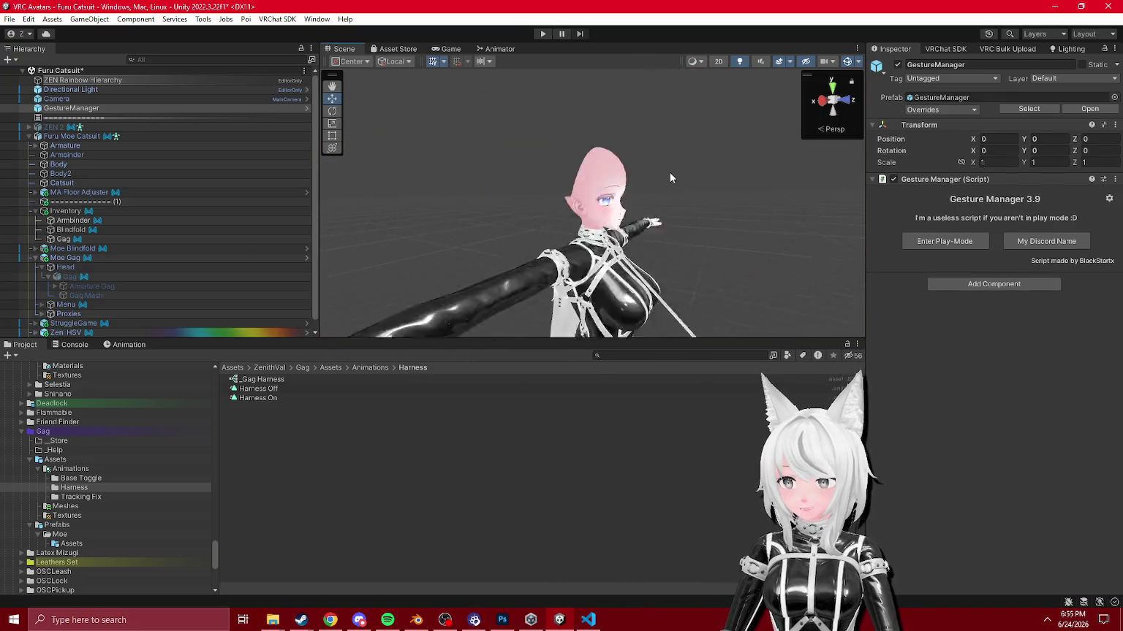
click(416, 620)
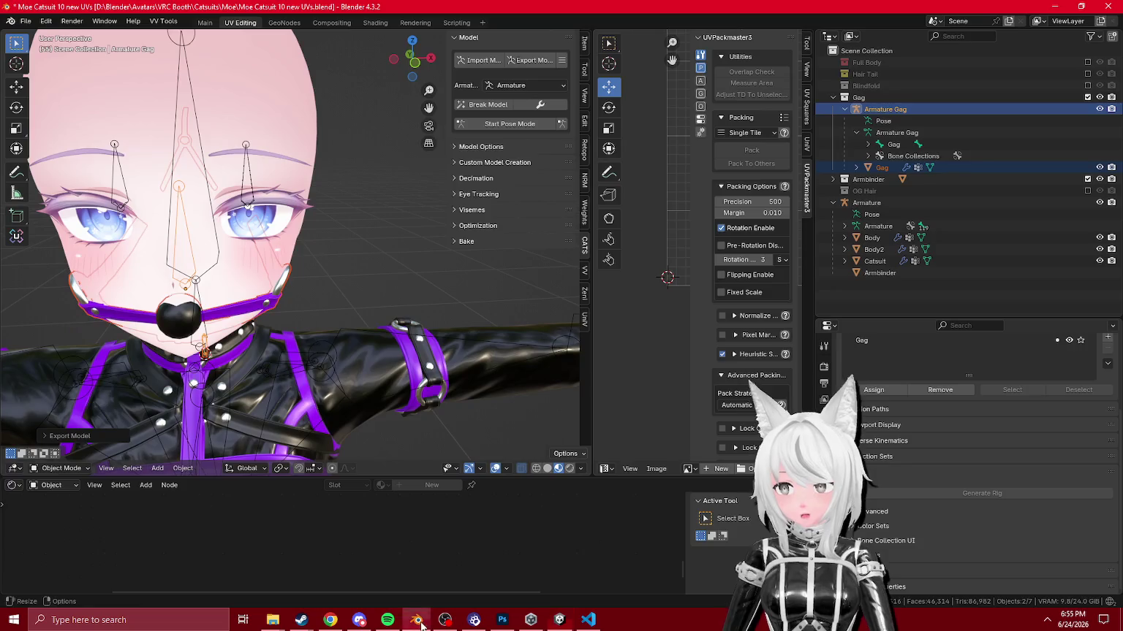
Step: Include the OG Hair collection in the scene and select only the Hair object
click(1087, 85)
click(1087, 86)
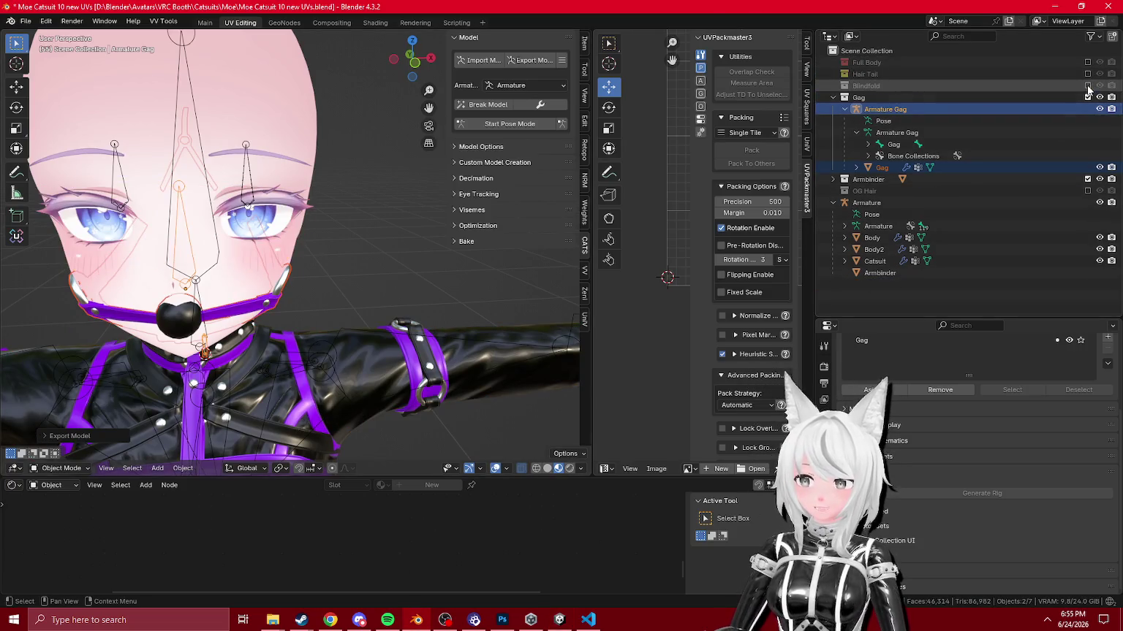
click(1086, 191)
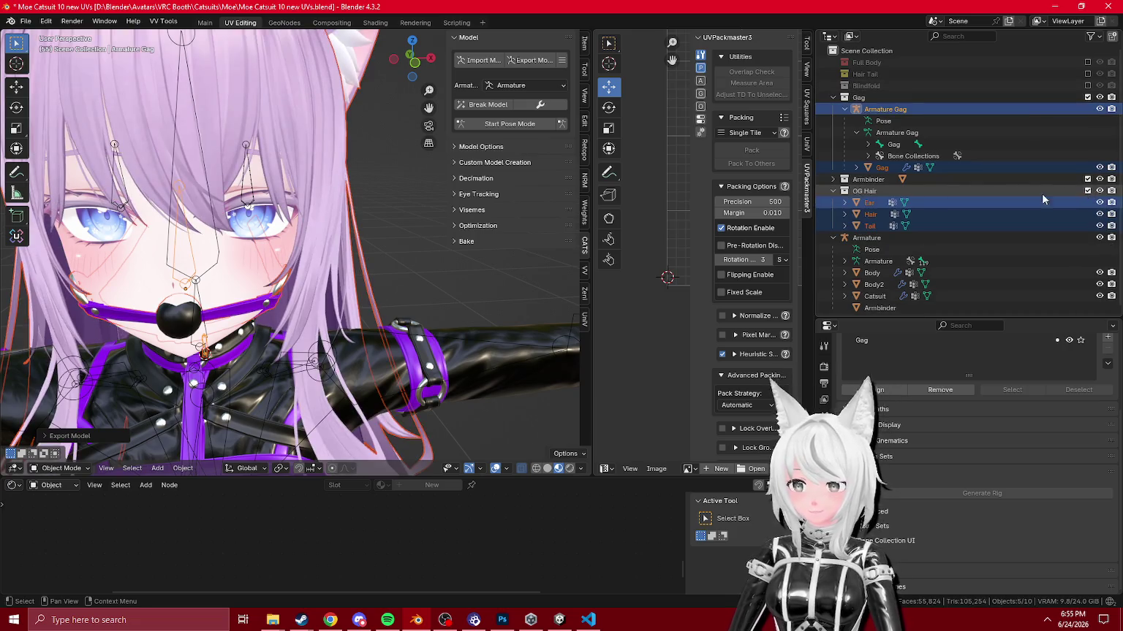
shift+click(870, 226)
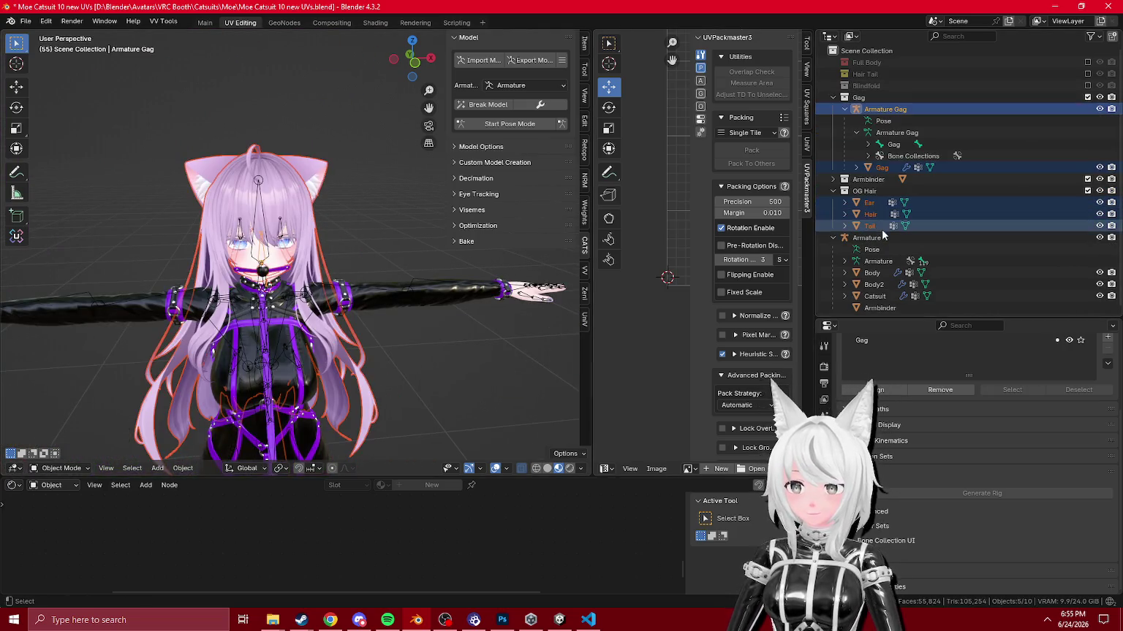
click(870, 214)
Step: Box-select and delete the long lower hair strands in Edit Mode, leaving only short upper hair
key(Tab)
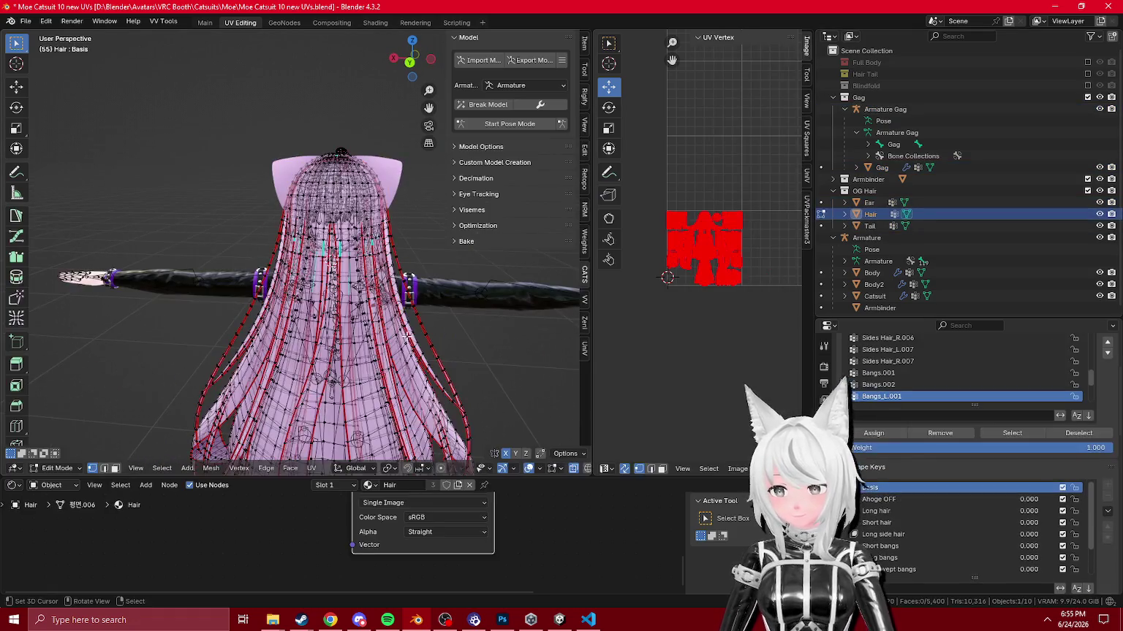
scroll(286, 336, down, 4)
drag(209, 191, 439, 424)
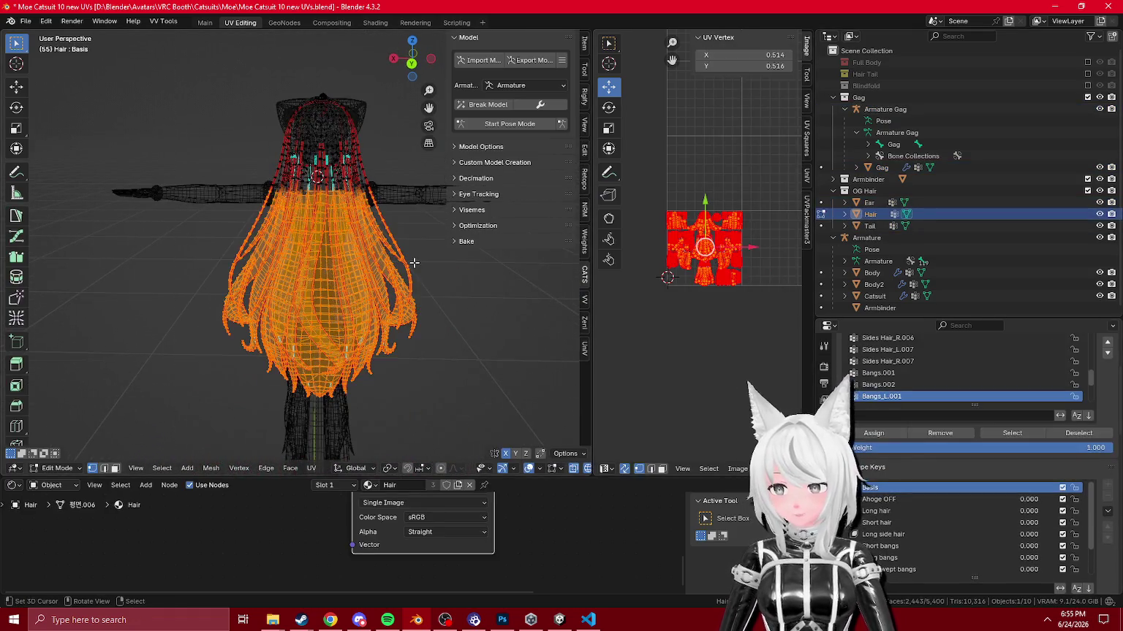
key(x)
key(Tab)
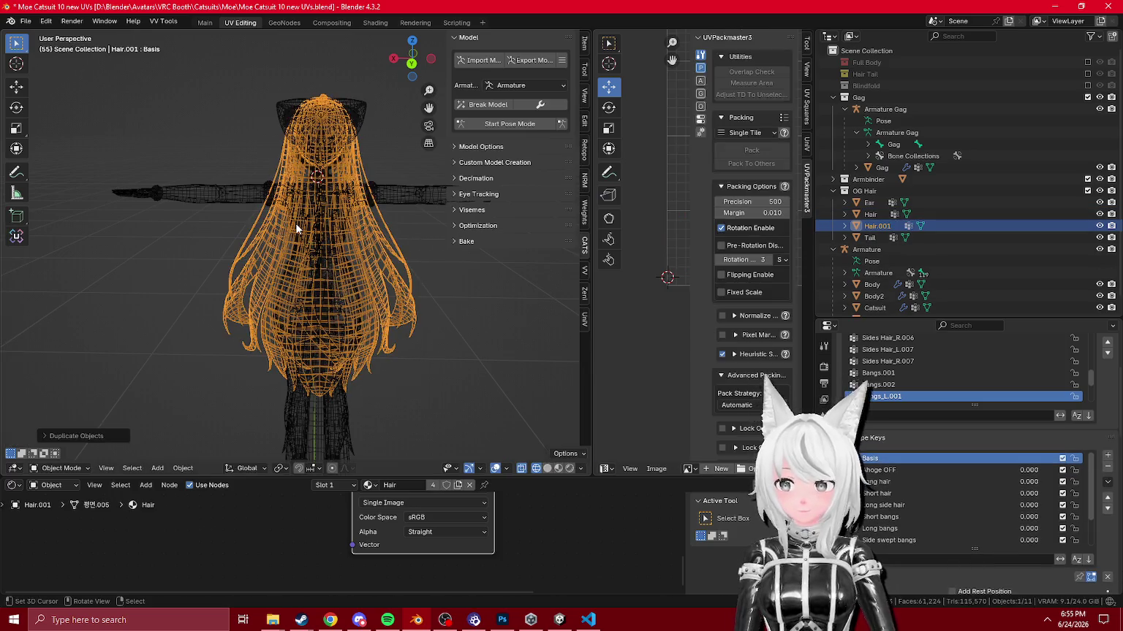
key(Tab)
key(x)
click(295, 219)
key(Tab)
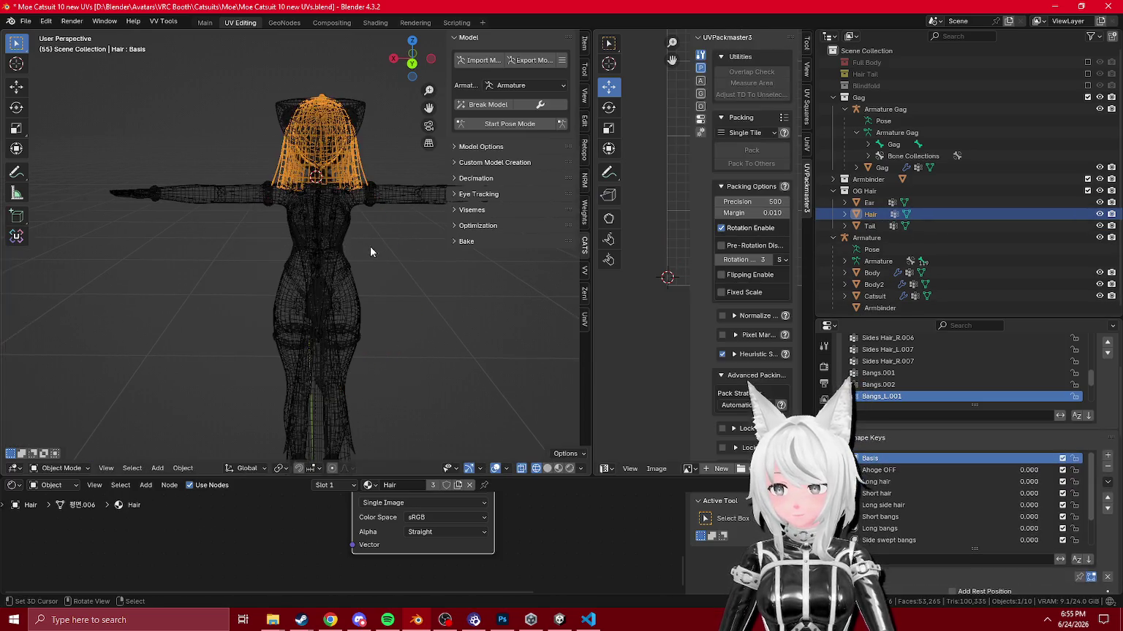
key(alt+a)
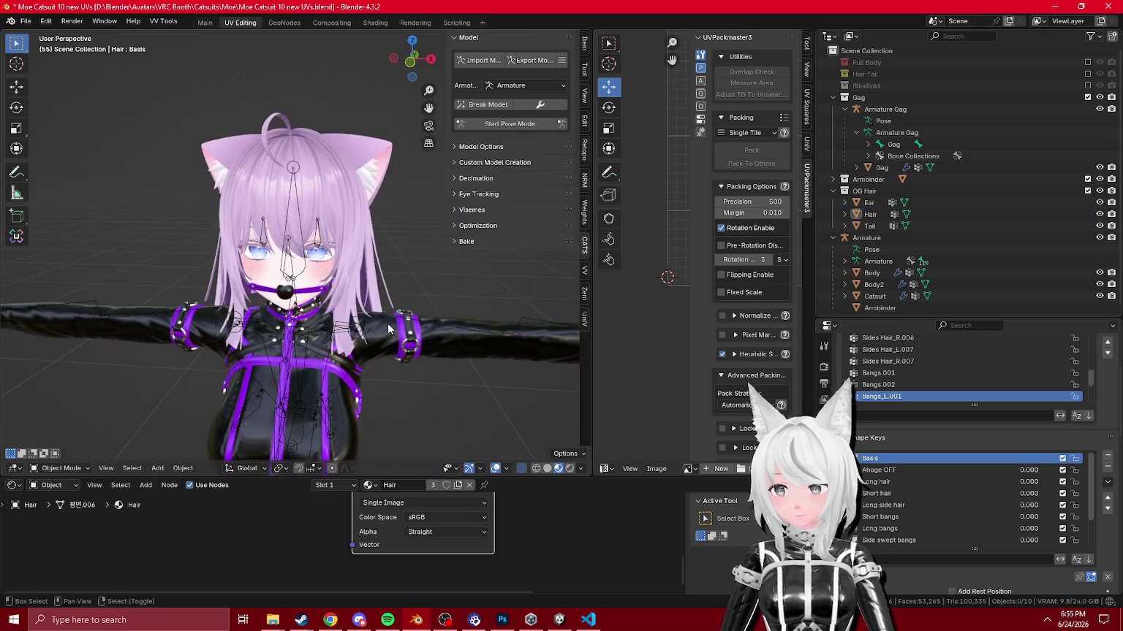
click(535, 65)
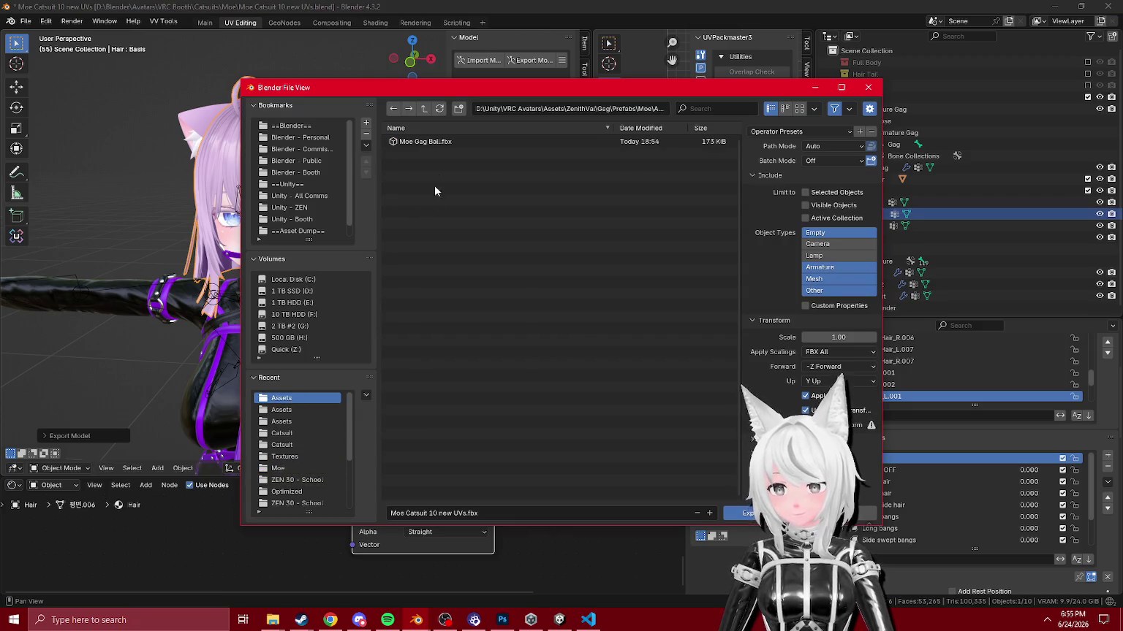
Step: Export the avatar over the existing FBX in the Unity assets folder
click(448, 143)
click(285, 409)
click(286, 421)
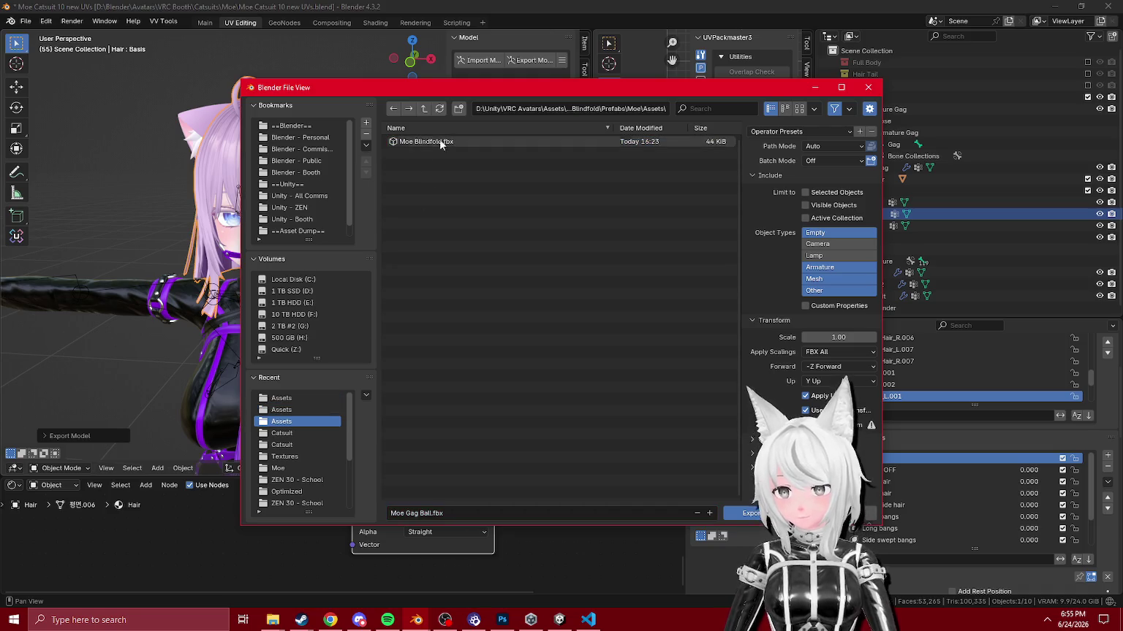
double_click(432, 143)
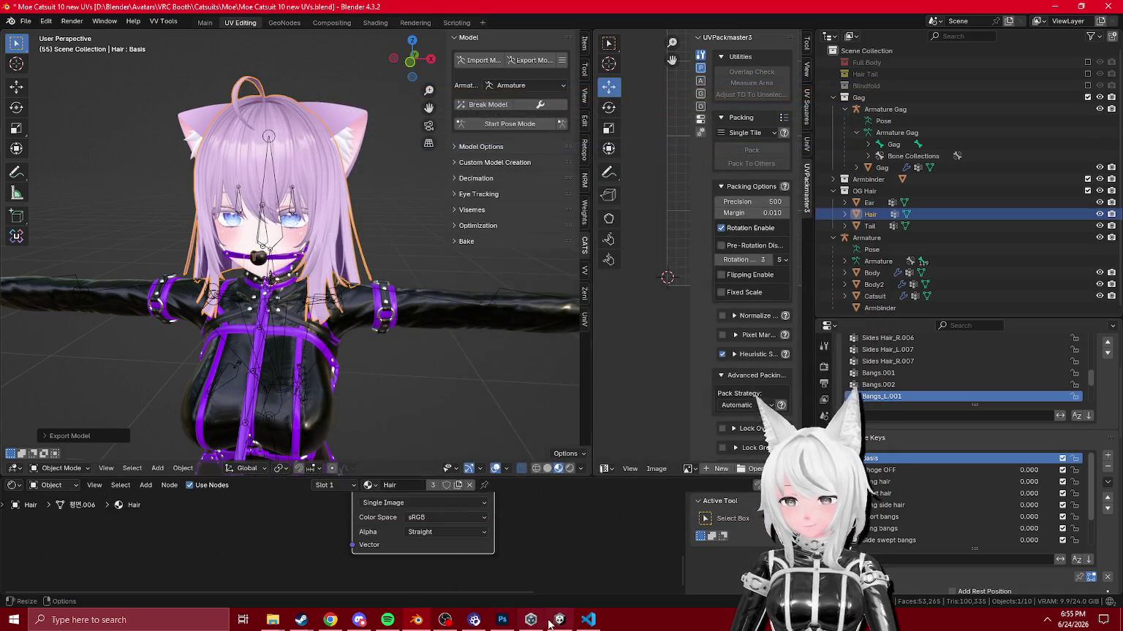
Step: Orbit around the reimported avatar in Unity, then return to Blender and select the tail object
click(530, 620)
drag(592, 185, 613, 221)
mouse_move(497, 291)
mouse_down()
mouse_move(706, 270)
mouse_move(538, 255)
mouse_up()
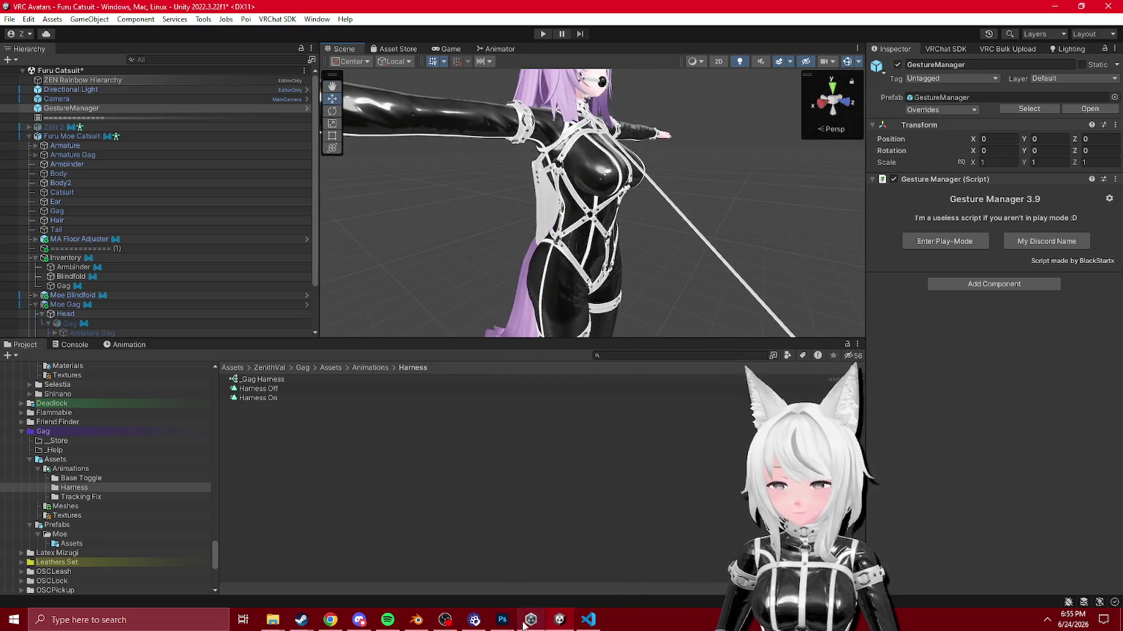
click(416, 620)
click(870, 225)
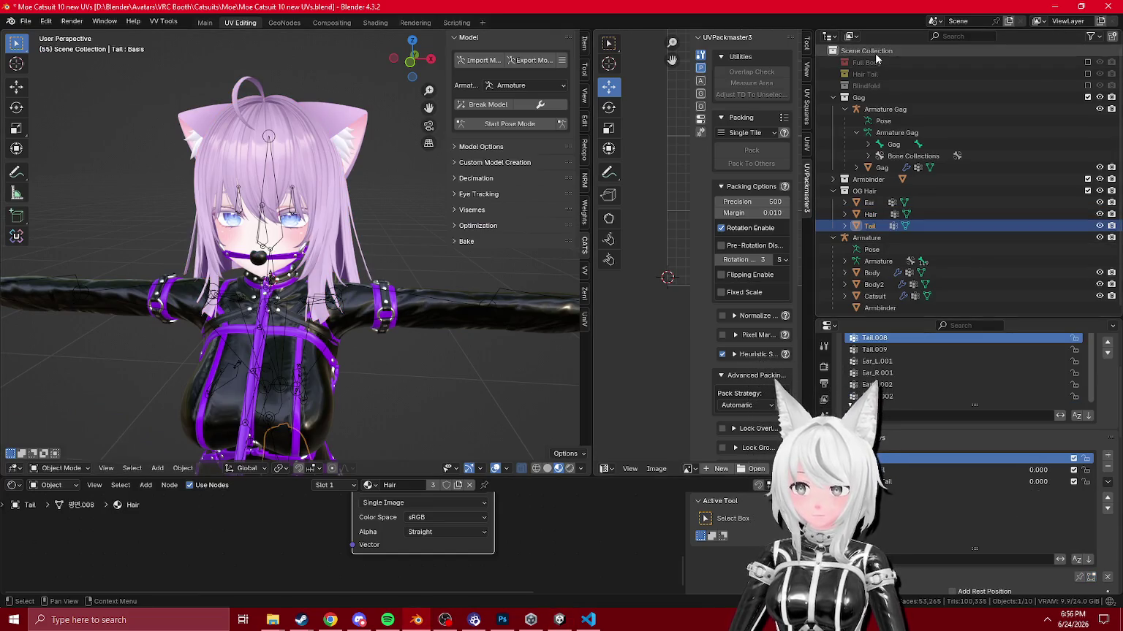
Step: Move the Ear and Tail objects into a new collection and exclude it from the scene
right_click(877, 57)
click(825, 54)
click(869, 214)
ctrl+click(869, 202)
drag(869, 202, 870, 238)
click(1088, 214)
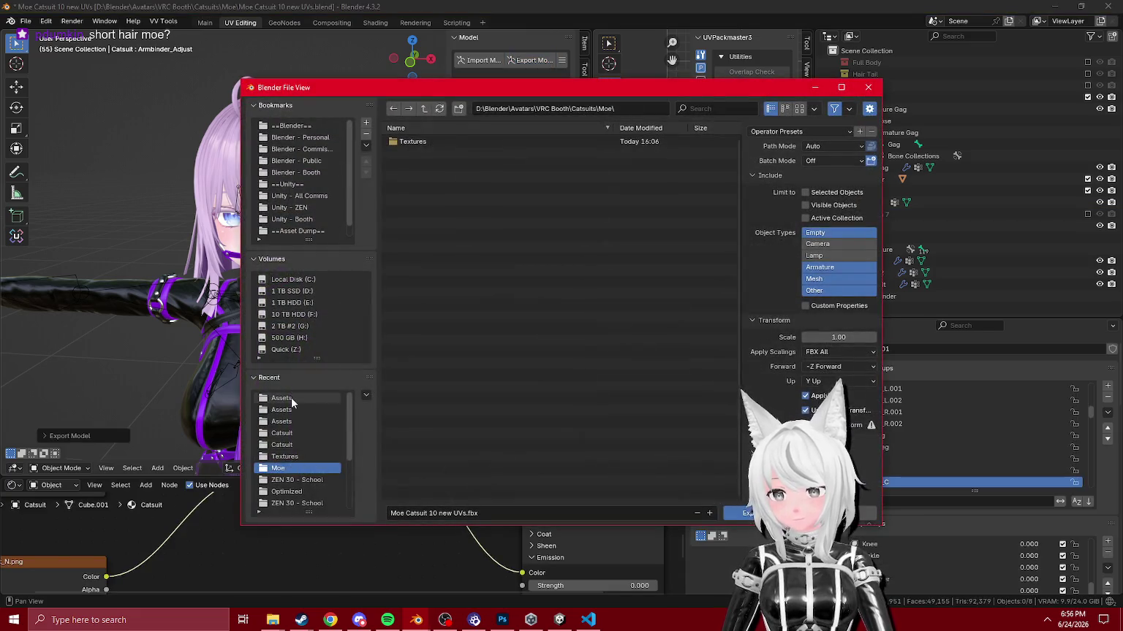
Step: Export the avatar over the existing FBX in the Assets folder and view the result in Unity
click(291, 399)
double_click(468, 142)
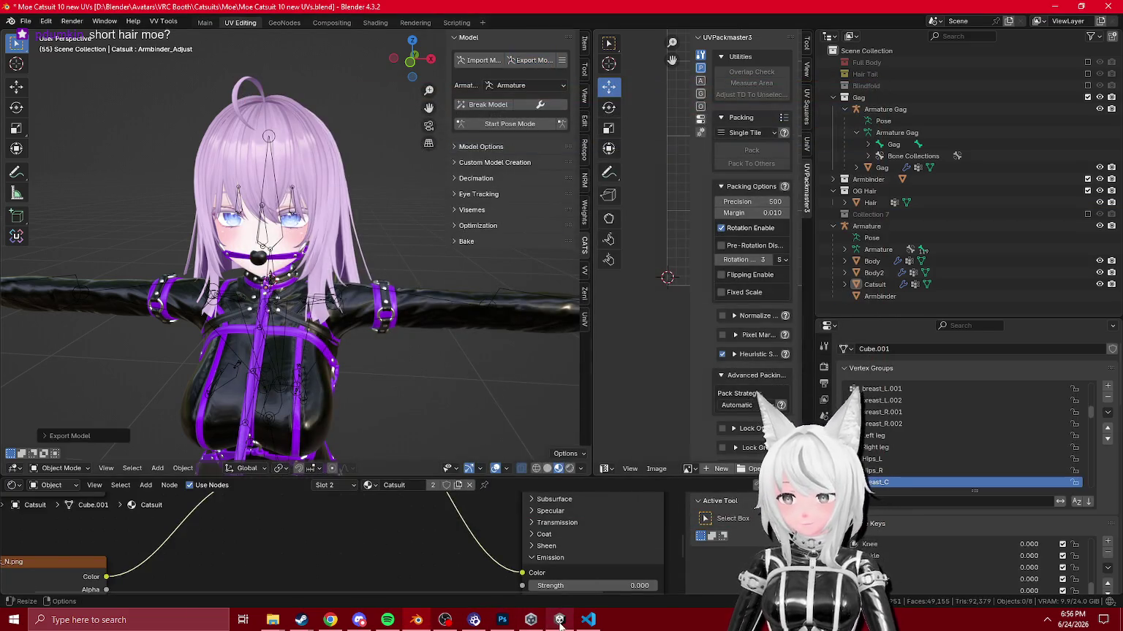
click(560, 623)
mouse_move(702, 205)
mouse_down()
mouse_move(729, 218)
mouse_move(808, 207)
mouse_move(242, 308)
mouse_move(111, 309)
mouse_move(60, 253)
mouse_move(119, 69)
mouse_up()
click(568, 133)
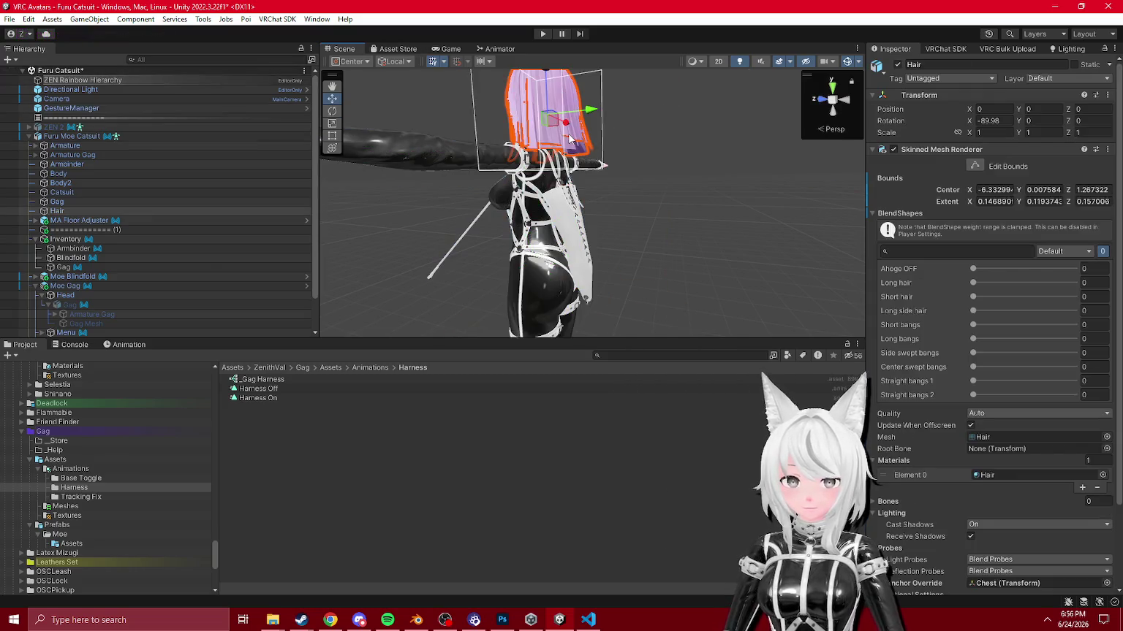
mouse_move(973, 297)
mouse_down()
mouse_move(985, 297)
mouse_move(969, 297)
mouse_up()
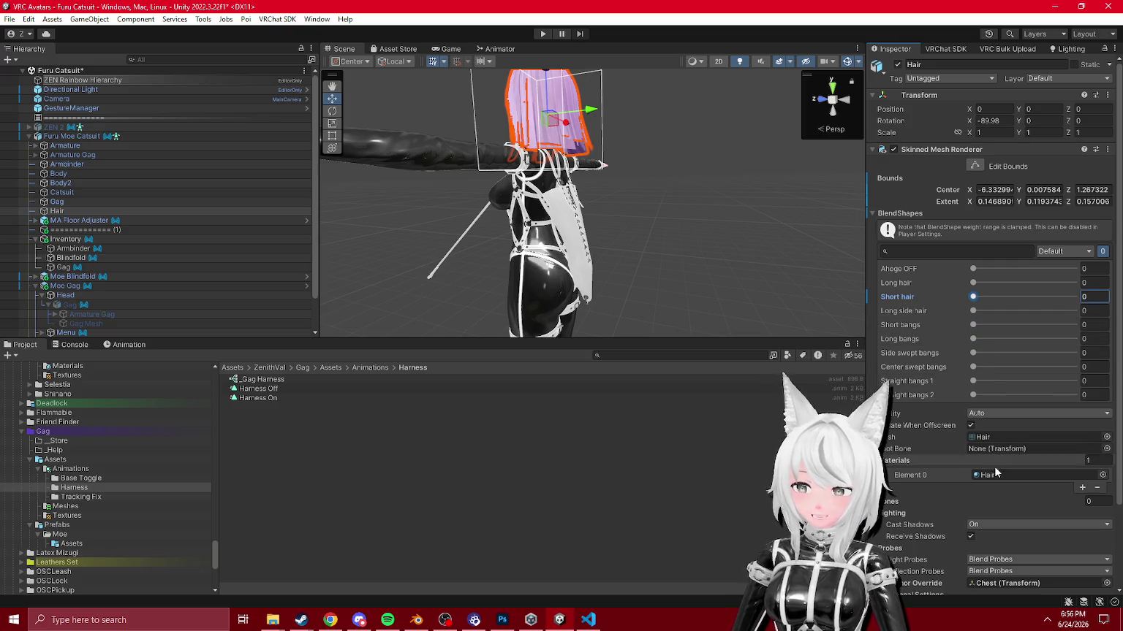
click(989, 437)
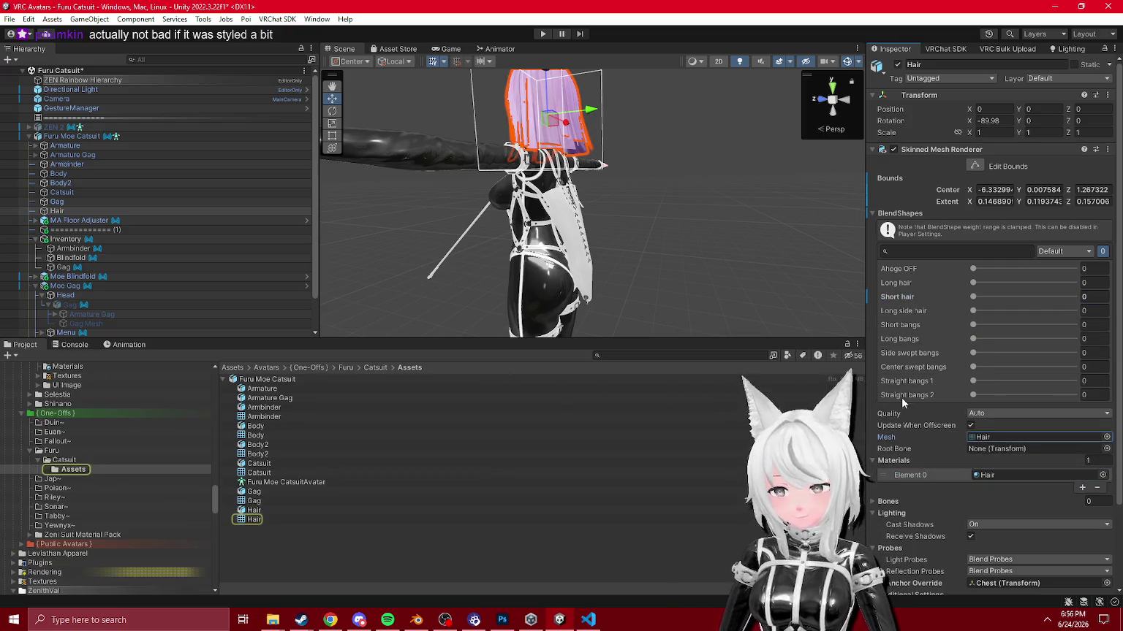
click(756, 217)
mouse_move(745, 222)
mouse_down()
mouse_move(656, 235)
mouse_move(575, 216)
mouse_move(463, 214)
mouse_up()
drag(576, 225, 541, 224)
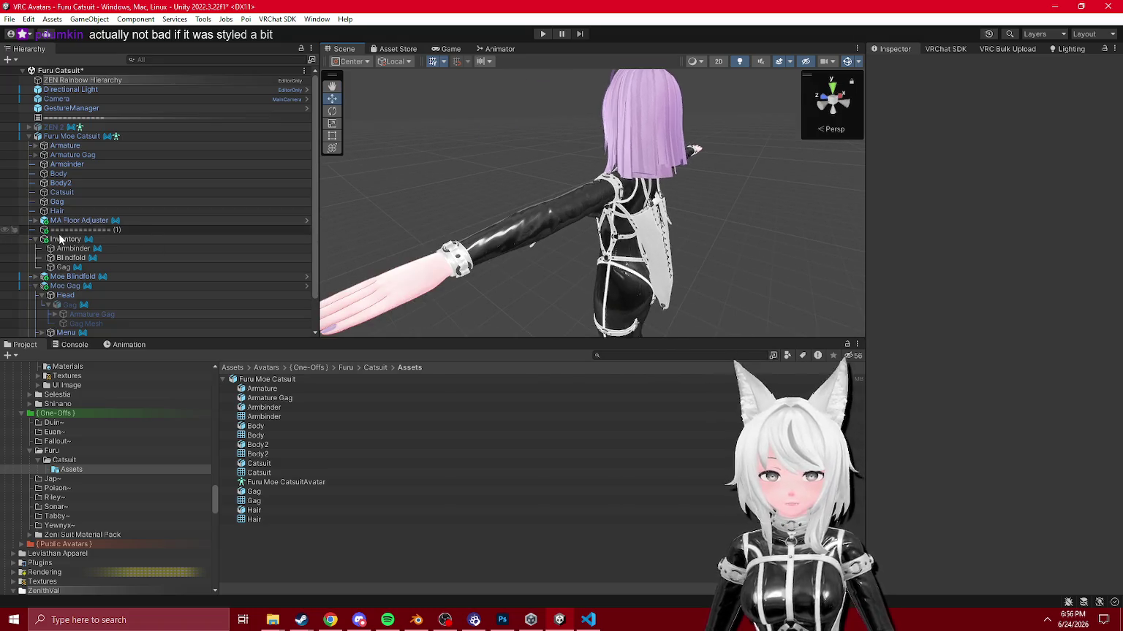
click(35, 239)
click(34, 239)
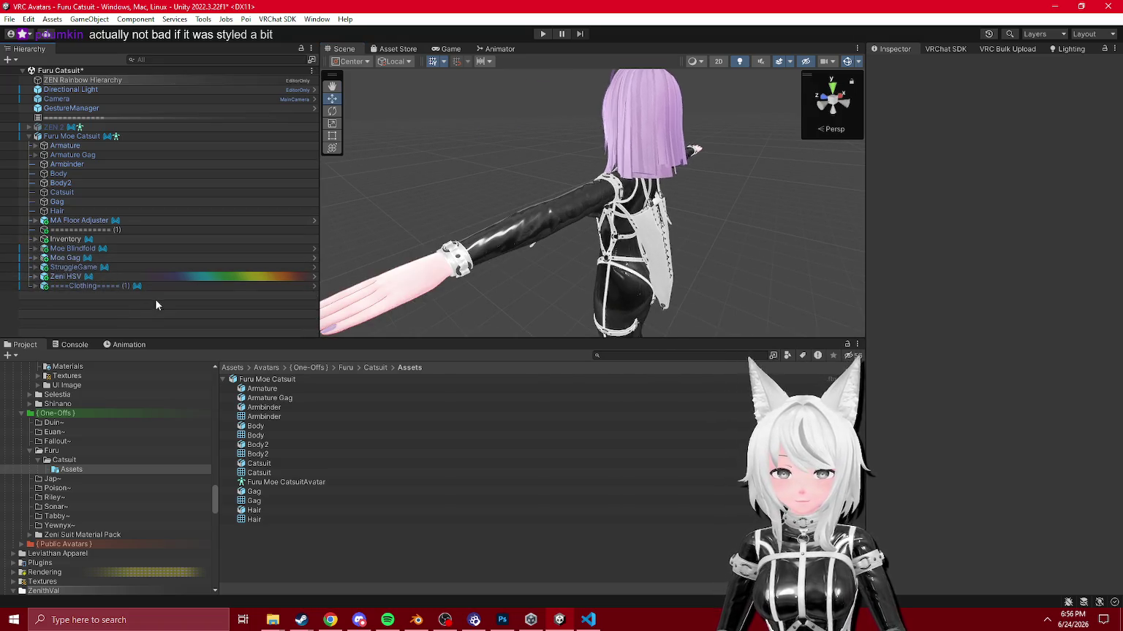
click(34, 258)
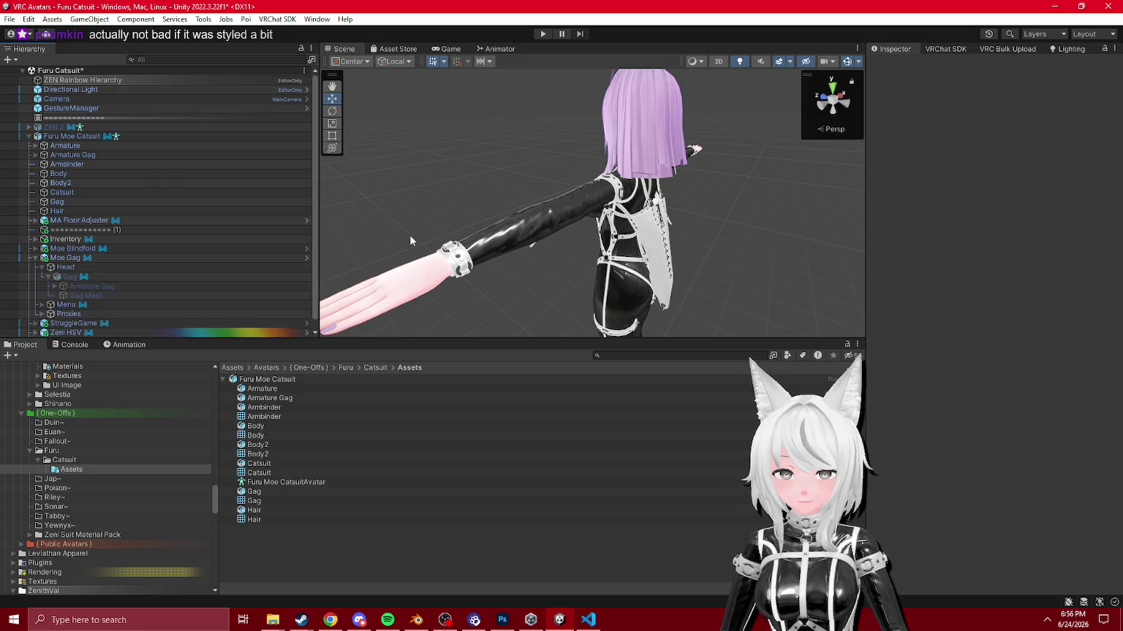
drag(529, 258, 564, 186)
drag(855, 196, 804, 212)
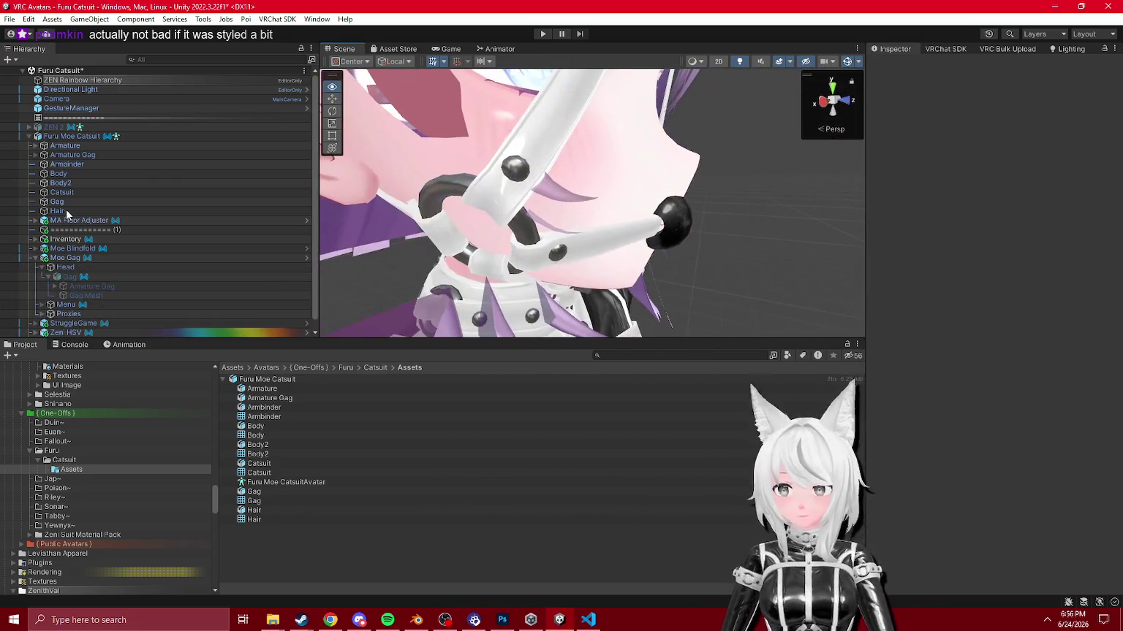
Step: Toggle the Moe Gag object off and back on, framing it in the view
click(65, 257)
click(898, 64)
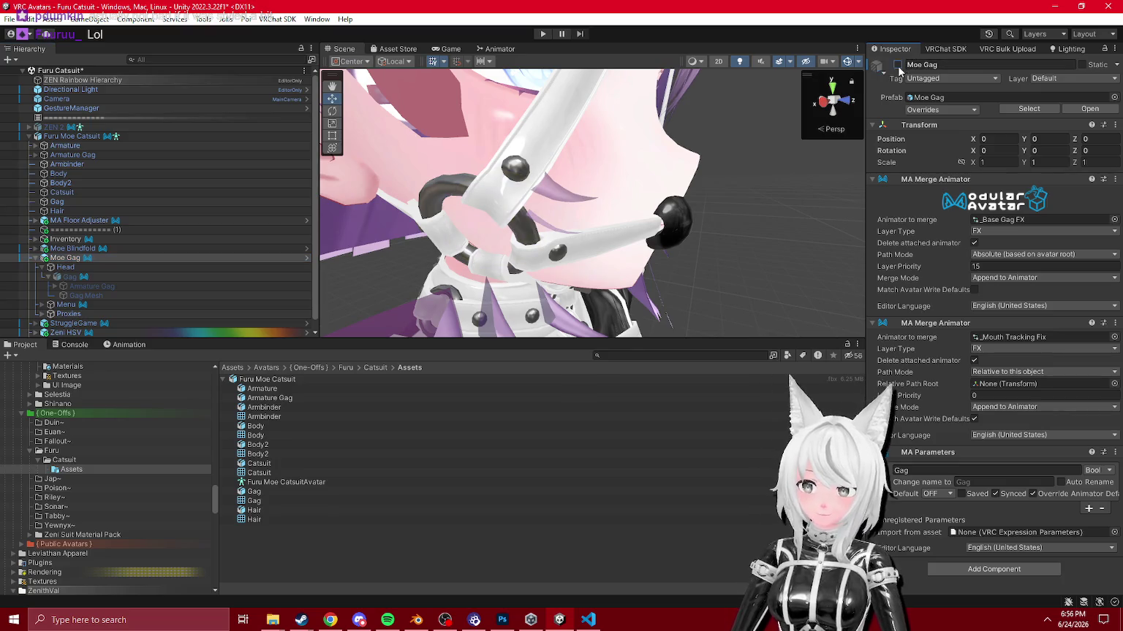
double_click(65, 259)
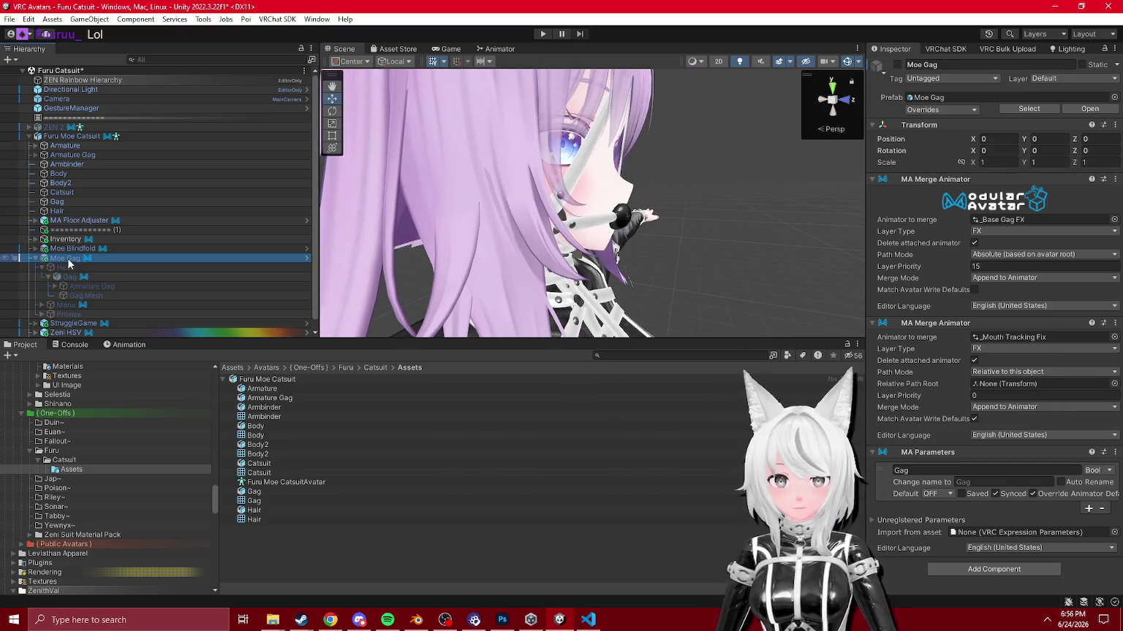
click(897, 65)
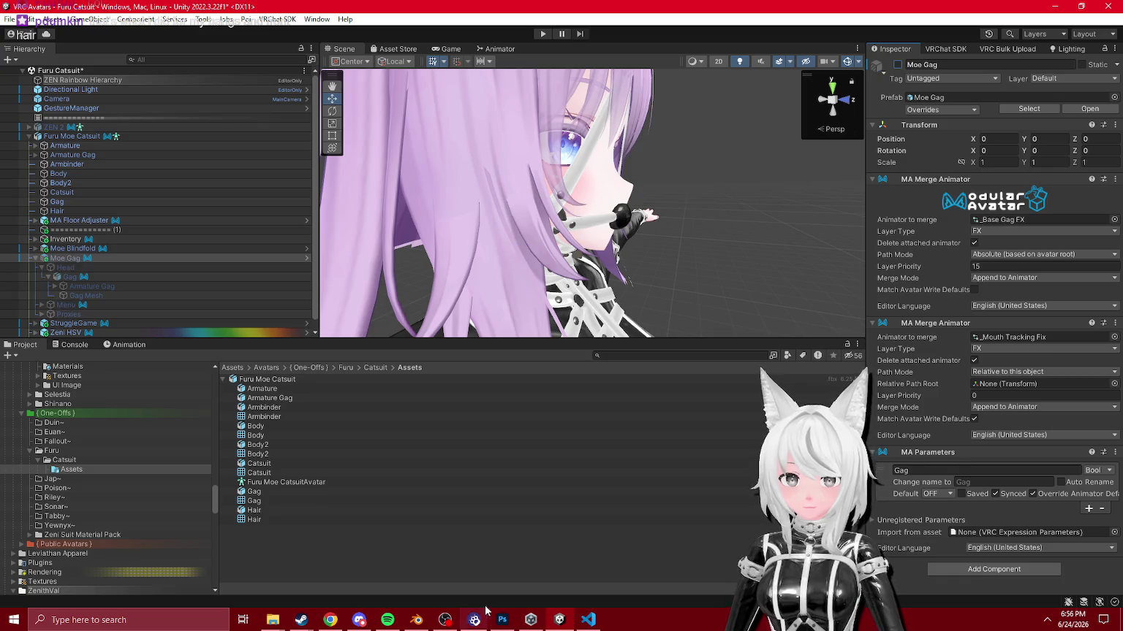
Step: In Blender, exclude the Gag collection and export over the existing avatar FBX, then return to Unity
click(416, 619)
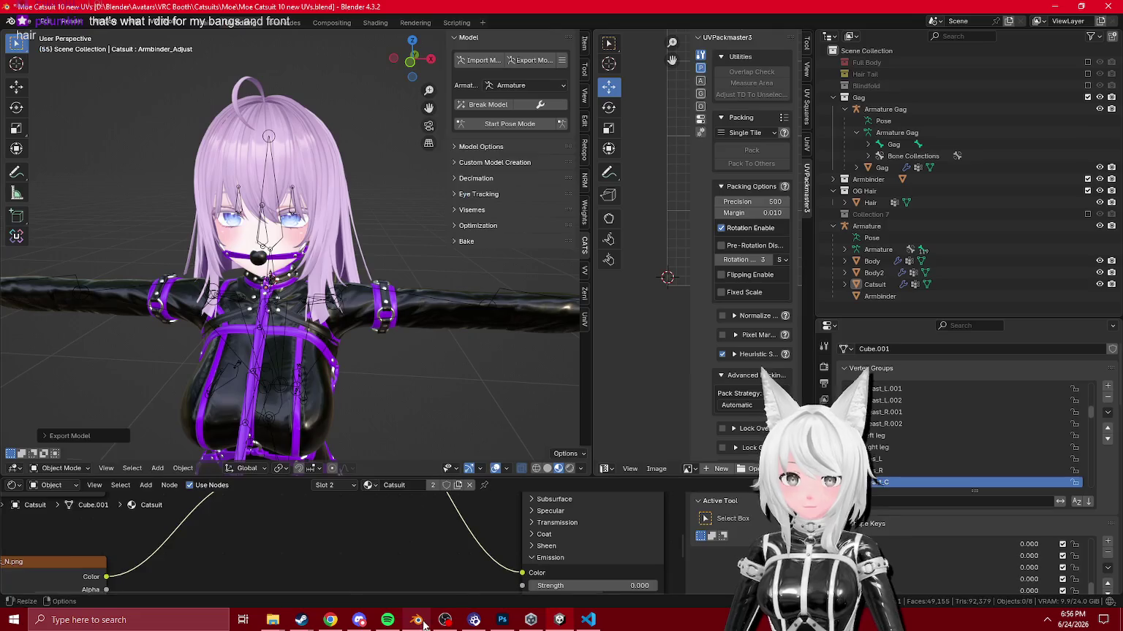
click(1087, 98)
click(533, 60)
click(279, 422)
double_click(452, 145)
key(alt+Tab)
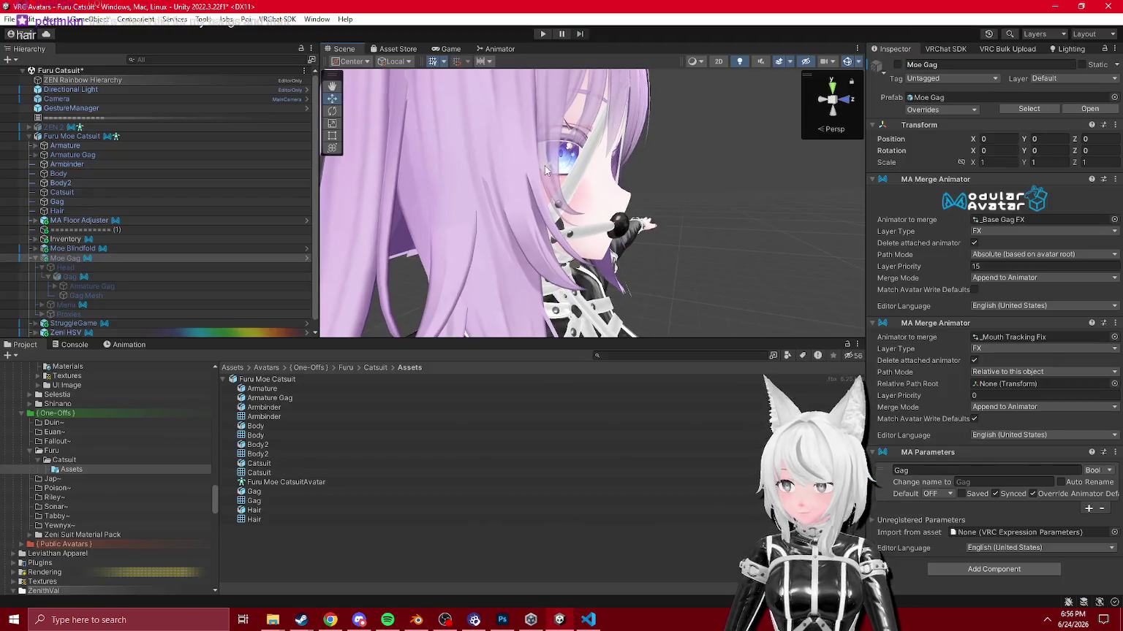
mouse_move(593, 194)
mouse_down()
mouse_move(622, 238)
mouse_move(644, 243)
mouse_up()
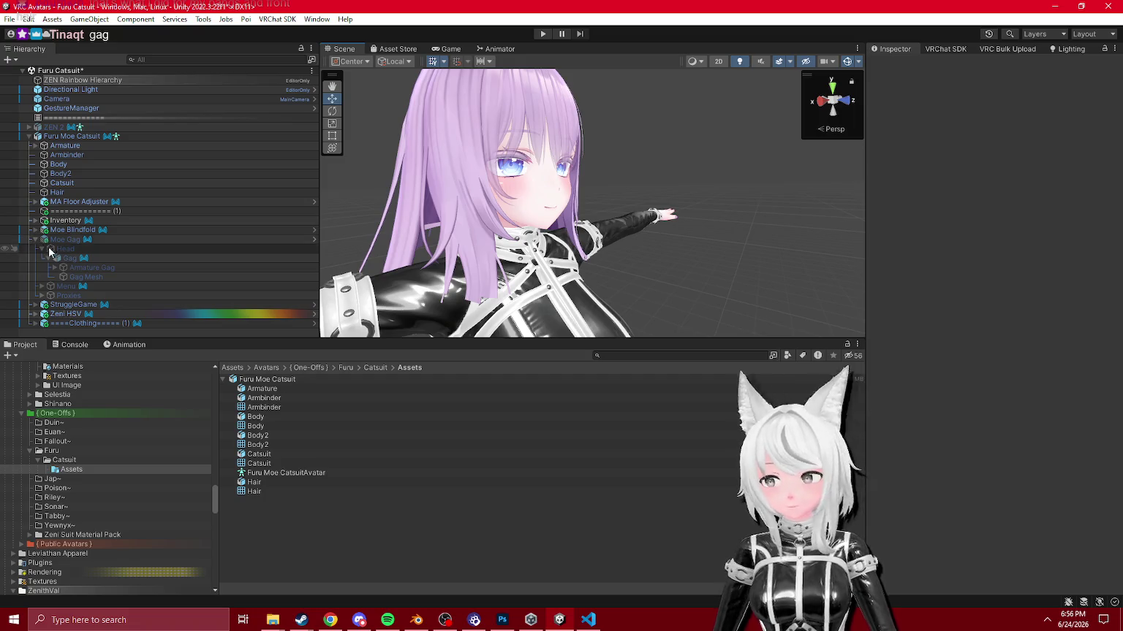
click(70, 258)
drag(570, 260, 854, 278)
key(f)
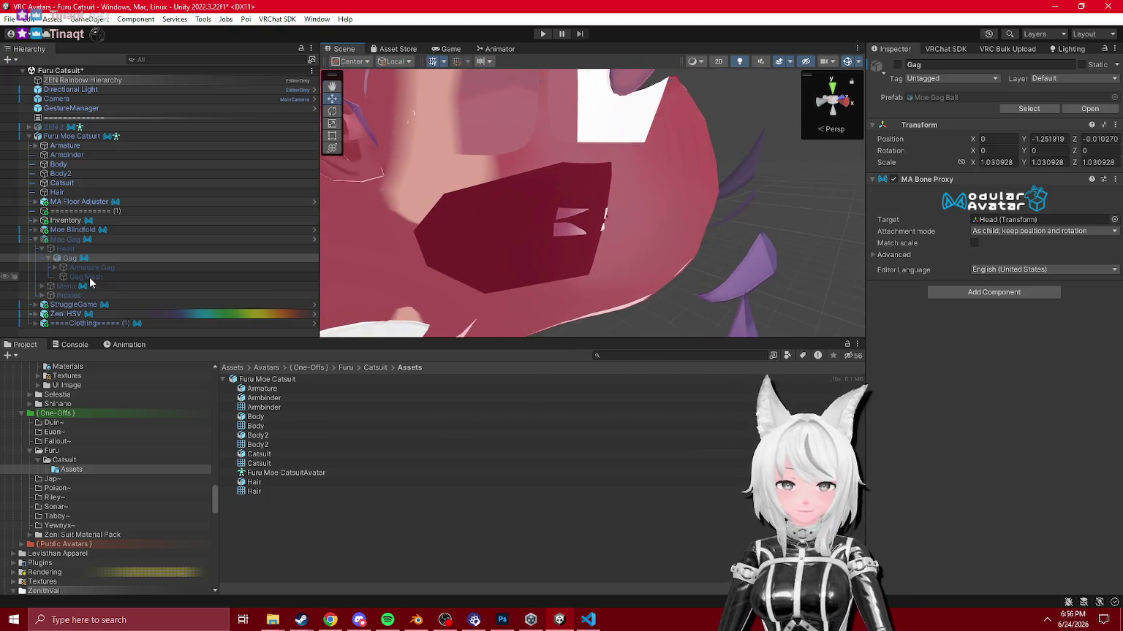
click(88, 277)
click(1095, 268)
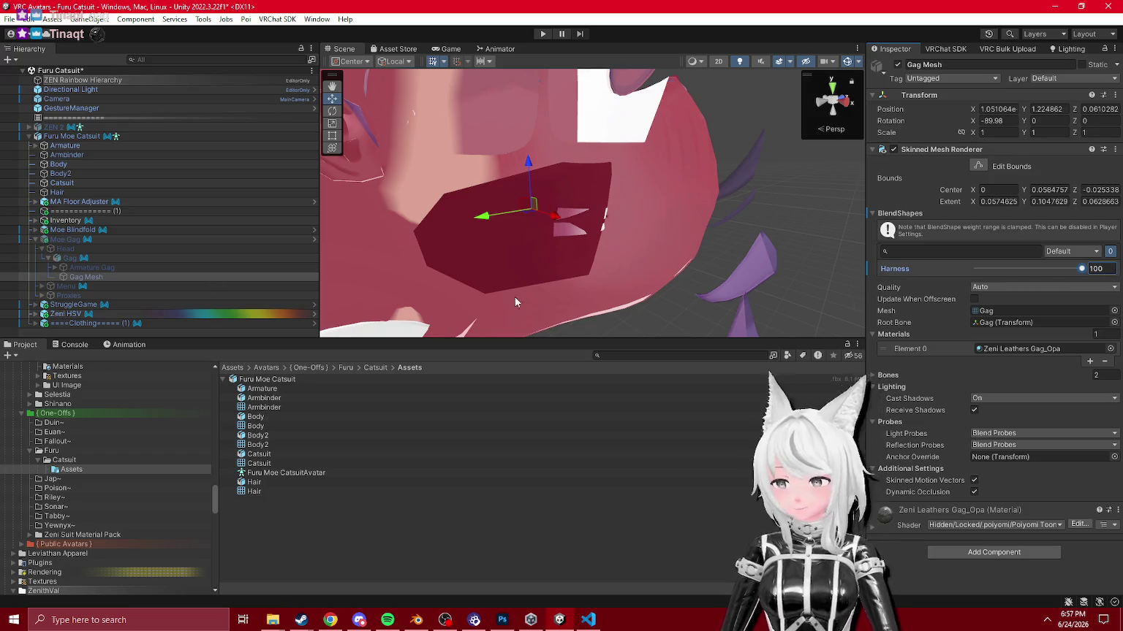
click(66, 239)
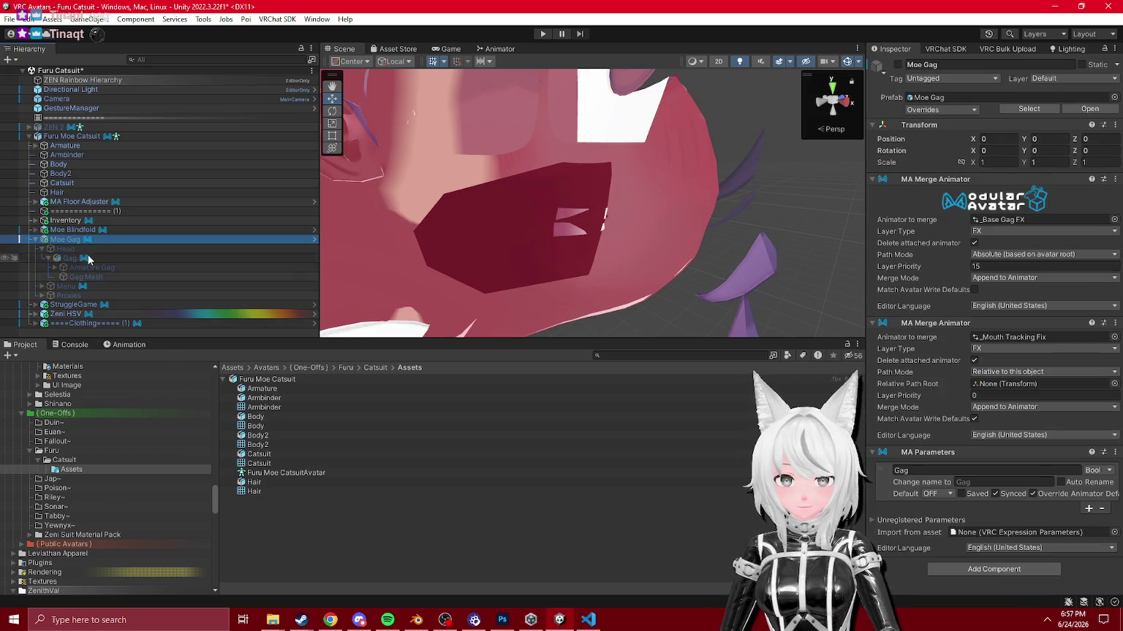
Step: Expand Moe Blindfold and its Head object in the Hierarchy
click(73, 229)
click(35, 230)
click(42, 239)
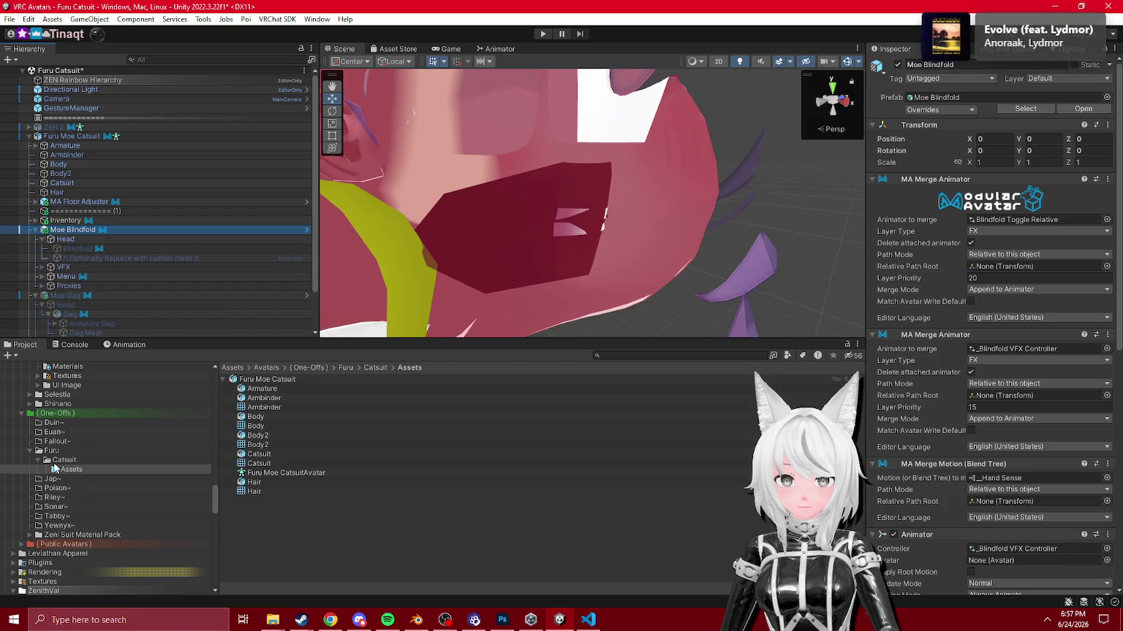
Step: Browse the Moe Animation, ZEN Additions Gag and Gag Animations folders in the Project window
scroll(55, 468, up, 10)
click(39, 447)
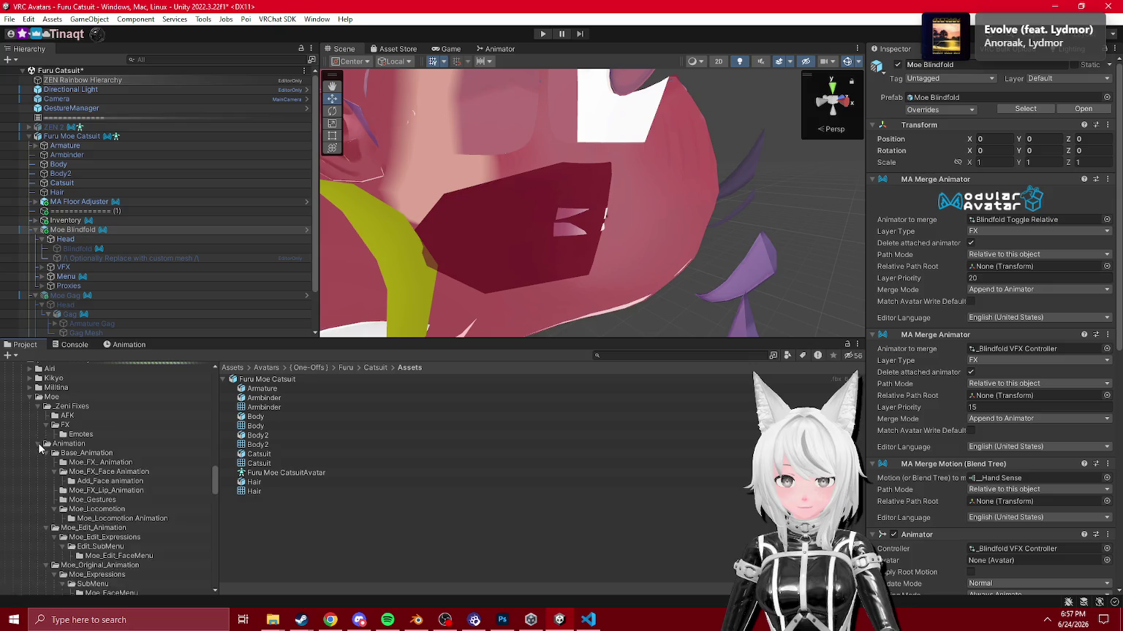
scroll(58, 468, down, 15)
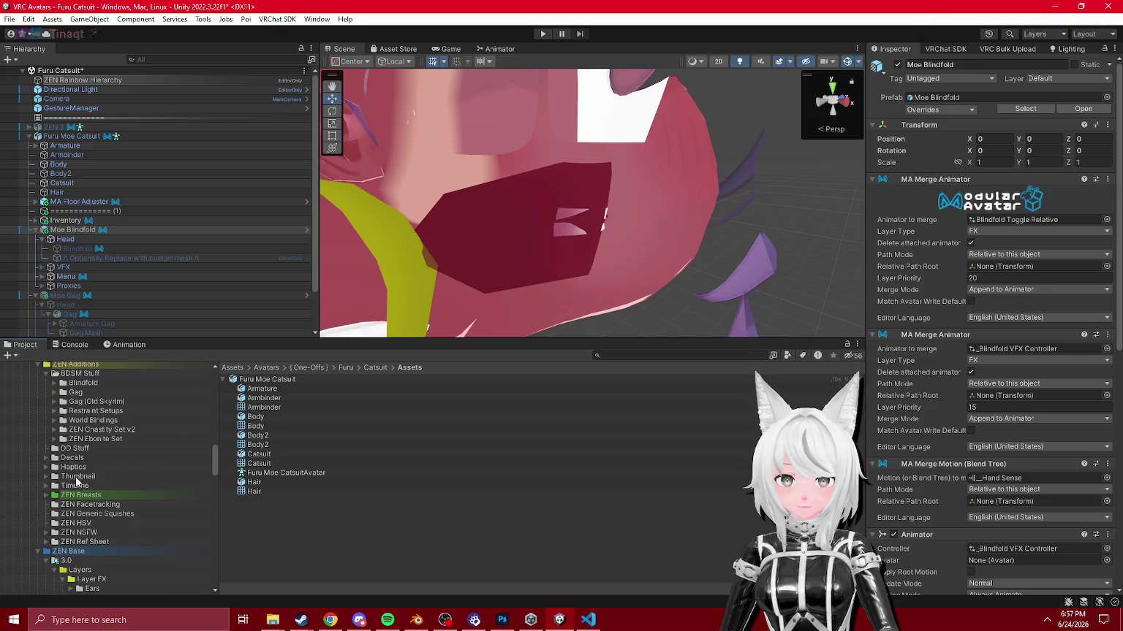
scroll(118, 515, up, 5)
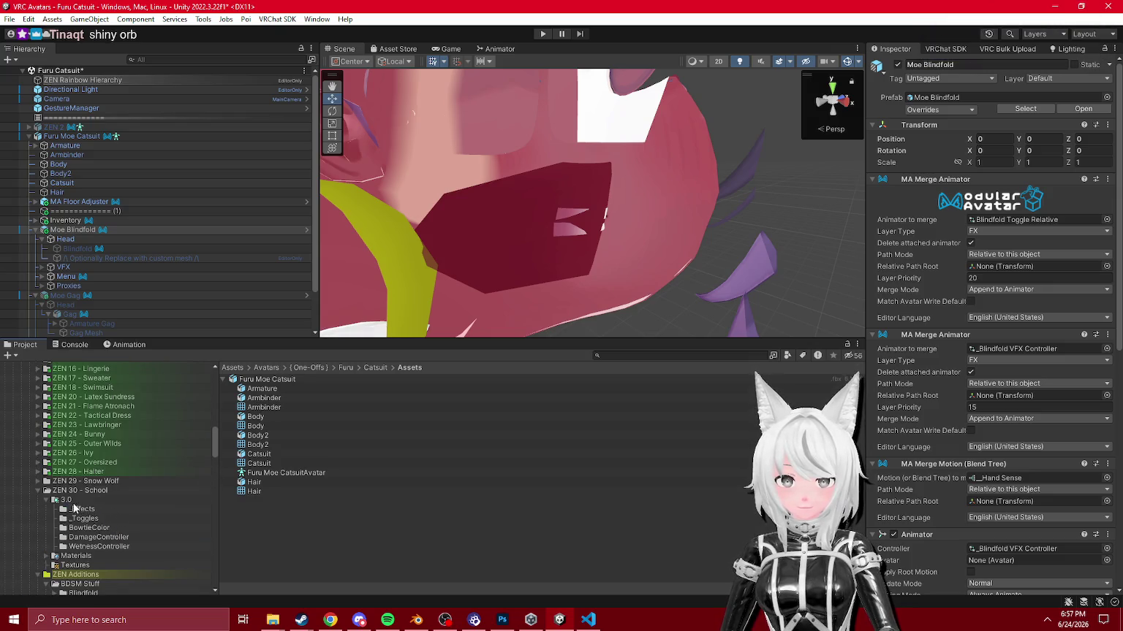
scroll(71, 503, down, 5)
click(51, 465)
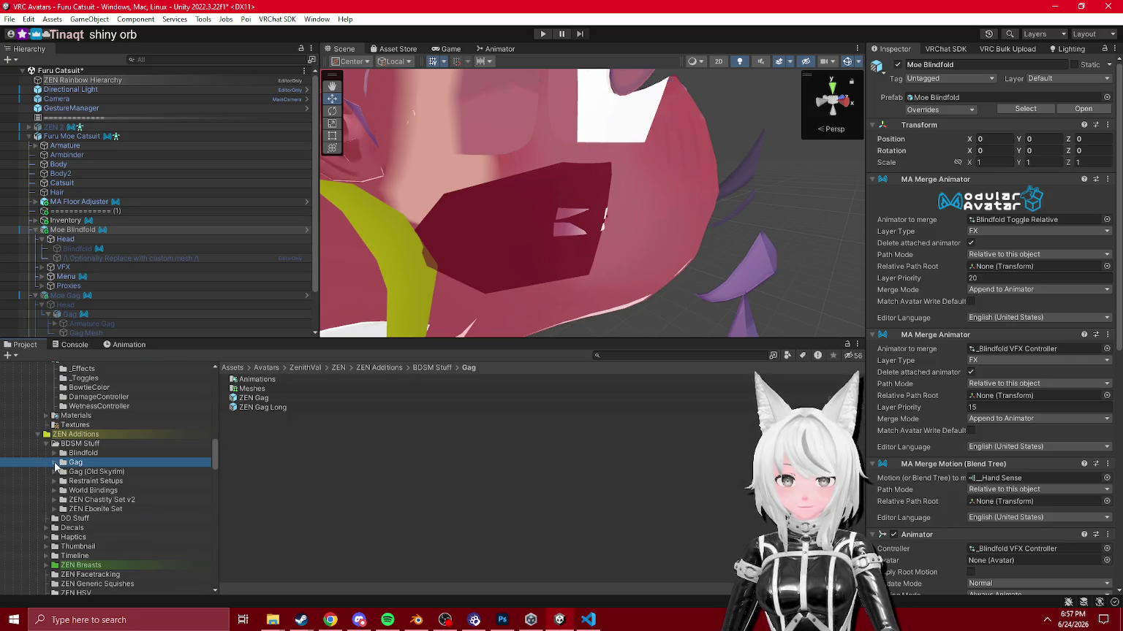
double_click(252, 379)
scroll(88, 458, up, 10)
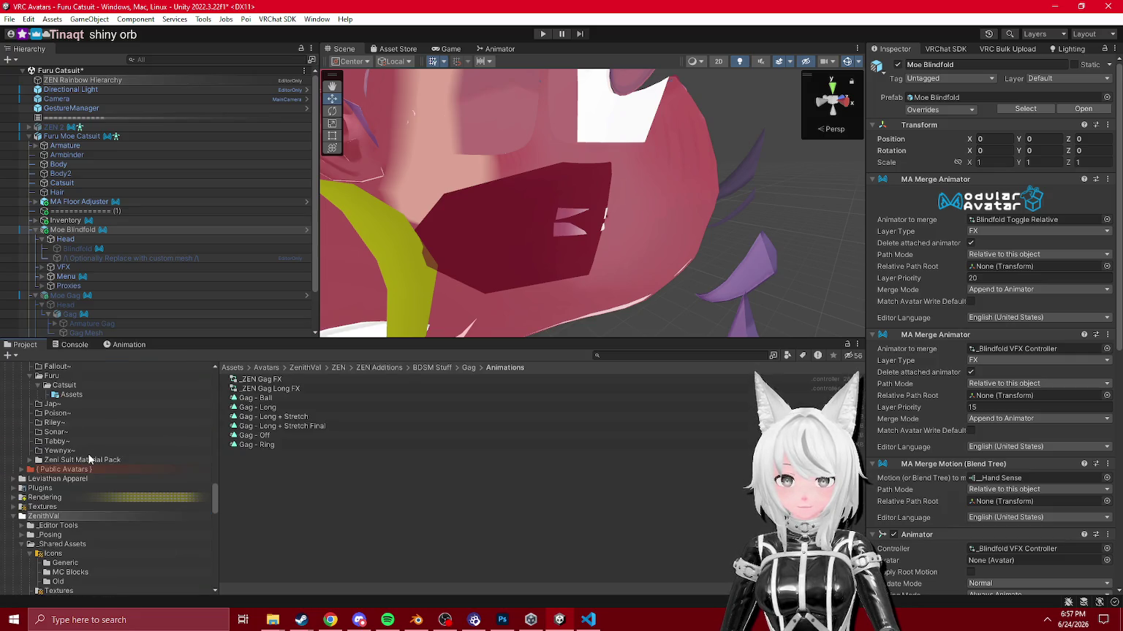
scroll(89, 456, down, 3)
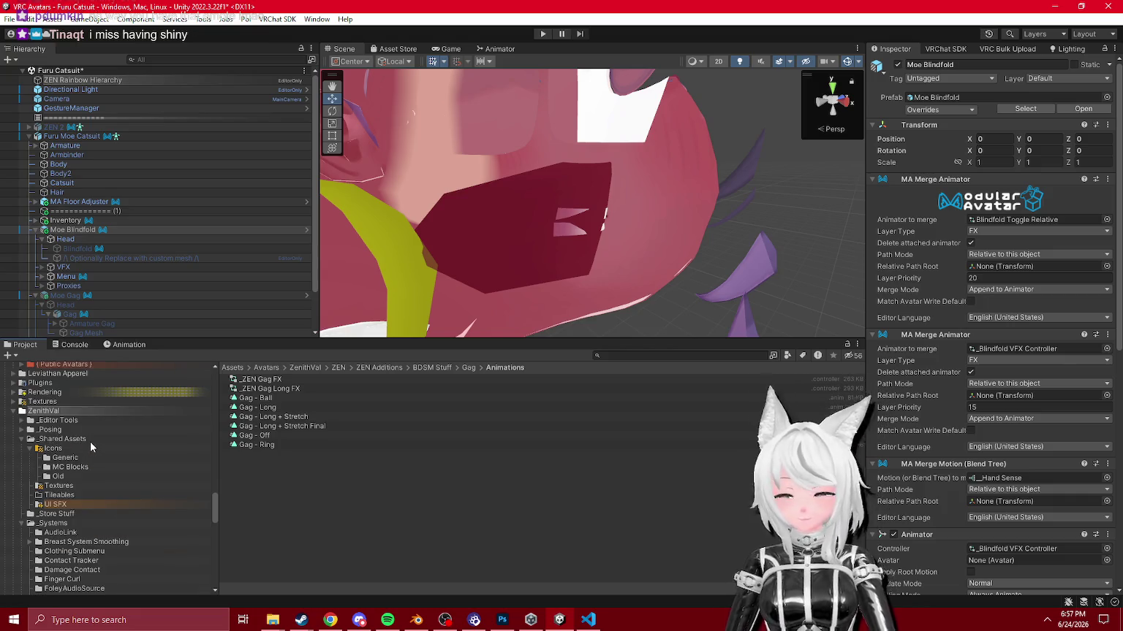
Step: Look through the Icons and MC Blocks folders, then collapse _Shared Assets
click(57, 451)
click(64, 467)
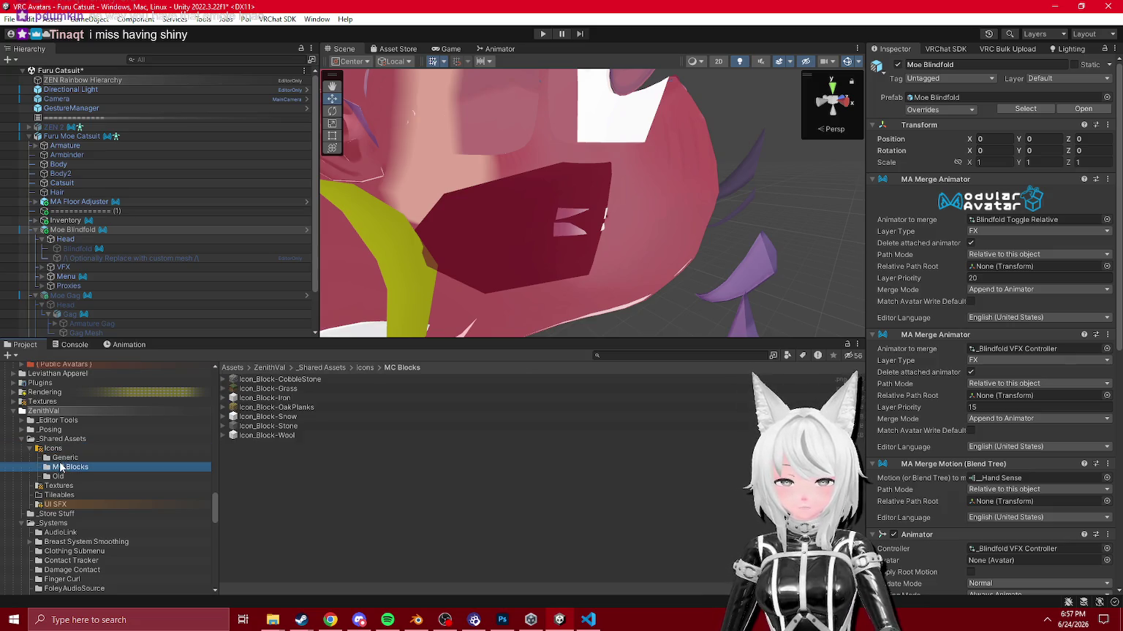
click(22, 446)
click(23, 442)
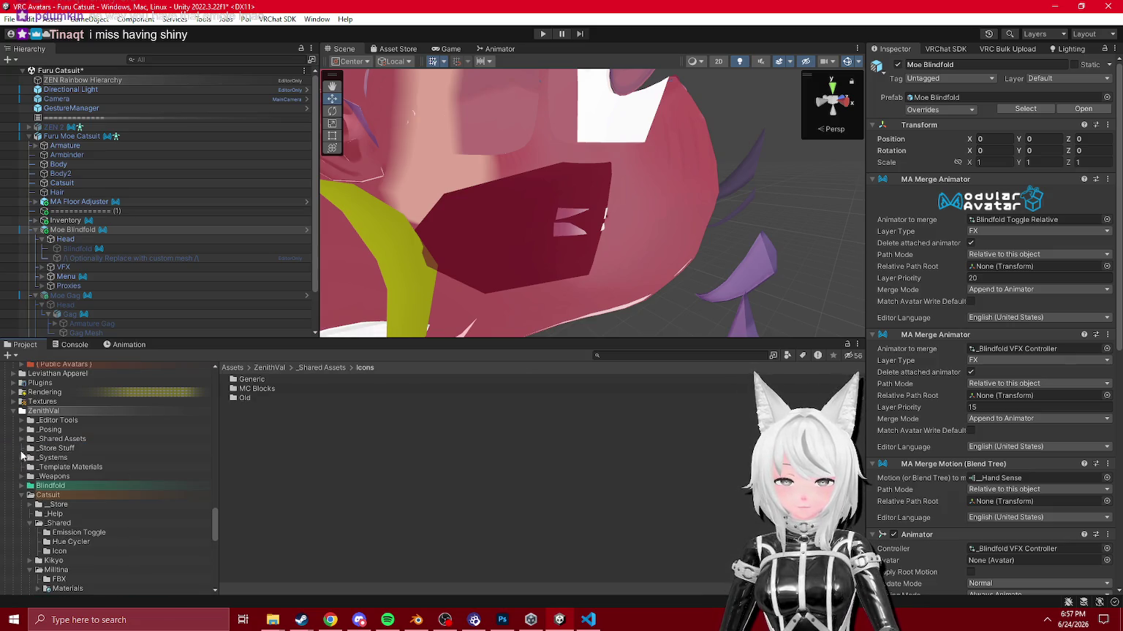
click(22, 443)
click(22, 443)
click(23, 443)
click(23, 442)
Step: Ping the Moe Gag prefab from the Hierarchy and open its Moe Assets and Base Toggle folders
mouse_move(577, 239)
mouse_down()
mouse_move(670, 198)
mouse_move(483, 165)
mouse_up()
key(f)
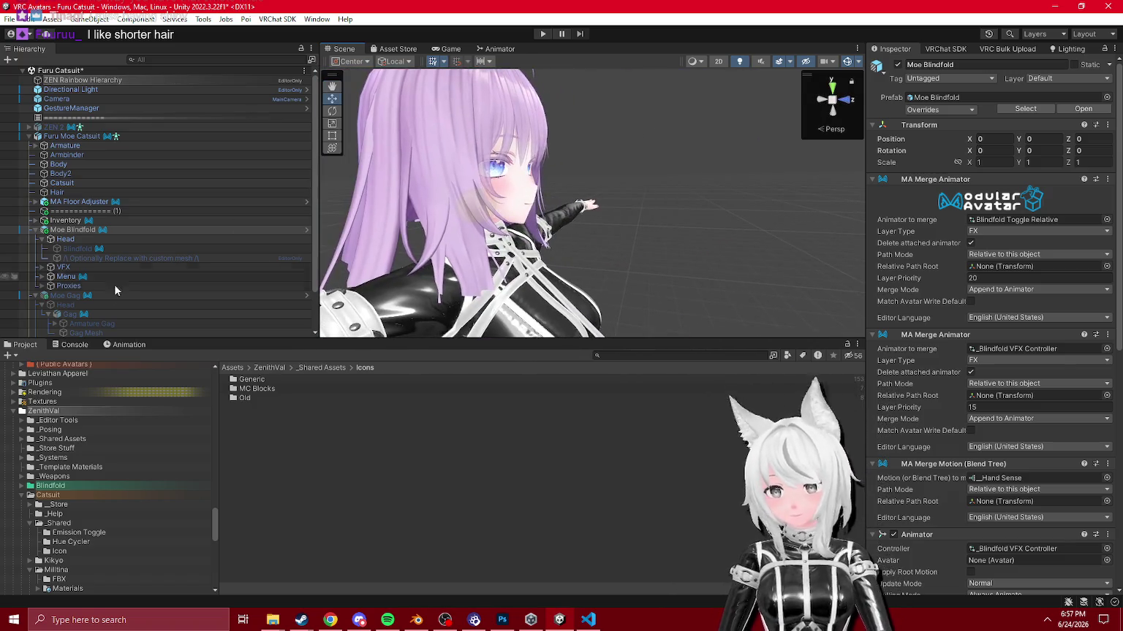
click(64, 296)
click(932, 98)
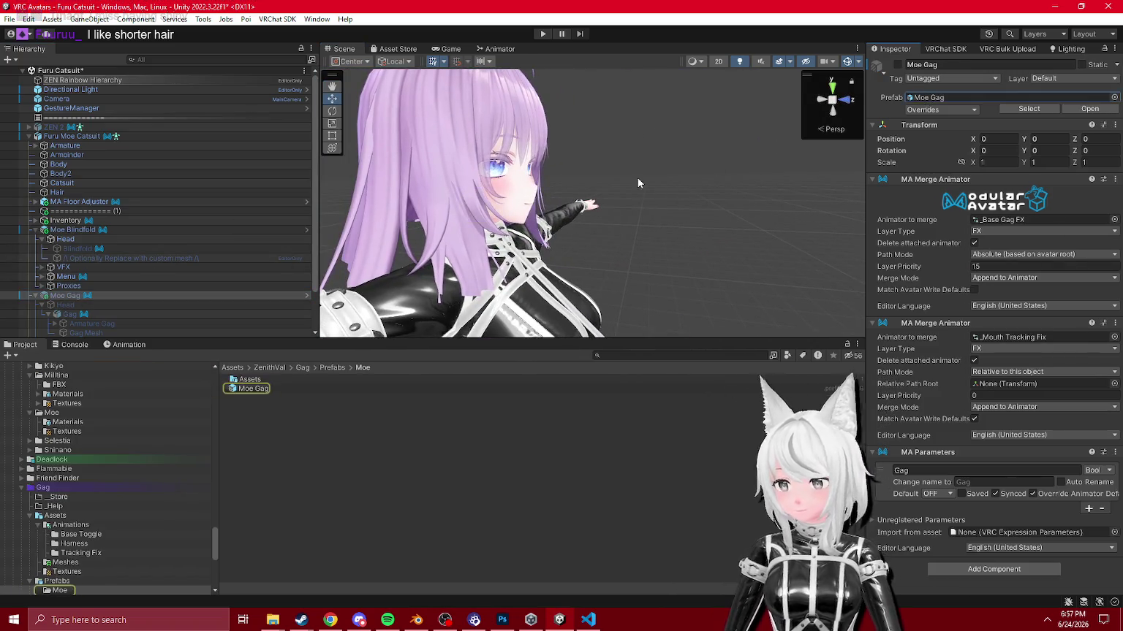
key(f)
scroll(74, 559, down, 2)
click(71, 529)
scroll(514, 236, up, 5)
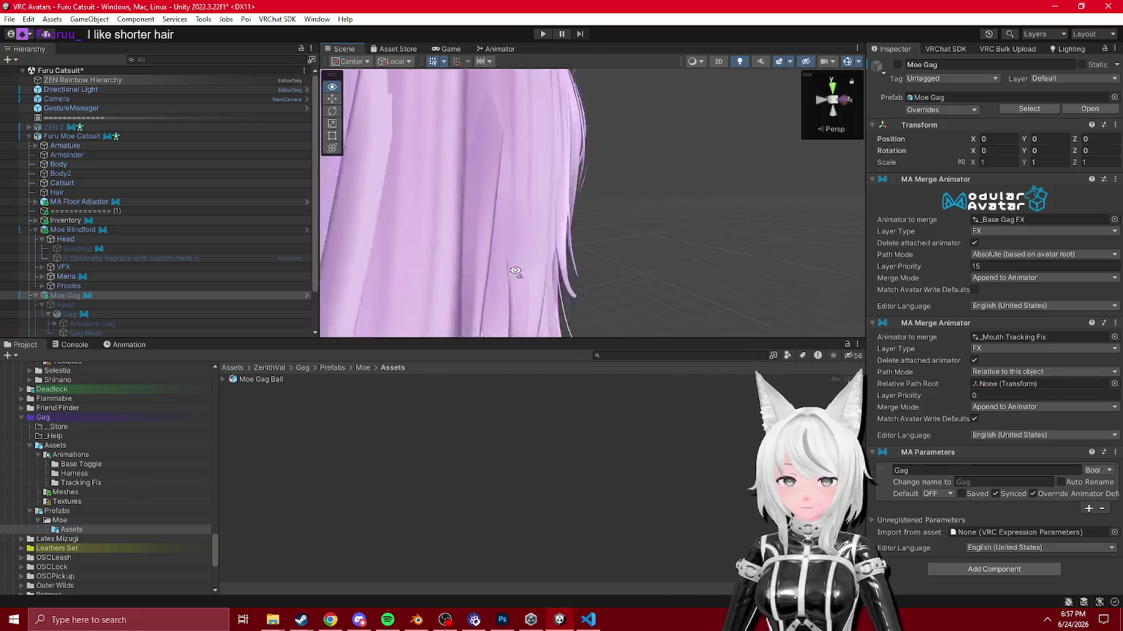
right_click(306, 406)
click(305, 407)
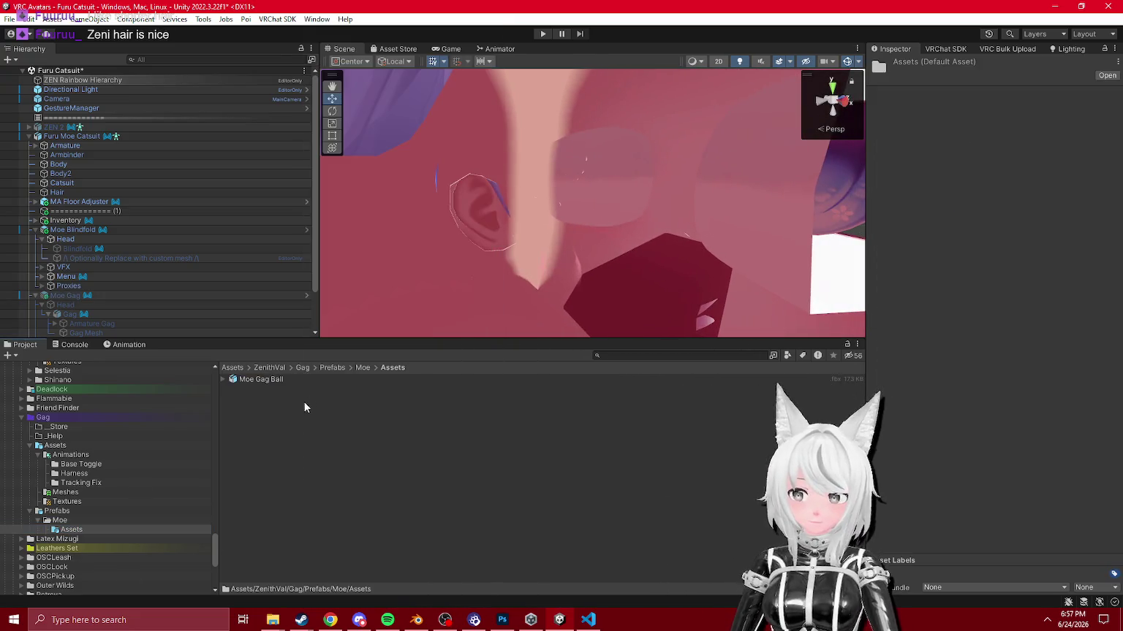
click(82, 465)
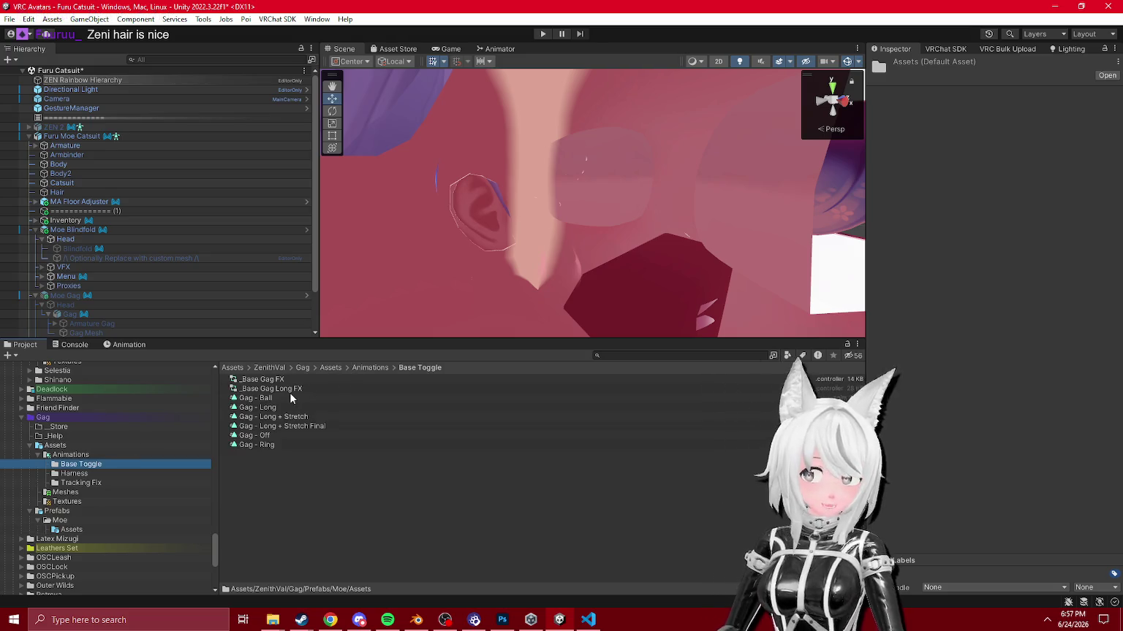
Step: Look over the Base Toggle gag clips and inspect the Moe Blindfold and Moe Gag components
click(290, 369)
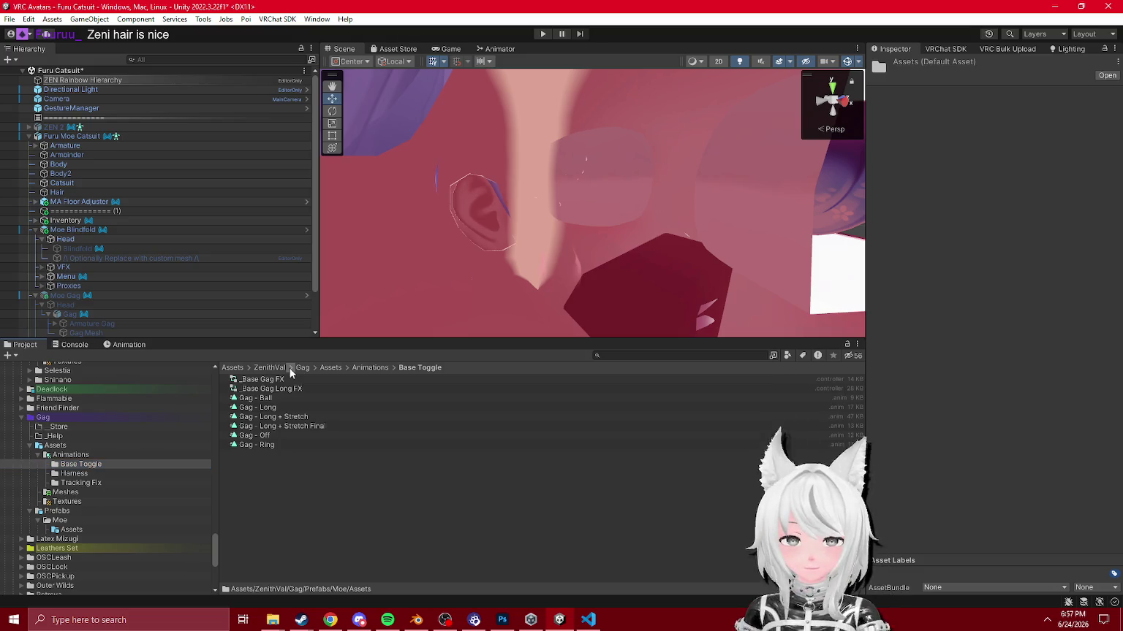
right_click(288, 407)
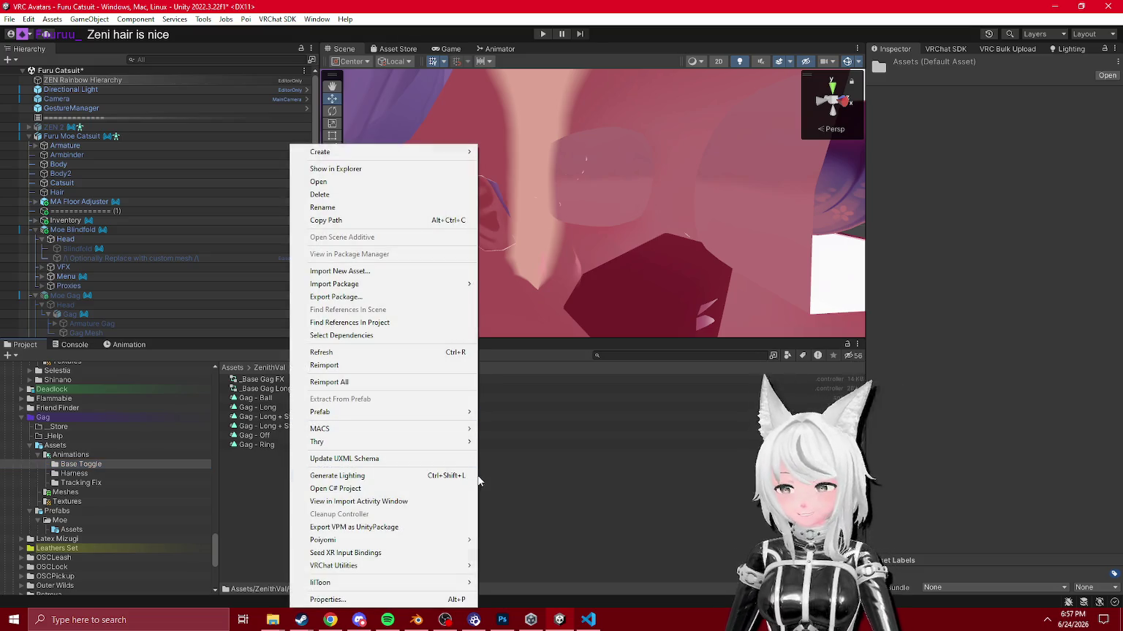
click(599, 461)
click(259, 398)
key(Down)
key(Down)
key(Down)
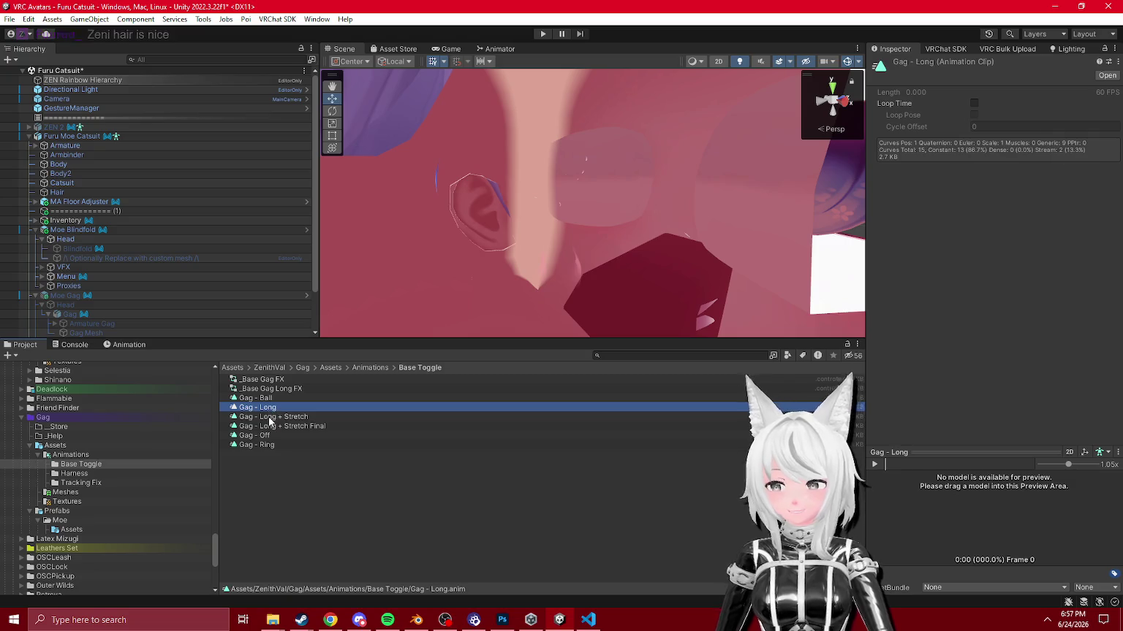
key(Home)
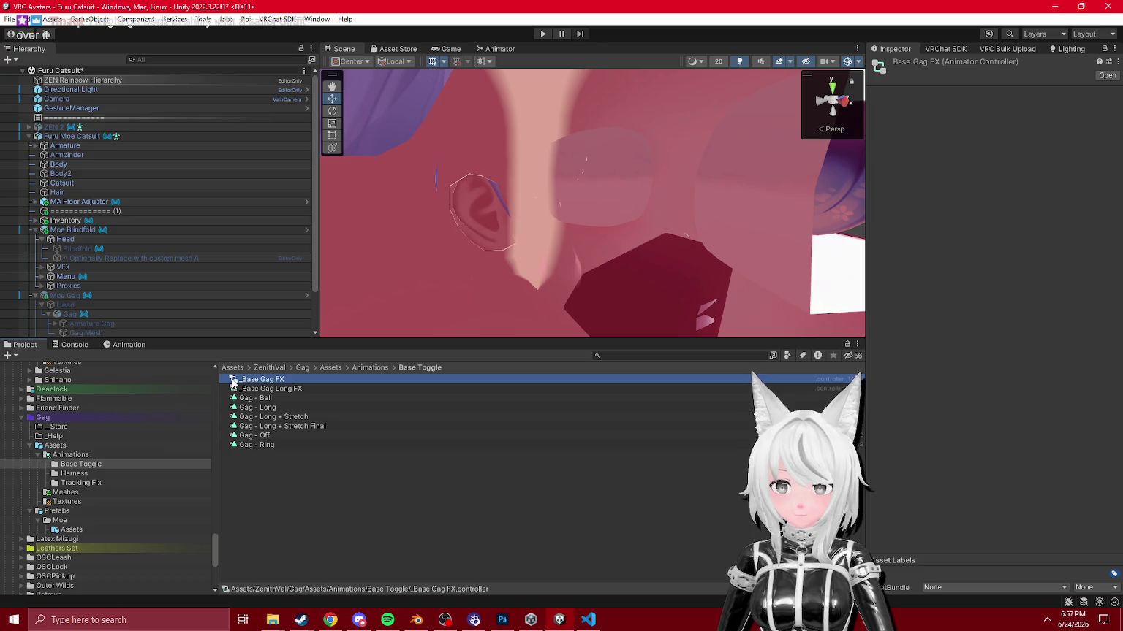
click(175, 230)
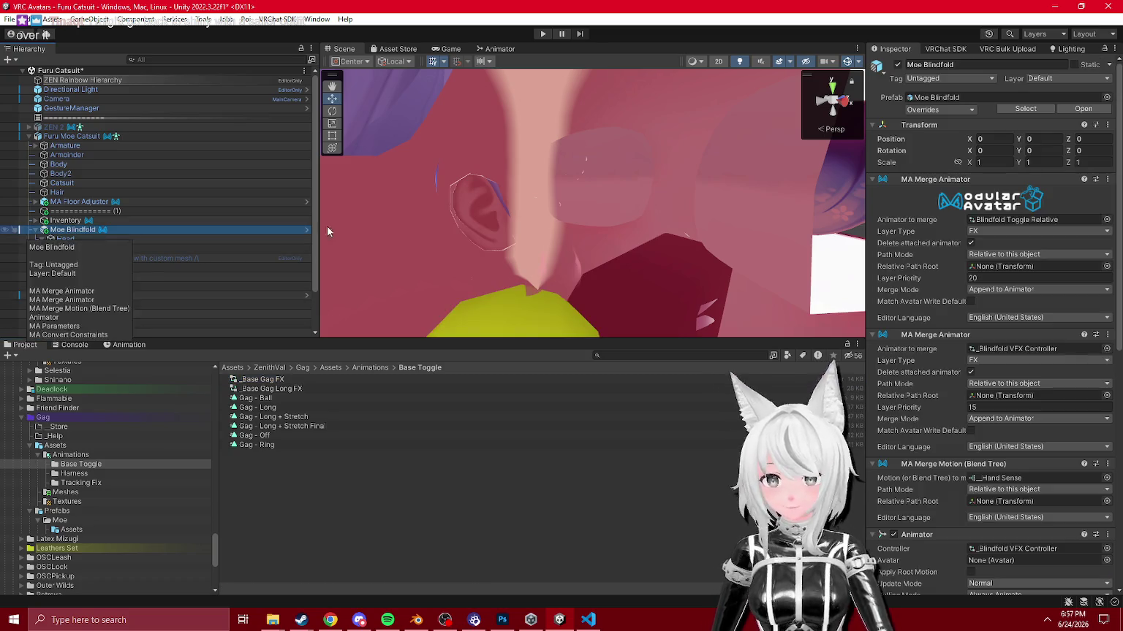
click(176, 295)
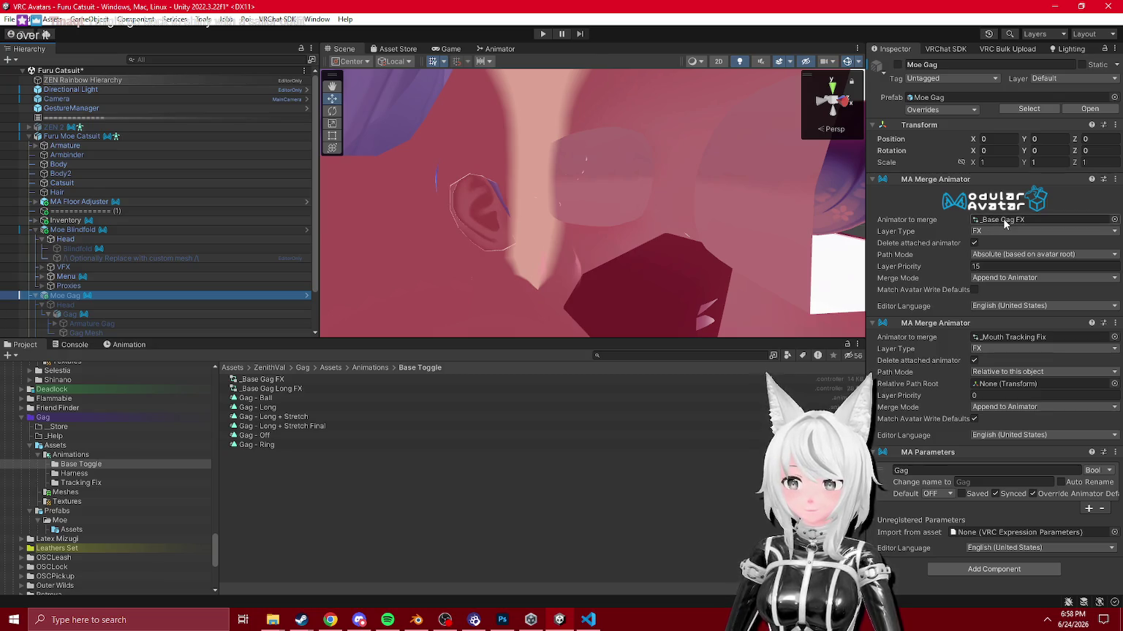
Step: Select _Base Gag FX, Gag - Ball and Gag - Off and drag the copies into Moe Assets
click(1004, 225)
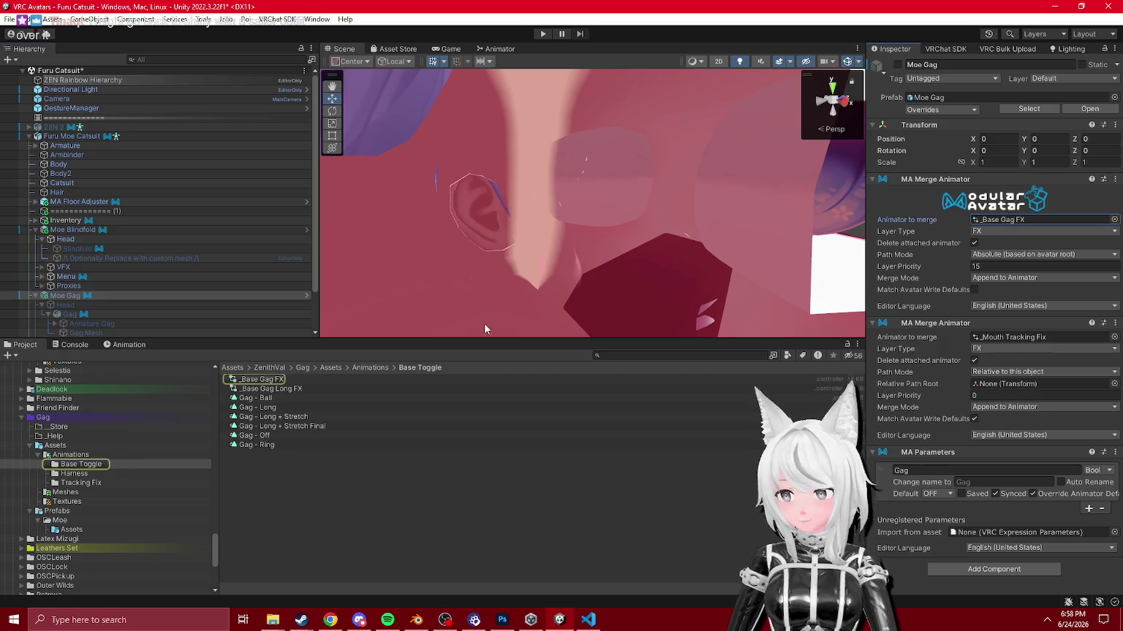
click(265, 381)
ctrl+click(266, 399)
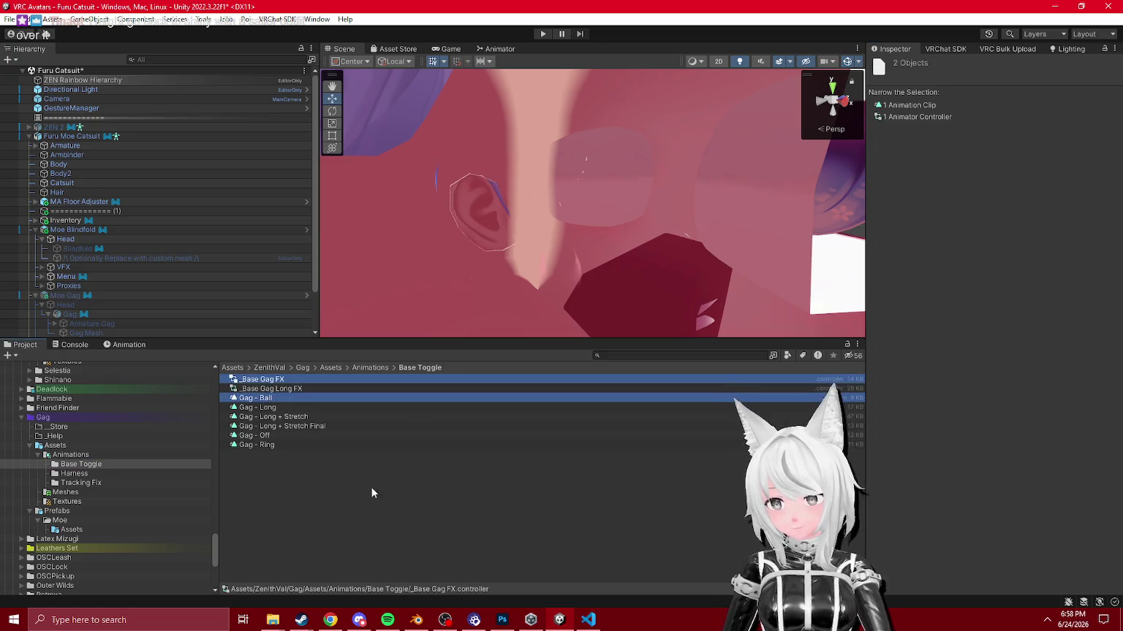
ctrl+click(260, 436)
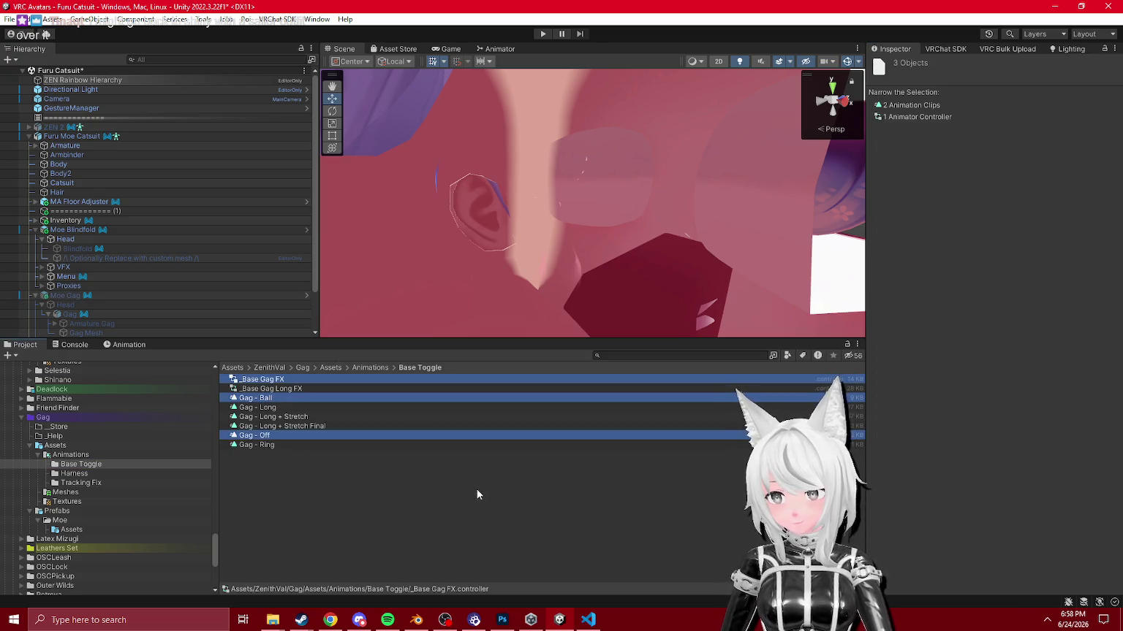
scroll(99, 505, down, 4)
scroll(103, 498, up, 5)
scroll(108, 483, down, 3)
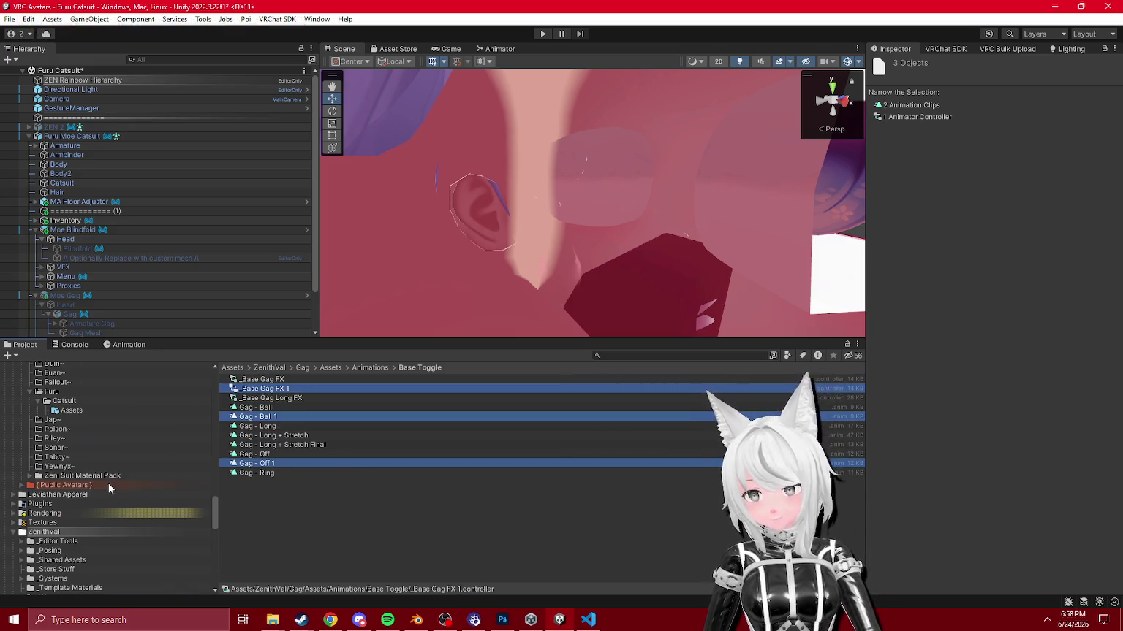
scroll(109, 483, down, 3)
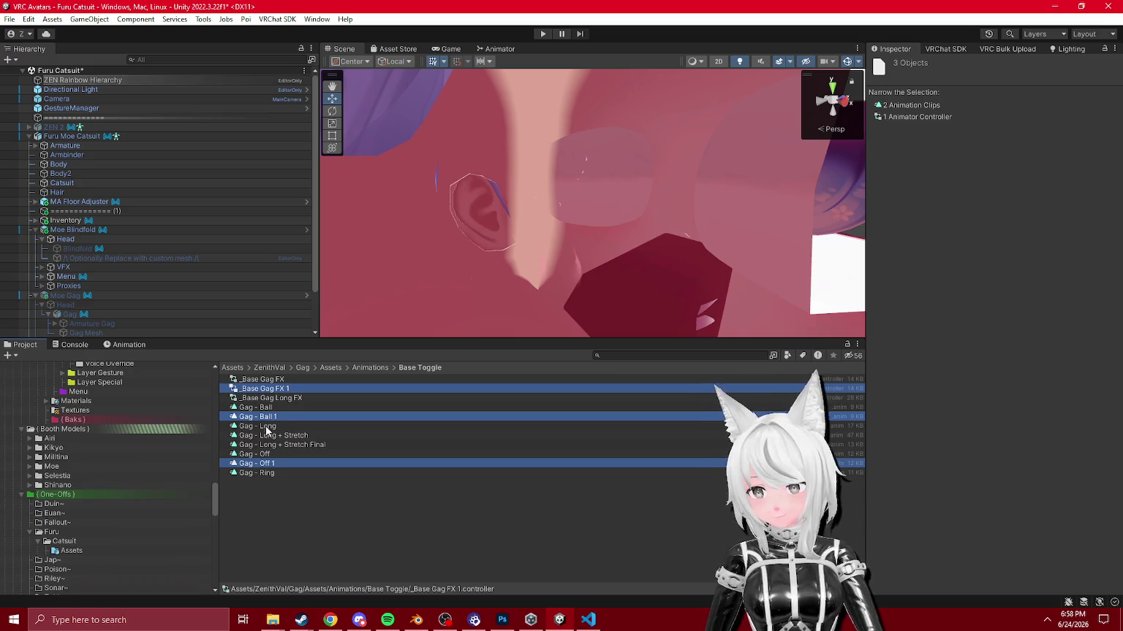
scroll(100, 479, up, 5)
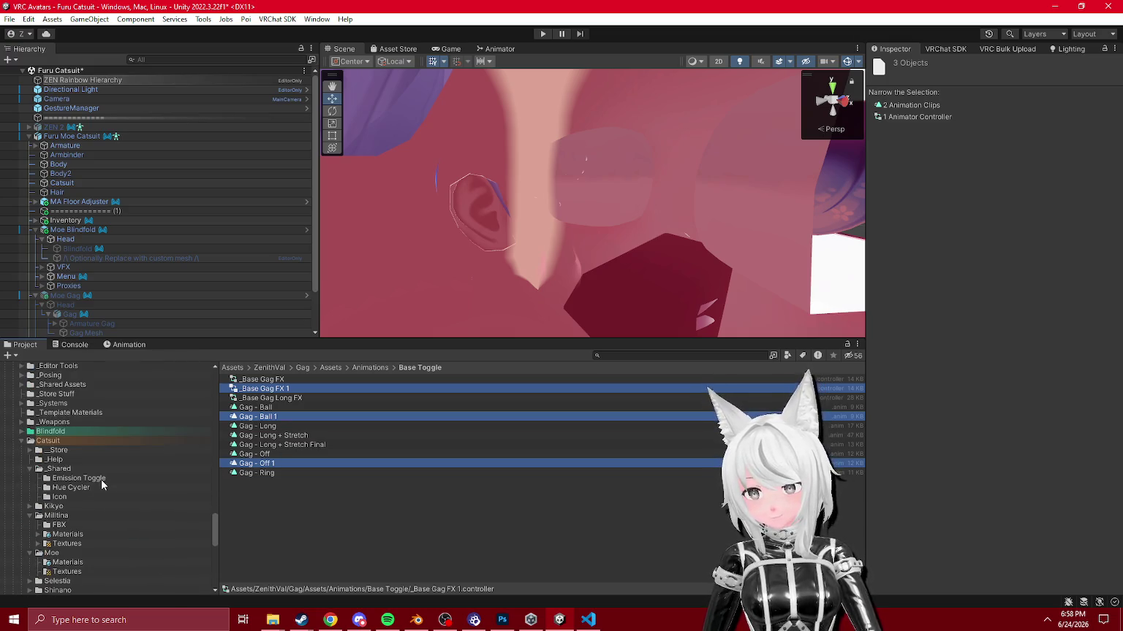
scroll(99, 471, down, 5)
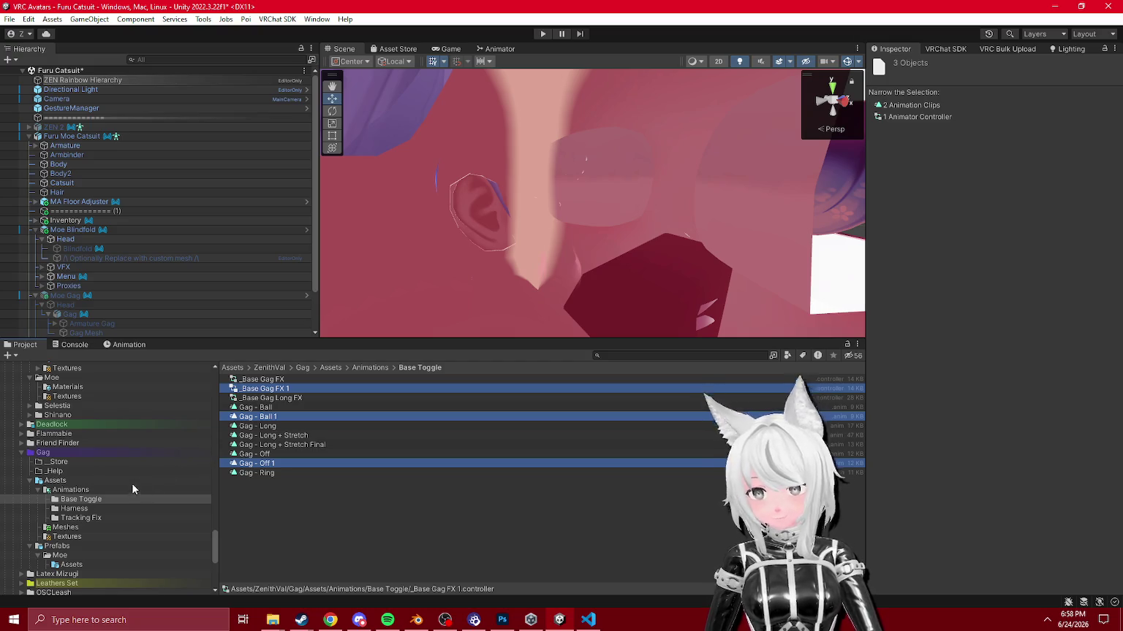
drag(241, 437, 73, 565)
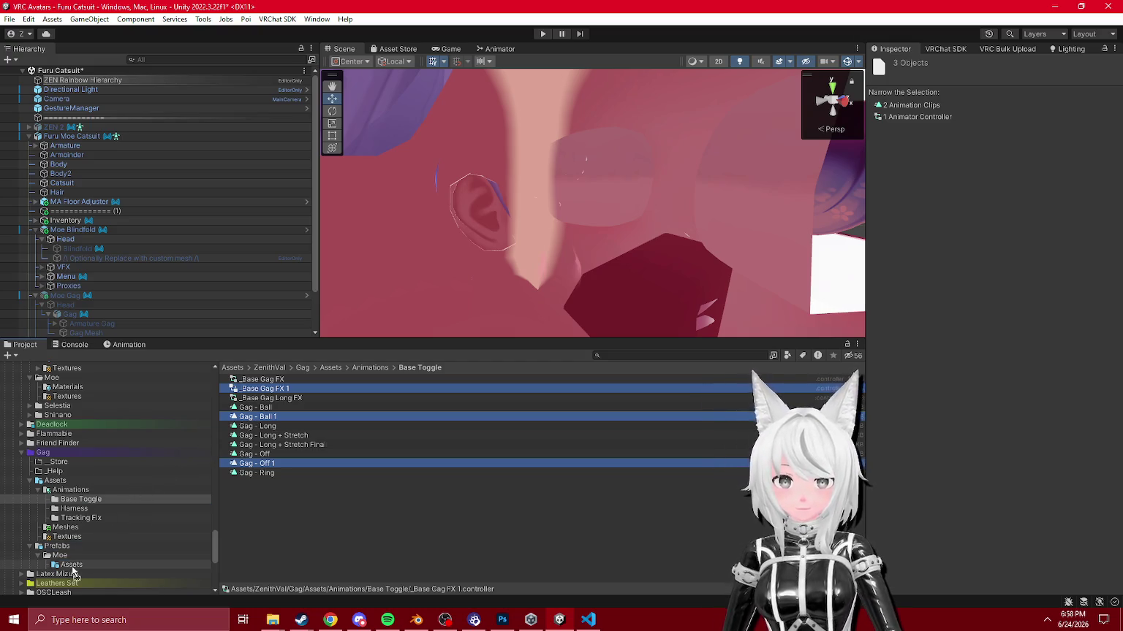
Step: Rename the copied controller in Moe Assets to _Moe Gag FX
click(107, 561)
click(260, 381)
key(F2)
text(_Moe Gag FX)
key(Return)
Step: Prefix the Gag - Ball copy with 'Moe Gag' and rename the Gag - Off copy to Moe Gag - Off
click(285, 388)
key(Home)
text(Moe Gag)
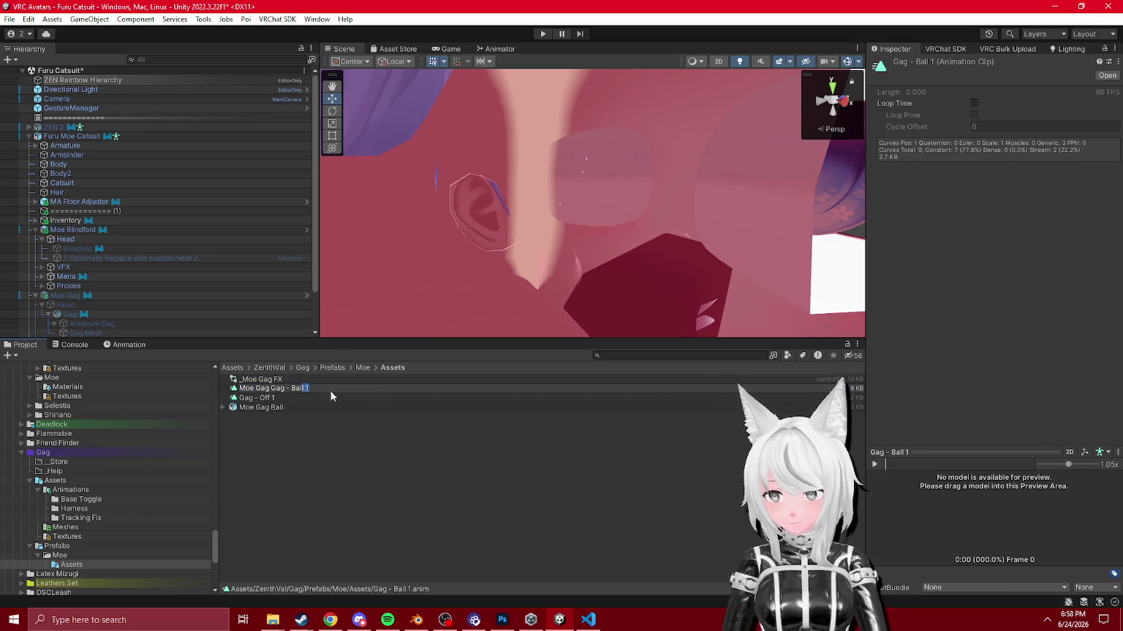
key(Return)
click(295, 388)
key(F2)
key(Home)
text(Moe)
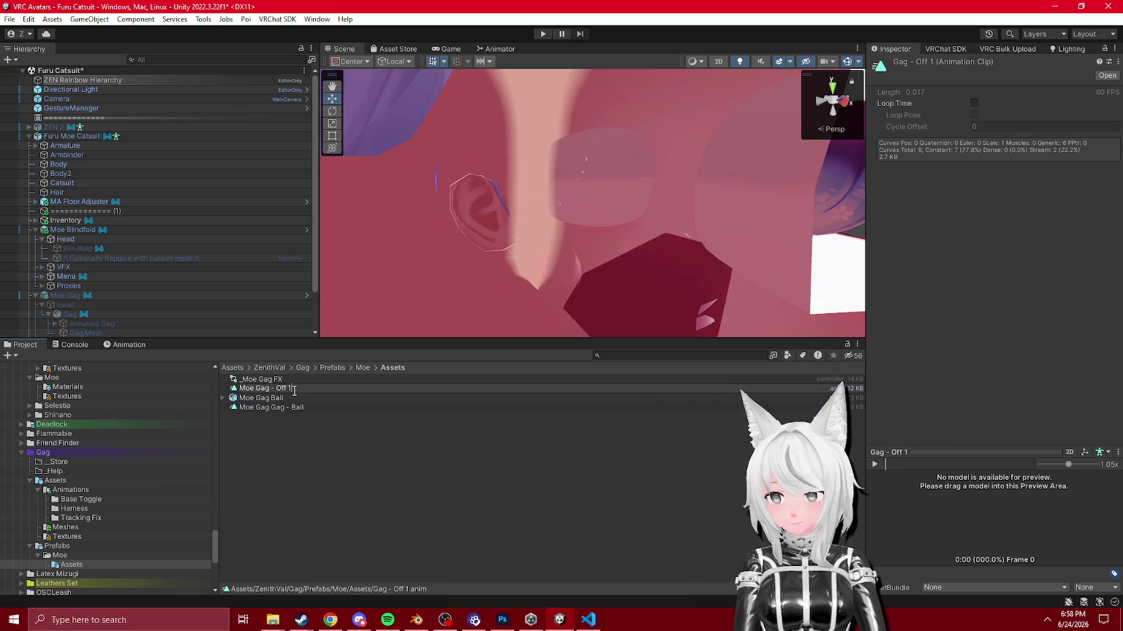
key(Return)
Step: Correct the ball clip's name to Moe Gag Gag - Ball
click(288, 407)
key(F2)
drag(284, 407, 380, 422)
key(BackSpace)
key(Return)
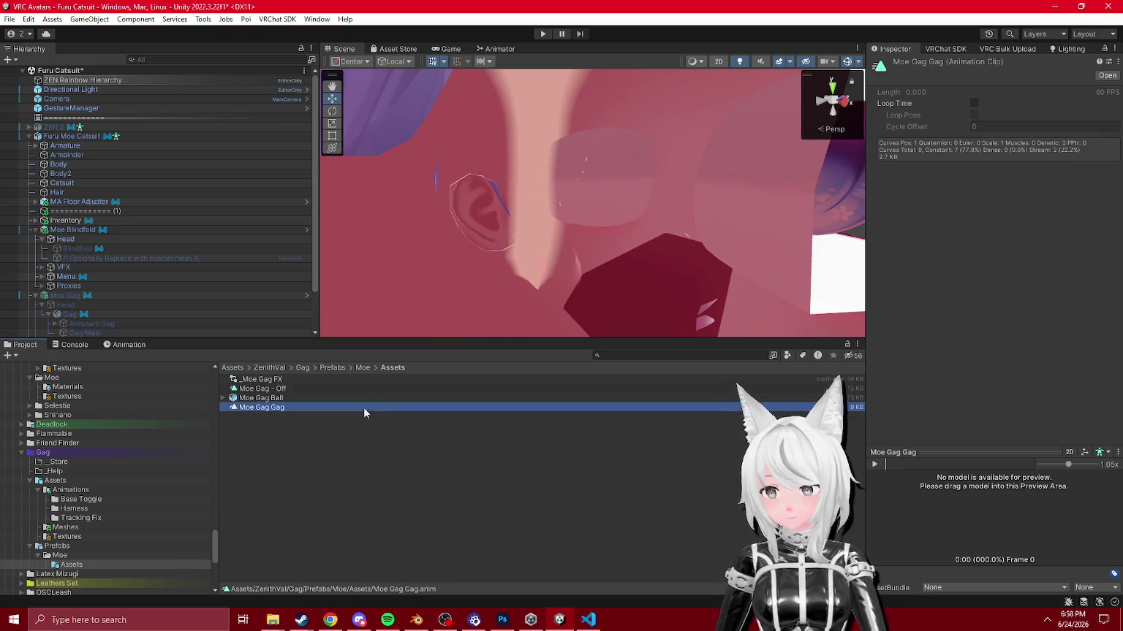
key(F2)
key(Escape)
key(F2)
key(End)
text(- Ball)
key(Return)
click(256, 380)
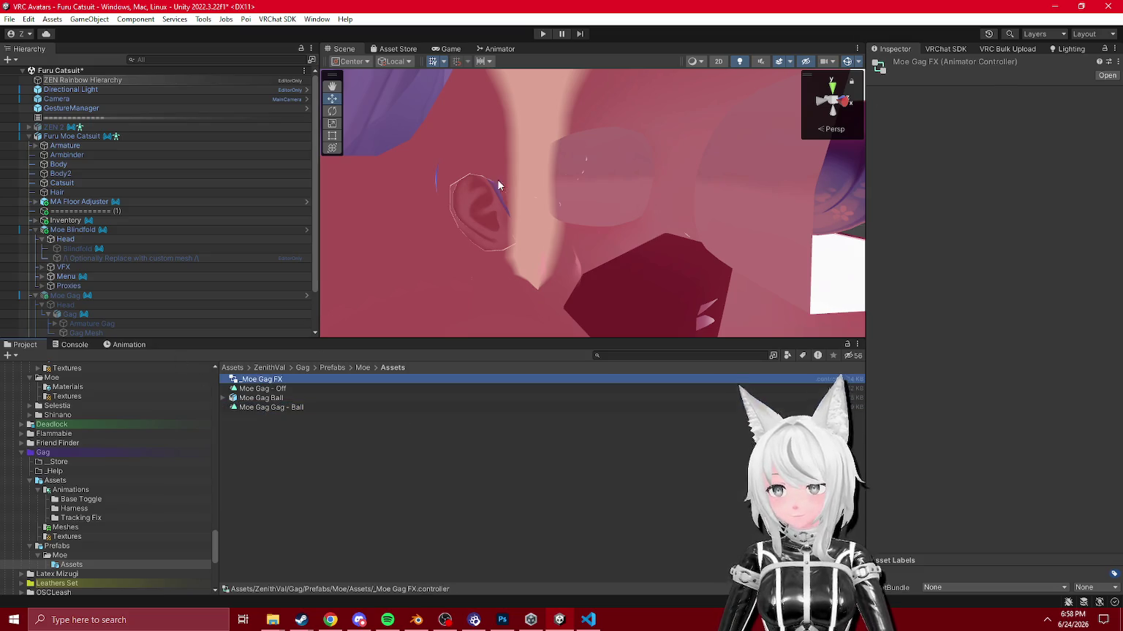
Step: In _Moe Gag FX, make the Ball state play Moe Gag Gag - Ball and delete the Ring state
click(512, 49)
scroll(639, 245, up, 3)
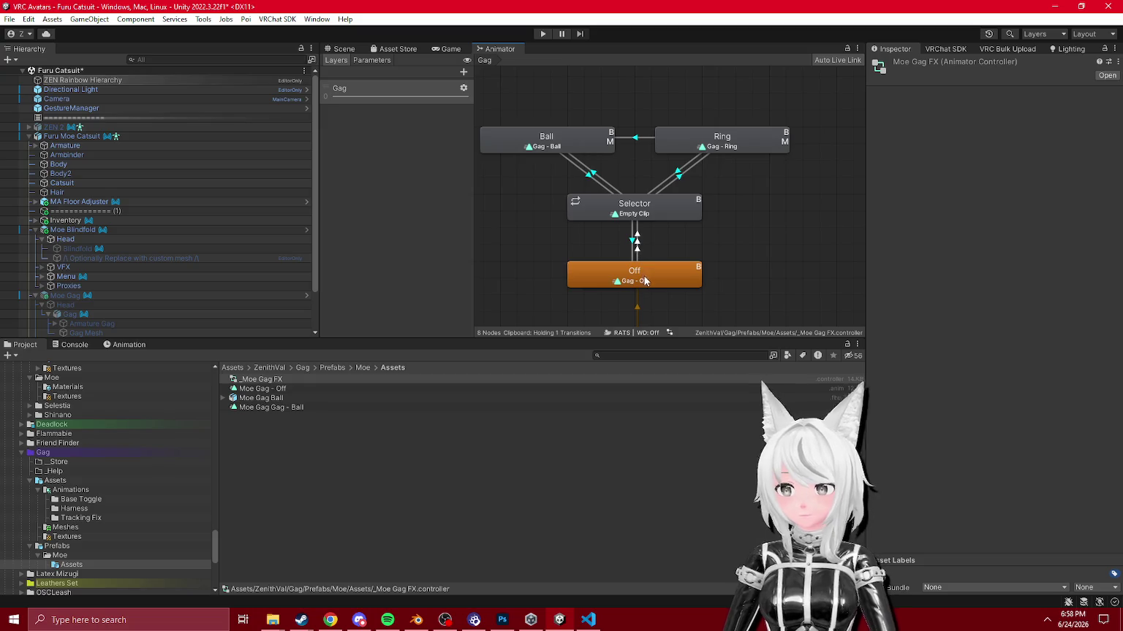
click(563, 148)
mouse_move(298, 410)
mouse_down()
mouse_move(983, 97)
mouse_move(1024, 95)
mouse_up()
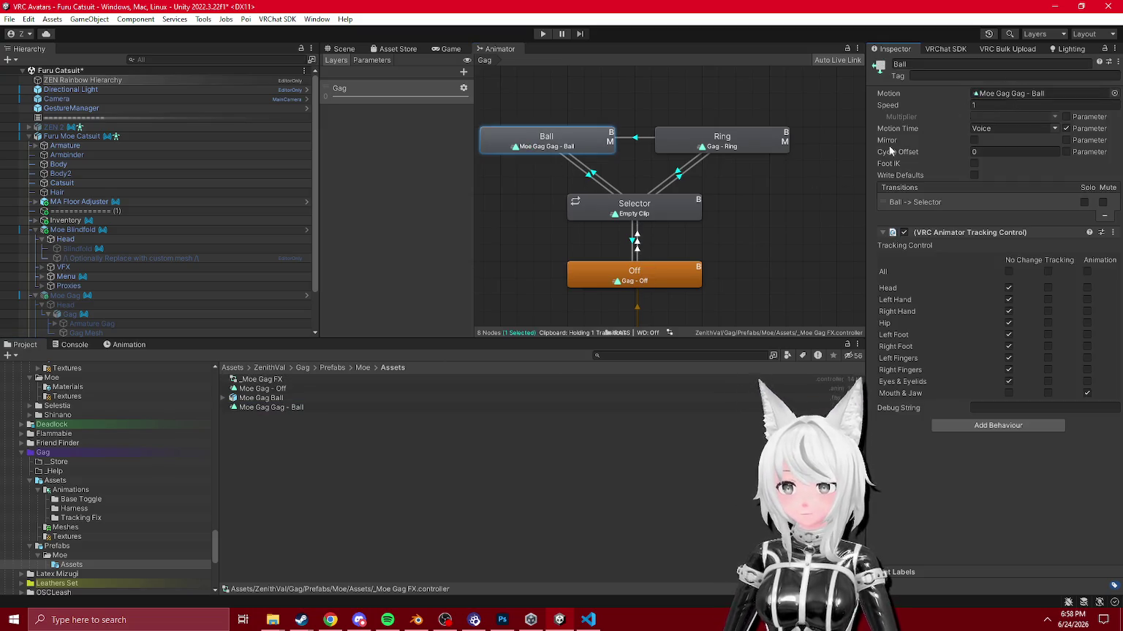
click(700, 149)
key(Delete)
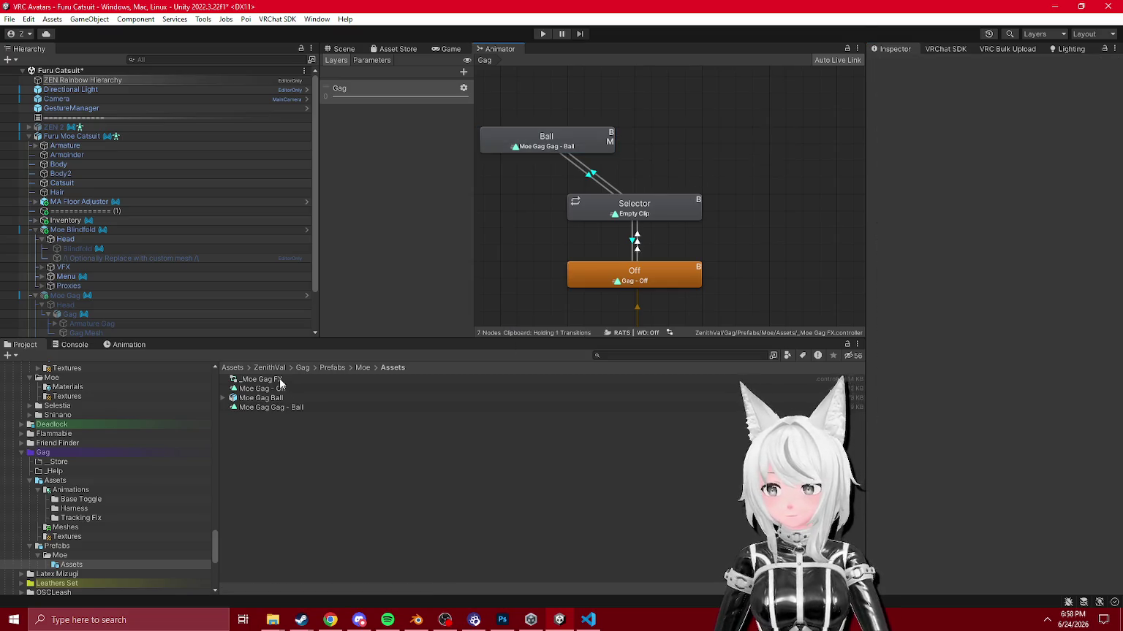
Step: Check the Off state and delete the Moe Gag - Off clip copy
click(280, 380)
click(636, 282)
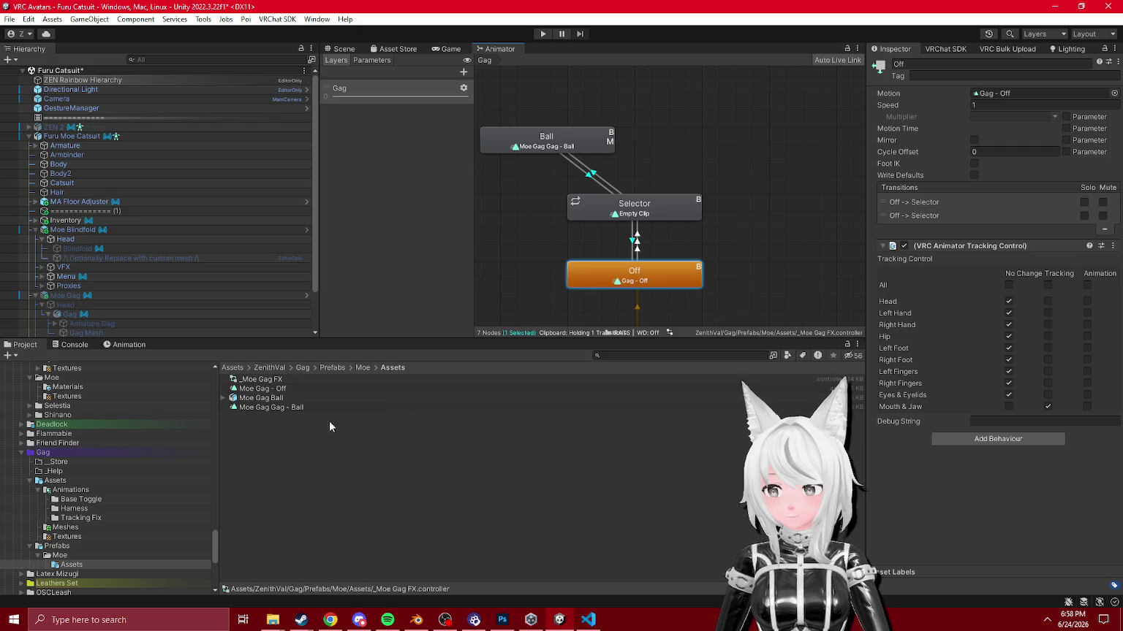
click(277, 410)
key(Delete)
click(622, 335)
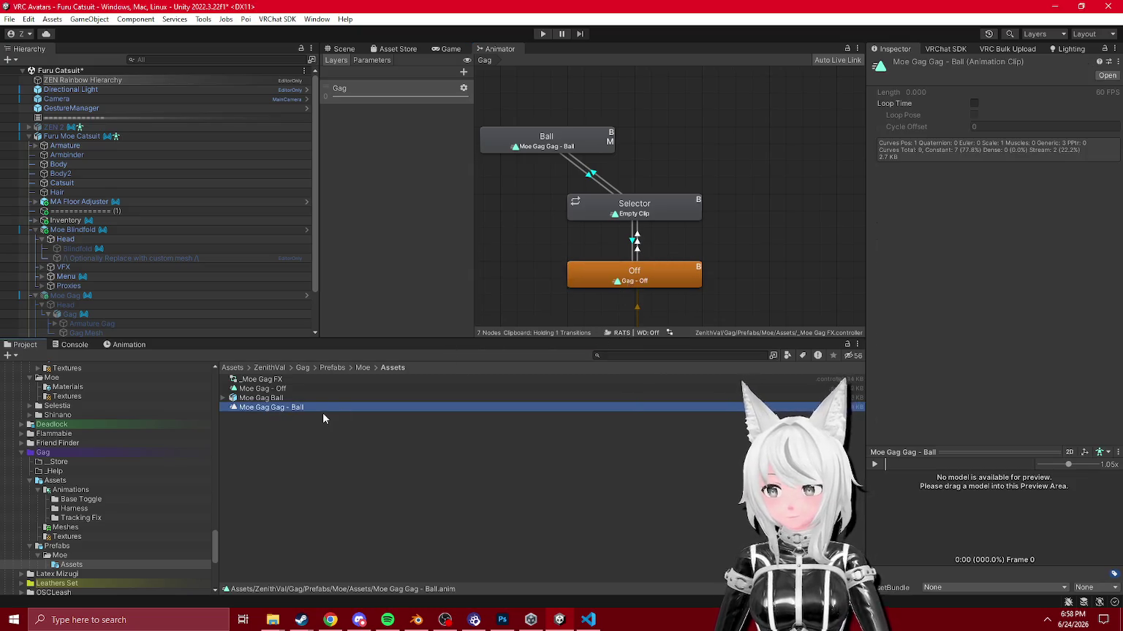
key(Delete)
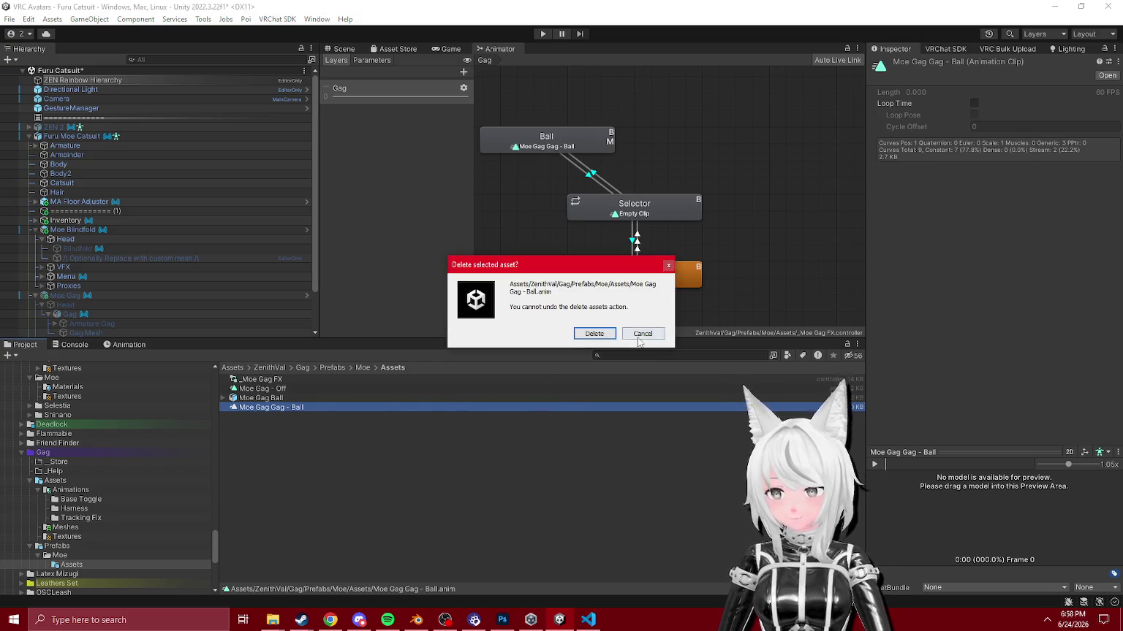
click(633, 333)
key(Delete)
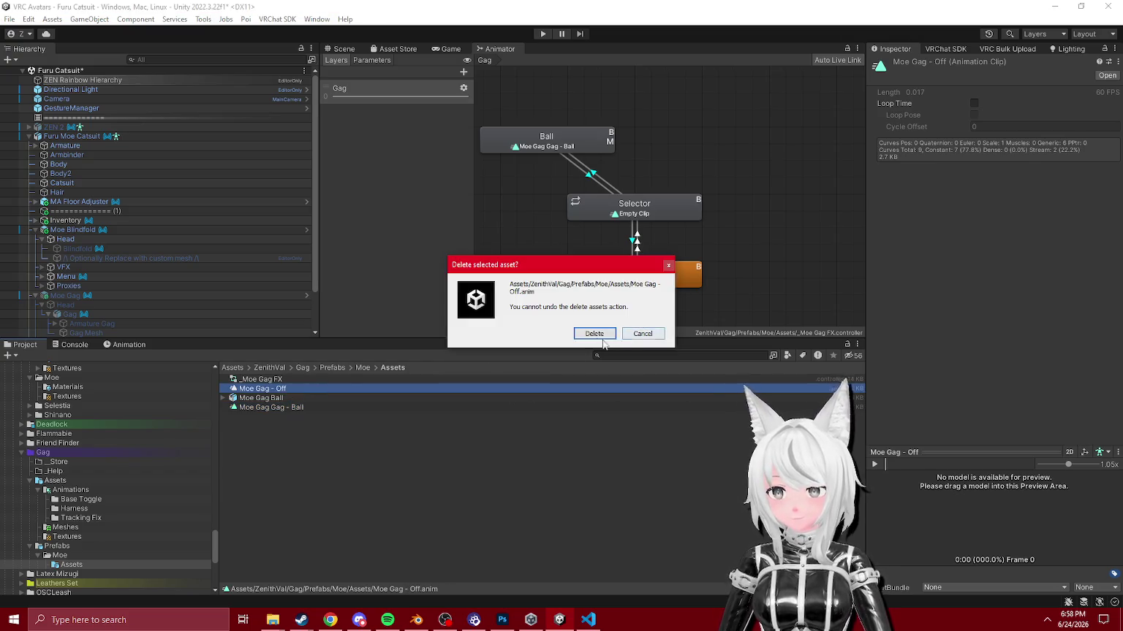
click(636, 333)
Step: Review the Ball state and the Moe Gag Gag - Ball clip's animated properties
click(565, 150)
click(270, 398)
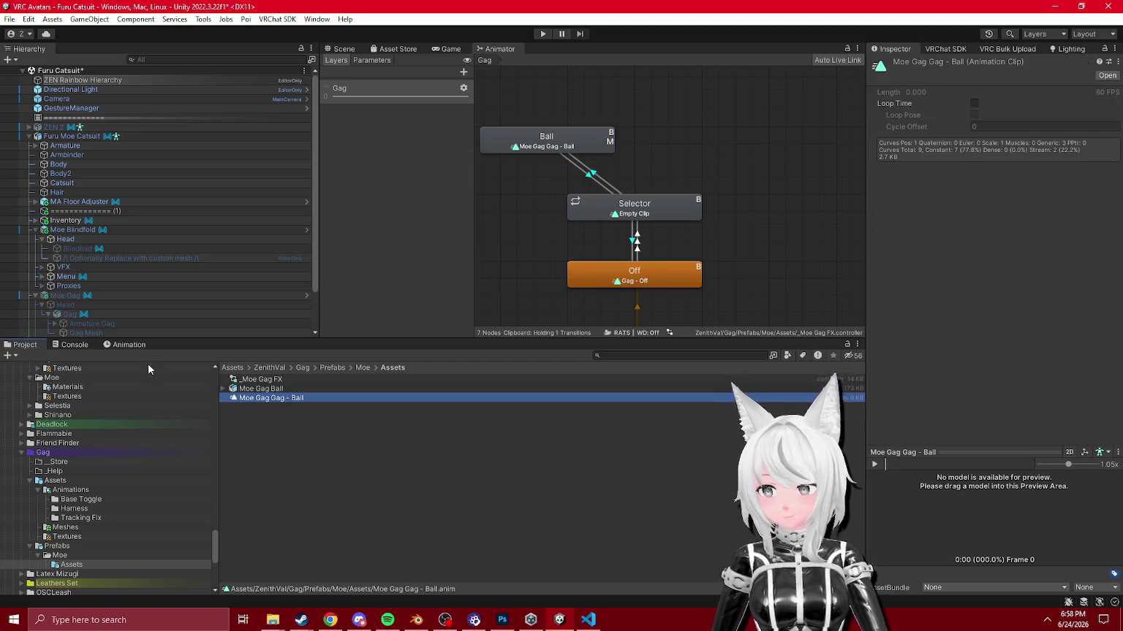
click(129, 344)
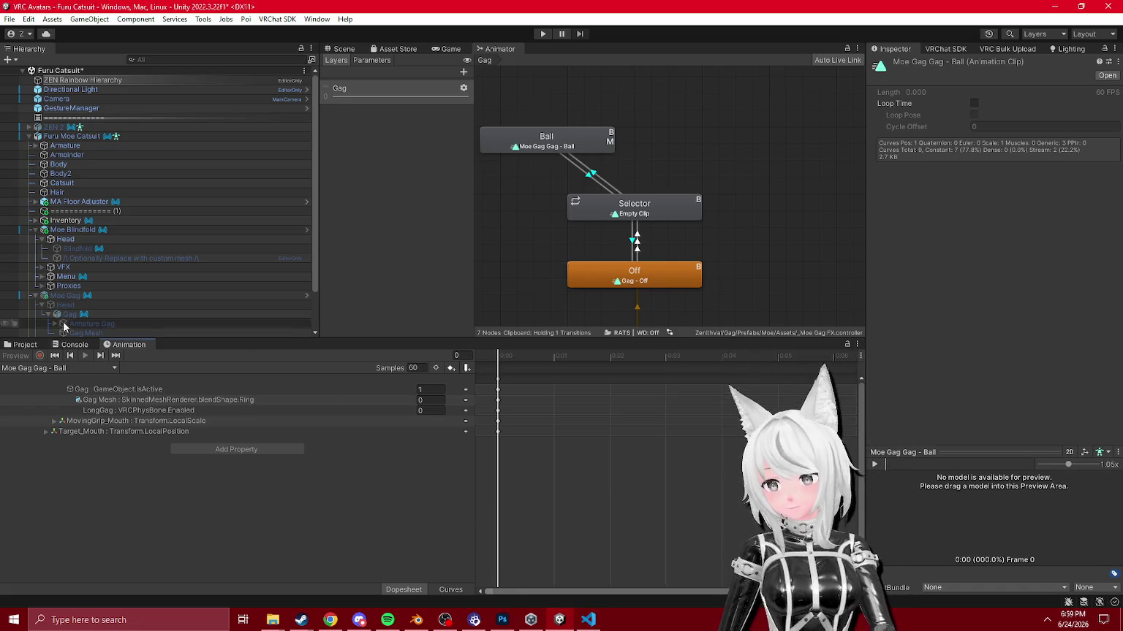
click(347, 49)
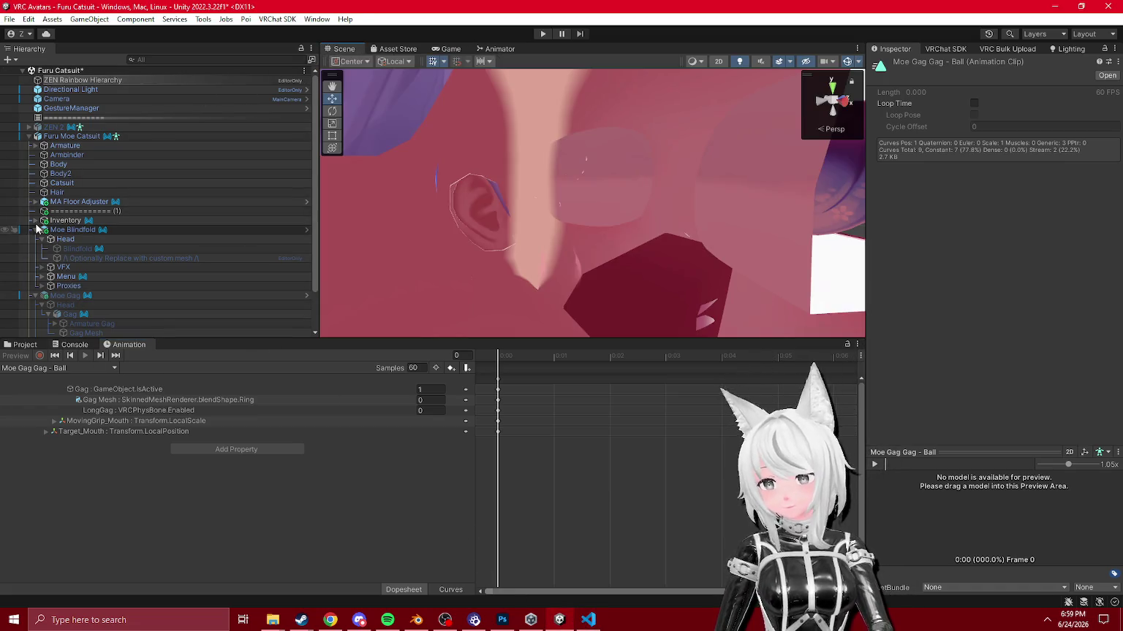